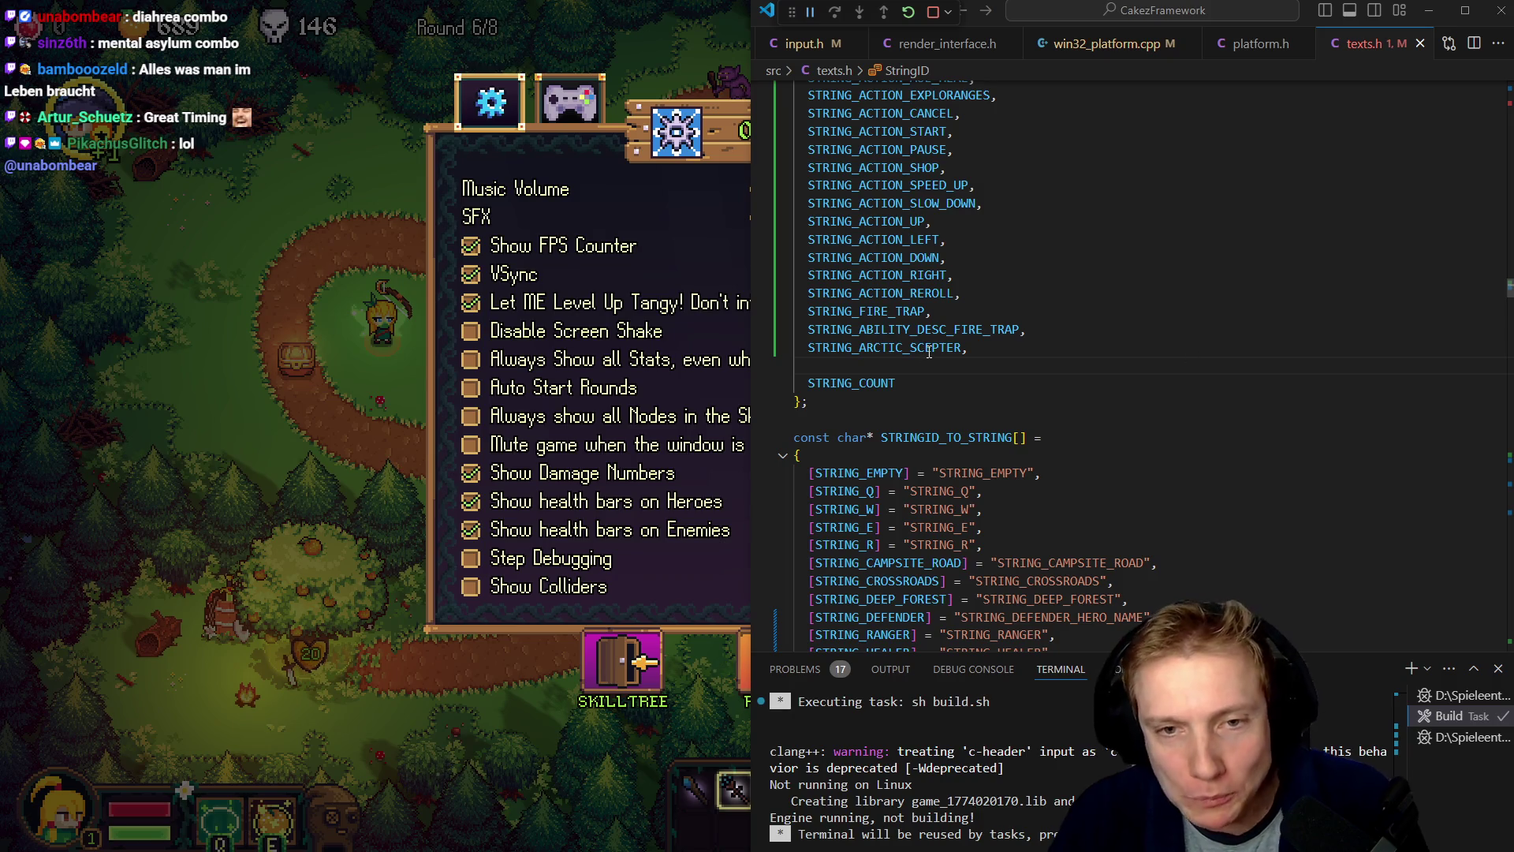
- Locate the ITEM_ARCTIC_WAND declaration in game.h
{"action": "mouse_move", "coordinate": [938, 348]}
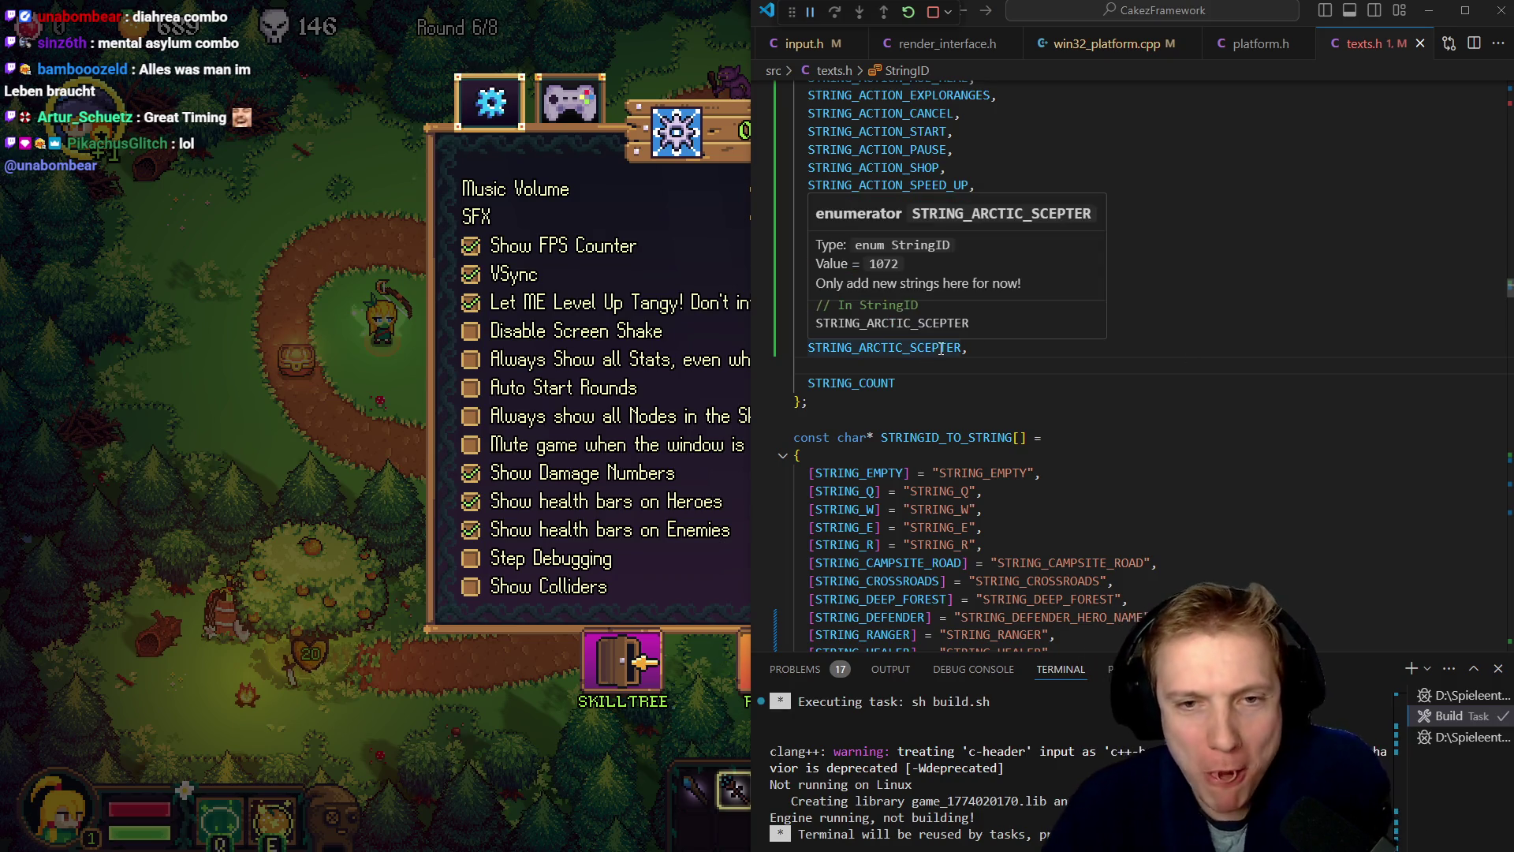
{"action": "left_click", "coordinate": [1009, 354]}
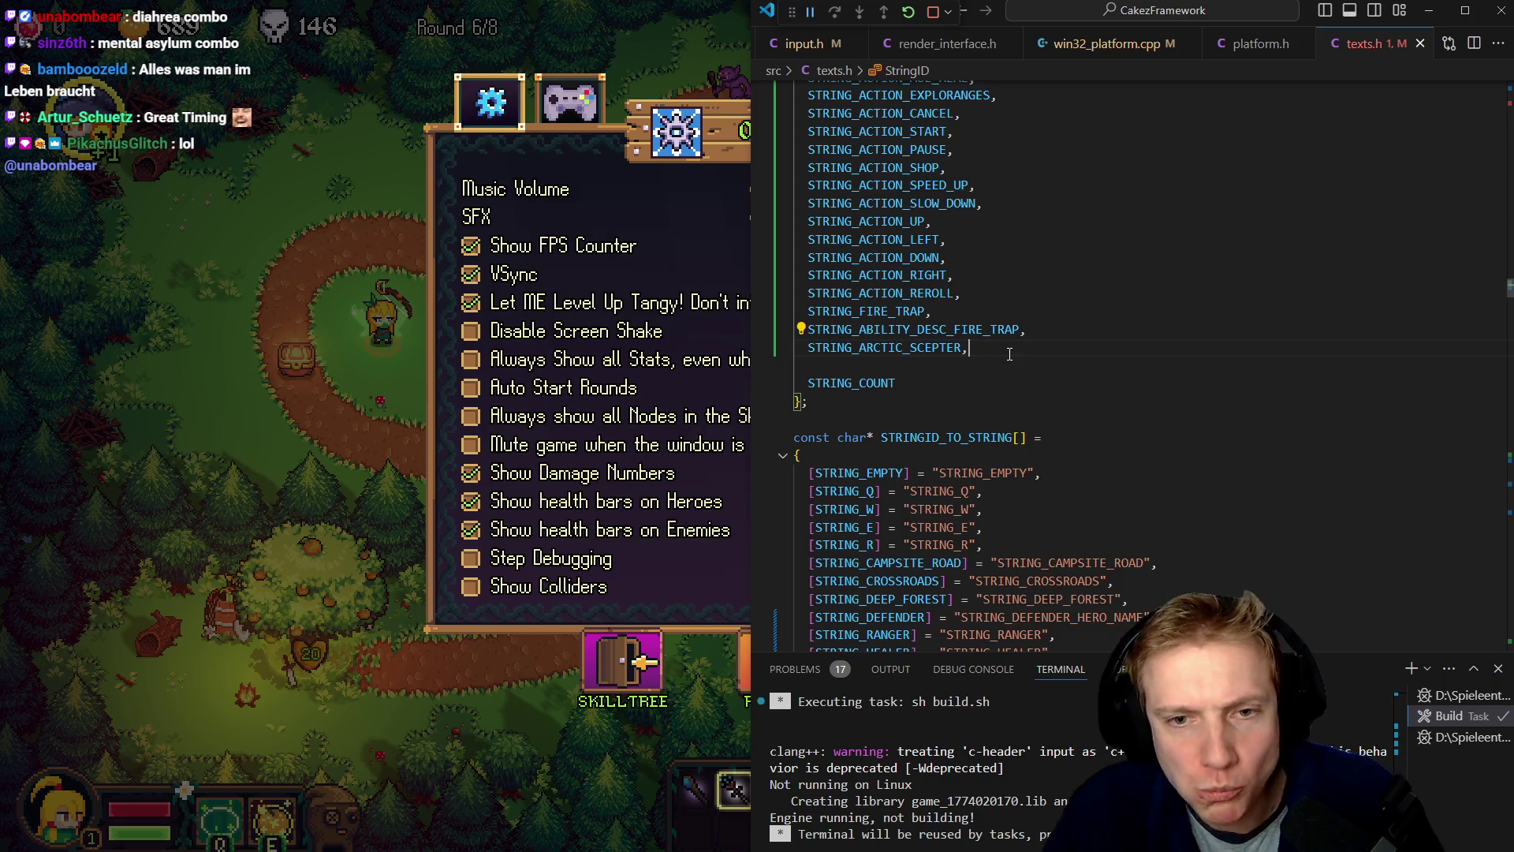
{"action": "key", "text": "shift+Left"}
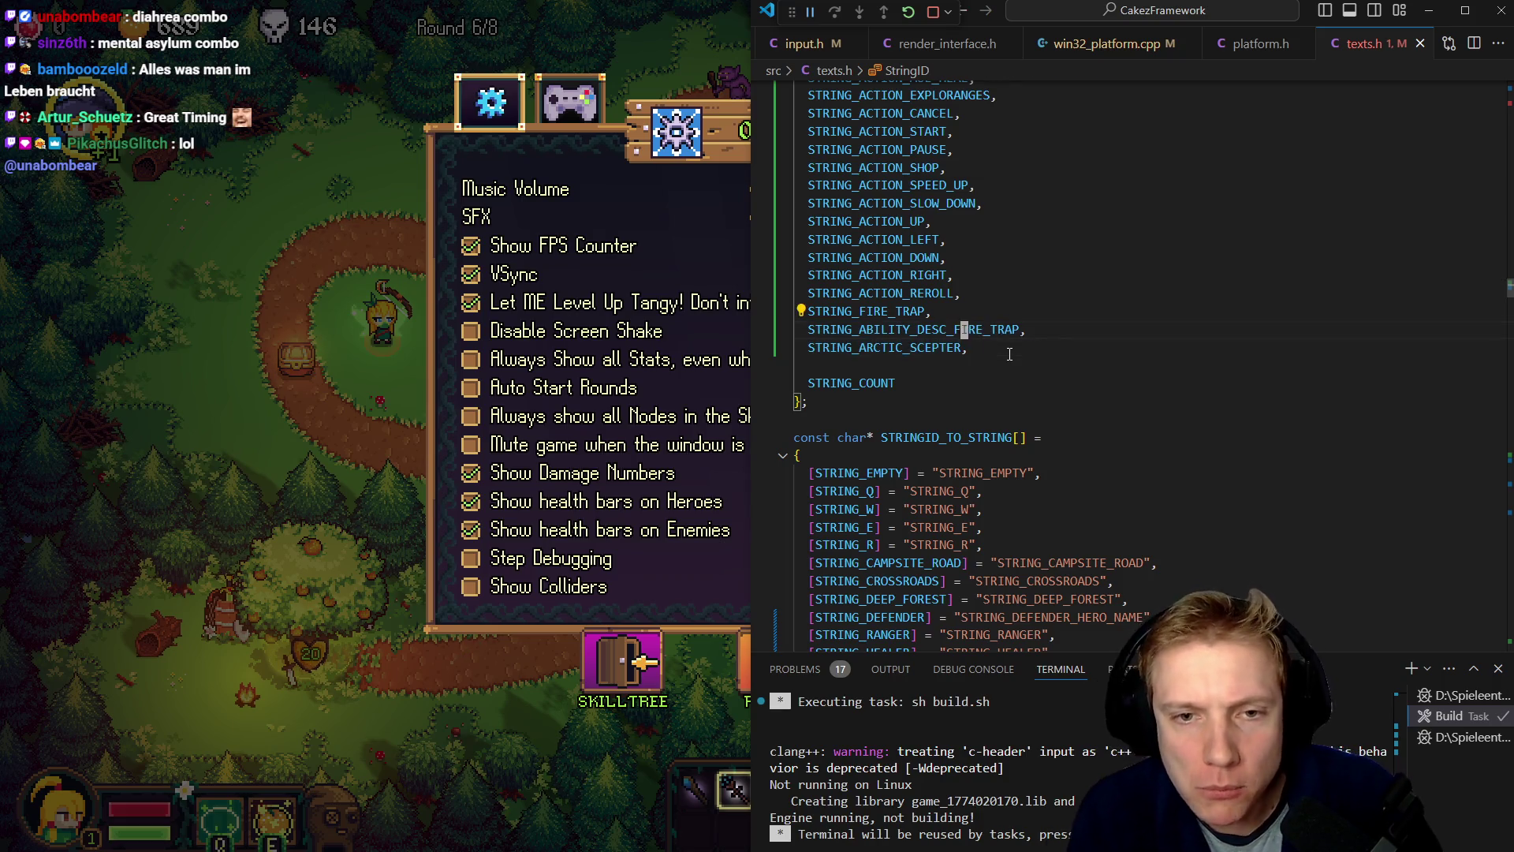
{"action": "key", "text": "ctrl+Tab"}
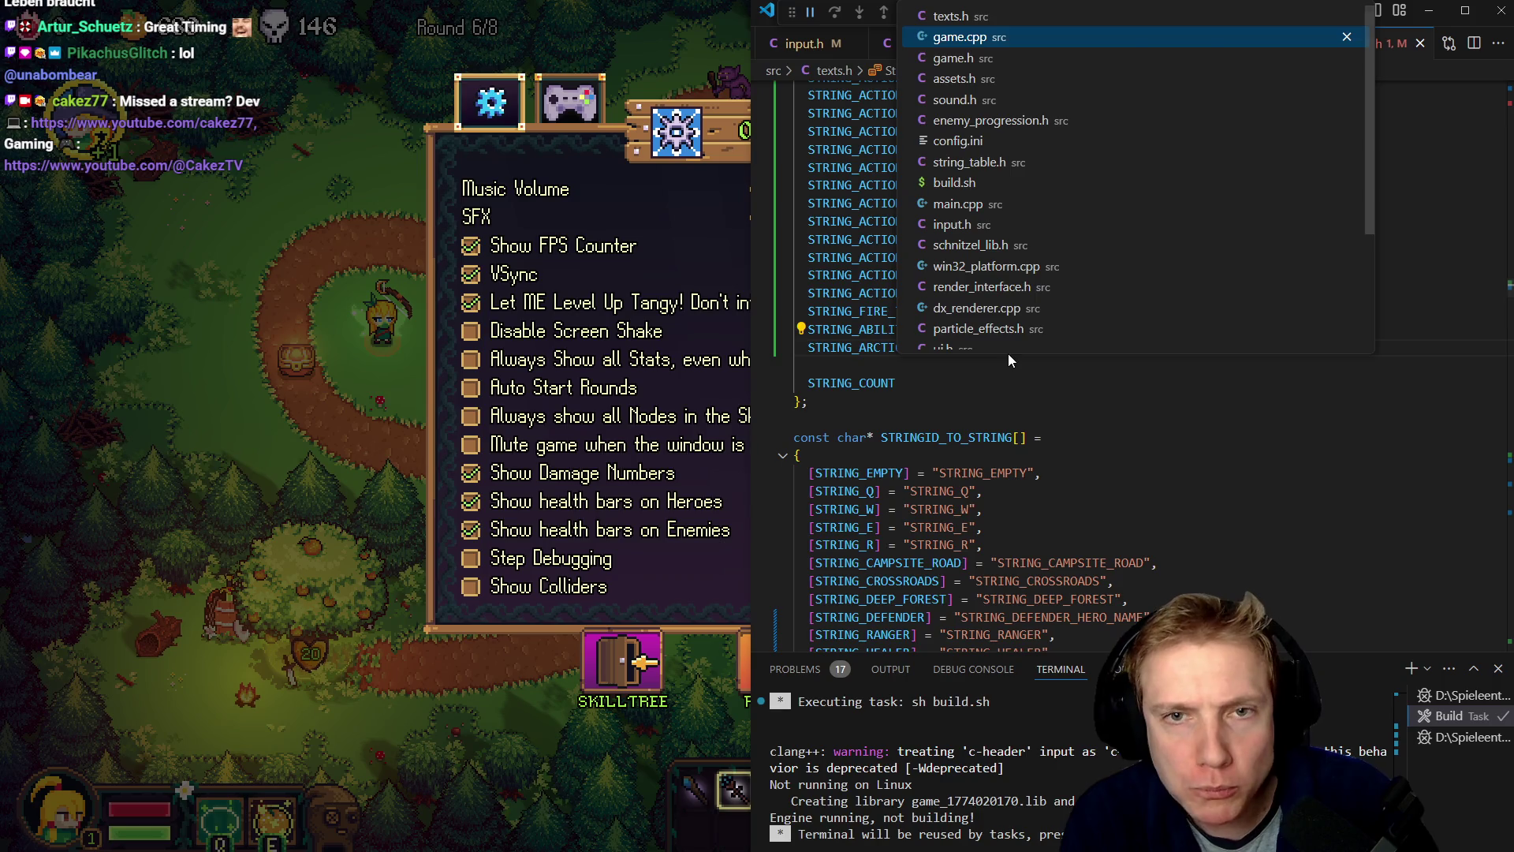
{"action": "key", "text": "Up"}
{"action": "key", "text": "Up"}
{"action": "key", "text": "Up"}
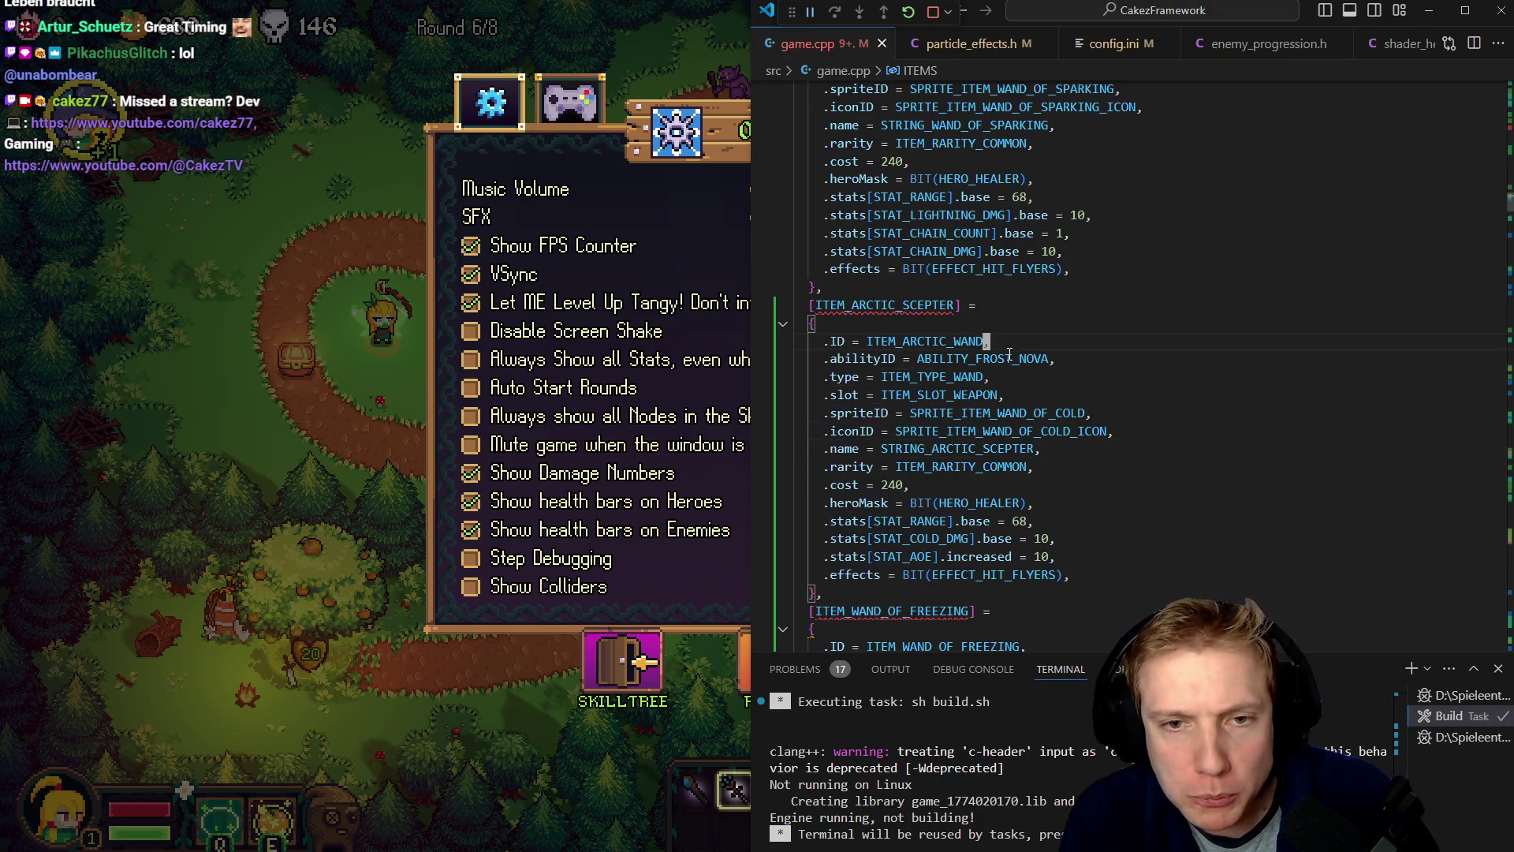
{"action": "key", "text": "ctrl+p"}
{"action": "key", "text": "ctrl+Tab"}
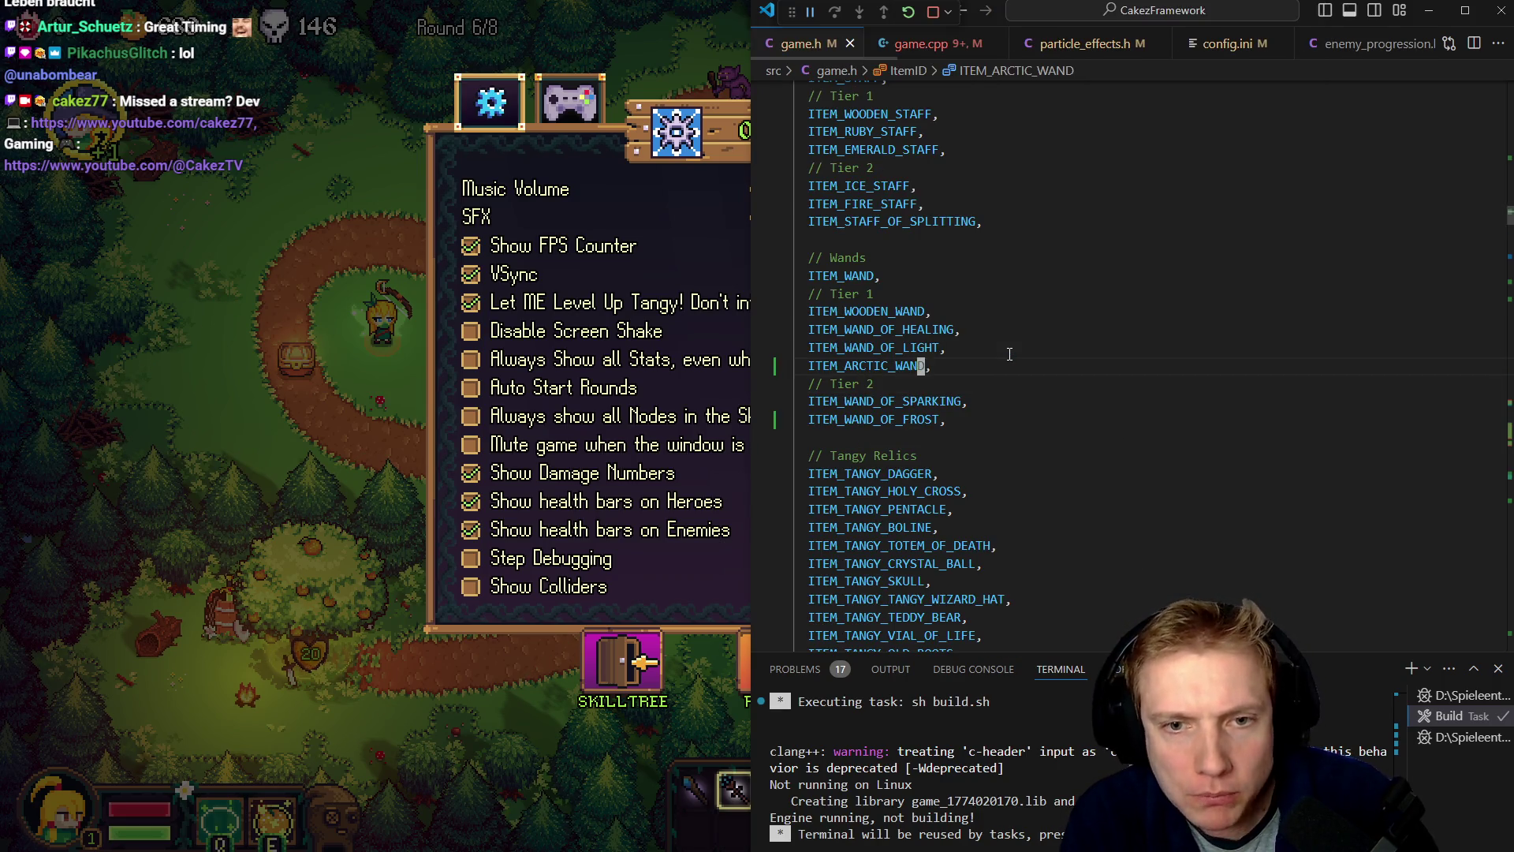
{"action": "key", "text": "ctrl+d"}
- Rename ITEM_ARCTIC_WAND to ITEM_ARCTIC_SCEPTER in game.h and save
{"action": "key", "text": "Right"}
{"action": "key", "text": "BackSpace"}
{"action": "key", "text": "BackSpace"}
{"action": "key", "text": "BackSpace"}
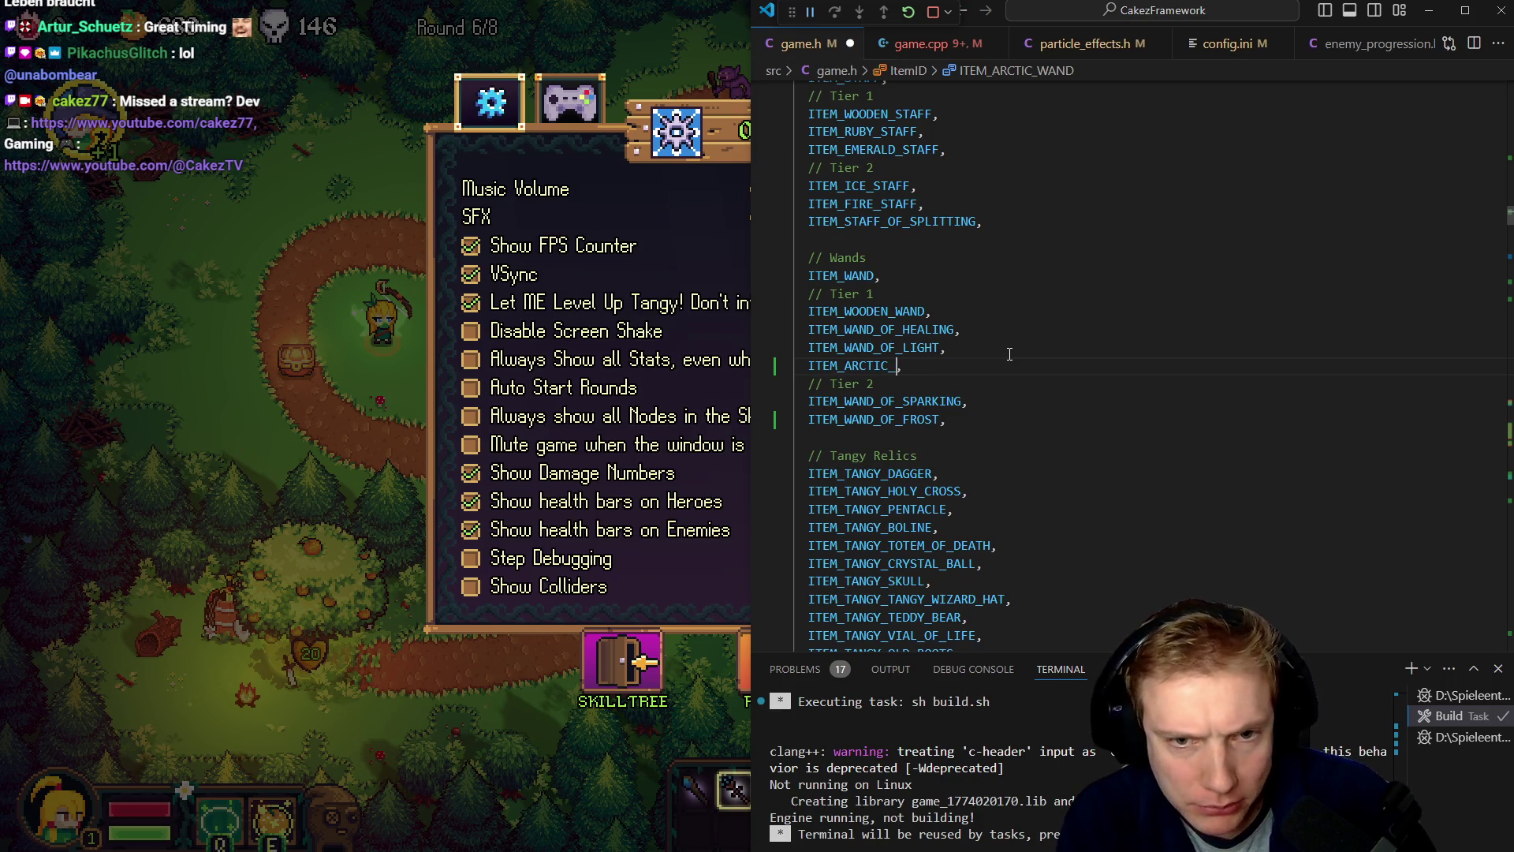
{"action": "type", "text": "R"}
{"action": "key", "text": "Tab"}
{"action": "key", "text": "BackSpace"}
{"action": "key", "text": "BackSpace"}
{"action": "key", "text": "BackSpace"}
{"action": "key", "text": "BackSpace"}
{"action": "type", "text": "SCEPTER"}
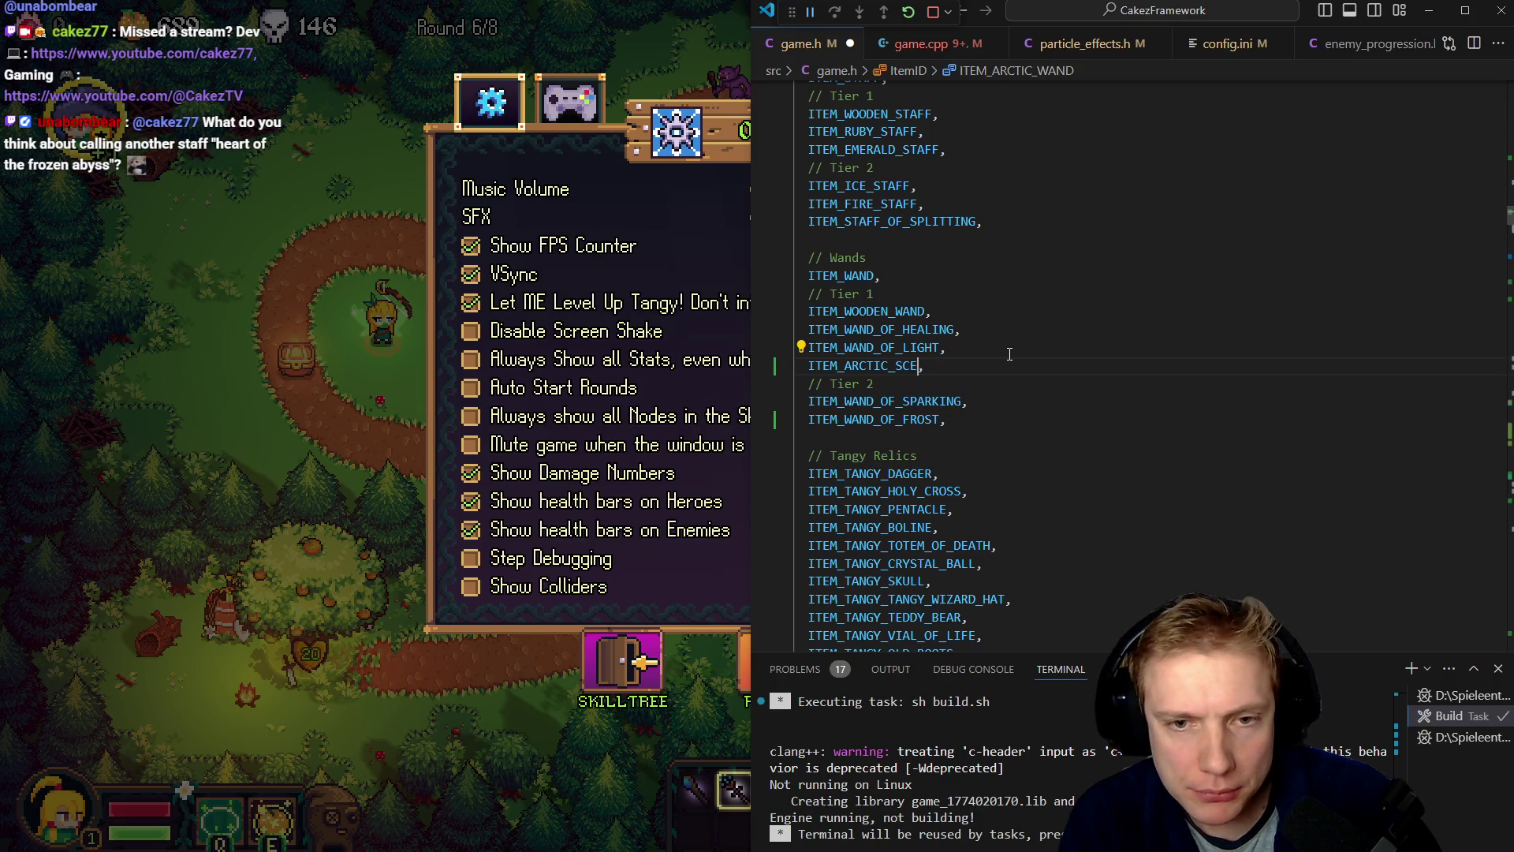
{"action": "key", "text": "Down"}
{"action": "key", "text": "Down"}
{"action": "key", "text": "Down"}
{"action": "key", "text": "ctrl+s"}
- Set the scepter definition's .ID in game.cpp to ITEM_ARCTIC_SCEPTER
{"action": "key", "text": "ctrl+Tab"}
{"action": "key", "text": "Down"}
{"action": "key", "text": "Down"}
{"action": "key", "text": "Down"}
{"action": "key", "text": "Up"}
{"action": "key", "text": "Up"}
{"action": "key", "text": "Up"}
{"action": "key", "text": "Down"}
{"action": "key", "text": "Down"}
{"action": "key", "text": "Down"}
{"action": "type", "text": "eciwITEM_ARCTIC_SCEPTER"}
{"action": "key", "text": "Escape"}
{"action": "key", "text": "j"}
{"action": "key", "text": "j"}
{"action": "key", "text": "j"}
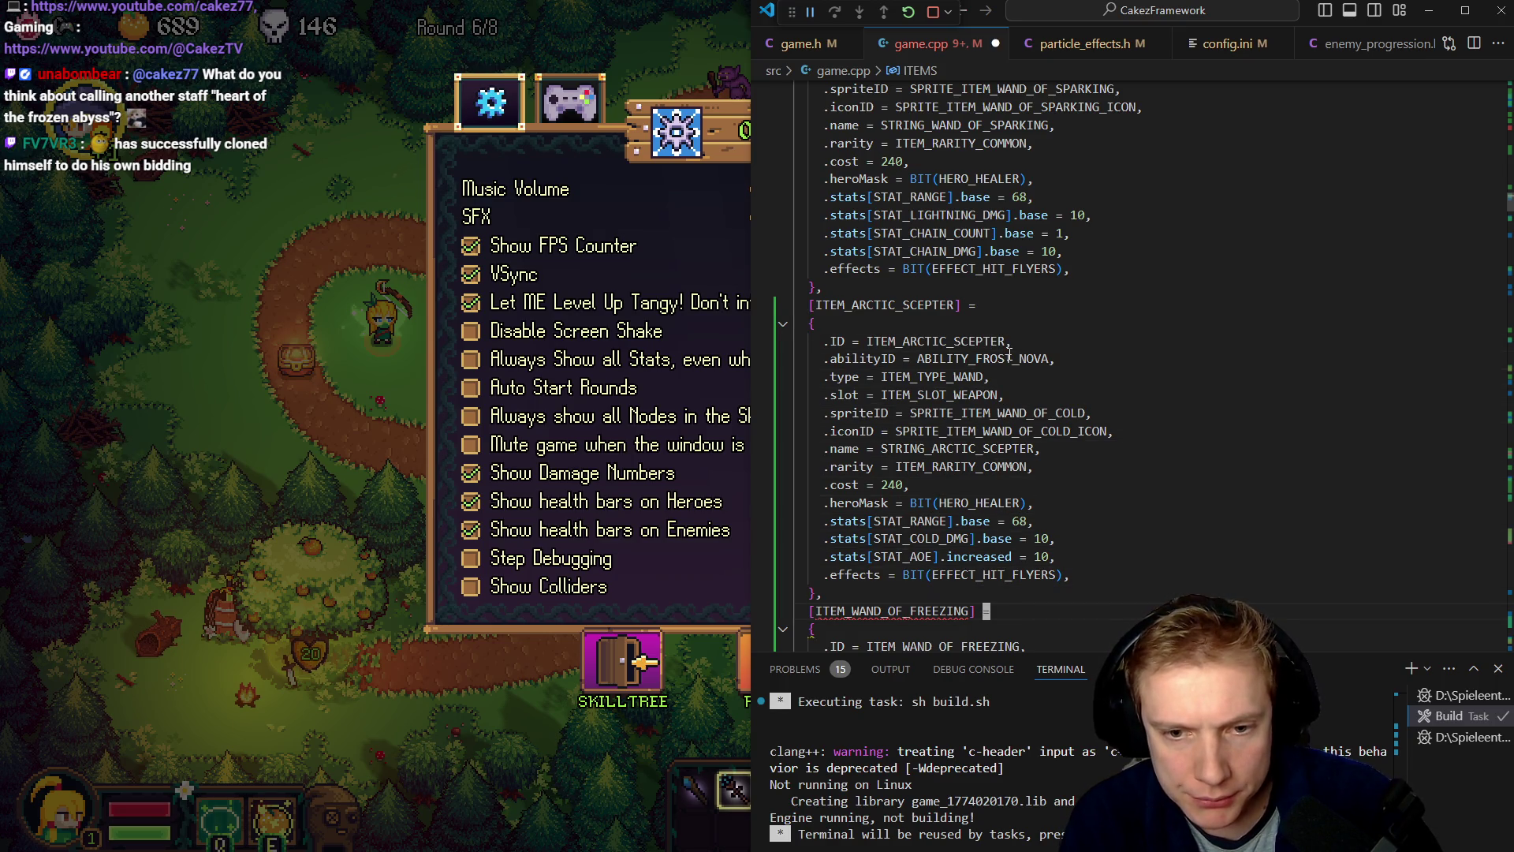
- Rename ITEM_WAND_OF_FREEZING to ITEM_WAND_OF_FROST in game.cpp, including its .ID value
{"action": "key", "text": "j"}
{"action": "key", "text": "j"}
{"action": "key", "text": "e"}
{"action": "key", "text": "a"}
{"action": "key", "text": "BackSpace"}
{"action": "key", "text": "BackSpace"}
{"action": "key", "text": "BackSpace"}
{"action": "key", "text": "BackSpace"}
{"action": "key", "text": "BackSpace"}
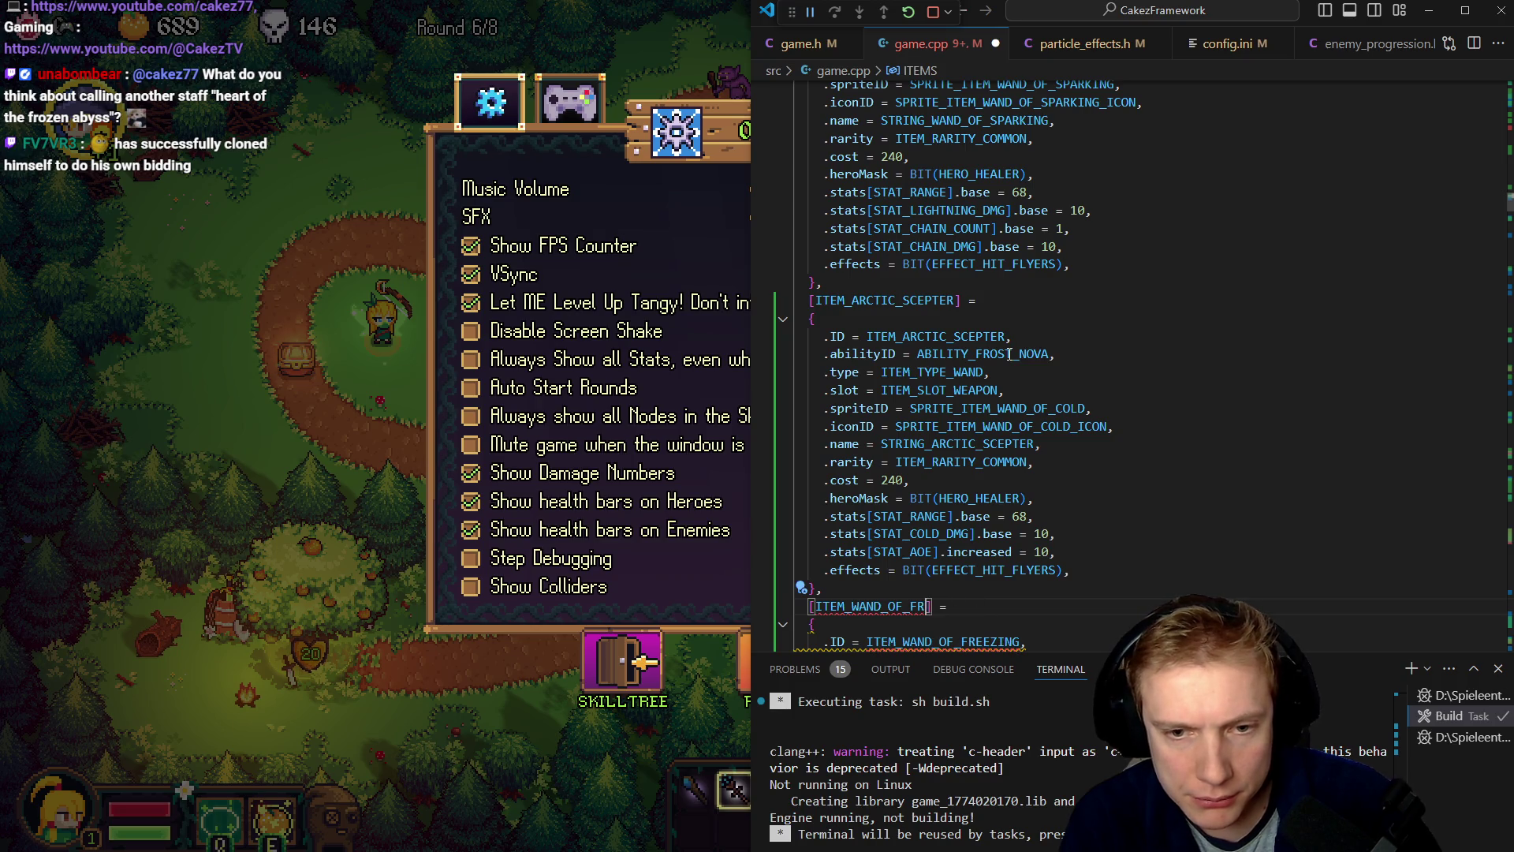
{"action": "type", "text": "FROST"}
{"action": "key", "text": "Escape"}
{"action": "key", "text": "j"}
{"action": "key", "text": "j"}
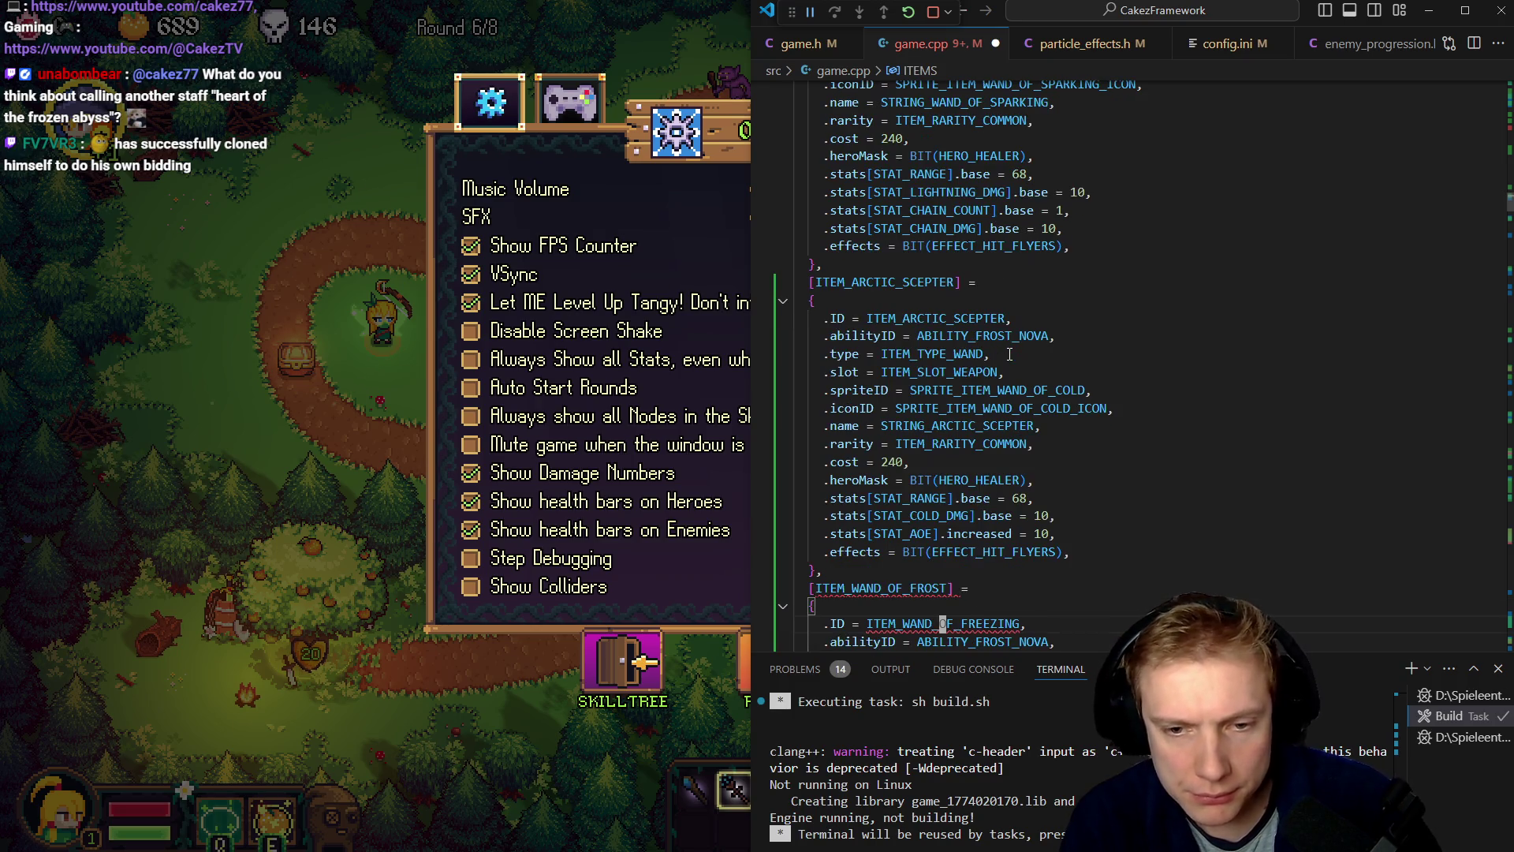
{"action": "key", "text": "BackSpace"}
{"action": "key", "text": "BackSpace"}
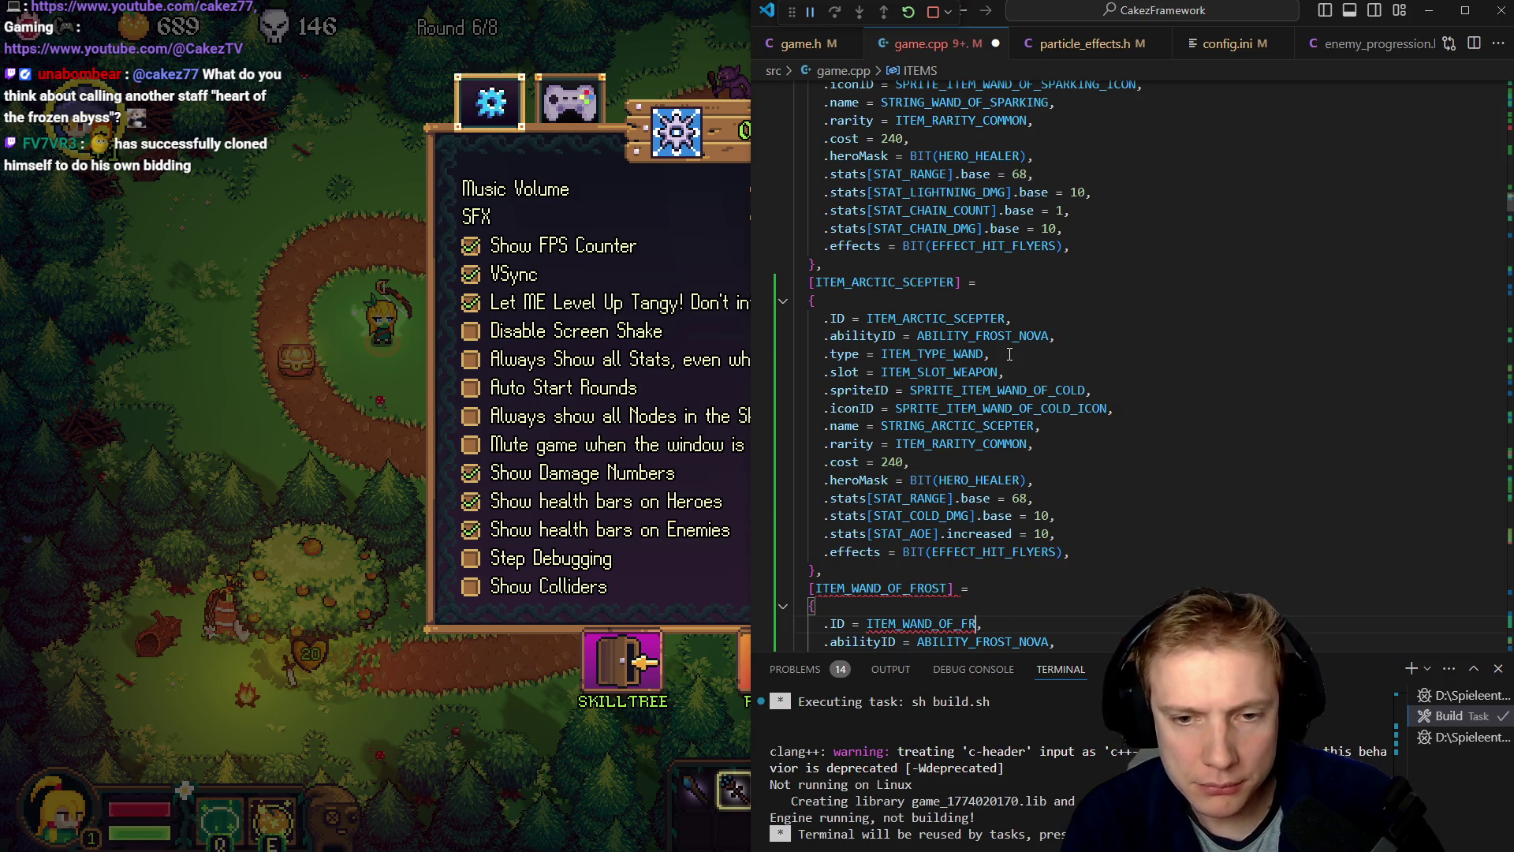
{"action": "type", "text": "OR"}
{"action": "key", "text": "BackSpace"}
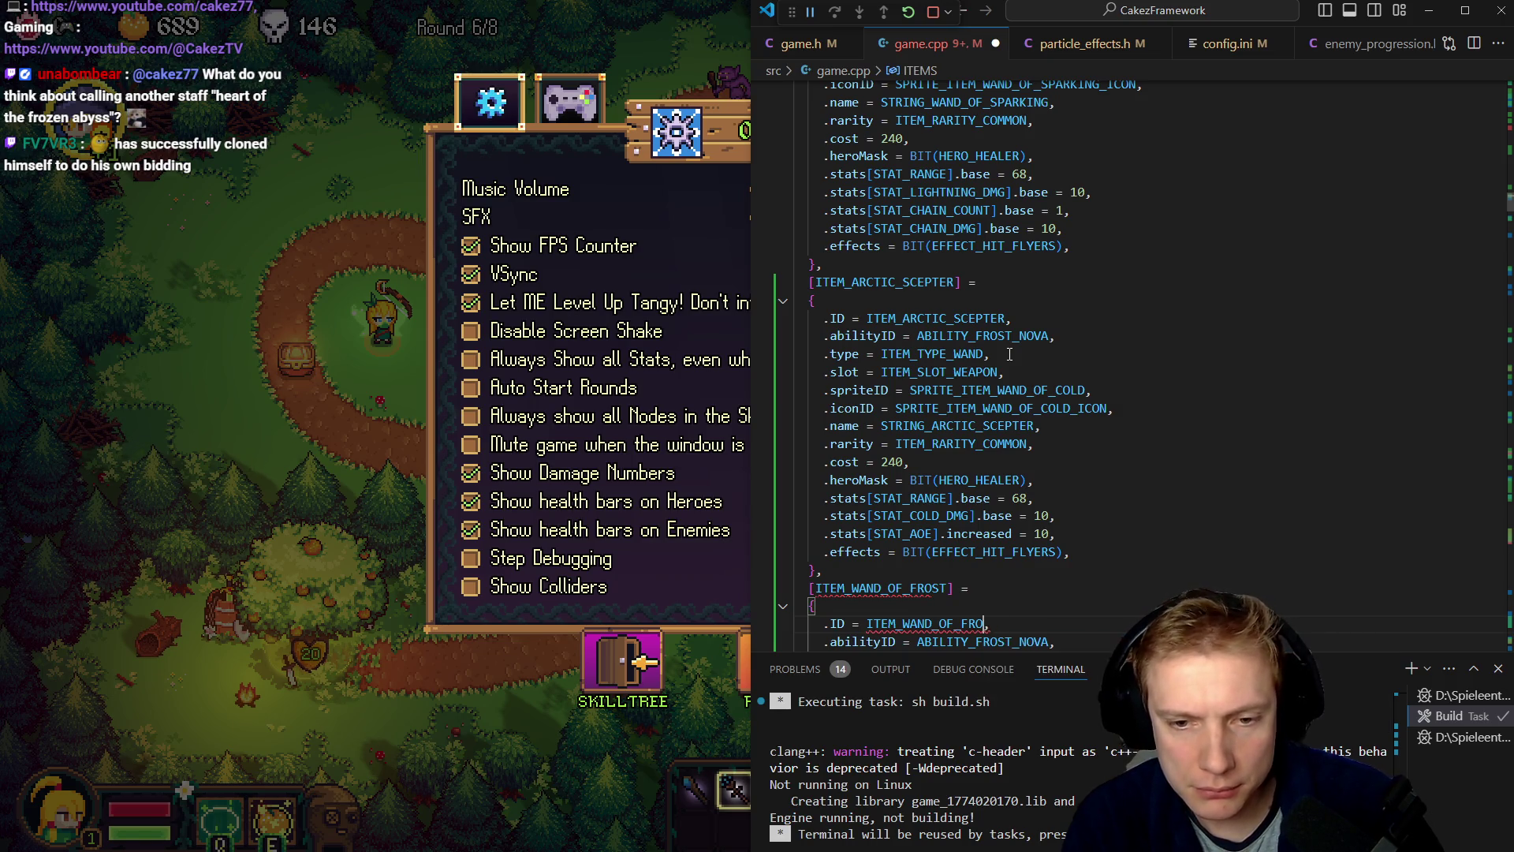
{"action": "type", "text": "ST"}
{"action": "key", "text": "Escape"}
- Change the frost wand's .name from STRING_WAND_OF_SPARKING to STRING_WAND_OF_FROST
{"action": "key", "text": "j"}
{"action": "key", "text": "j"}
{"action": "key", "text": "j"}
{"action": "key", "text": "j"}
{"action": "key", "text": "j"}
{"action": "key", "text": "j"}
{"action": "key", "text": "e"}
{"action": "key", "text": "s"}
{"action": "key", "text": "BackSpace"}
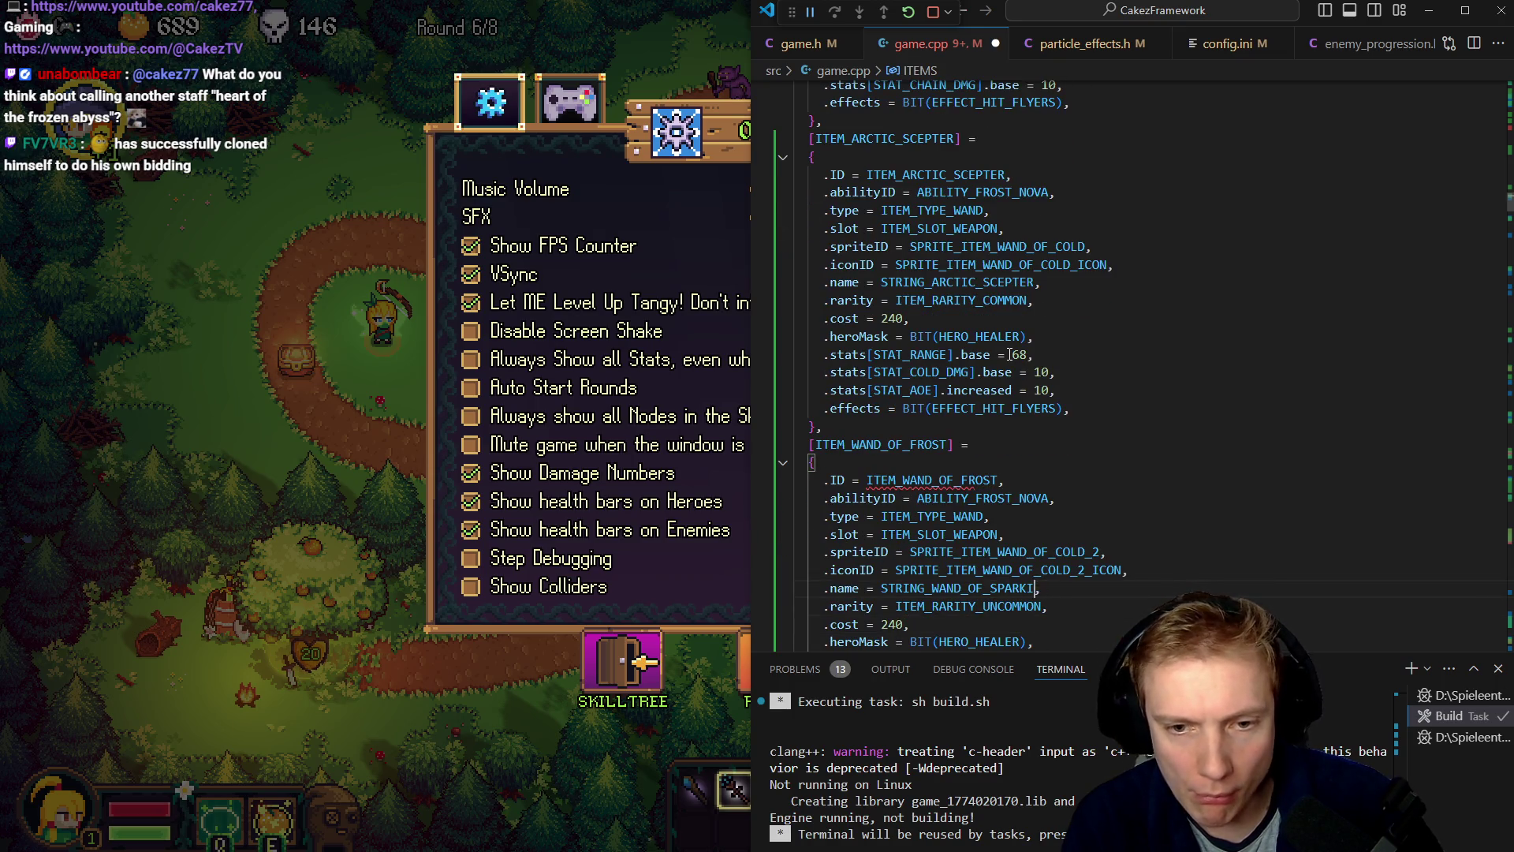
{"action": "key", "text": "BackSpace"}
{"action": "key", "text": "BackSpace"}
{"action": "key", "text": "BackSpace"}
{"action": "type", "text": "FROST"}
{"action": "key", "text": "Escape"}
{"action": "key", "text": "b"}
{"action": "key", "text": "ctrl+Tab"}
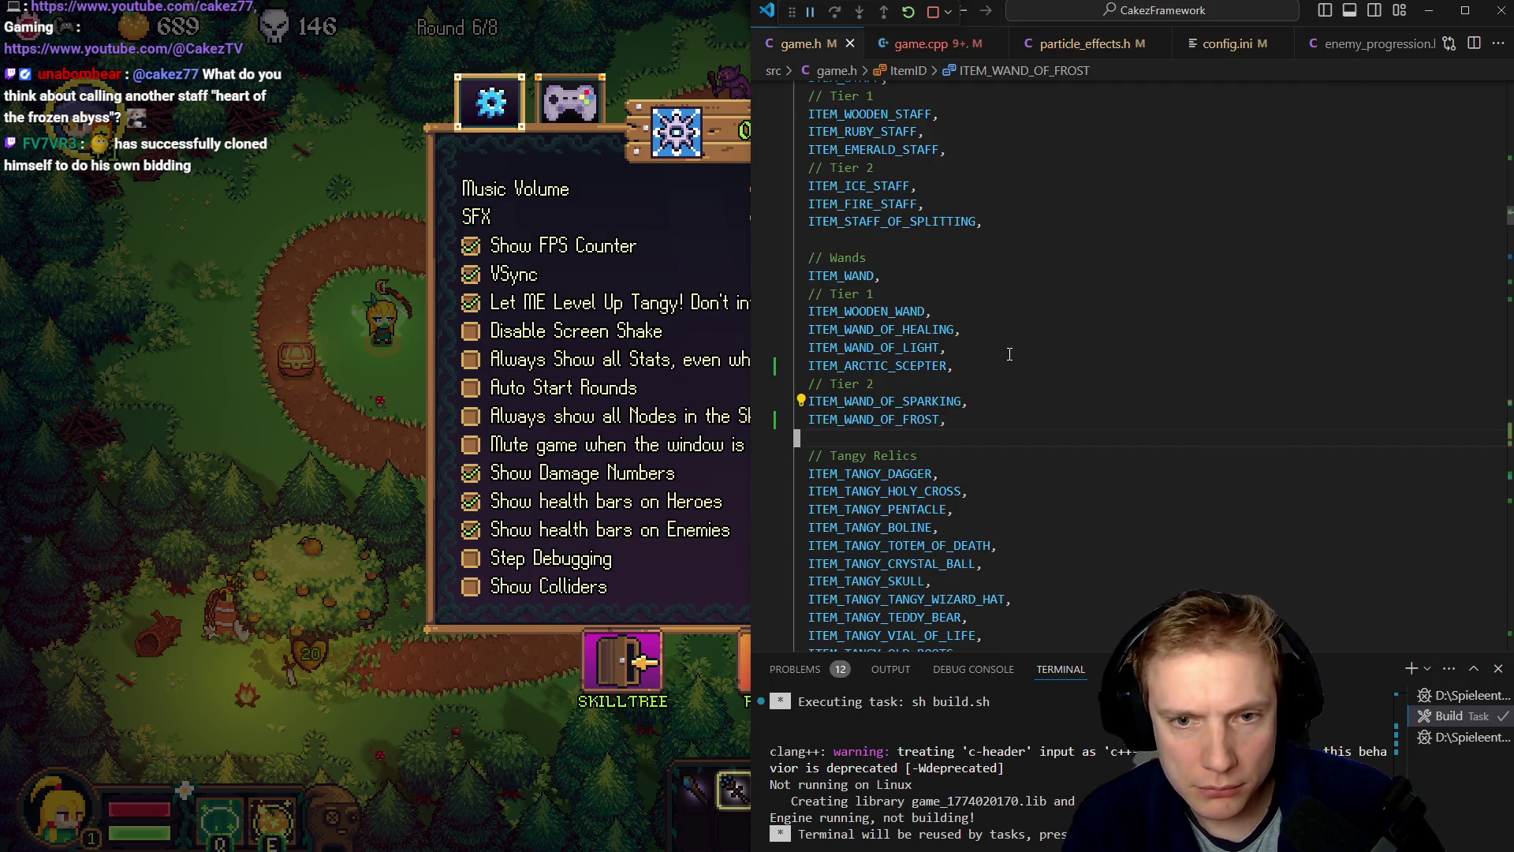
{"action": "key", "text": "ctrl+Tab"}
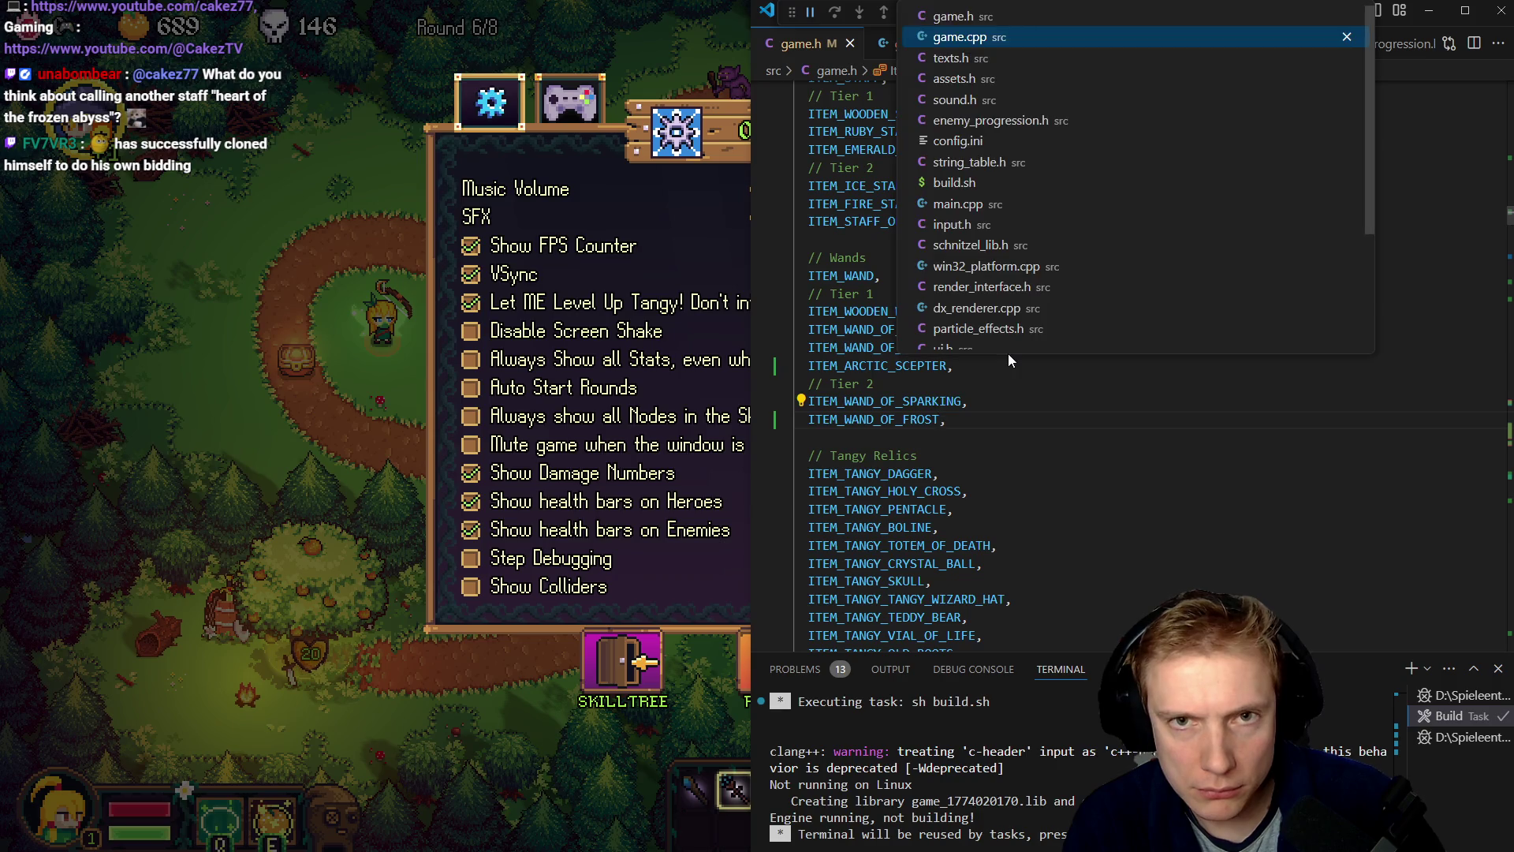
- Add STRING_WAND_OF_FROST to the enum and start [ID] = entries for both IDs in STRINGID_TO_STRING
{"action": "type", "text": "oSTRING_WAND_OF_FROST"}
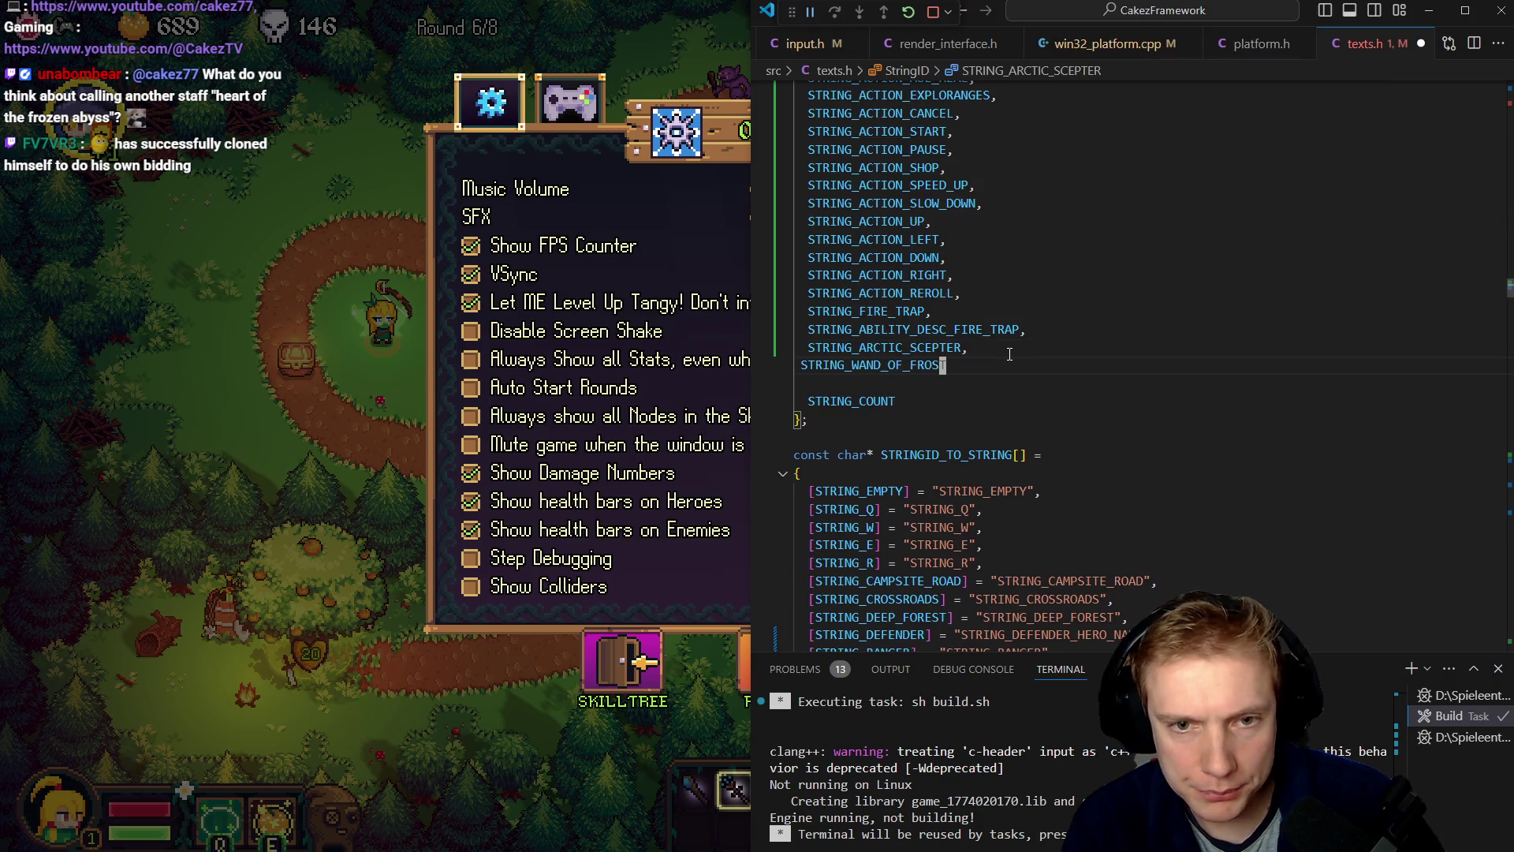
{"action": "type", "text": ","}
{"action": "key", "text": "Escape"}
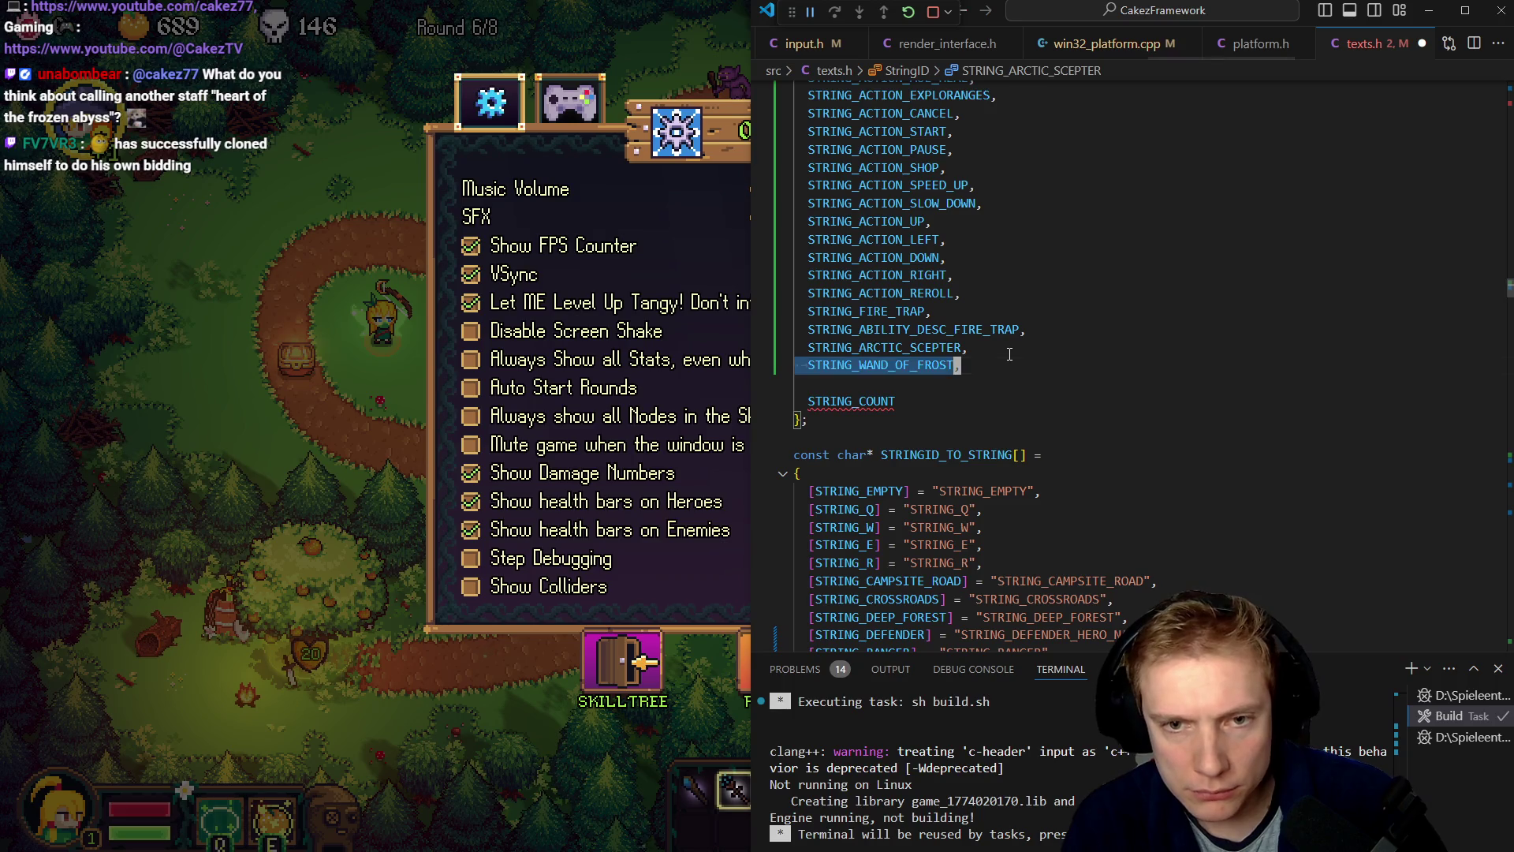
{"action": "key", "text": "ctrl+s"}
{"action": "key", "text": "j"}
{"action": "key", "text": "percent"}
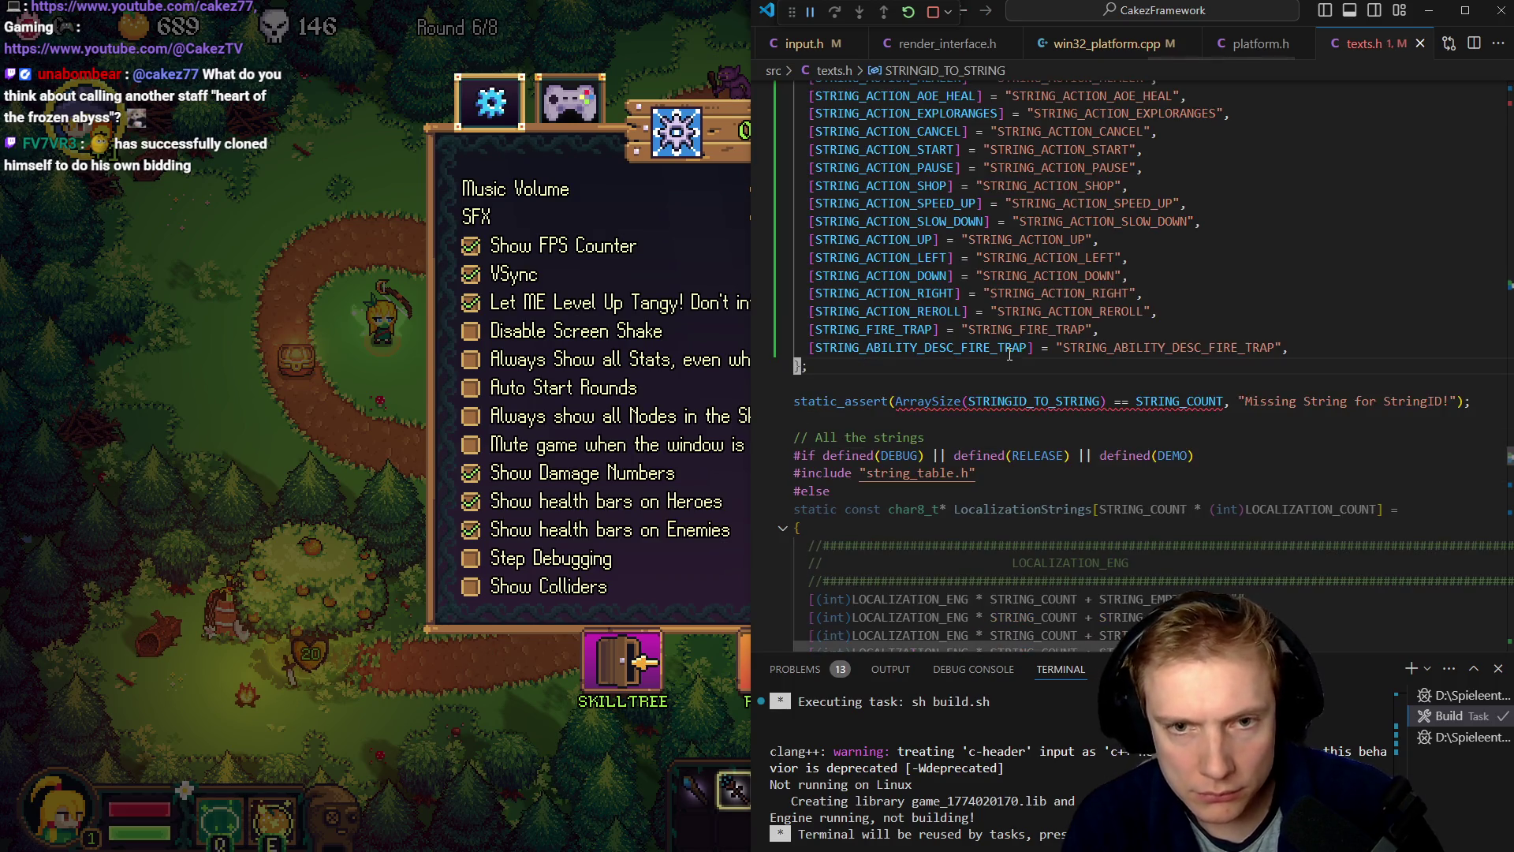
{"action": "key", "text": "P"}
{"action": "key", "text": "ctrl+v"}
{"action": "type", "text": "jI["}
{"action": "key", "text": "Escape"}
{"action": "type", "text": "ea]"}
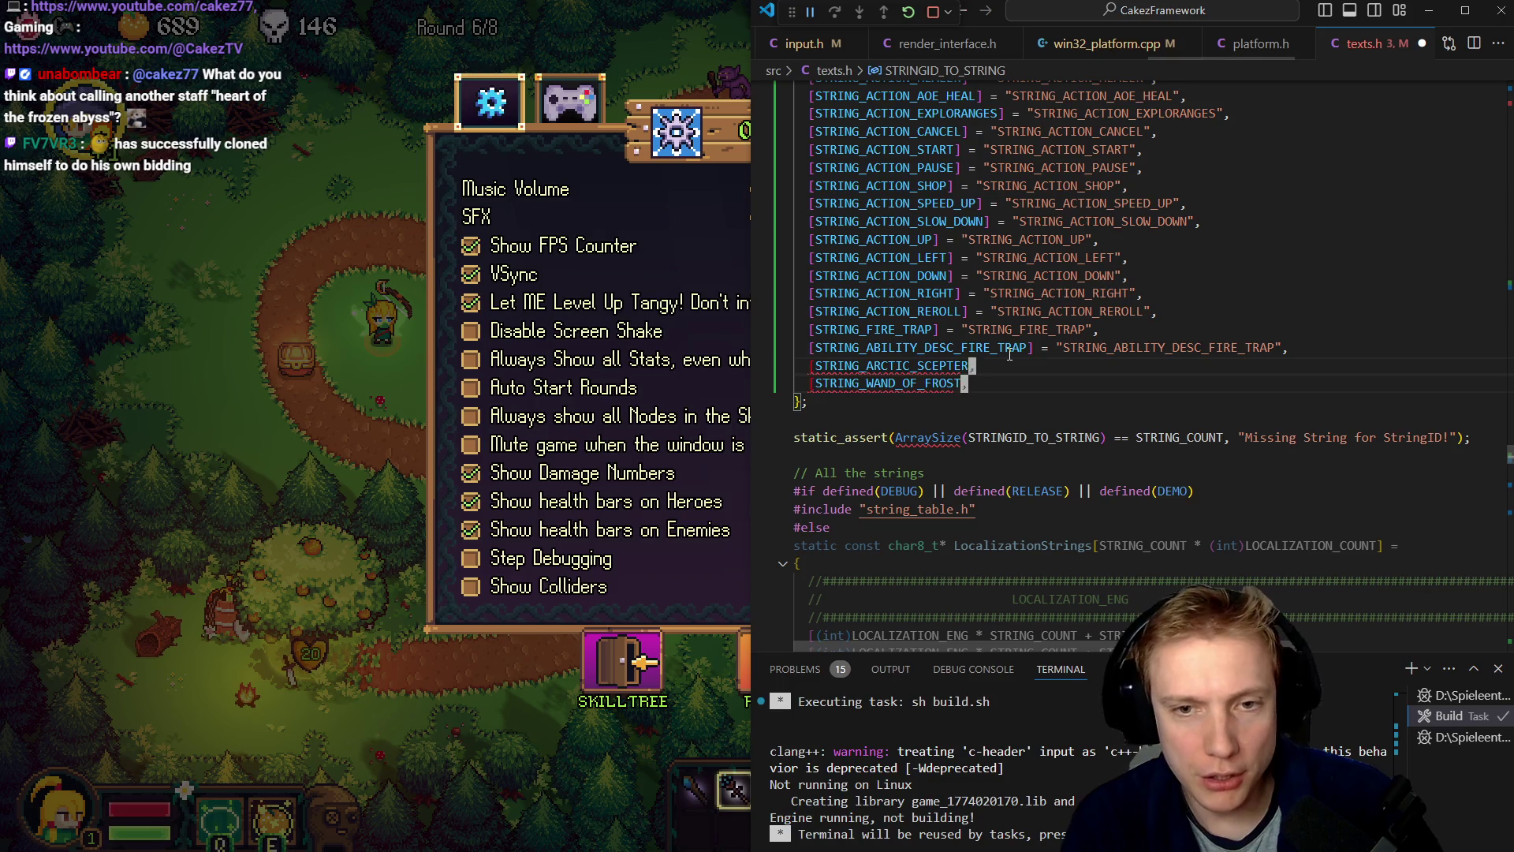
{"action": "type", "text": " = \""}
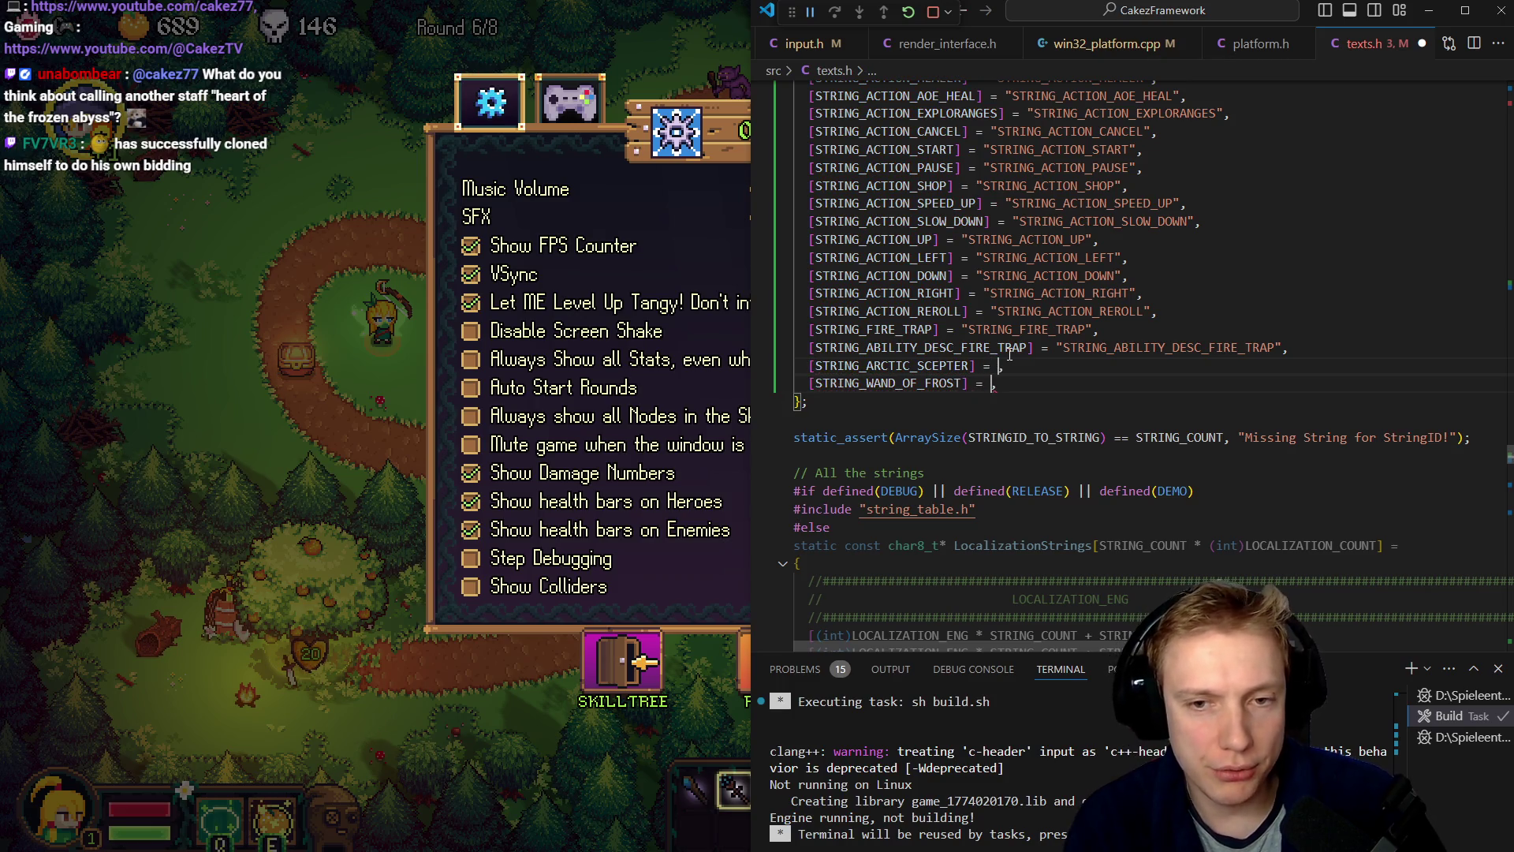
{"action": "key", "text": "Escape"}
- Fill both STRINGID_TO_STRING entries with their ID names as strings and save texts.h
{"action": "key", "text": "asciicircum"}
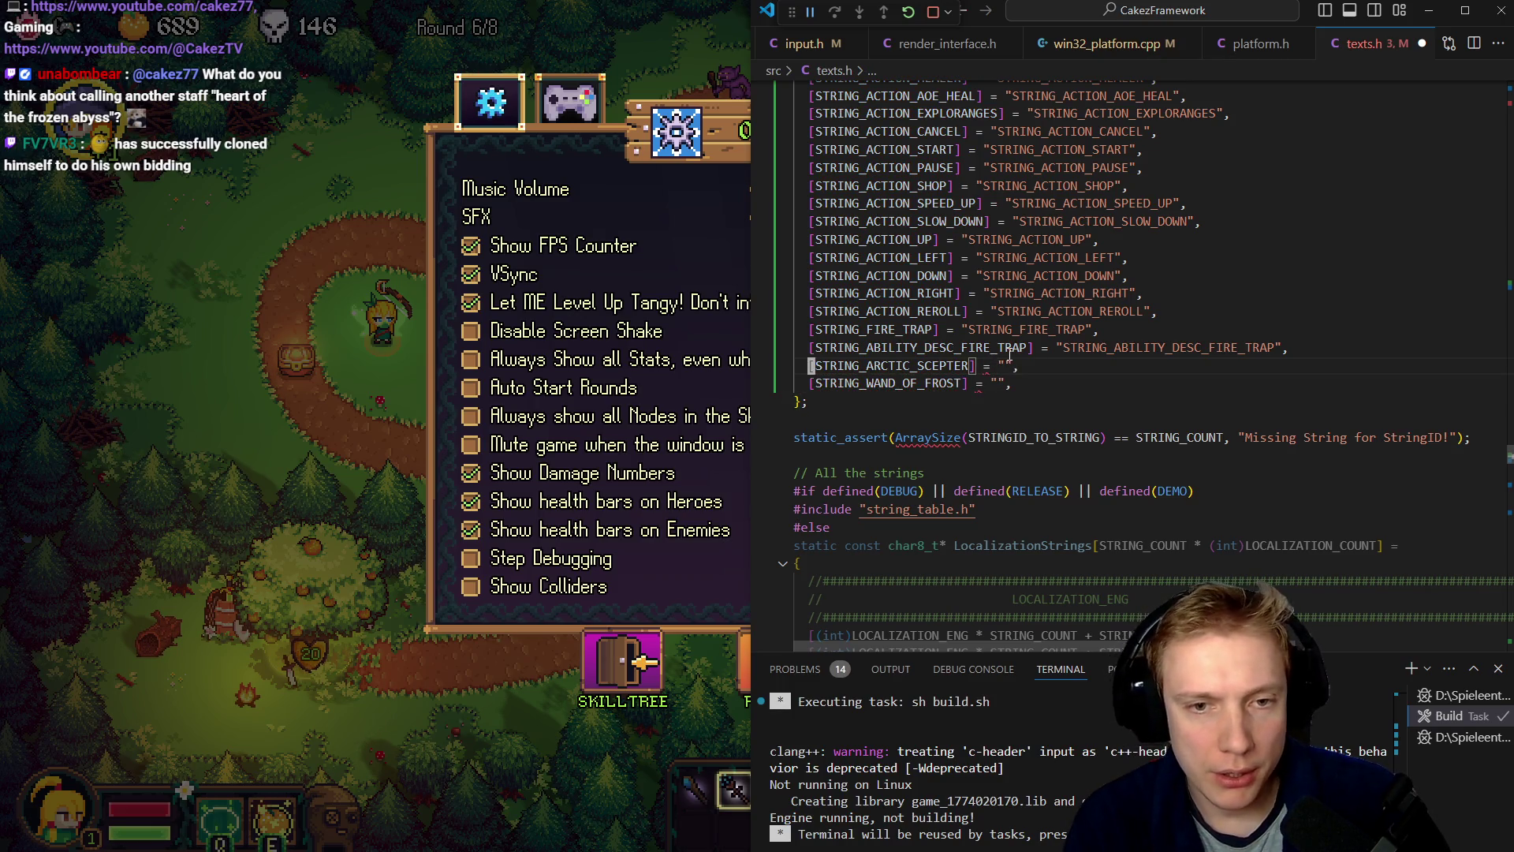
{"action": "key", "text": "y"}
{"action": "key", "text": "i"}
{"action": "key", "text": "bracketleft"}
{"action": "key", "text": "f"}
{"action": "key", "text": "quotedbl"}
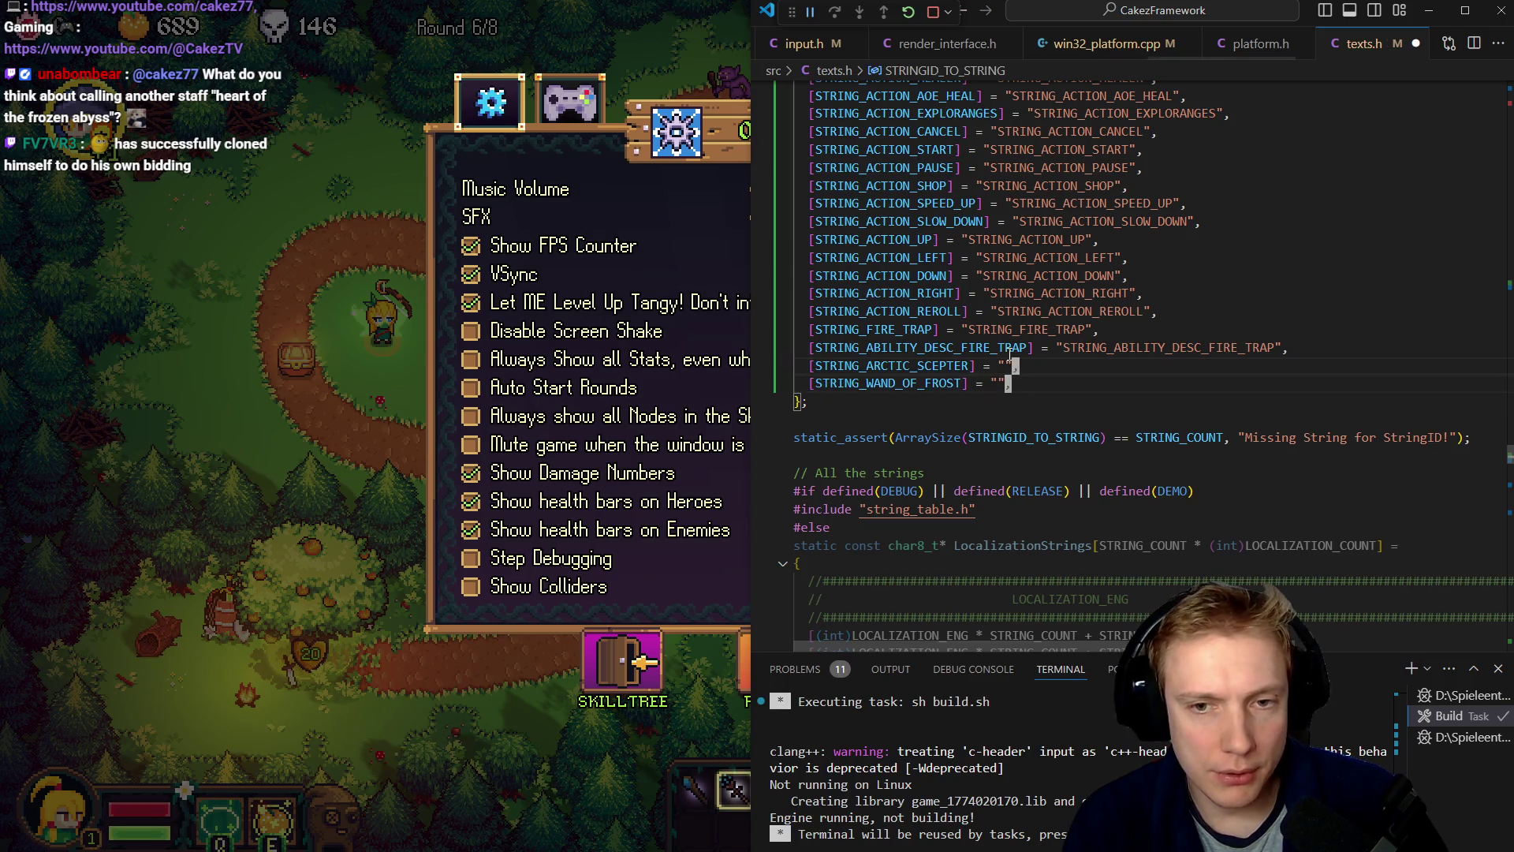
{"action": "key", "text": "p"}
{"action": "key", "text": "ctrl+s"}
- Duplicate the FIRE_TRAP localization line twice at the end of the English table
{"action": "key", "text": "Escape"}
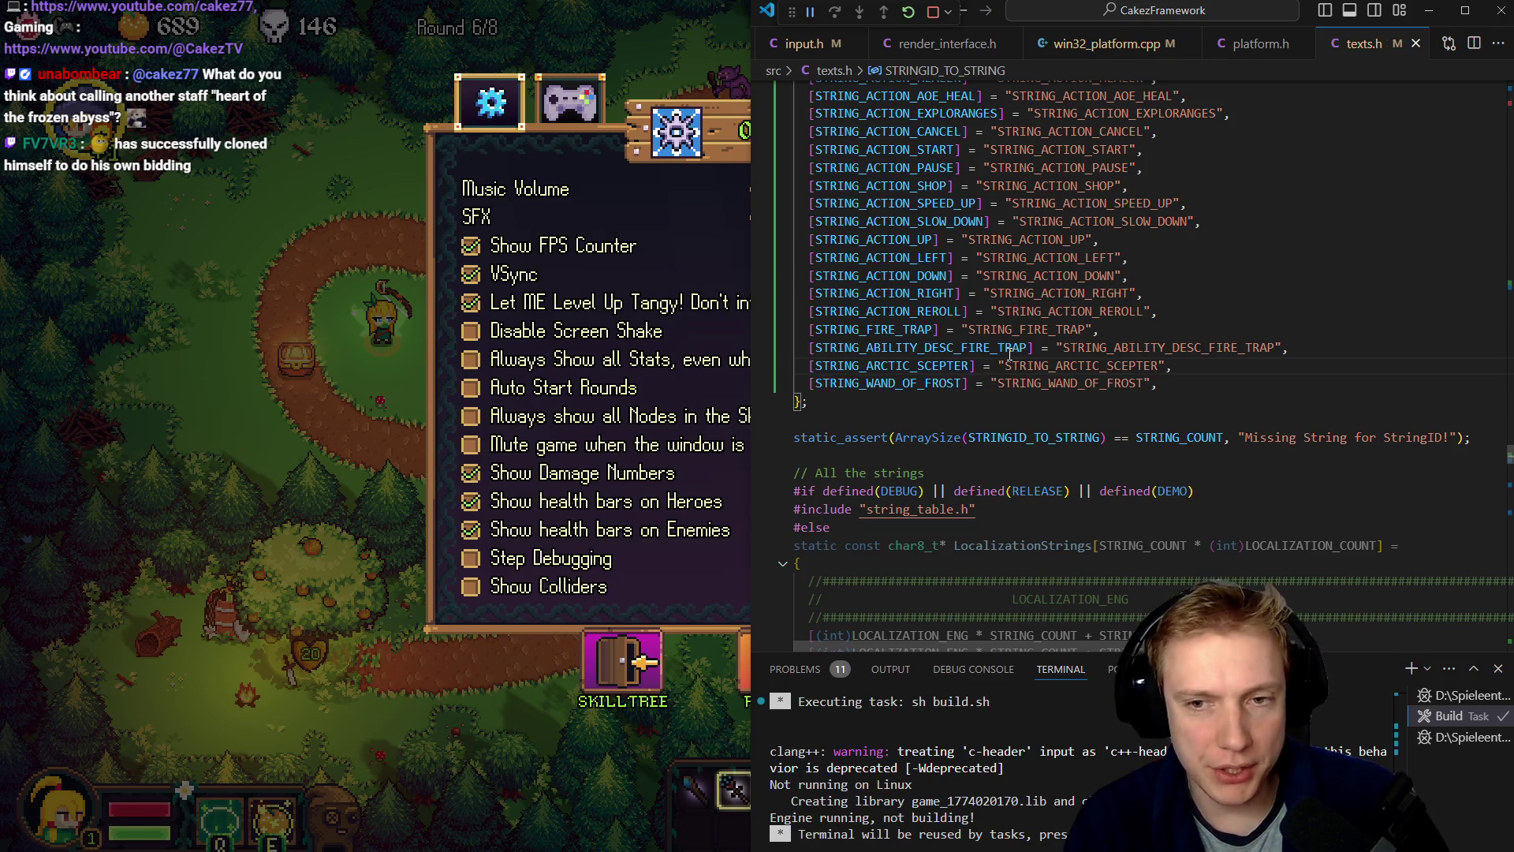
{"action": "key", "text": "asciicircum"}
{"action": "key", "text": "j"}
{"action": "key", "text": "j"}
{"action": "key", "text": "j"}
{"action": "key", "text": "j"}
{"action": "key", "text": "j"}
{"action": "key", "text": "j"}
{"action": "key", "text": "j"}
{"action": "key", "text": "j"}
{"action": "key", "text": "percent"}
{"action": "key", "text": "P"}
{"action": "key", "text": "k"}
{"action": "key", "text": "k"}
- Cut the two new ID names and block-select FIRE_TRAP on both copied lines
{"action": "key", "text": "k"}
{"action": "key", "text": "y"}
{"action": "key", "text": "y"}
{"action": "key", "text": "j"}
{"action": "key", "text": "j"}
{"action": "key", "text": "p"}
{"action": "key", "text": "P"}
{"action": "key", "text": "j"}
{"action": "key", "text": "j"}
{"action": "key", "text": "l"}
{"action": "key", "text": "ctrl+v"}
{"action": "key", "text": "j"}
{"action": "key", "text": "d"}
{"action": "key", "text": "k"}
{"action": "key", "text": "k"}
{"action": "key", "text": "h"}
{"action": "key", "text": "ctrl+v"}
{"action": "key", "text": "j"}
- Swap FIRE_TRAP for the new IDs and retitle them 'Arctic Scepter' and 'Wand of Frost'
{"action": "key", "text": "w"}
{"action": "key", "text": "w"}
{"action": "key", "text": "w"}
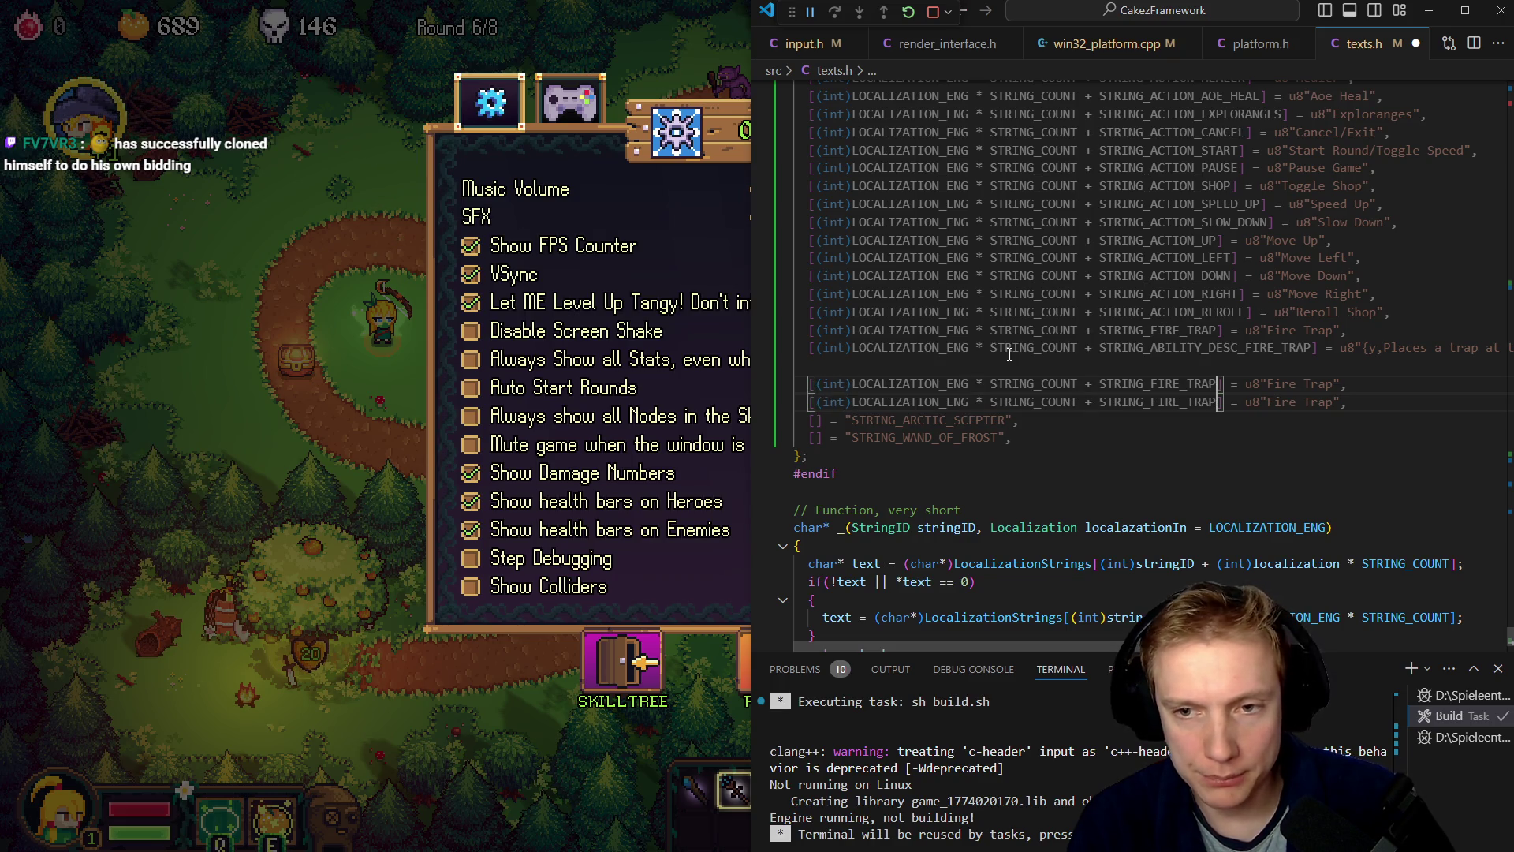
{"action": "key", "text": "p"}
{"action": "key", "text": "j"}
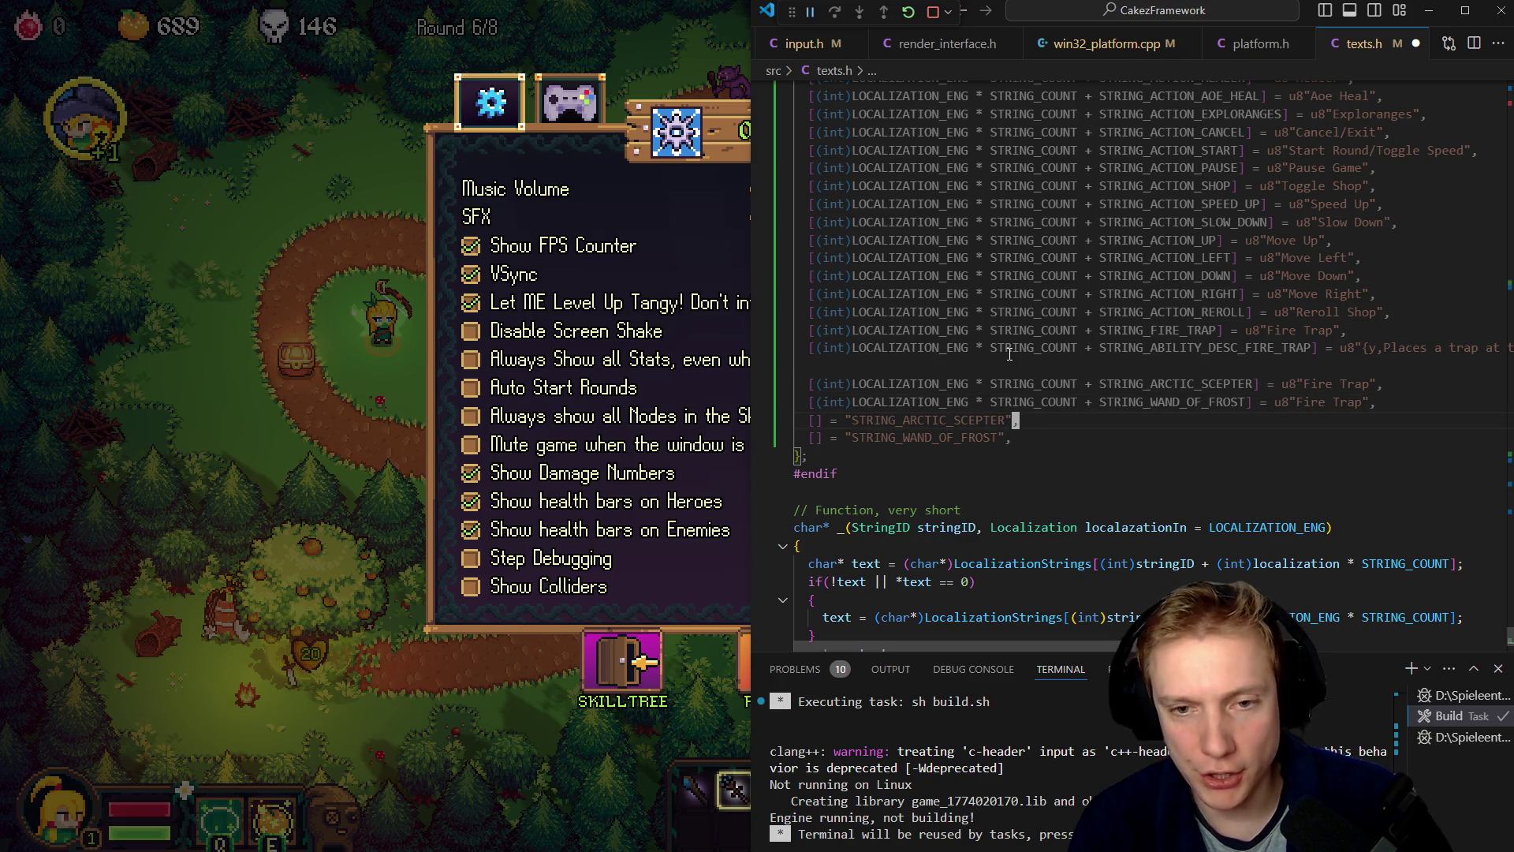
{"action": "key", "text": "$"}
{"action": "key", "text": "k"}
{"action": "key", "text": "i"}
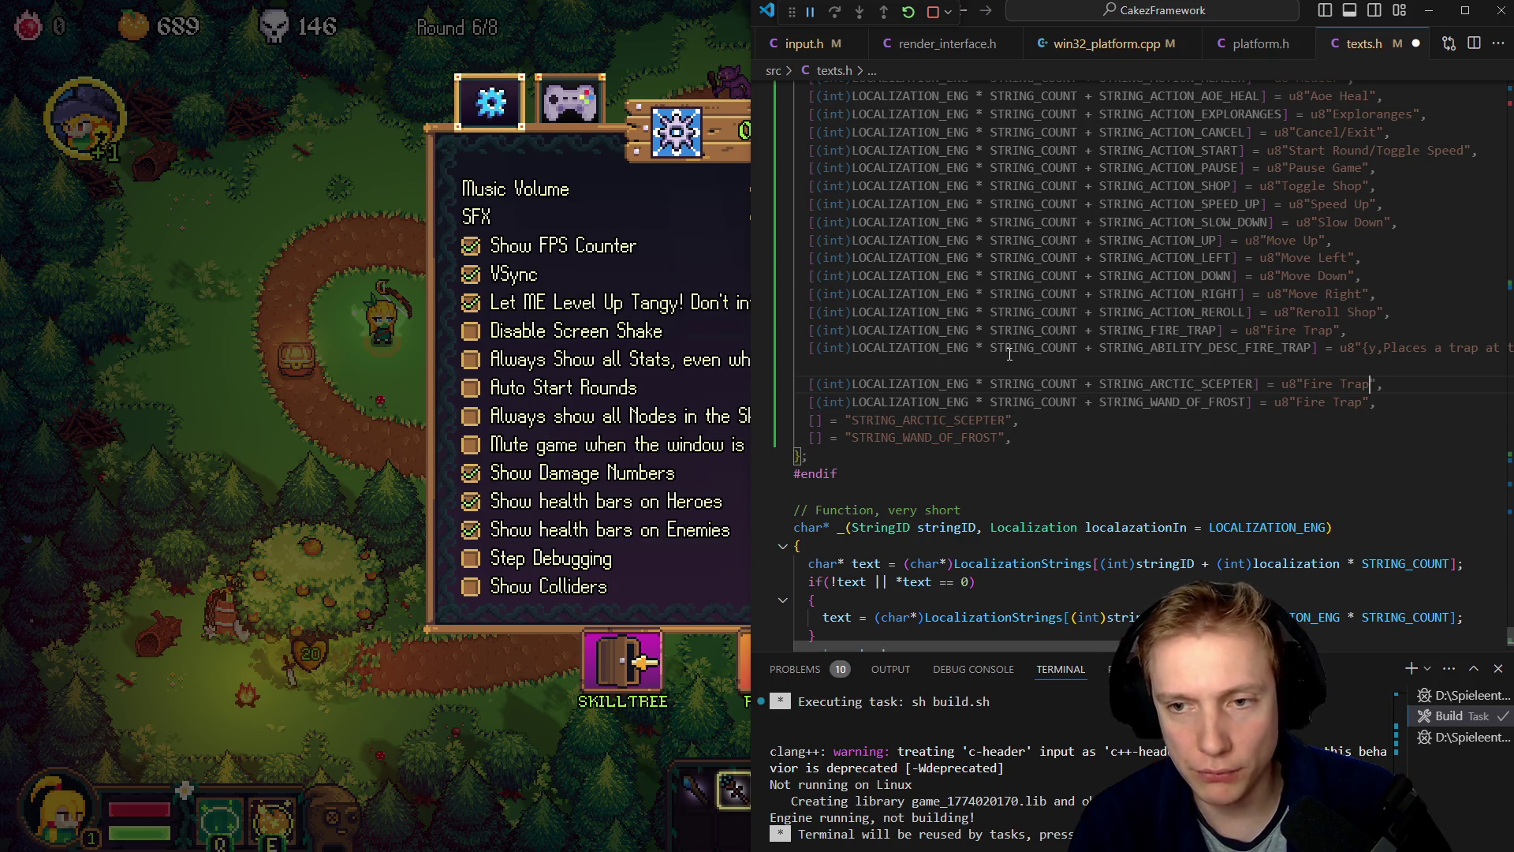
{"action": "key", "text": "BackSpace"}
{"action": "key", "text": "BackSpace"}
{"action": "key", "text": "BackSpace"}
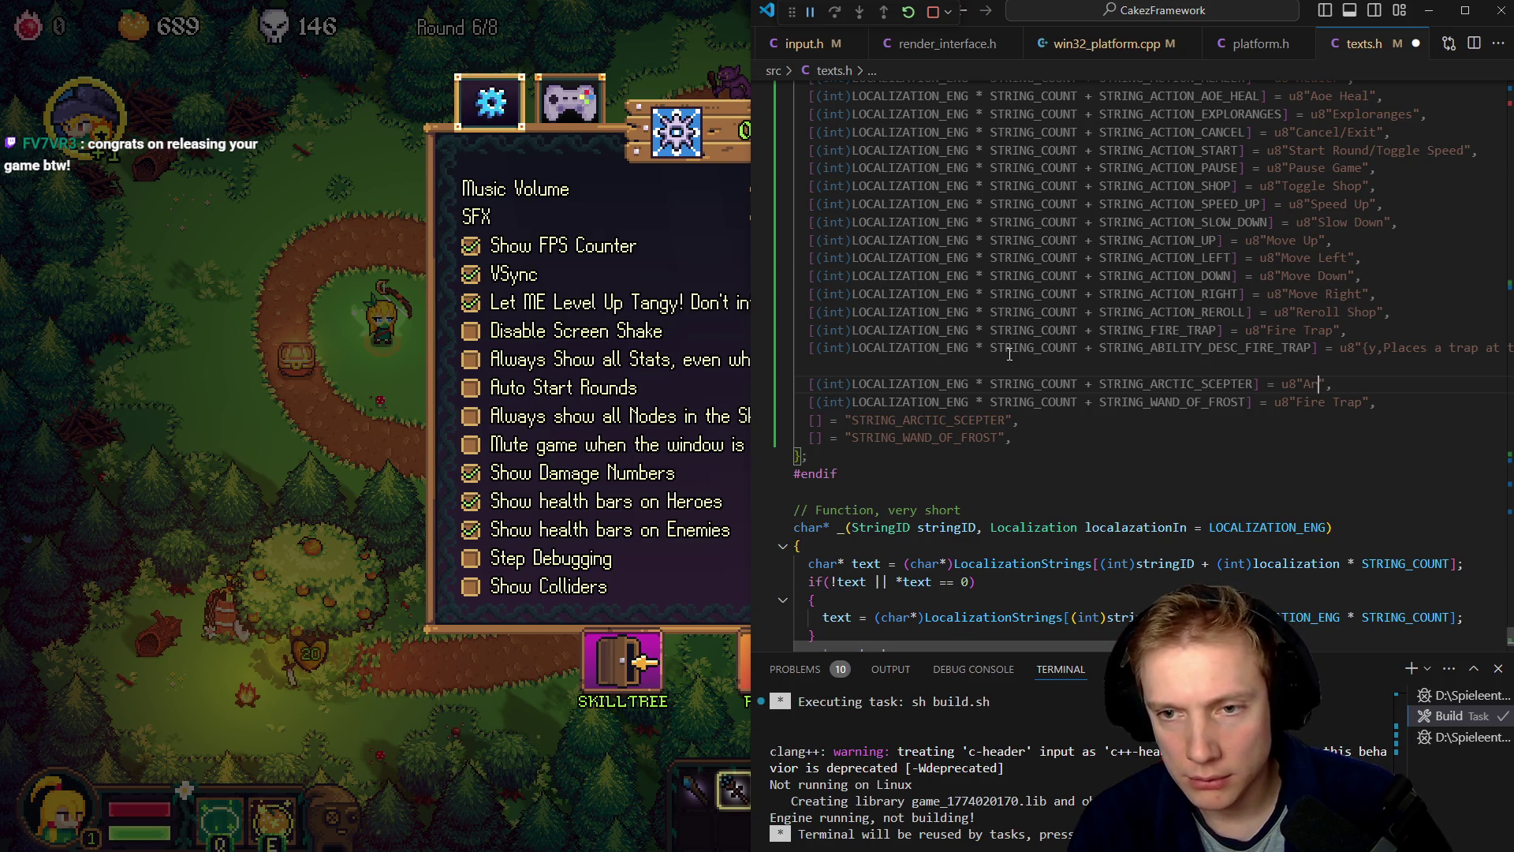
{"action": "type", "text": "ctic Sce"}
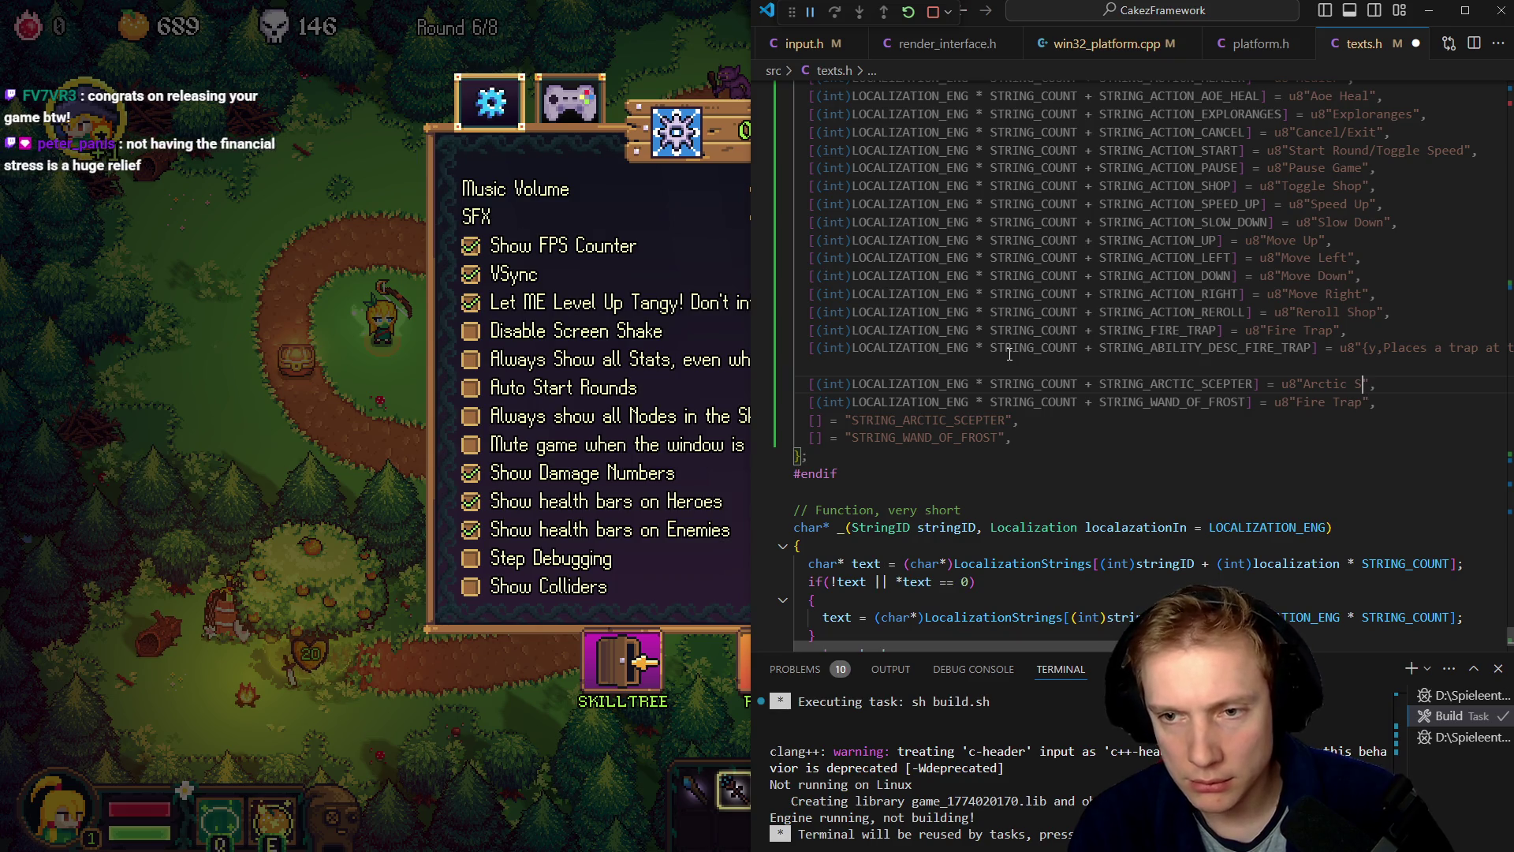
{"action": "type", "text": "pter"}
{"action": "key", "text": "Down"}
{"action": "key", "text": "Left"}
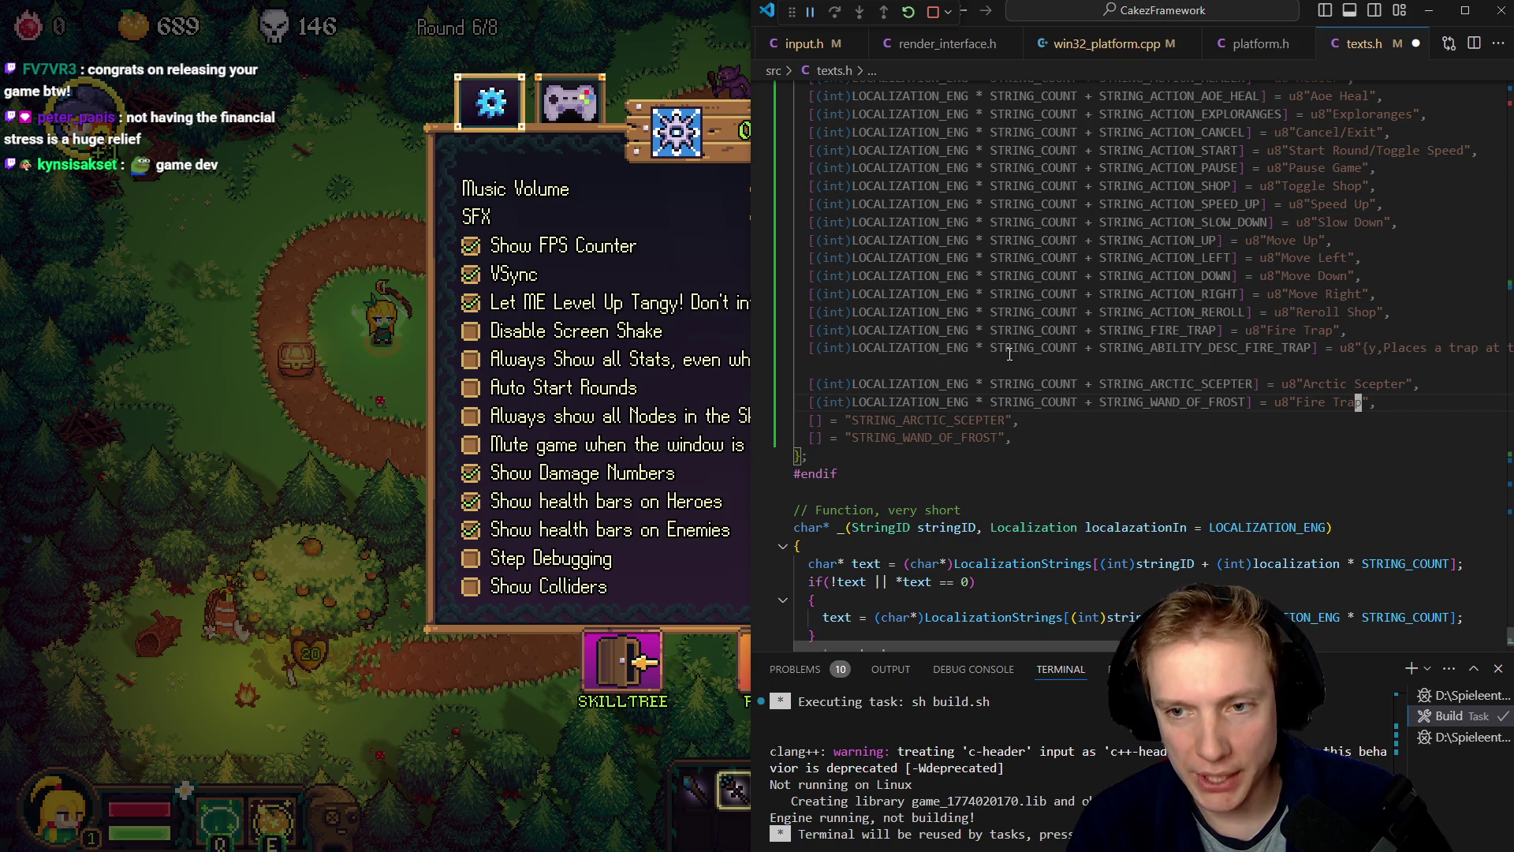
{"action": "key", "text": "BackSpace"}
{"action": "key", "text": "BackSpace"}
{"action": "key", "text": "BackSpace"}
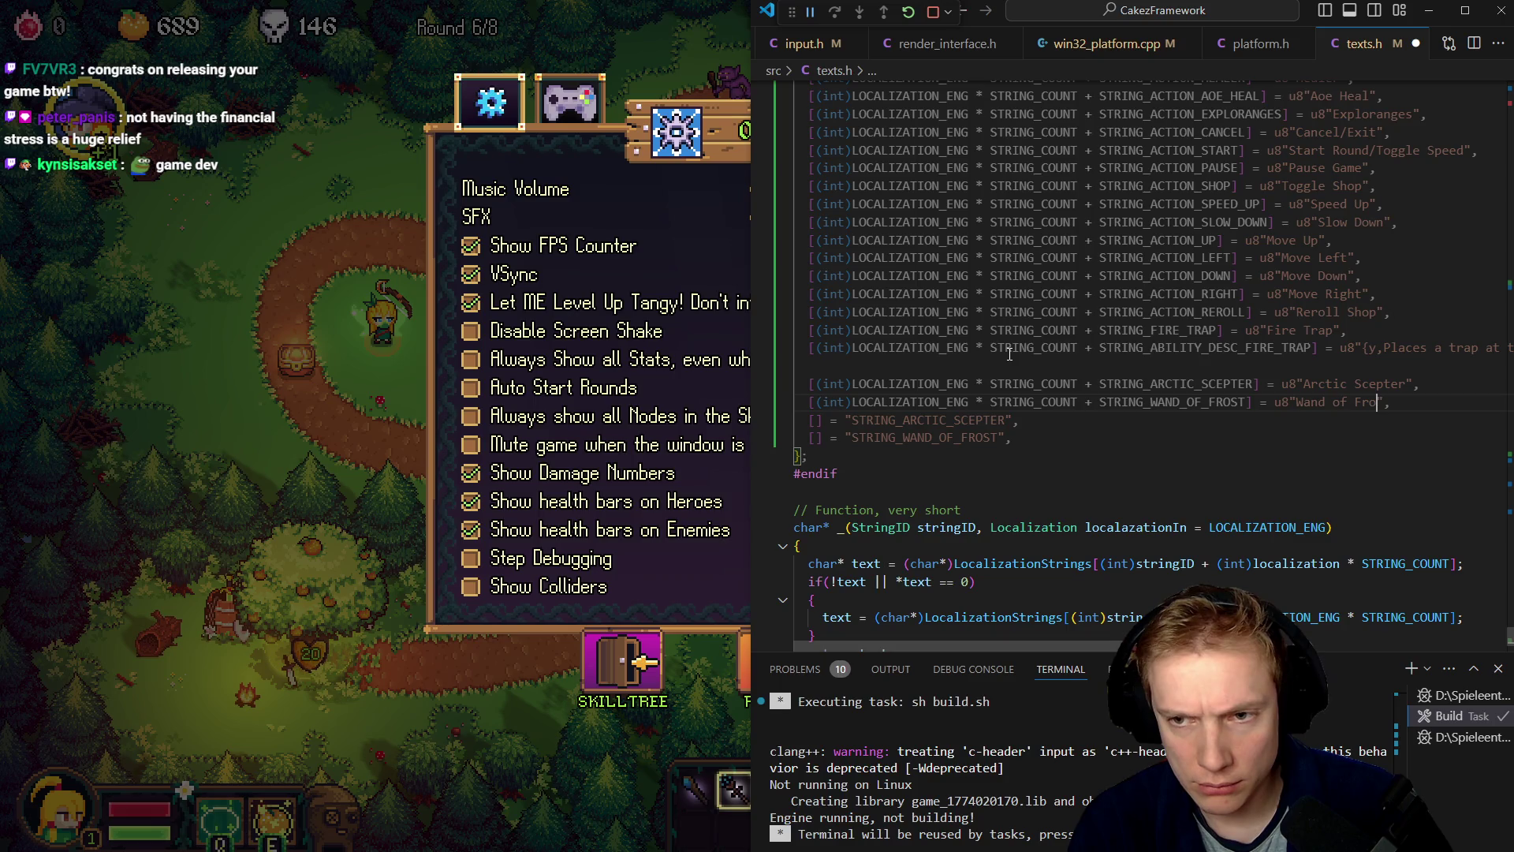
- Delete the leftover stub lines and blank line, save, and copy the two new entries
{"action": "key", "text": "shift+Down"}
{"action": "key", "text": "shift+Down"}
{"action": "key", "text": "Delete"}
{"action": "key", "text": "ctrl+s"}
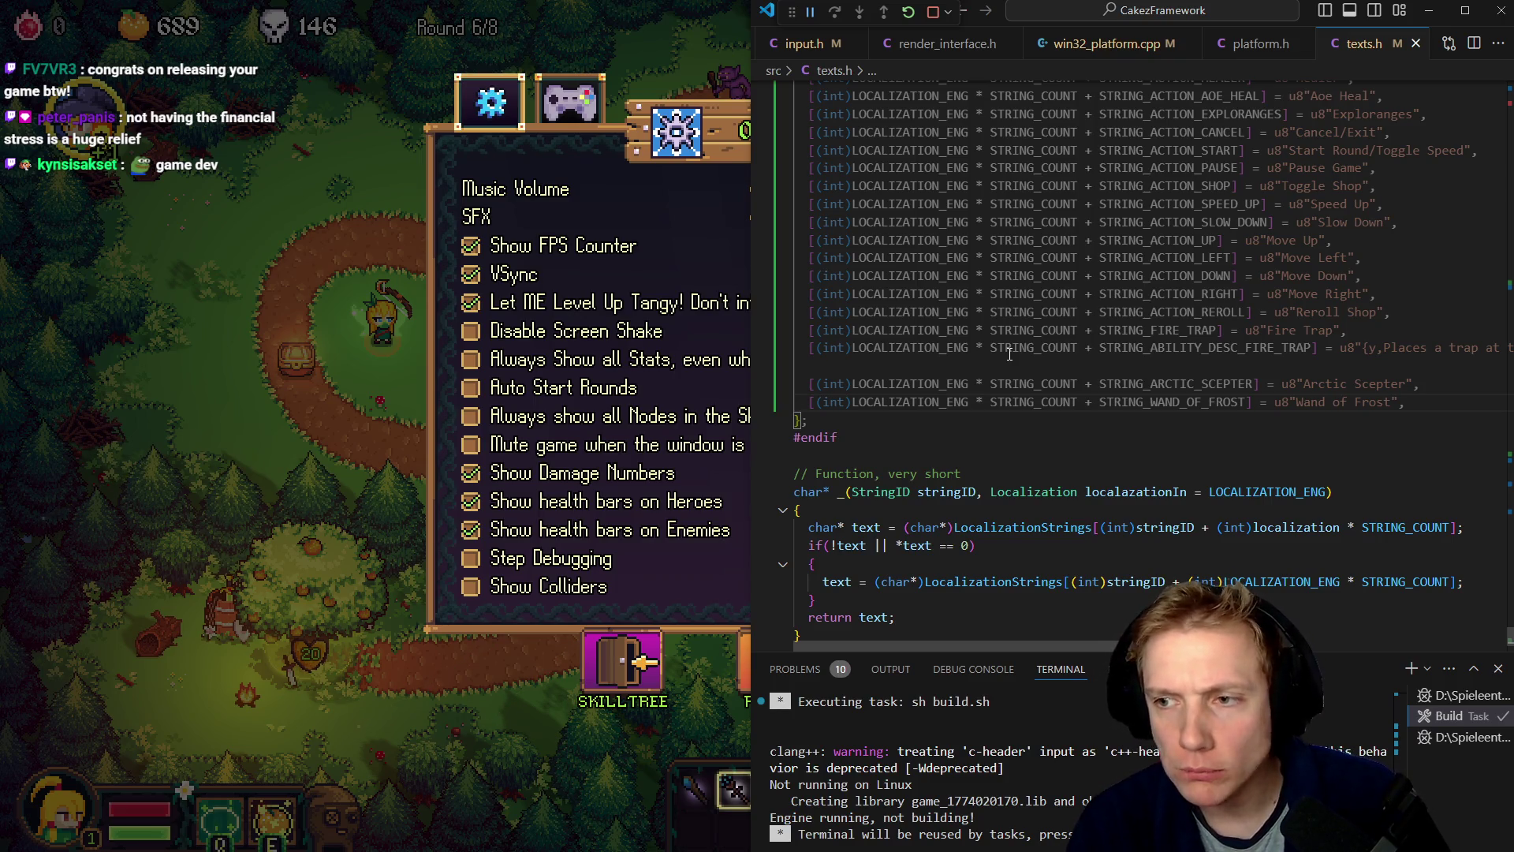
{"action": "key", "text": "Up"}
{"action": "key", "text": "Up"}
{"action": "key", "text": "ctrl+shift+k"}
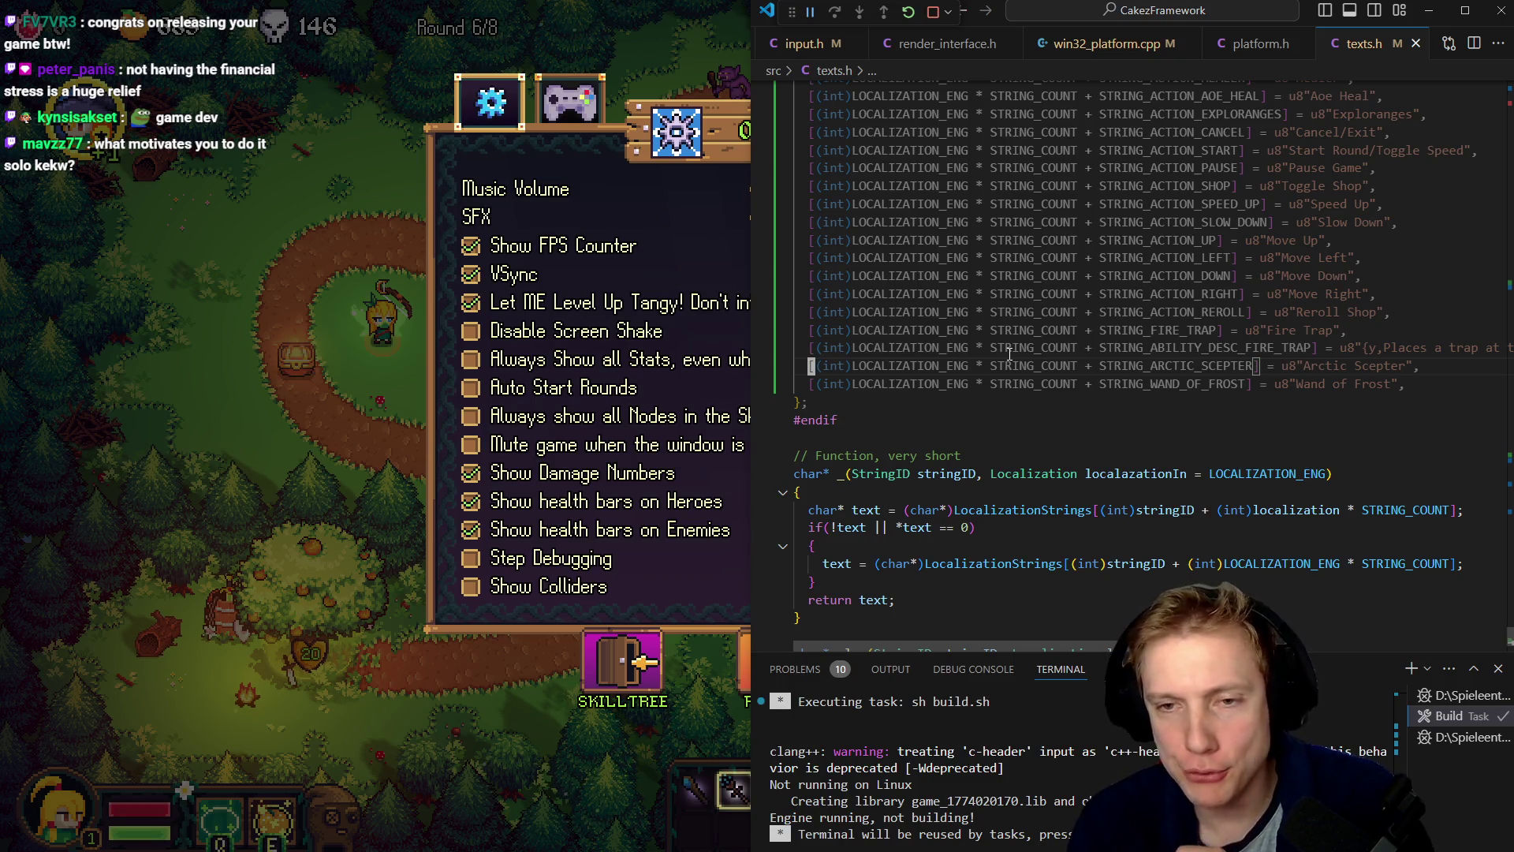
{"action": "key", "text": "ctrl+l"}
{"action": "key", "text": "ctrl+l"}
{"action": "key", "text": "Left"}
{"action": "key", "text": "ctrl+Tab"}
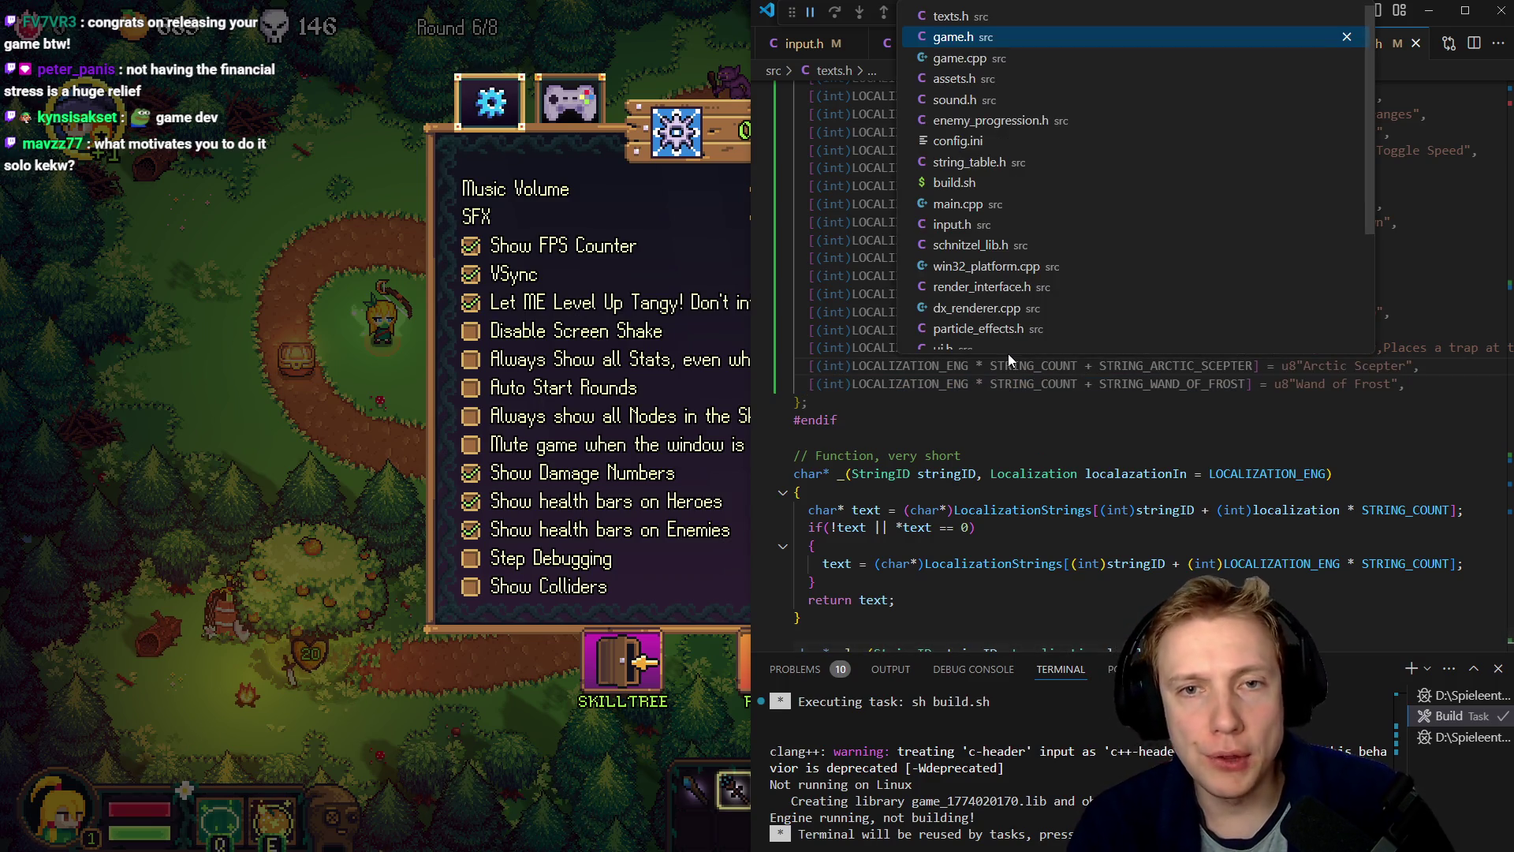
- Paste the Arctic Scepter and Wand of Frost lines below Fire Trap in string_table.h and save
{"action": "key", "text": "ctrl+Tab"}
{"action": "key", "text": "ctrl+Tab"}
{"action": "key", "text": "ctrl+Tab"}
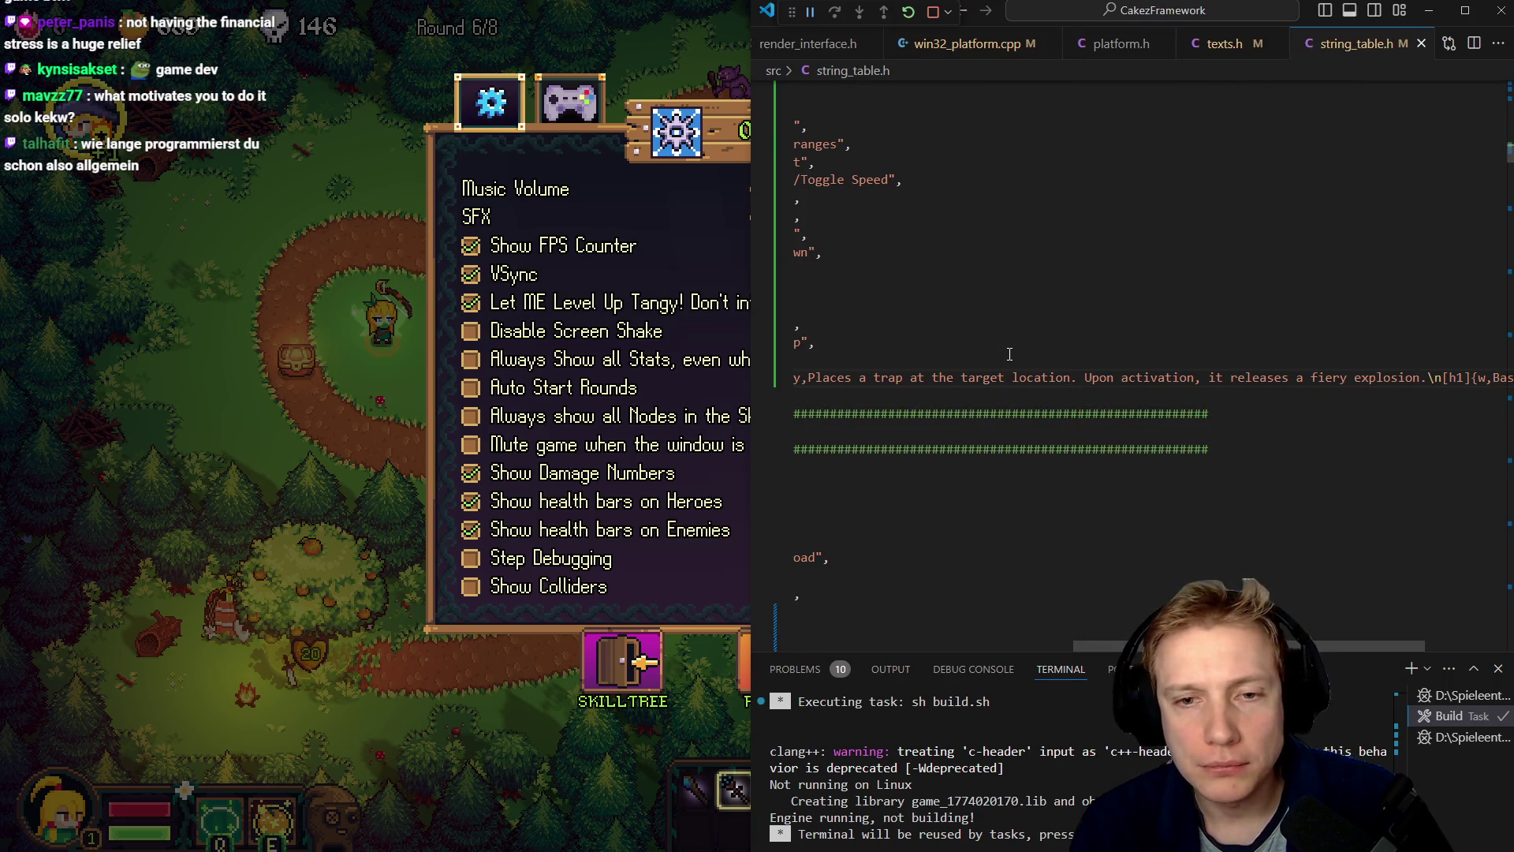
{"action": "type", "text": "[(int)LOCALIZATION_ENG * STRING_COUNT + STRING_ARCTIC_SCEPTER] = u8\"Arctic Scepter\", [(int)LOCALIZATION_ENG * STRING_COUNT + STRING_WAND_OF_FROST] = u8\"Wand of Frost\","}
{"action": "key", "text": "ctrl+s"}
{"action": "key", "text": "Up"}
{"action": "key", "text": "End"}
{"action": "key", "text": "Down"}
{"action": "key", "text": "Home"}
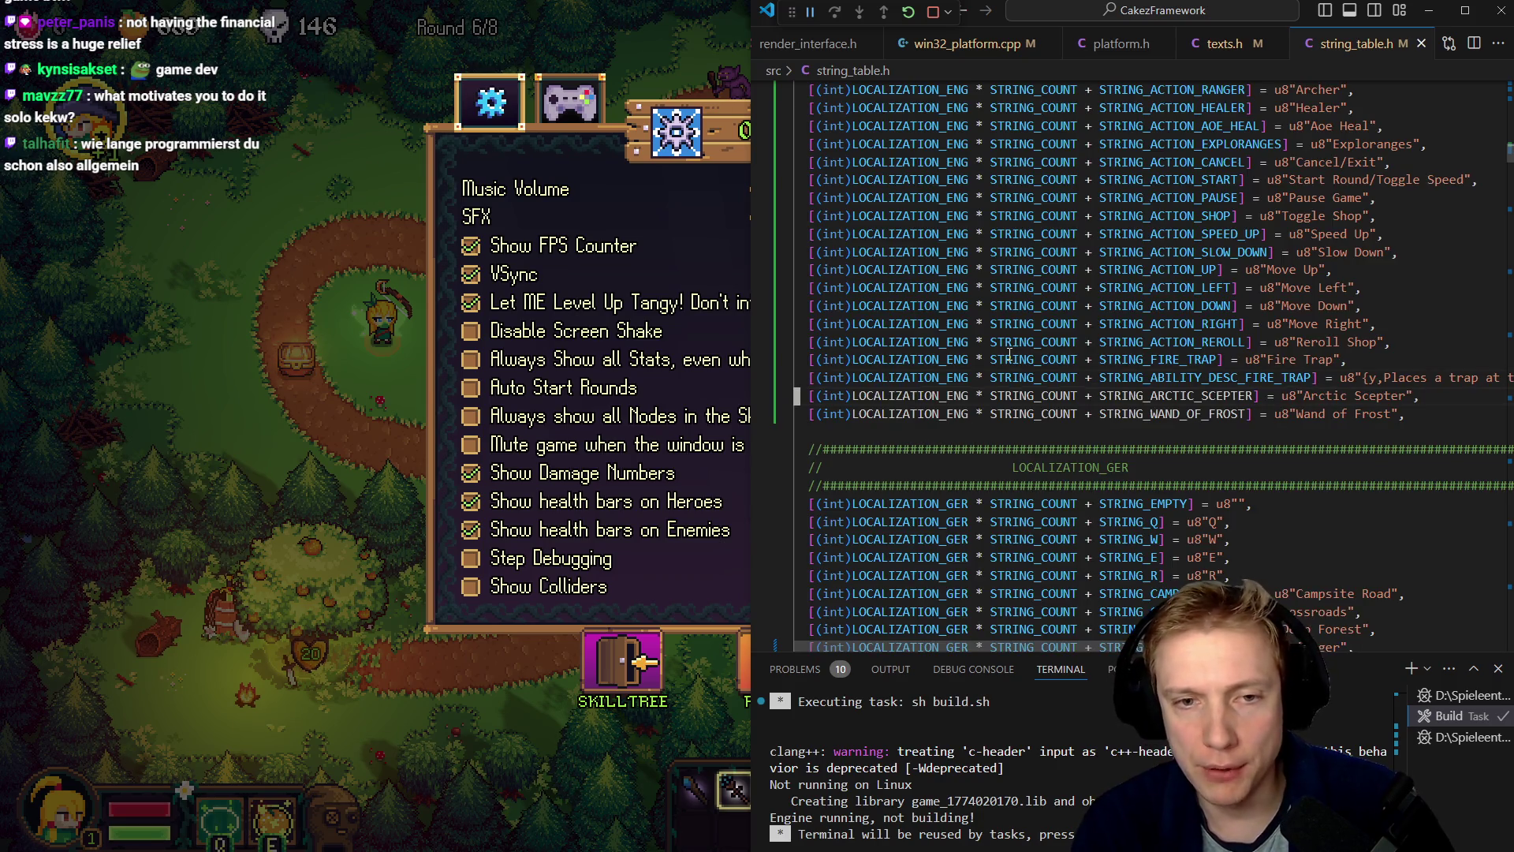
{"action": "key", "text": "shift+Home"}
{"action": "key", "text": "shift+Down"}
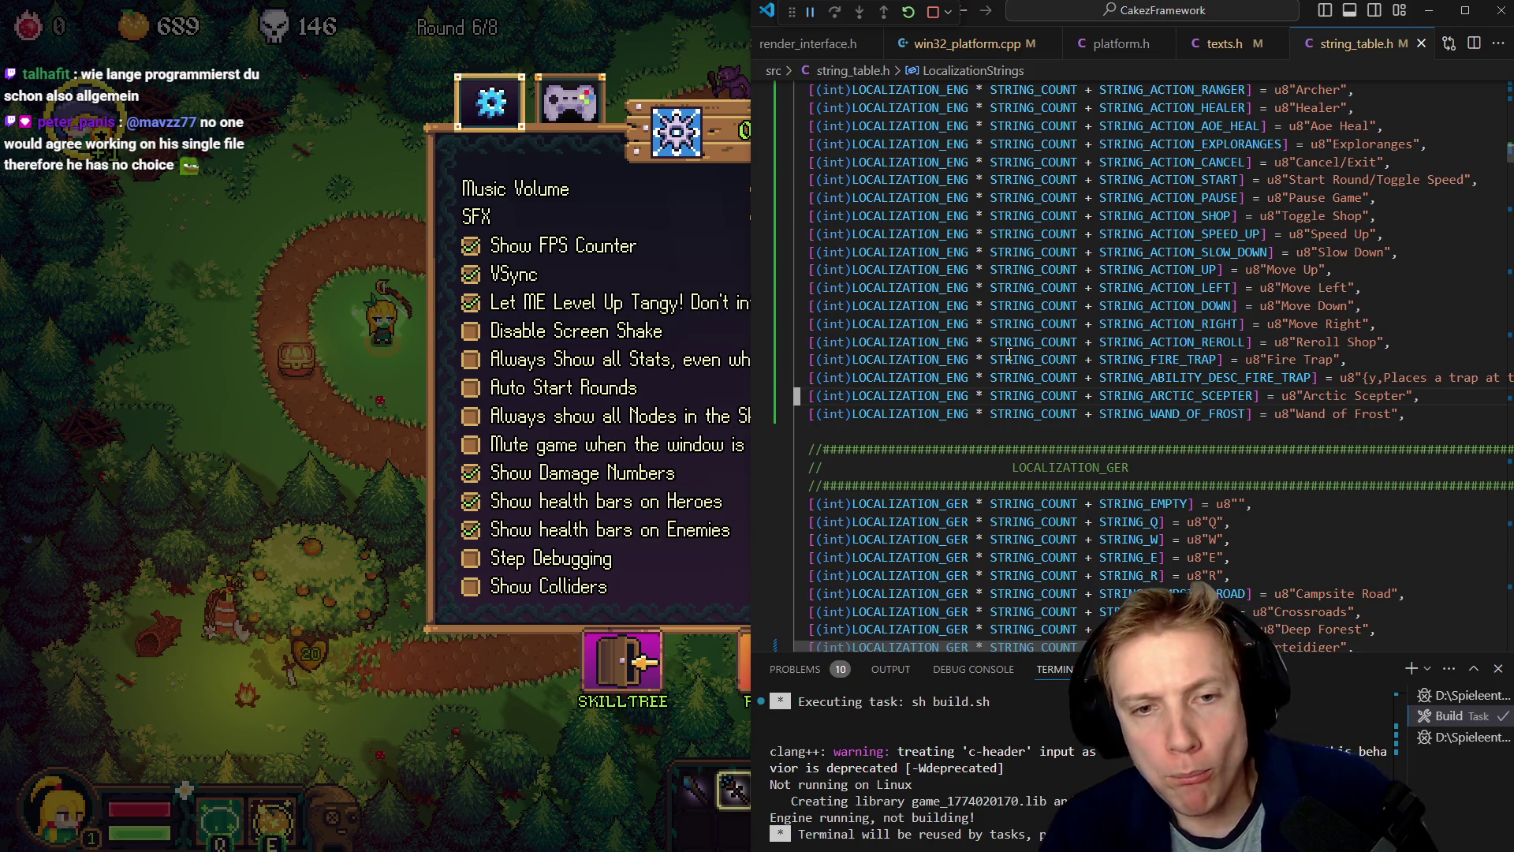
{"action": "key", "text": "ctrl+Tab"}
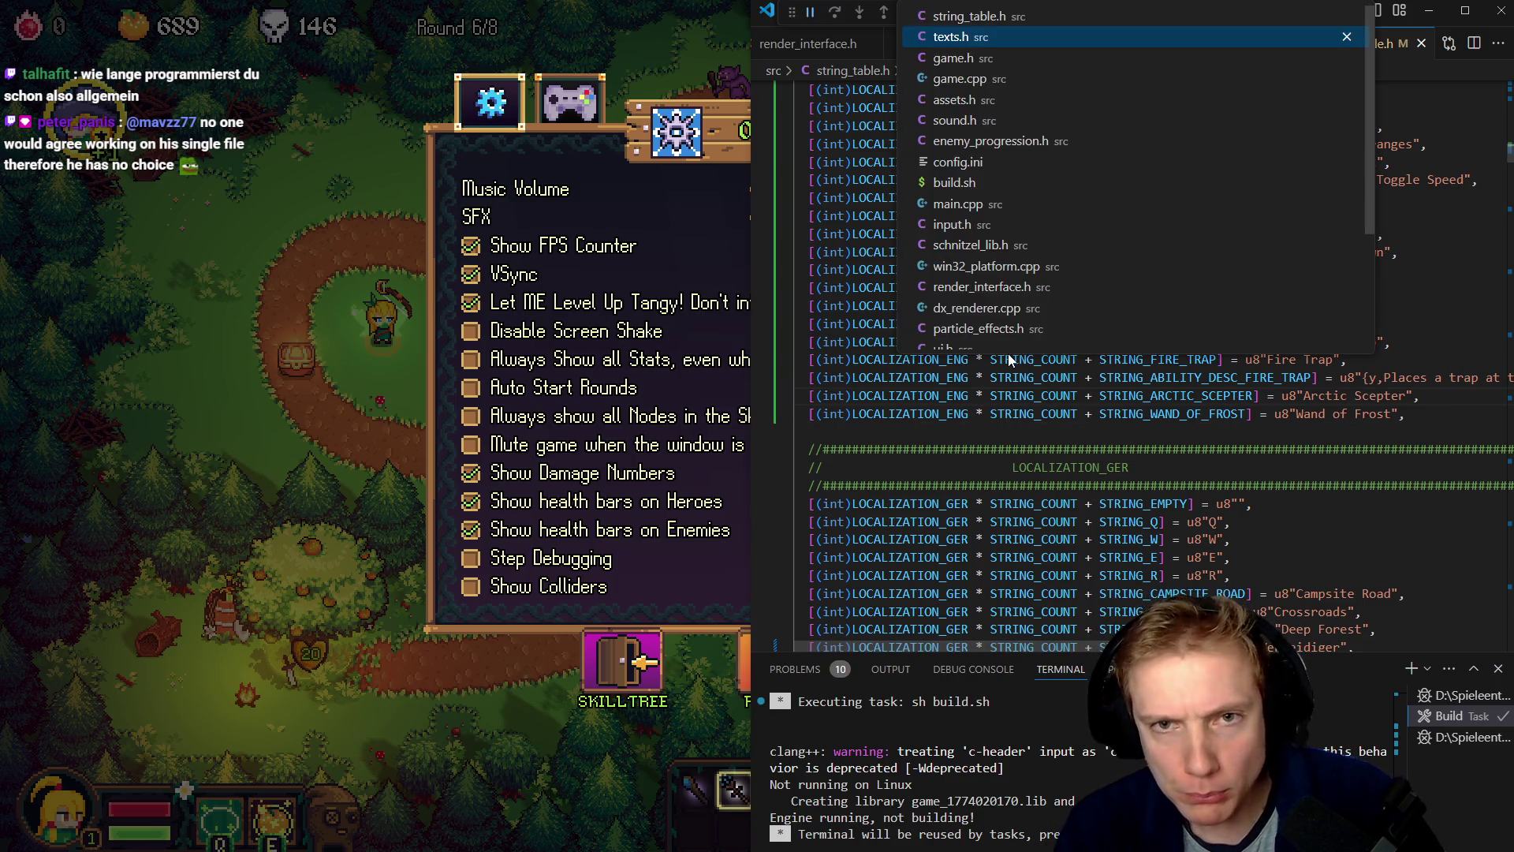
- Go to ITEM_WAND_OF_FROST's .spriteID and jump to SPRITE_ITEM_WAND_OF_COLD_2's definition in assets.h
{"action": "key", "text": "ctrl+Tab"}
{"action": "key", "text": "ctrl+Tab"}
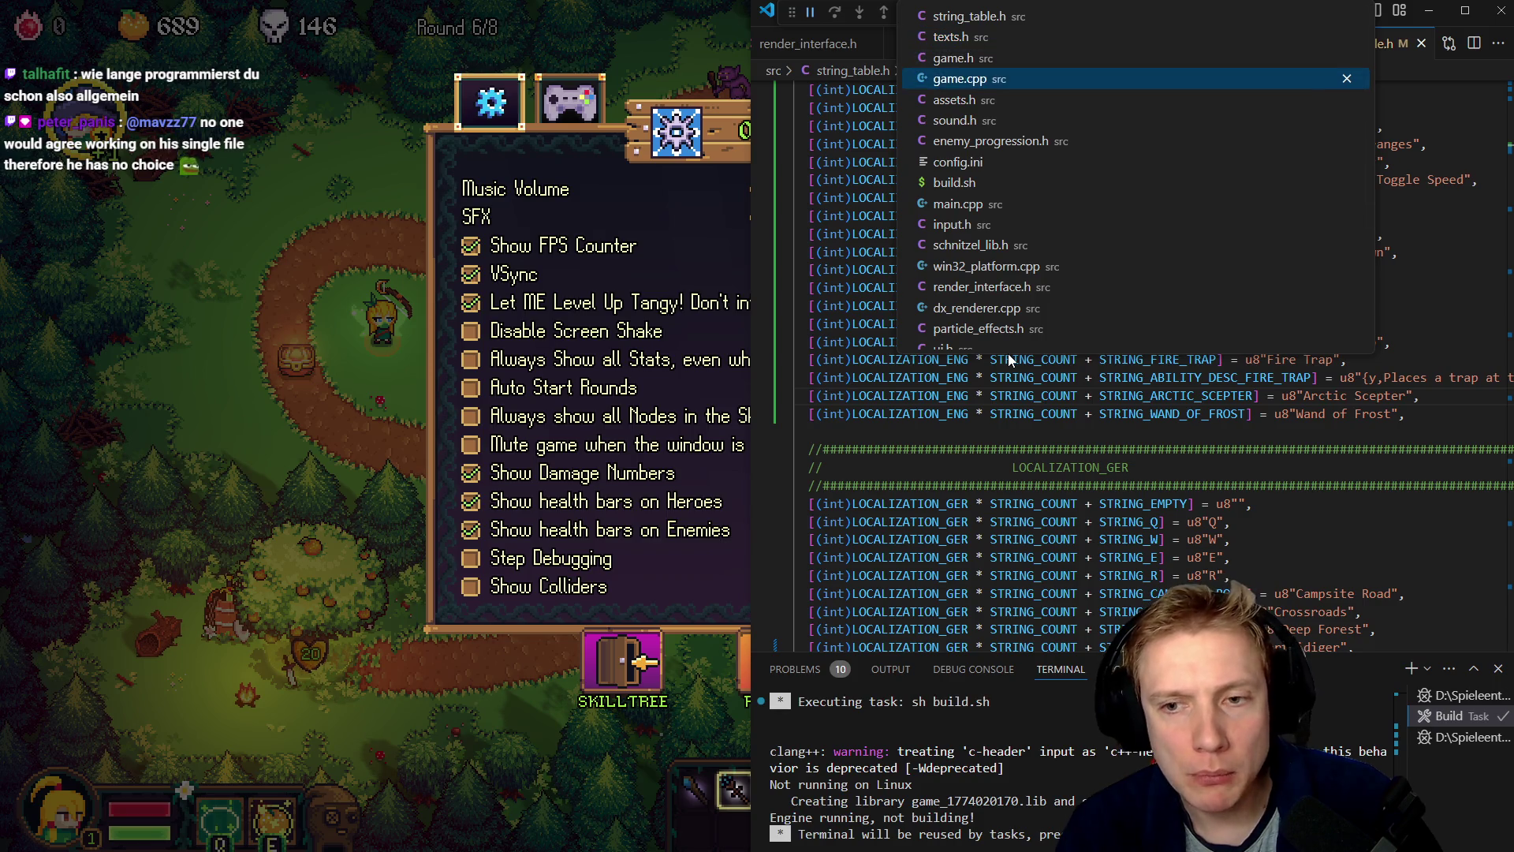
{"action": "key", "text": "Up"}
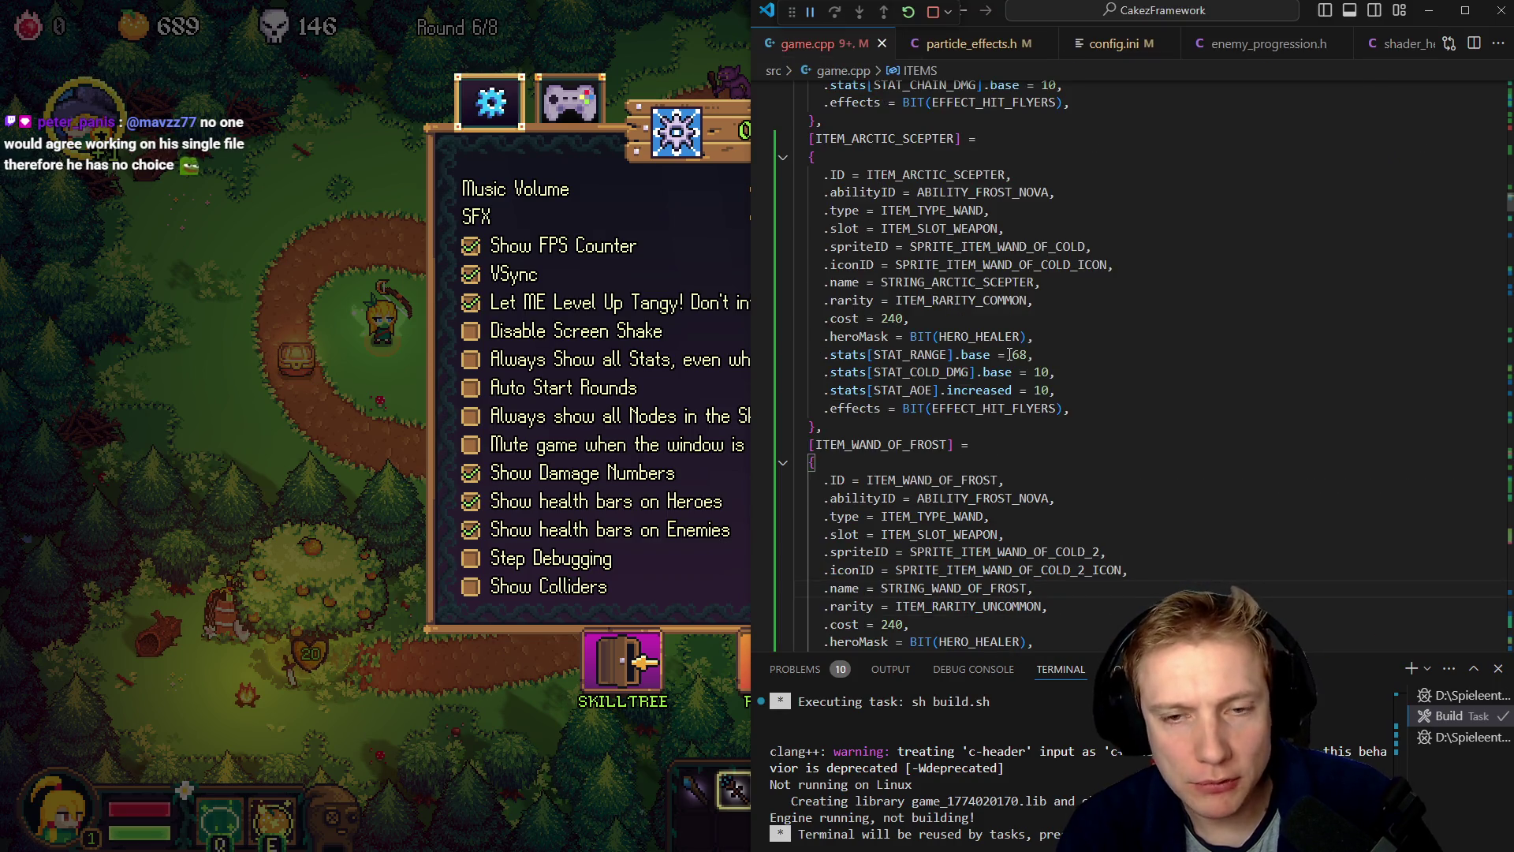
{"action": "key", "text": "Down"}
{"action": "key", "text": "Down"}
{"action": "key", "text": "Down"}
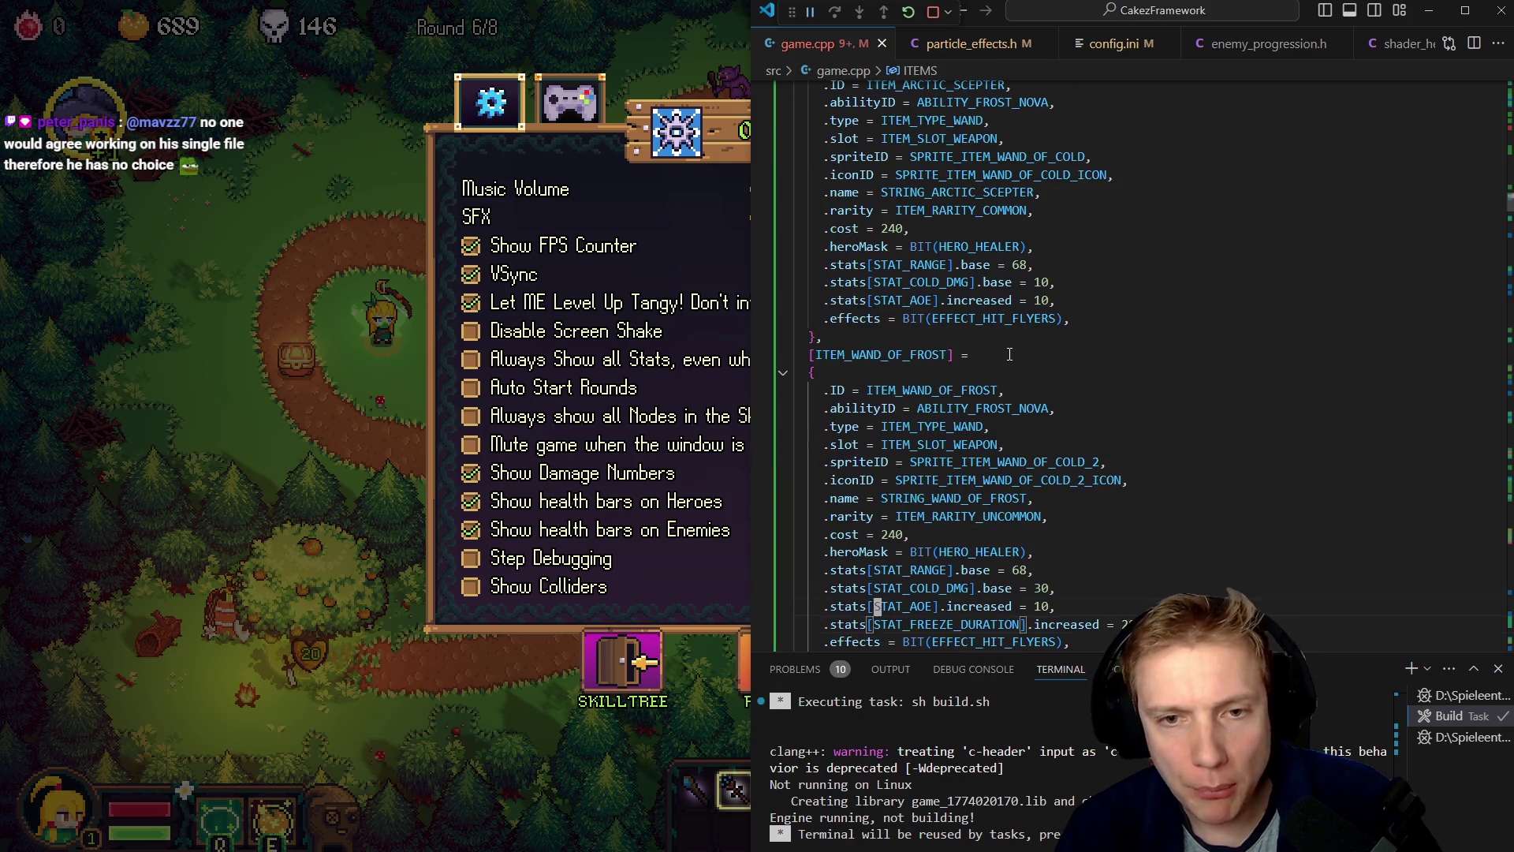
{"action": "key", "text": "Up"}
{"action": "key", "text": "Up"}
{"action": "key", "text": "Up"}
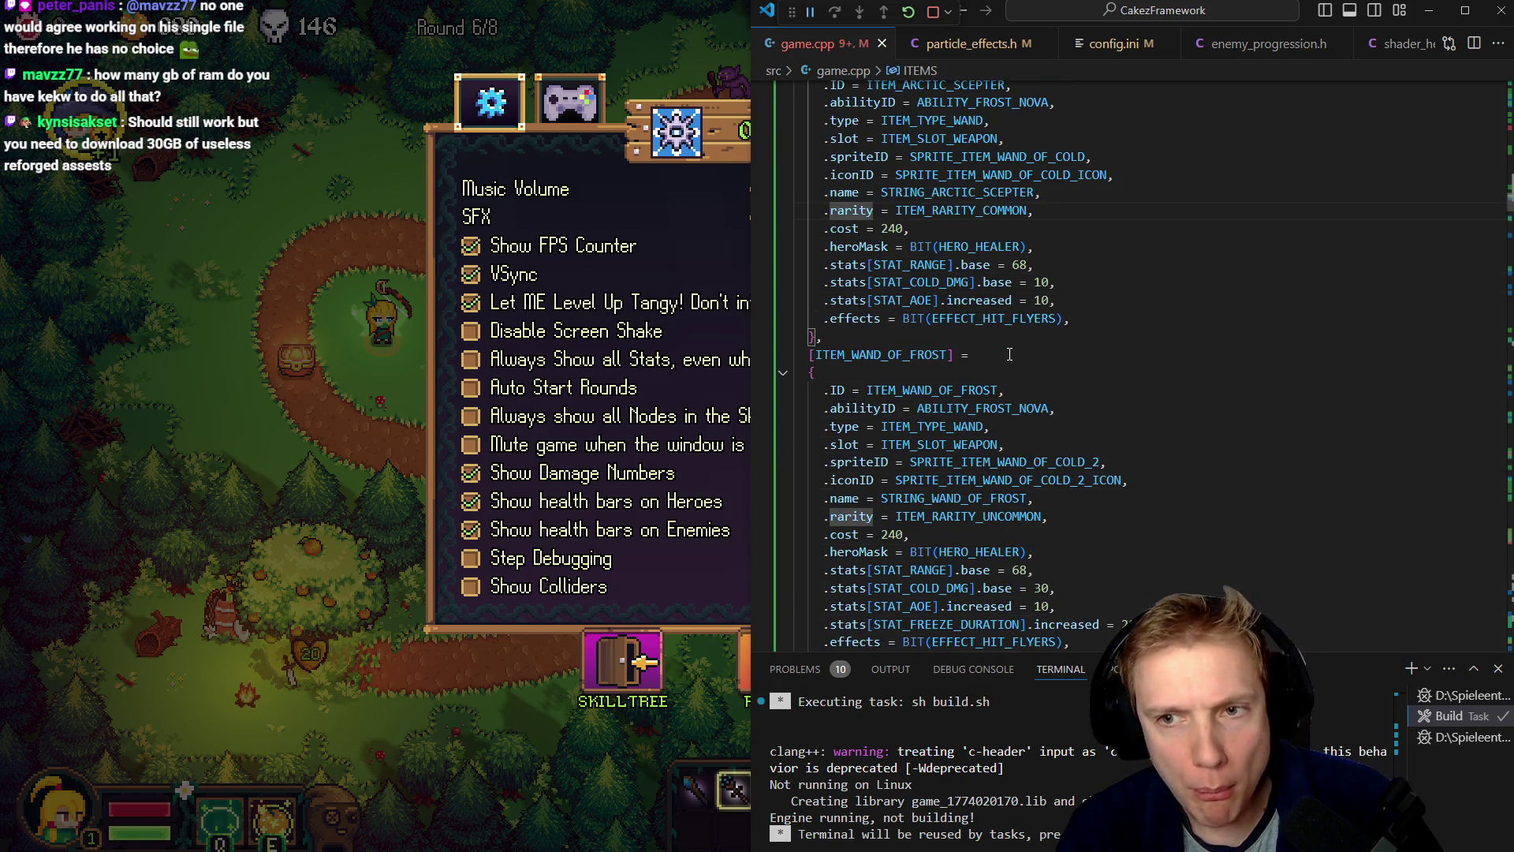
{"action": "key", "text": "Down"}
{"action": "key", "text": "Down"}
{"action": "key", "text": "Down"}
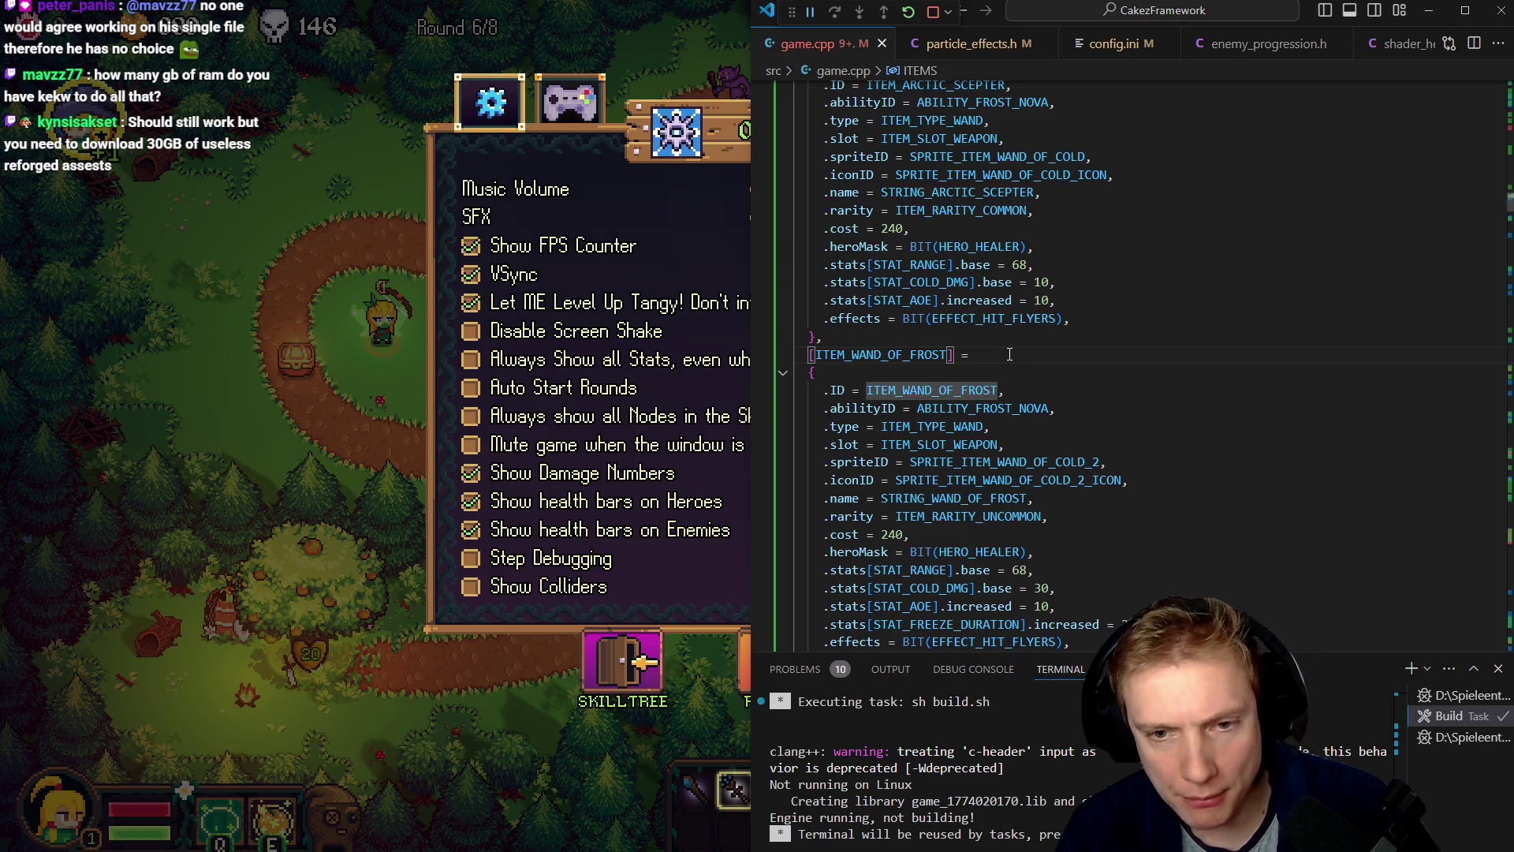
{"action": "key", "text": "Down"}
{"action": "key", "text": "Down"}
{"action": "key", "text": "Down"}
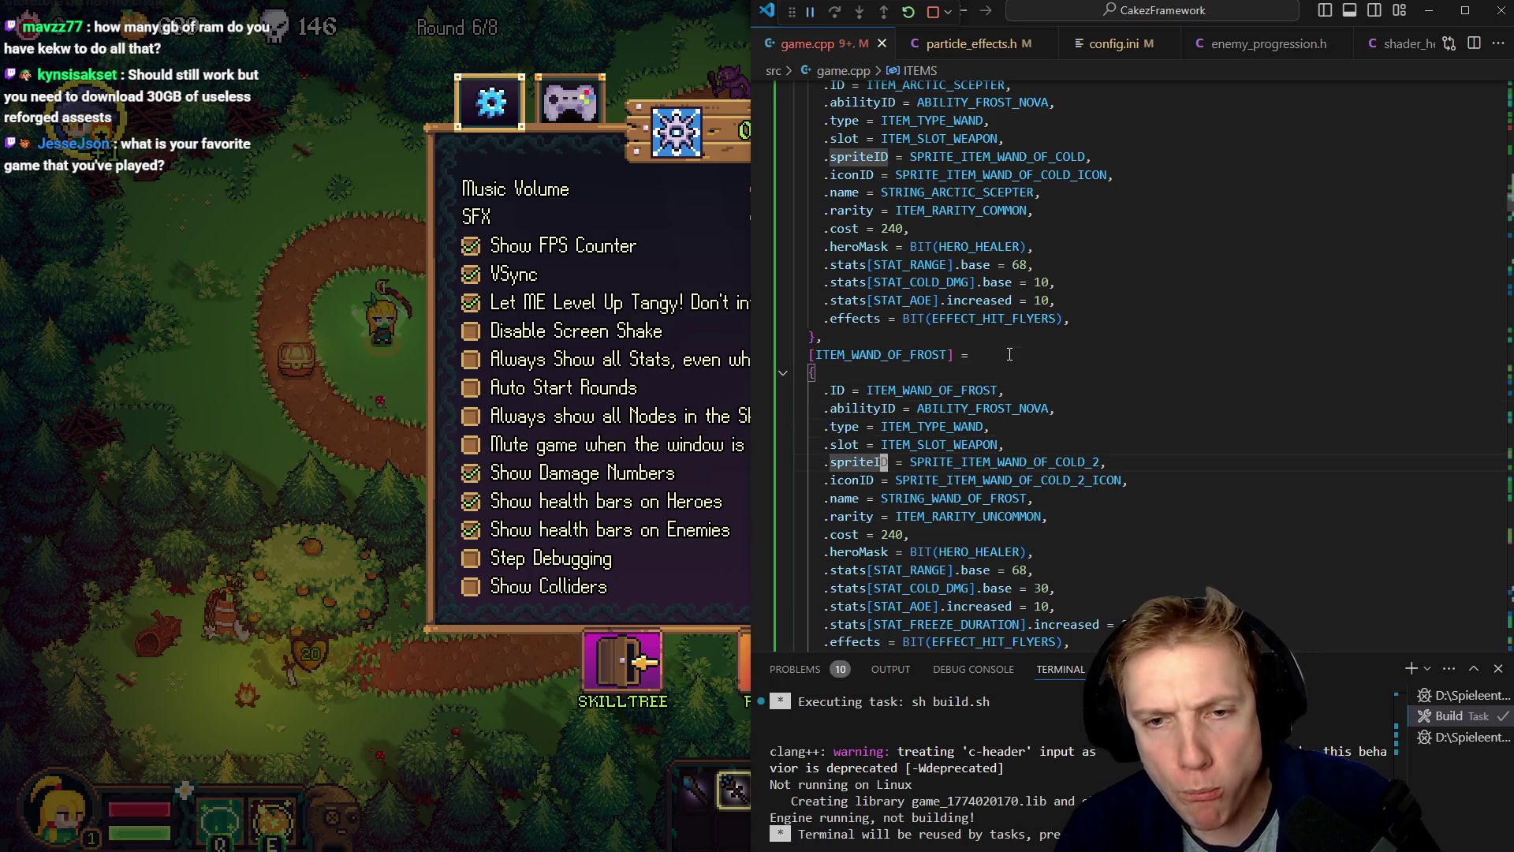
{"action": "key", "text": "Right"}
{"action": "key", "text": "Right"}
{"action": "key", "text": "Right"}
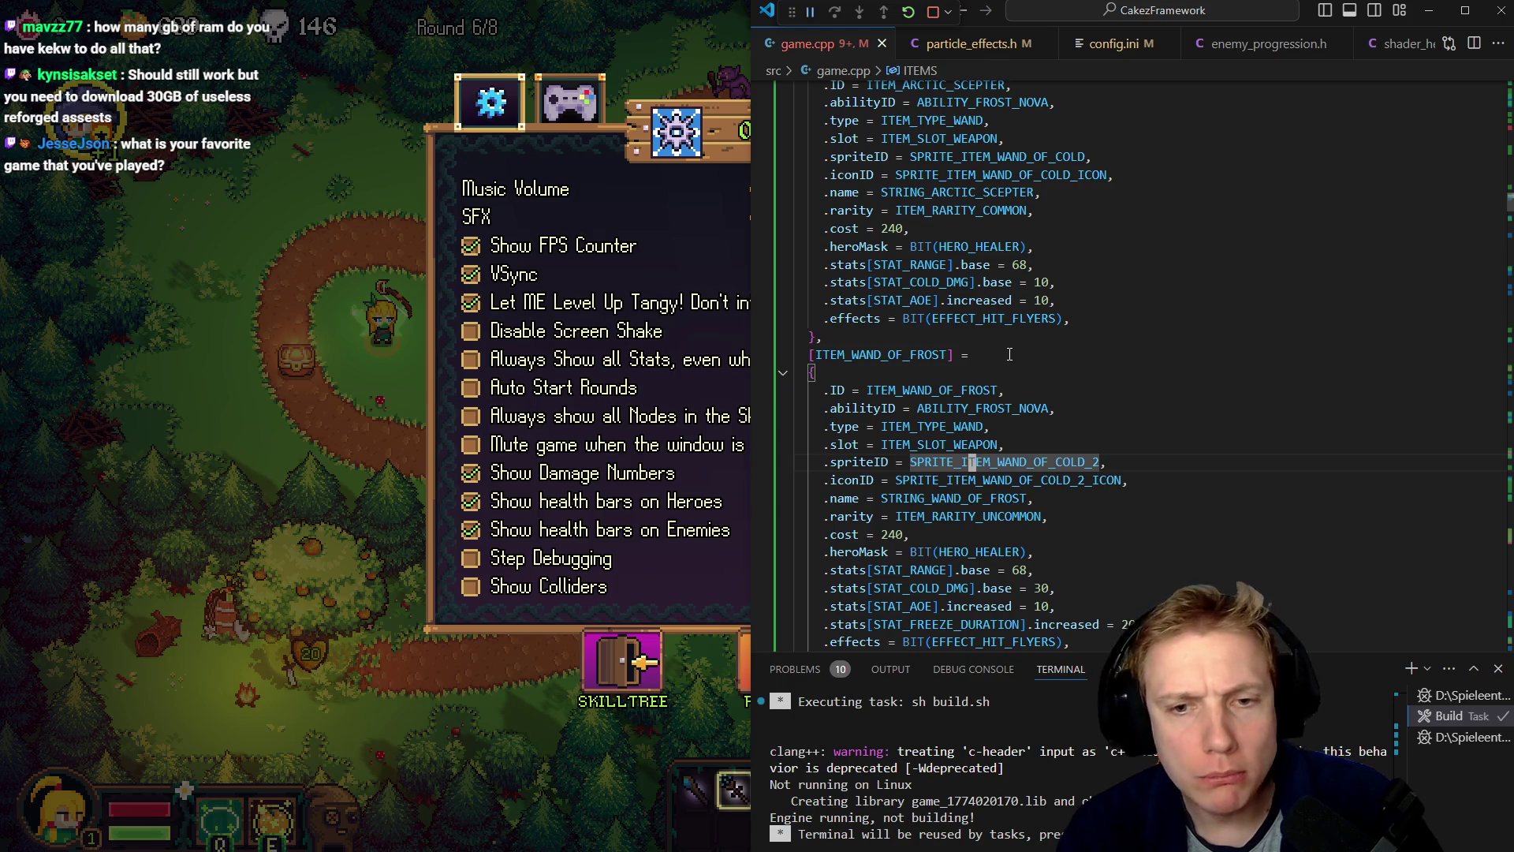
{"action": "key", "text": "F12"}
{"action": "key", "text": "Right"}
{"action": "key", "text": "Right"}
{"action": "key", "text": "Right"}
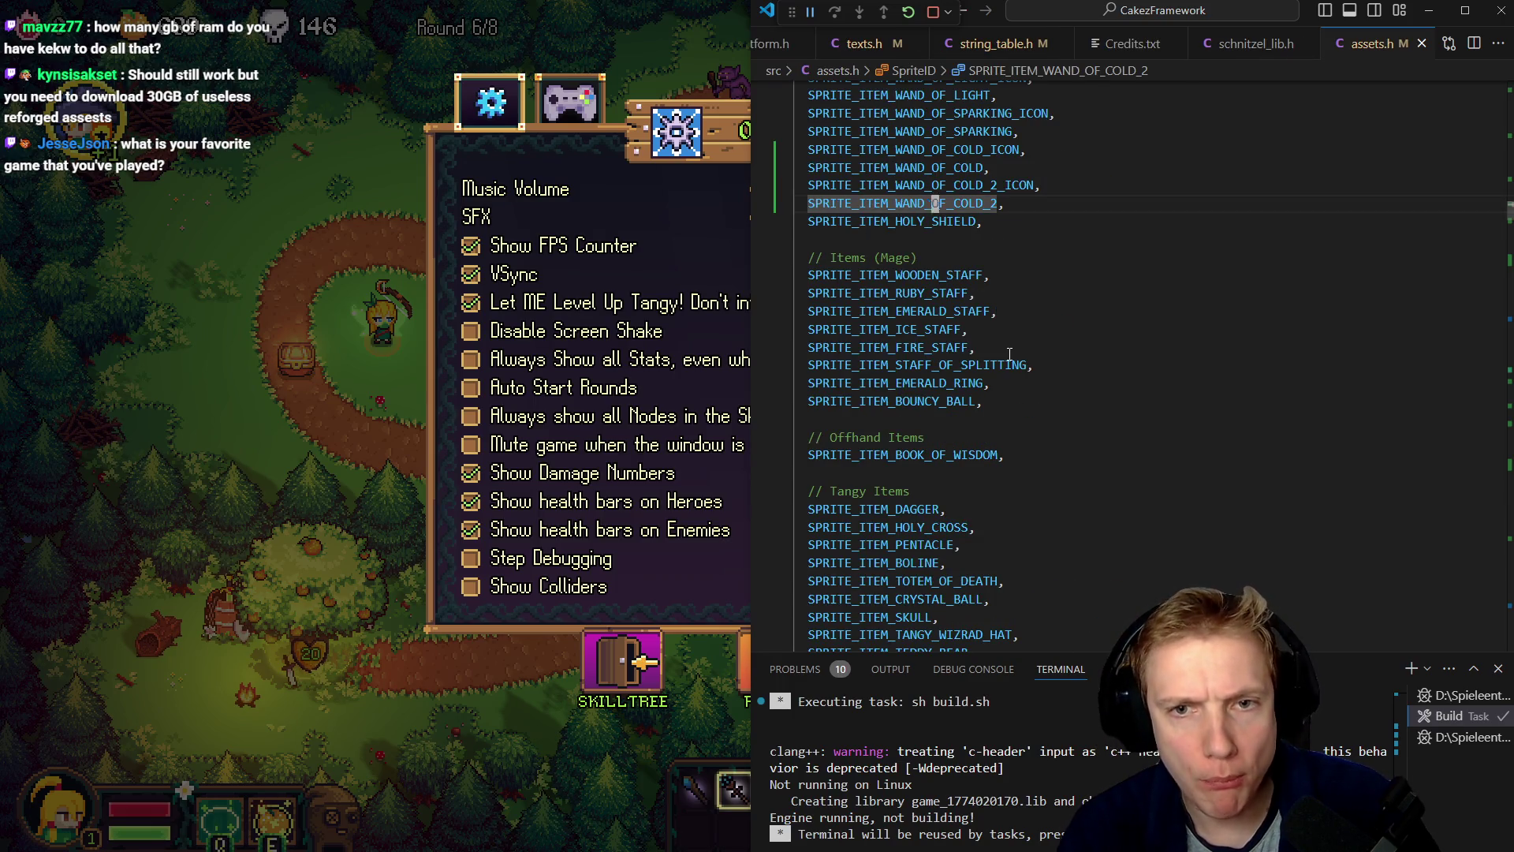
- Rename SPRITE_ITEM_WAND_OF_COLD_2 and its icon entry to SPRITE_ITEM_WAND_OF_FROST
{"action": "key", "text": "ctrl+Delete"}
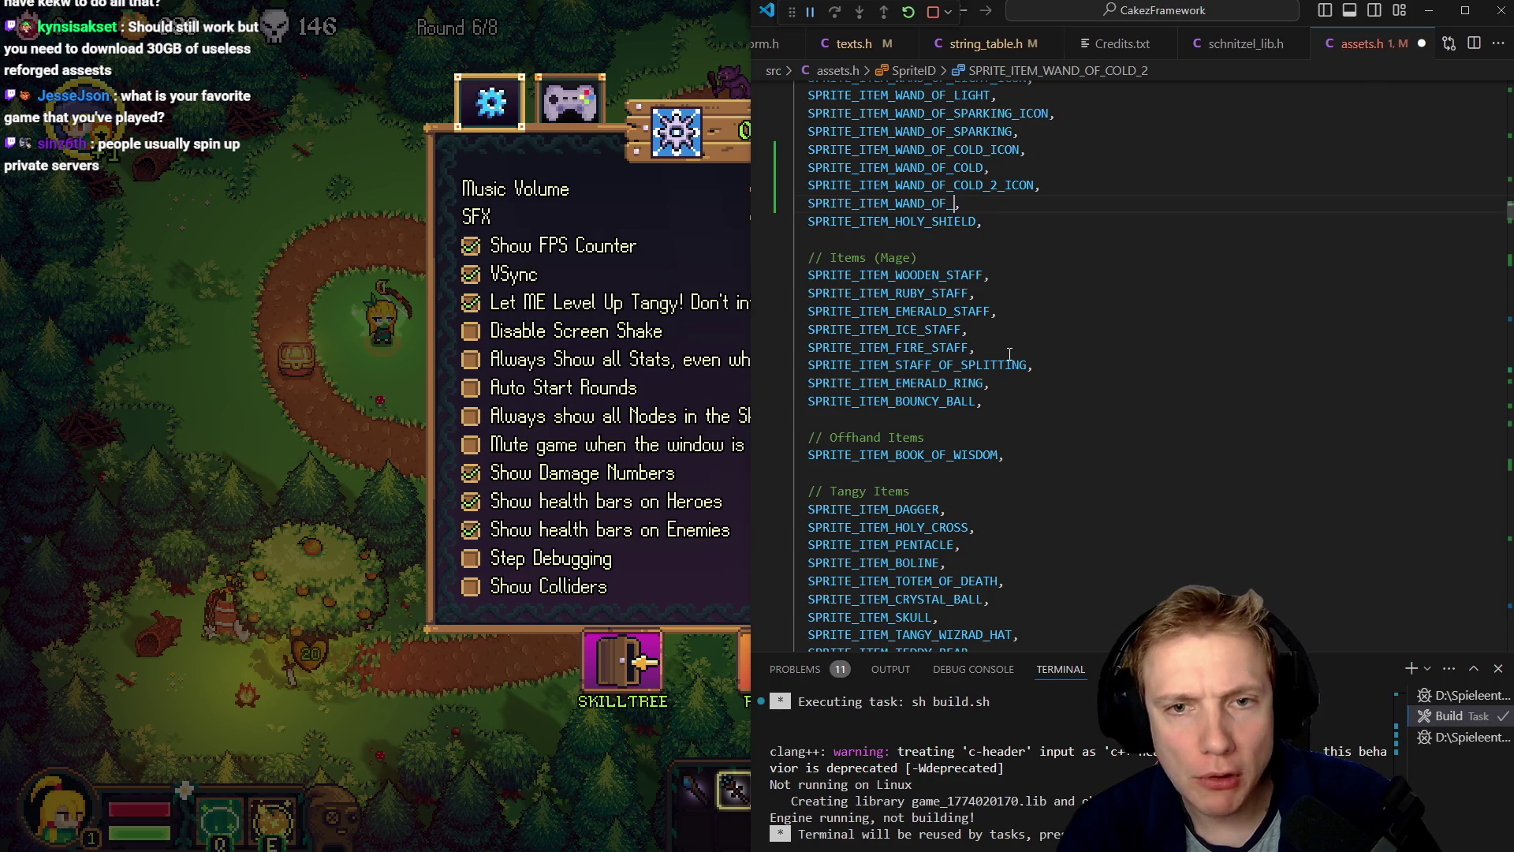
{"action": "type", "text": "FROSTkl"}
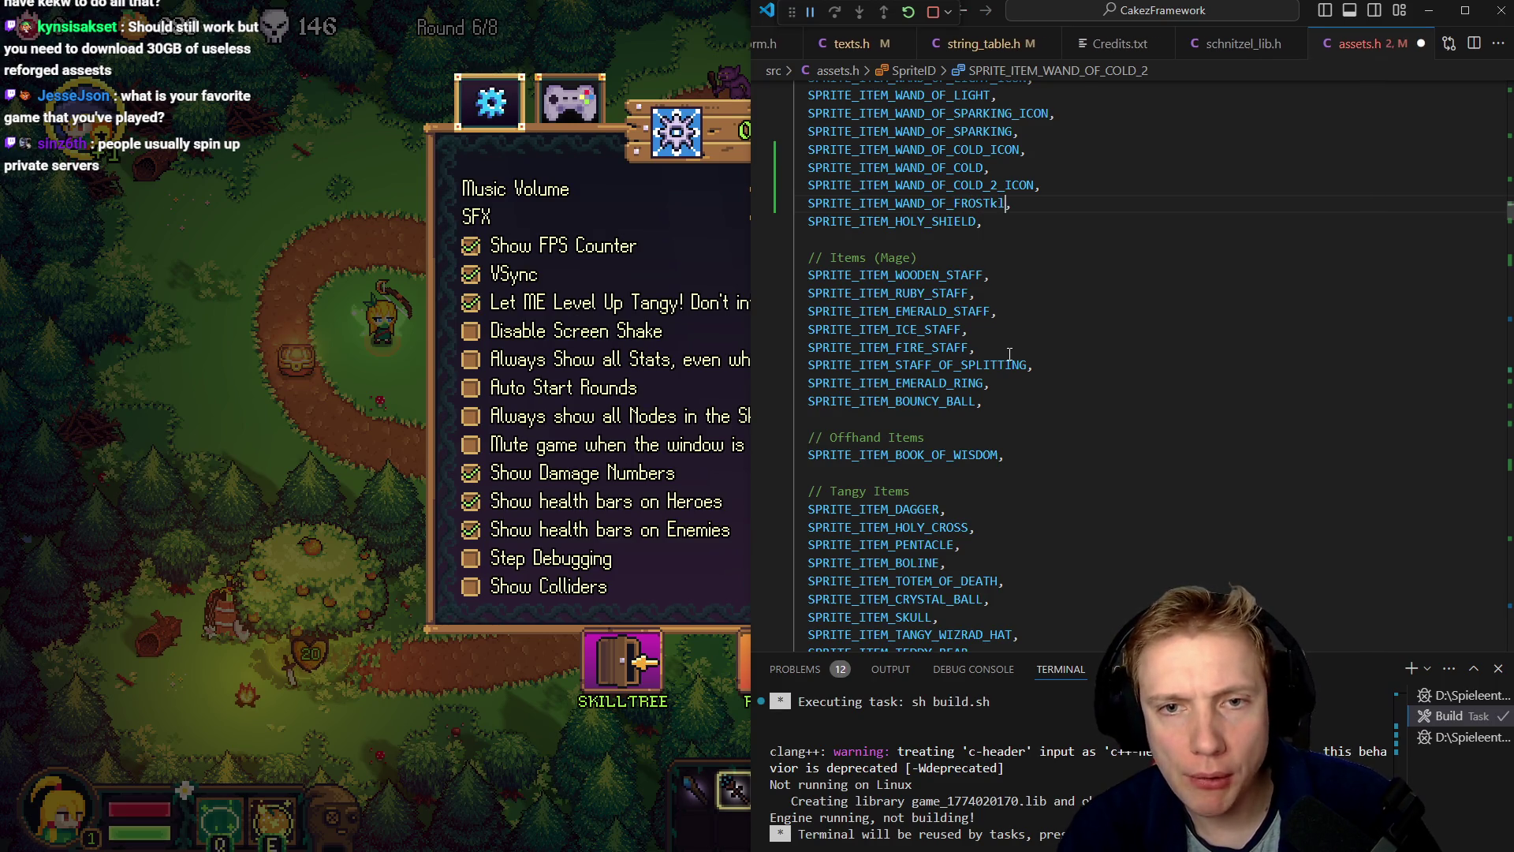
{"action": "key", "text": "Up"}
{"action": "key", "text": "BackSpace"}
{"action": "key", "text": "BackSpace"}
{"action": "key", "text": "BackSpace"}
{"action": "key", "text": "Delete"}
{"action": "key", "text": "BackSpace"}
{"action": "key", "text": "BackSpace"}
{"action": "type", "text": "FROST"}
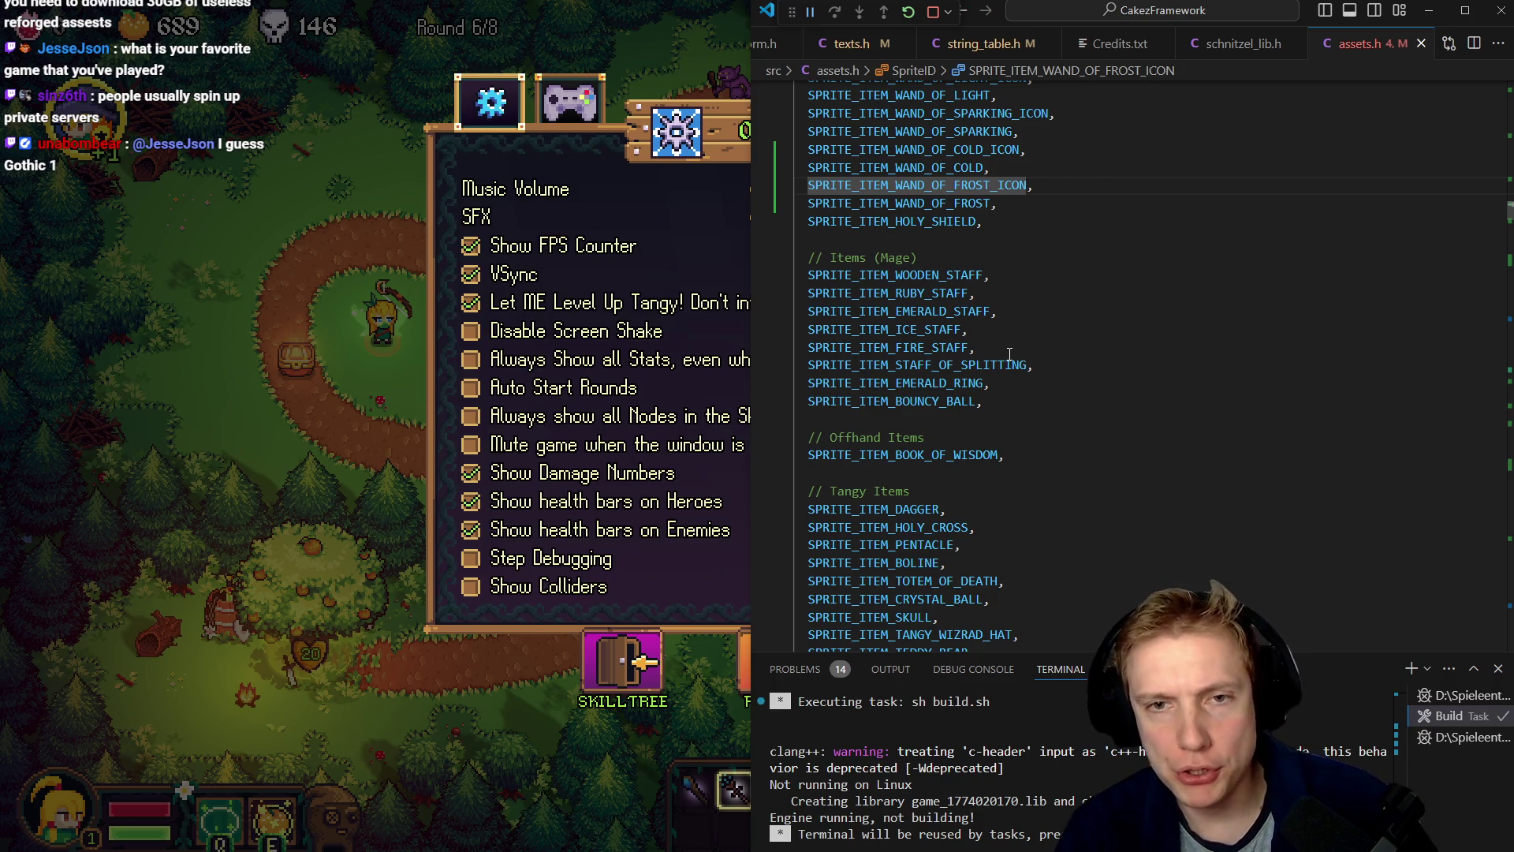
- Rename both WAND_OF_COLD entries to SPRITE_ITEM_ARCTIC_SCEPTER and save assets.h
{"action": "key", "text": "Up"}
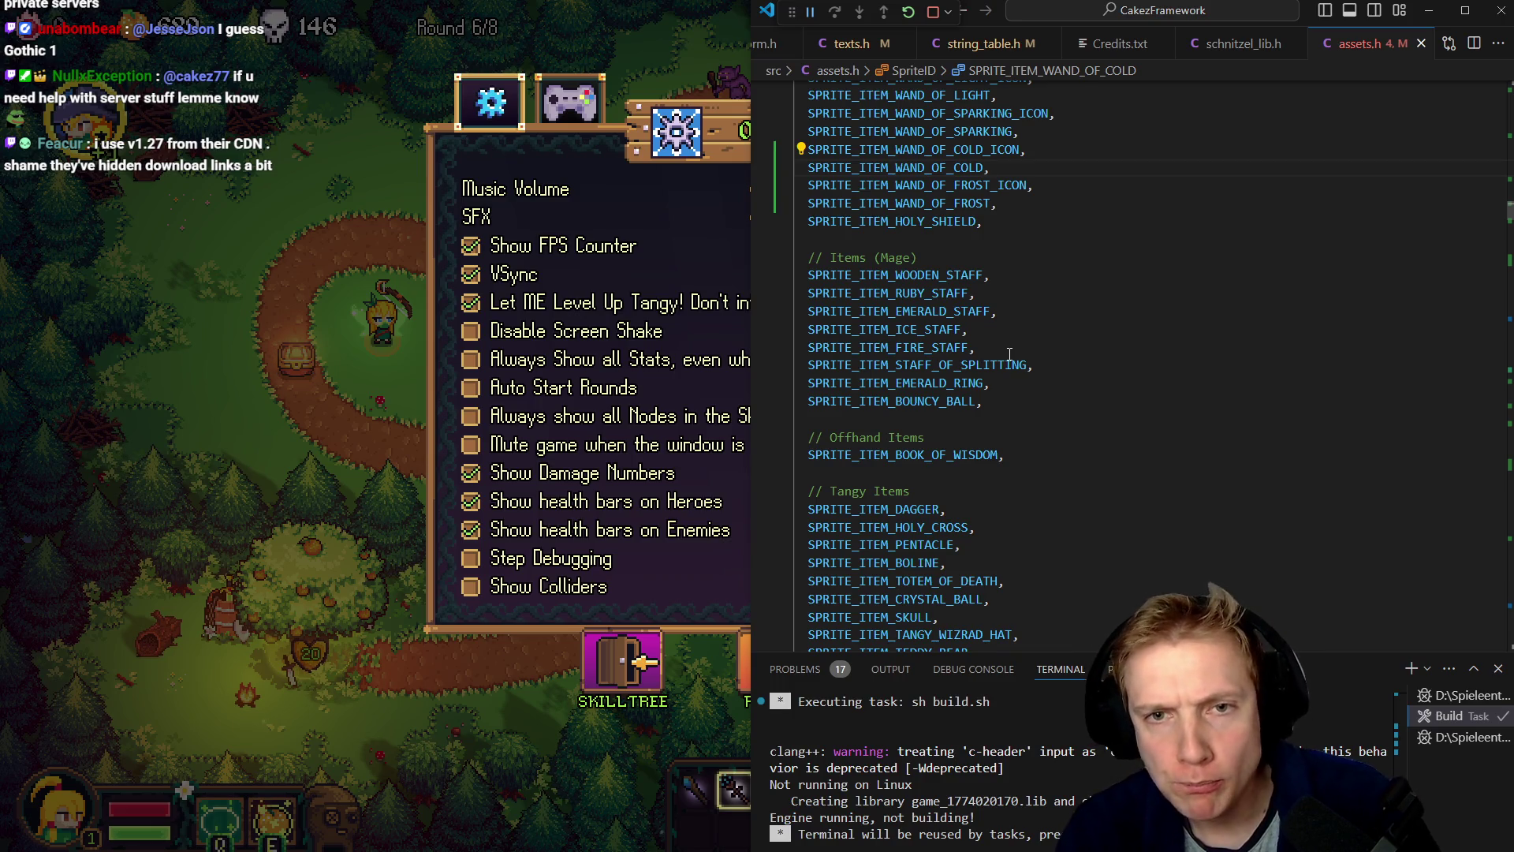
{"action": "key", "text": "BackSpace"}
{"action": "key", "text": "BackSpace"}
{"action": "key", "text": "BackSpace"}
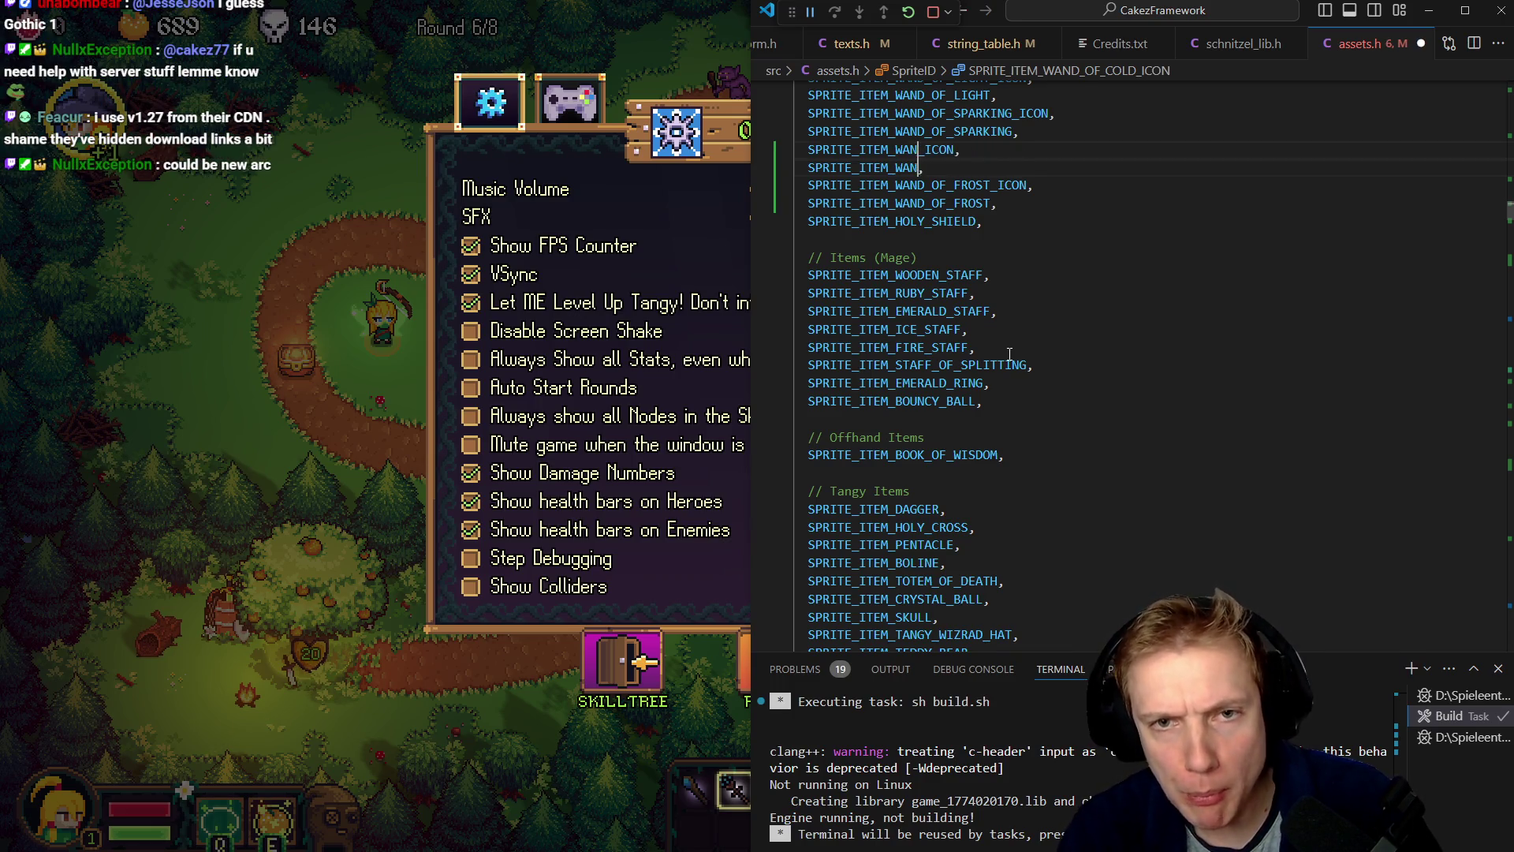
{"action": "key", "text": "BackSpace"}
{"action": "key", "text": "BackSpace"}
{"action": "key", "text": "BackSpace"}
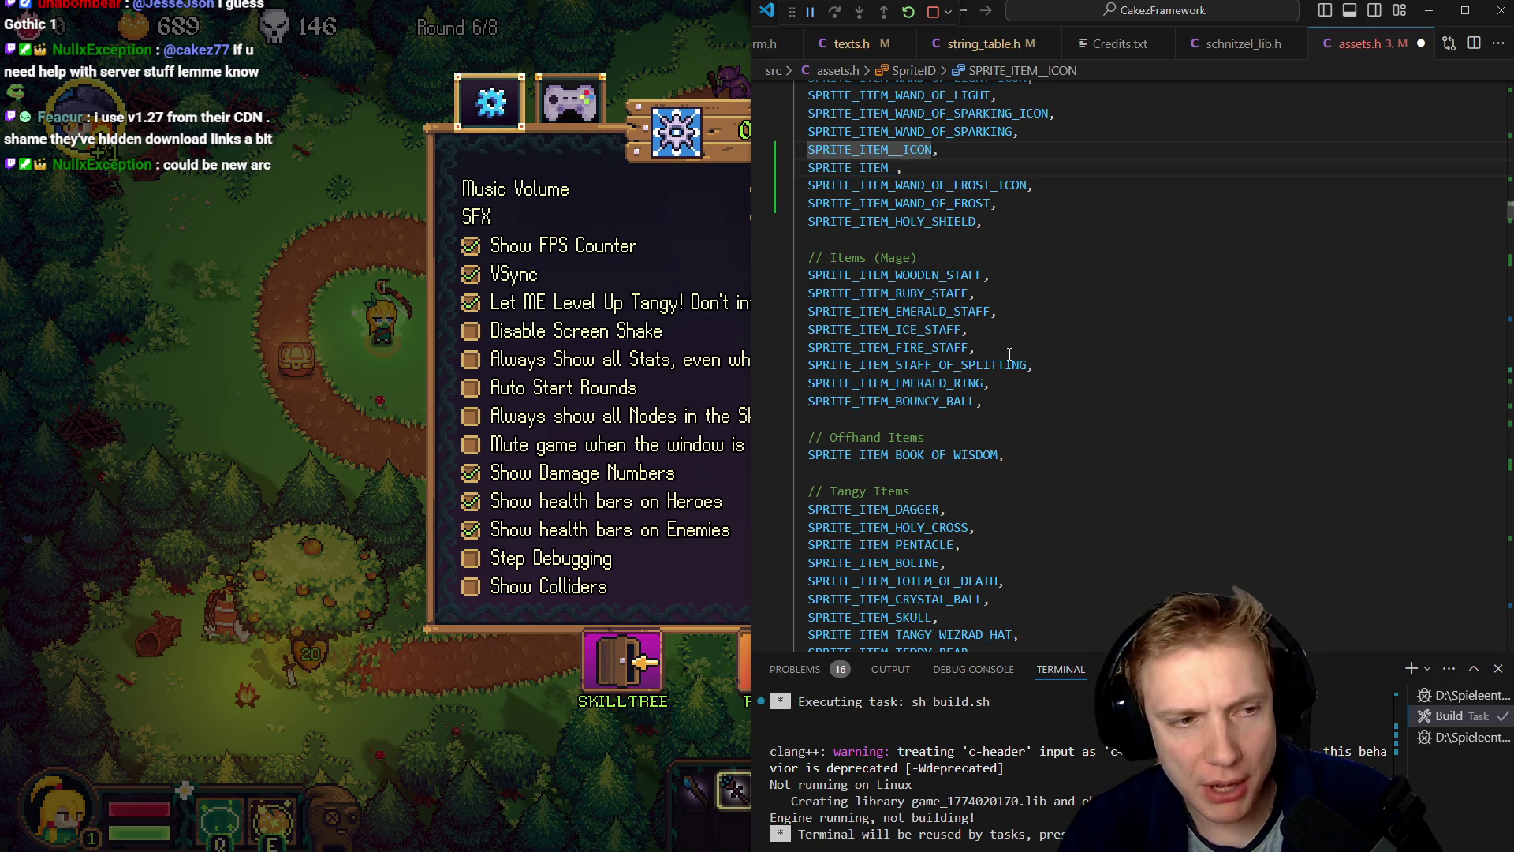
{"action": "key", "text": "alt+Left"}
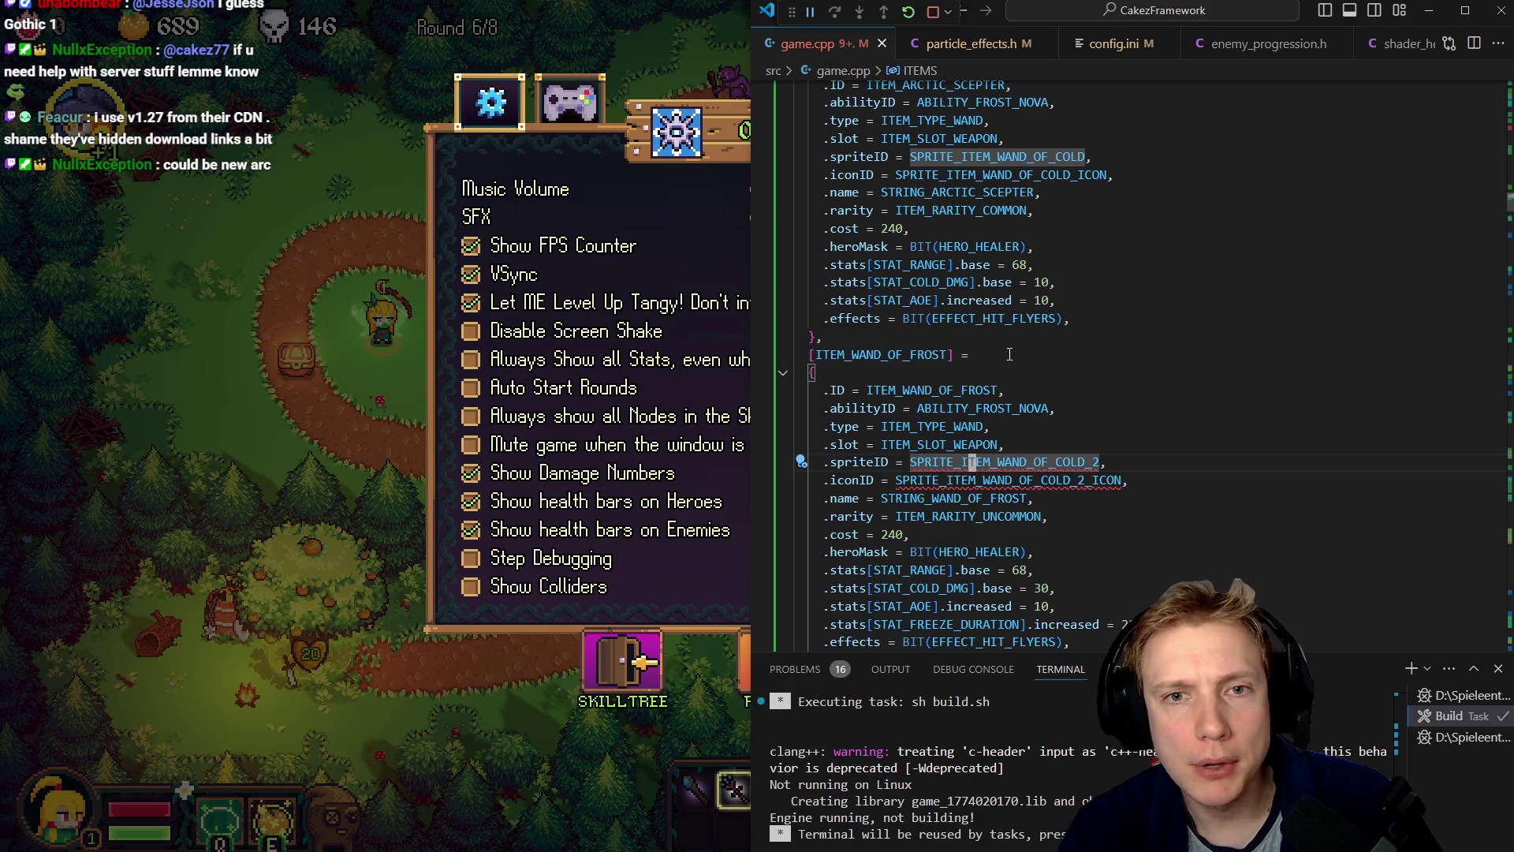
{"action": "key", "text": "alt+Right"}
{"action": "type", "text": "ARC"}
{"action": "type", "text": "TIC_SCEP"}
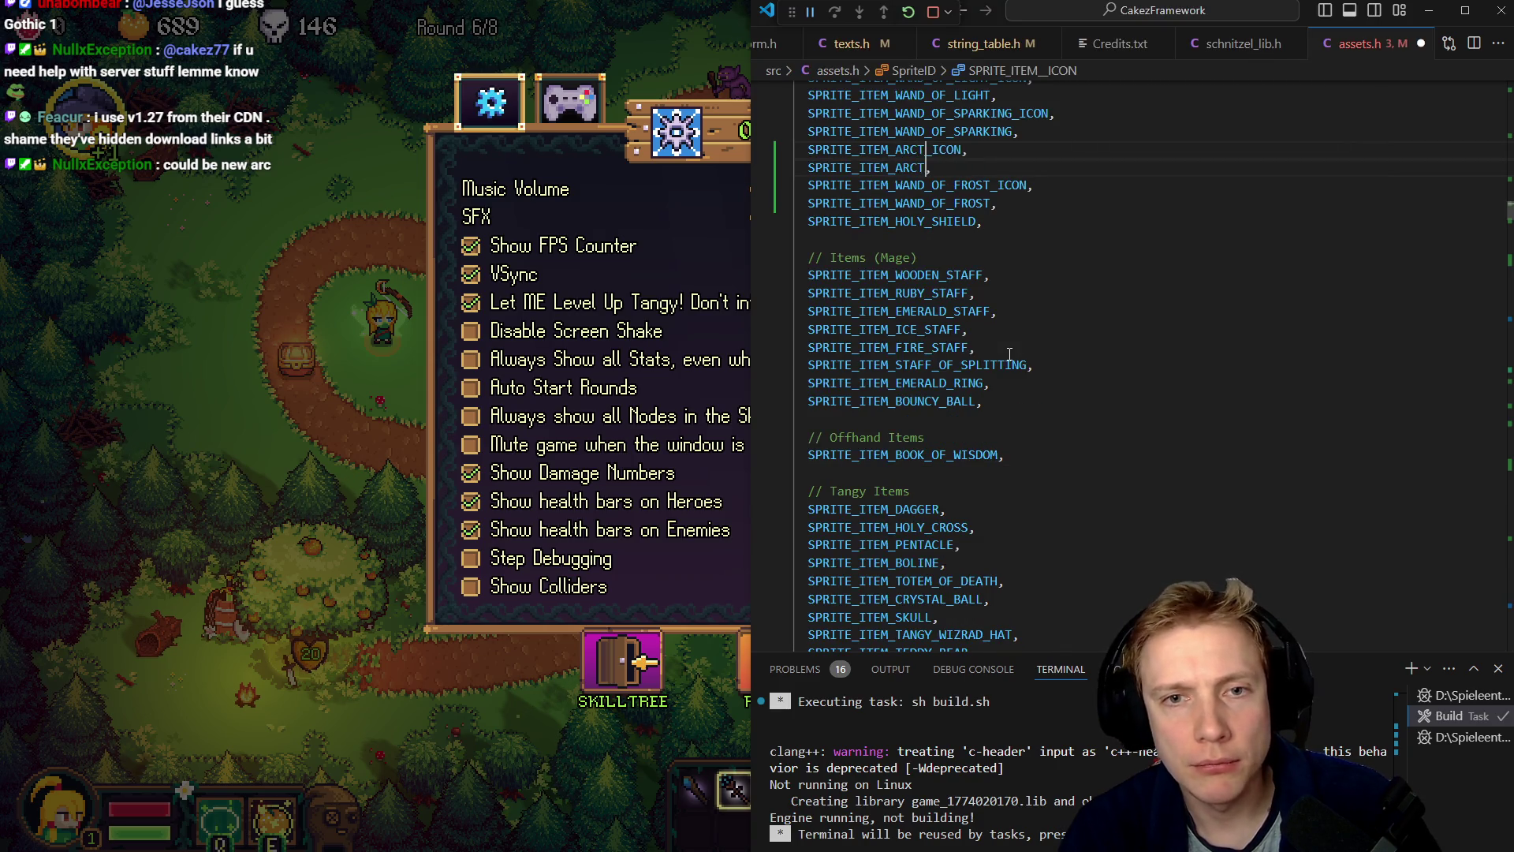
{"action": "type", "text": "TER"}
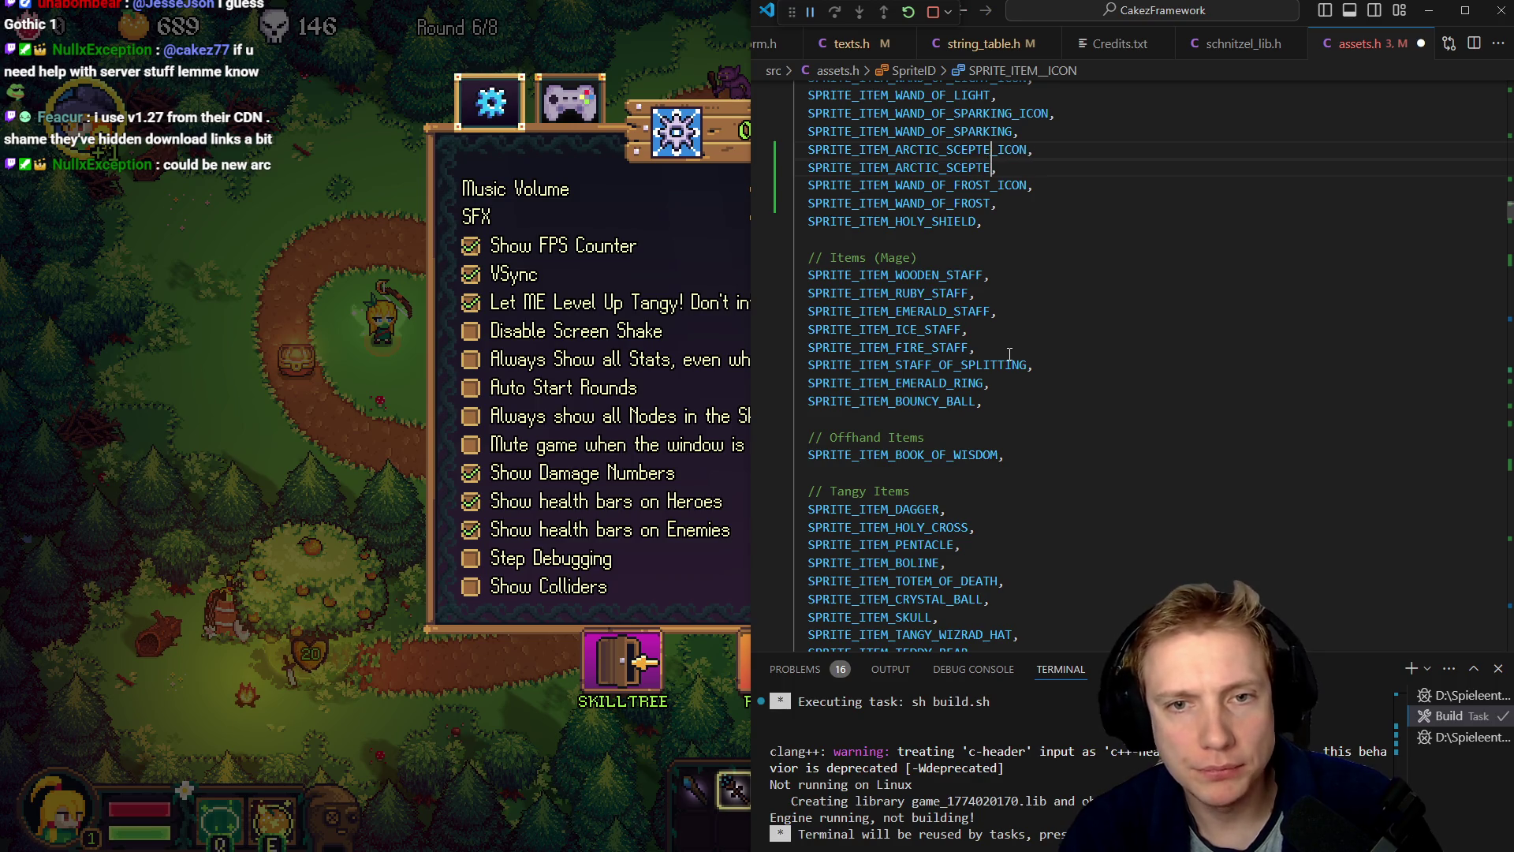
{"action": "key", "text": "ctrl+s"}
{"action": "key", "text": "Escape"}
{"action": "key", "text": "Down"}
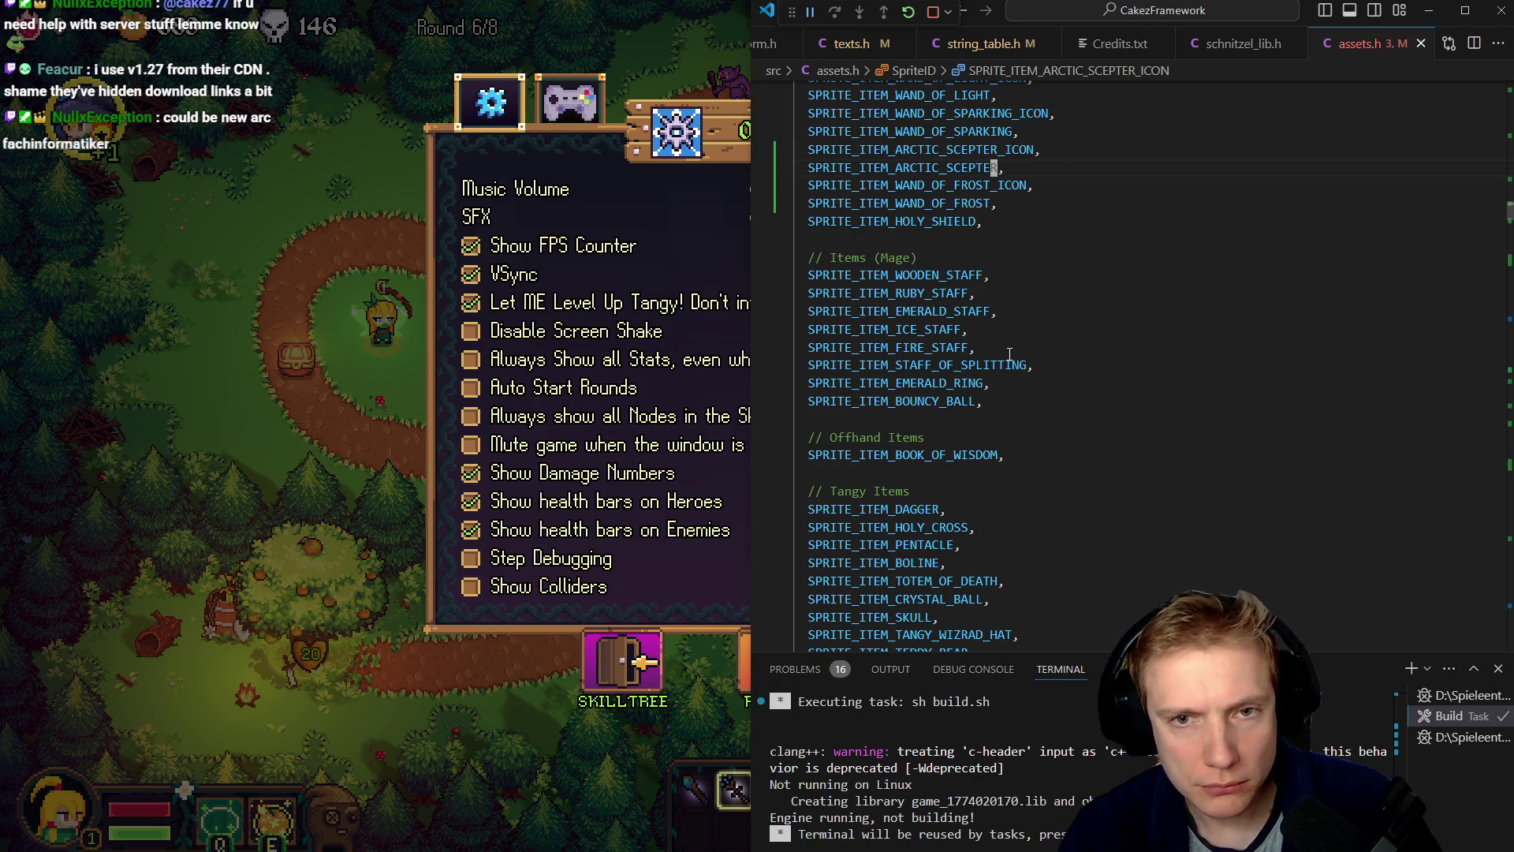
{"action": "key", "text": "alt+Left"}
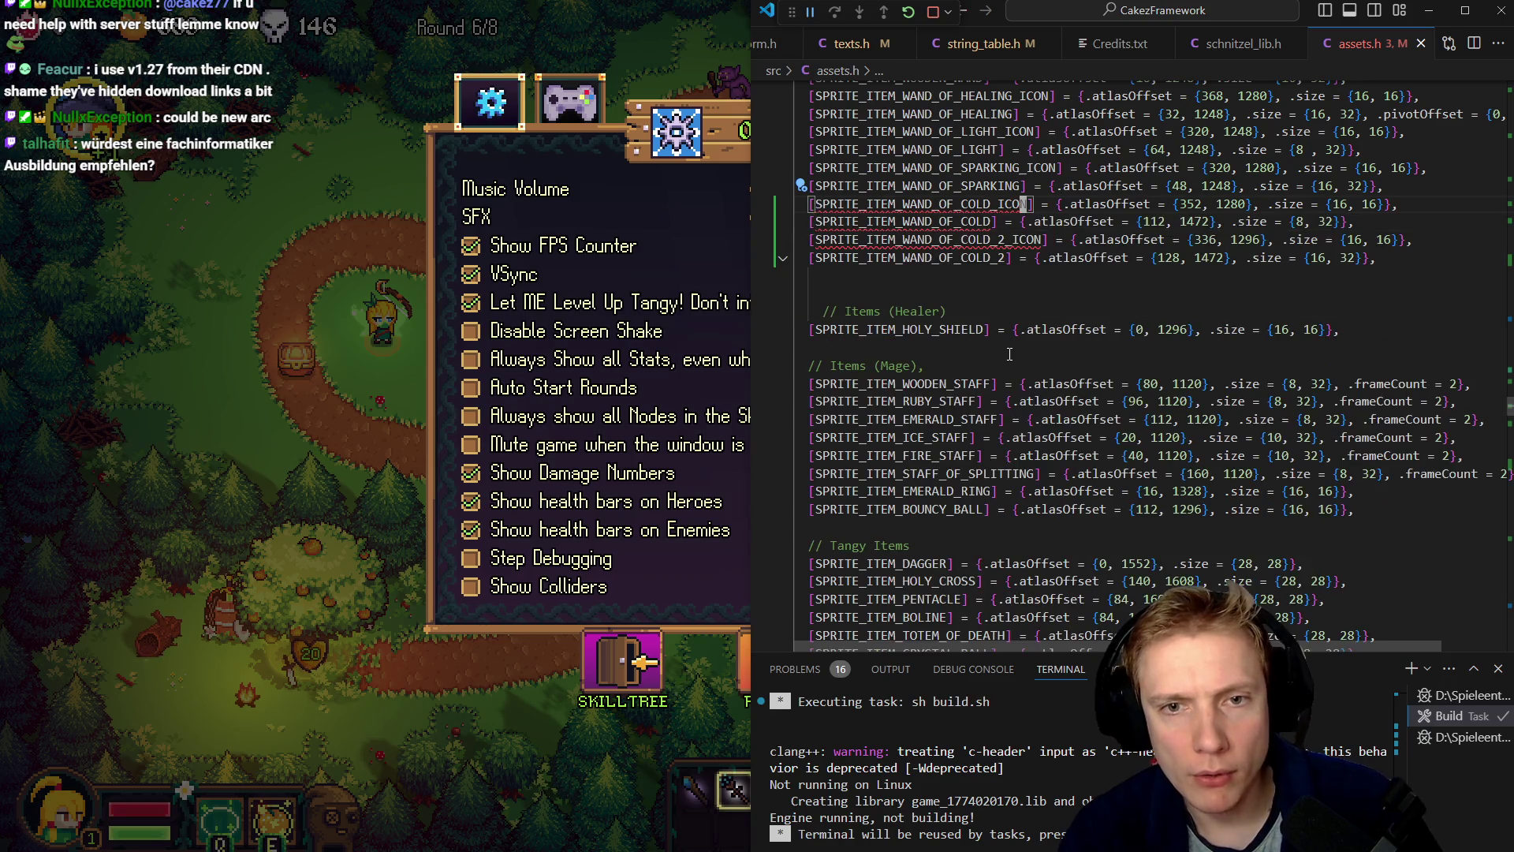
- Rename both wand entries in assets.h to ARCTIC_SCEPTER and WAND_OF_FROST, icons included, and save
{"action": "key", "text": "Left"}
{"action": "key", "text": "Left"}
{"action": "key", "text": "ctrl+alt+Down"}
{"action": "key", "text": "BackSpace"}
{"action": "key", "text": "BackSpace"}
{"action": "key", "text": "BackSpace"}
{"action": "key", "text": "BackSpace"}
{"action": "key", "text": "BackSpace"}
{"action": "key", "text": "BackSpace"}
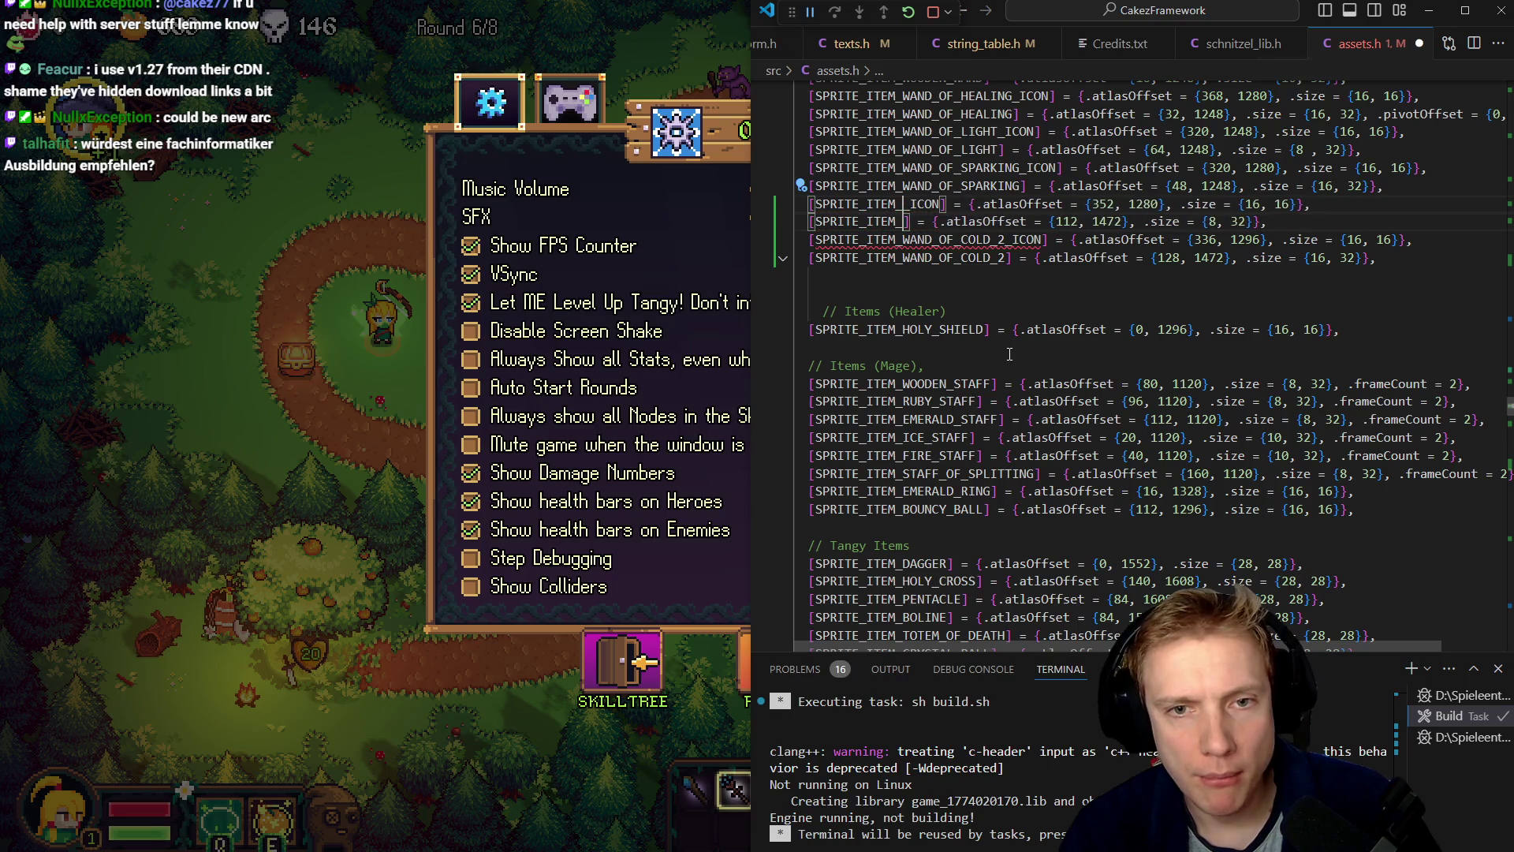
{"action": "type", "text": "ARC"}
{"action": "type", "text": "TIC_SCE"}
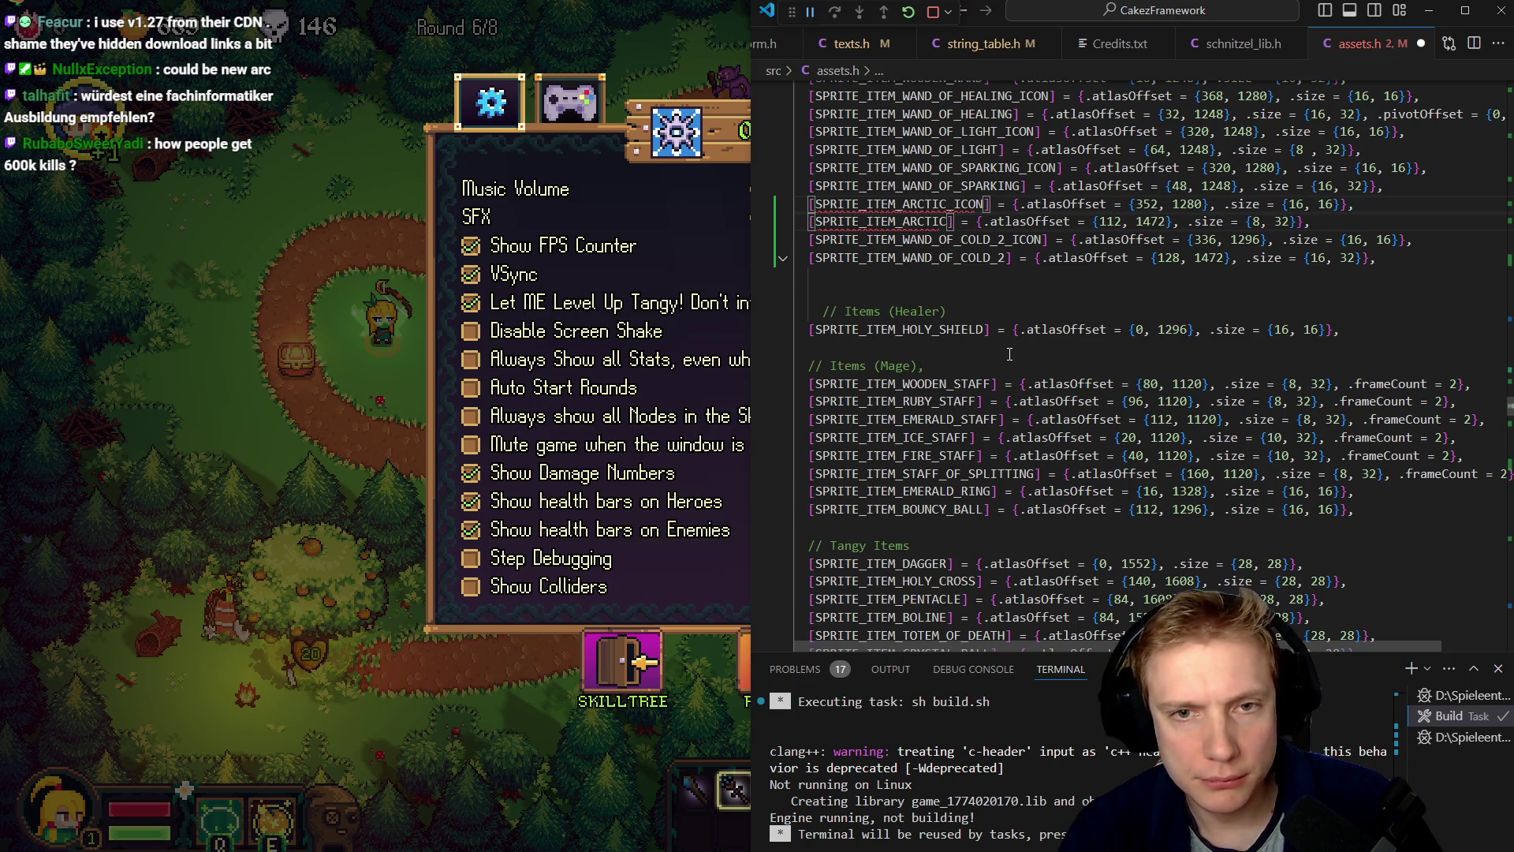
{"action": "type", "text": "PTER"}
{"action": "key", "text": "Down"}
{"action": "key", "text": "Down"}
{"action": "key", "text": "BackSpace"}
{"action": "key", "text": "BackSpace"}
{"action": "key", "text": "BackSpace"}
{"action": "type", "text": "FROST"}
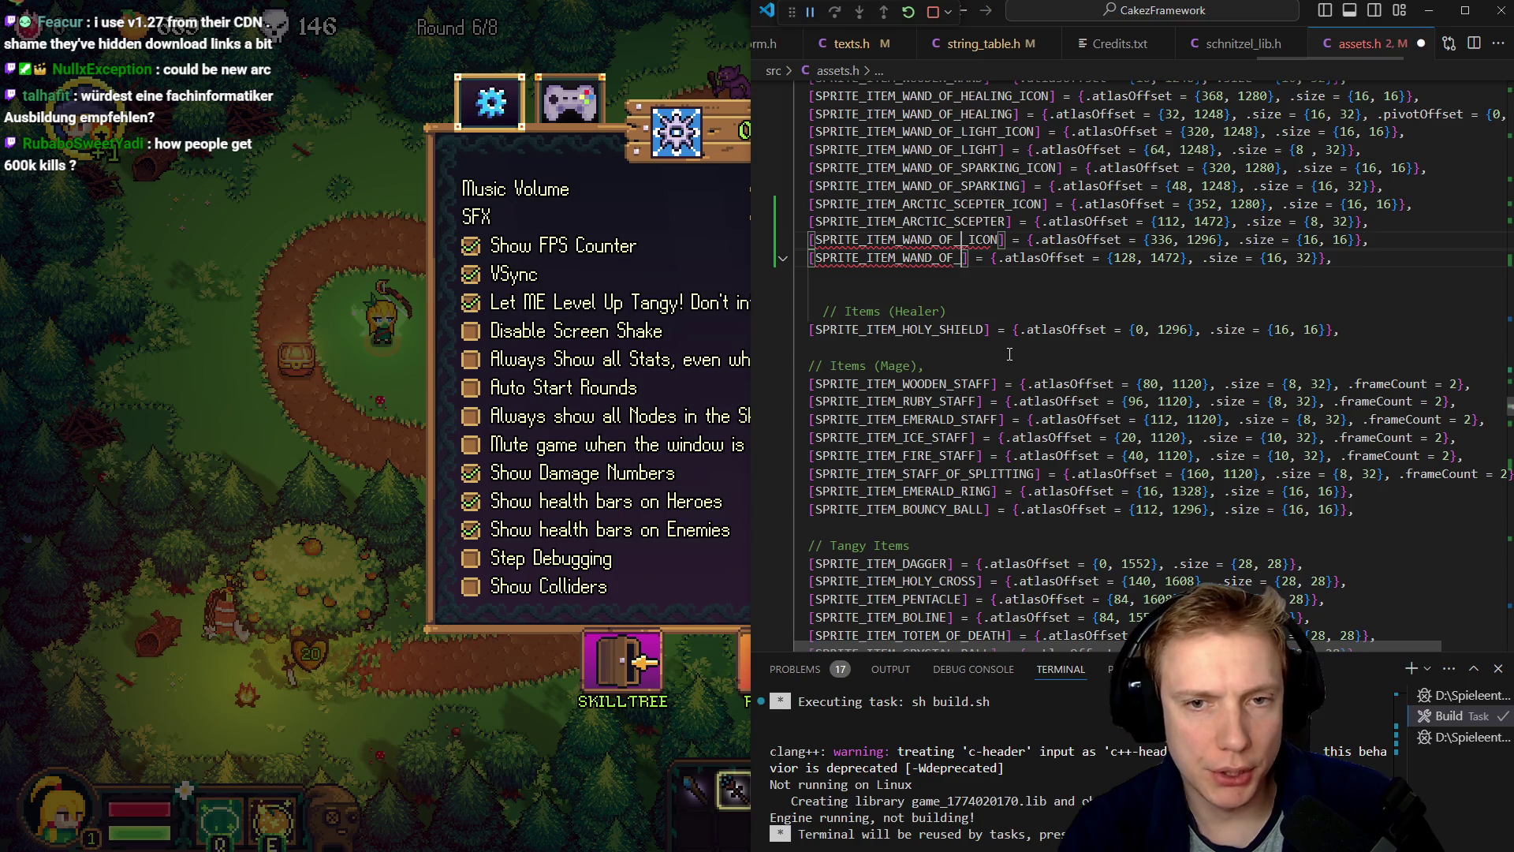
{"action": "key", "text": "Escape"}
{"action": "key", "text": "ctrl+s"}
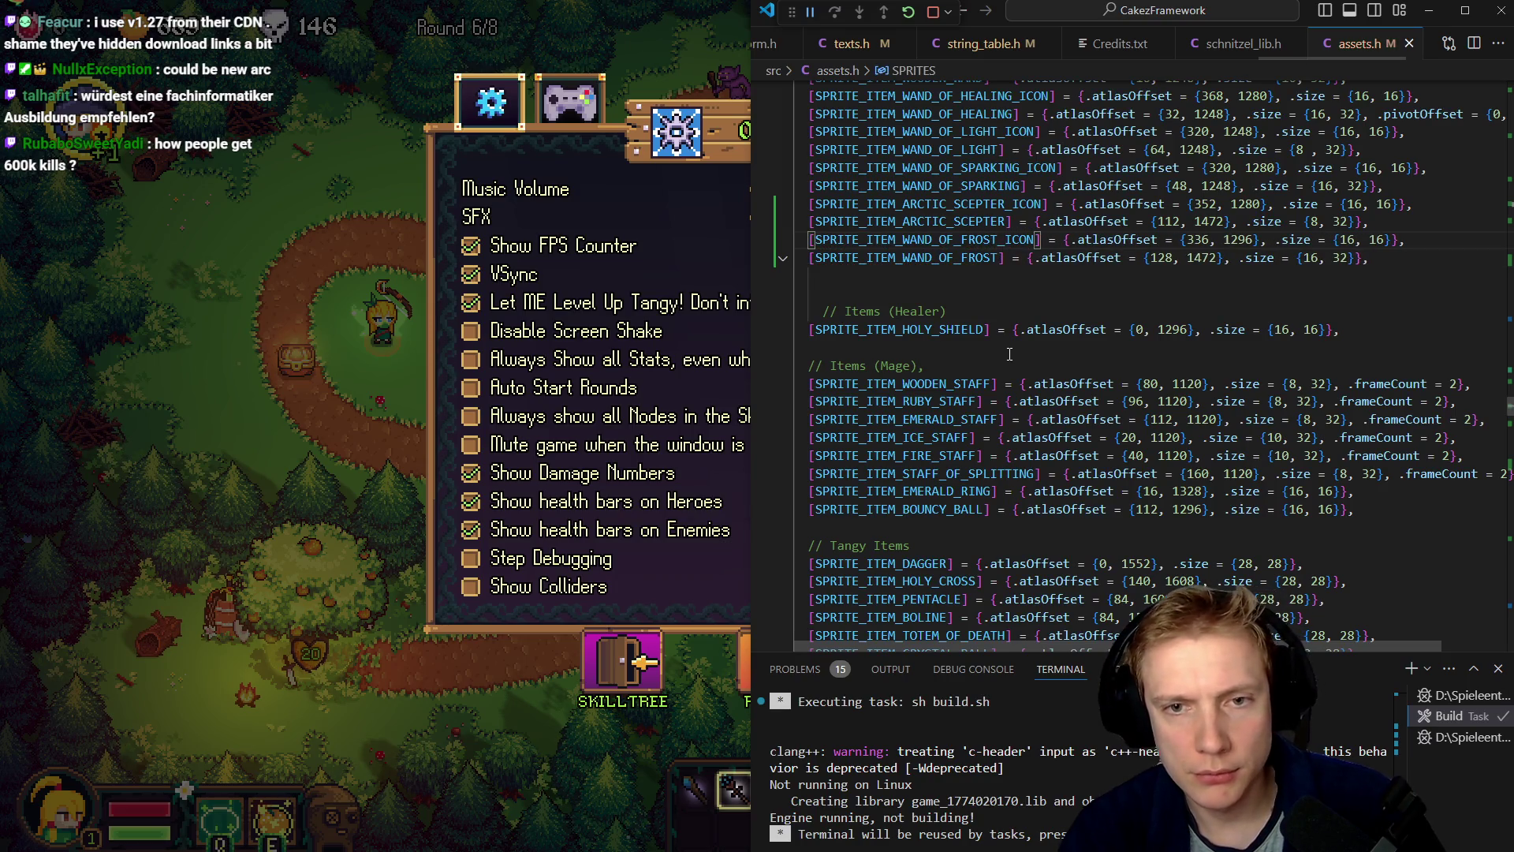
- Delete the empty line below the WAND_OF_FROST entry, then return to game.cpp's Wand of Frost definition
{"action": "key", "text": "Left"}
{"action": "key", "text": "Left"}
{"action": "key", "text": "Left"}
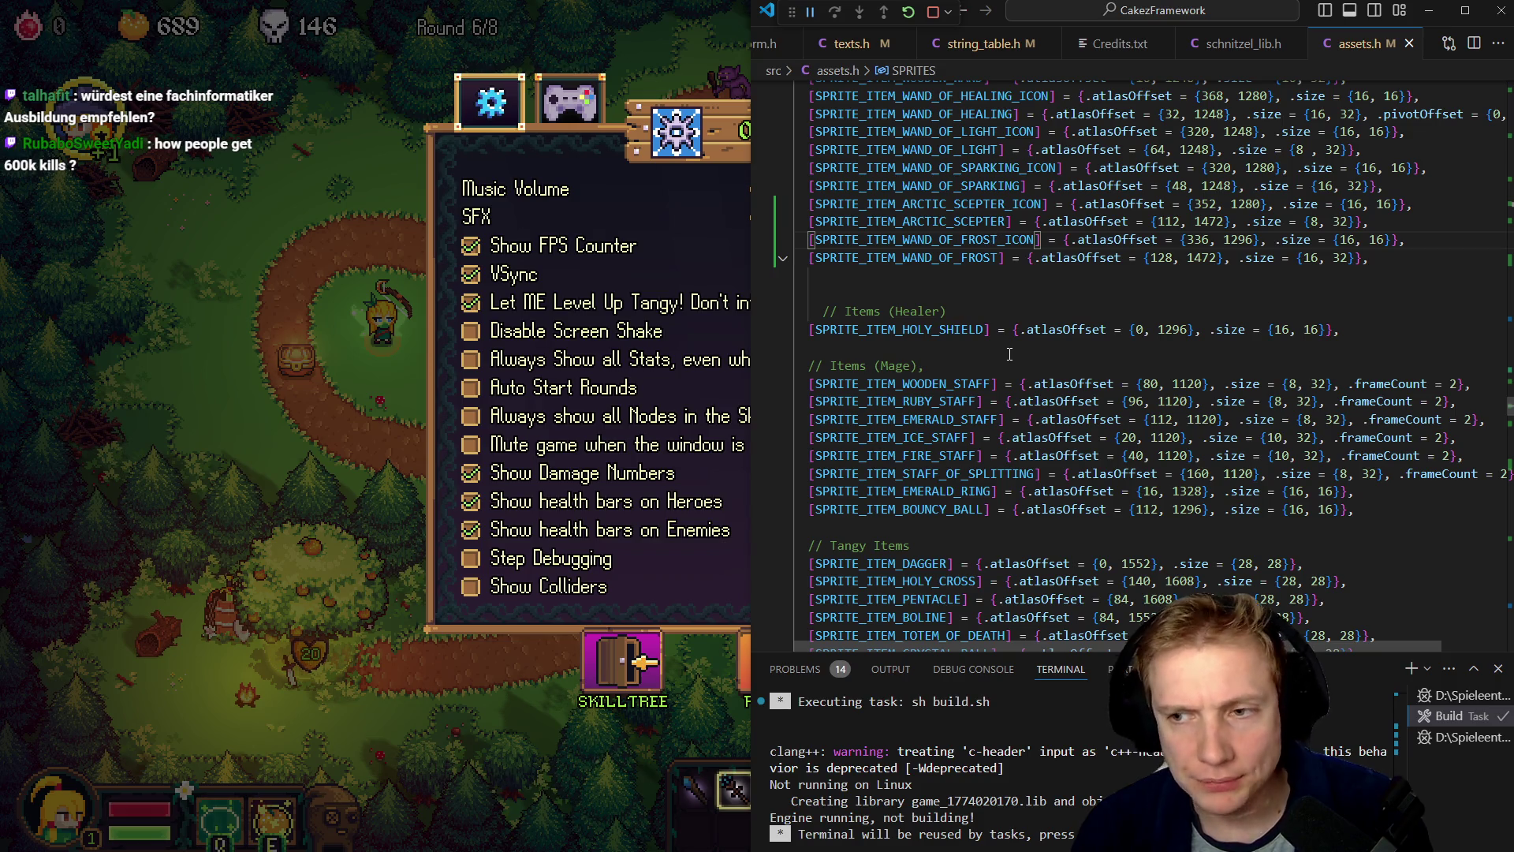
{"action": "key", "text": "Left"}
{"action": "key", "text": "Left"}
{"action": "key", "text": "Left"}
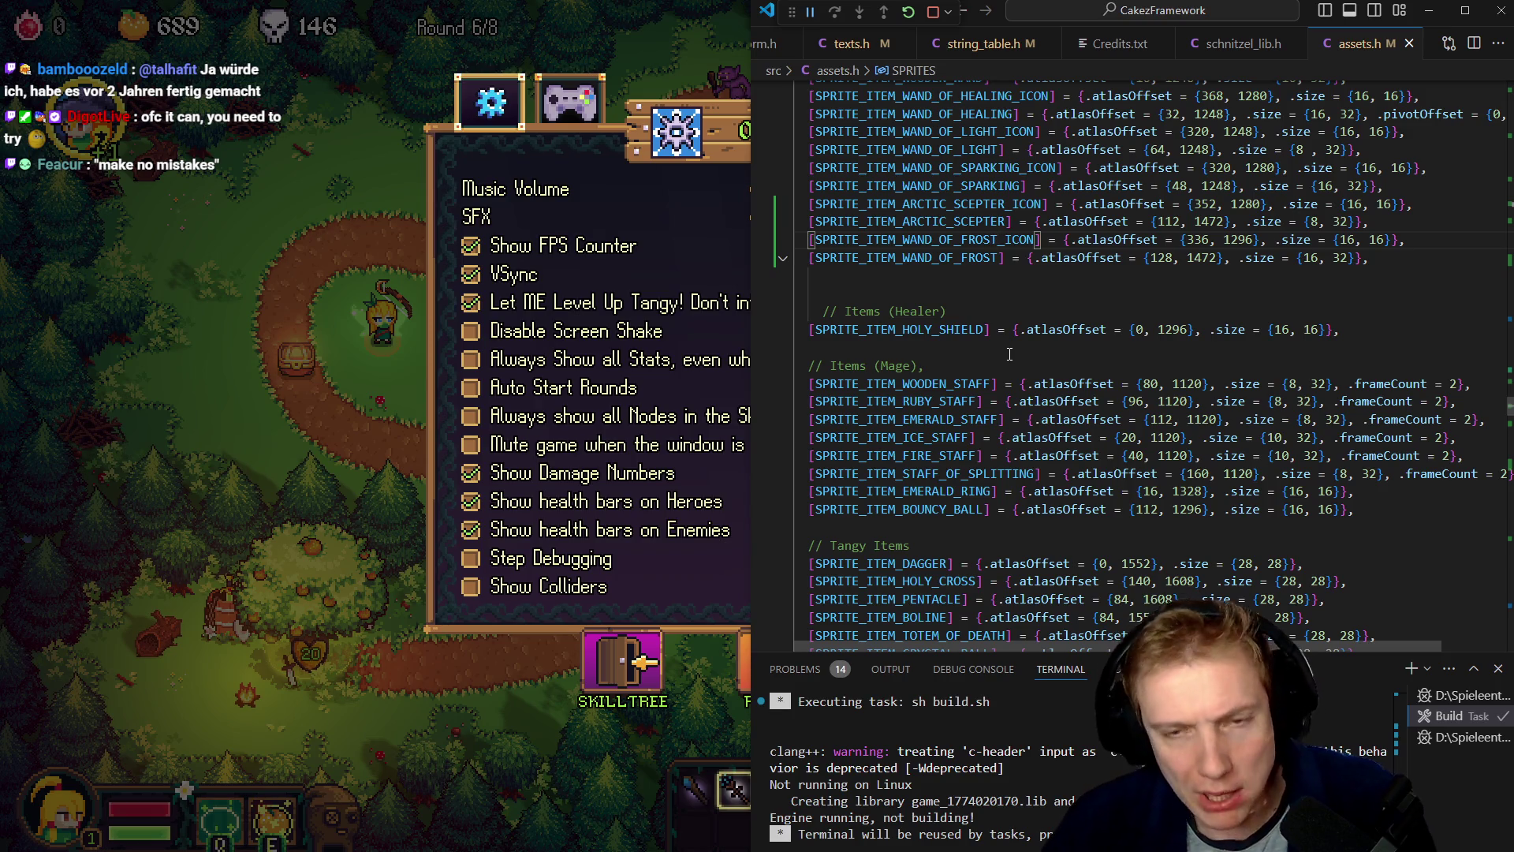
{"action": "key", "text": "Down"}
{"action": "key", "text": "Down"}
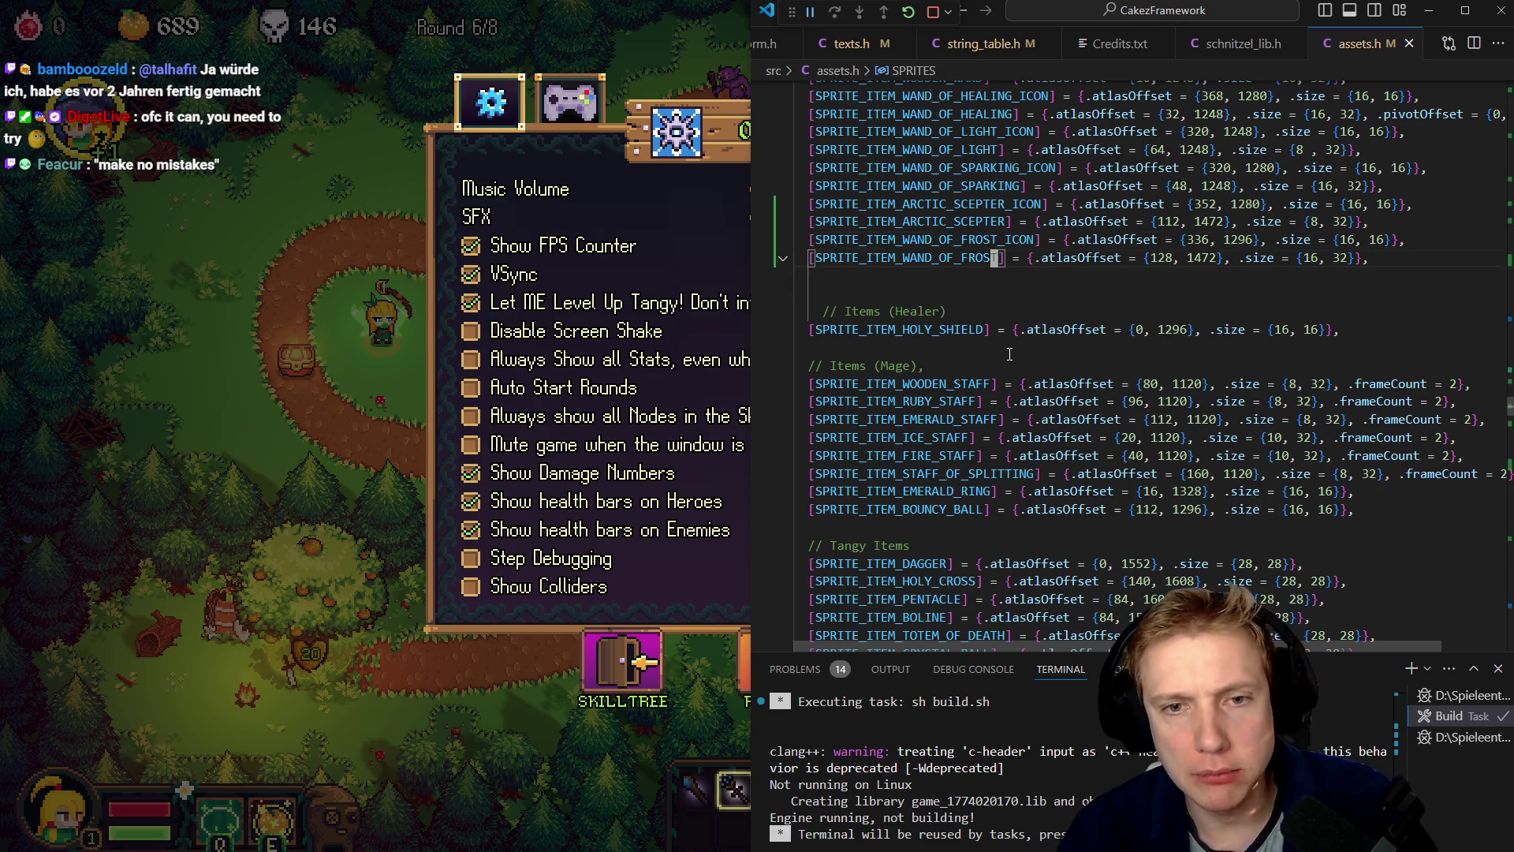
{"action": "key", "text": "BackSpace"}
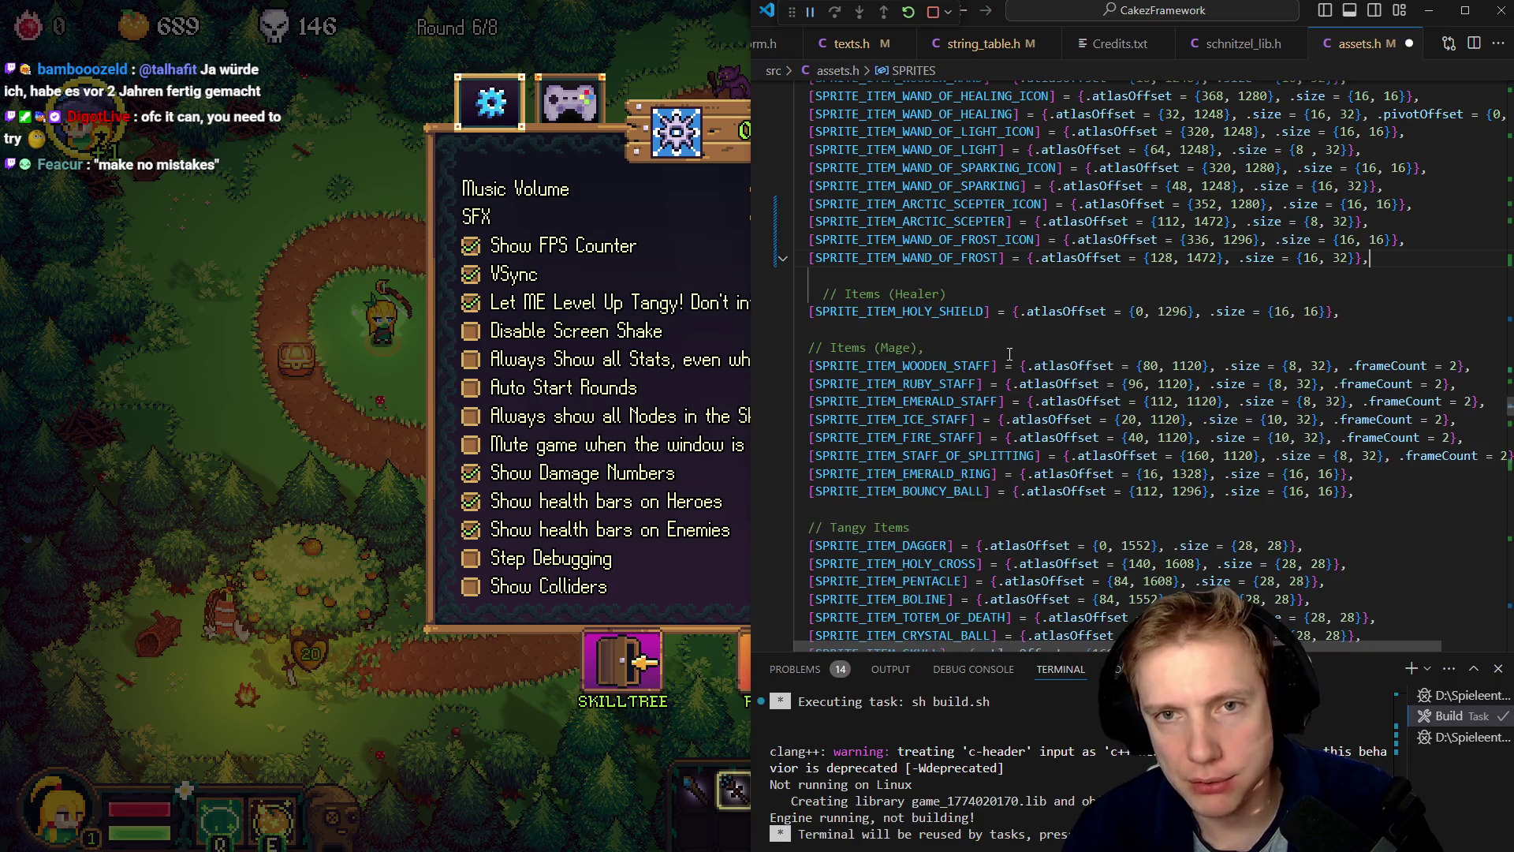
{"action": "key", "text": "ctrl+Tab"}
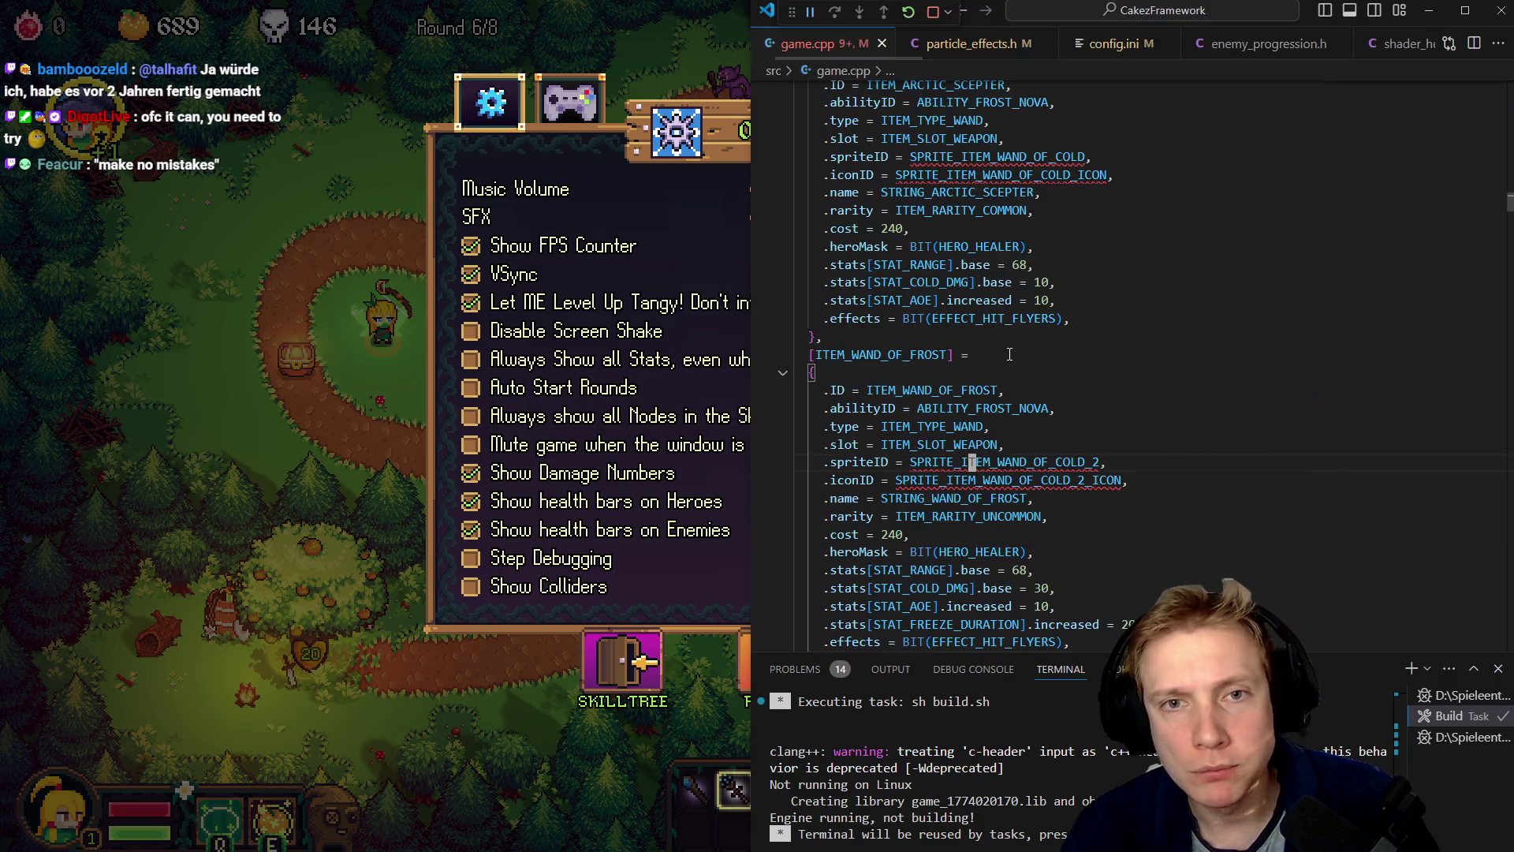
- Change the Arctic Scepter's sprite and icon IDs in game.cpp to the ARCTIC_SCEPTER names
{"action": "key", "text": "Up"}
{"action": "key", "text": "Up"}
{"action": "key", "text": "Up"}
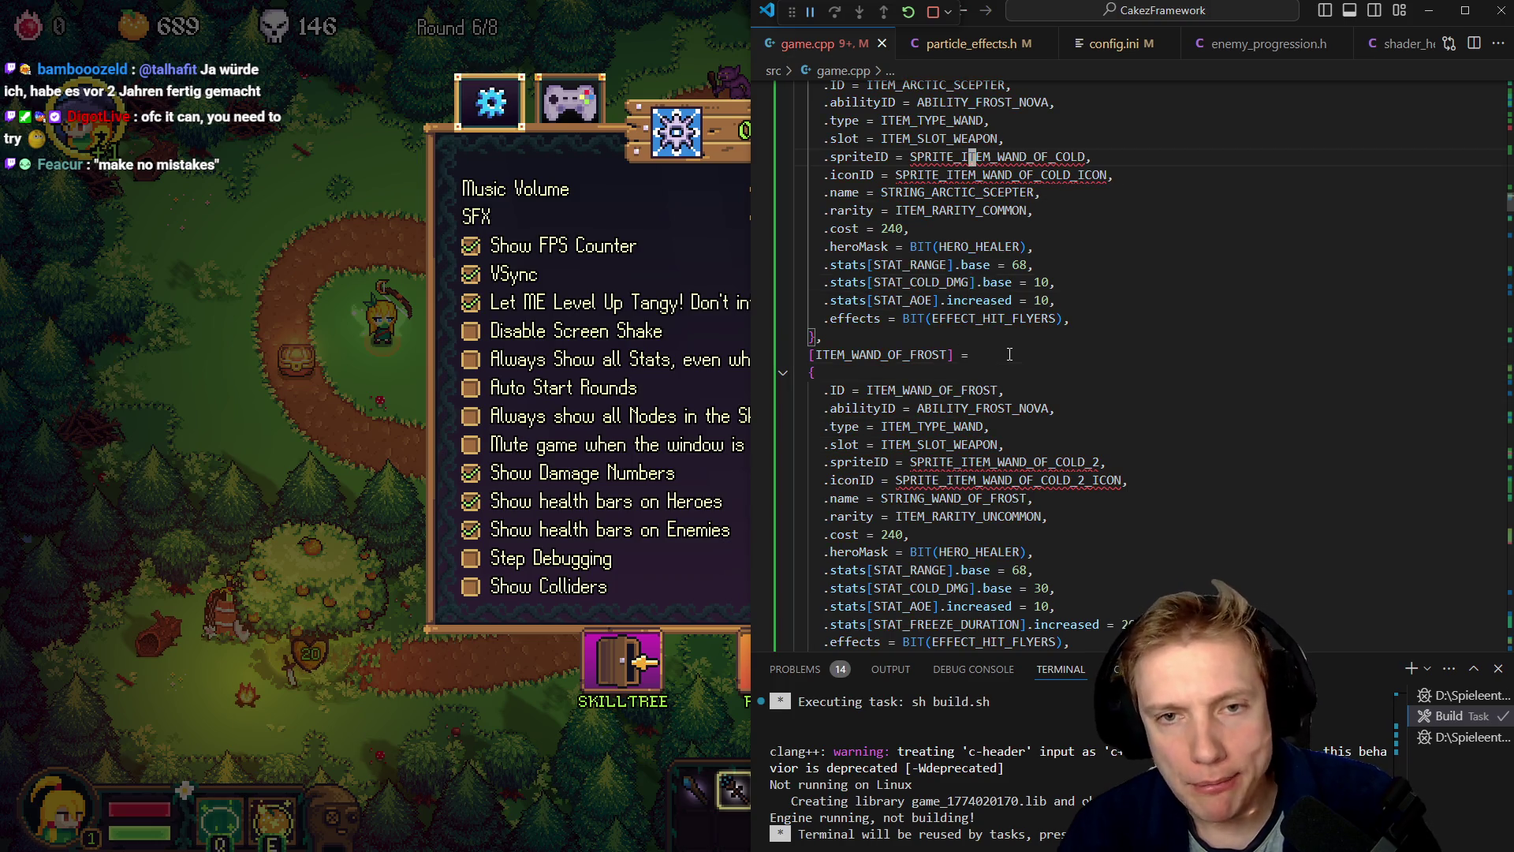
{"action": "key", "text": "ctrl+Right"}
{"action": "key", "text": "BackSpace"}
{"action": "key", "text": "BackSpace"}
{"action": "key", "text": "BackSpace"}
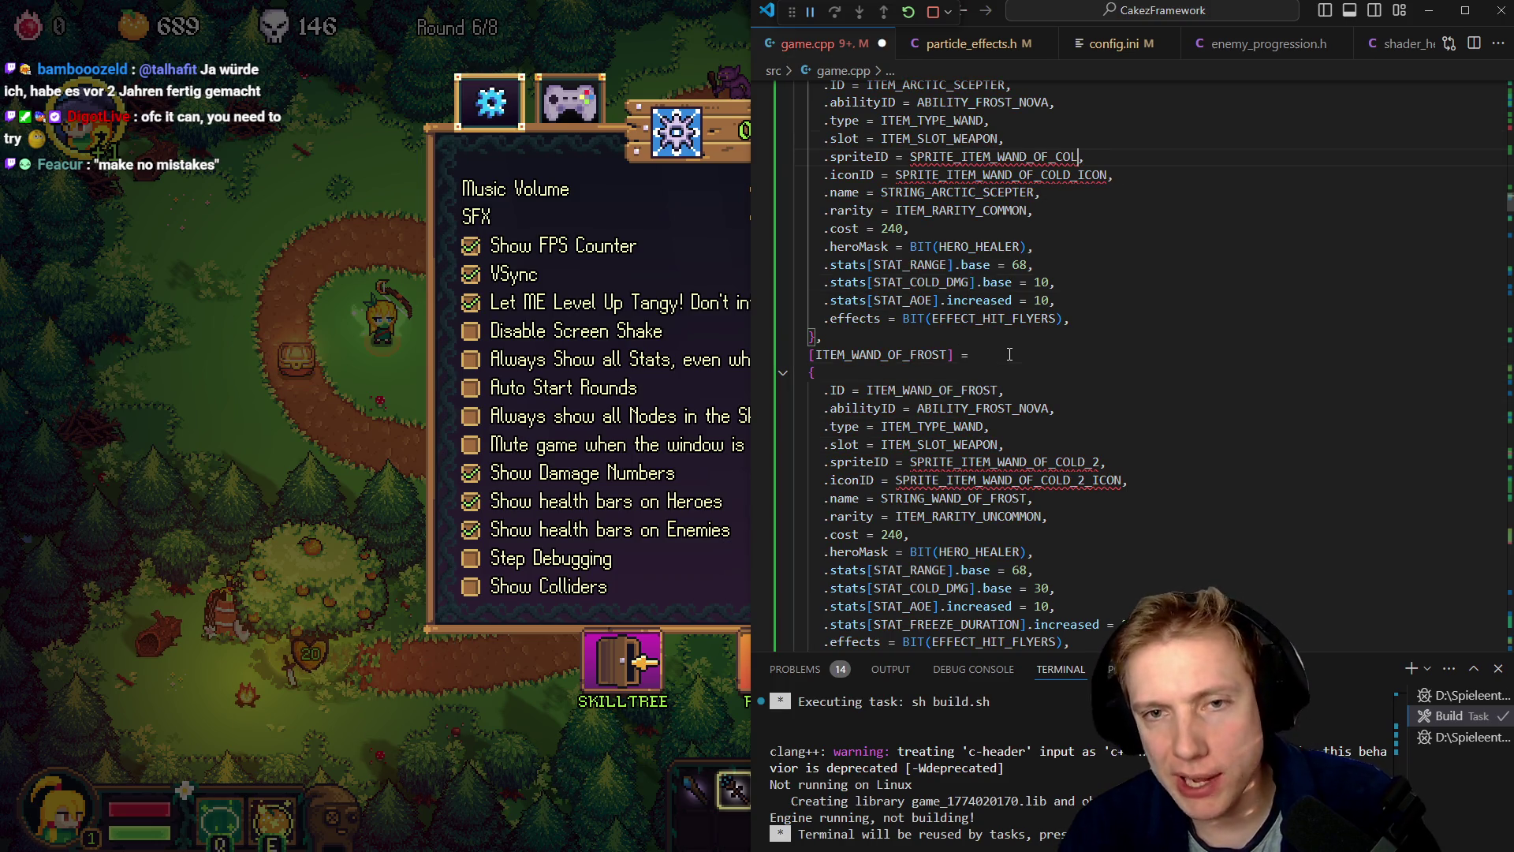
{"action": "key", "text": "BackSpace"}
{"action": "key", "text": "BackSpace"}
{"action": "key", "text": "BackSpace"}
{"action": "type", "text": "ACR"}
{"action": "key", "text": "BackSpace"}
{"action": "key", "text": "BackSpace"}
{"action": "type", "text": "RCTIC_SCEPTER"}
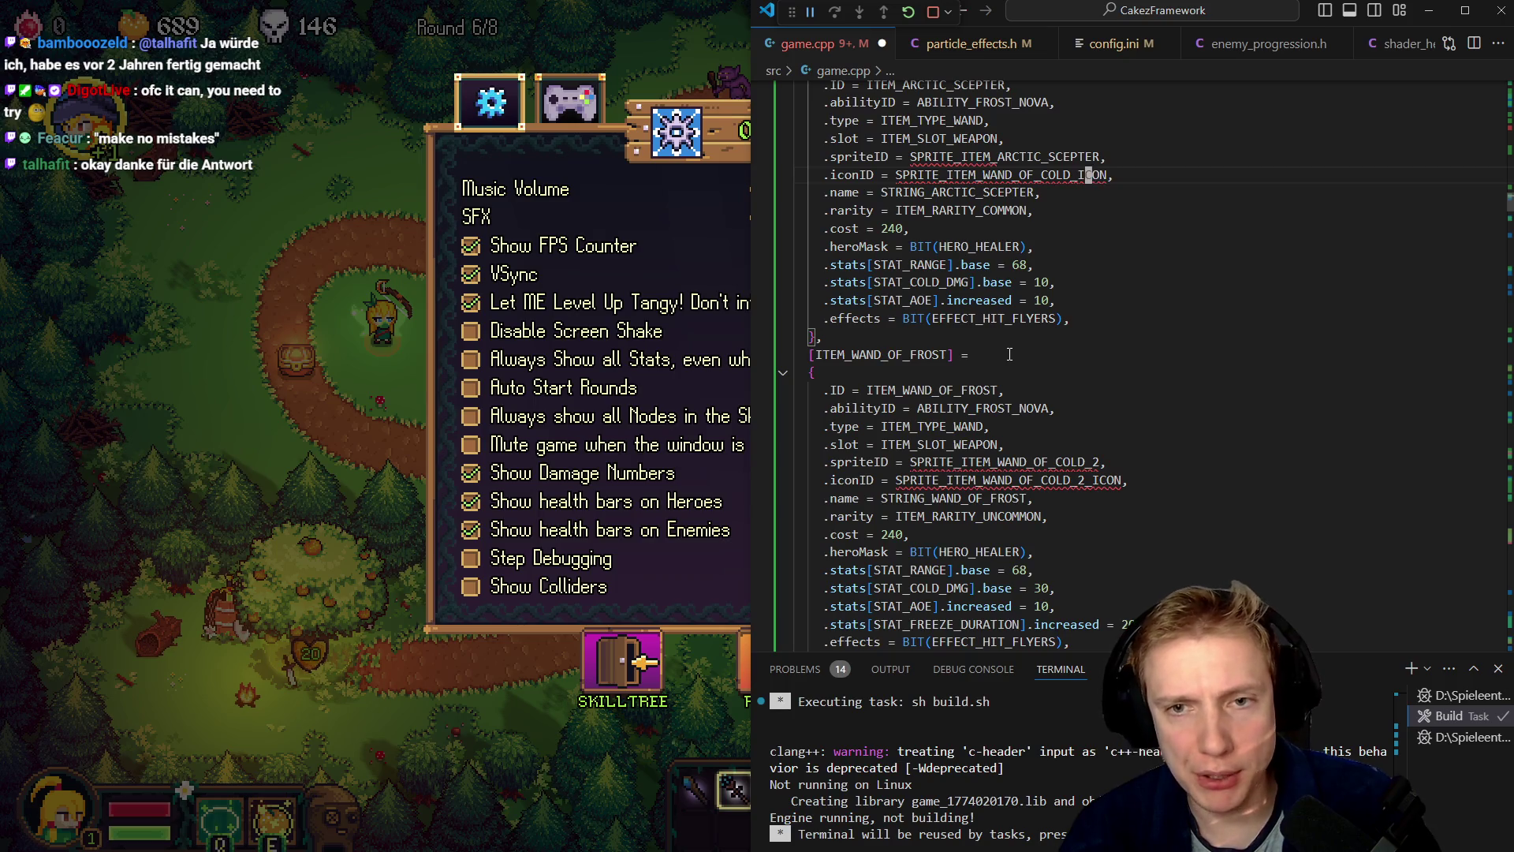
{"action": "key", "text": "Left"}
{"action": "key", "text": "Left"}
{"action": "key", "text": "BackSpace"}
{"action": "key", "text": "BackSpace"}
{"action": "key", "text": "BackSpace"}
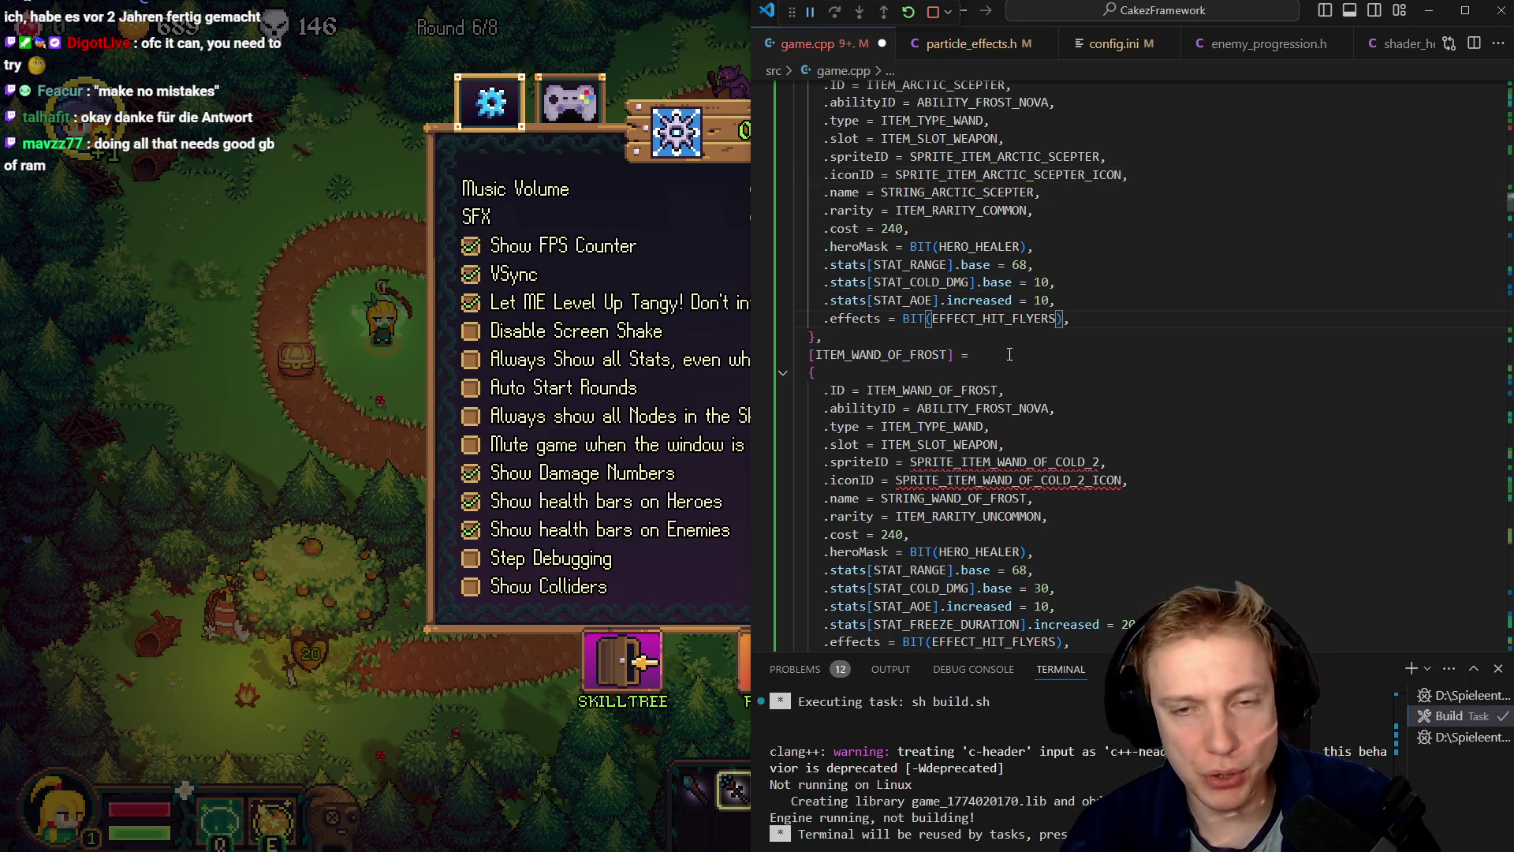
- Point the Wand of Frost at SPRITE_ITEM_WAND_OF_FROST and SPRITE_ITEM_WAND_OF_FROST_ICON
{"action": "key", "text": "Down"}
{"action": "key", "text": "Down"}
{"action": "key", "text": "Down"}
{"action": "key", "text": "Right"}
{"action": "key", "text": "Delete"}
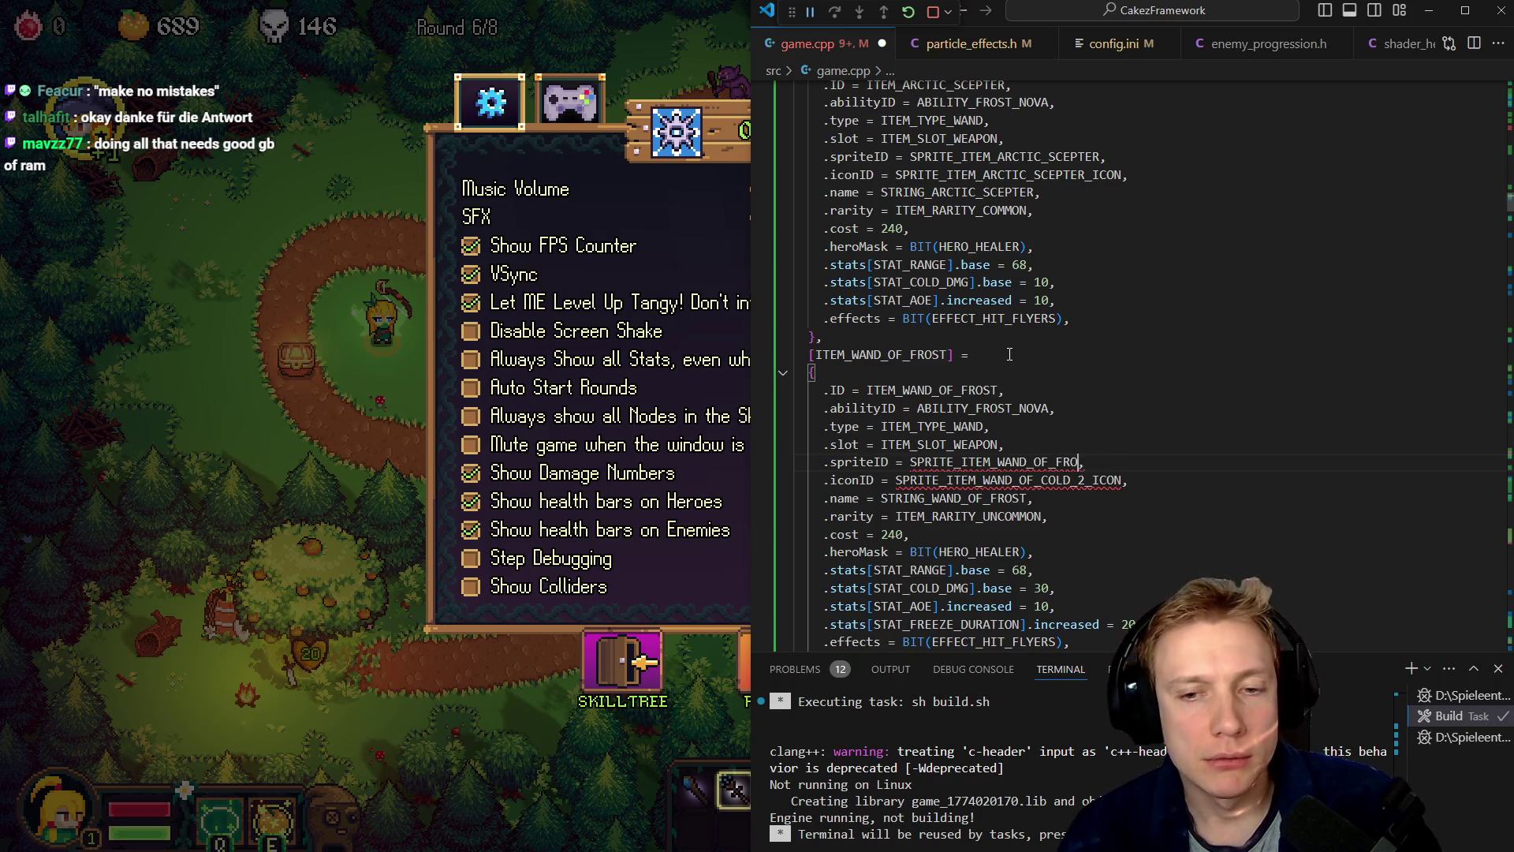
{"action": "type", "text": "ST"}
{"action": "key", "text": "Down"}
{"action": "key", "text": "BackSpace"}
{"action": "key", "text": "BackSpace"}
{"action": "key", "text": "BackSpace"}
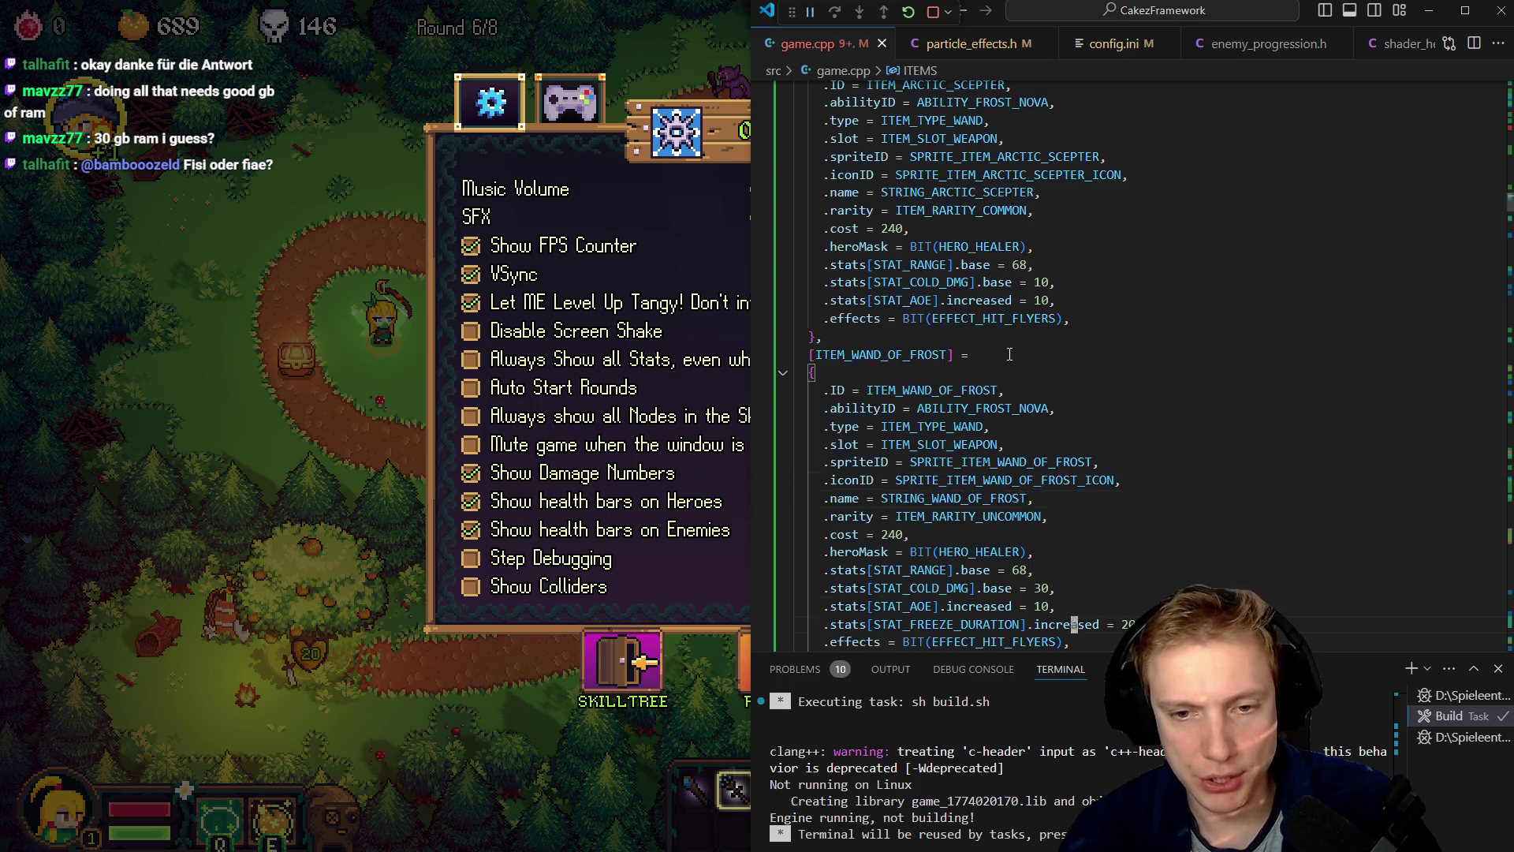
- Step through the reported problems in game.cpp to reach the TIER_1_ITEMS definition
{"action": "scroll", "coordinate": [1009, 354], "scroll_direction": "down", "scroll_amount": 2}
{"action": "key", "text": "F8"}
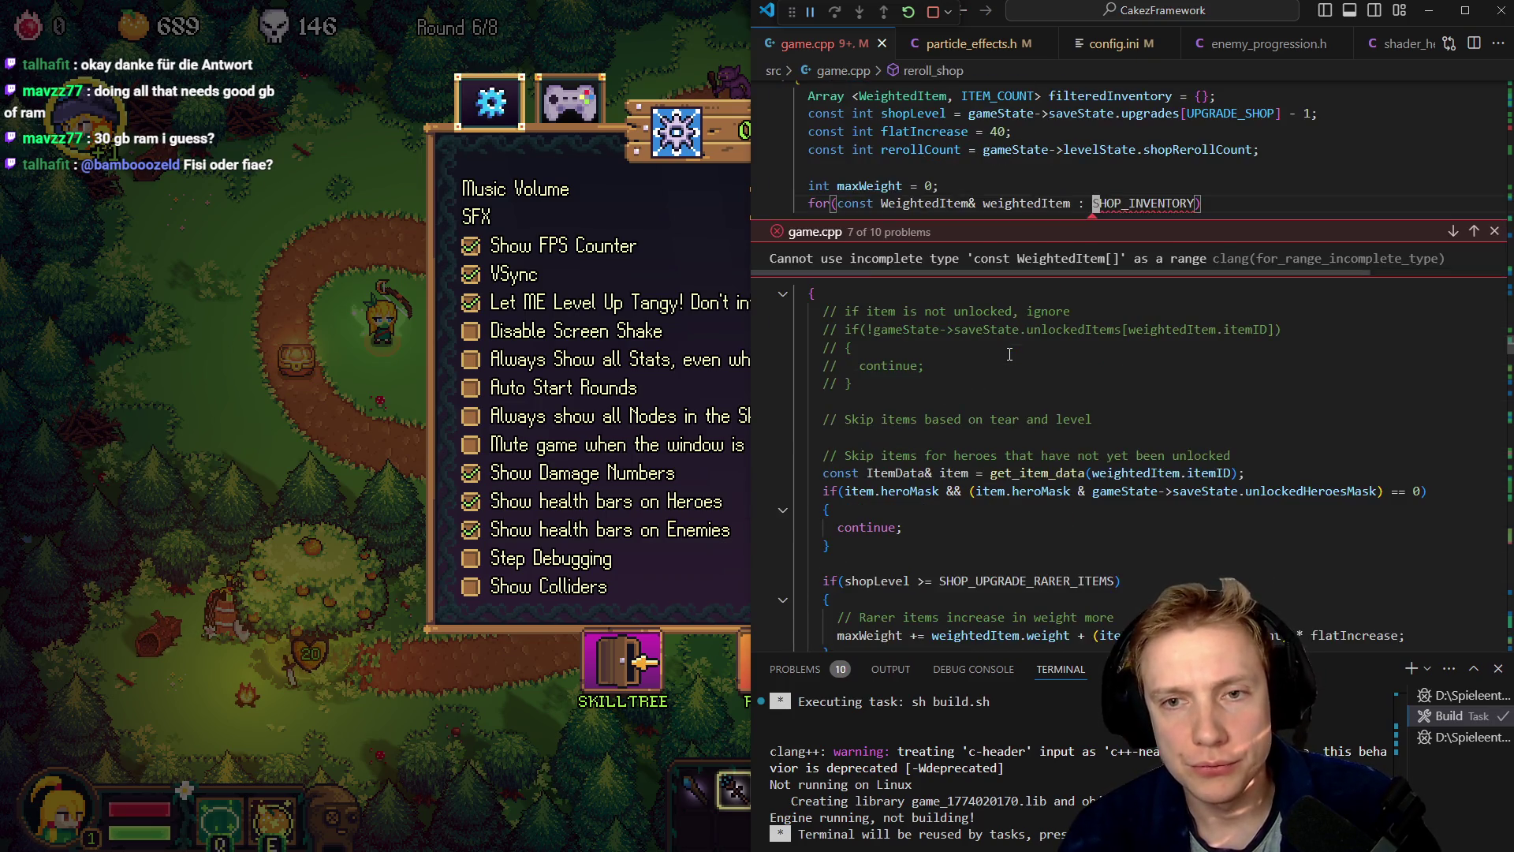
{"action": "key", "text": "Escape"}
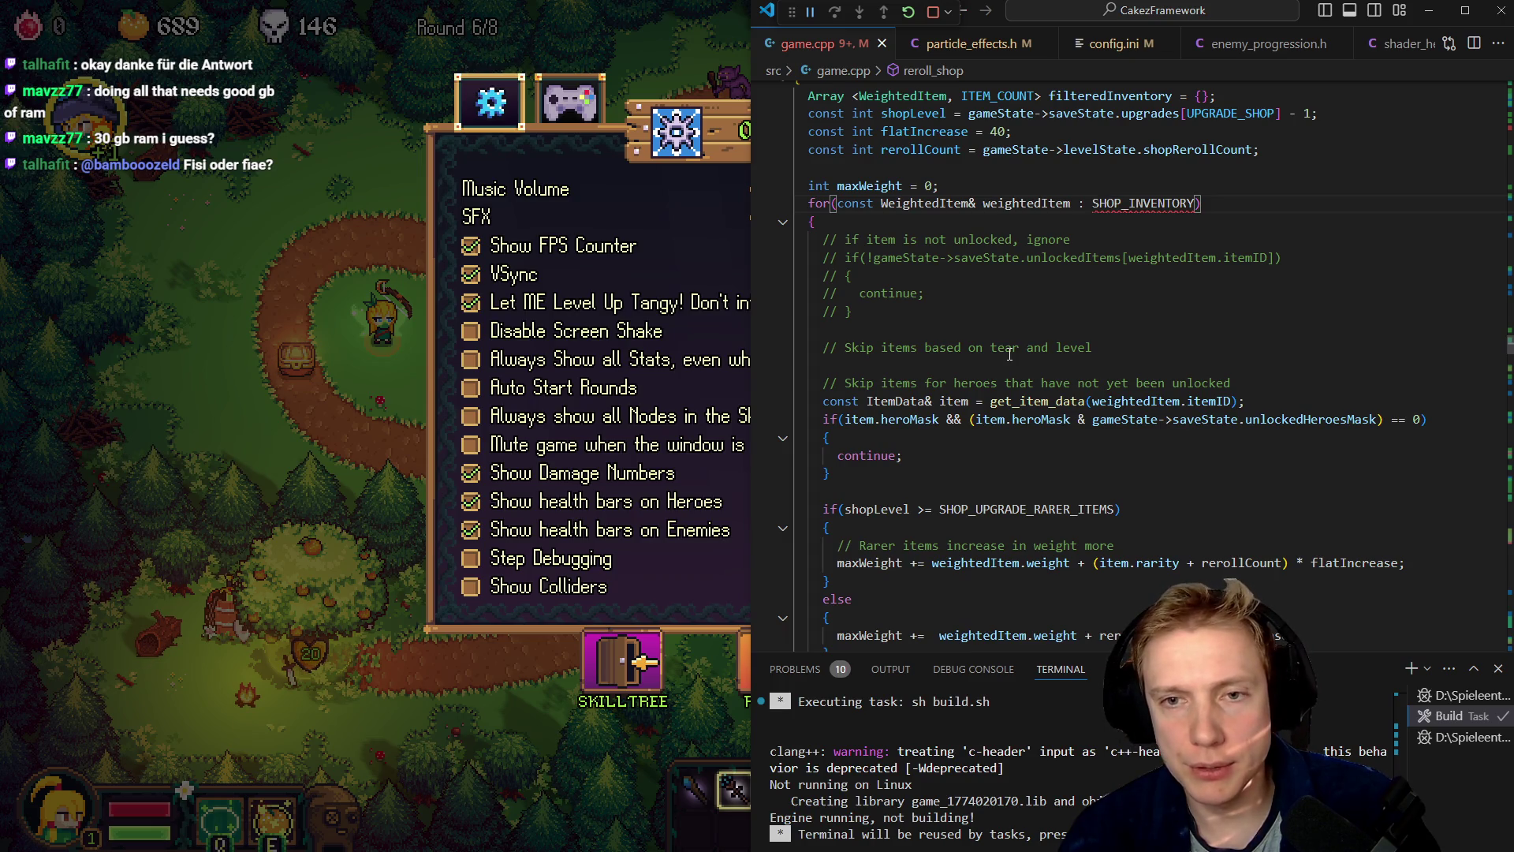
{"action": "key", "text": "ctrl+Home"}
{"action": "key", "text": "F8"}
{"action": "key", "text": "Escape"}
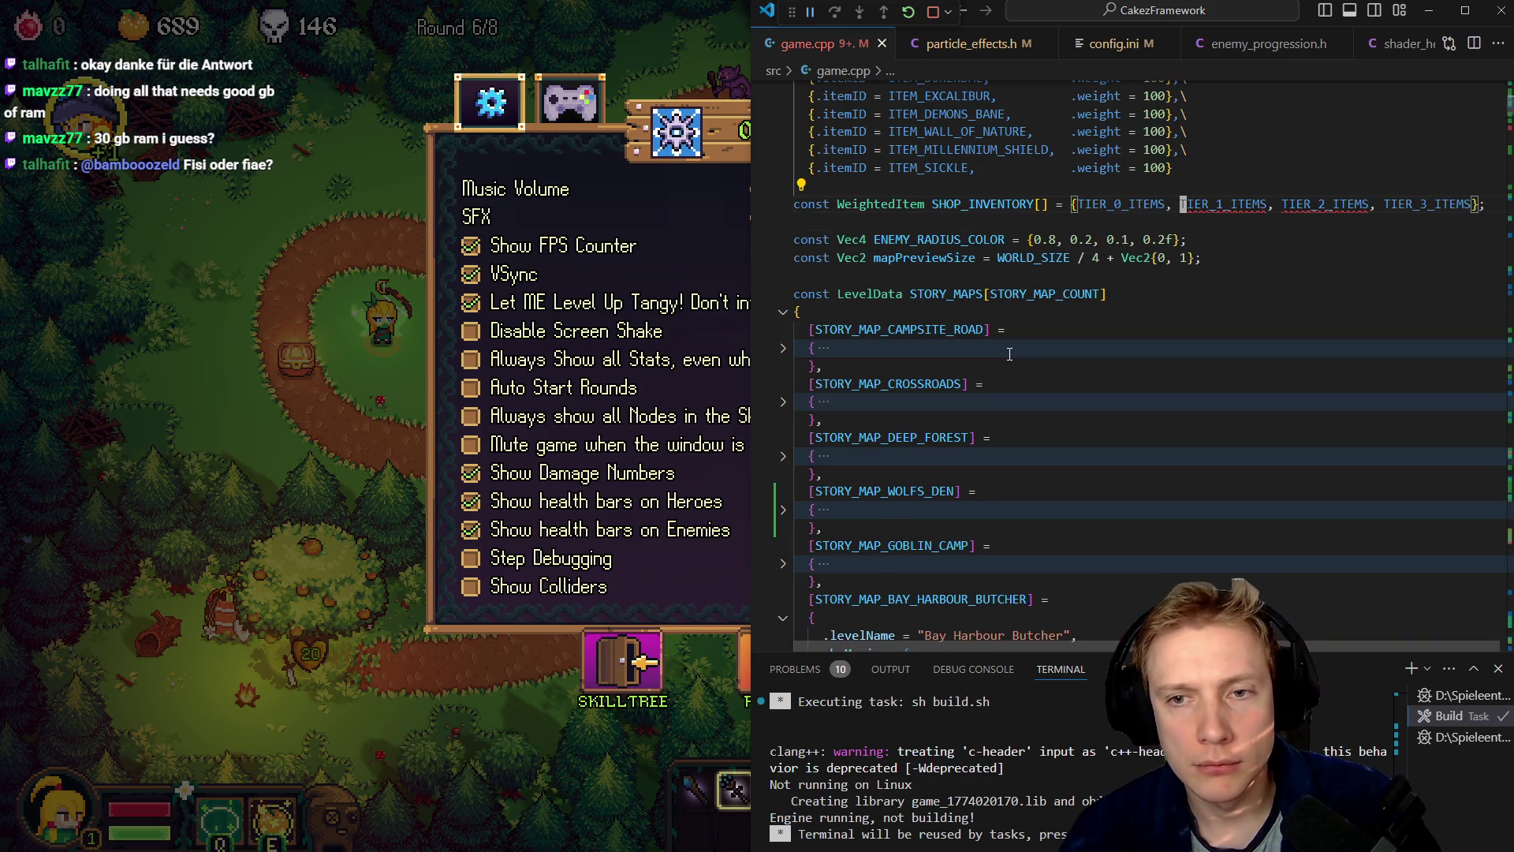
{"action": "key", "text": "F12"}
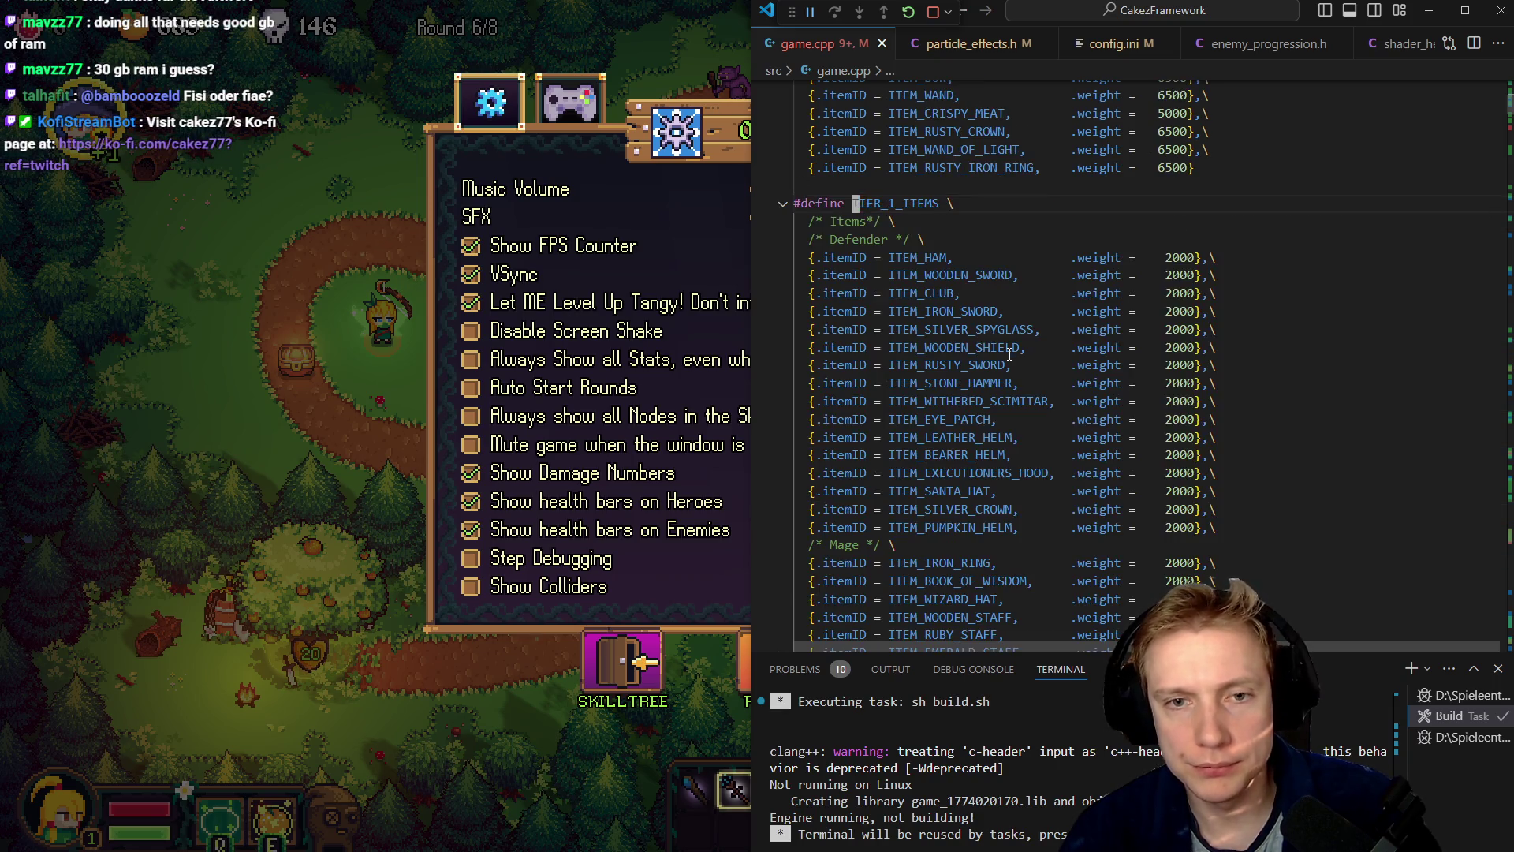
- Replace ITEM_WAND_OF_COLD with ITEM_WAND_OF_FROST in the tier-1 Healer items list
{"action": "key", "text": "Down"}
{"action": "key", "text": "Down"}
{"action": "key", "text": "Down"}
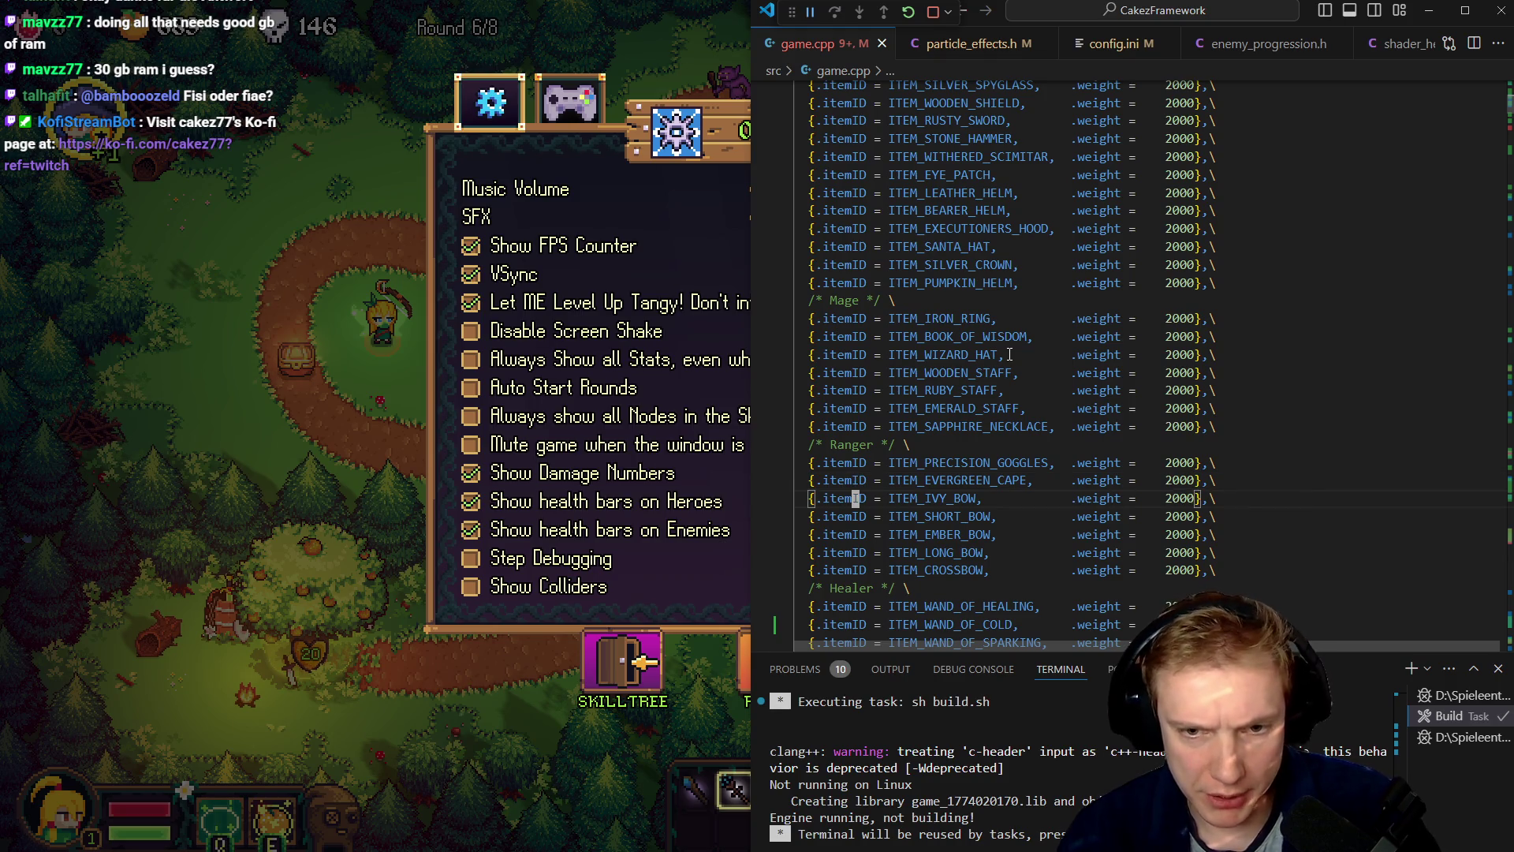
{"action": "key", "text": "Down"}
{"action": "key", "text": "Down"}
{"action": "key", "text": "Down"}
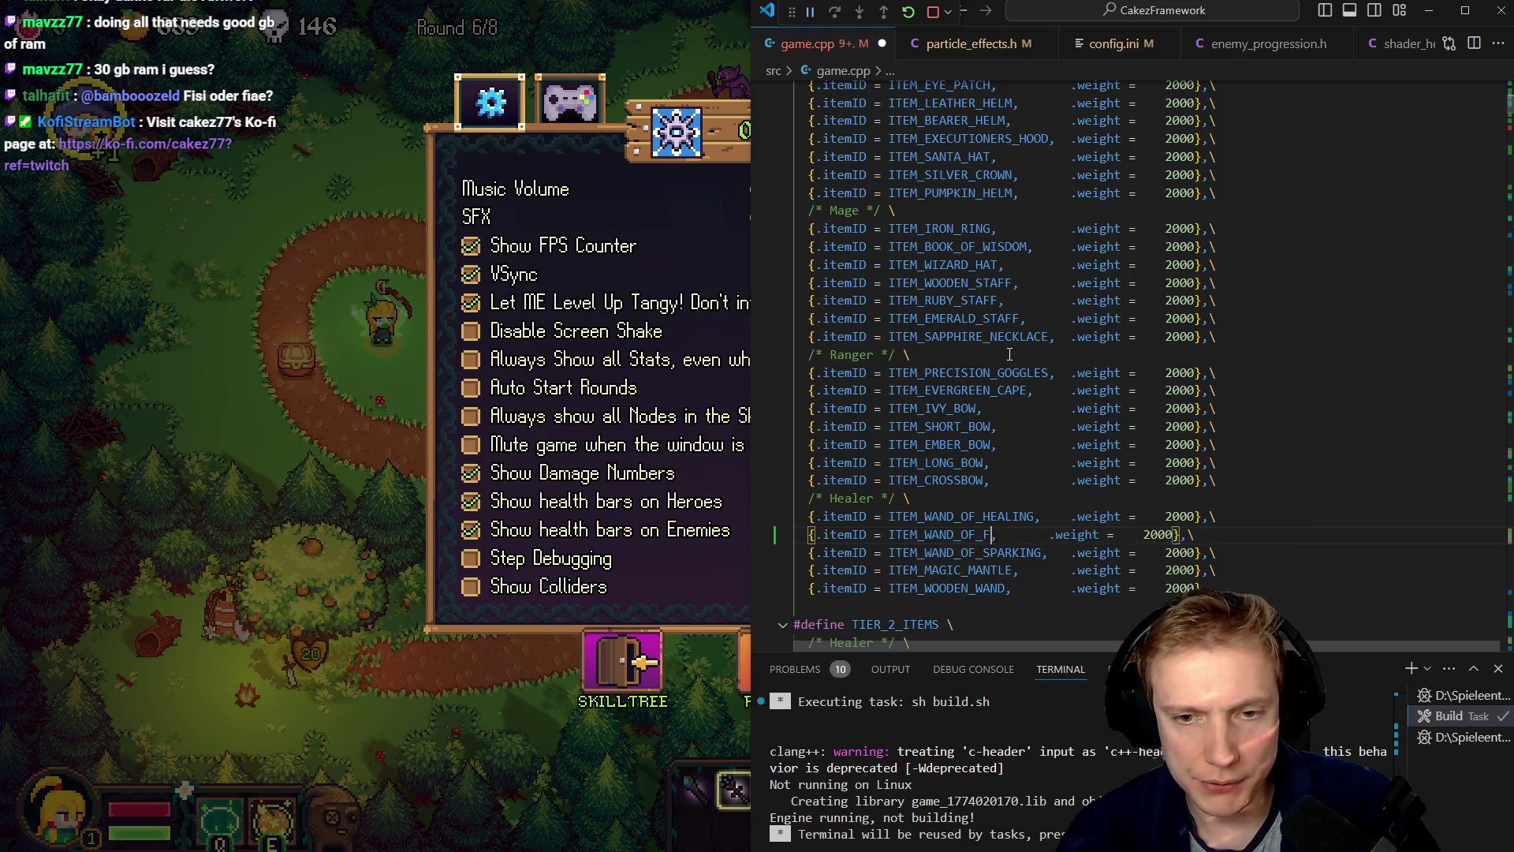
{"action": "type", "text": "RS"}
{"action": "type", "text": "O"}
{"action": "type", "text": "ST"}
{"action": "key", "text": "Tab"}
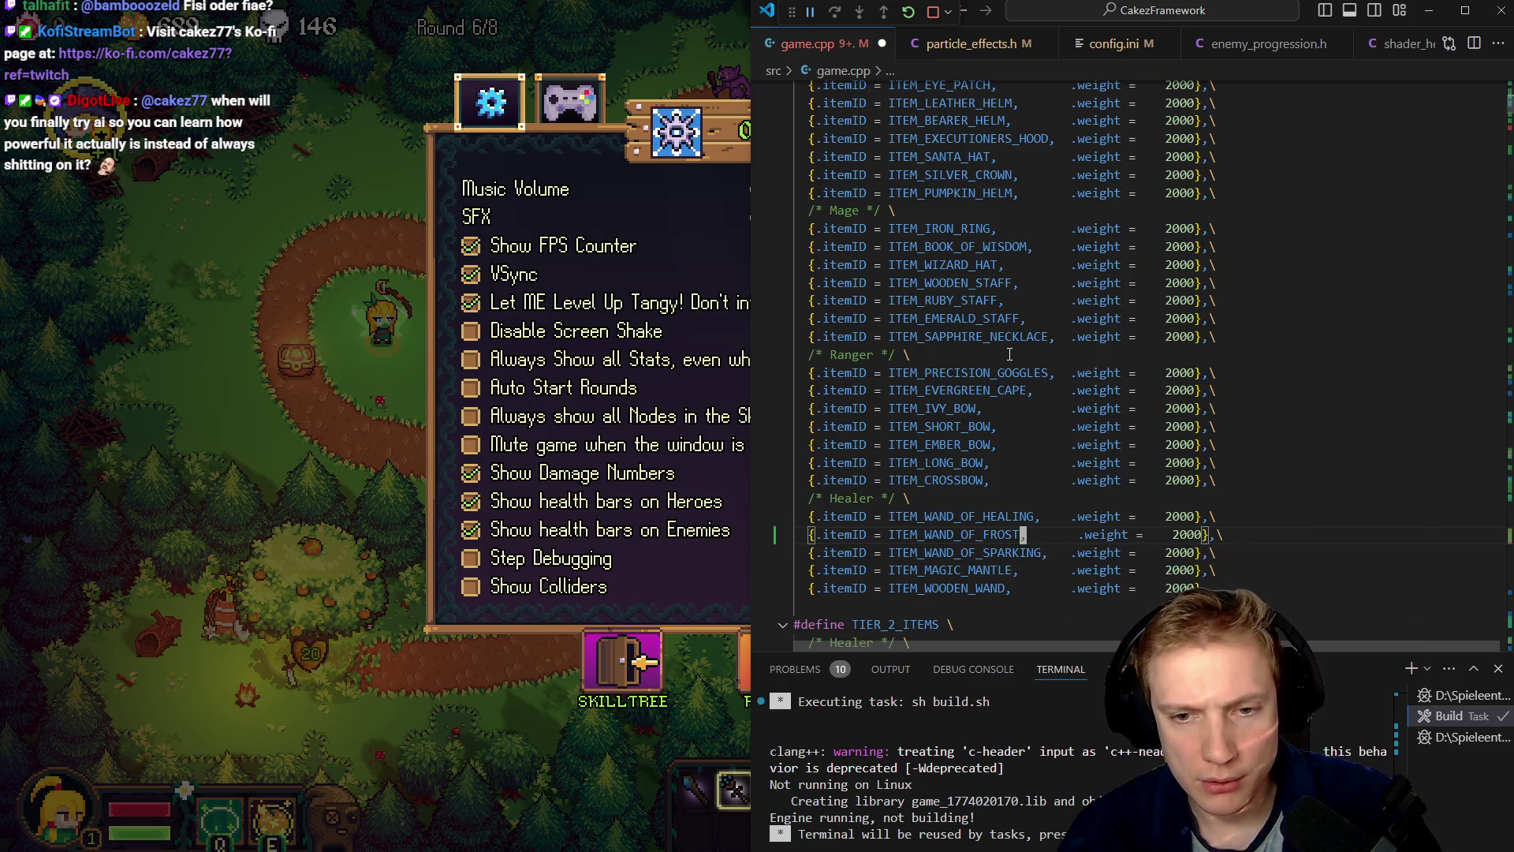
{"action": "key", "text": "BackSpace"}
{"action": "key", "text": "Up"}
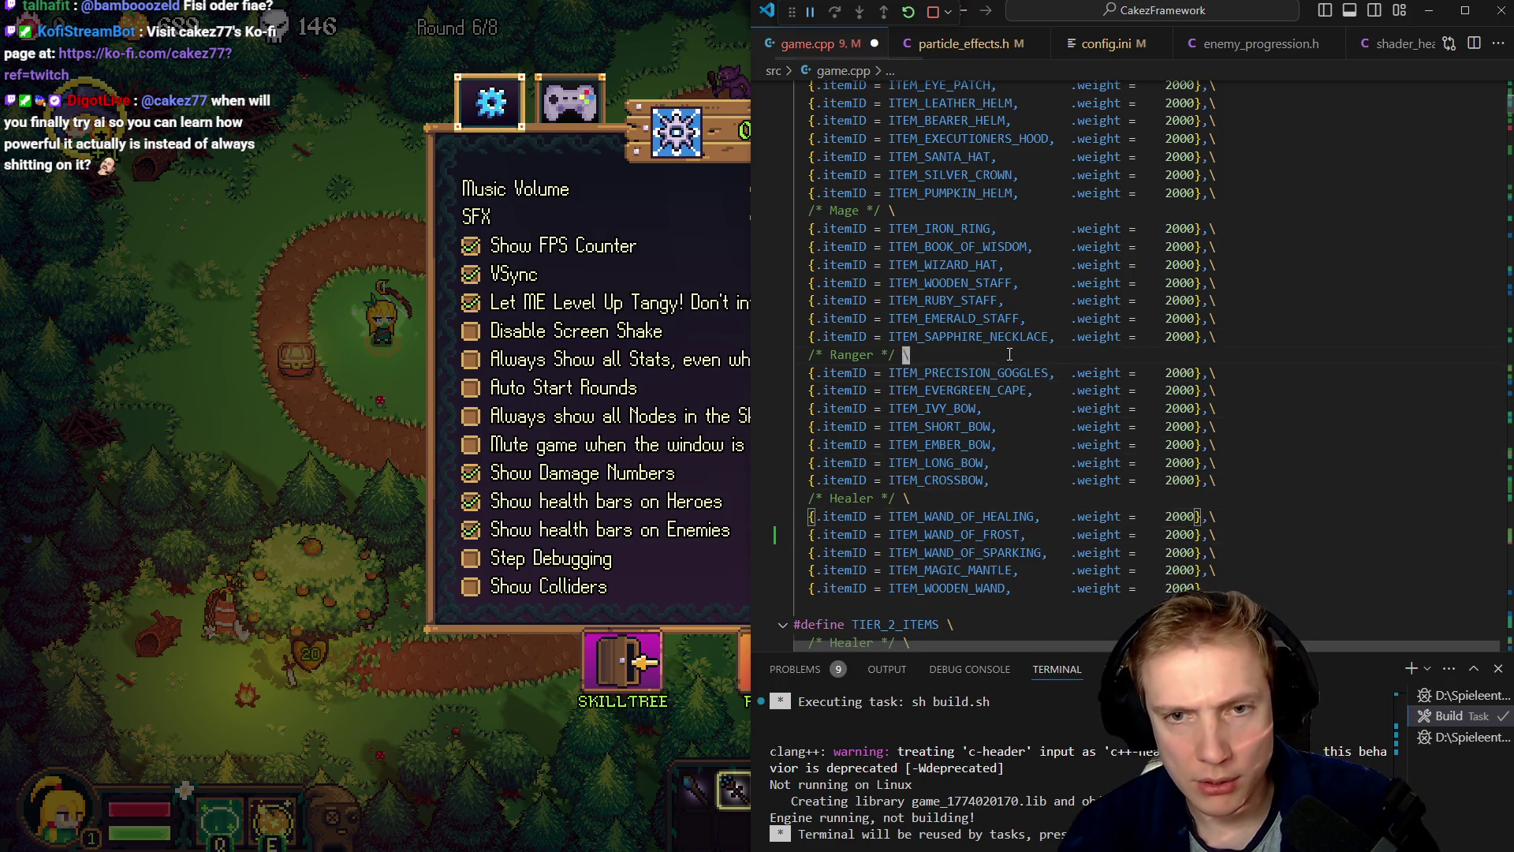
{"action": "scroll", "coordinate": [1009, 354], "scroll_direction": "up", "scroll_amount": 8}
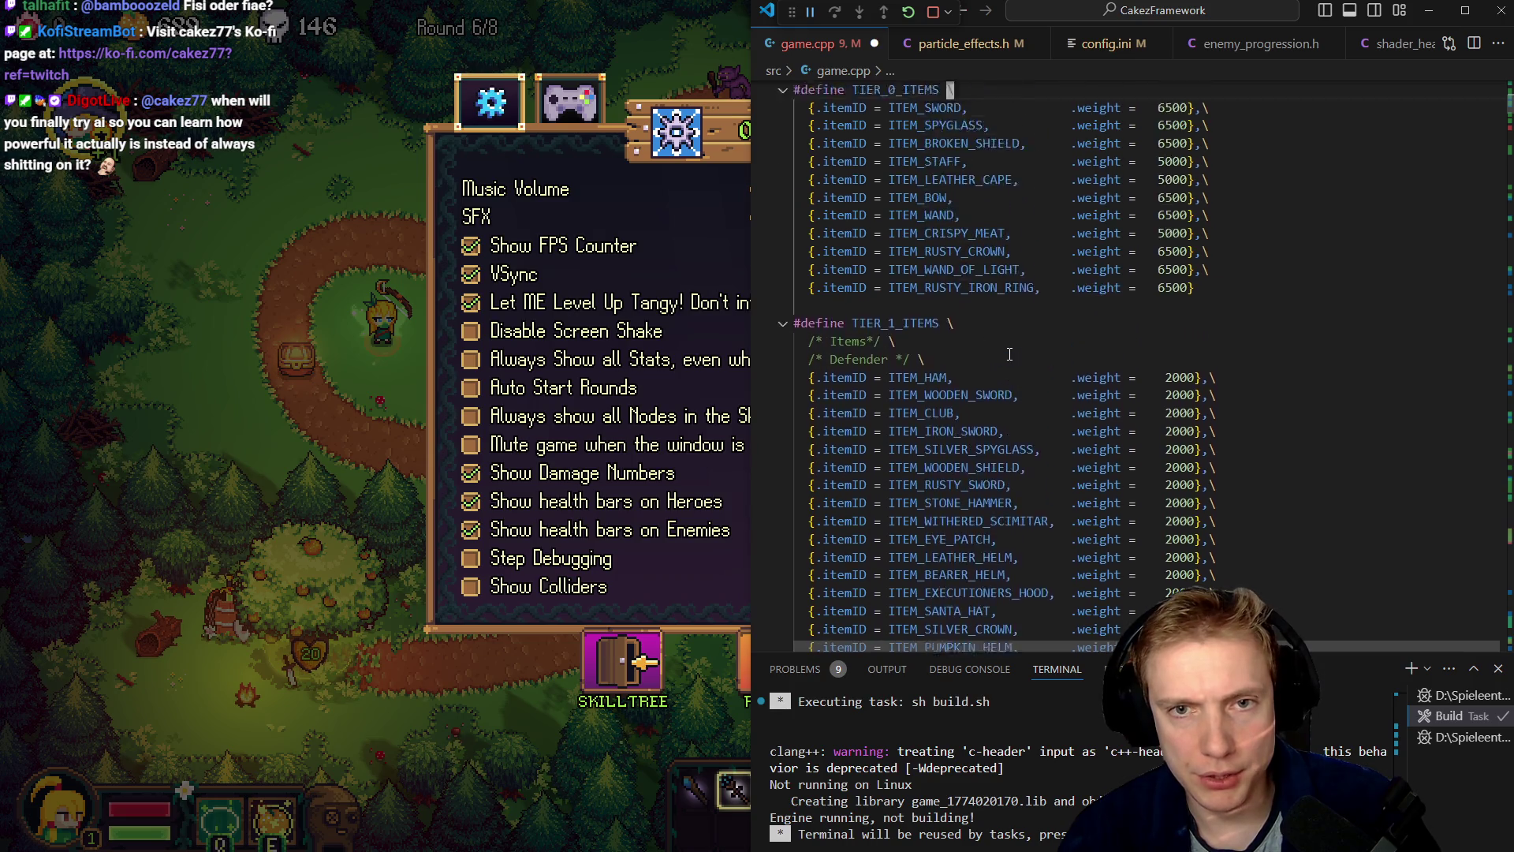
- Save game.cpp and change the item entry's name to ITEM_ARCTIC_SCEPTER
{"action": "scroll", "coordinate": [1009, 354], "scroll_direction": "up", "scroll_amount": 3}
{"action": "key", "text": "ctrl+s"}
{"action": "key", "text": "braceright"}
{"action": "key", "text": "j"}
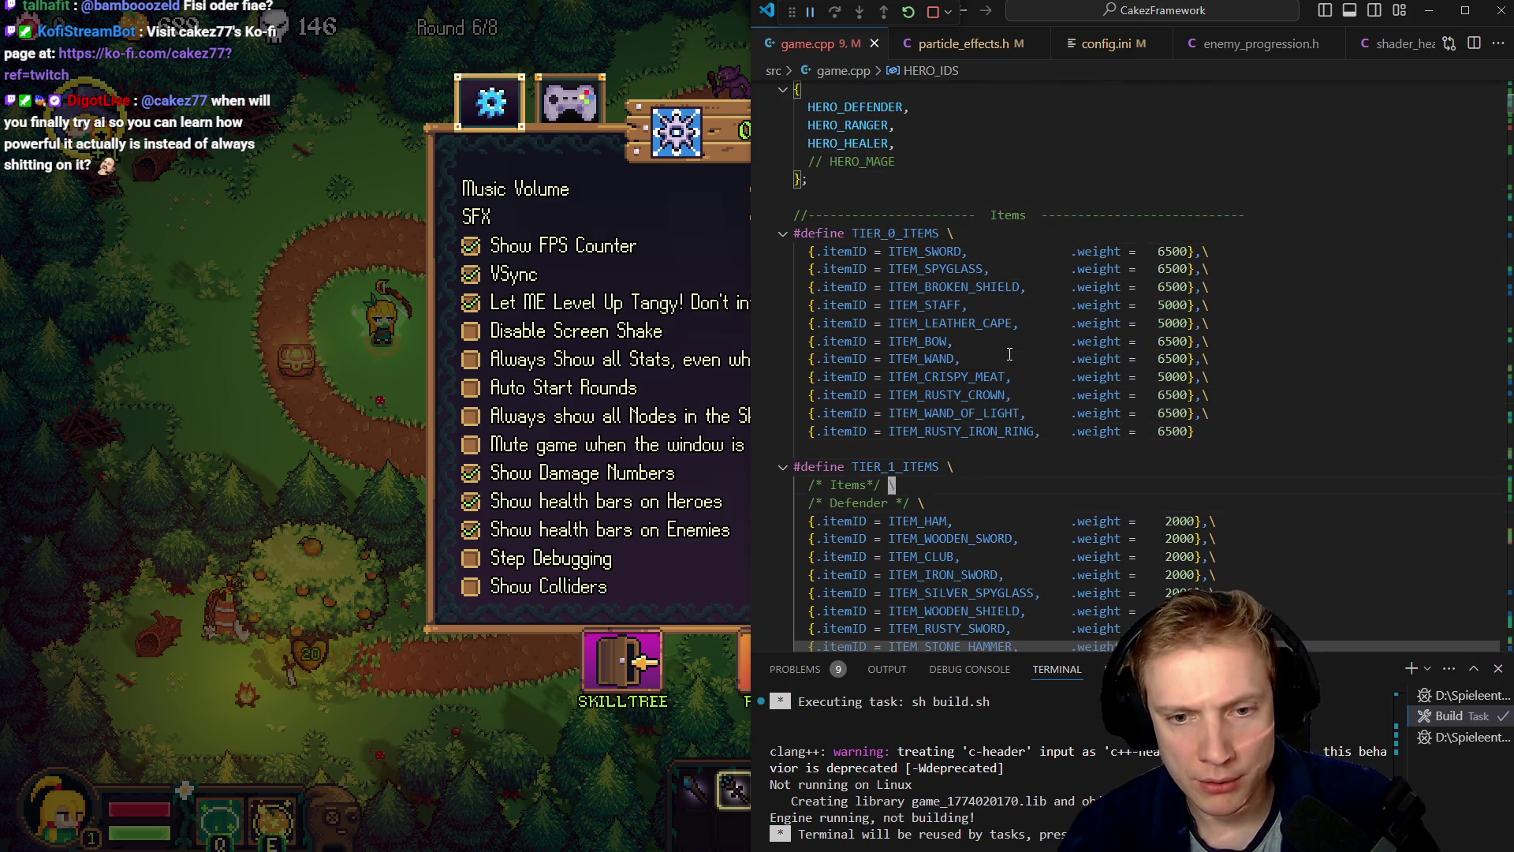
{"action": "scroll", "coordinate": [1009, 354], "scroll_direction": "down", "scroll_amount": 12}
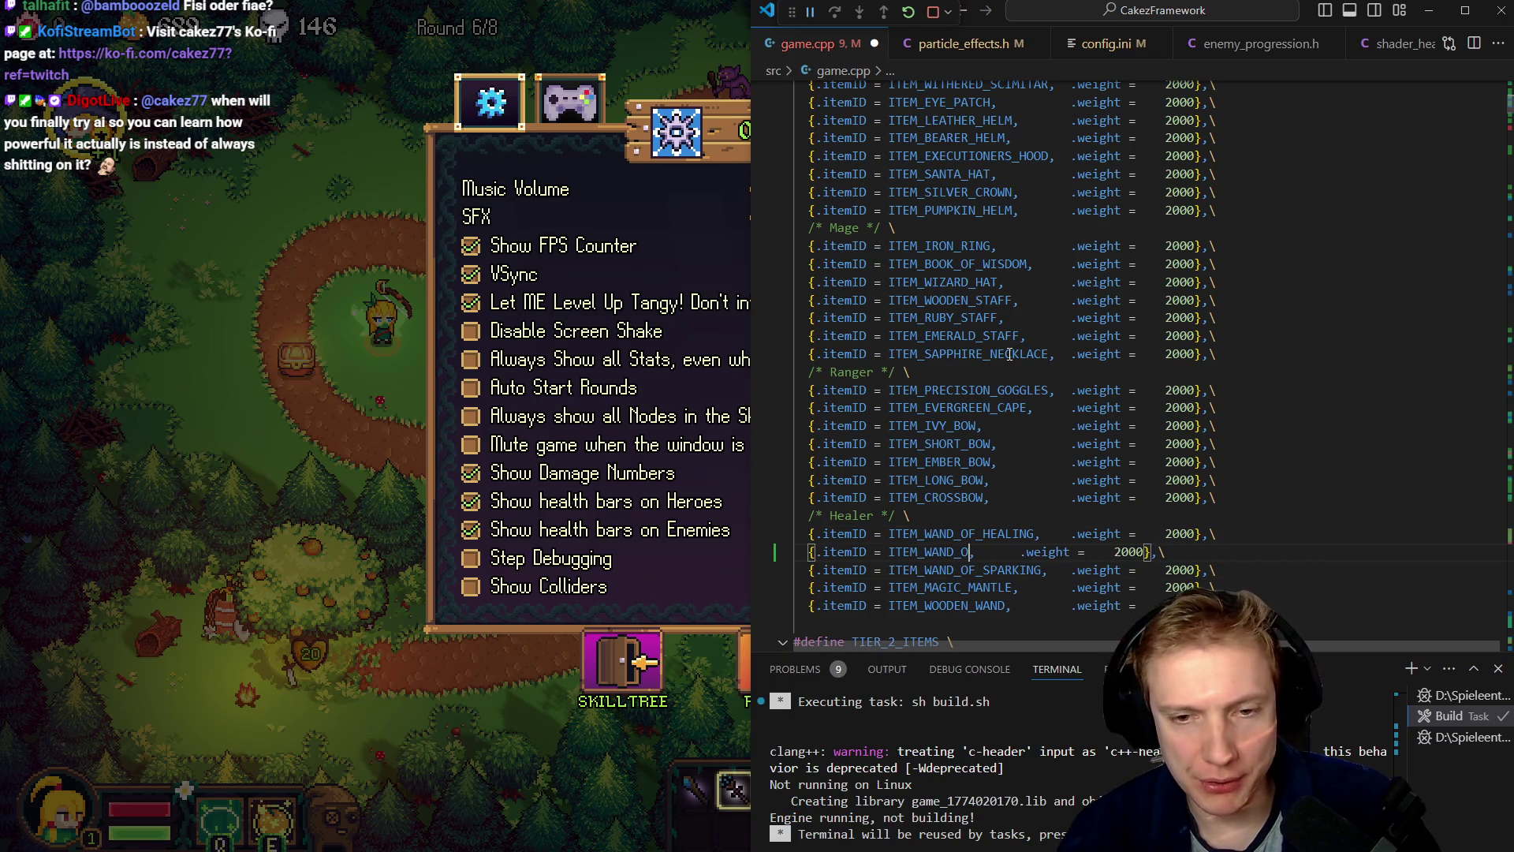
{"action": "key", "text": "BackSpace"}
{"action": "key", "text": "BackSpace"}
{"action": "key", "text": "BackSpace"}
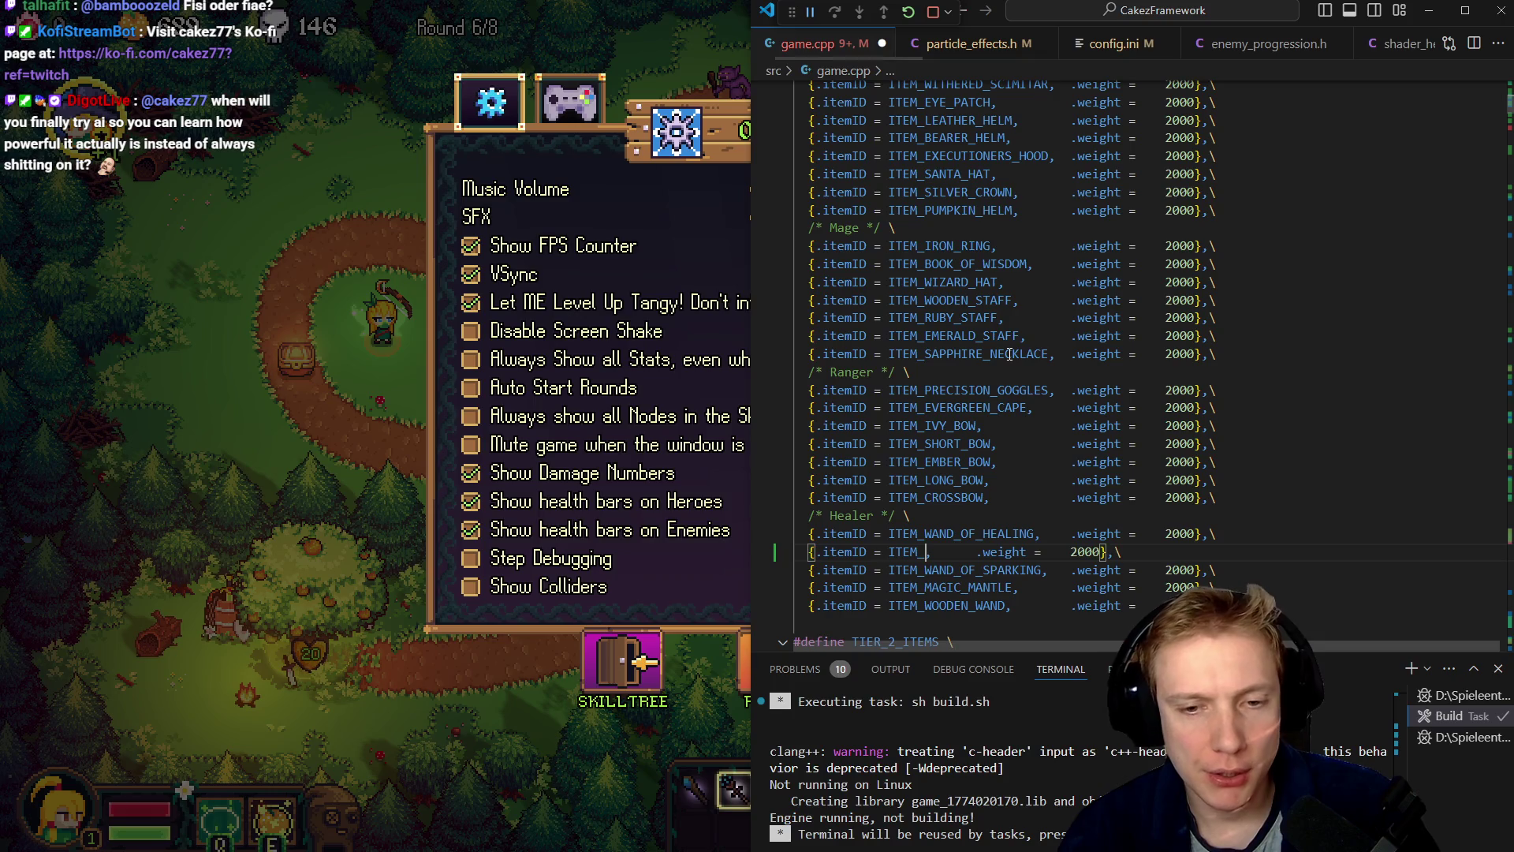
{"action": "key", "text": "ctrl+Tab"}
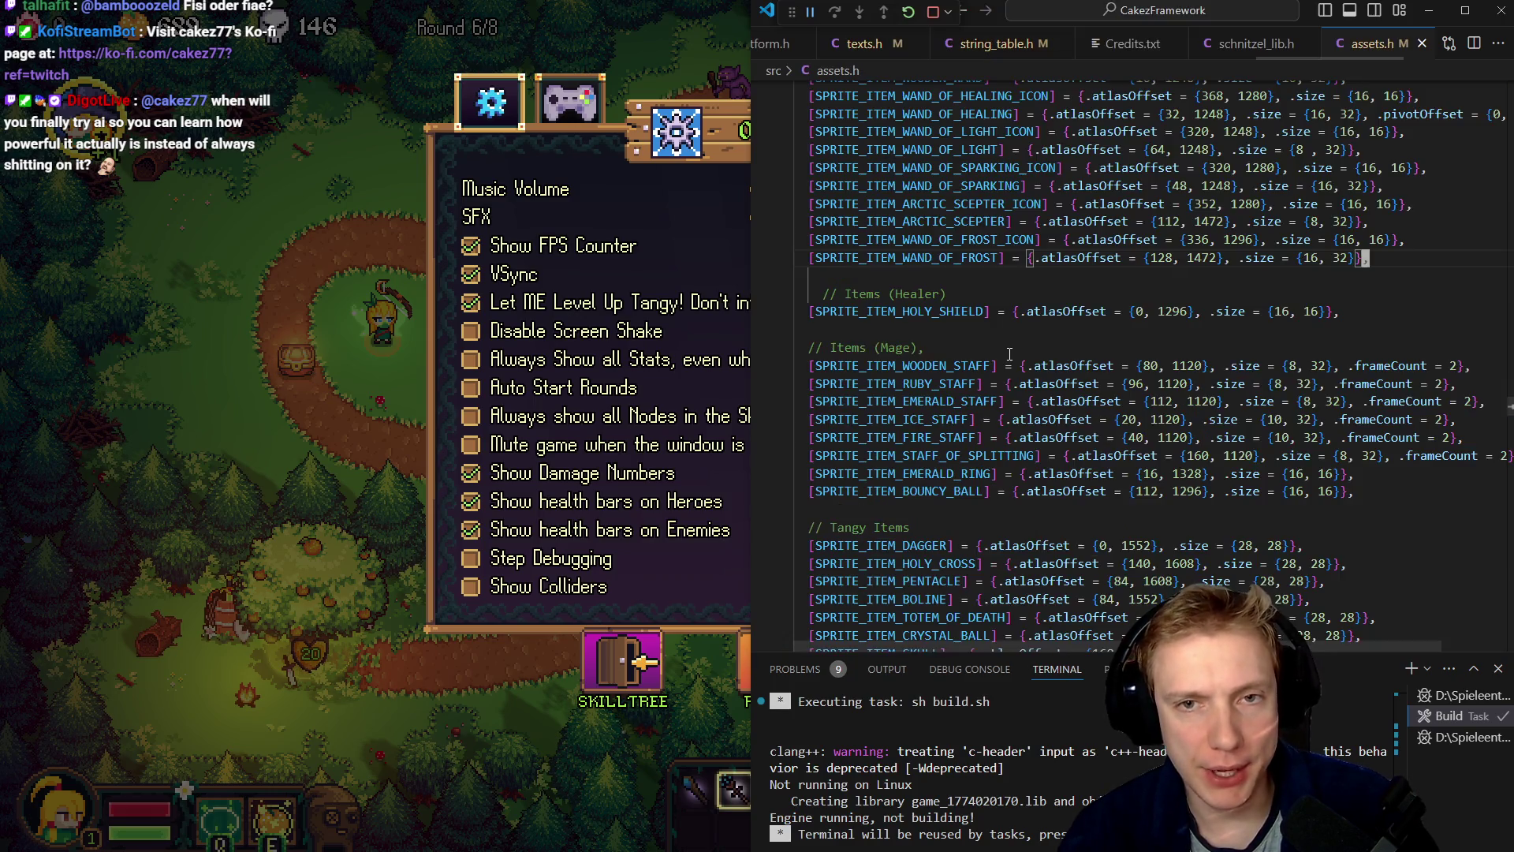
{"action": "key", "text": "ctrl+Tab"}
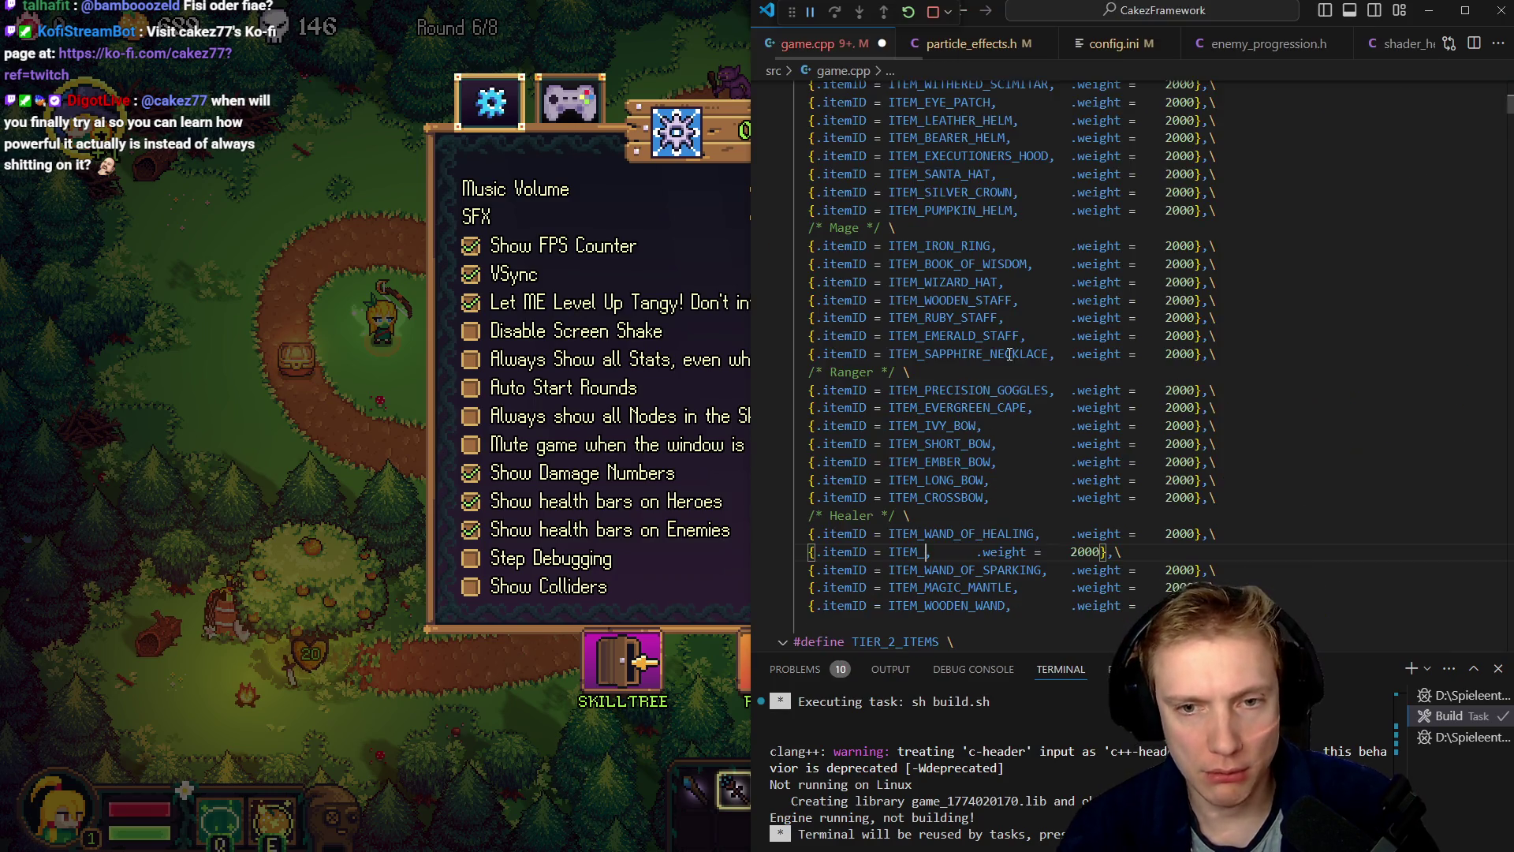
{"action": "key", "text": "BackSpace"}
{"action": "type", "text": "ARC"}
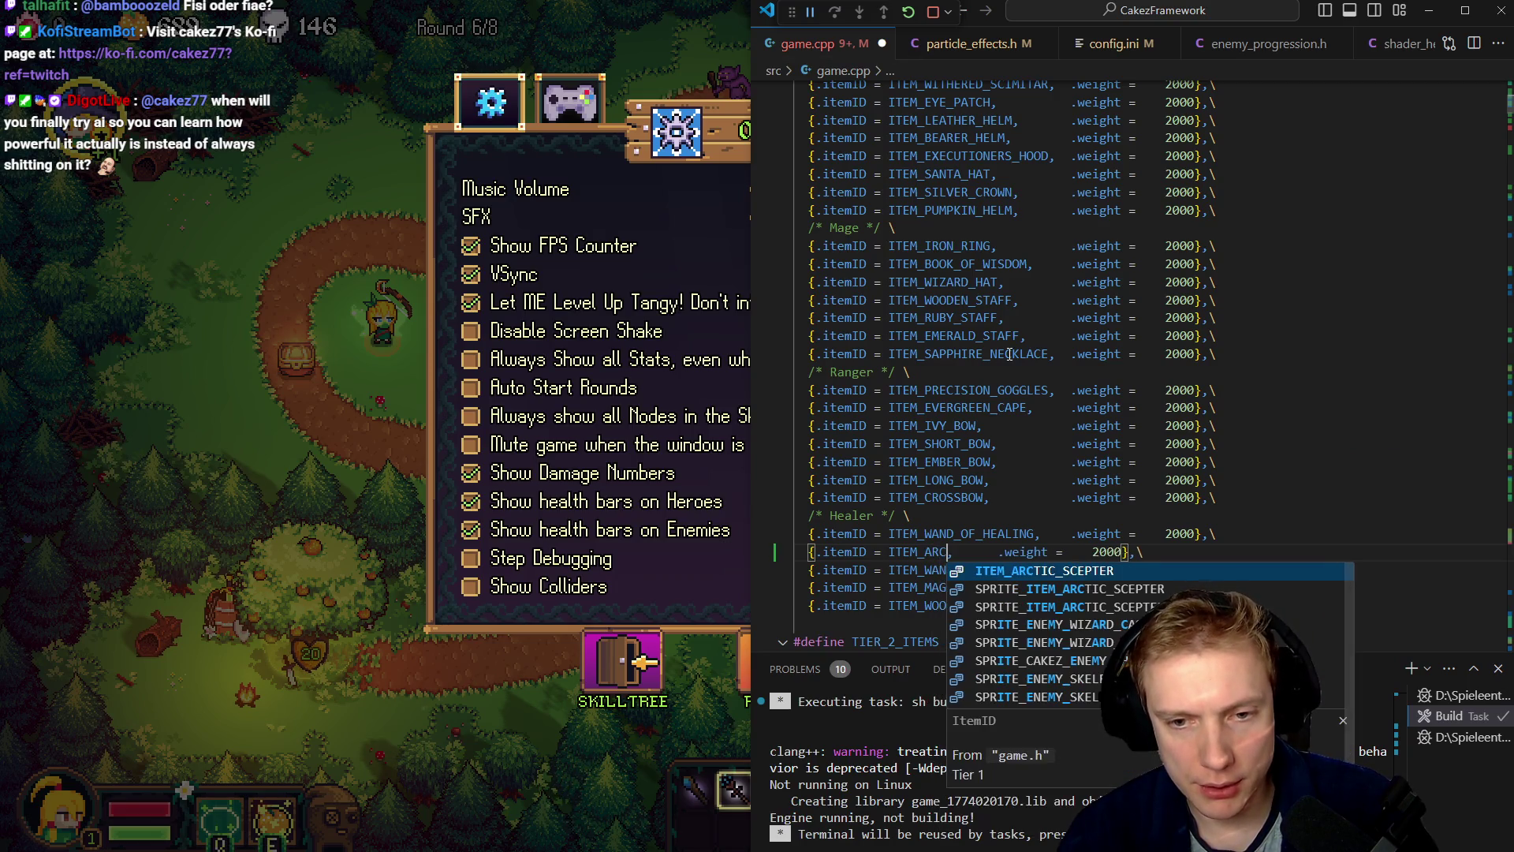
{"action": "key", "text": "Tab"}
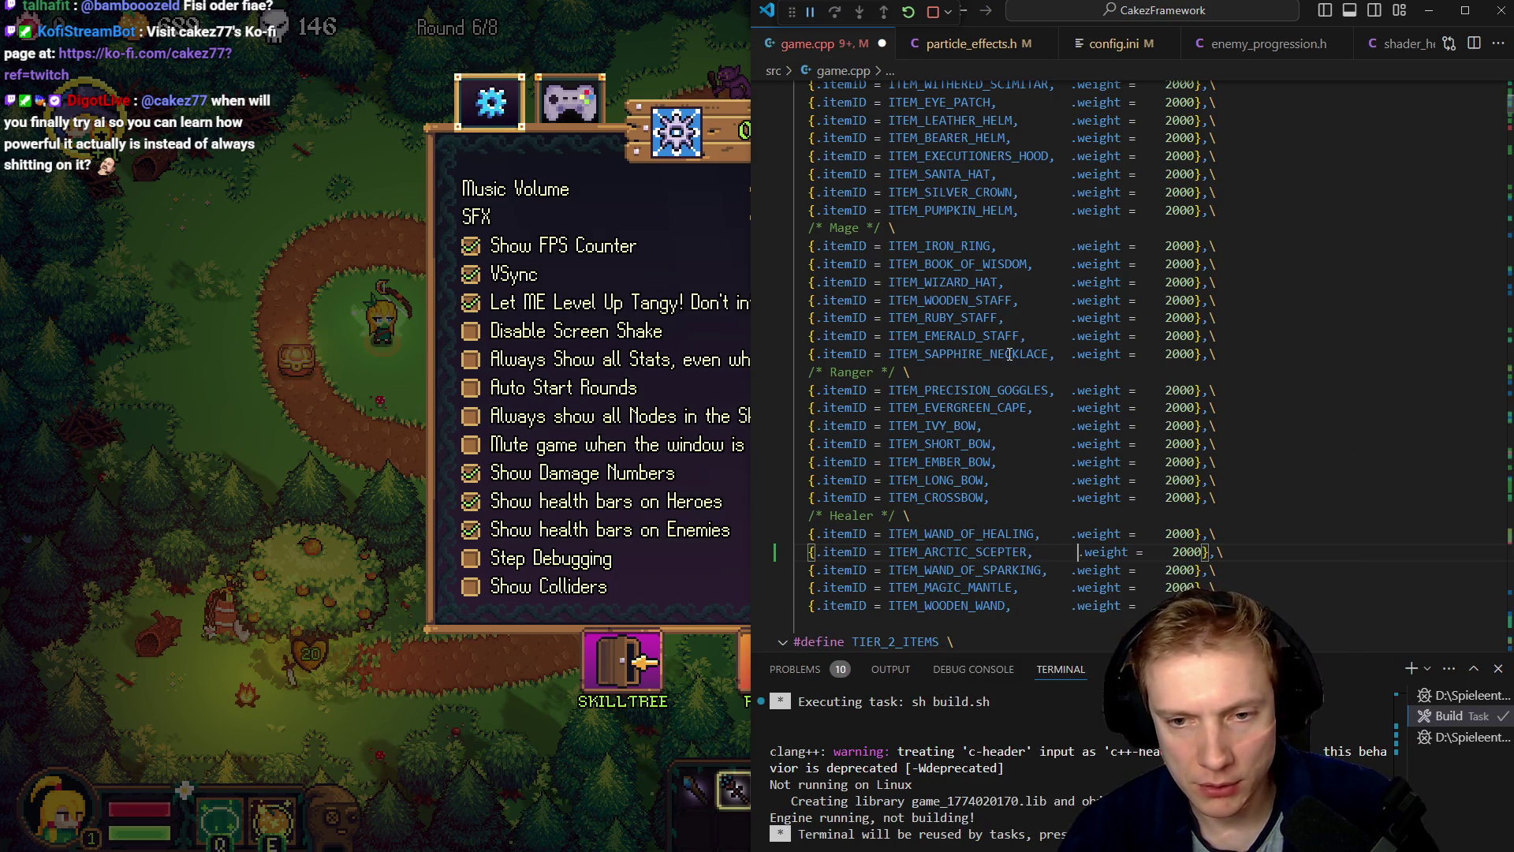
- Add ITEM_WAND_OF_FROST with weight 400 to the tier-2 Mage list and rebuild
{"action": "key", "text": "Down"}
{"action": "key", "text": "Down"}
{"action": "key", "text": "Down"}
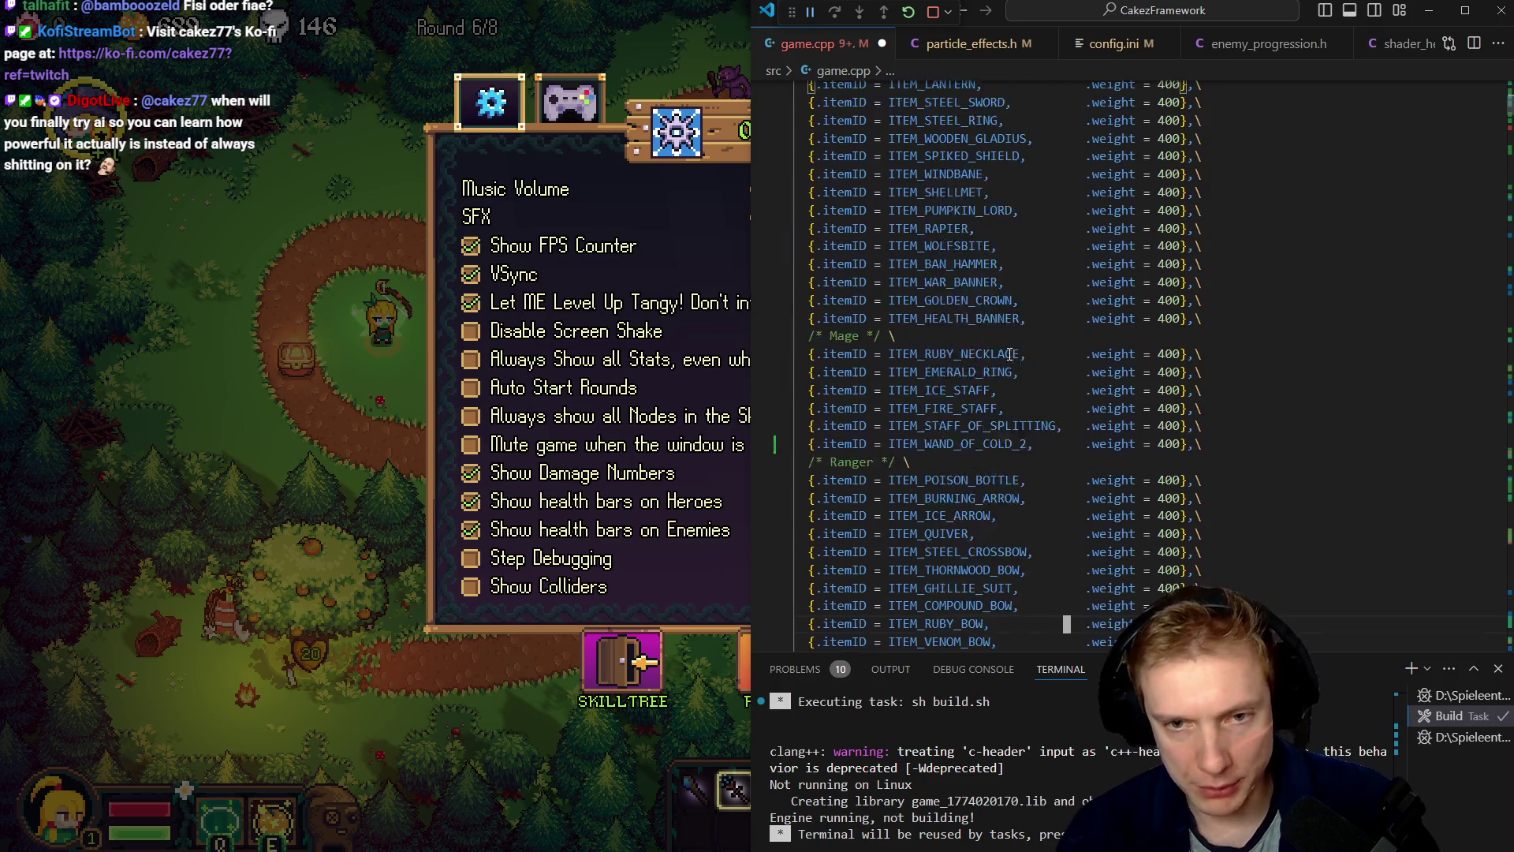
{"action": "key", "text": "Down"}
{"action": "key", "text": "Down"}
{"action": "key", "text": "Down"}
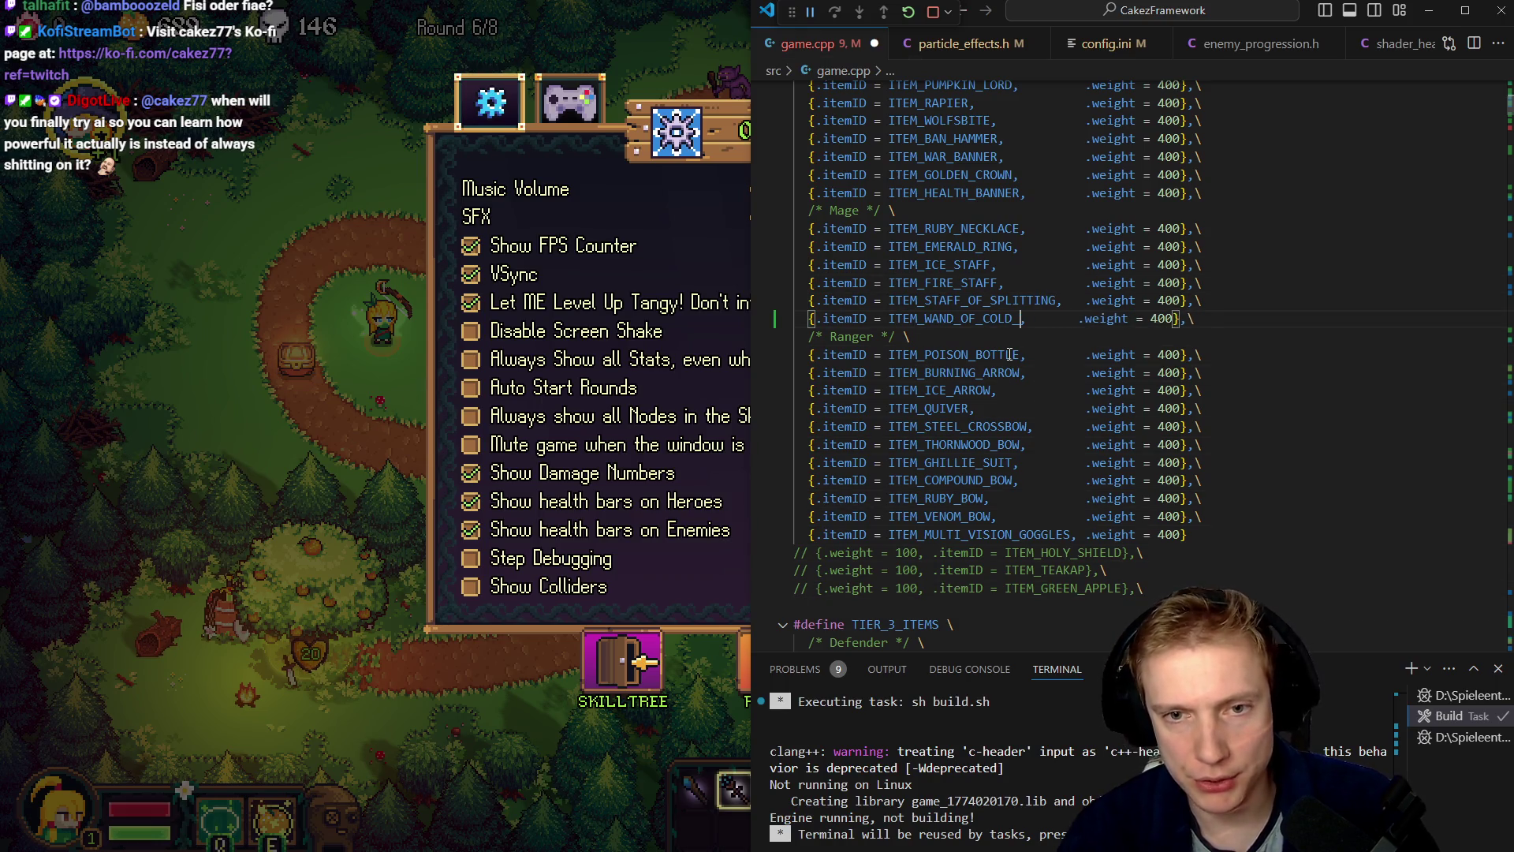
{"action": "type", "text": "FROST"}
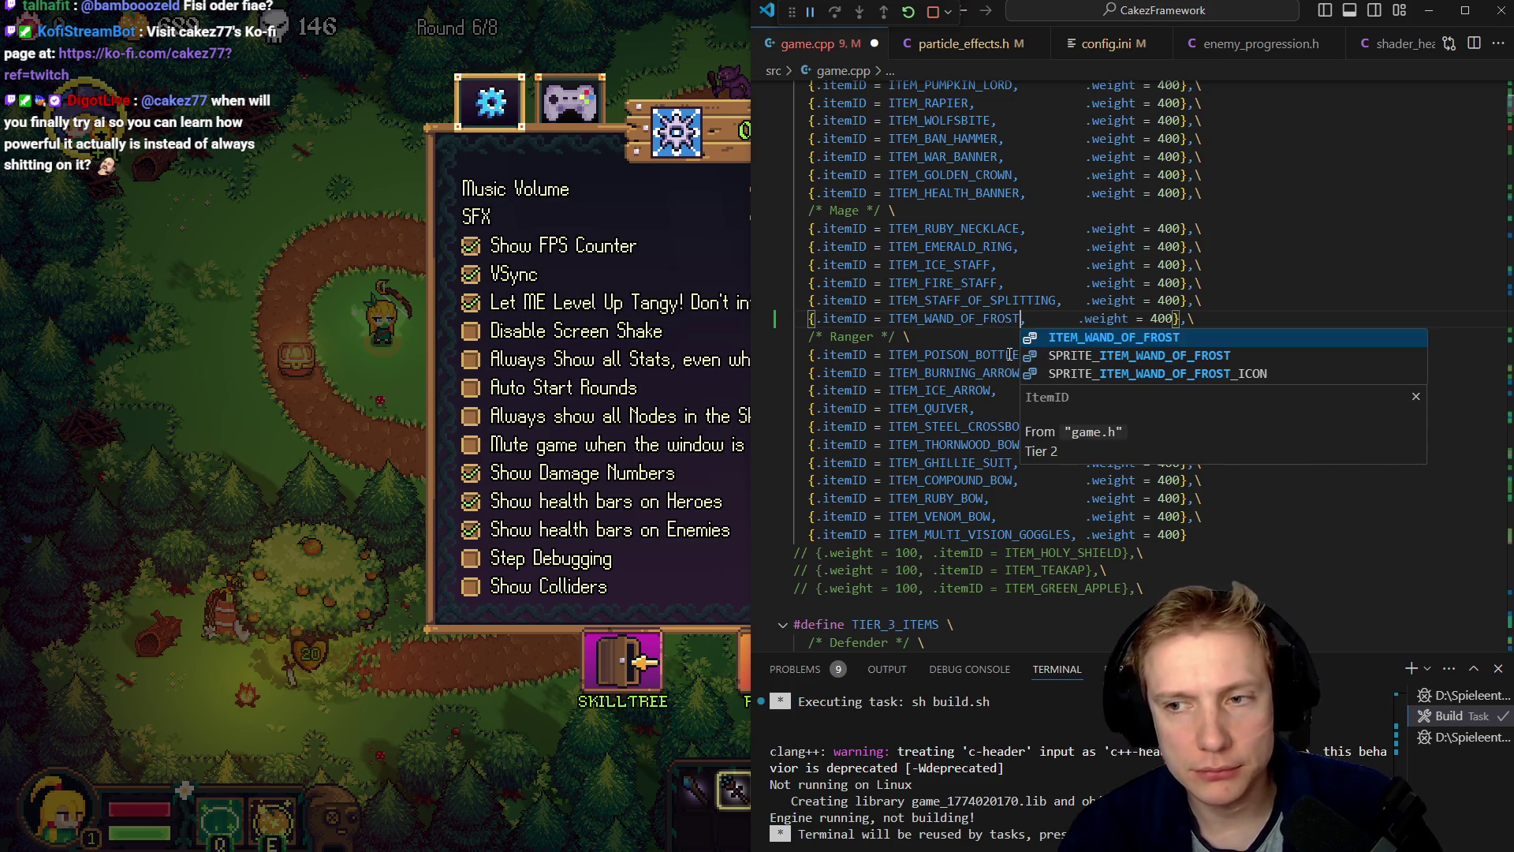
{"action": "type", "text": ","}
{"action": "key", "text": "Escape"}
{"action": "key", "text": "ctrl+shift+b"}
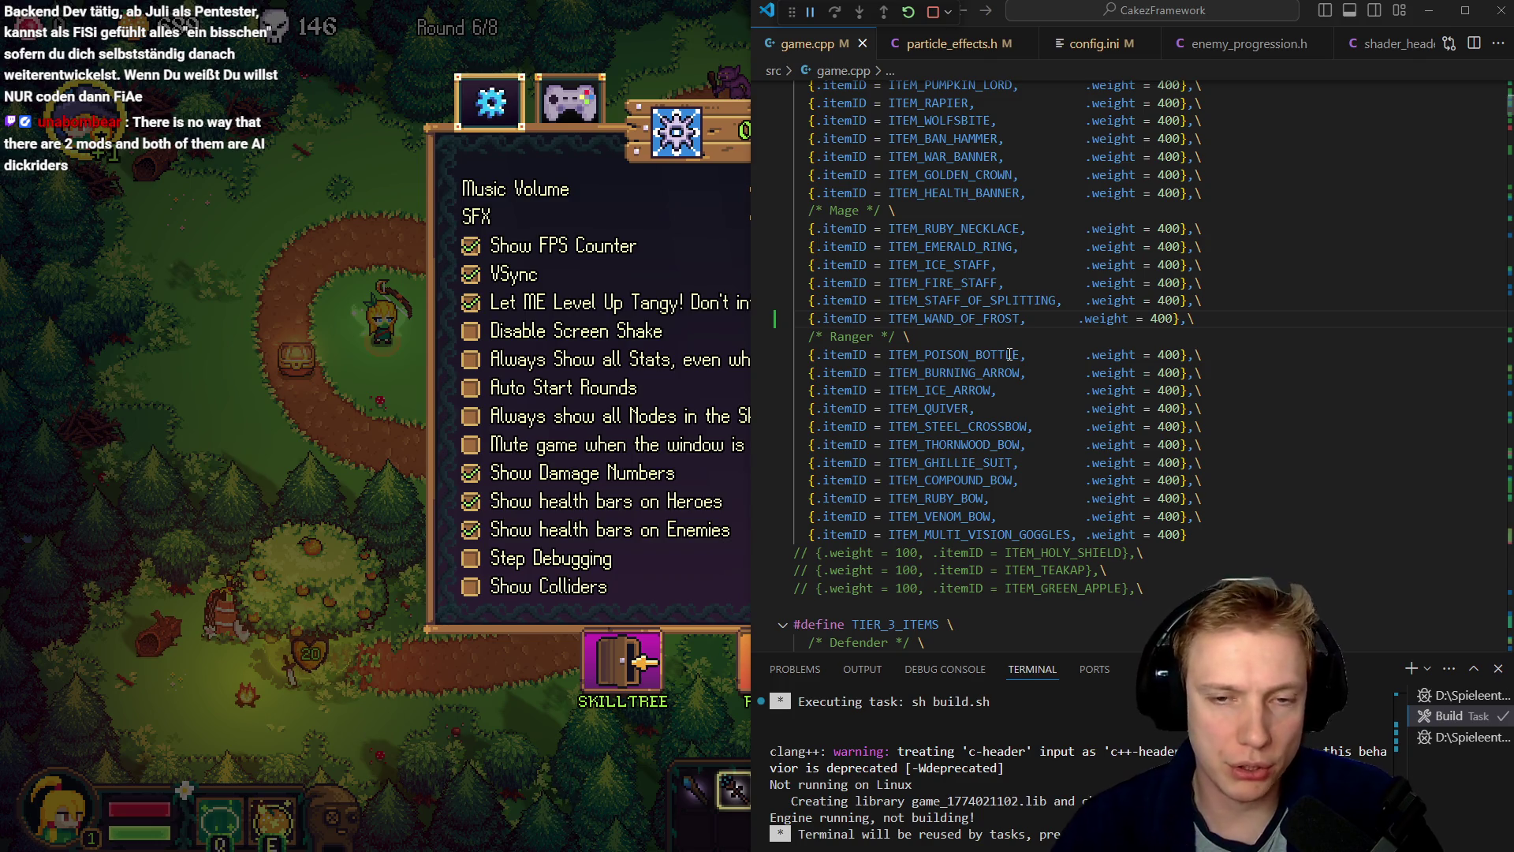
{"action": "left_click", "coordinate": [913, 299]}
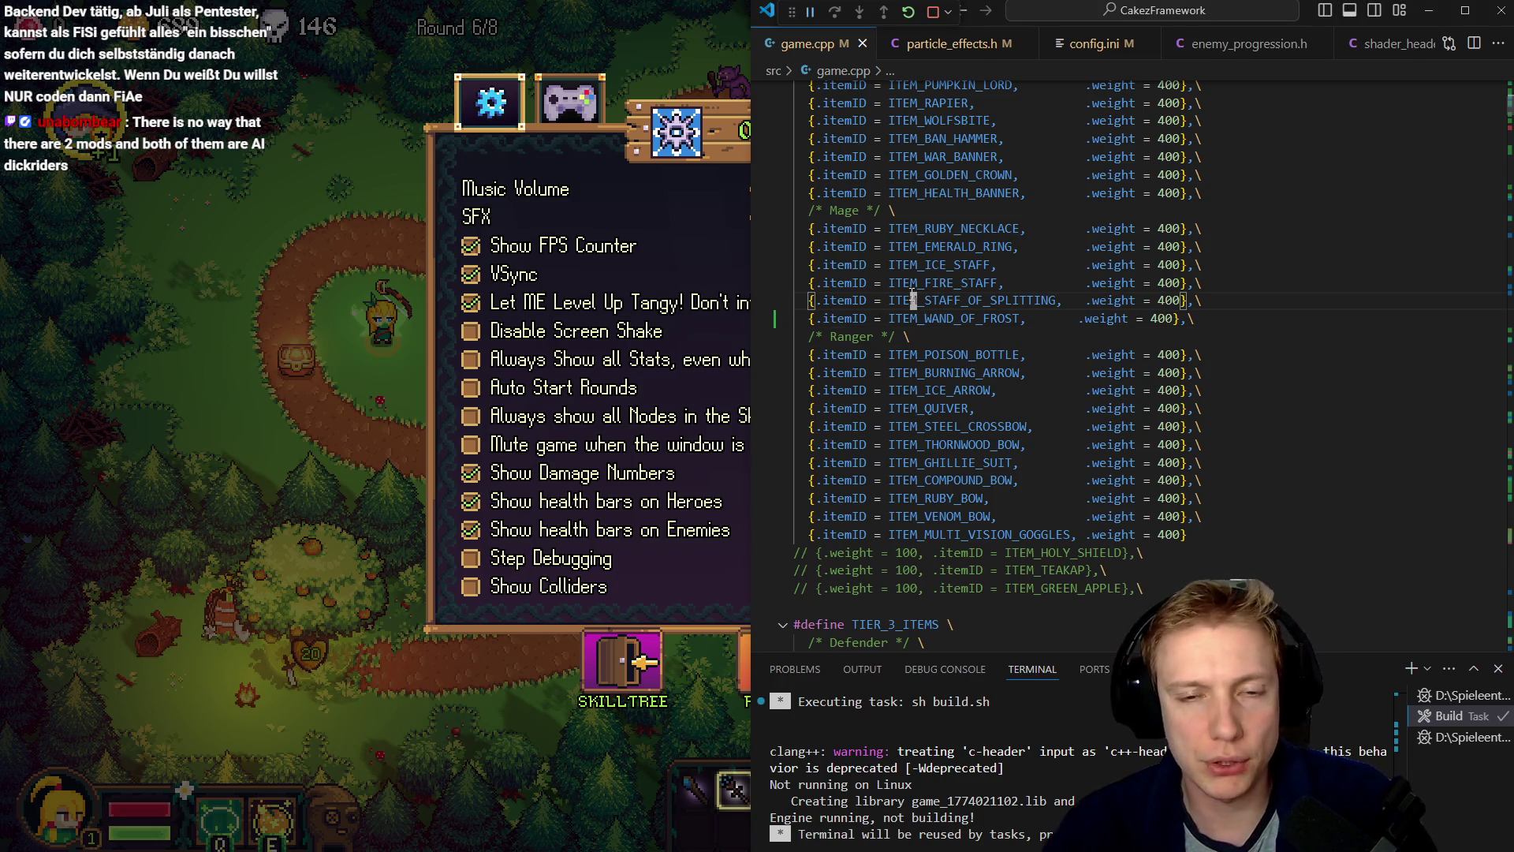
- Resume play and check the Arctic Scepter's stats: Cold Damage +10, Range +68
{"action": "left_click", "coordinate": [324, 390]}
{"action": "left_click", "coordinate": [957, 674]}
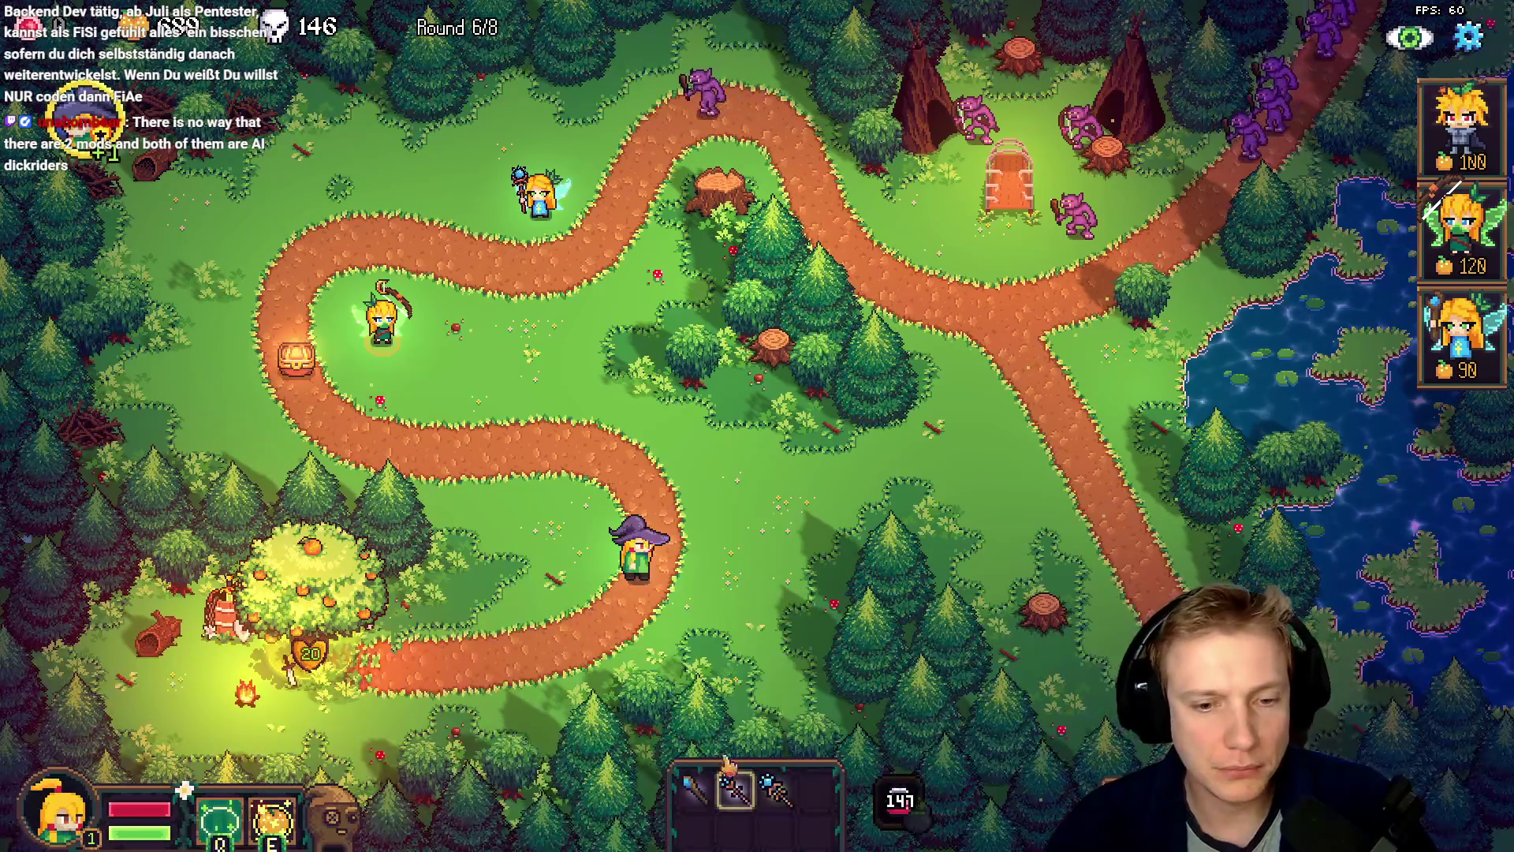
{"action": "mouse_move", "coordinate": [741, 798]}
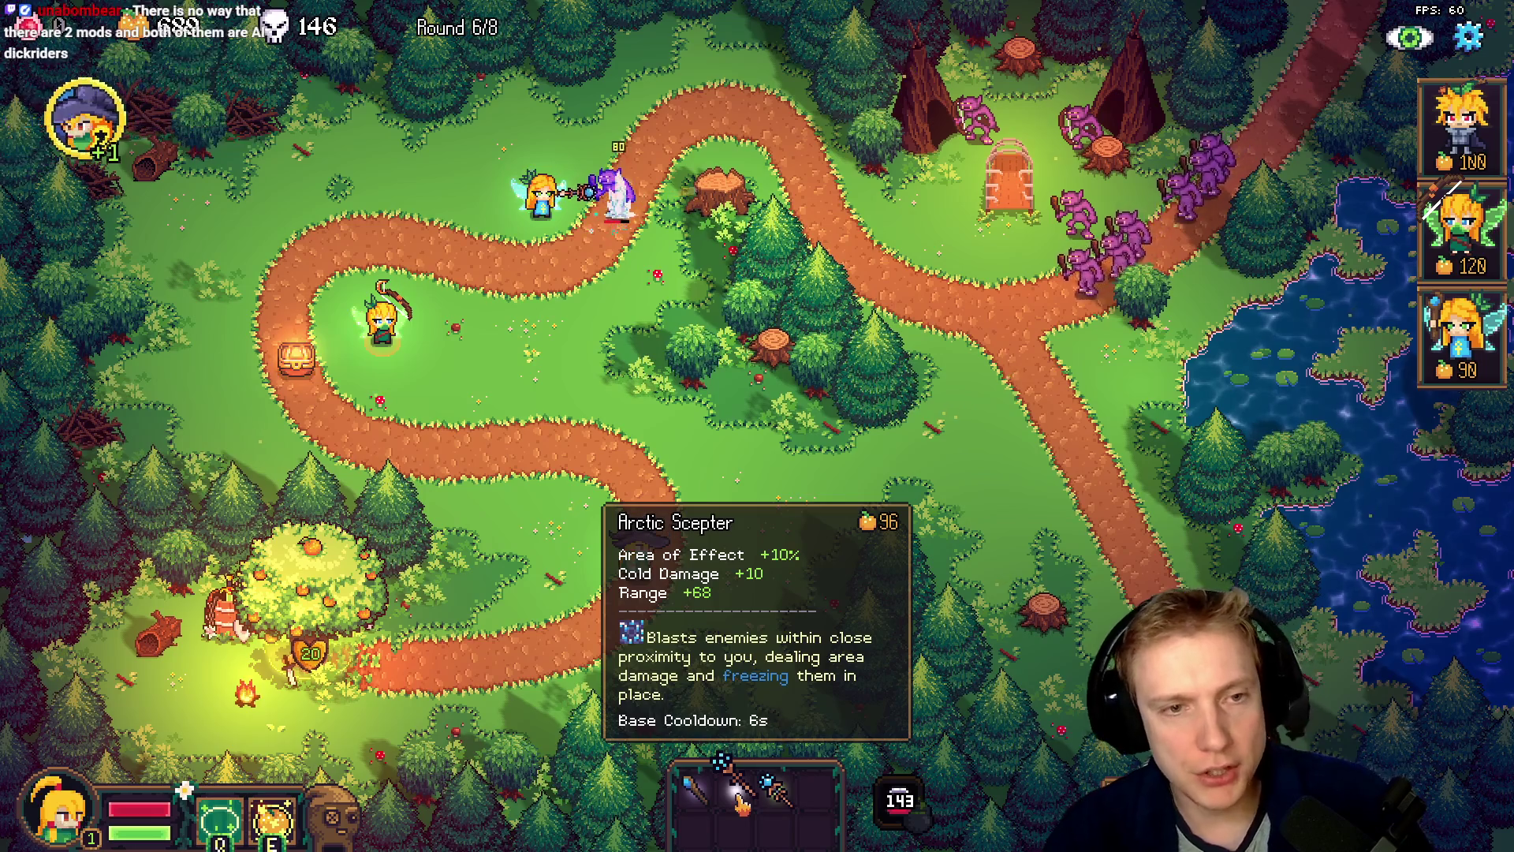
{"action": "key", "text": "alt+Tab"}
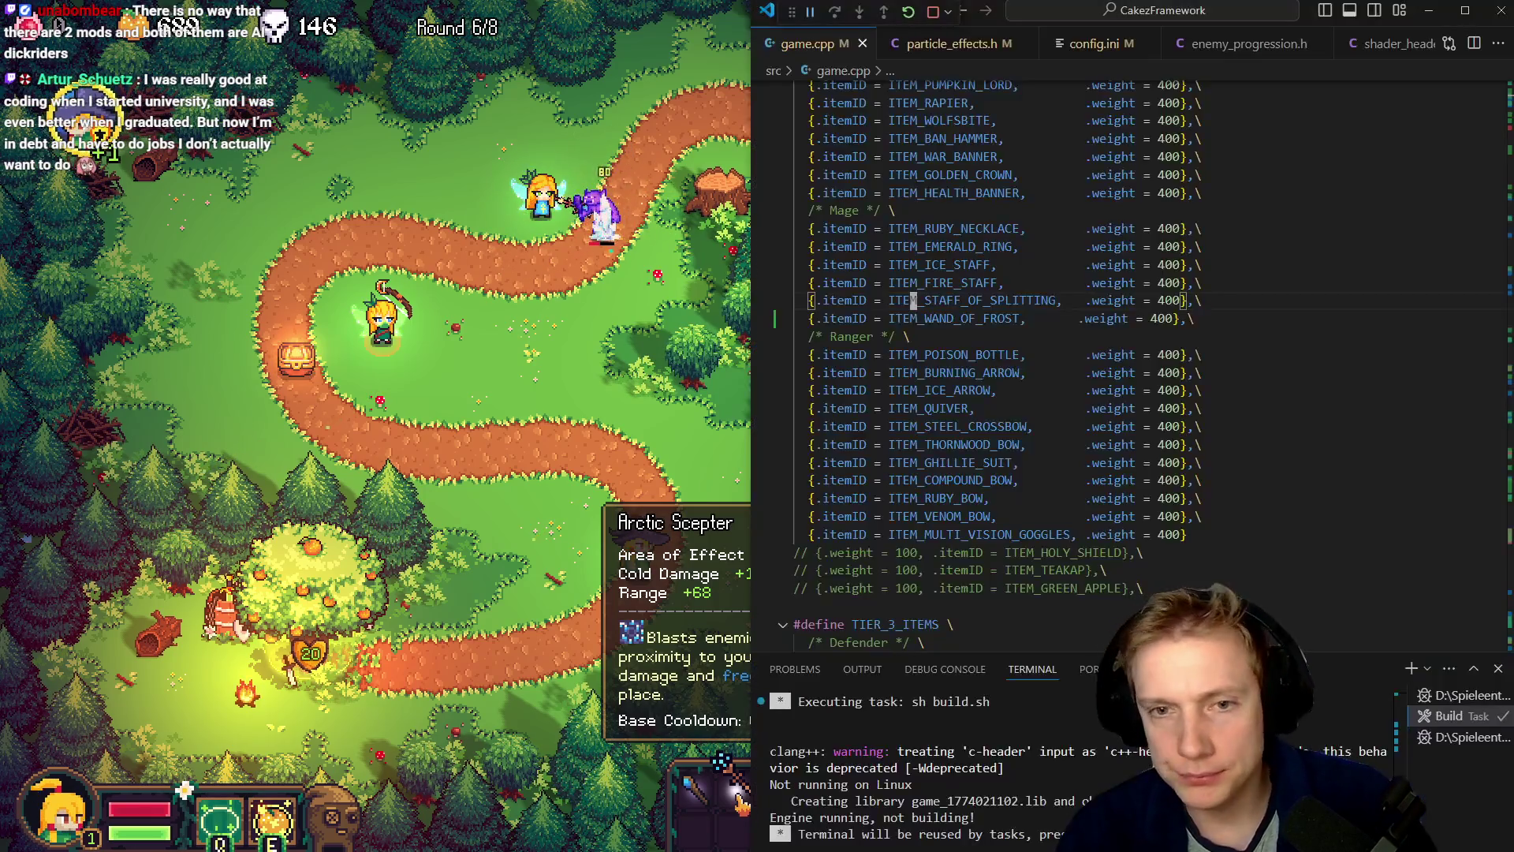
- Set the Arctic Scepter's base range to 56 and the Wand of Frost's to 62, then rebuild
{"action": "scroll", "coordinate": [1104, 363], "scroll_direction": "down", "scroll_amount": 1}
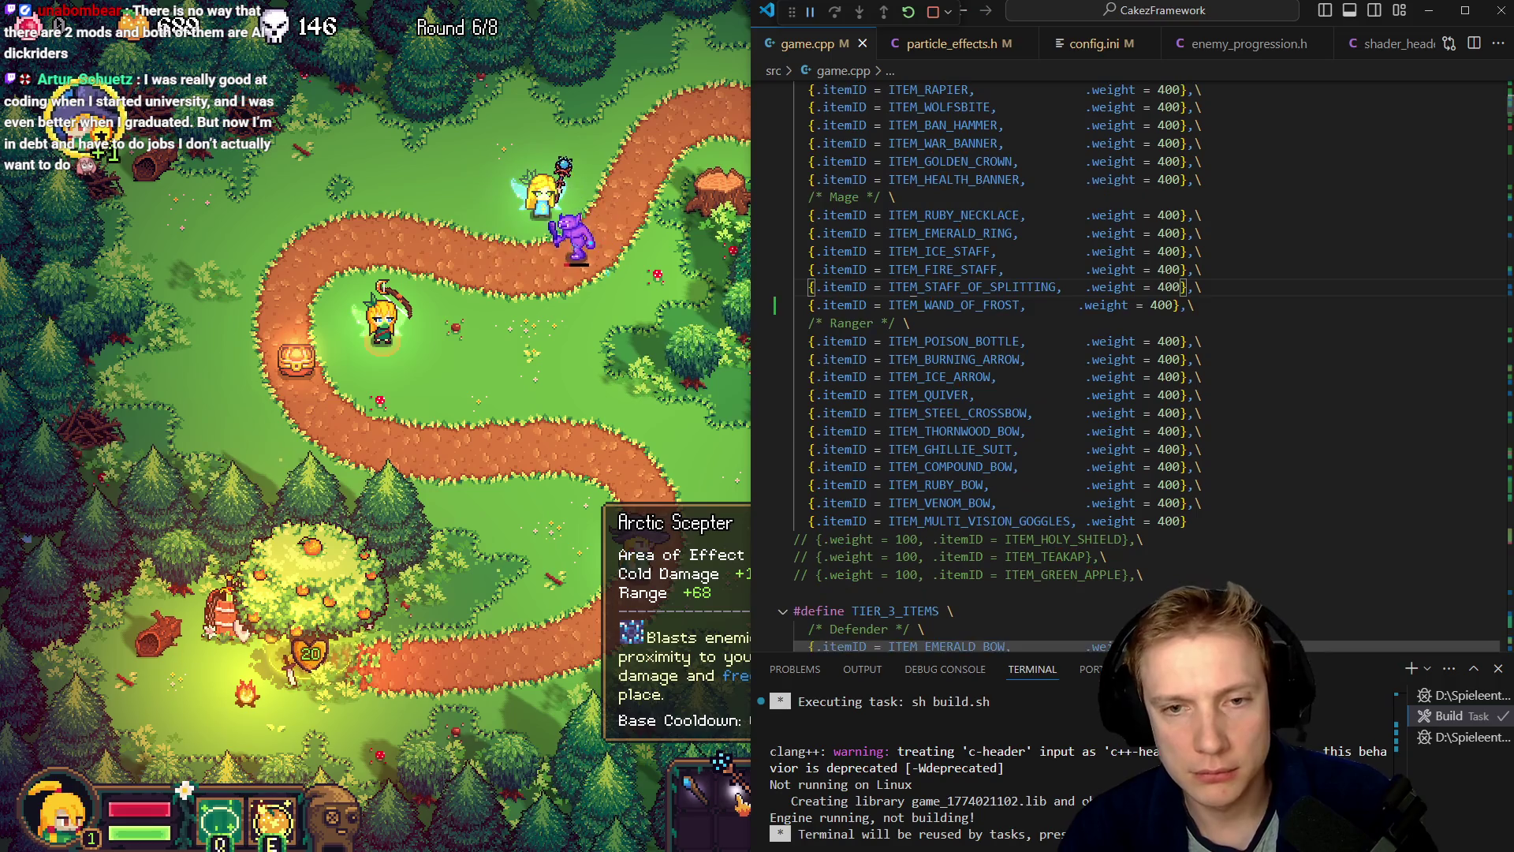
{"action": "key", "text": "alt+Left"}
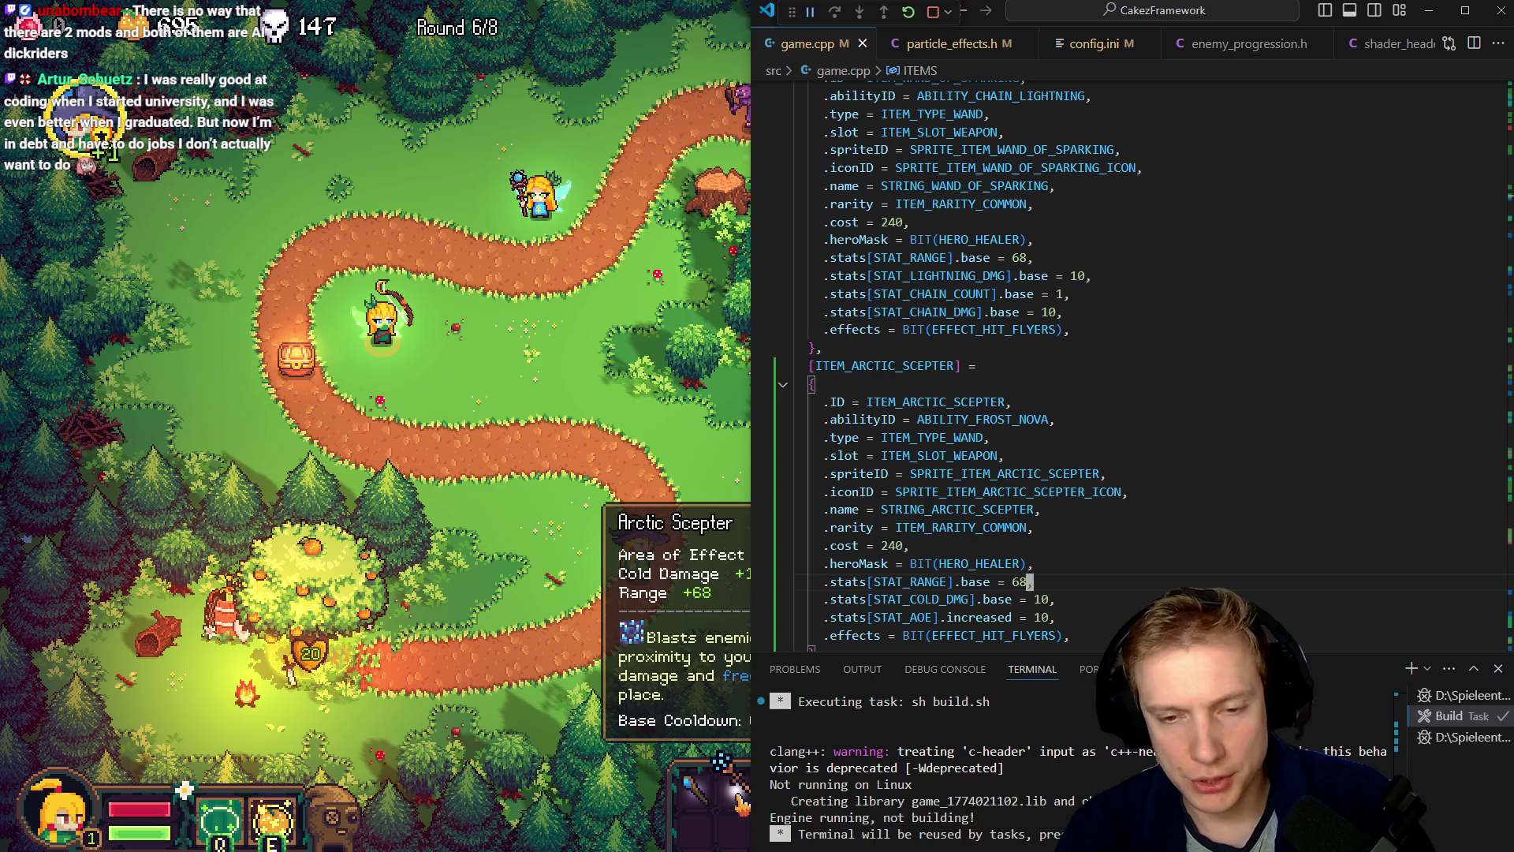
{"action": "key", "text": "BackSpace"}
{"action": "key", "text": "BackSpace"}
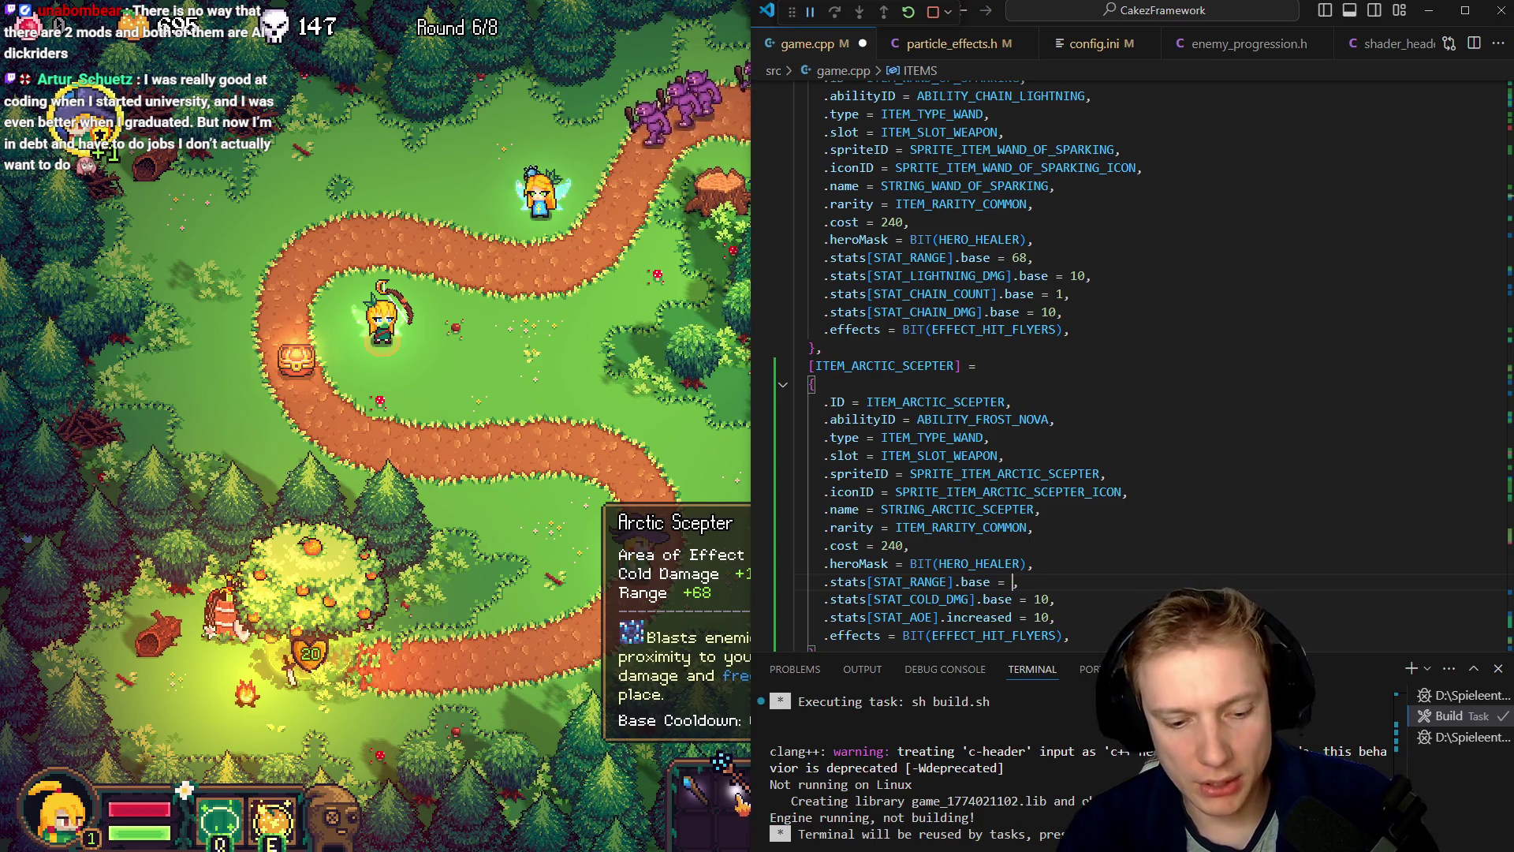
{"action": "type", "text": "56"}
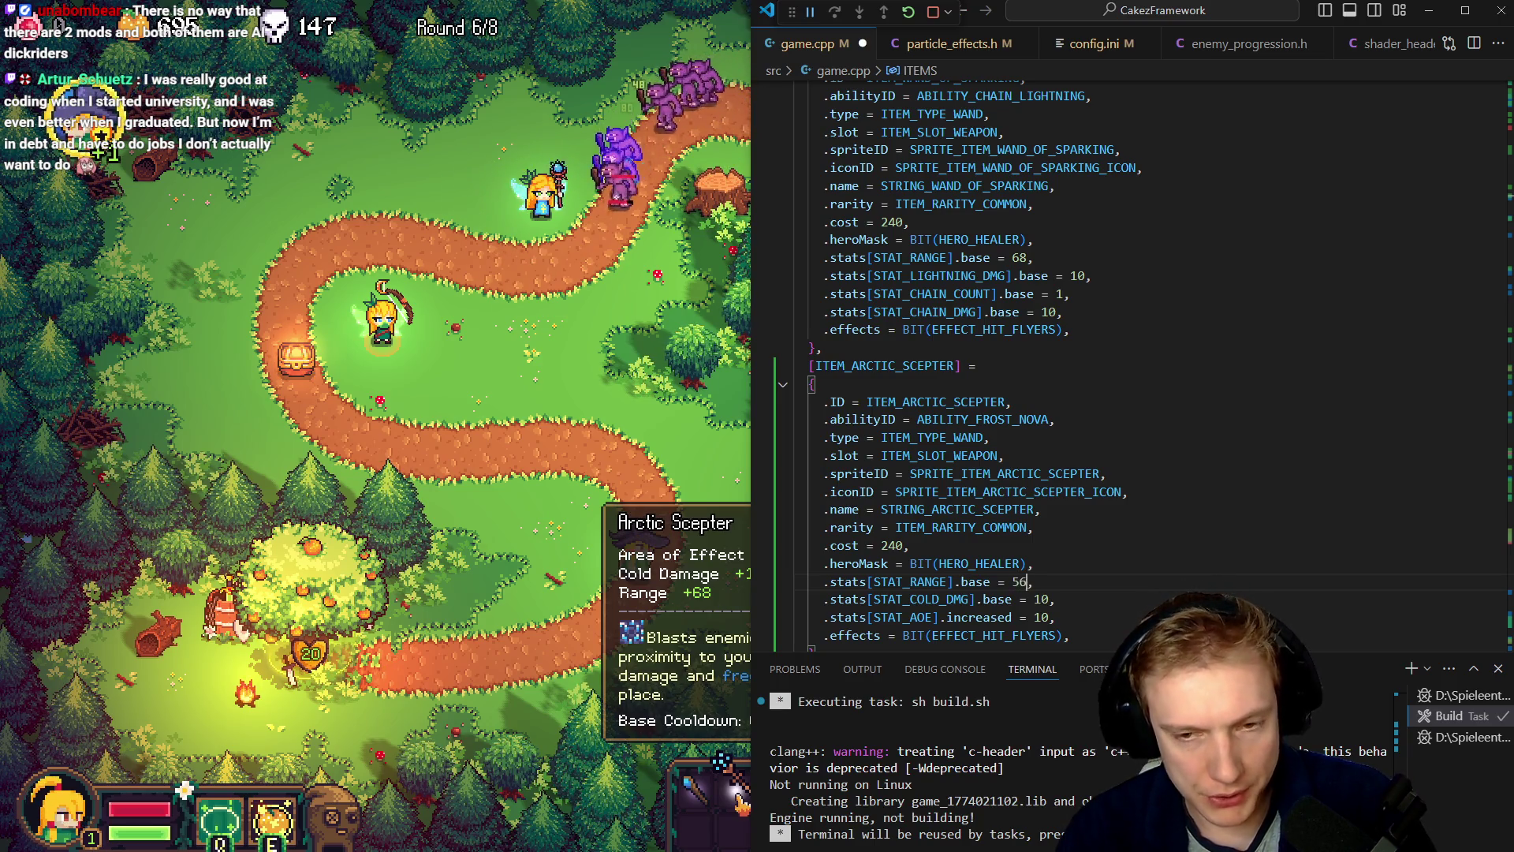
{"action": "key", "text": "Down"}
{"action": "key", "text": "Down"}
{"action": "key", "text": "Down"}
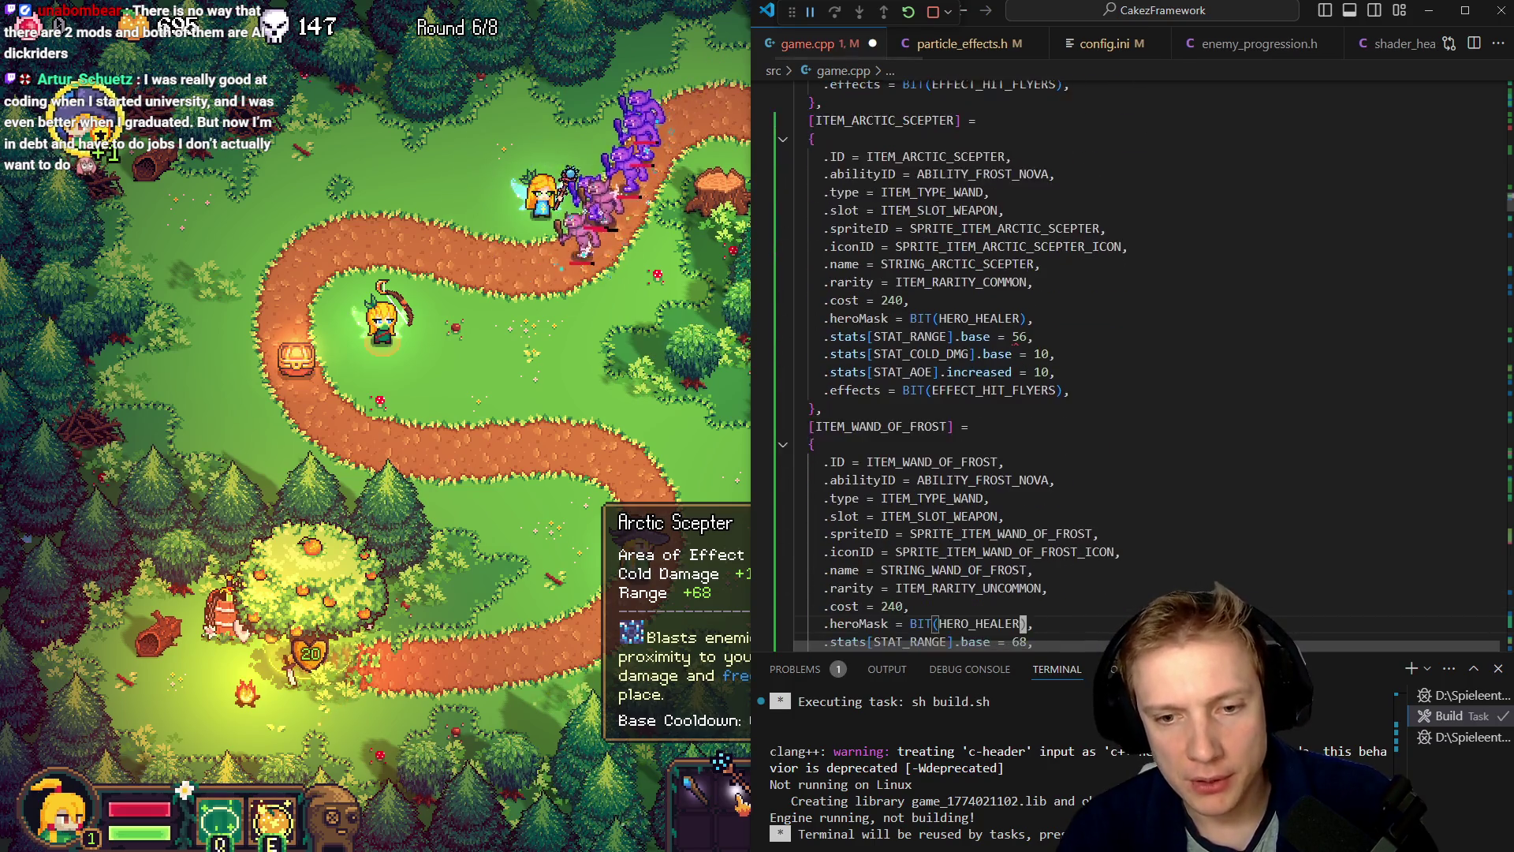
{"action": "key", "text": "BackSpace"}
{"action": "type", "text": "2"}
{"action": "key", "text": "ctrl+s"}
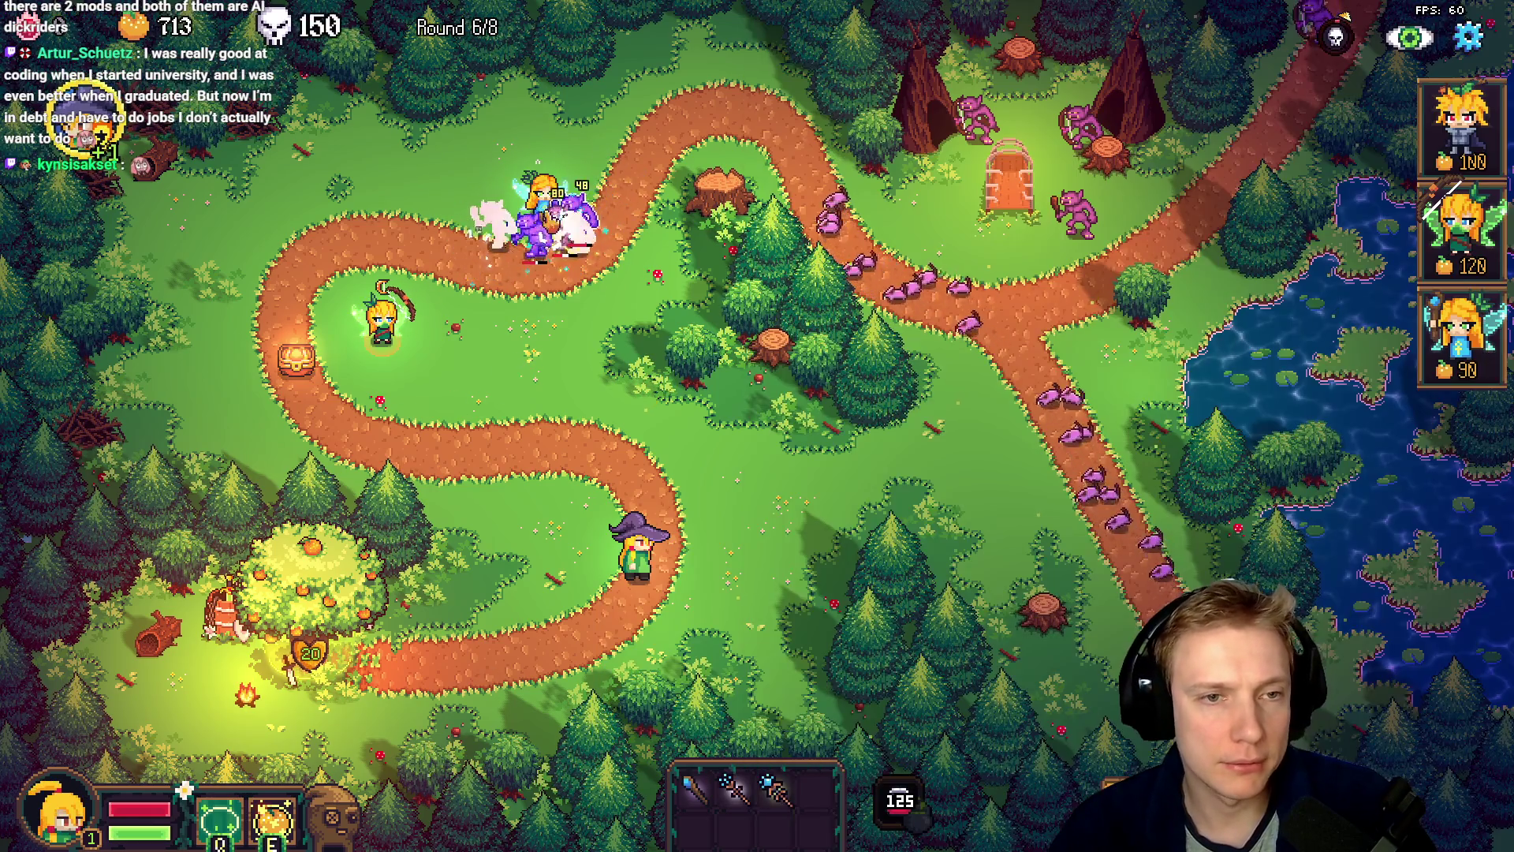
{"action": "left_click", "coordinate": [538, 197]}
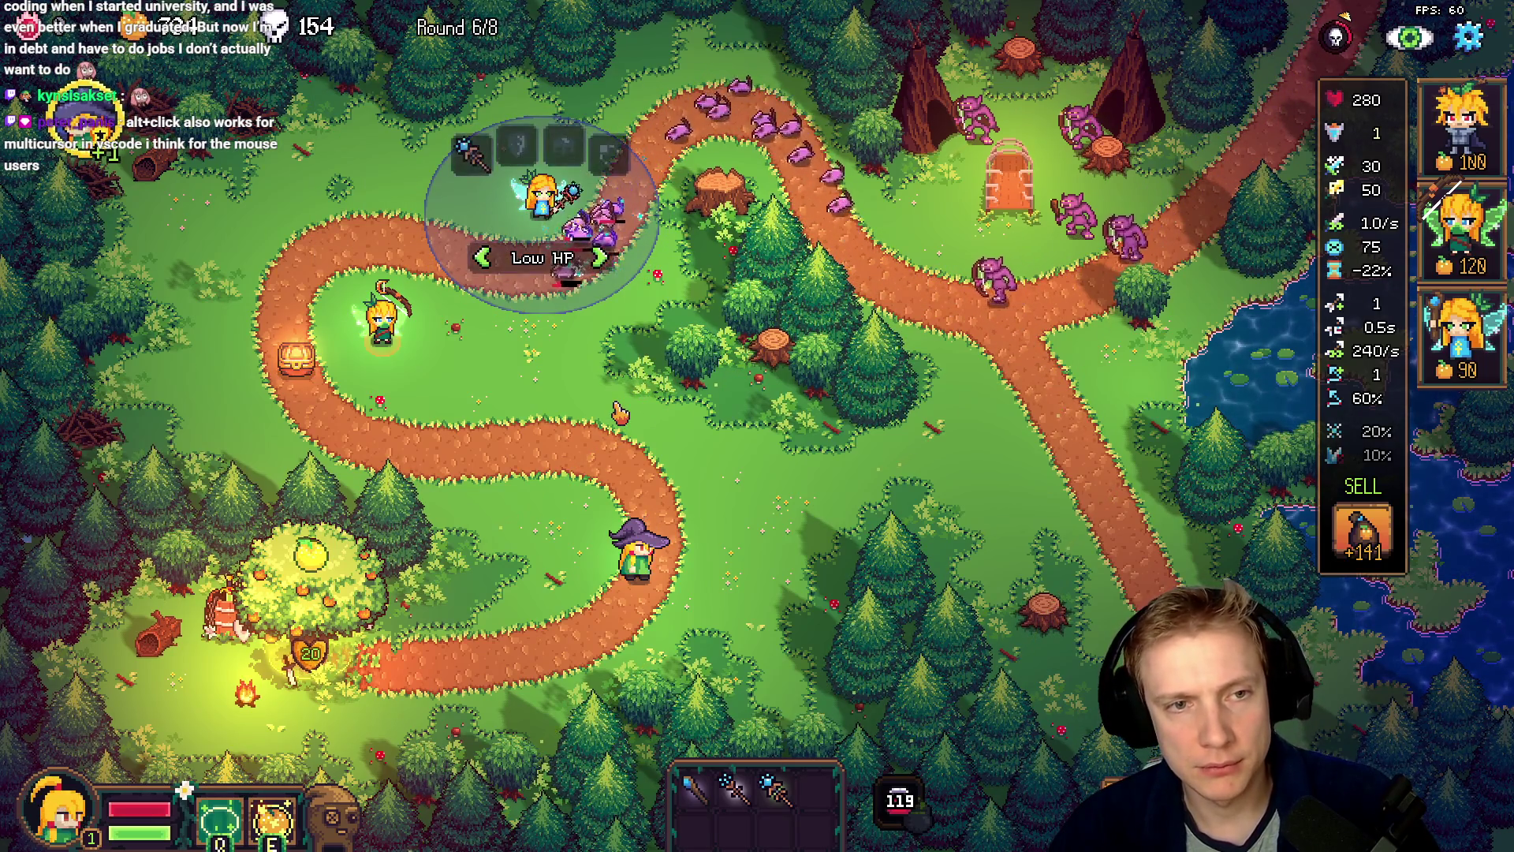
- Drag a staff toward the fairy tower's item slots and check its range stat
{"action": "left_click", "coordinate": [585, 377]}
{"action": "left_click_drag", "start_coordinate": [733, 788], "coordinate": [713, 648]}
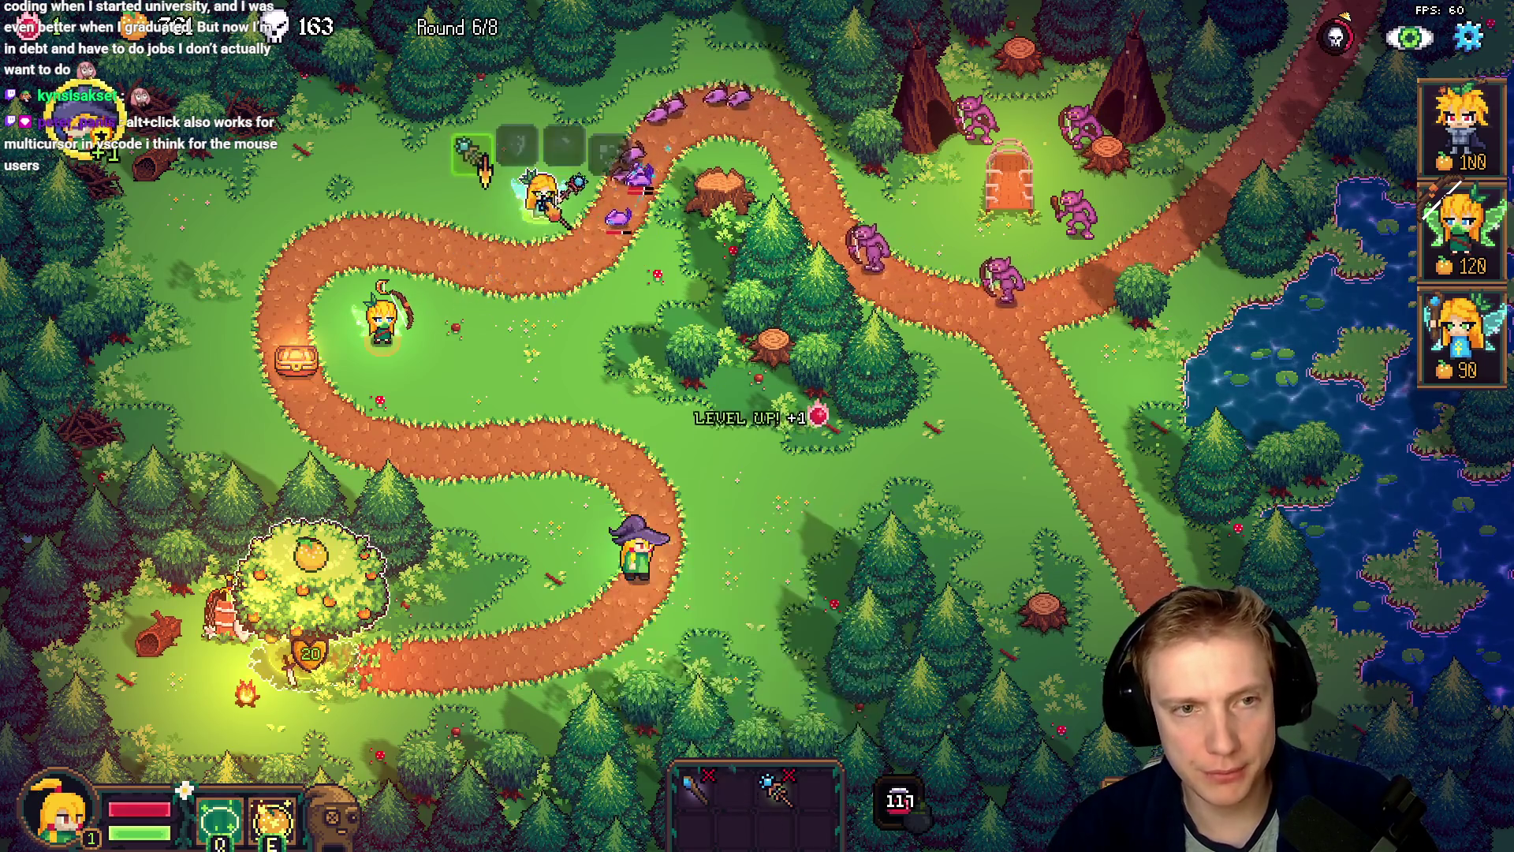
{"action": "left_click", "coordinate": [542, 193]}
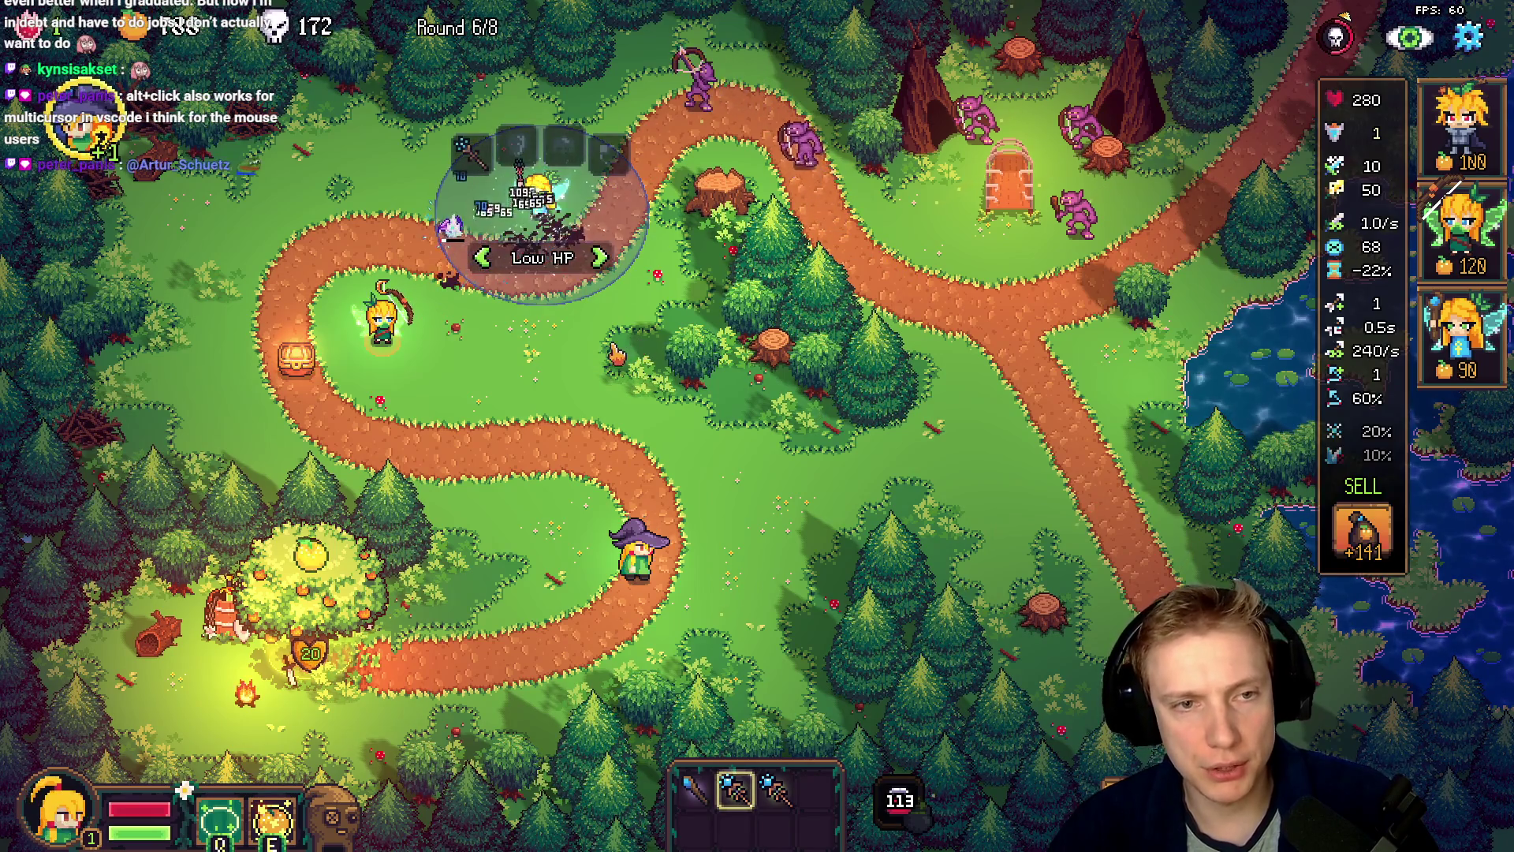
{"action": "left_click", "coordinate": [607, 357]}
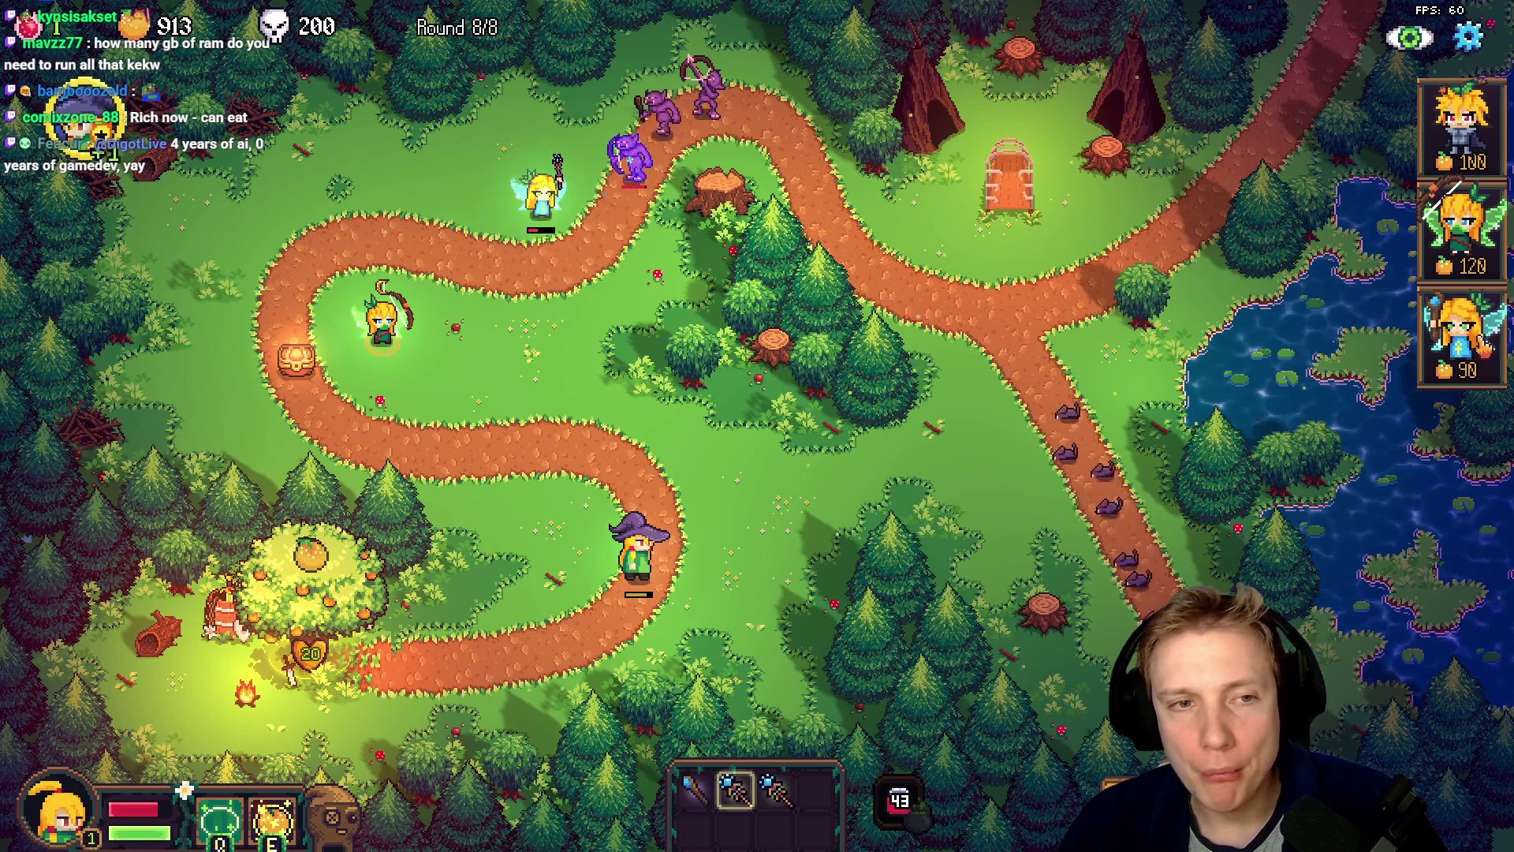
- Place another 90-gold fairy tower on the map
{"action": "key", "text": "3"}
{"action": "left_click", "coordinate": [475, 199]}
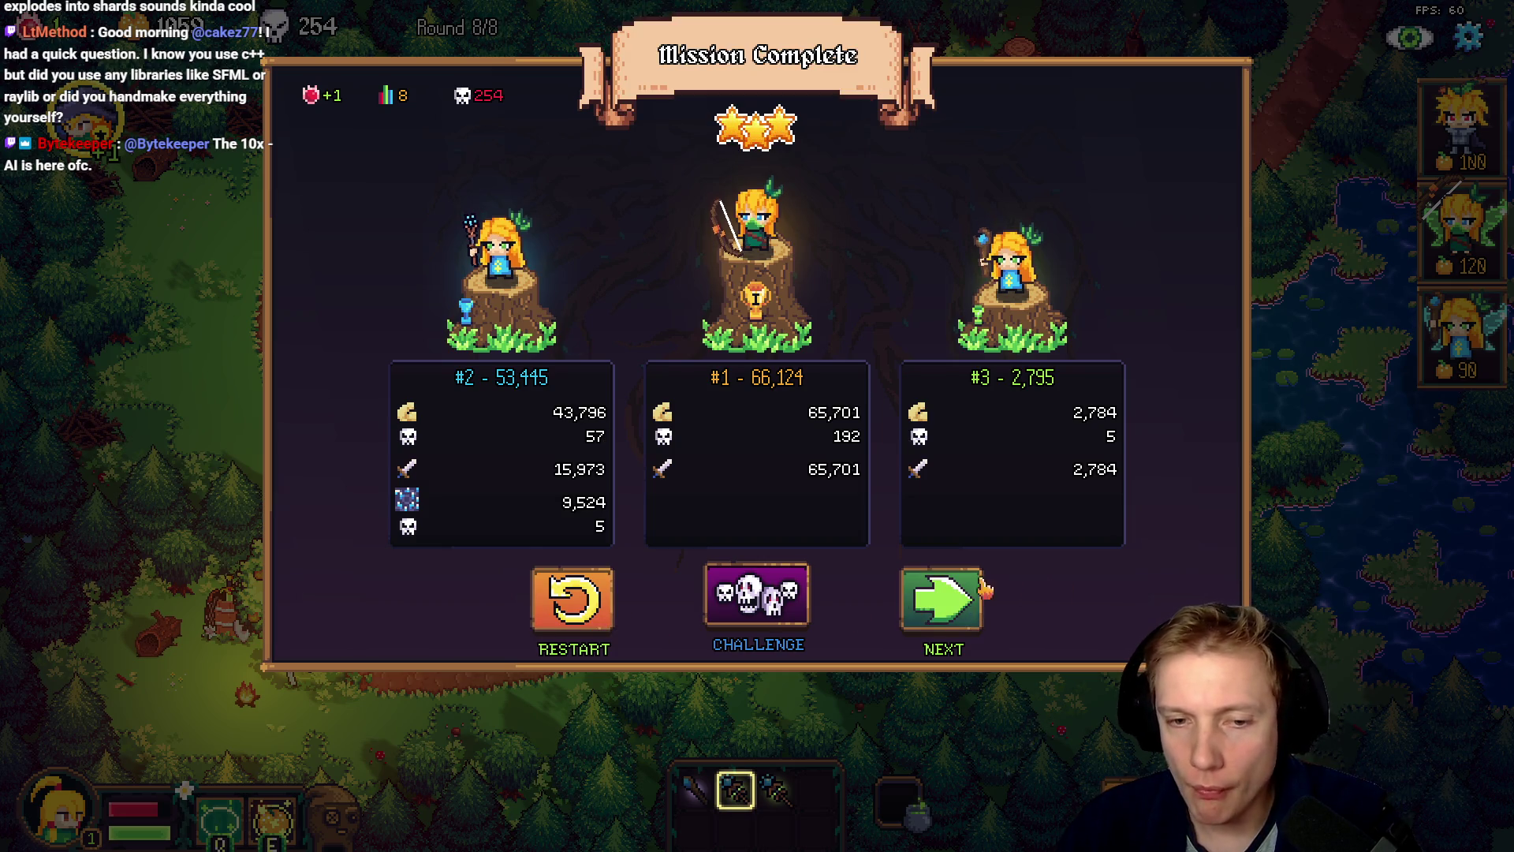
- Leave the results for the skill-tree hub and pan the Aseprite atlas to the staff sprites
{"action": "left_click", "coordinate": [943, 603]}
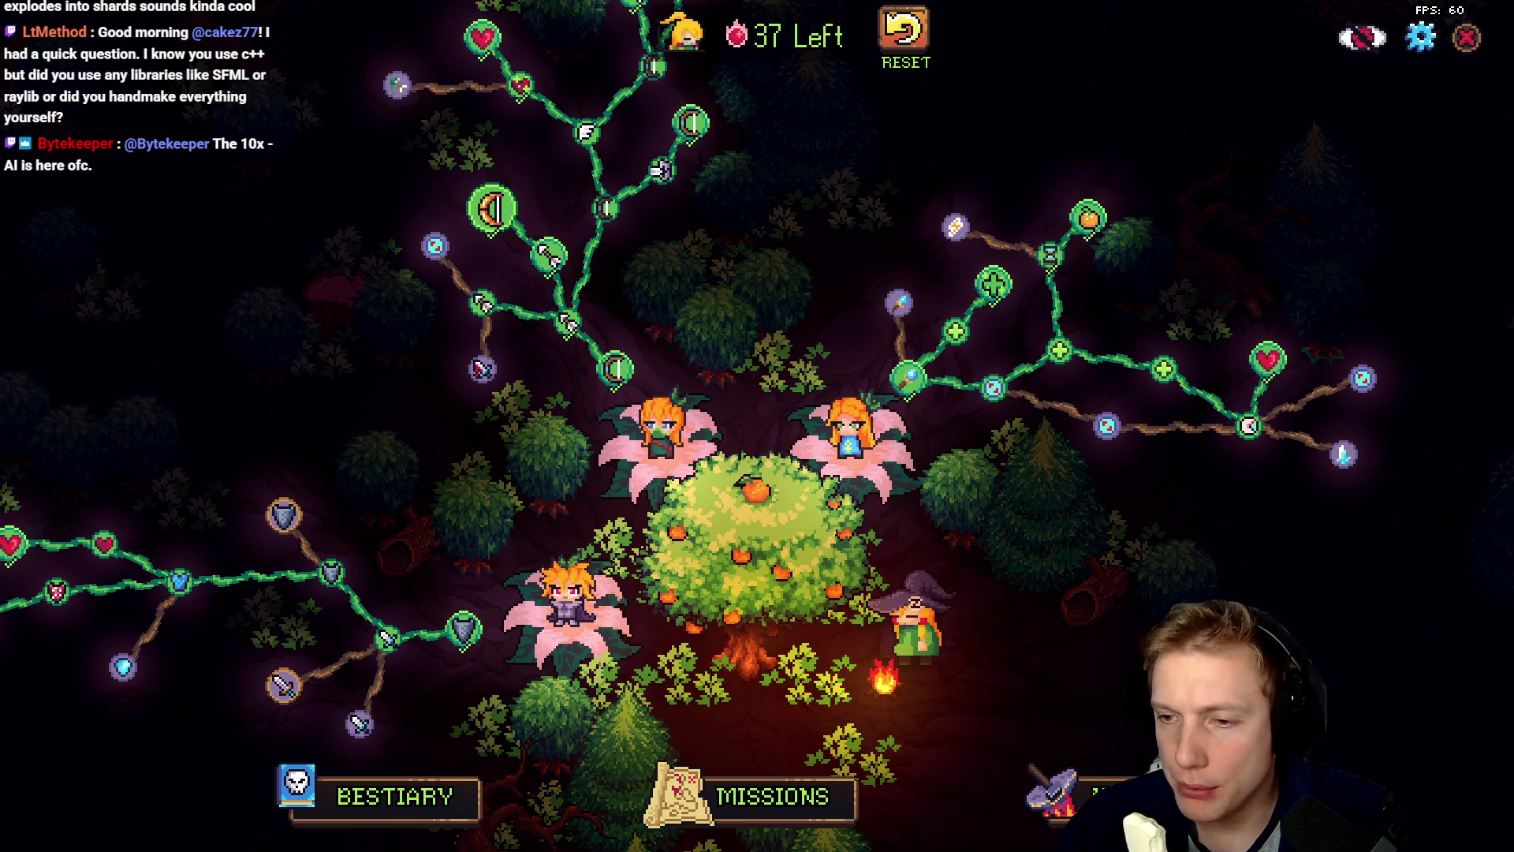
{"action": "key", "text": "alt+Tab"}
{"action": "scroll", "coordinate": [863, 480], "scroll_direction": "down", "scroll_amount": 2}
{"action": "left_click_drag", "start_coordinate": [864, 481], "coordinate": [772, 350]}
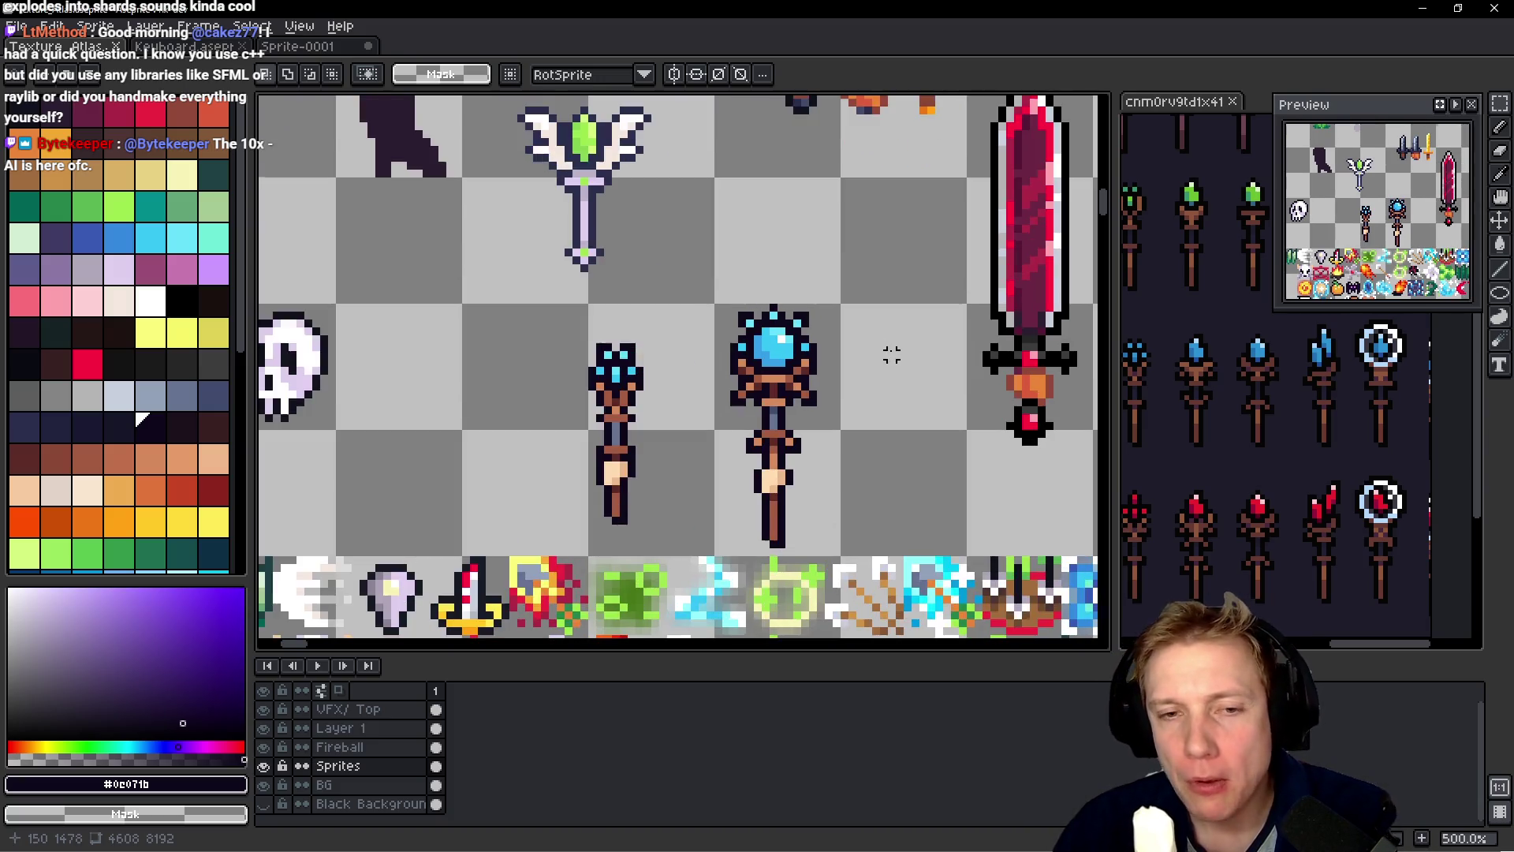
{"action": "scroll", "coordinate": [891, 351], "scroll_direction": "up", "scroll_amount": 1}
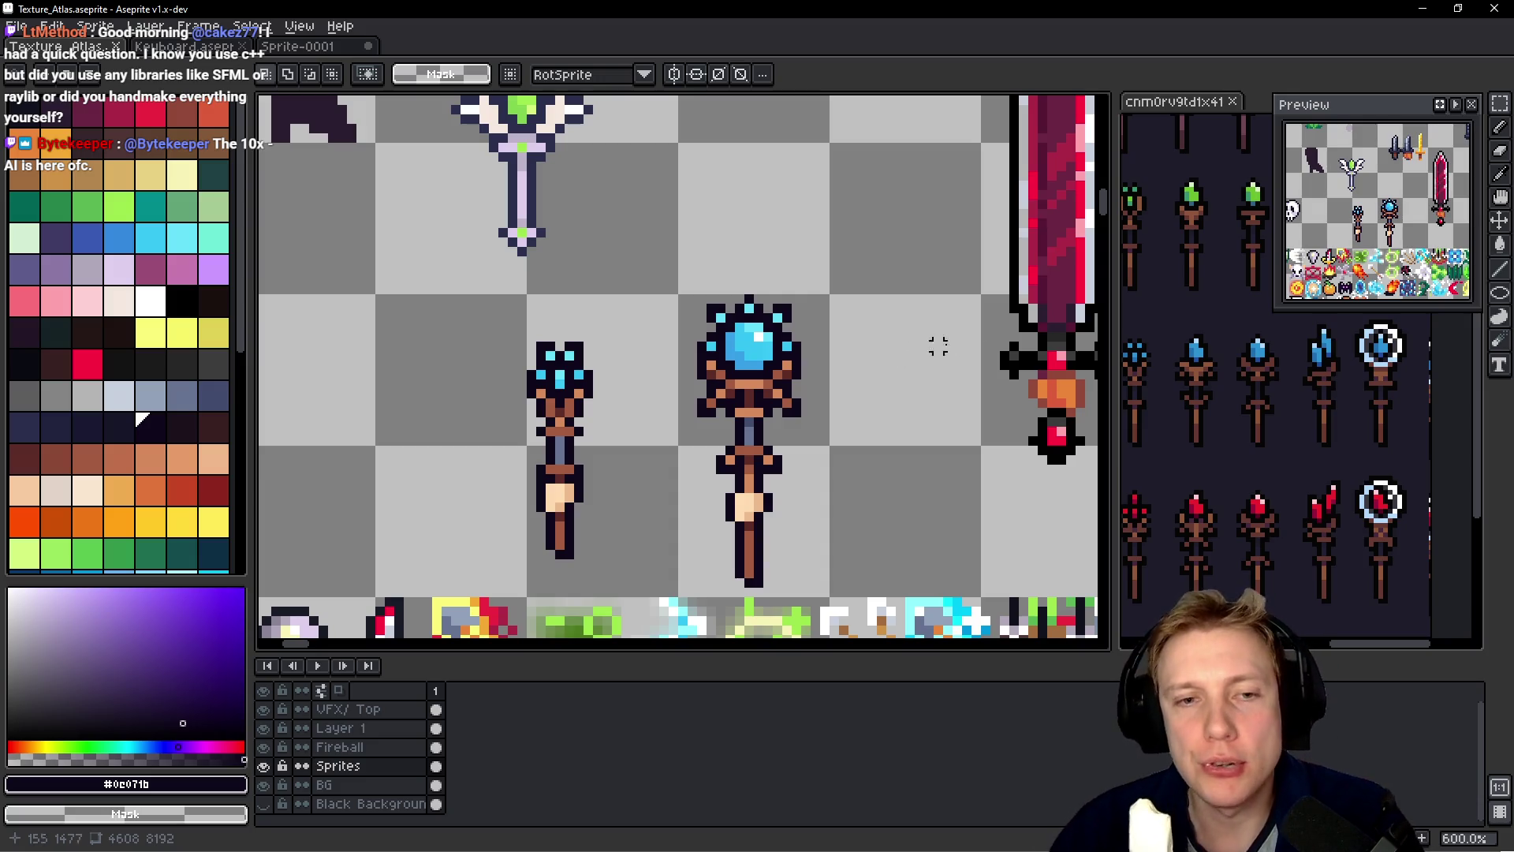
{"action": "mouse_move", "coordinate": [634, 251]}
{"action": "left_mouse_down"}
{"action": "mouse_move", "coordinate": [874, 530]}
{"action": "mouse_move", "coordinate": [861, 590]}
{"action": "left_mouse_up"}
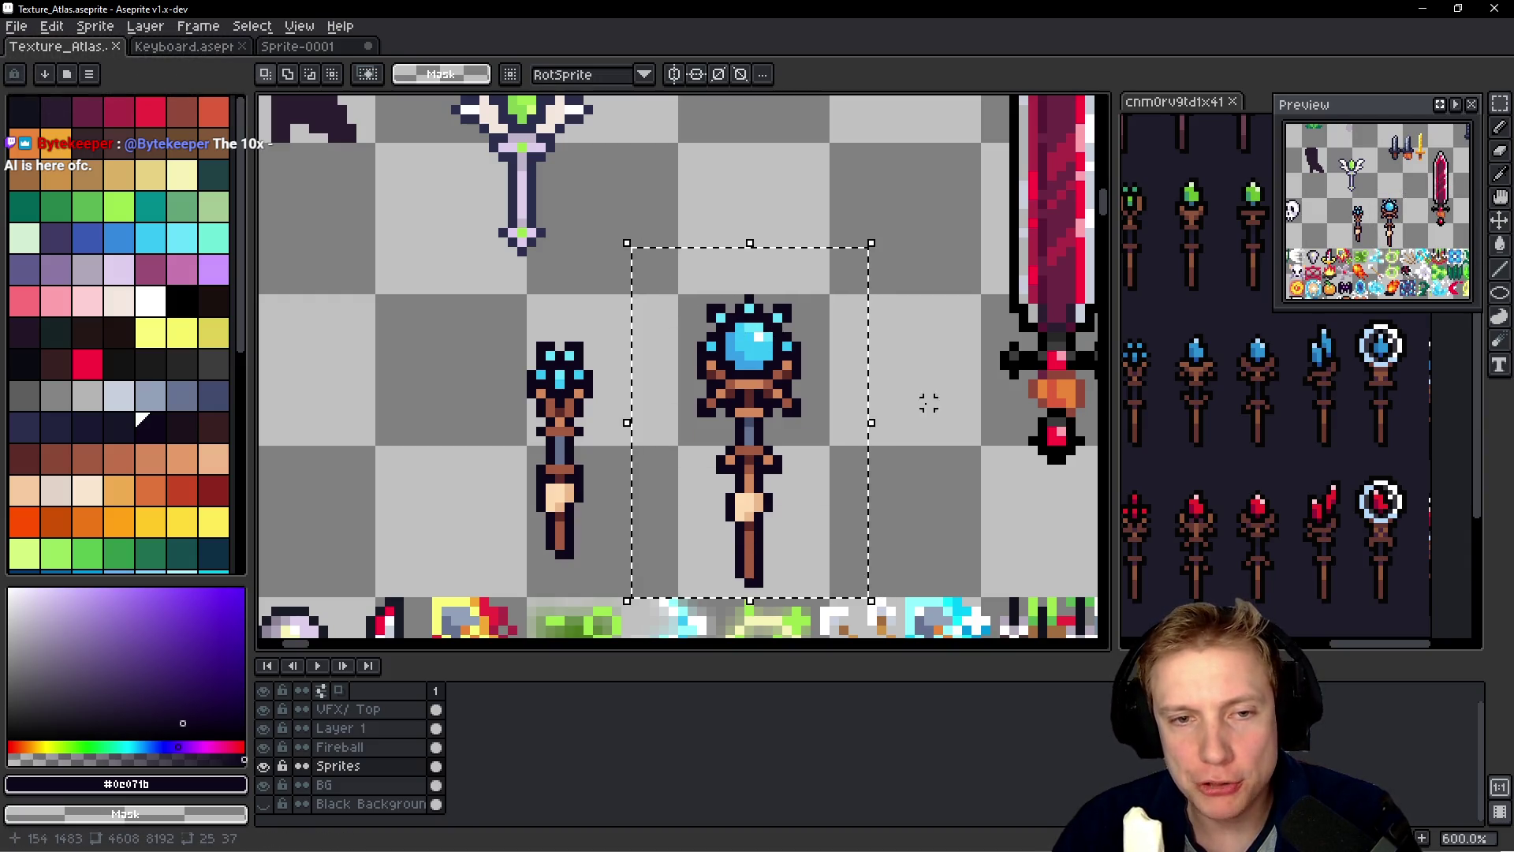
- Clear the old selection and marquee-select the empty cell right of the large cyan staff
{"action": "left_click", "coordinate": [871, 186]}
{"action": "mouse_move", "coordinate": [834, 137]}
{"action": "left_mouse_down"}
{"action": "mouse_move", "coordinate": [946, 582]}
{"action": "mouse_move", "coordinate": [982, 600]}
{"action": "left_mouse_up"}
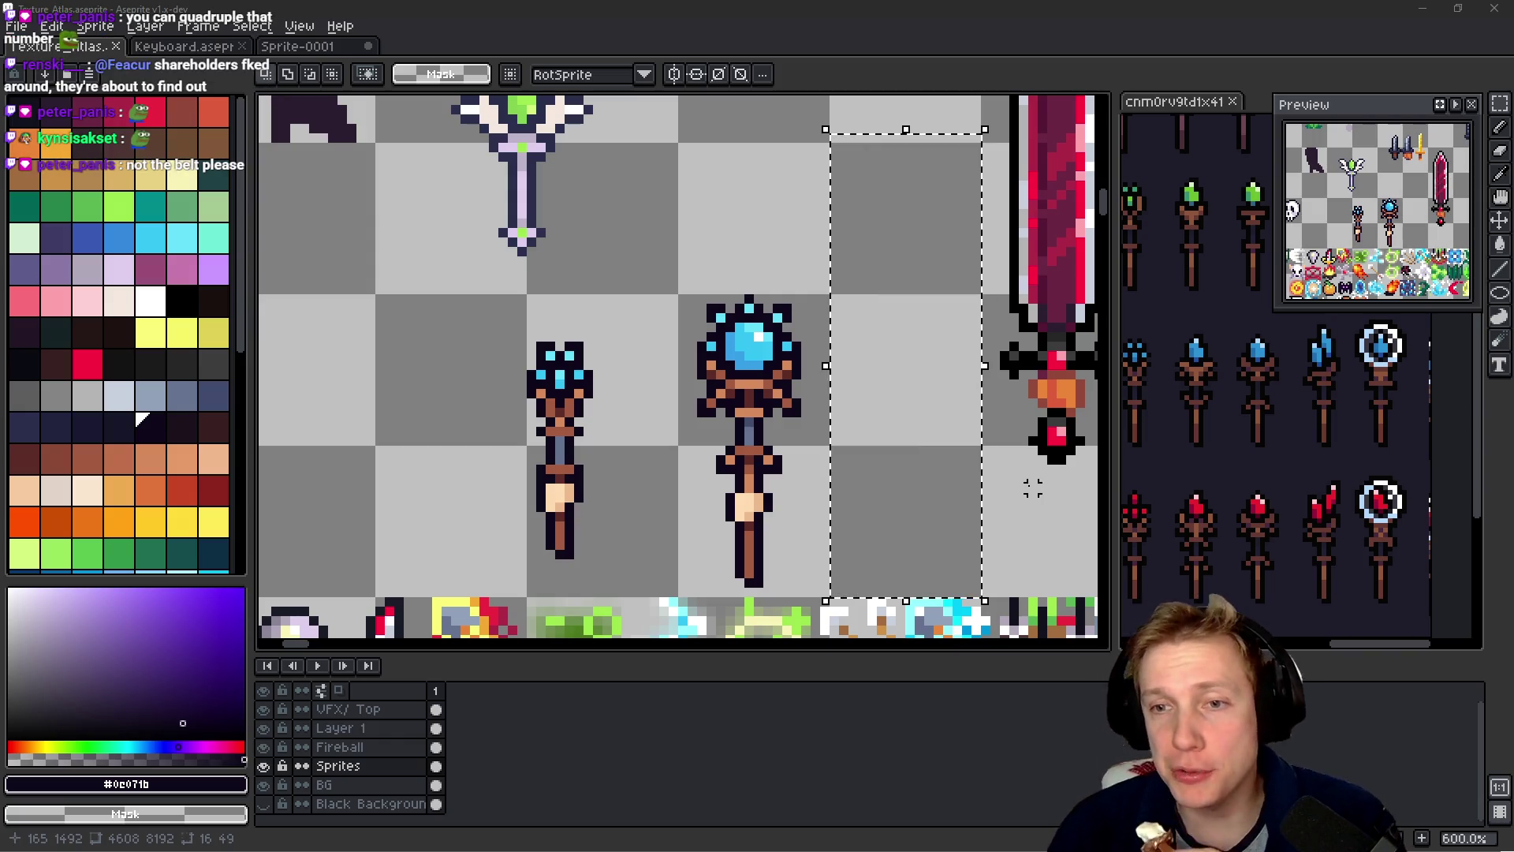
- Check the staff reference image, then return to the atlas and pick the light blue-grey swatch
{"action": "left_click", "coordinate": [1262, 478]}
{"action": "scroll", "coordinate": [1277, 426], "scroll_direction": "up", "scroll_amount": 5}
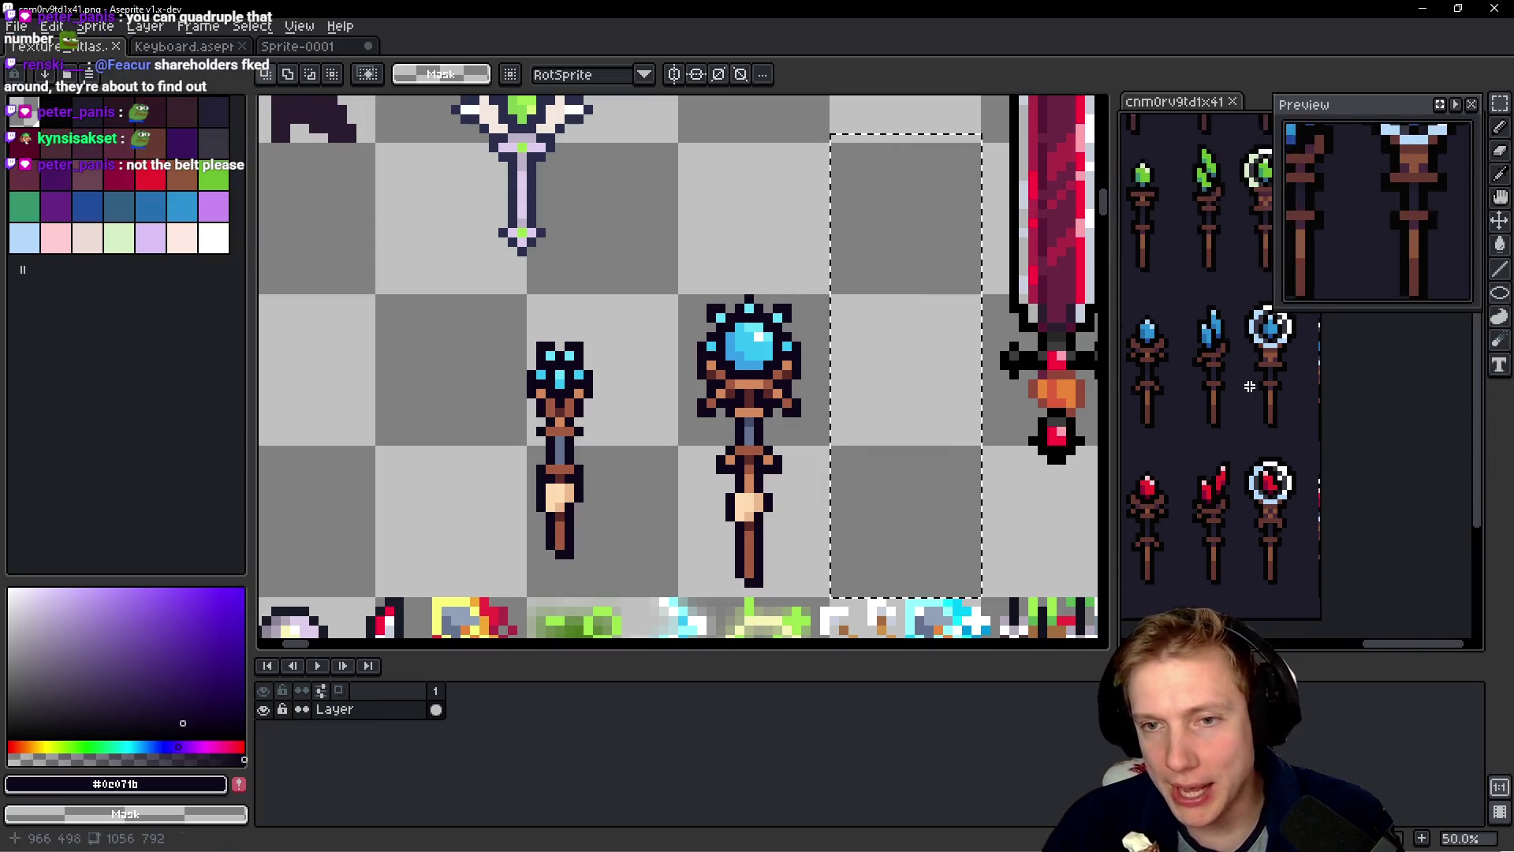
{"action": "scroll", "coordinate": [1305, 376], "scroll_direction": "down", "scroll_amount": 4}
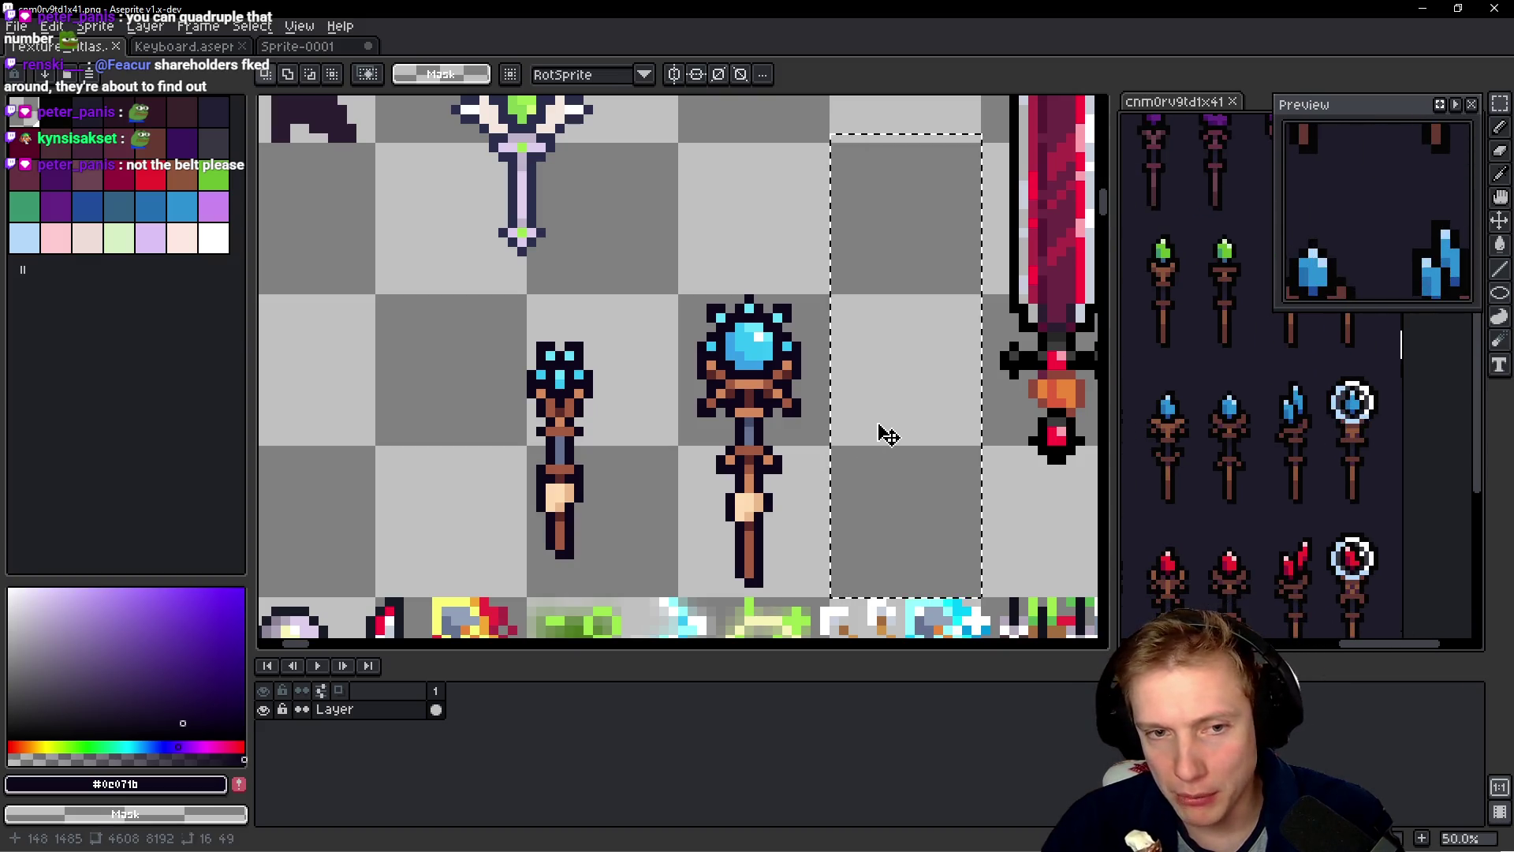
{"action": "left_click", "coordinate": [860, 444]}
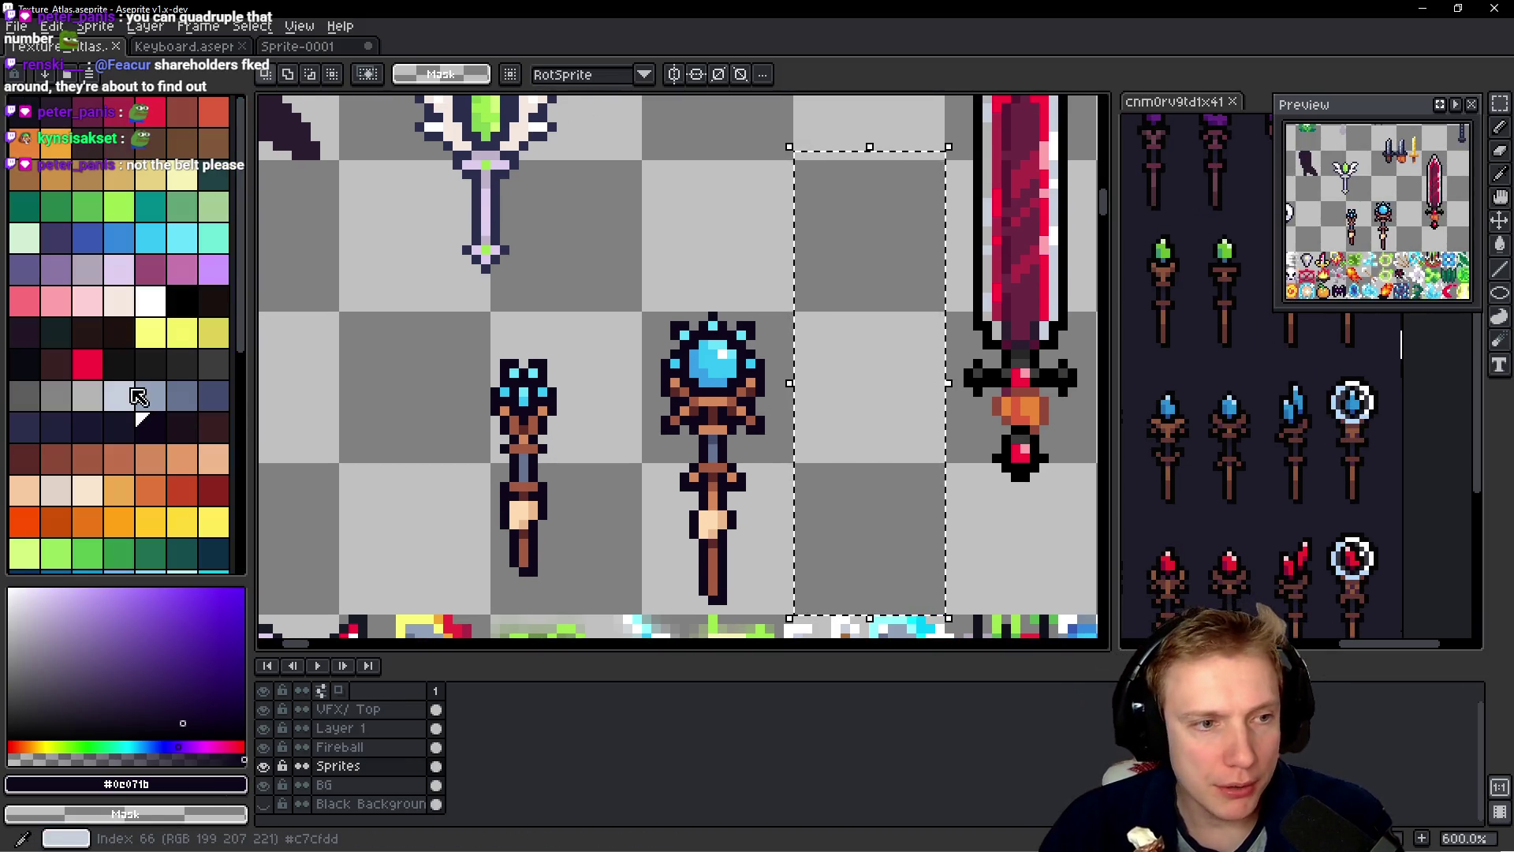
{"action": "left_click", "coordinate": [157, 400]}
{"action": "left_click", "coordinate": [858, 347]}
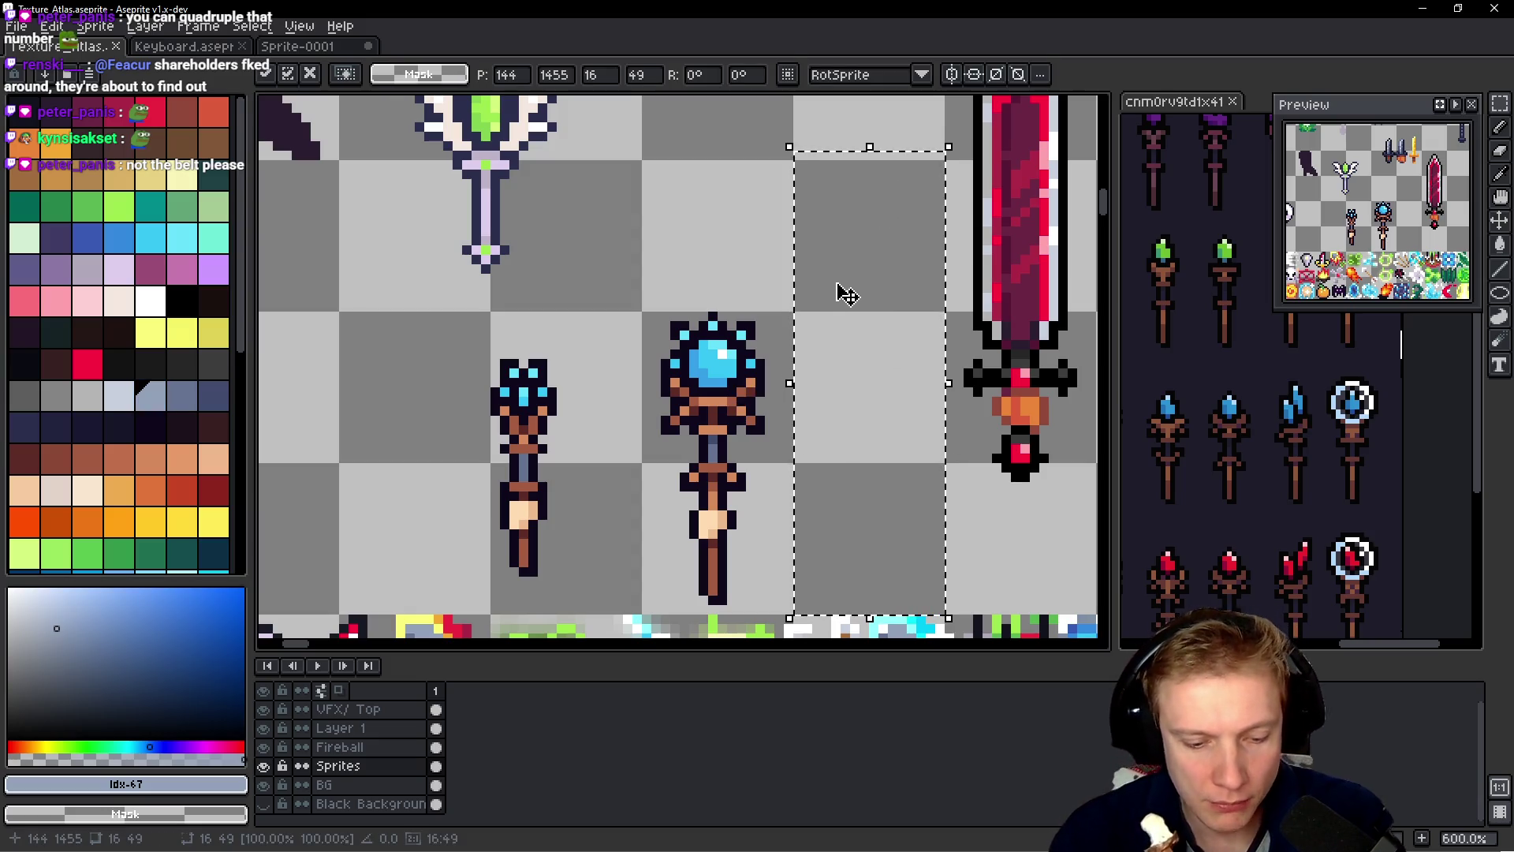
- Draw a straight vertical blue-grey shaft line down the selected slot with the pencil
{"action": "key", "text": "b"}
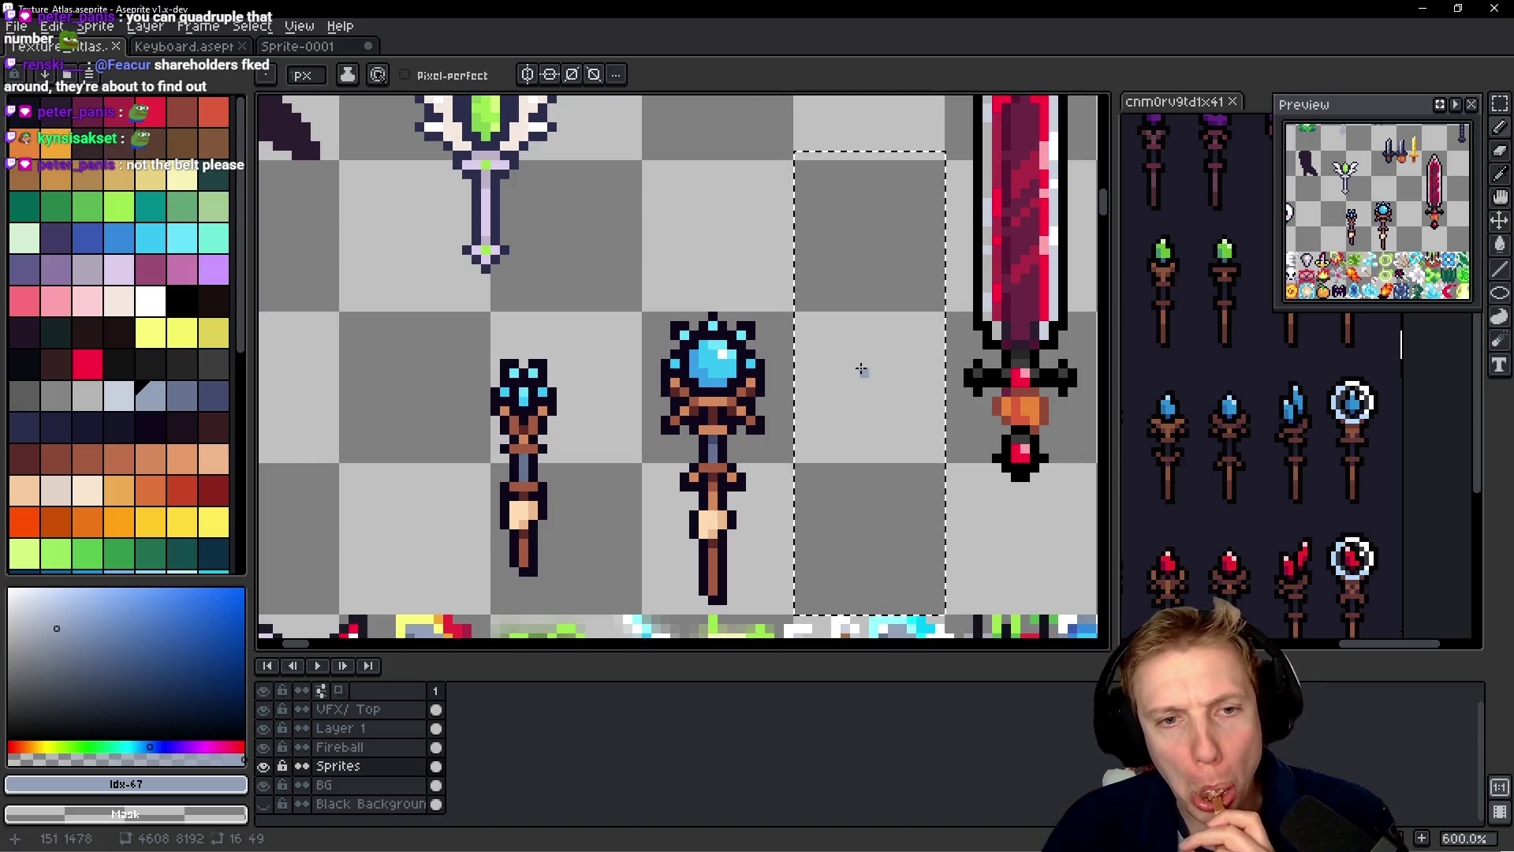
{"action": "left_click_drag", "start_coordinate": [870, 347], "coordinate": [884, 489]}
{"action": "key", "text": "ctrl+z"}
{"action": "left_click_drag", "start_coordinate": [872, 342], "coordinate": [862, 543]}
{"action": "key", "text": "ctrl+z"}
{"action": "left_click_drag", "start_coordinate": [872, 342], "coordinate": [872, 537]}
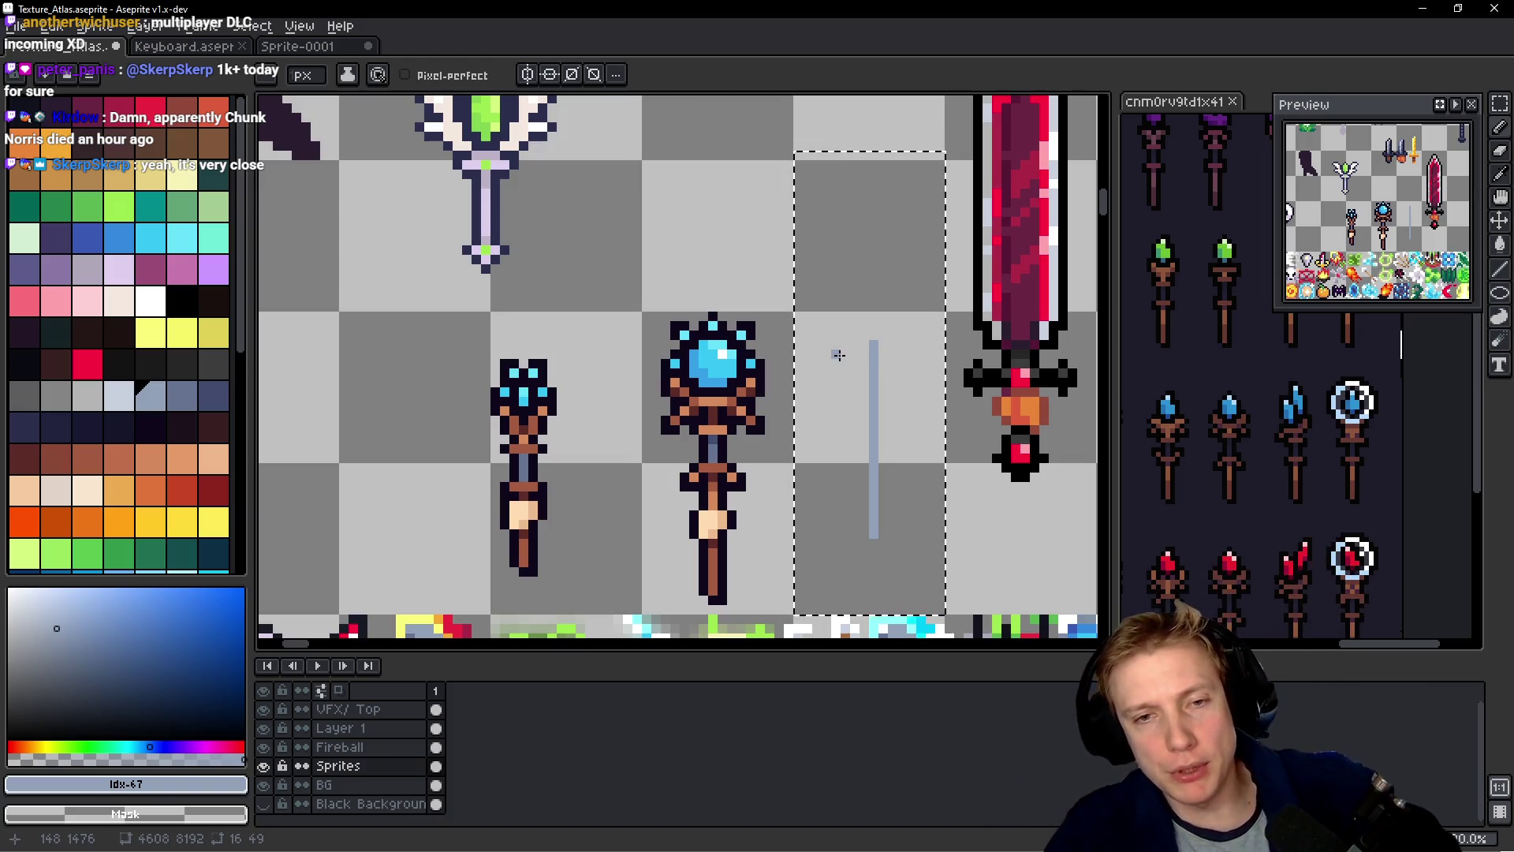
{"action": "scroll", "coordinate": [838, 355], "scroll_direction": "up", "scroll_amount": 3}
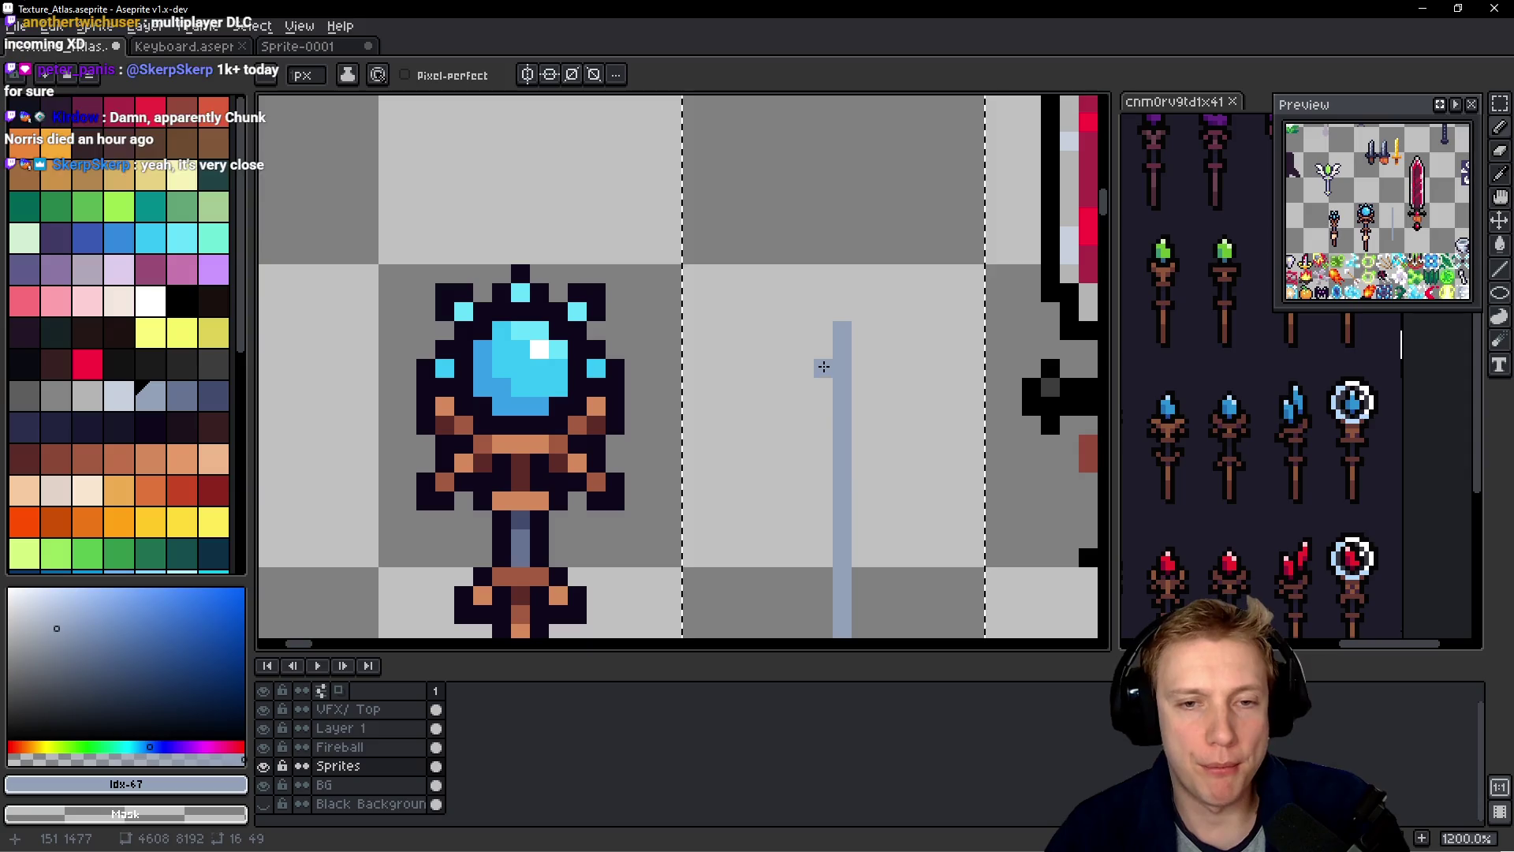
- Widen the blue-grey crossbar and build narrower rows up the staff's top
{"action": "mouse_move", "coordinate": [823, 369]}
{"action": "left_mouse_down"}
{"action": "mouse_move", "coordinate": [804, 369]}
{"action": "mouse_move", "coordinate": [785, 406]}
{"action": "mouse_move", "coordinate": [876, 391]}
{"action": "left_mouse_up"}
{"action": "left_click", "coordinate": [861, 369]}
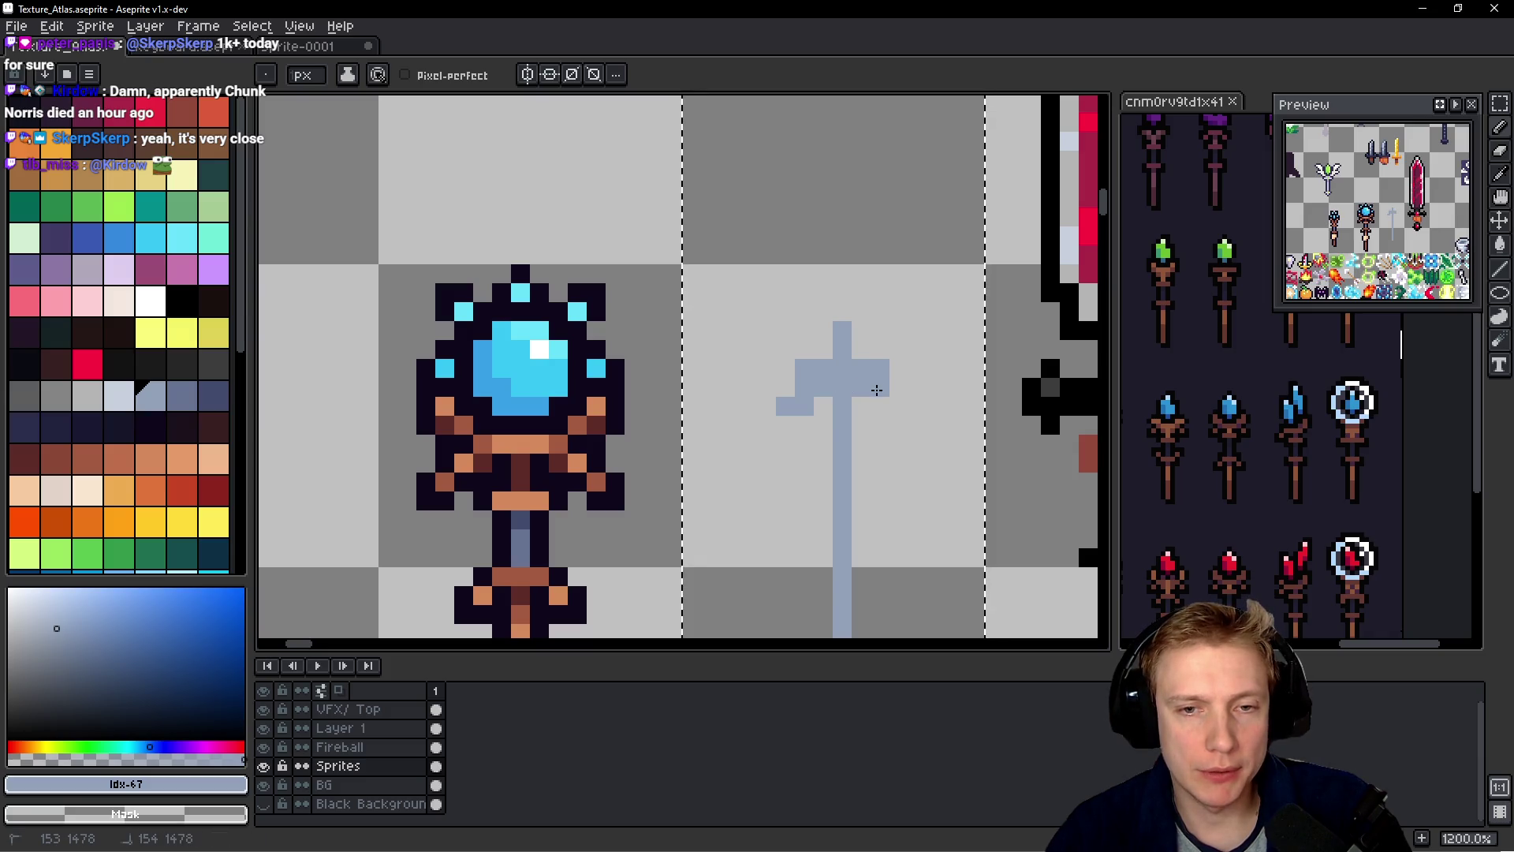
{"action": "scroll", "coordinate": [903, 428], "scroll_direction": "down", "scroll_amount": 5}
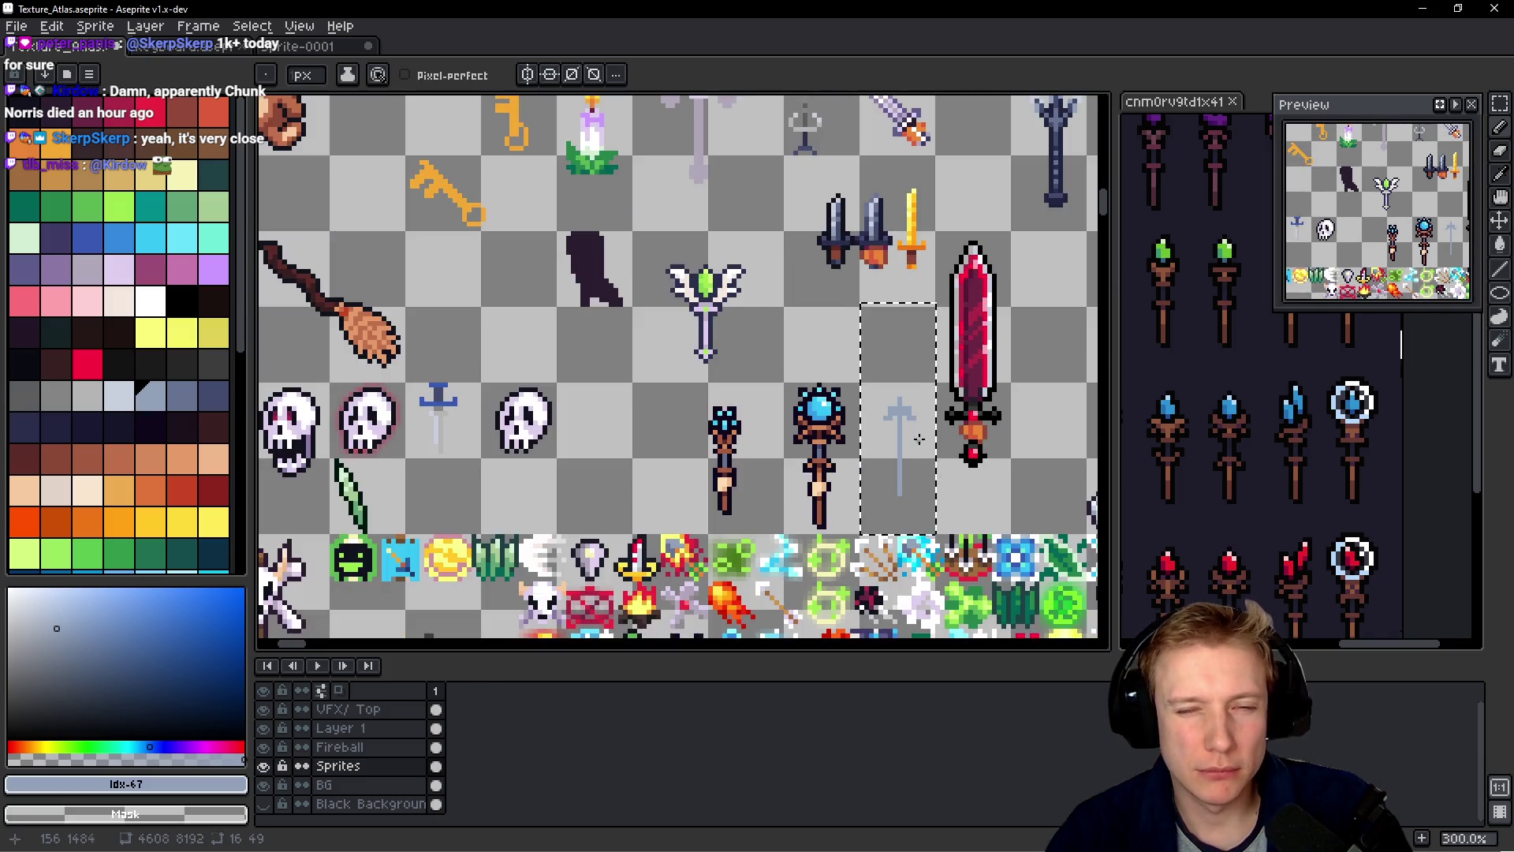
{"action": "scroll", "coordinate": [918, 439], "scroll_direction": "up", "scroll_amount": 7}
{"action": "left_click", "coordinate": [883, 360]}
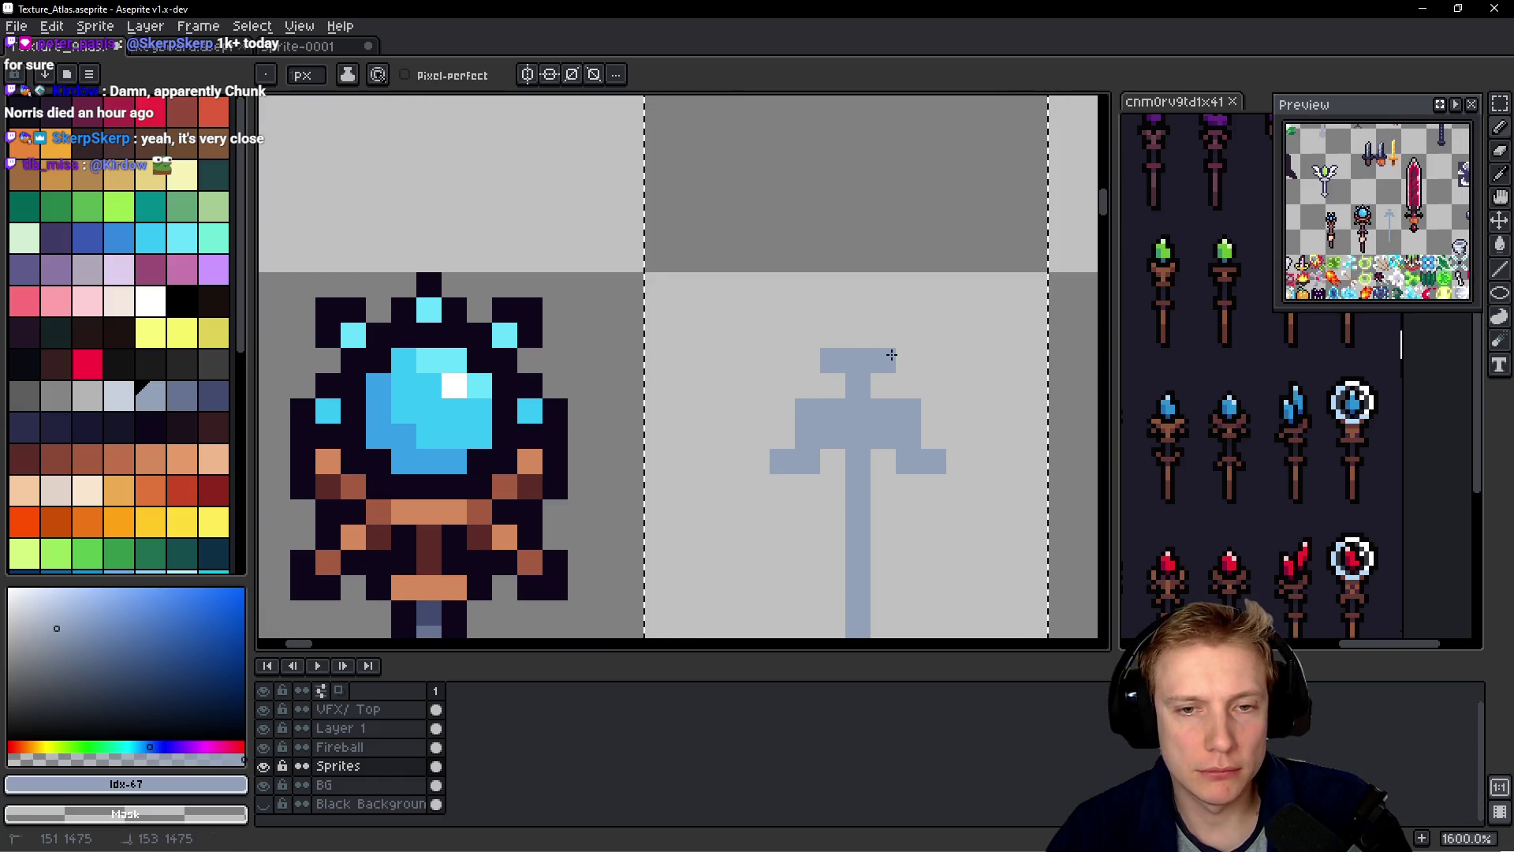
{"action": "left_click", "coordinate": [815, 358]}
{"action": "left_click", "coordinate": [909, 361]}
{"action": "left_click", "coordinate": [858, 336]}
{"action": "left_click", "coordinate": [883, 335]}
{"action": "left_click", "coordinate": [833, 336]}
{"action": "left_click", "coordinate": [858, 310]}
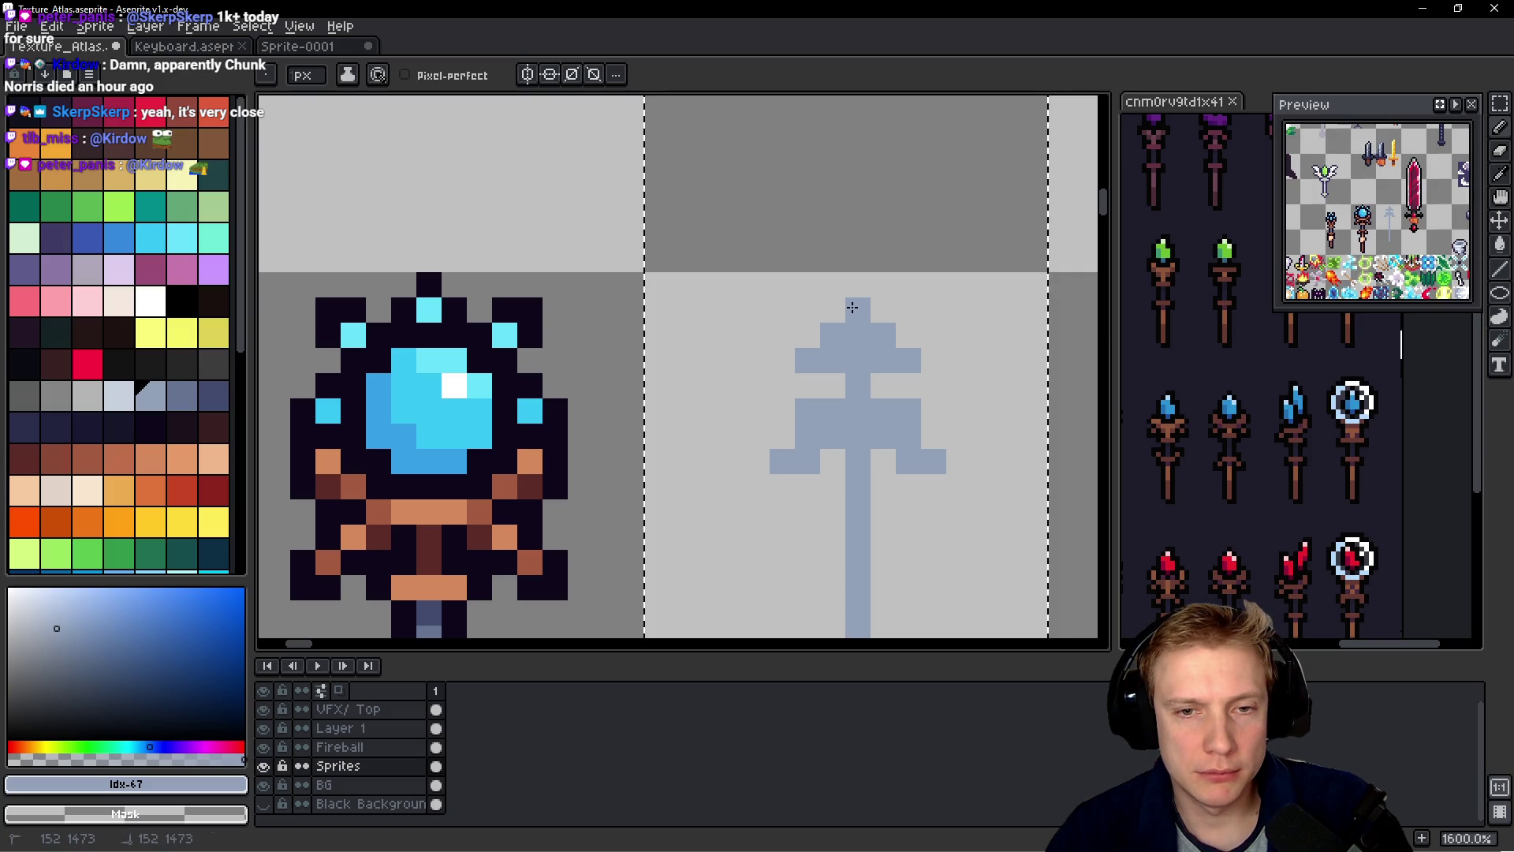
{"action": "left_click", "coordinate": [832, 309]}
{"action": "left_click", "coordinate": [832, 285]}
{"action": "left_click", "coordinate": [807, 285]}
{"action": "left_click", "coordinate": [814, 309]}
- Rework the blue-grey top into a T-shaped bar one row lower, erasing stray pixels
{"action": "right_click", "coordinate": [808, 310]}
{"action": "right_click", "coordinate": [833, 310]}
{"action": "left_click", "coordinate": [883, 310]}
{"action": "right_click", "coordinate": [883, 310]}
{"action": "left_click_drag", "start_coordinate": [858, 284], "coordinate": [934, 285]}
{"action": "left_click", "coordinate": [934, 310]}
{"action": "right_click", "coordinate": [934, 310]}
{"action": "left_click", "coordinate": [883, 309]}
{"action": "right_click", "coordinate": [883, 310]}
{"action": "left_click", "coordinate": [908, 335]}
{"action": "right_click", "coordinate": [870, 335]}
{"action": "right_click", "coordinate": [820, 360]}
{"action": "right_click", "coordinate": [883, 361]}
{"action": "left_click", "coordinate": [858, 361]}
{"action": "left_click", "coordinate": [883, 360]}
{"action": "left_click", "coordinate": [833, 360]}
{"action": "left_click", "coordinate": [858, 335]}
{"action": "right_click", "coordinate": [796, 284]}
{"action": "left_click", "coordinate": [807, 309]}
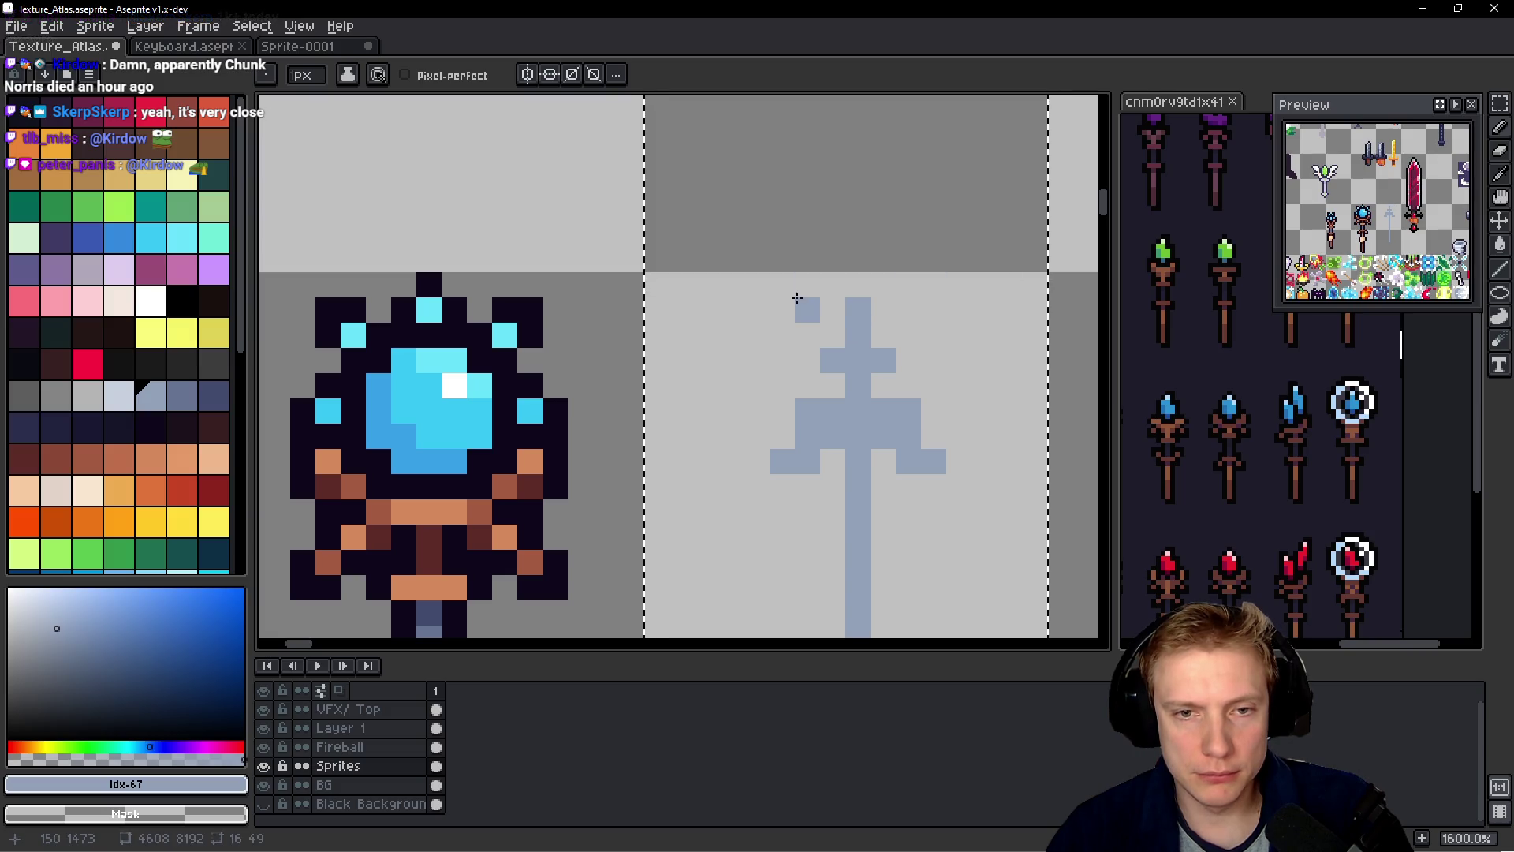
{"action": "left_click", "coordinate": [933, 310], "text": "shift"}
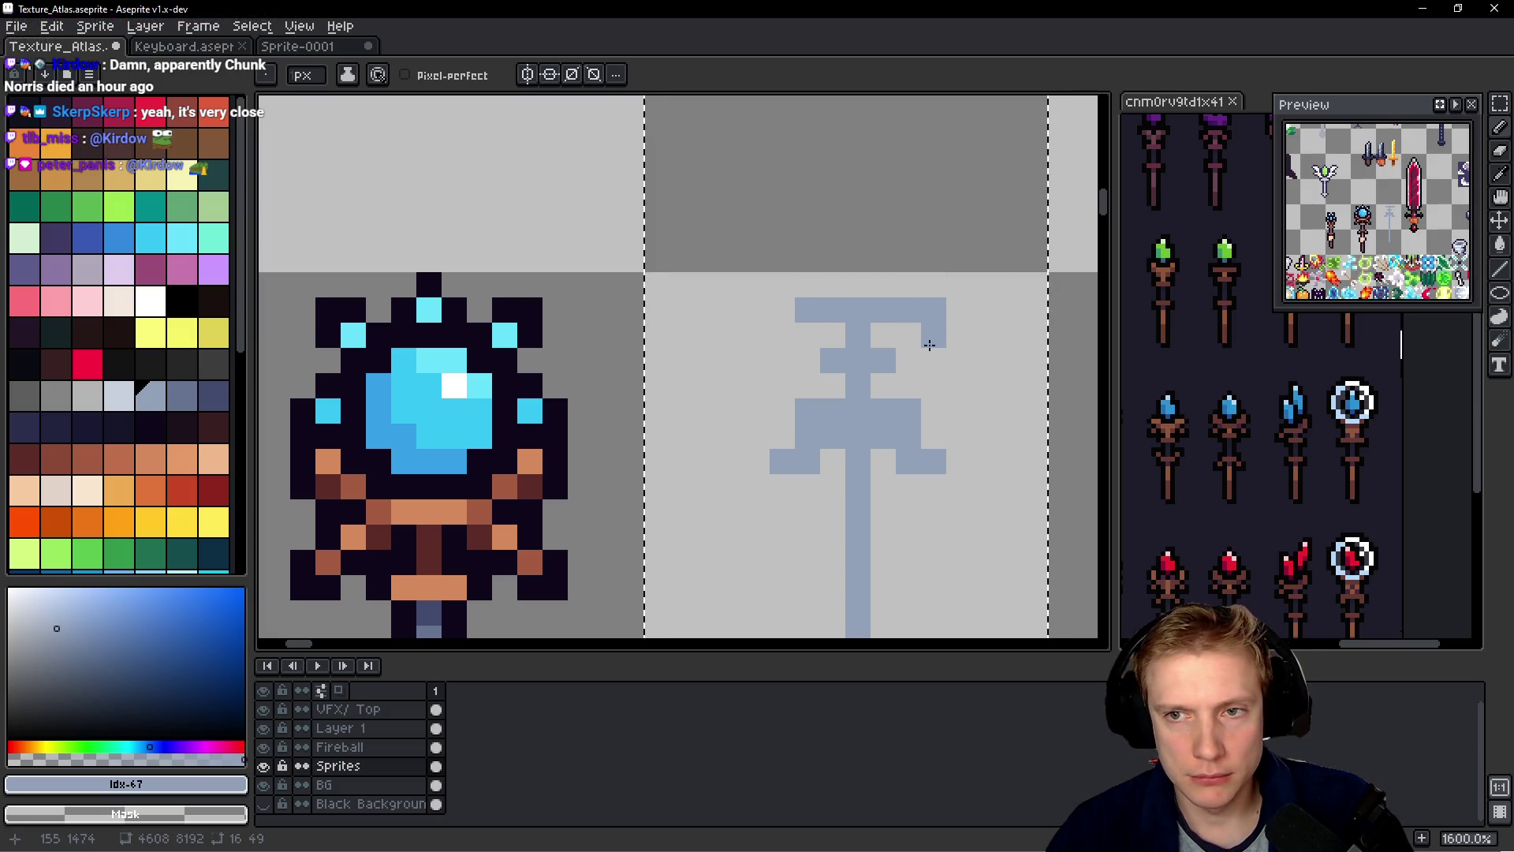
{"action": "right_click", "coordinate": [934, 335]}
{"action": "right_click", "coordinate": [934, 310]}
{"action": "left_click", "coordinate": [934, 259]}
{"action": "scroll", "coordinate": [939, 269], "scroll_direction": "down", "scroll_amount": 1}
{"action": "scroll", "coordinate": [939, 268], "scroll_direction": "up", "scroll_amount": 1}
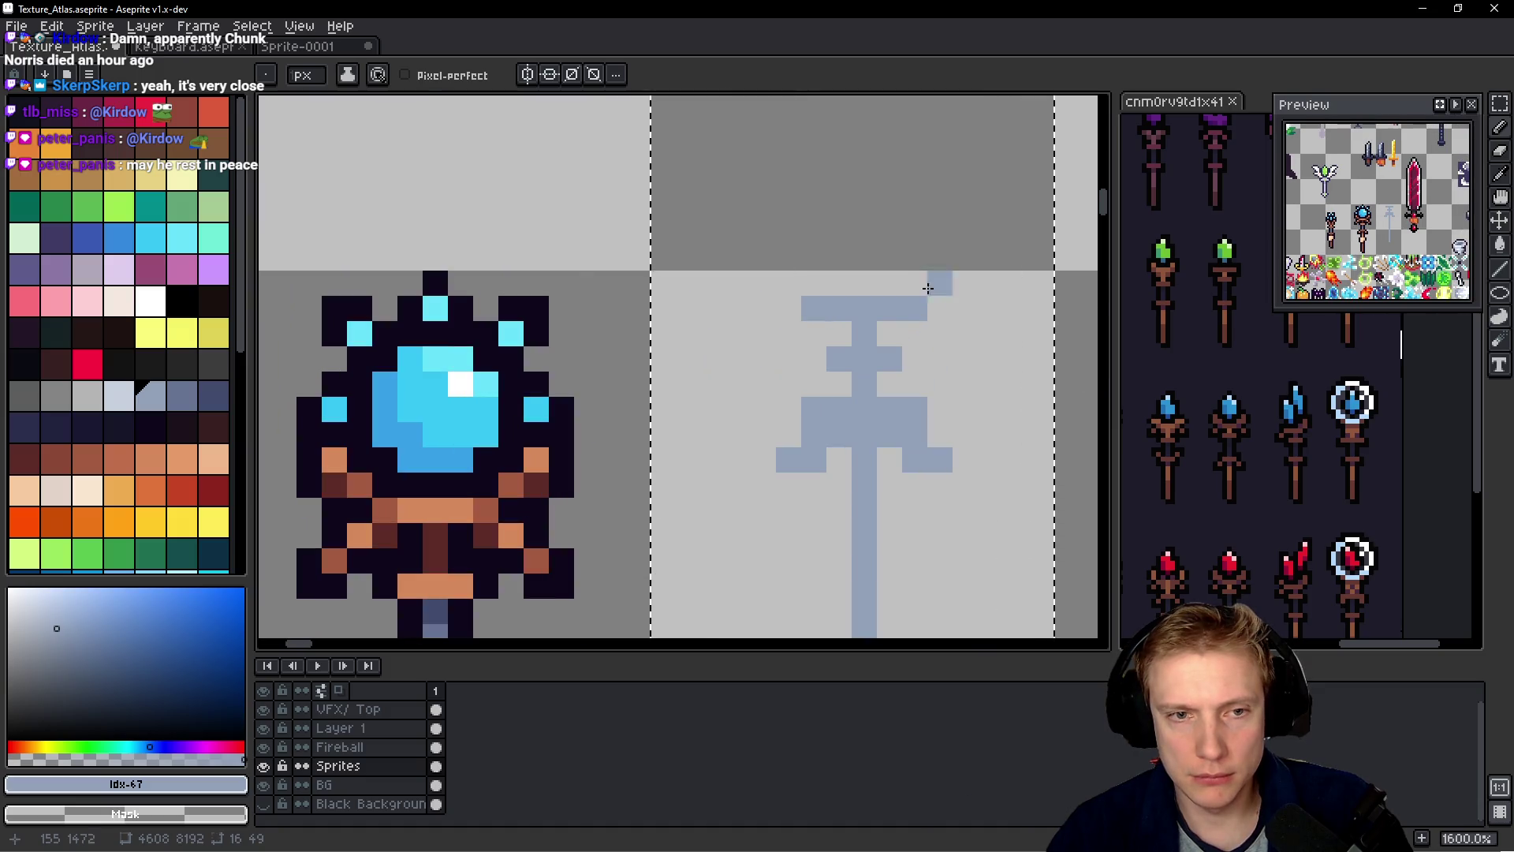
{"action": "right_click", "coordinate": [929, 281]}
- Eyedrop cyan #36c5f4 from the finished crystal and block in a solid head above the shaft
{"action": "left_click", "coordinate": [450, 381], "text": "alt"}
{"action": "left_click", "coordinate": [888, 277]}
{"action": "mouse_move", "coordinate": [889, 277]}
{"action": "left_mouse_down"}
{"action": "mouse_move", "coordinate": [830, 272]}
{"action": "mouse_move", "coordinate": [812, 236]}
{"action": "mouse_move", "coordinate": [728, 257]}
{"action": "mouse_move", "coordinate": [738, 363]}
{"action": "mouse_move", "coordinate": [863, 370]}
{"action": "mouse_move", "coordinate": [789, 194]}
{"action": "mouse_move", "coordinate": [742, 224]}
{"action": "mouse_move", "coordinate": [757, 252]}
{"action": "mouse_move", "coordinate": [709, 300]}
{"action": "mouse_move", "coordinate": [777, 281]}
{"action": "mouse_move", "coordinate": [808, 390]}
{"action": "left_mouse_up"}
{"action": "scroll", "coordinate": [830, 272], "scroll_direction": "down", "scroll_amount": 1}
{"action": "scroll", "coordinate": [794, 328], "scroll_direction": "up", "scroll_amount": 1}
{"action": "right_click", "coordinate": [812, 345]}
{"action": "scroll", "coordinate": [742, 223], "scroll_direction": "up", "scroll_amount": 2}
{"action": "left_click", "coordinate": [859, 252]}
{"action": "right_click", "coordinate": [710, 252]}
{"action": "left_click", "coordinate": [682, 252]}
{"action": "right_click", "coordinate": [683, 254]}
{"action": "mouse_move", "coordinate": [859, 323]}
{"action": "left_mouse_down"}
{"action": "mouse_move", "coordinate": [860, 355]}
{"action": "mouse_move", "coordinate": [834, 378]}
{"action": "mouse_move", "coordinate": [757, 327]}
{"action": "mouse_move", "coordinate": [750, 358]}
{"action": "left_mouse_up"}
{"action": "left_click", "coordinate": [834, 403]}
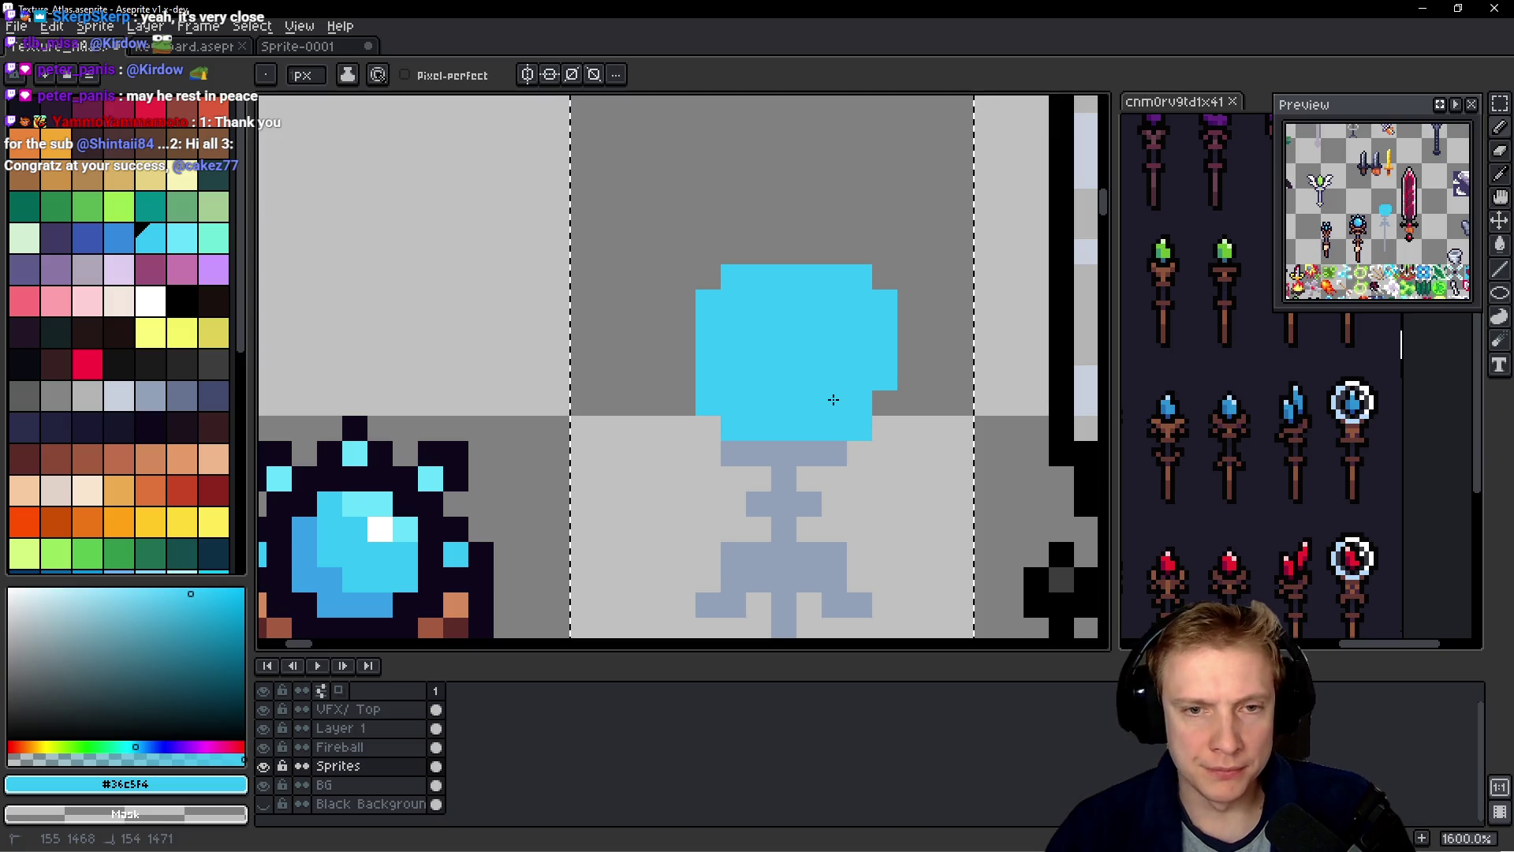
{"action": "right_click", "coordinate": [864, 429]}
{"action": "right_click", "coordinate": [885, 380]}
{"action": "right_click", "coordinate": [889, 351]}
{"action": "right_click", "coordinate": [859, 276]}
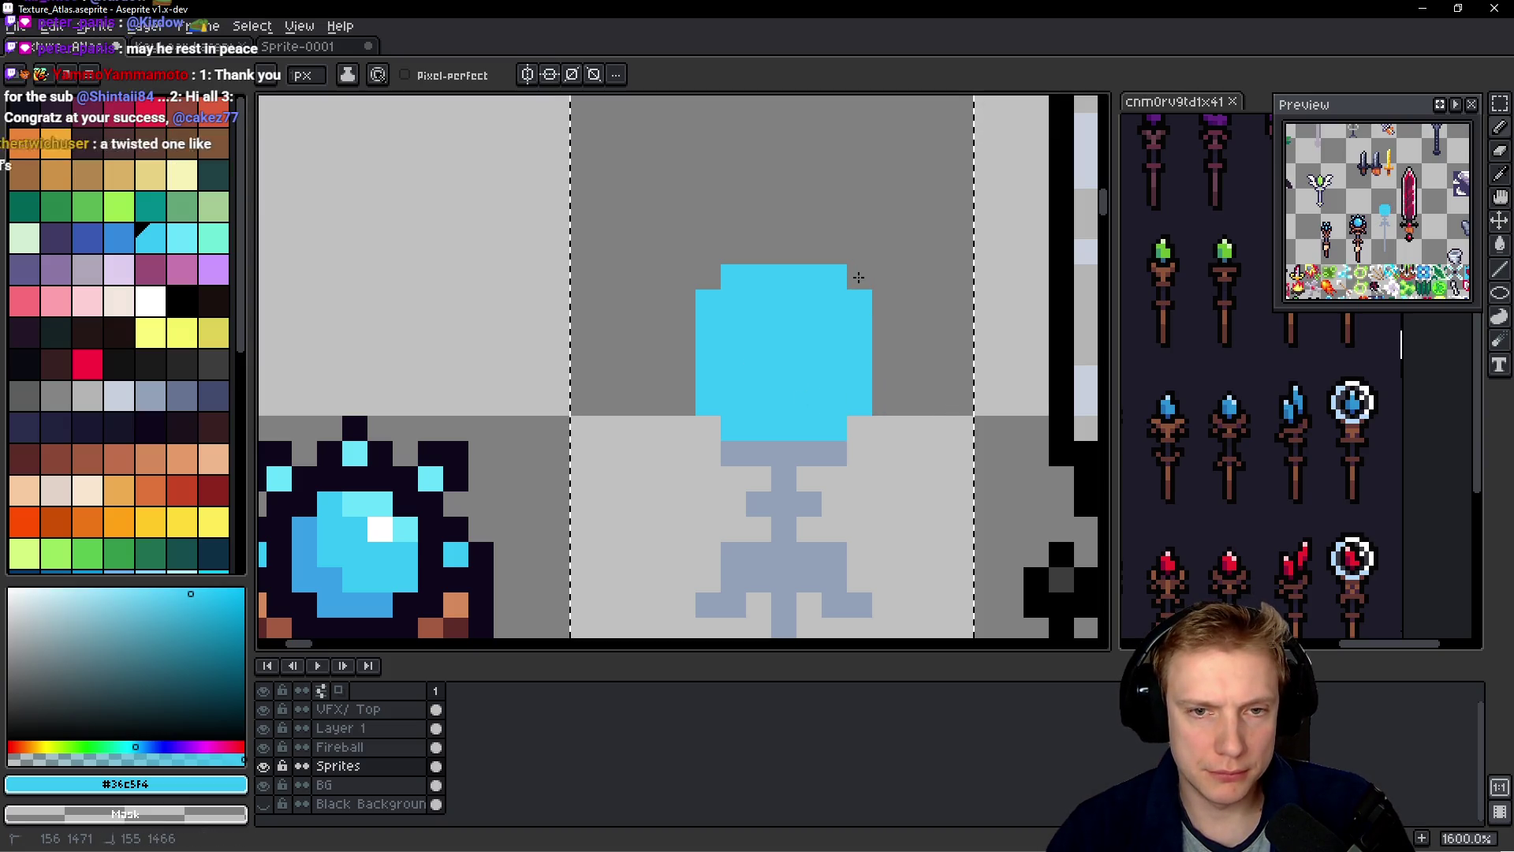
{"action": "scroll", "coordinate": [915, 310], "scroll_direction": "down", "scroll_amount": 5}
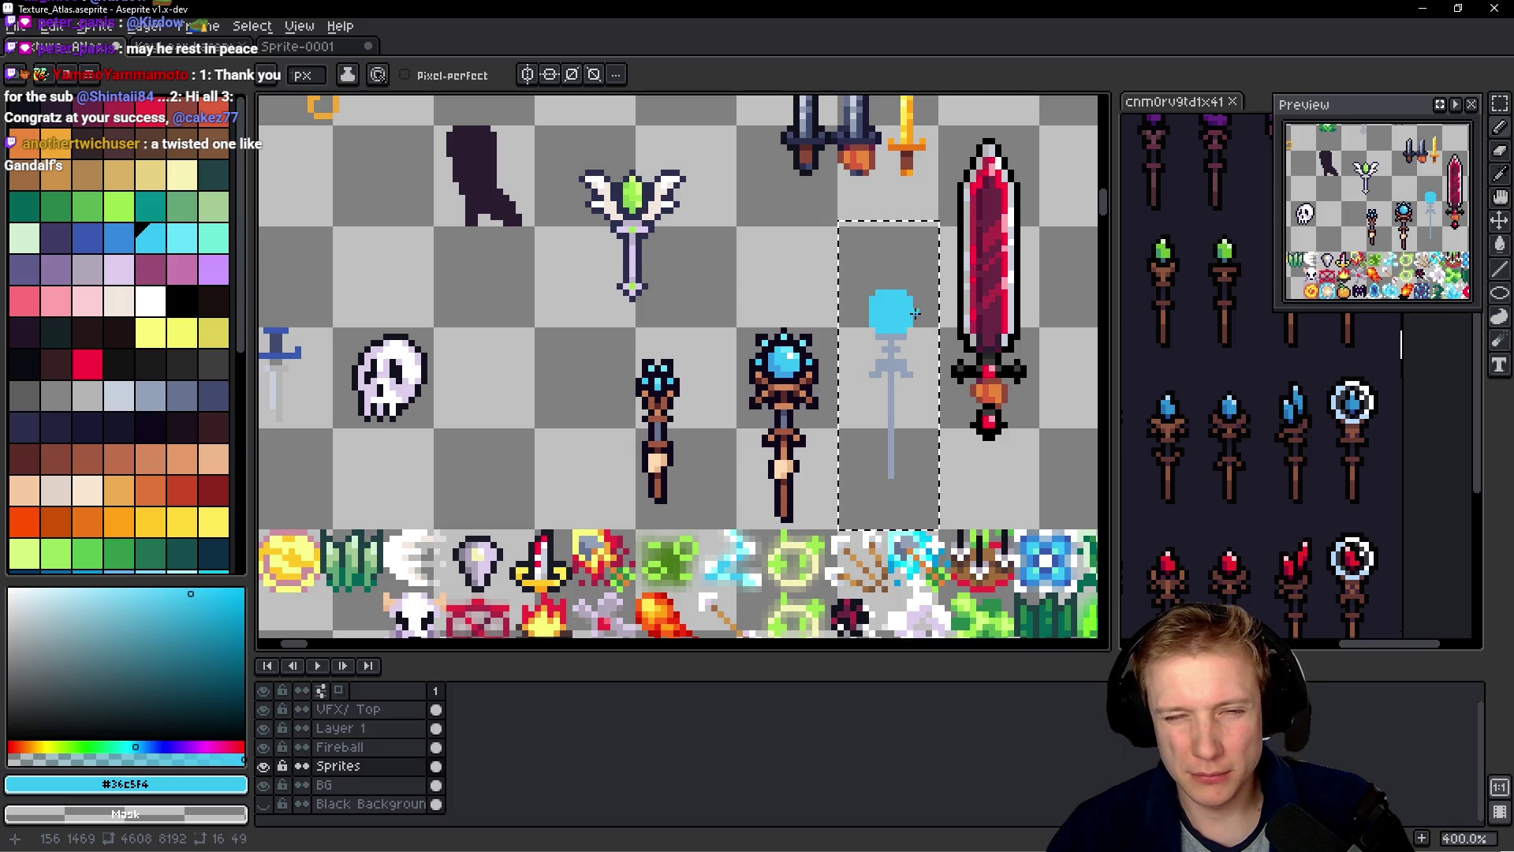
{"action": "scroll", "coordinate": [914, 310], "scroll_direction": "up", "scroll_amount": 6}
- Extend the cyan head's bottom corners outward symmetrically and widen its top row
{"action": "left_click", "coordinate": [749, 410]}
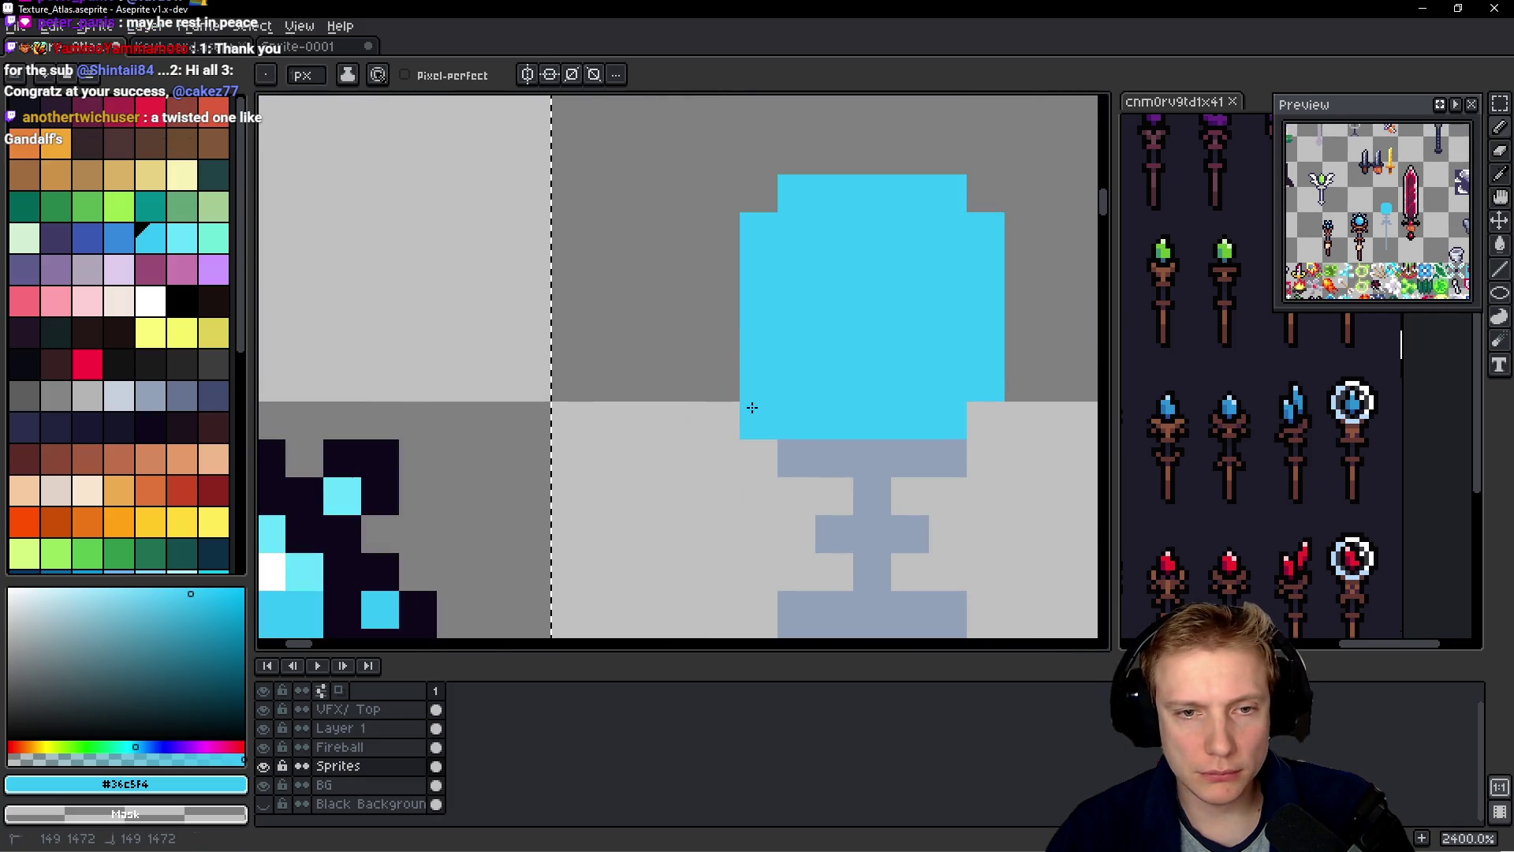
{"action": "left_click", "coordinate": [723, 381]}
{"action": "left_click", "coordinate": [728, 416]}
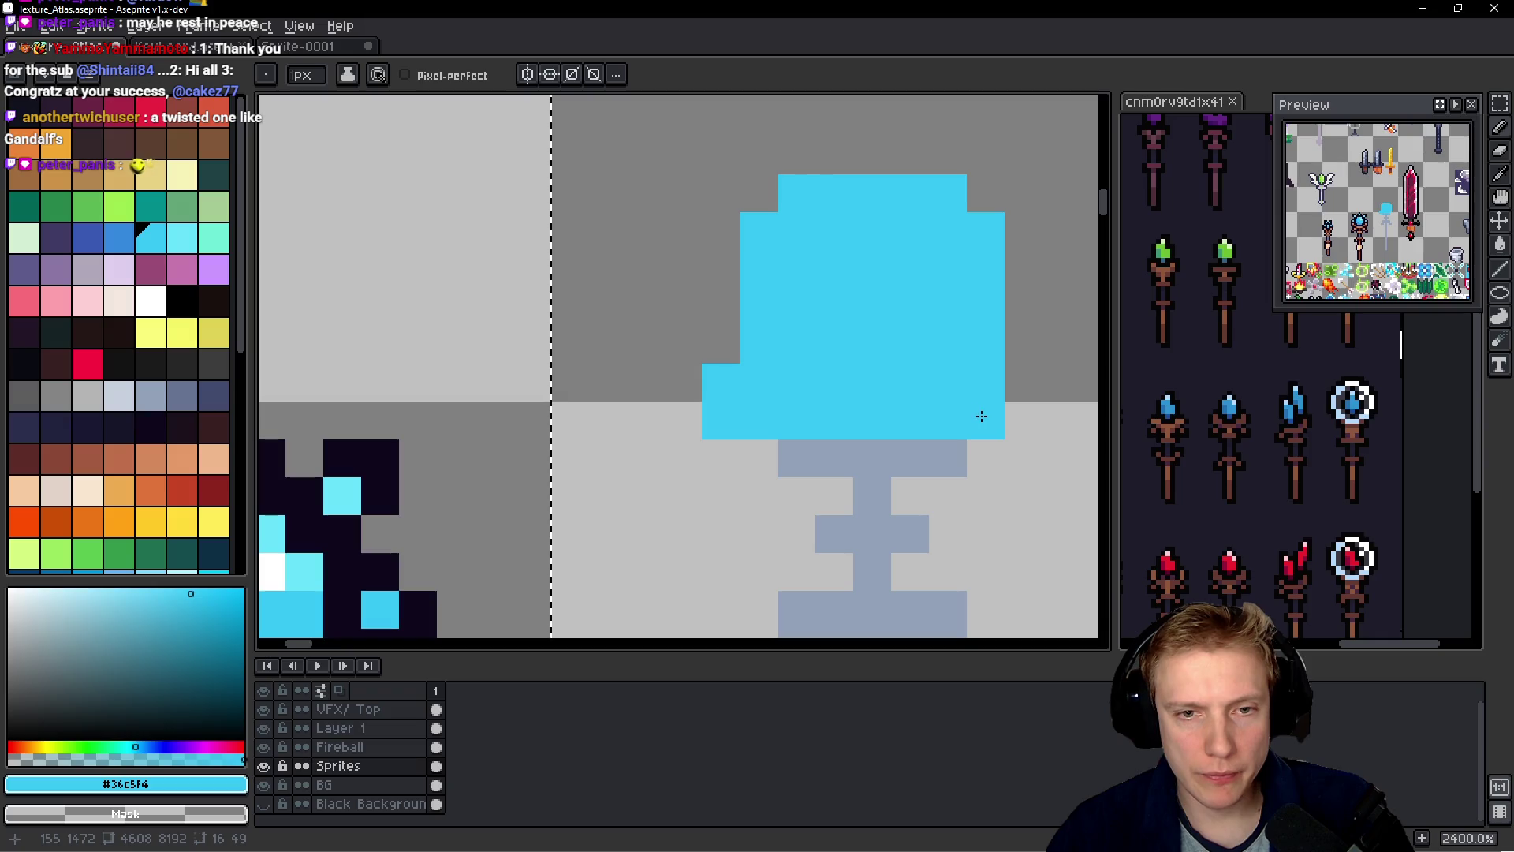
{"action": "left_click_drag", "start_coordinate": [763, 450], "coordinate": [730, 450]}
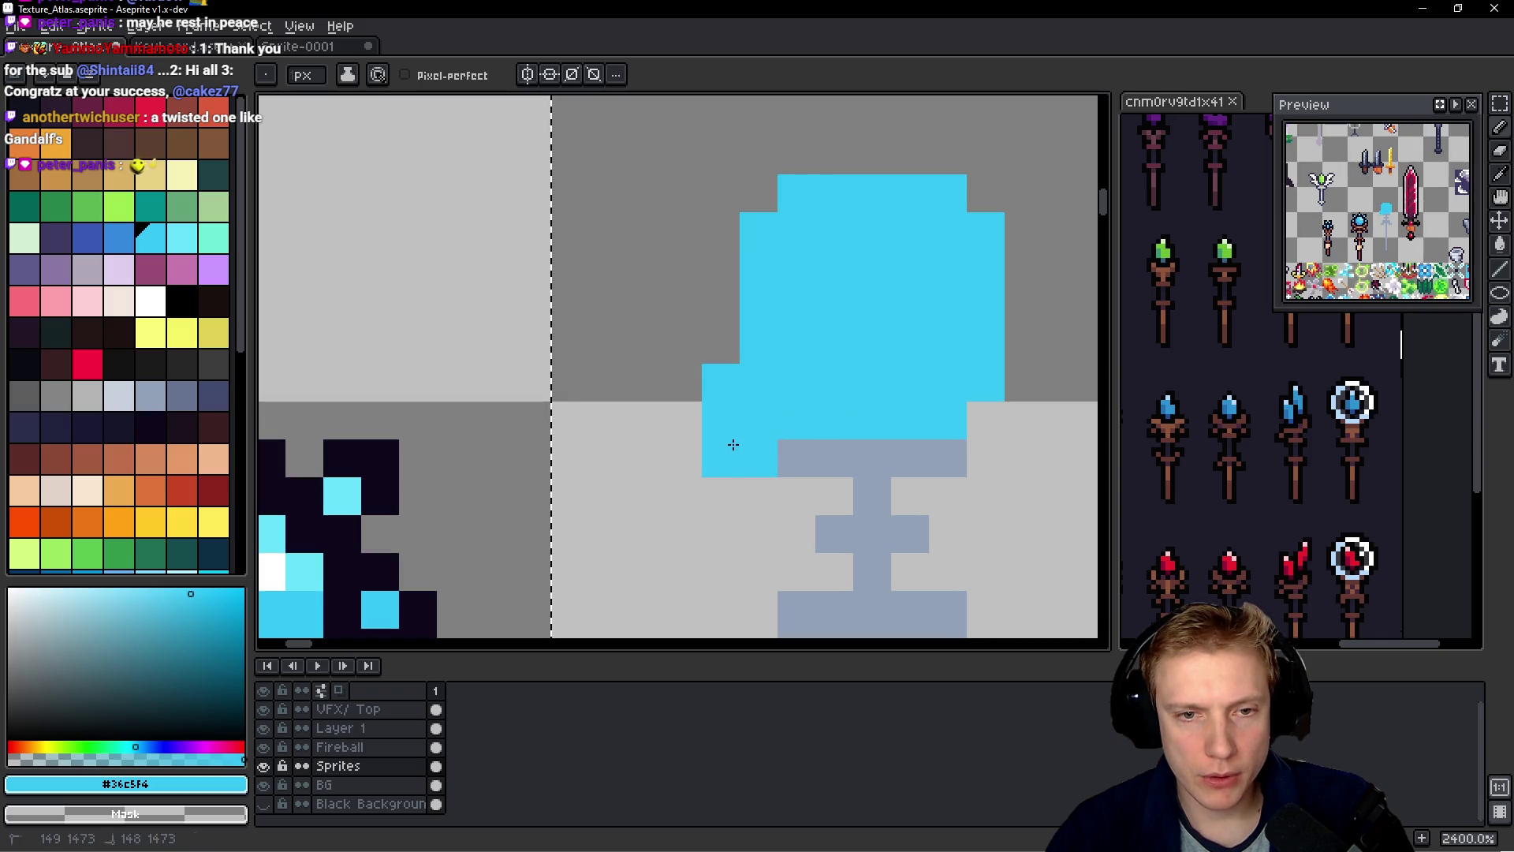
{"action": "right_click", "coordinate": [717, 385]}
{"action": "scroll", "coordinate": [925, 384], "scroll_direction": "right", "scroll_amount": 3}
{"action": "left_click", "coordinate": [781, 447]}
{"action": "left_click", "coordinate": [819, 448]}
{"action": "left_click", "coordinate": [820, 409]}
{"action": "left_click", "coordinate": [800, 224]}
{"action": "right_click", "coordinate": [801, 224]}
{"action": "mouse_move", "coordinate": [802, 183]}
{"action": "left_mouse_down"}
{"action": "mouse_move", "coordinate": [788, 234]}
{"action": "mouse_move", "coordinate": [765, 195]}
{"action": "left_mouse_up"}
{"action": "left_click", "coordinate": [768, 237]}
{"action": "left_click", "coordinate": [791, 238]}
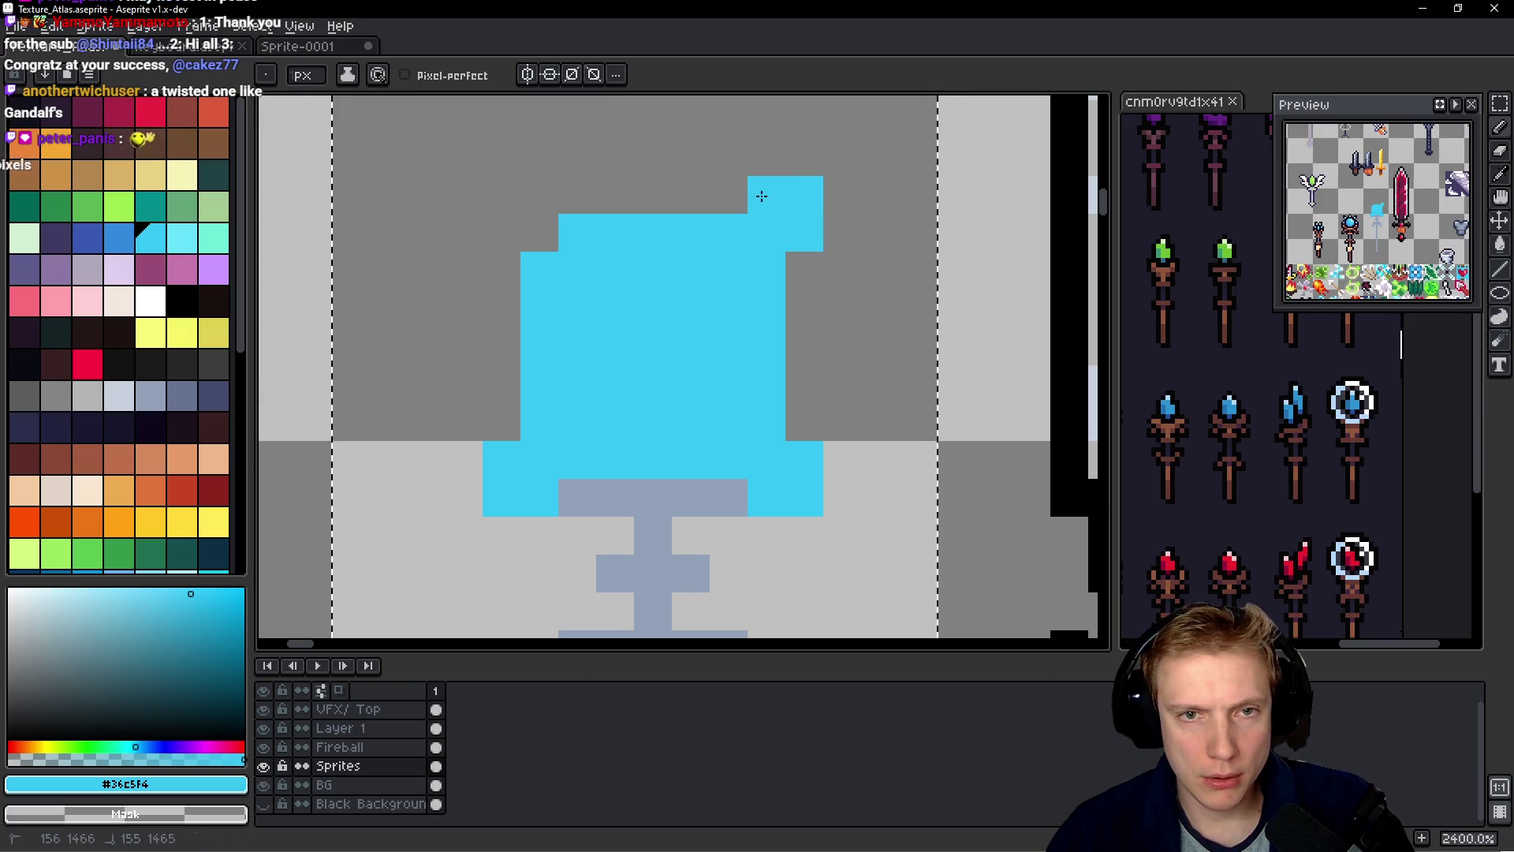
- Add two bumps to the cyan head's top and carve a notch in its top centre
{"action": "left_click", "coordinate": [540, 234]}
{"action": "left_click", "coordinate": [539, 194]}
{"action": "left_click", "coordinate": [577, 194]}
{"action": "left_click", "coordinate": [511, 202]}
{"action": "left_click", "coordinate": [504, 229]}
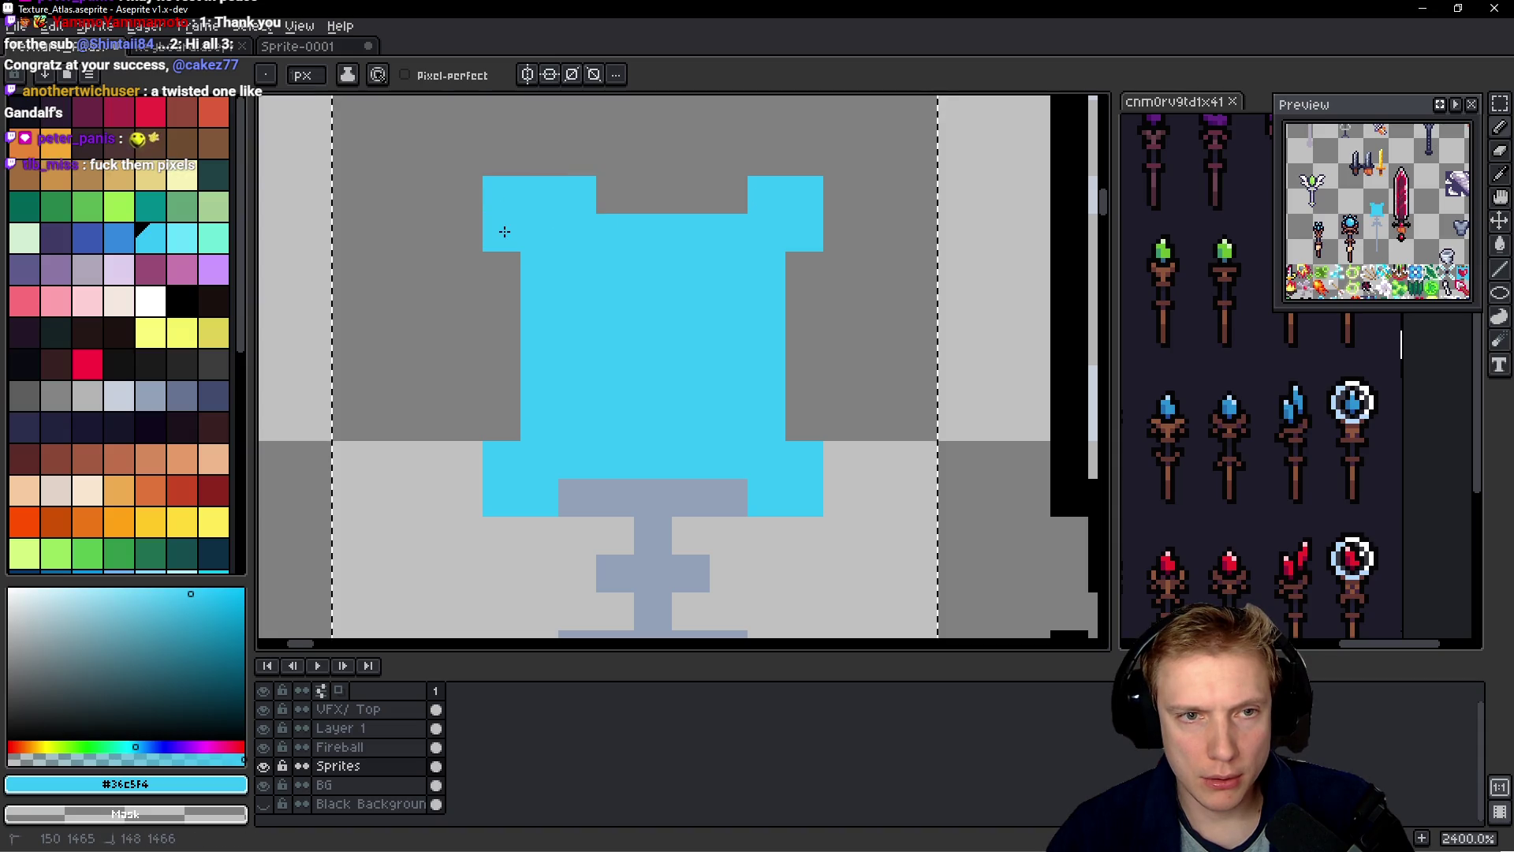
{"action": "left_click", "coordinate": [503, 260]}
{"action": "left_click", "coordinate": [733, 207]}
{"action": "left_click", "coordinate": [792, 271]}
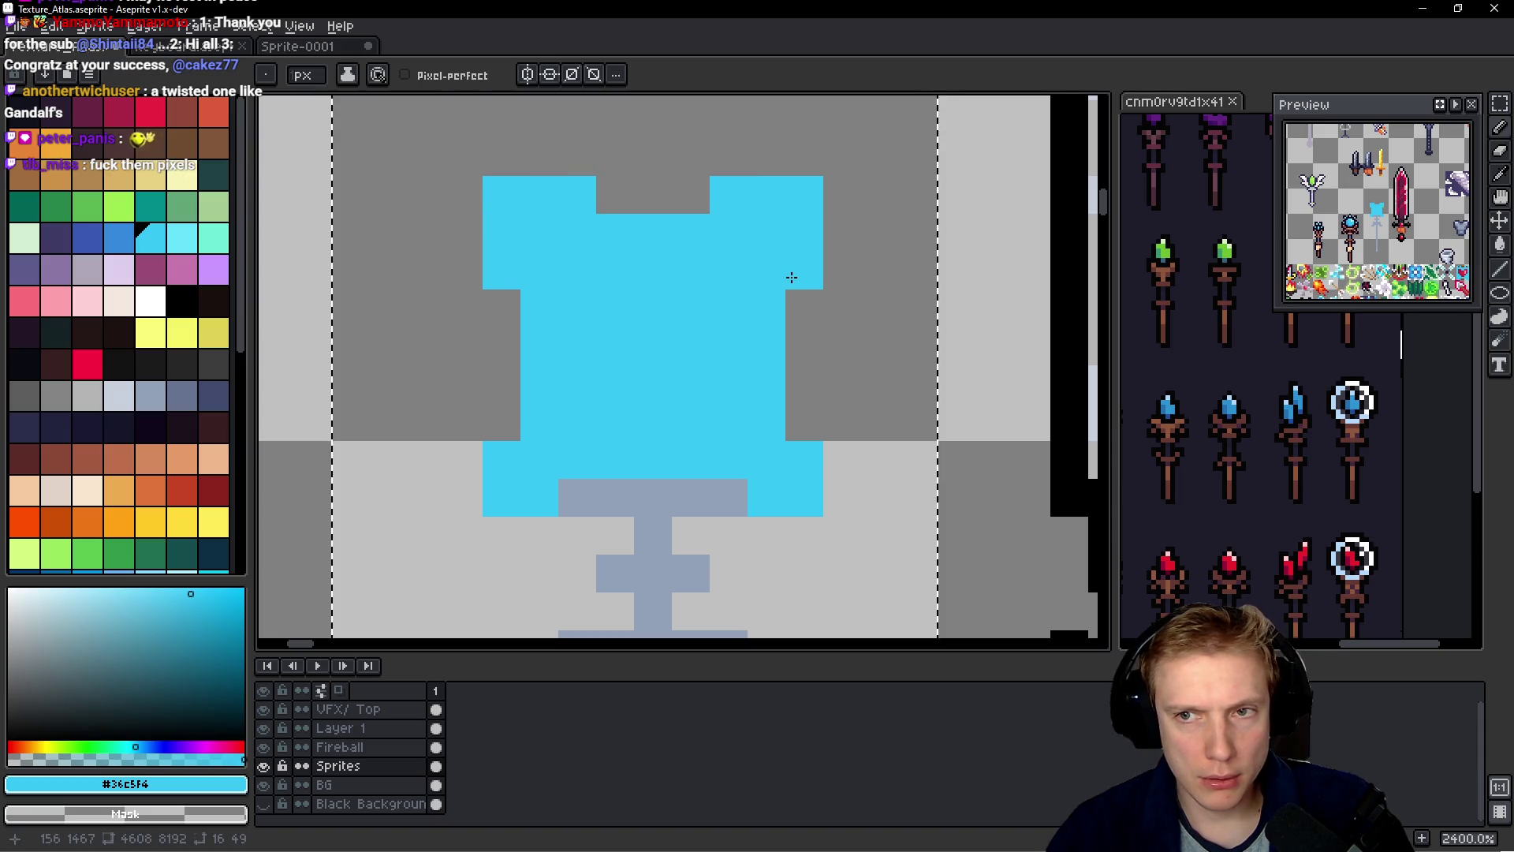
{"action": "right_click", "coordinate": [769, 341]}
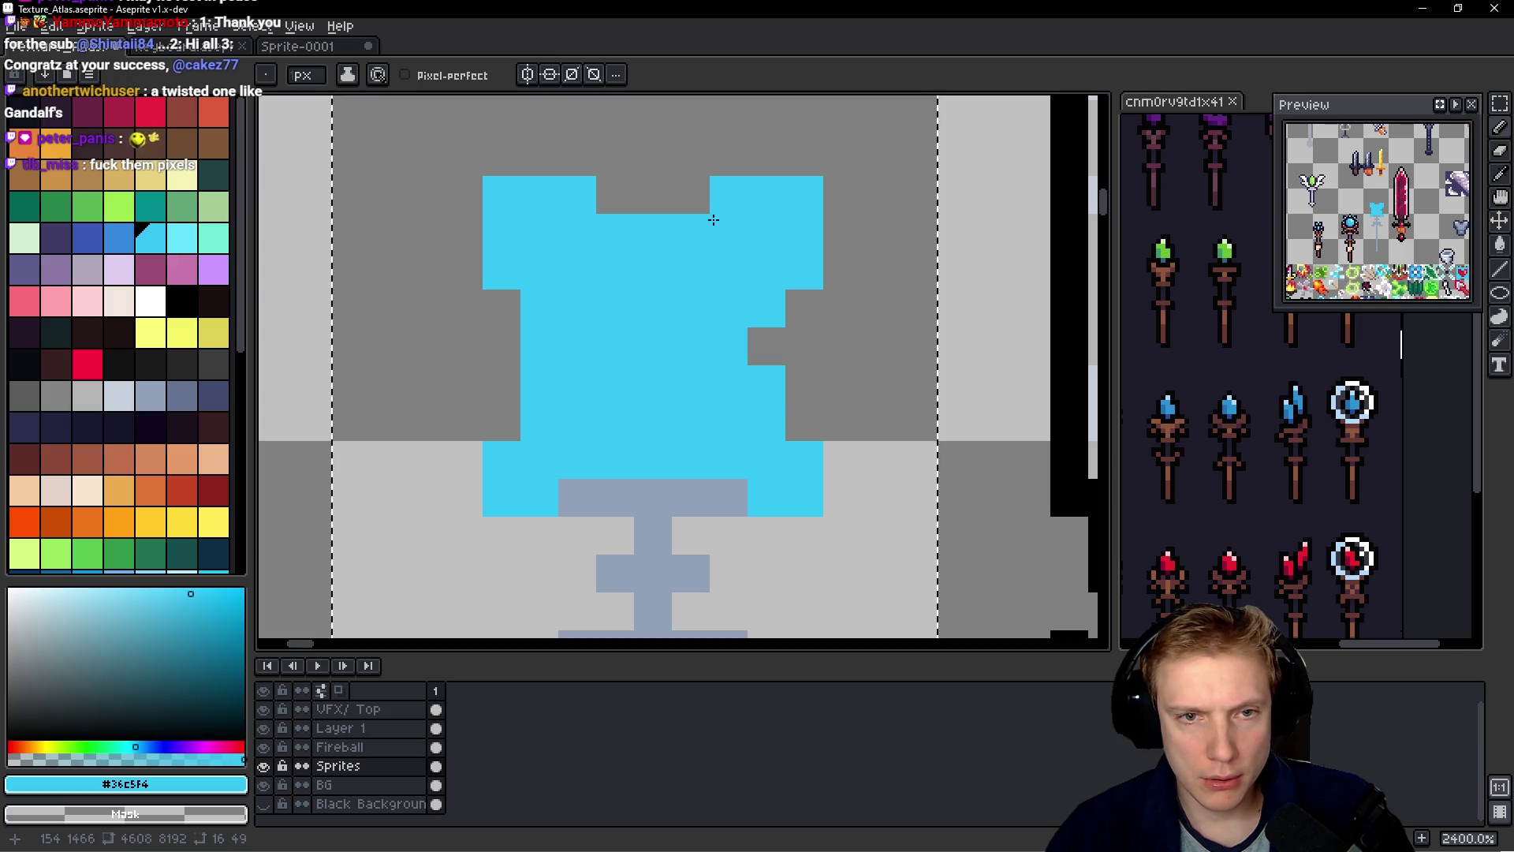
{"action": "right_click", "coordinate": [727, 194]}
{"action": "right_click", "coordinate": [796, 270]}
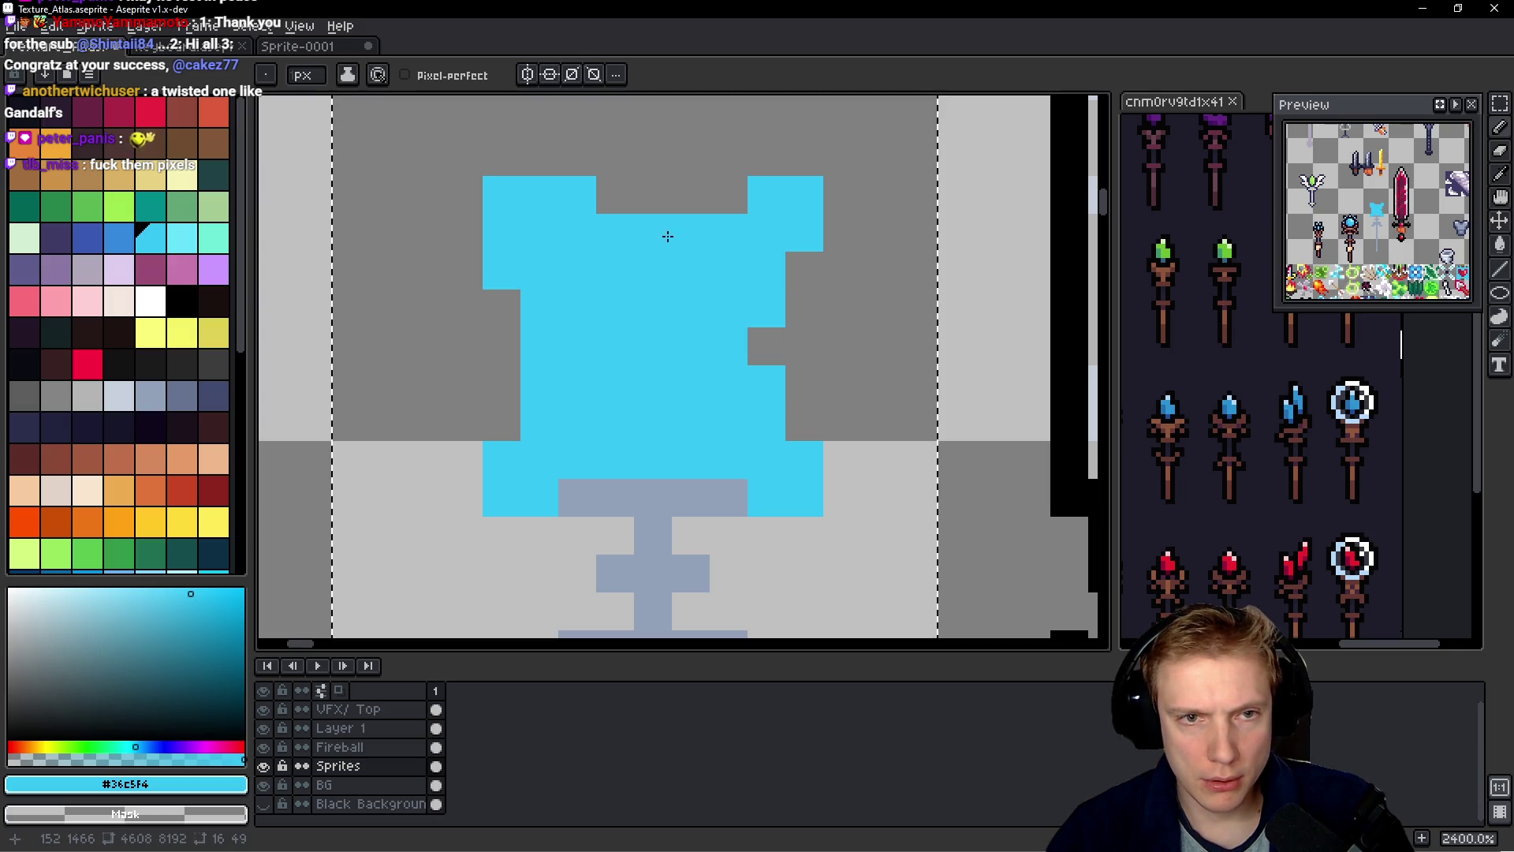
{"action": "right_click", "coordinate": [587, 198]}
{"action": "right_click", "coordinate": [500, 263]}
{"action": "right_click", "coordinate": [645, 228]}
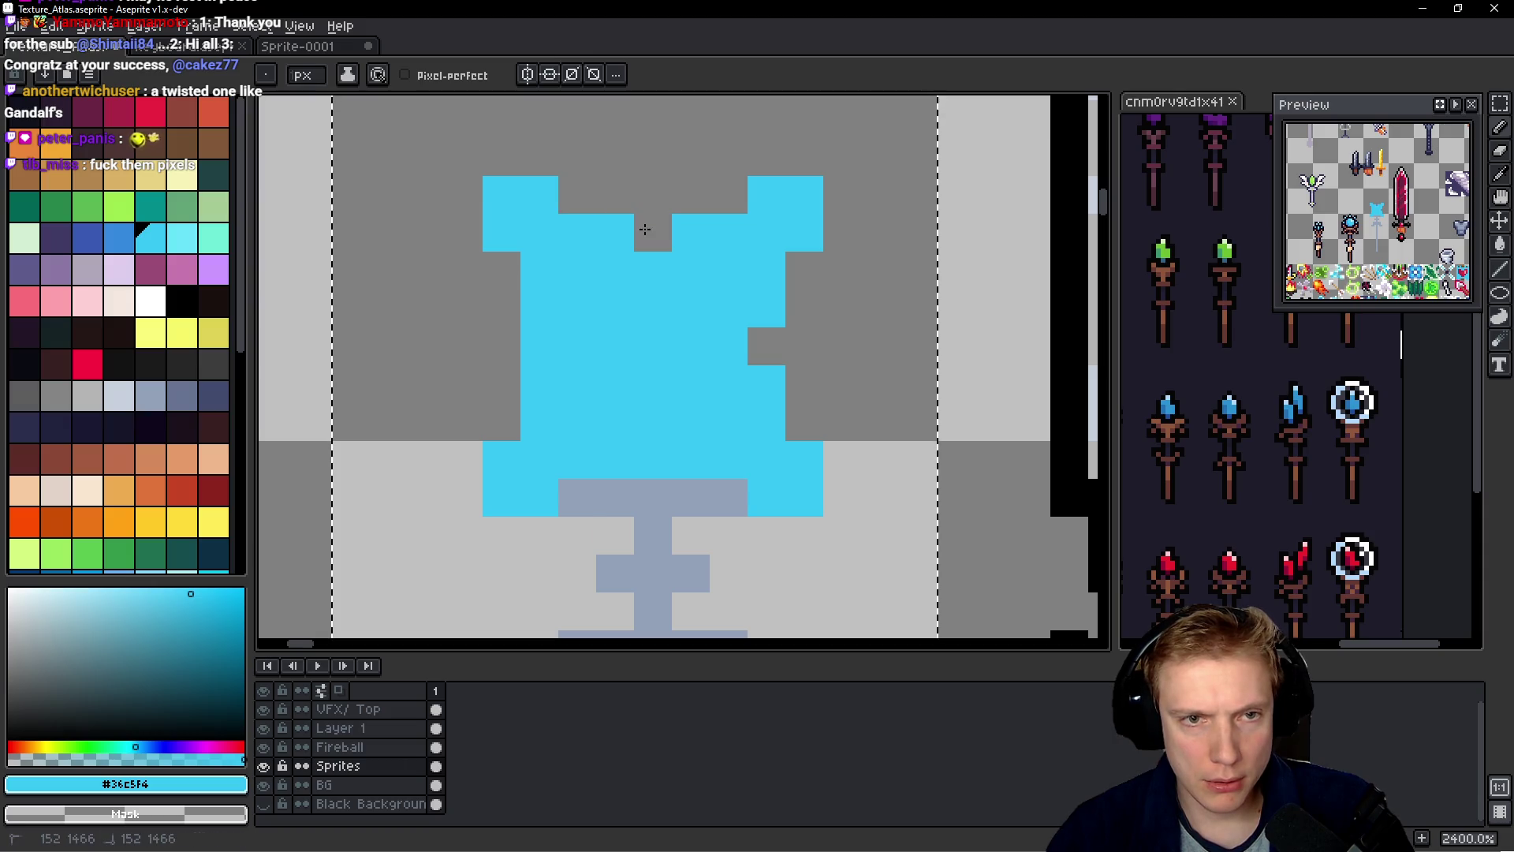
- Carve notches into the head's left and right edges, clear stray cyan pixels, and refine the notches
{"action": "left_click", "coordinate": [755, 337]}
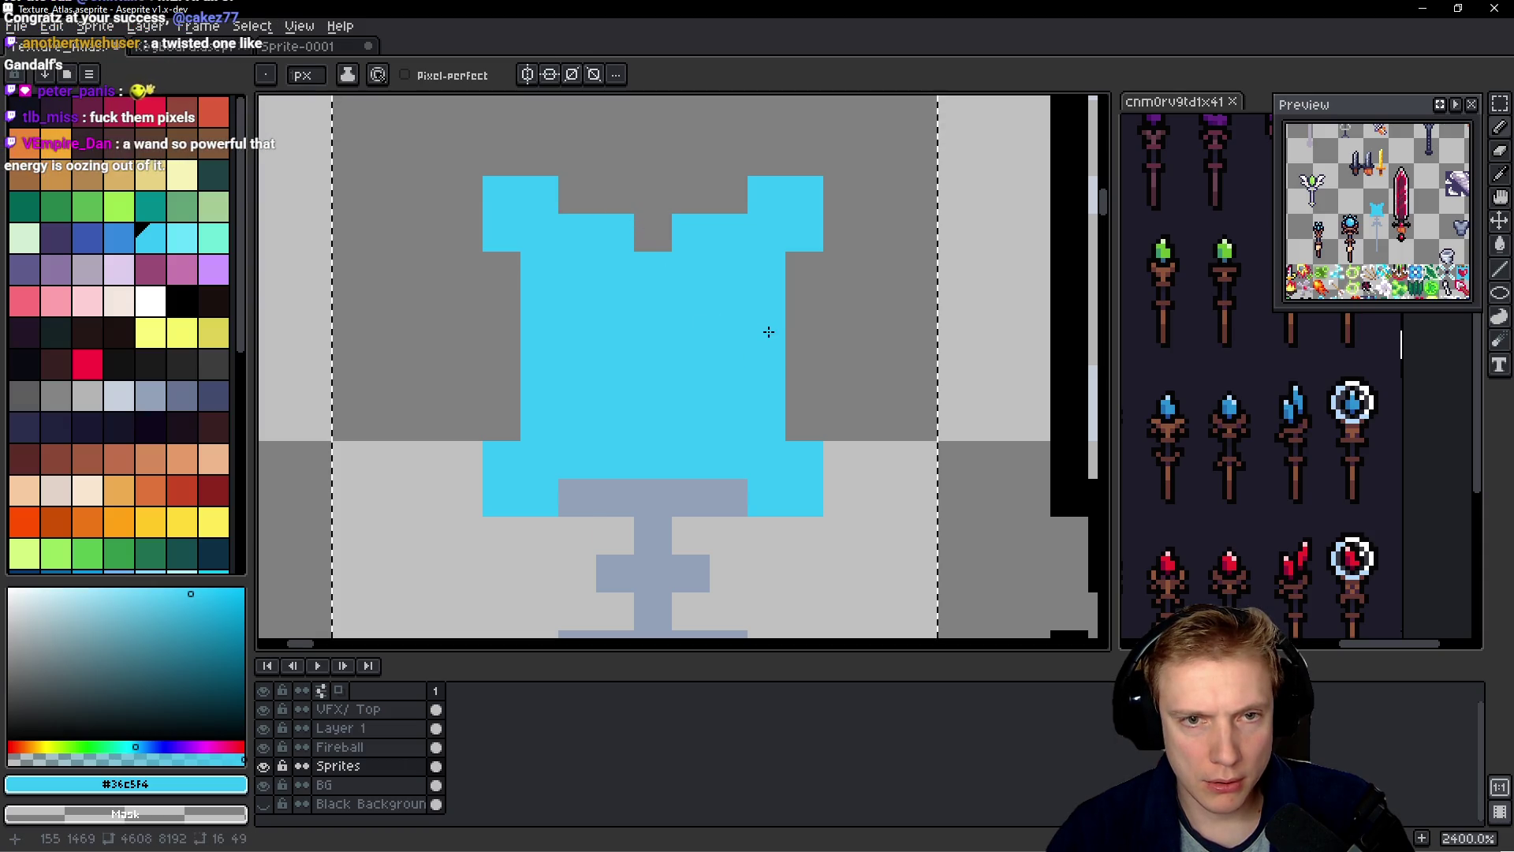
{"action": "scroll", "coordinate": [768, 332], "scroll_direction": "down", "scroll_amount": 4}
{"action": "scroll", "coordinate": [741, 319], "scroll_direction": "up", "scroll_amount": 3}
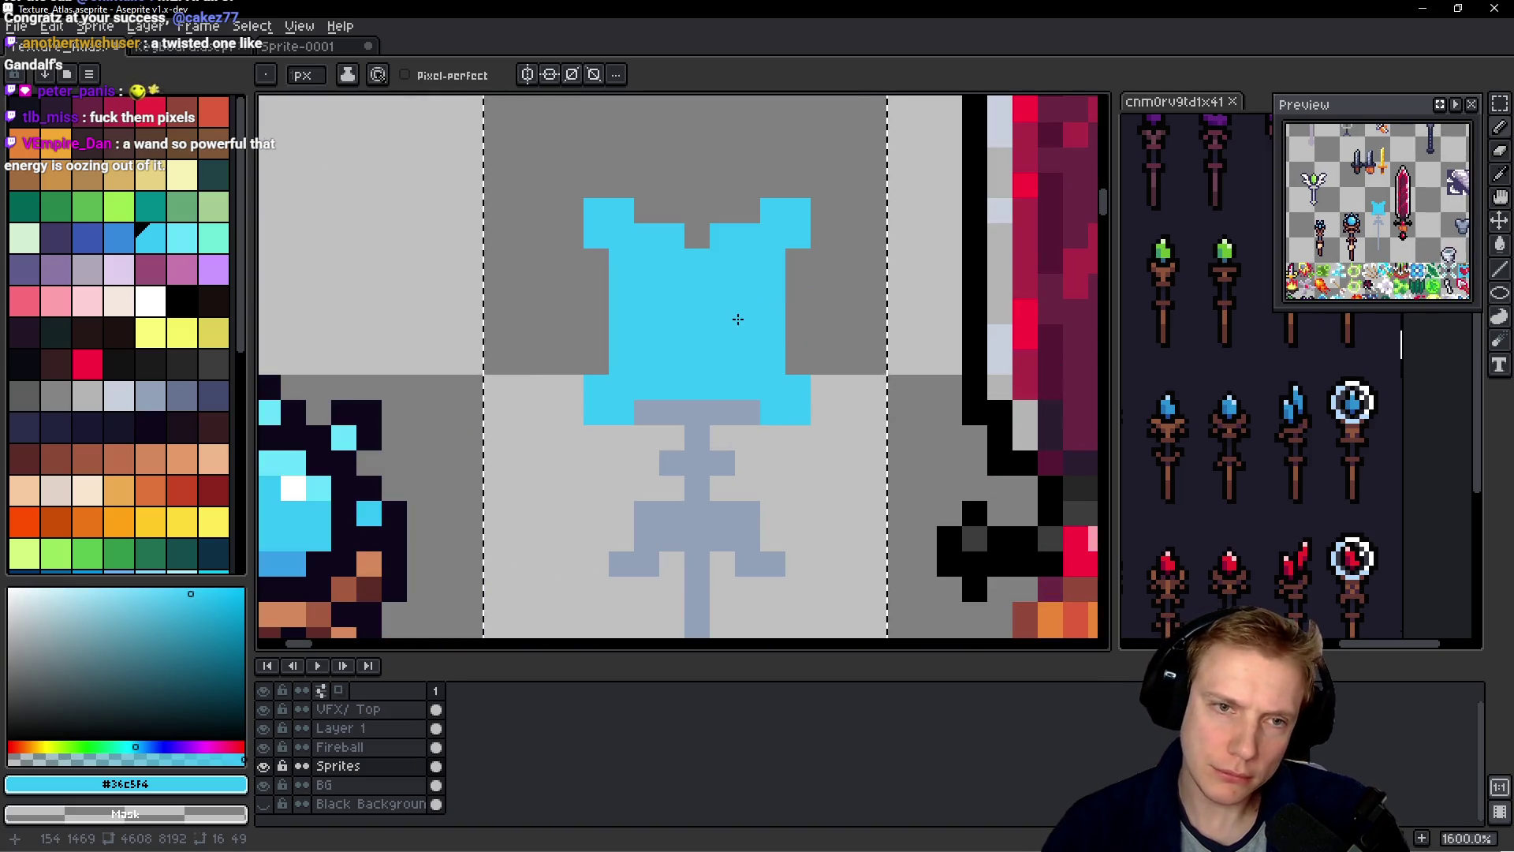
{"action": "right_click", "coordinate": [622, 311]}
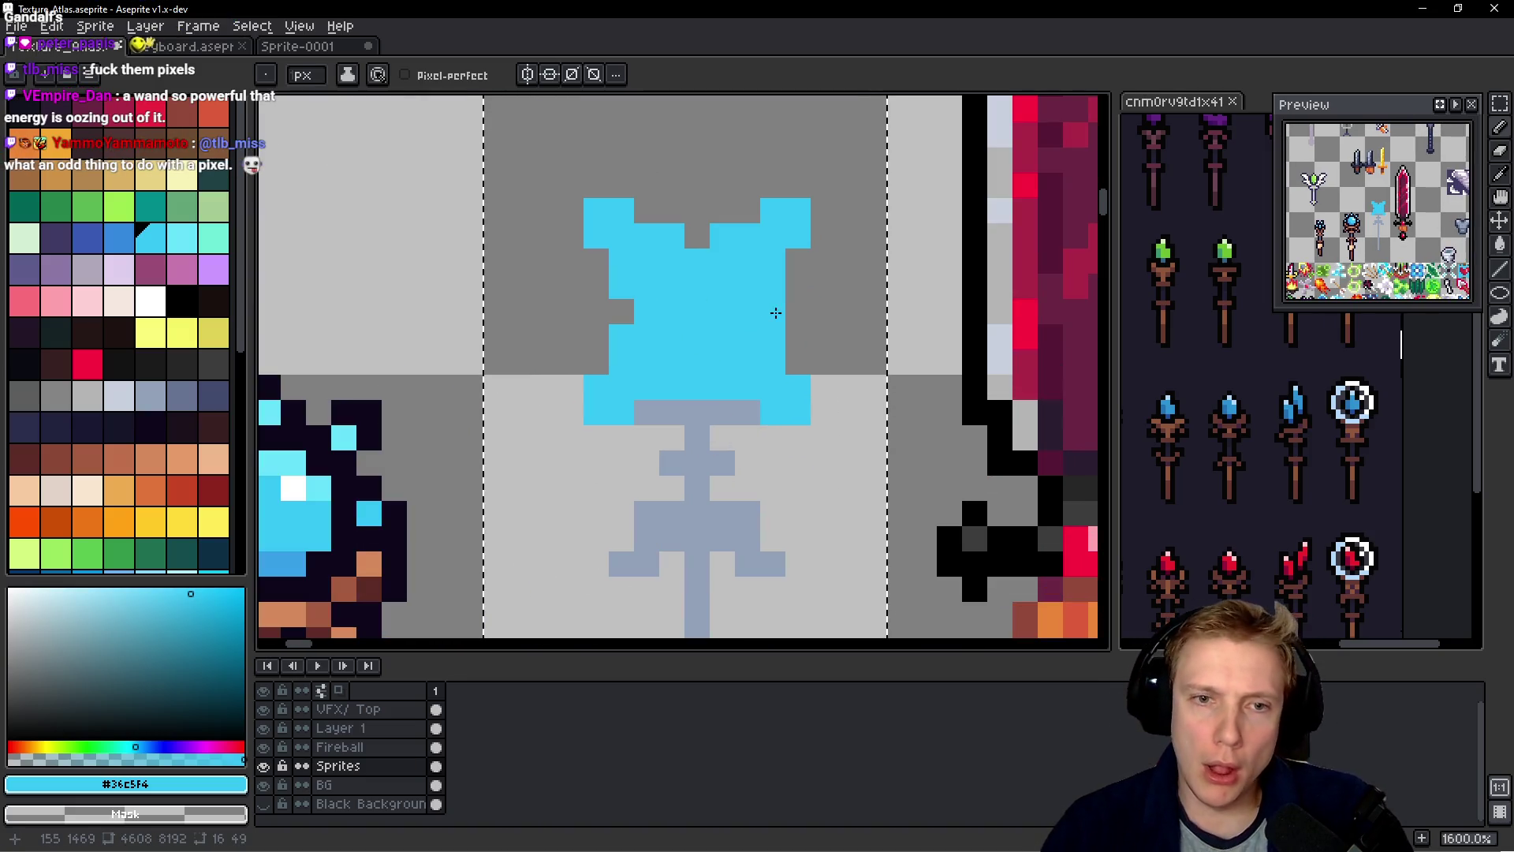
{"action": "right_click", "coordinate": [773, 311]}
{"action": "left_click", "coordinate": [823, 388]}
{"action": "right_click", "coordinate": [823, 387]}
{"action": "left_click", "coordinate": [862, 381]}
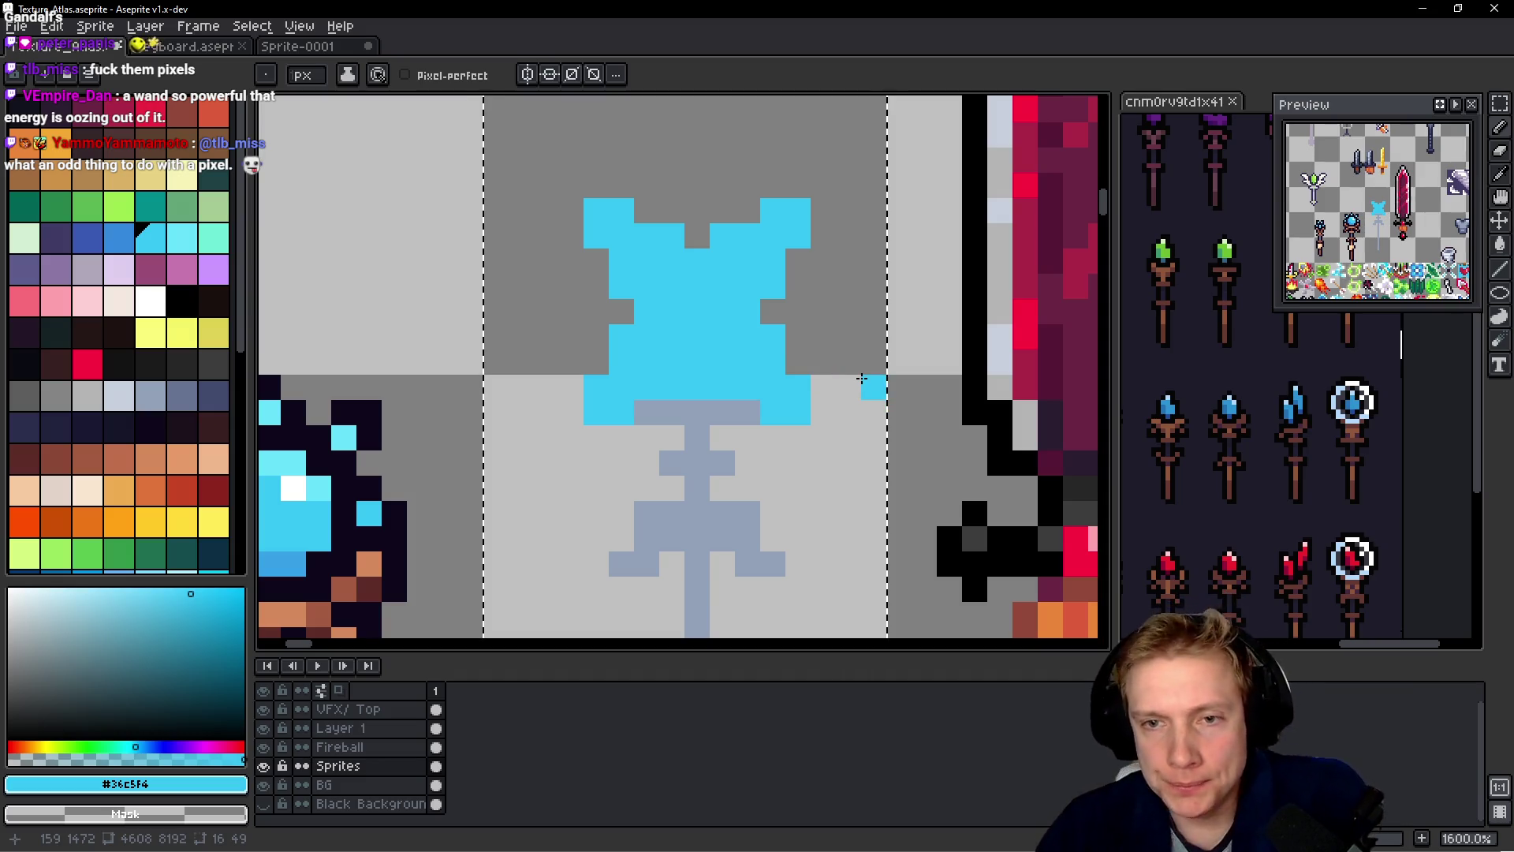
{"action": "right_click", "coordinate": [862, 383]}
{"action": "scroll", "coordinate": [821, 370], "scroll_direction": "down", "scroll_amount": 4}
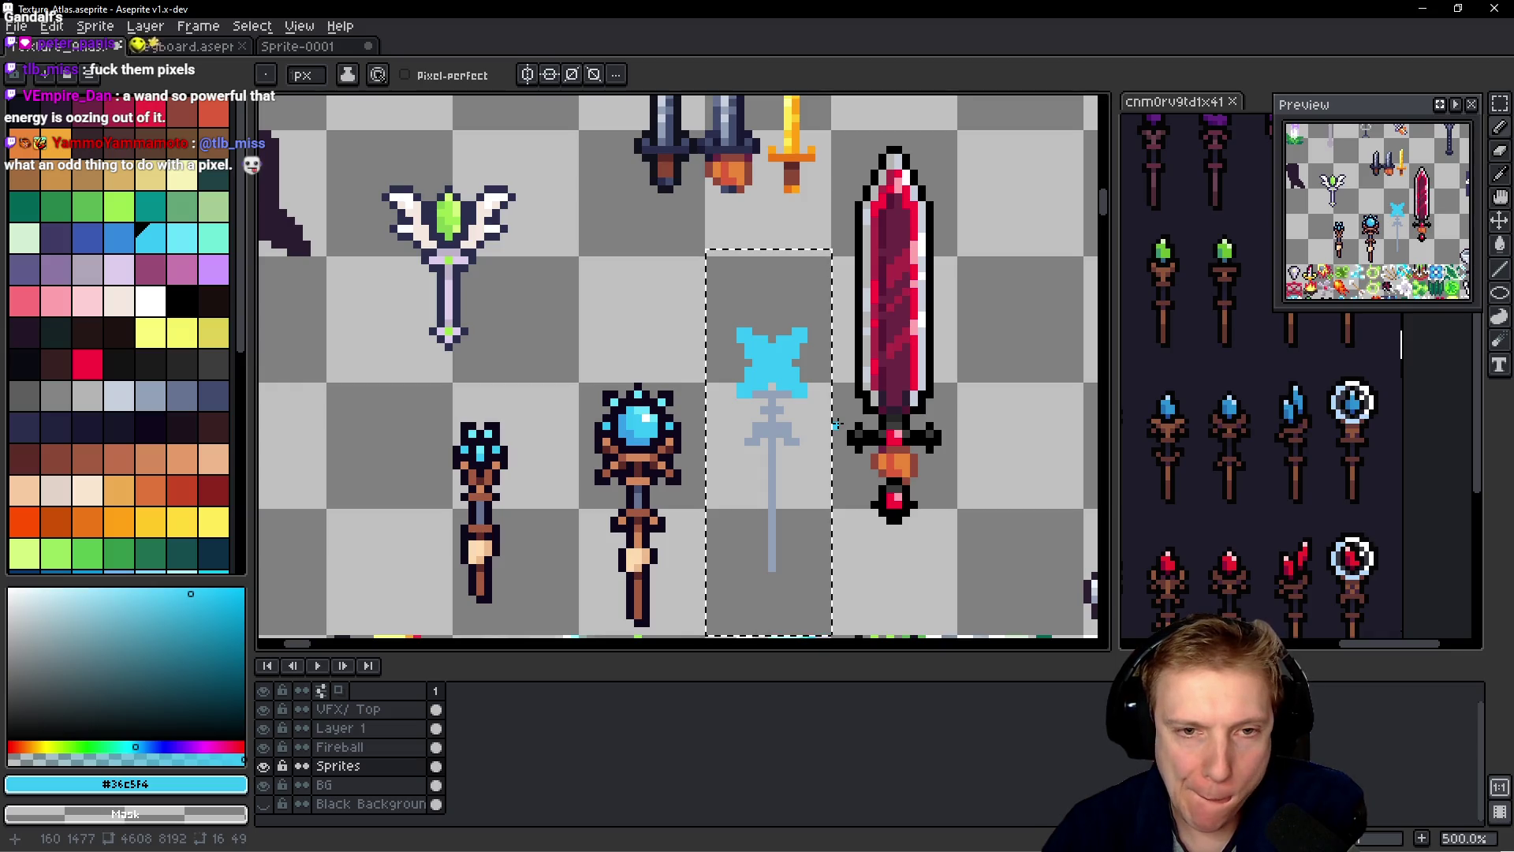
{"action": "scroll", "coordinate": [831, 403], "scroll_direction": "up", "scroll_amount": 2}
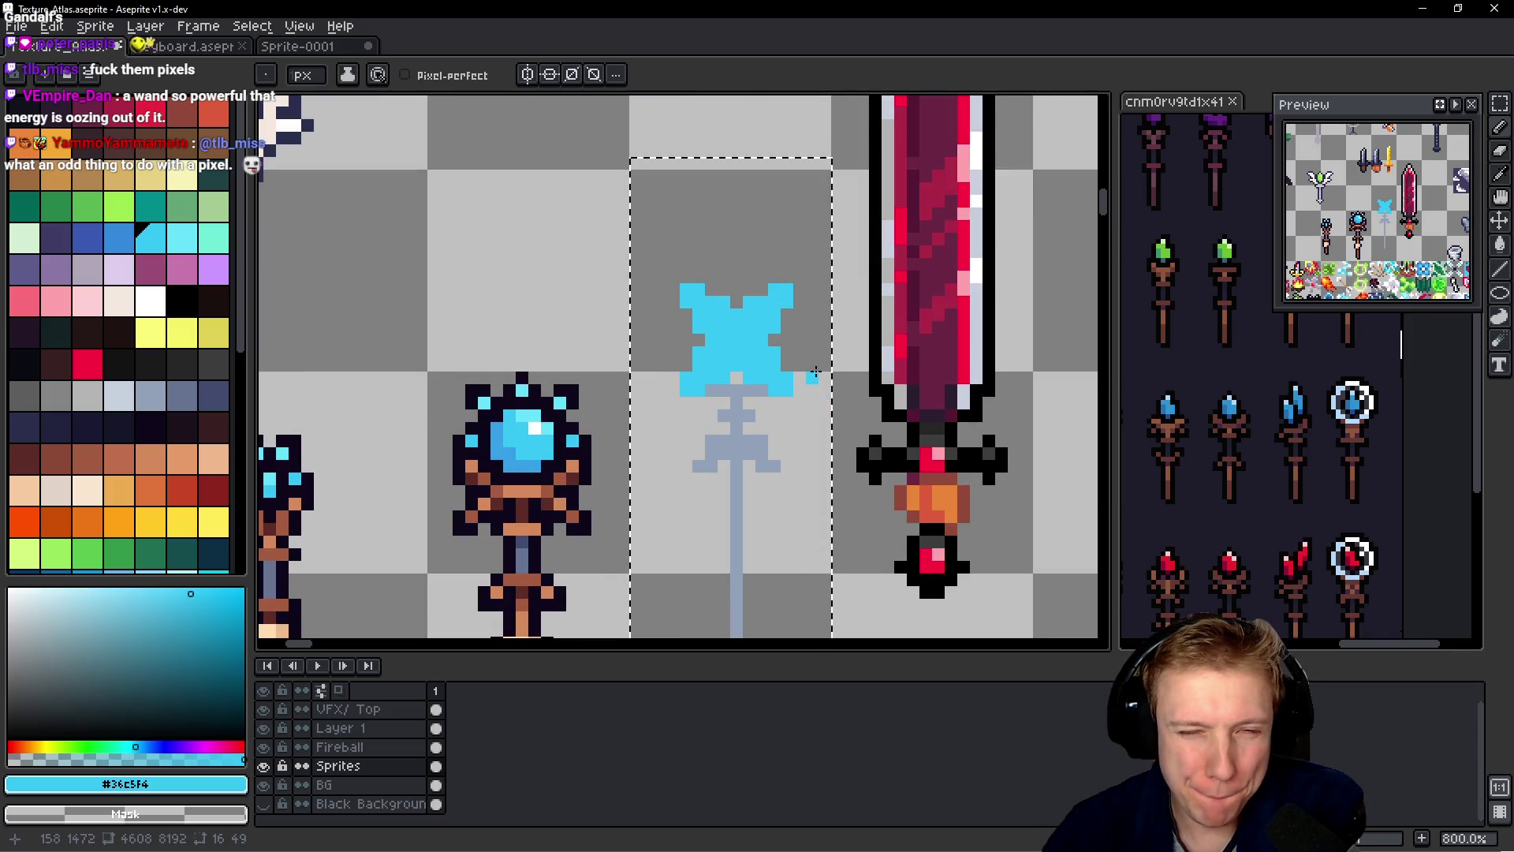
{"action": "scroll", "coordinate": [788, 338], "scroll_direction": "up", "scroll_amount": 3}
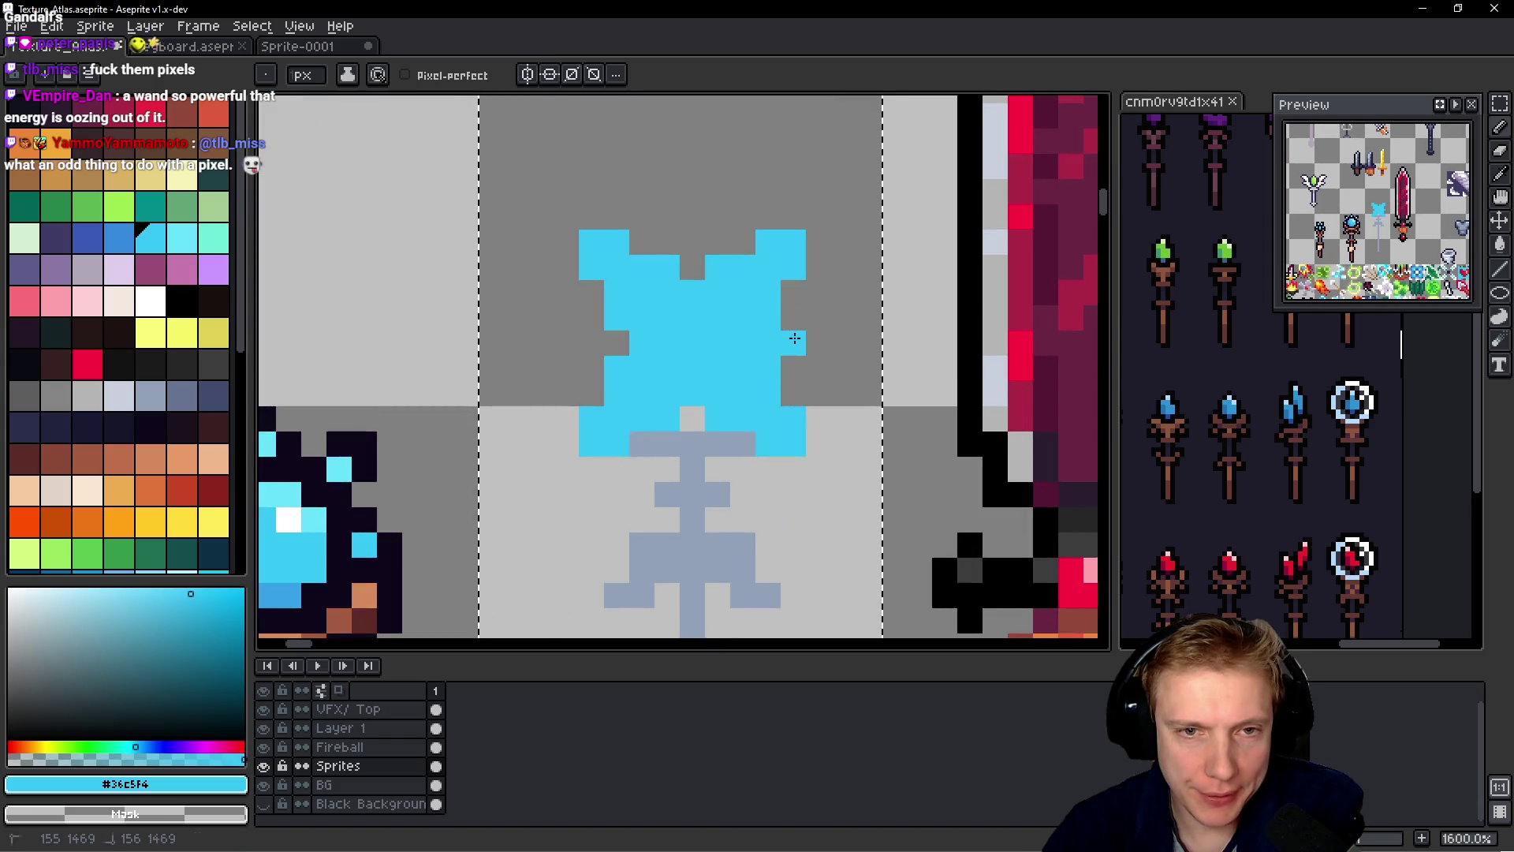
{"action": "left_click_drag", "start_coordinate": [618, 343], "coordinate": [591, 342]}
{"action": "left_click", "coordinate": [693, 265]}
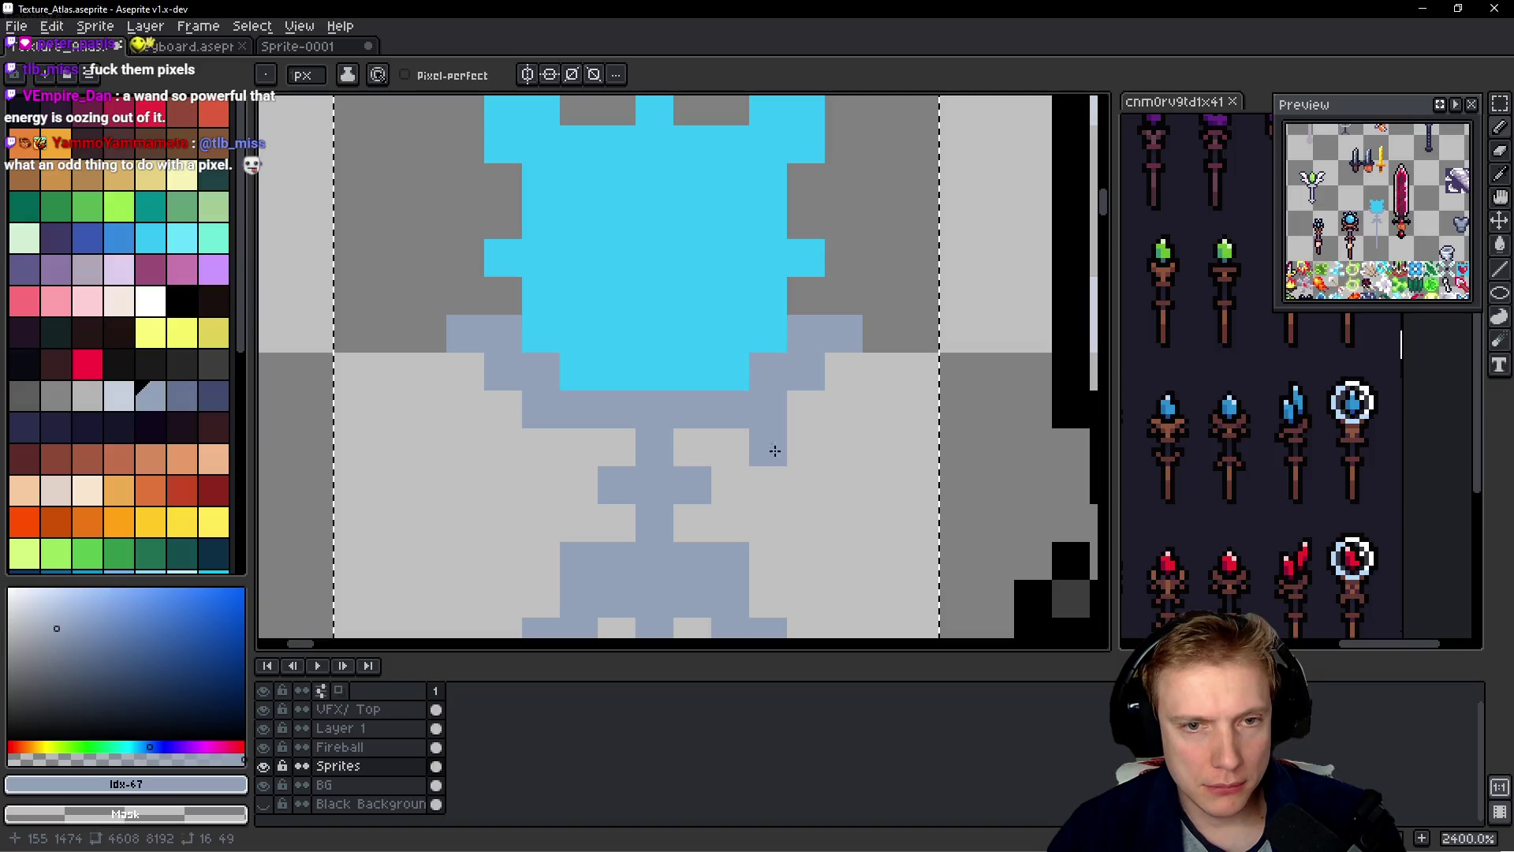
- Paint a short blue-grey guard crosspiece below the cyan head, adjusting its pixels on both sides
{"action": "left_click", "coordinate": [805, 447]}
{"action": "left_click", "coordinate": [804, 483]}
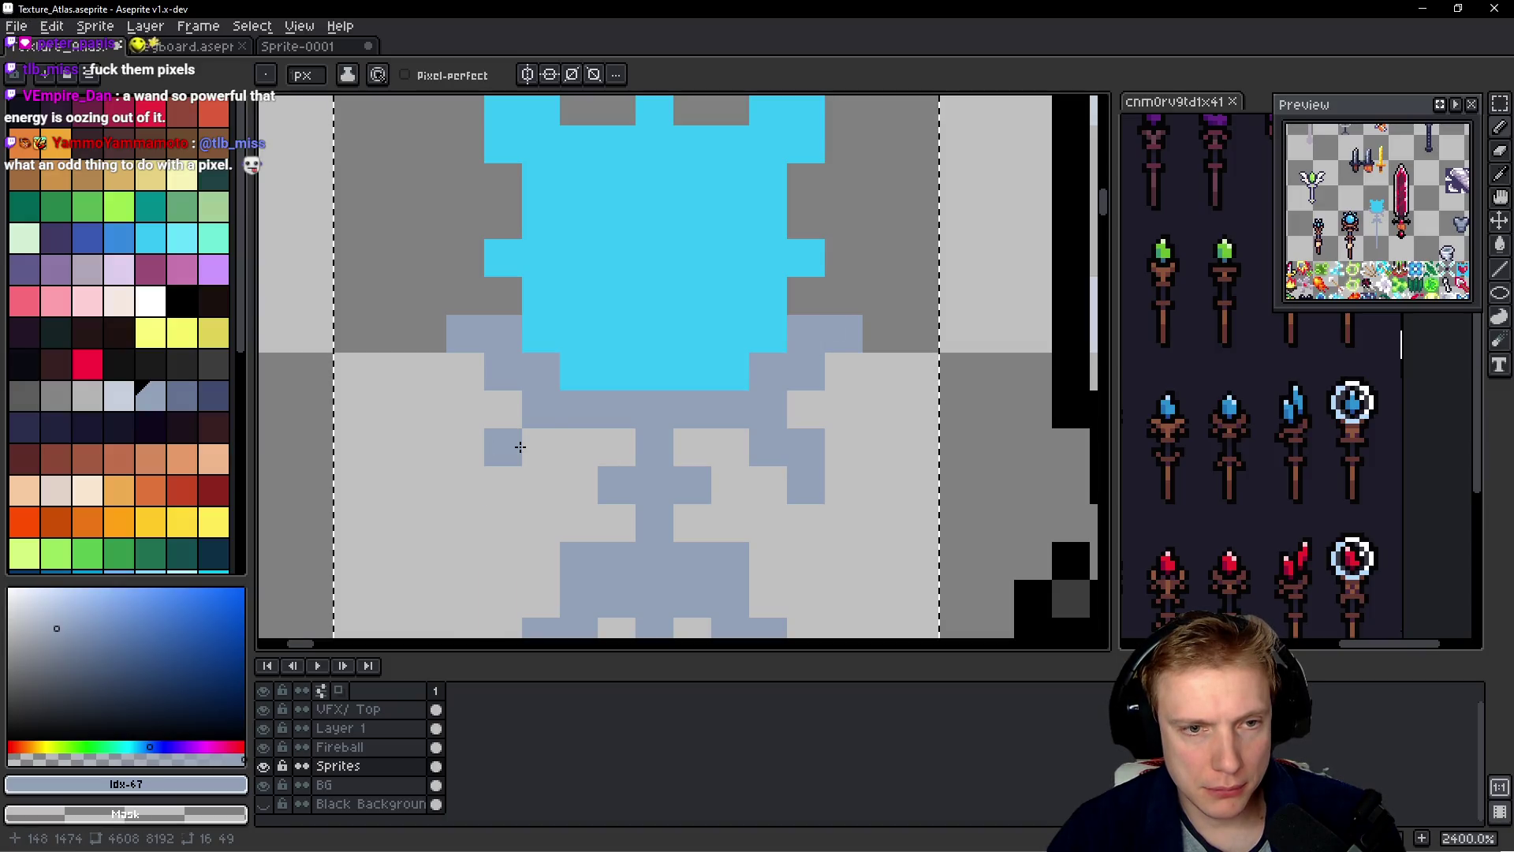
{"action": "left_click", "coordinate": [522, 446]}
{"action": "left_click", "coordinate": [505, 447]}
{"action": "left_click", "coordinate": [503, 482]}
{"action": "right_click", "coordinate": [498, 477]}
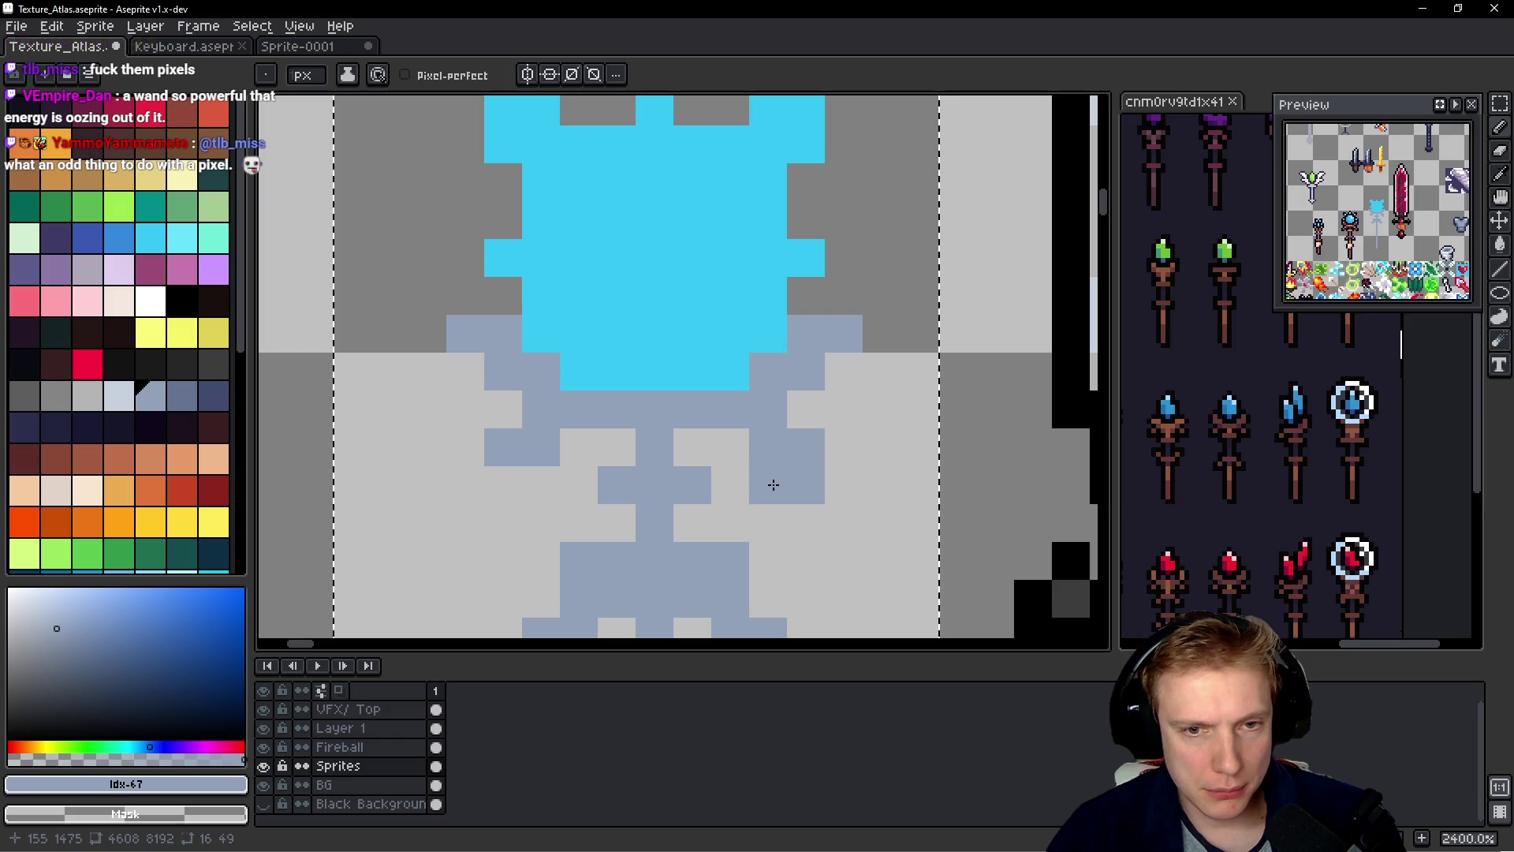
{"action": "right_click", "coordinate": [805, 485]}
{"action": "left_click", "coordinate": [849, 493]}
{"action": "right_click", "coordinate": [850, 497]}
{"action": "left_click", "coordinate": [882, 522]}
{"action": "right_click", "coordinate": [881, 522]}
{"action": "left_click", "coordinate": [879, 410]}
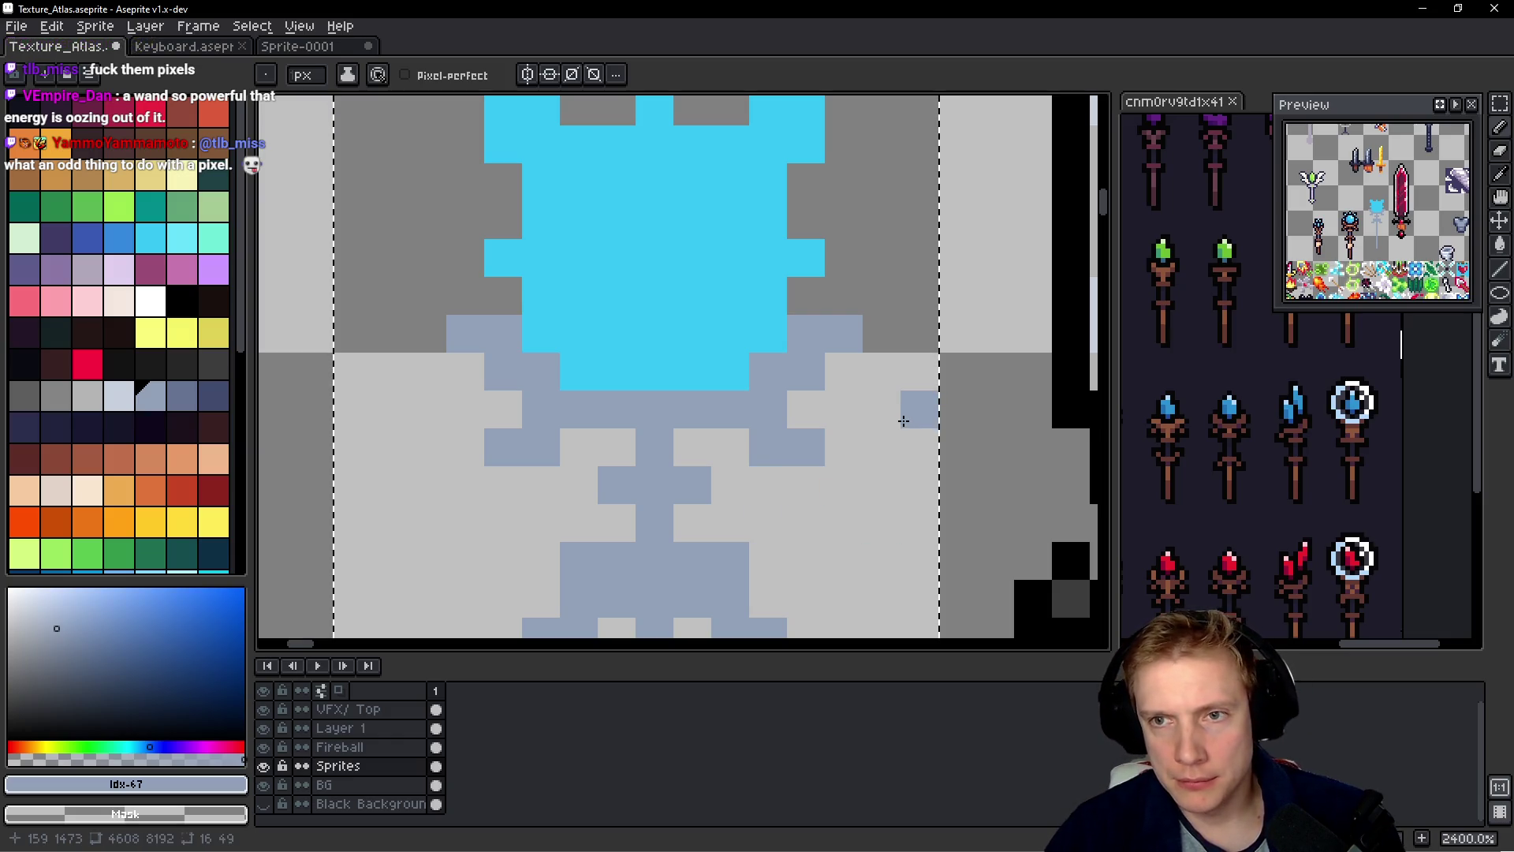
{"action": "scroll", "coordinate": [874, 412], "scroll_direction": "down", "scroll_amount": 9}
{"action": "scroll", "coordinate": [758, 497], "scroll_direction": "up", "scroll_amount": 2}
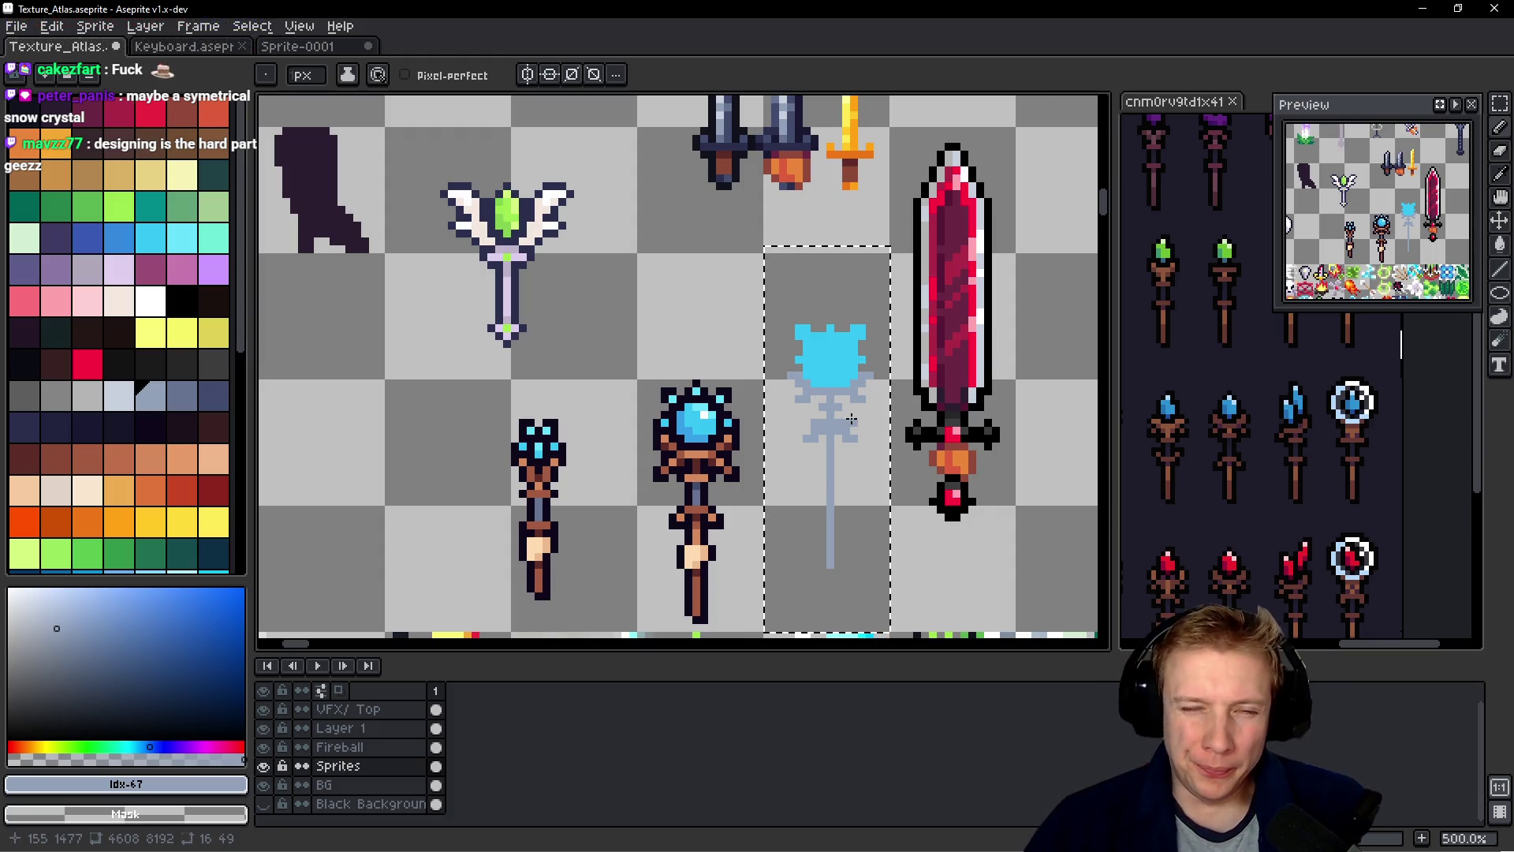
{"action": "scroll", "coordinate": [879, 484], "scroll_direction": "up", "scroll_amount": 4}
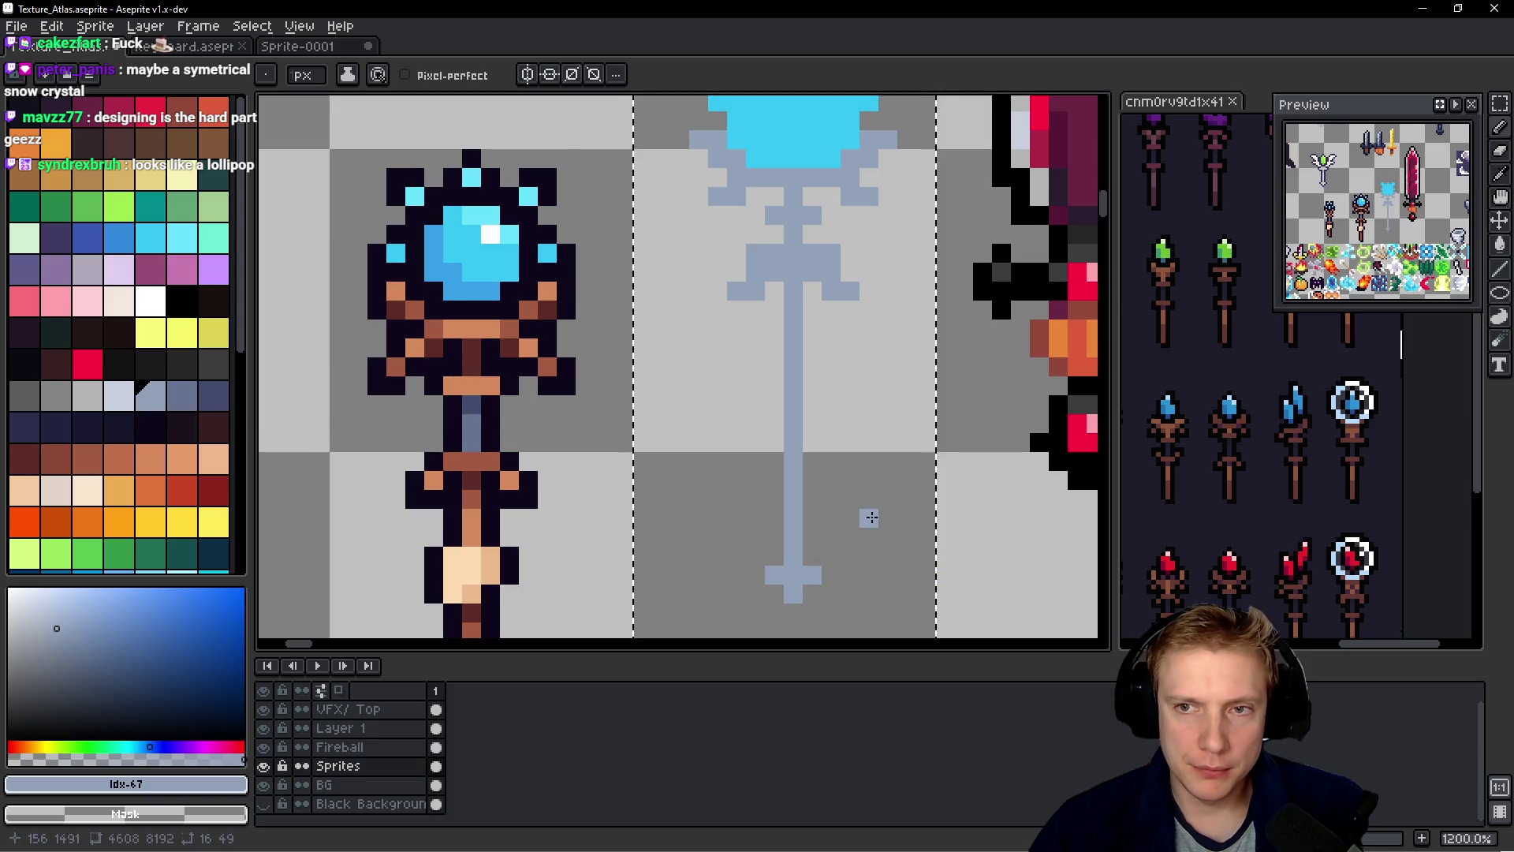
- Move the new staff lower in its cell and deselect it
{"action": "scroll", "coordinate": [870, 517], "scroll_direction": "down", "scroll_amount": 6}
{"action": "scroll", "coordinate": [871, 492], "scroll_direction": "up", "scroll_amount": 2}
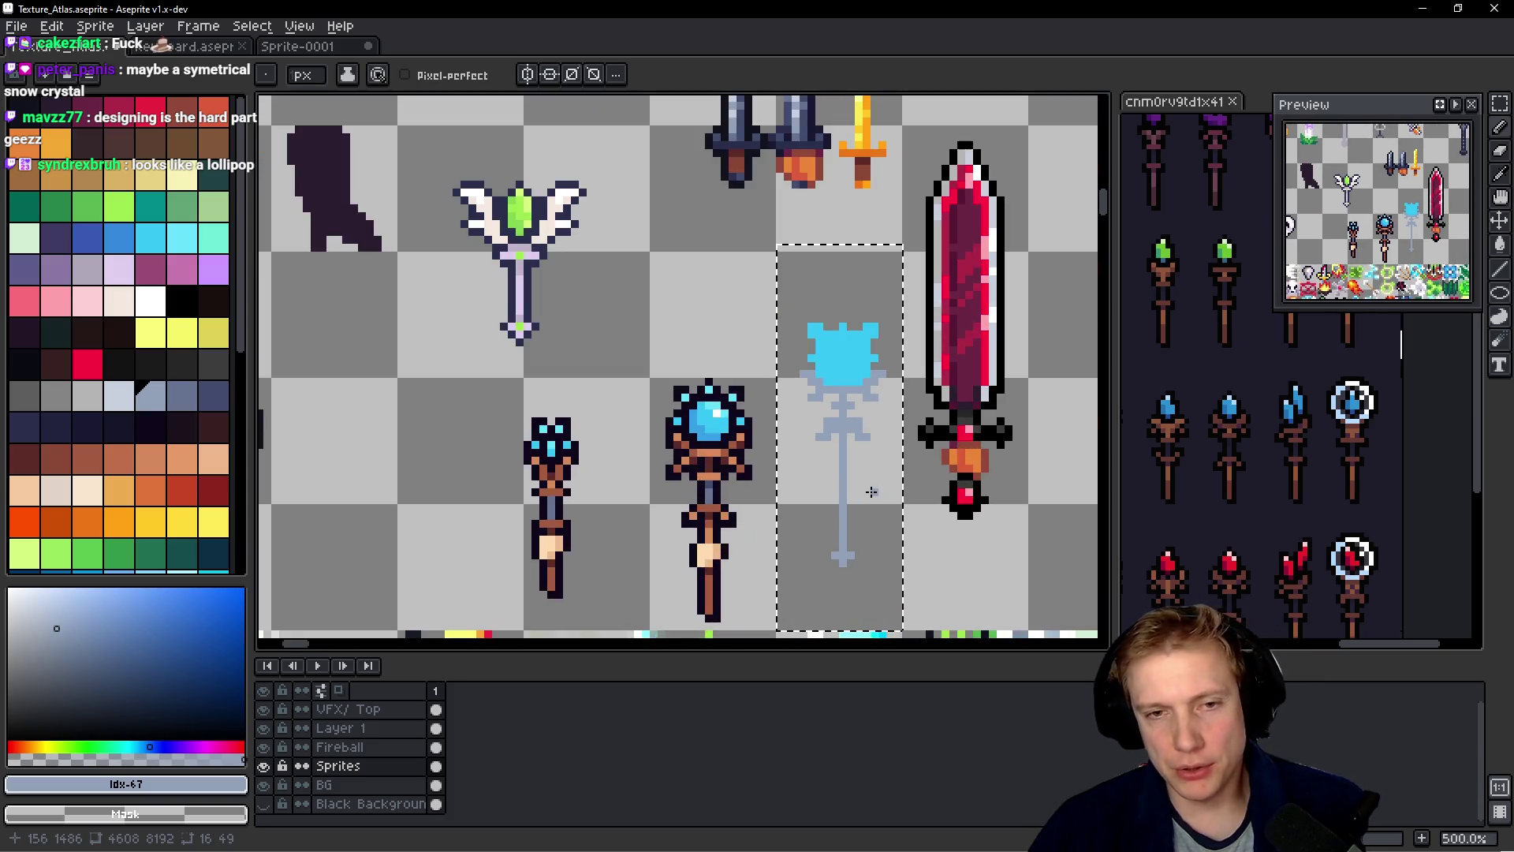
{"action": "left_click_drag", "start_coordinate": [869, 477], "coordinate": [858, 518]}
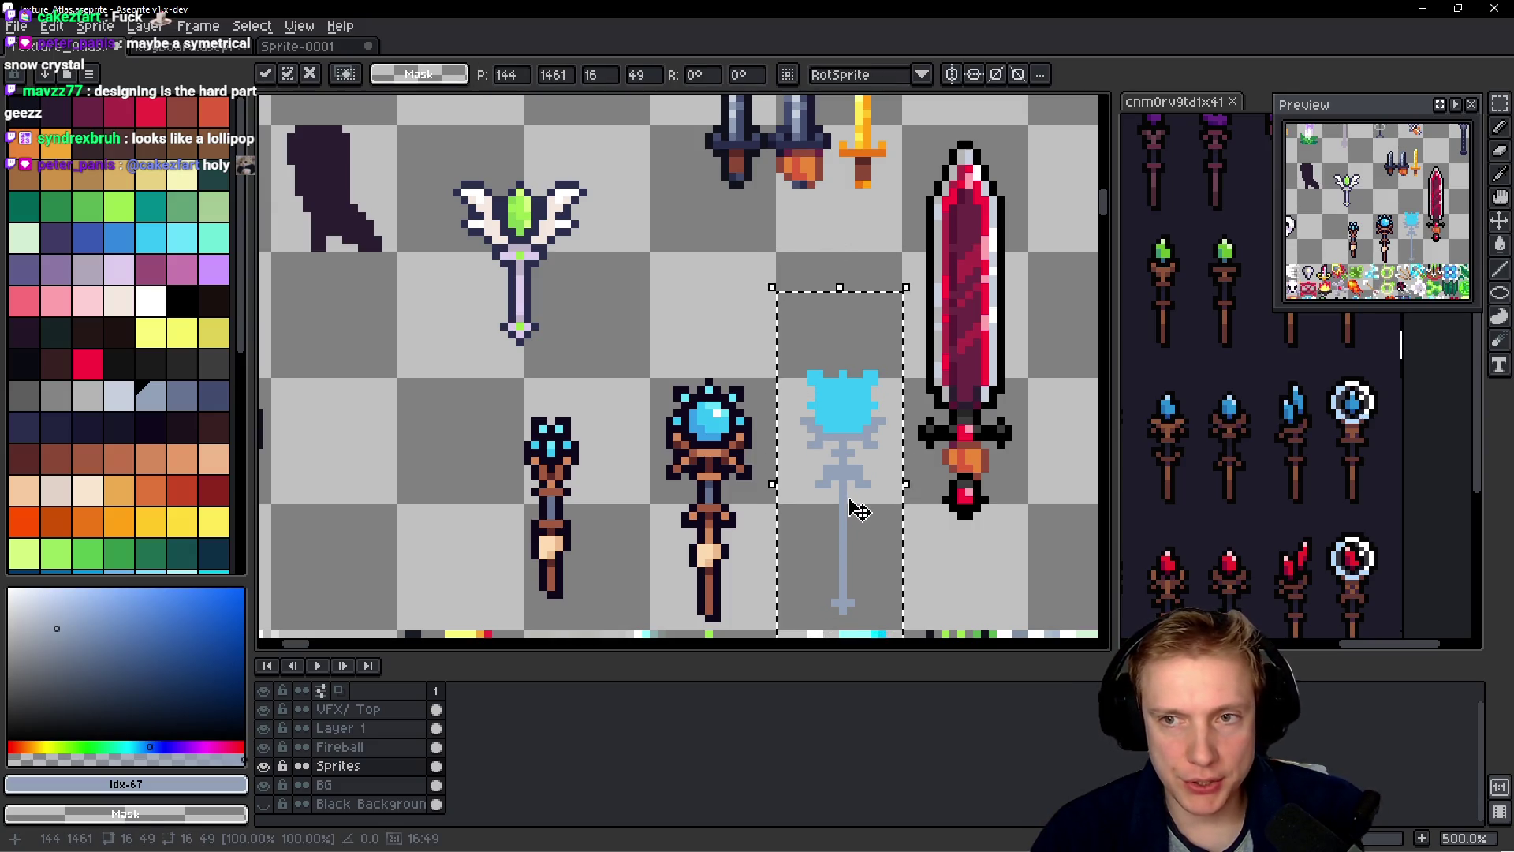
{"action": "left_click", "coordinate": [795, 562]}
- Reselect the area around the staff and sample the cyan of its head
{"action": "left_click_drag", "start_coordinate": [779, 624], "coordinate": [899, 317]}
{"action": "scroll", "coordinate": [891, 450], "scroll_direction": "down", "scroll_amount": 3}
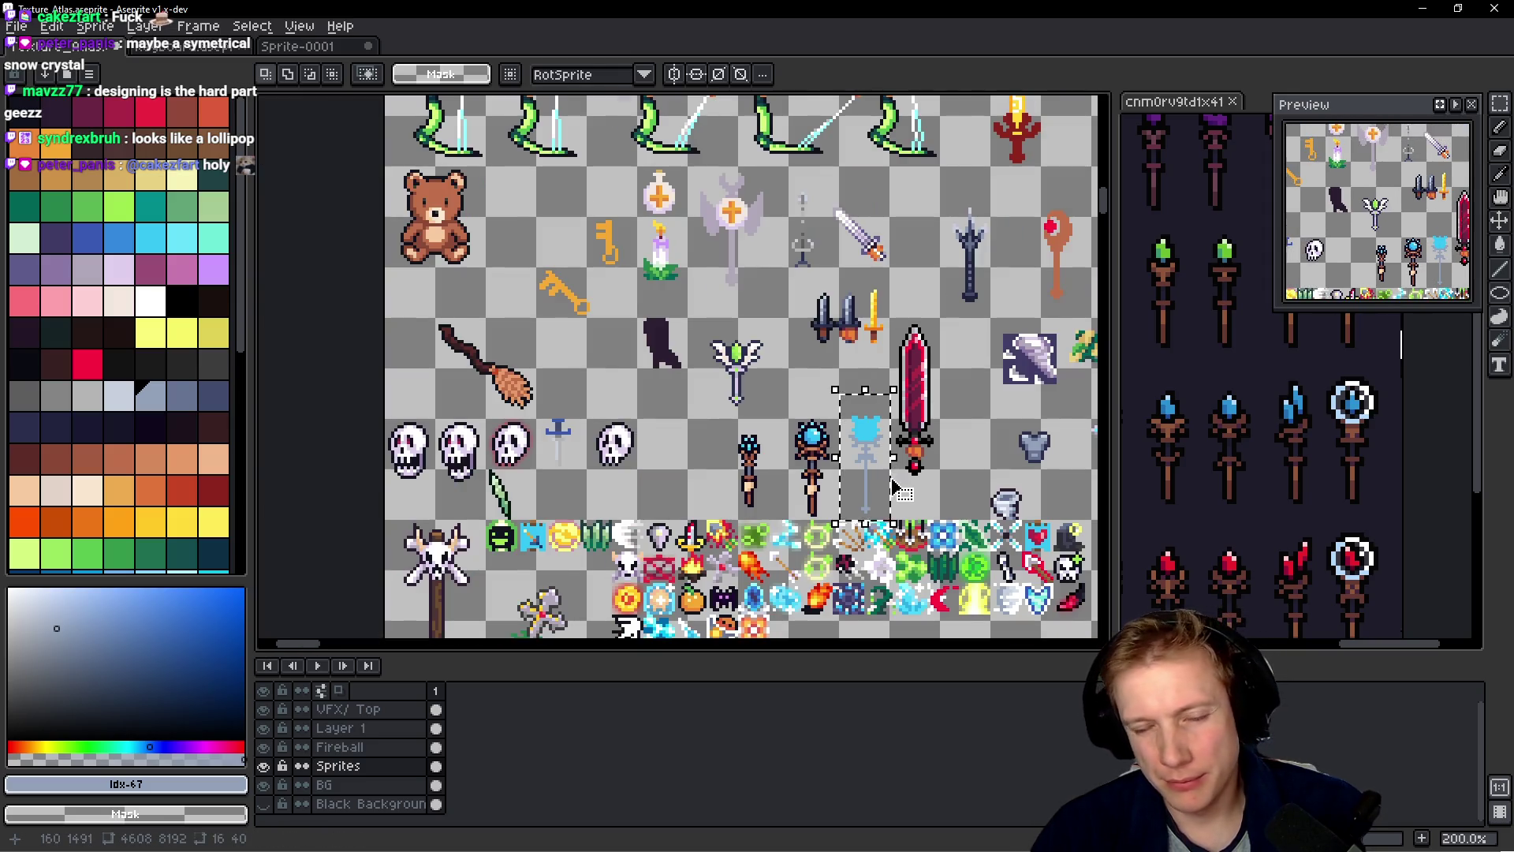
{"action": "scroll", "coordinate": [848, 402], "scroll_direction": "up", "scroll_amount": 7}
{"action": "left_click", "coordinate": [827, 353], "text": "alt"}
{"action": "left_click", "coordinate": [758, 353]}
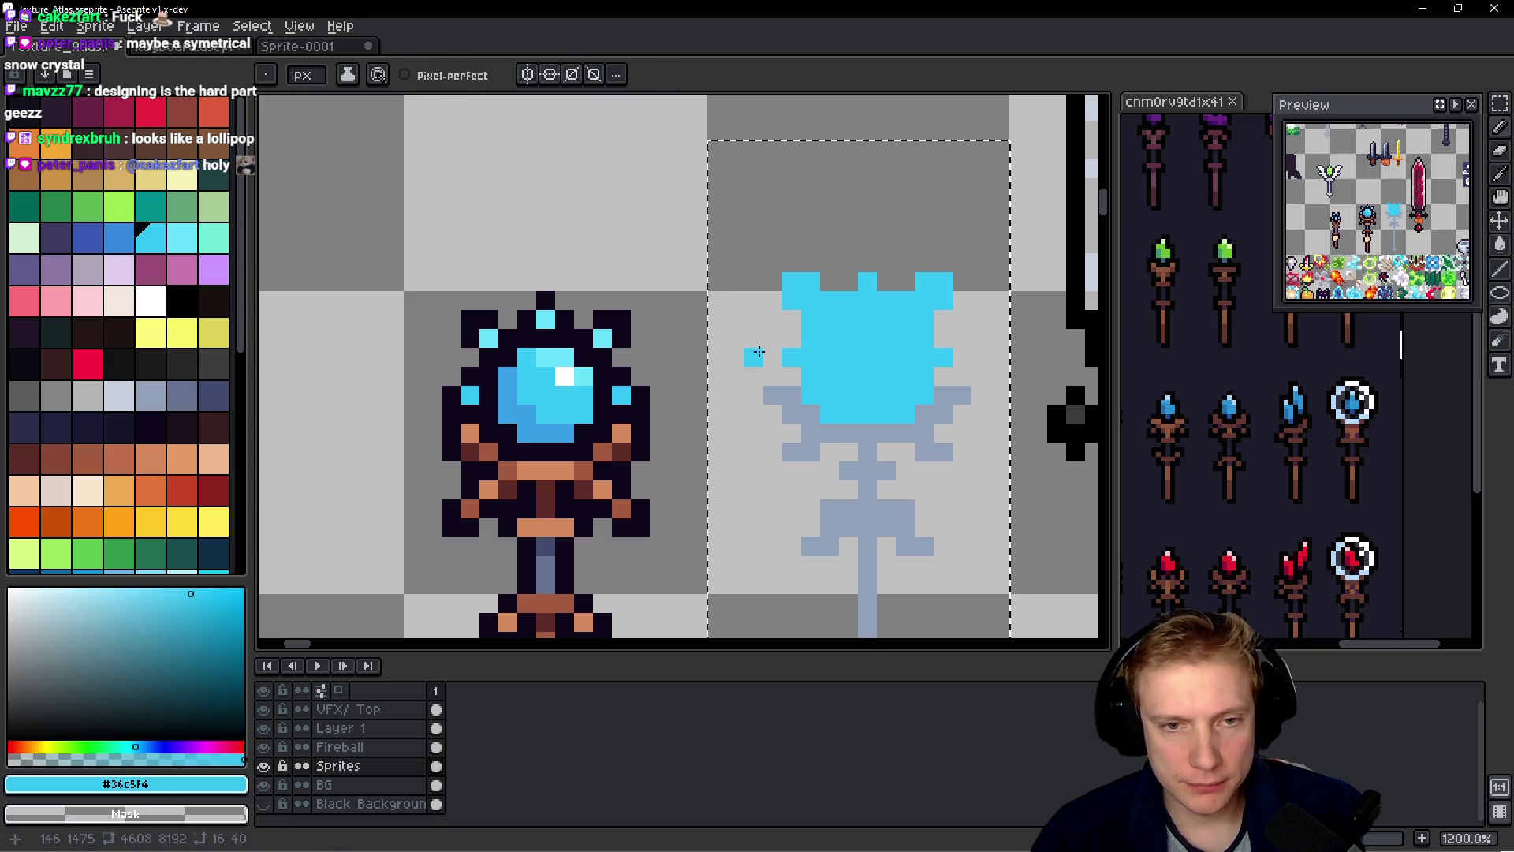
{"action": "key", "text": "ctrl+z"}
- Reshape the cyan head: extend its bottom row, trim the right edge, fill the upper-left notch
{"action": "scroll", "coordinate": [894, 346], "scroll_direction": "down", "scroll_amount": 4}
{"action": "scroll", "coordinate": [937, 402], "scroll_direction": "up", "scroll_amount": 4}
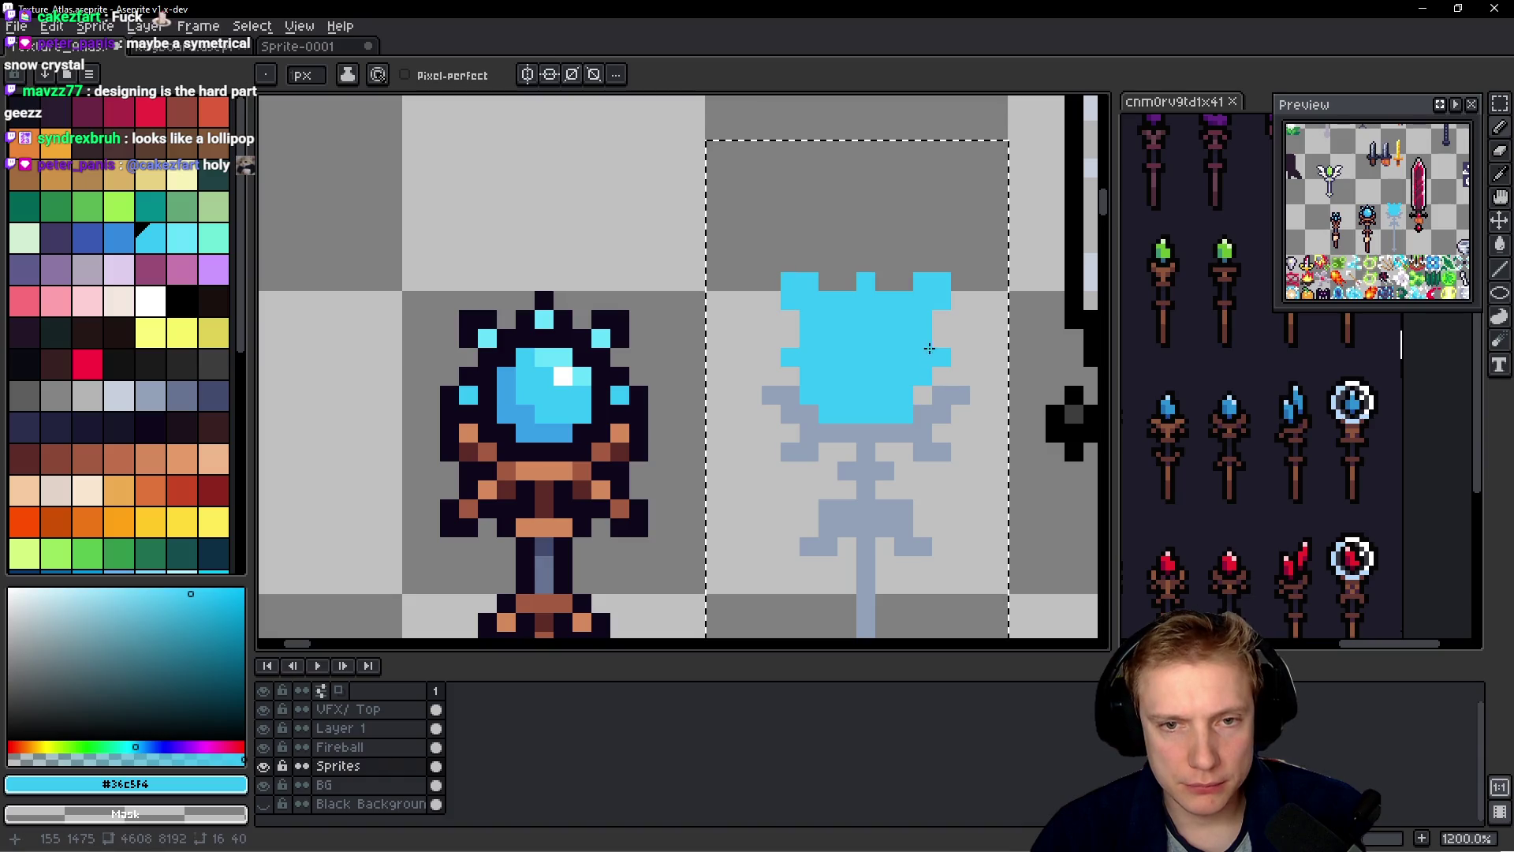
{"action": "left_click_drag", "start_coordinate": [899, 416], "coordinate": [828, 414]}
{"action": "left_click", "coordinate": [885, 470]}
{"action": "key", "text": "ctrl+z"}
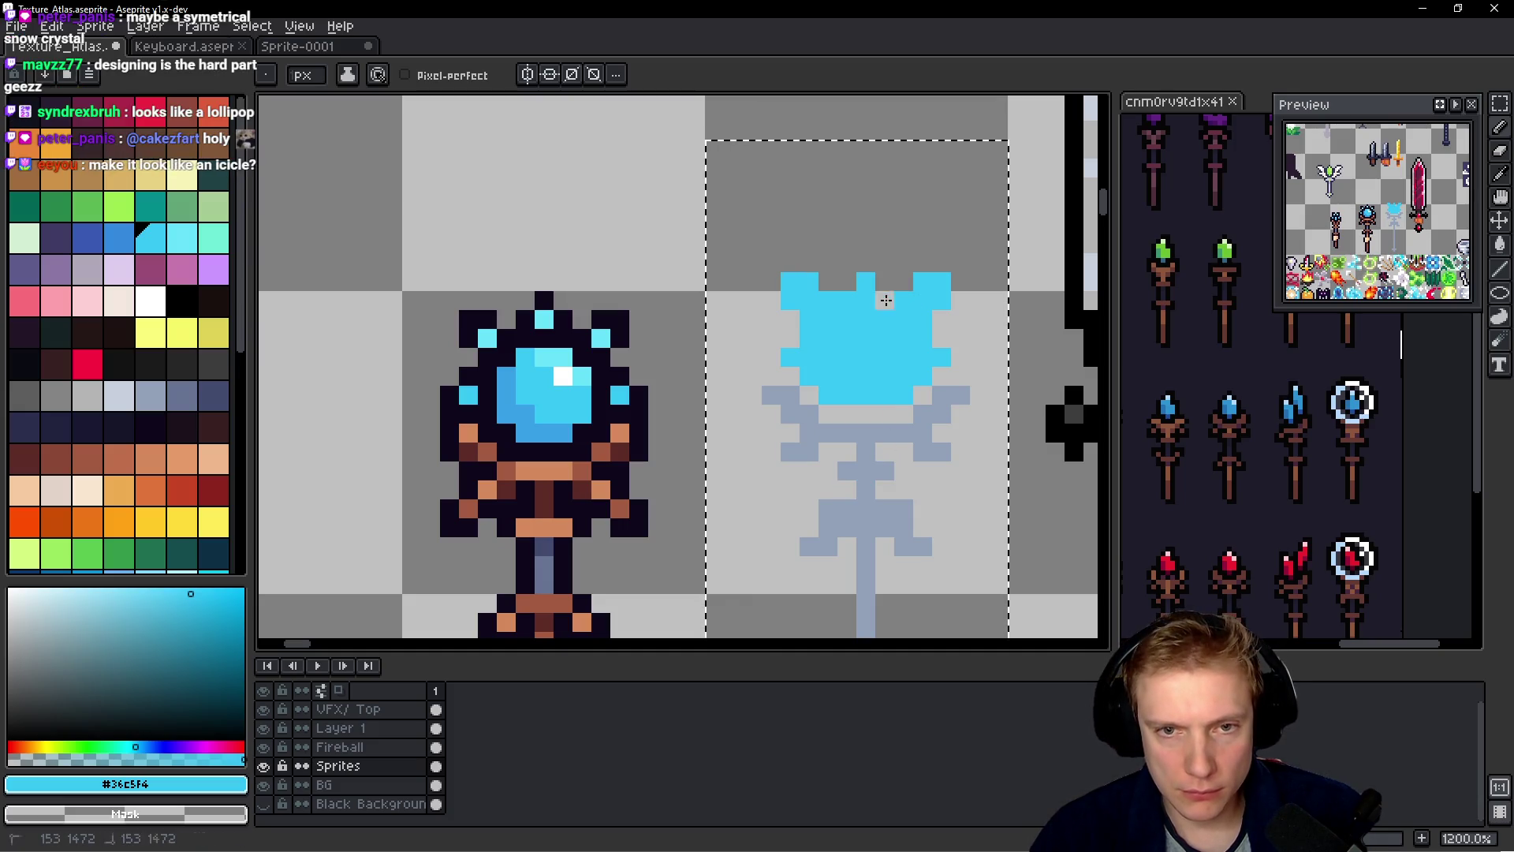
{"action": "right_click", "coordinate": [922, 339]}
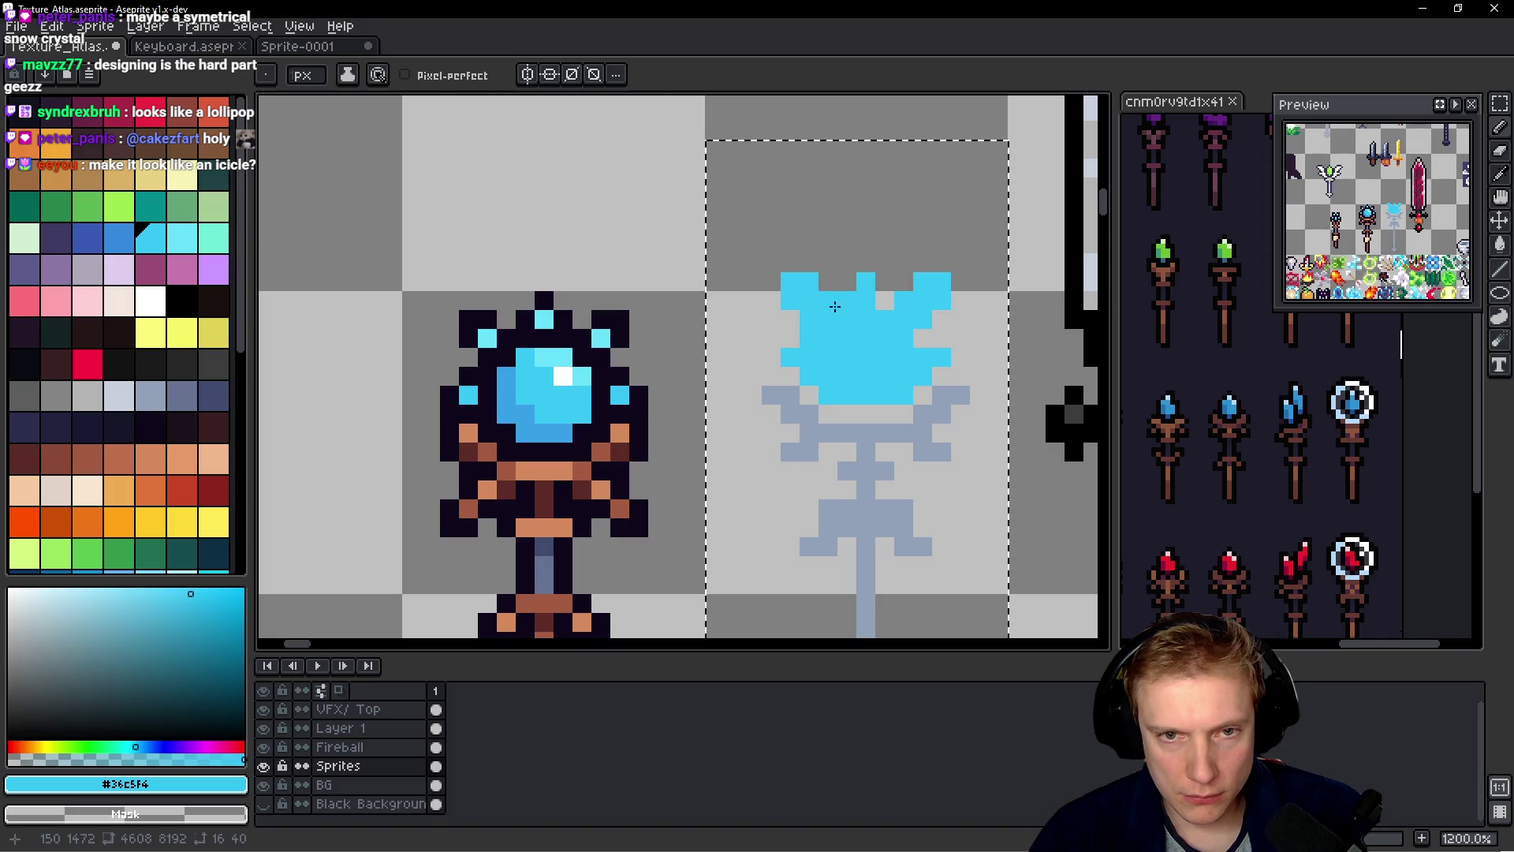
{"action": "left_click", "coordinate": [823, 305]}
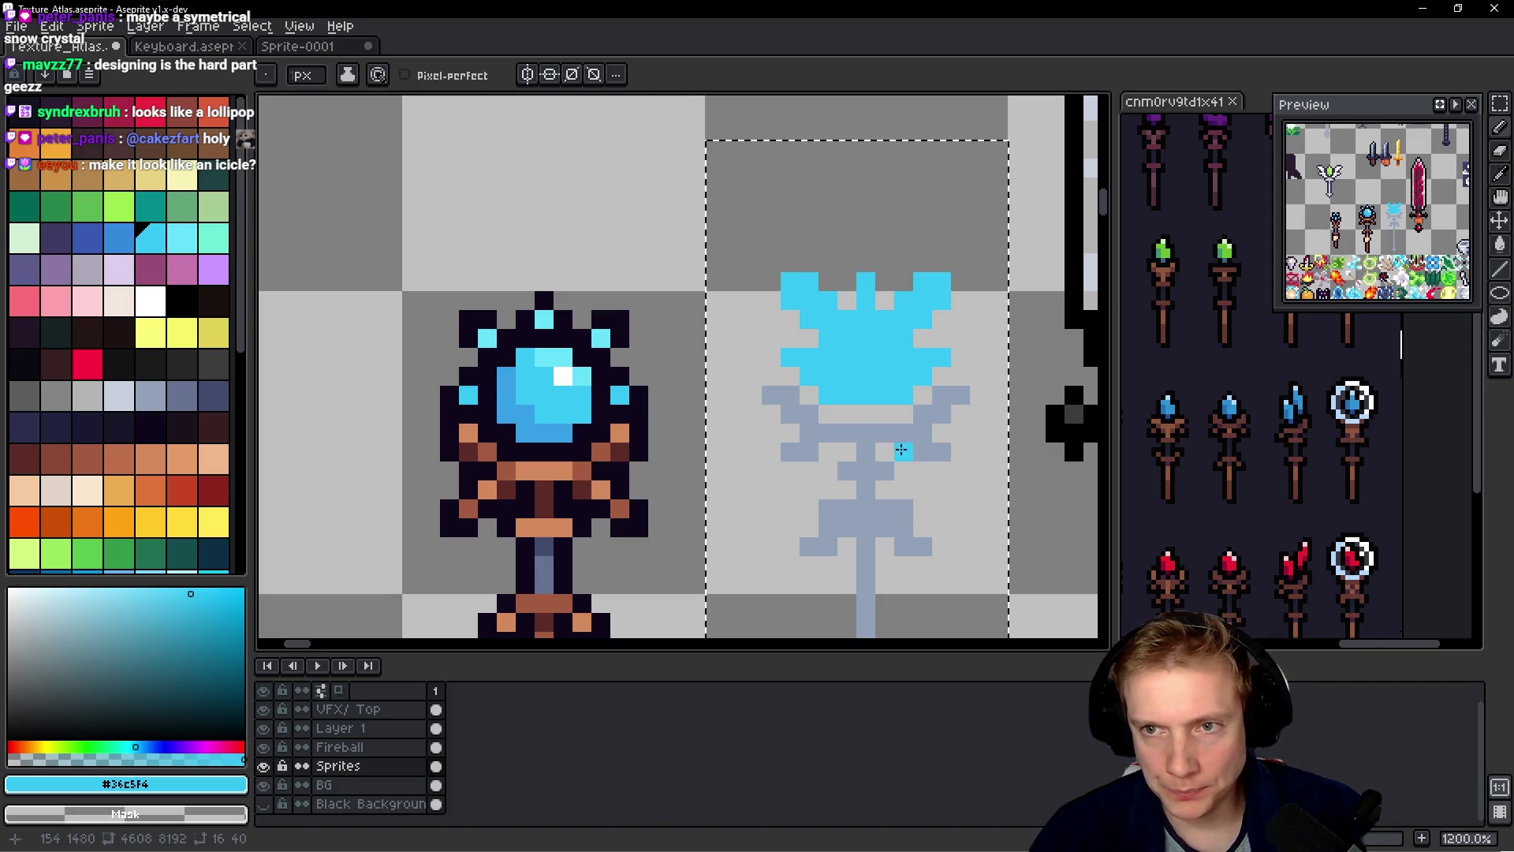
- Pick white as the drawing colour for highlights
{"action": "scroll", "coordinate": [920, 449], "scroll_direction": "down", "scroll_amount": 2}
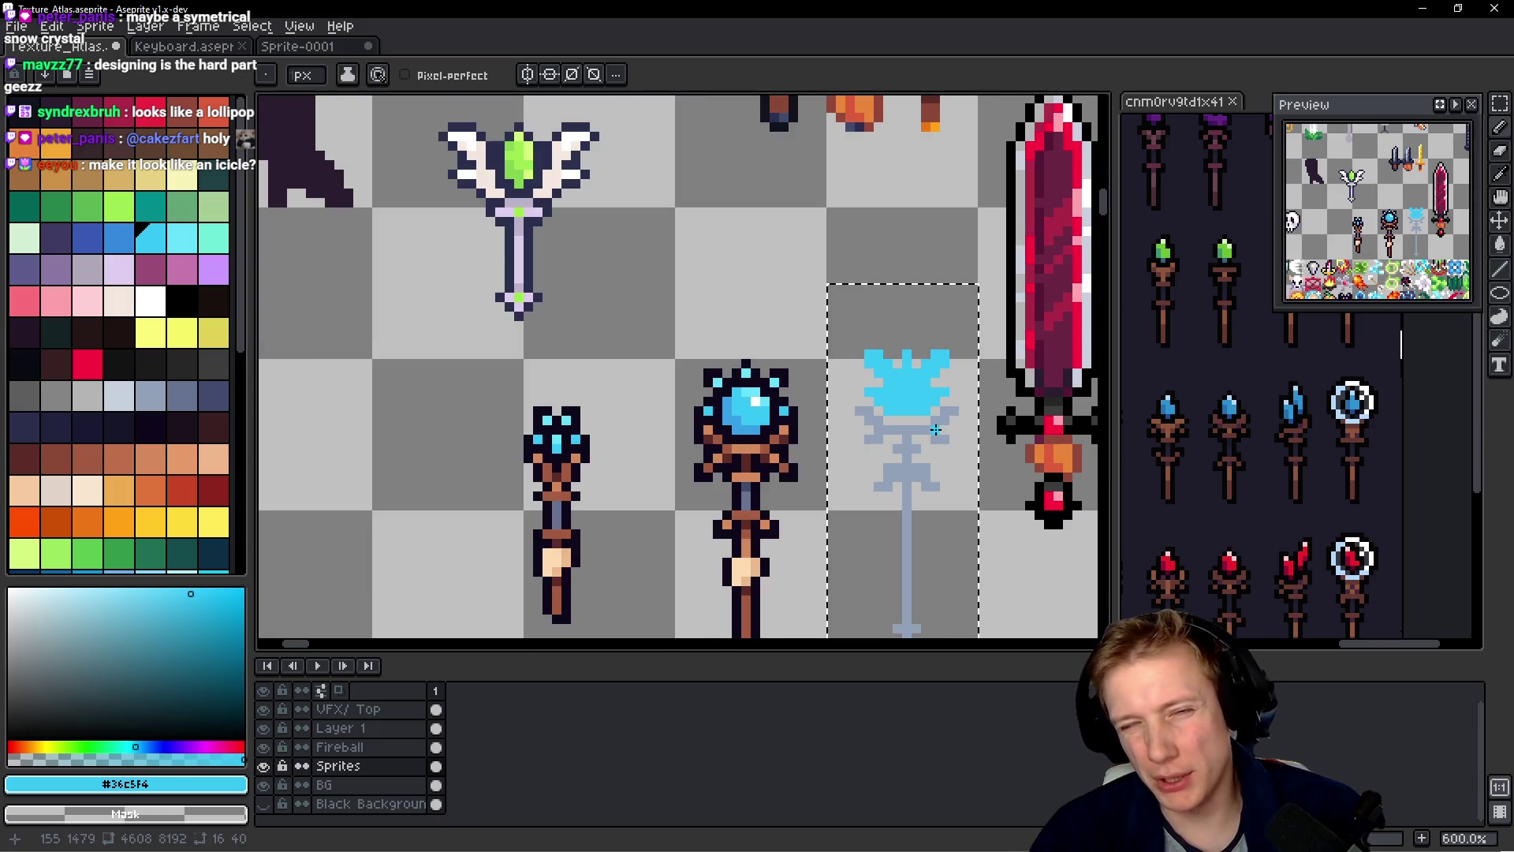
{"action": "scroll", "coordinate": [906, 366], "scroll_direction": "up", "scroll_amount": 4}
{"action": "scroll", "coordinate": [891, 362], "scroll_direction": "down", "scroll_amount": 5}
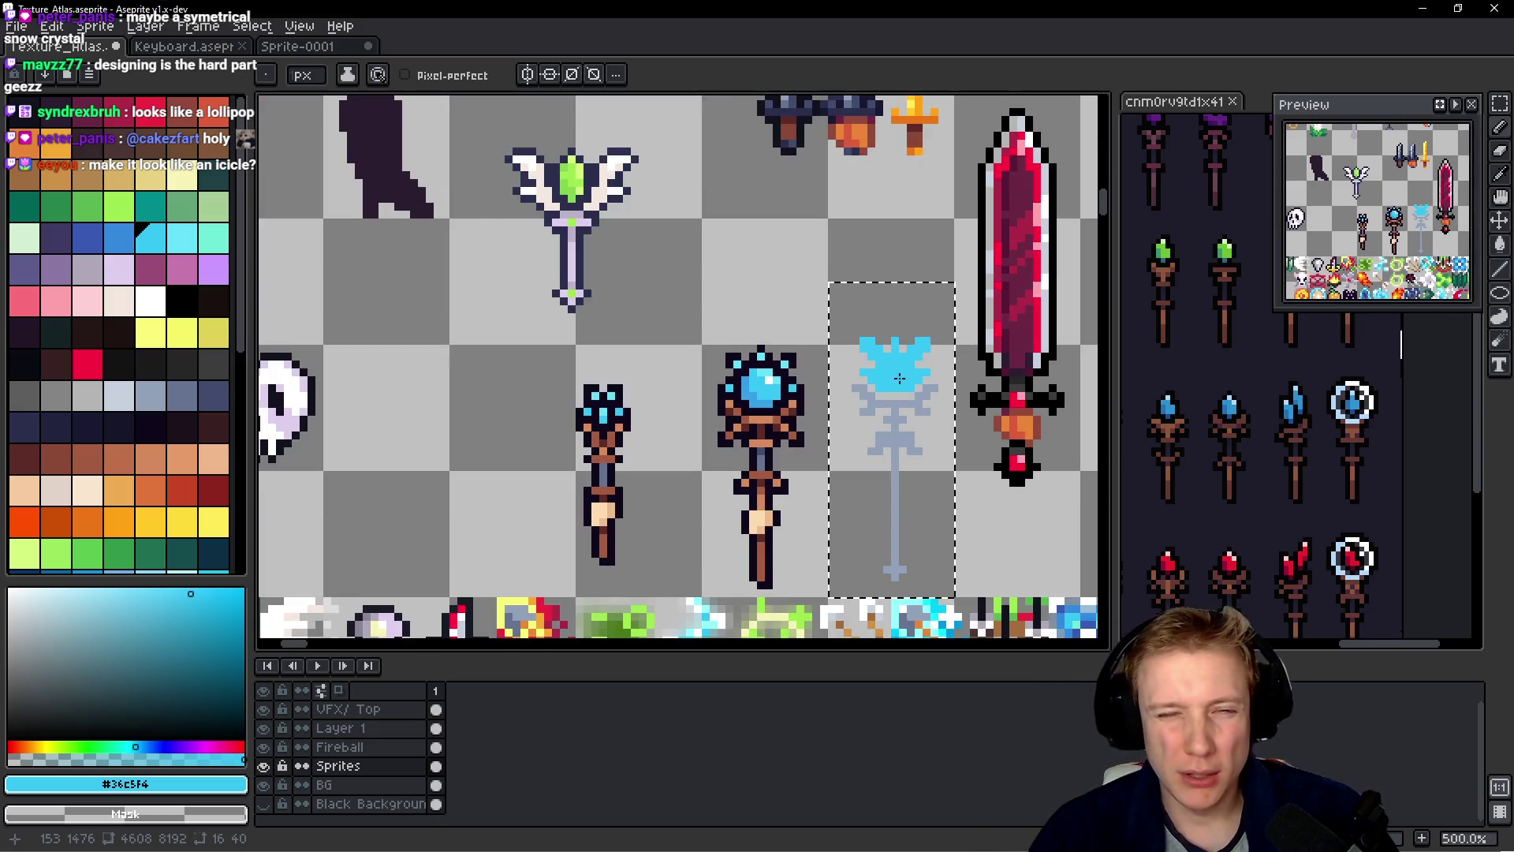
{"action": "scroll", "coordinate": [899, 379], "scroll_direction": "up", "scroll_amount": 3}
{"action": "scroll", "coordinate": [970, 476], "scroll_direction": "down", "scroll_amount": 3}
{"action": "scroll", "coordinate": [818, 401], "scroll_direction": "up", "scroll_amount": 2}
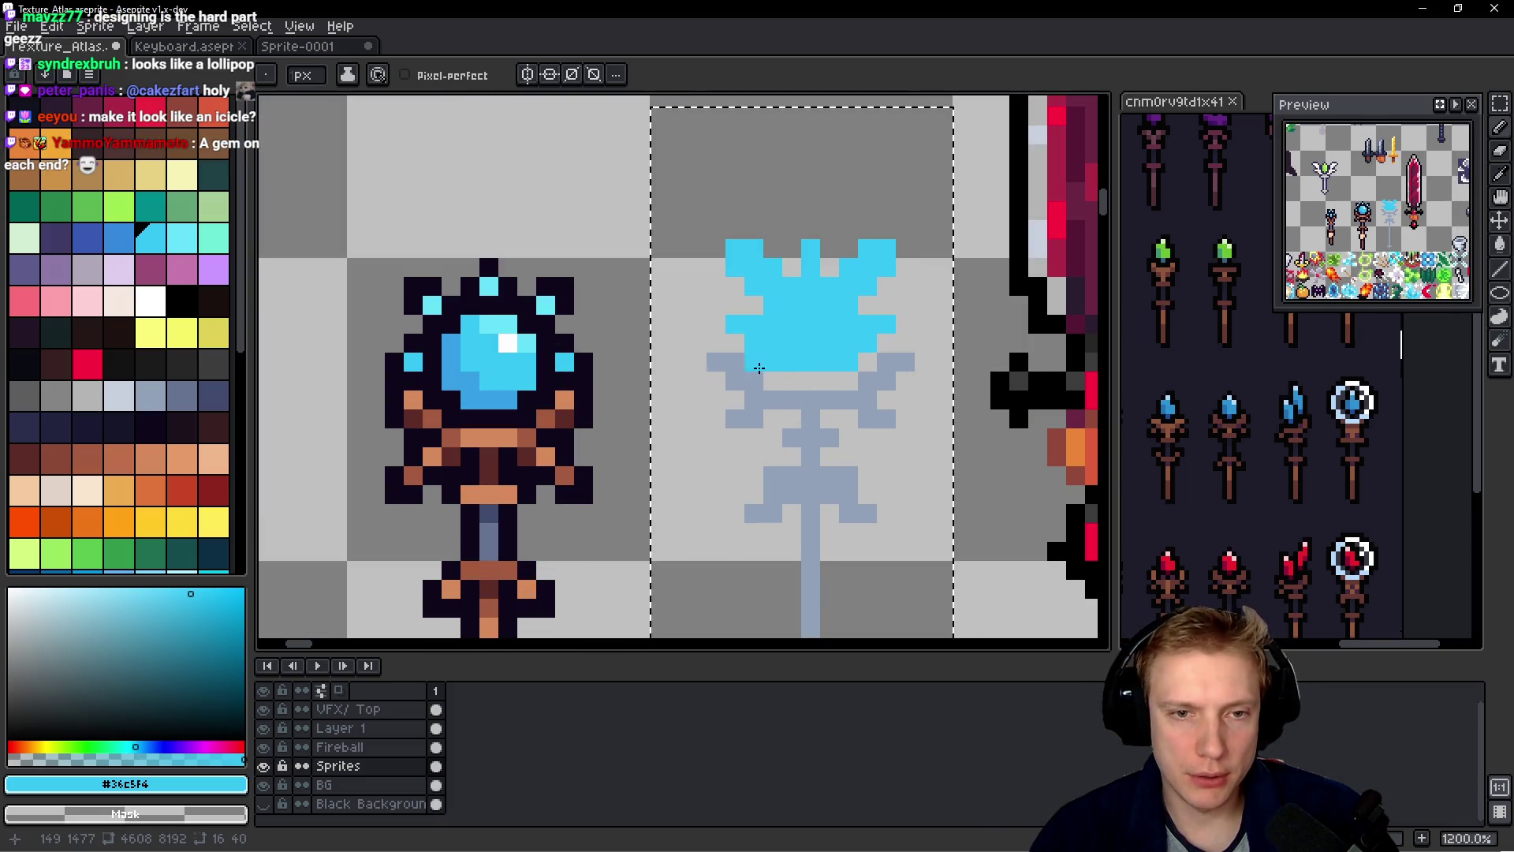
{"action": "scroll", "coordinate": [860, 367], "scroll_direction": "down", "scroll_amount": 4}
{"action": "scroll", "coordinate": [789, 347], "scroll_direction": "up", "scroll_amount": 2}
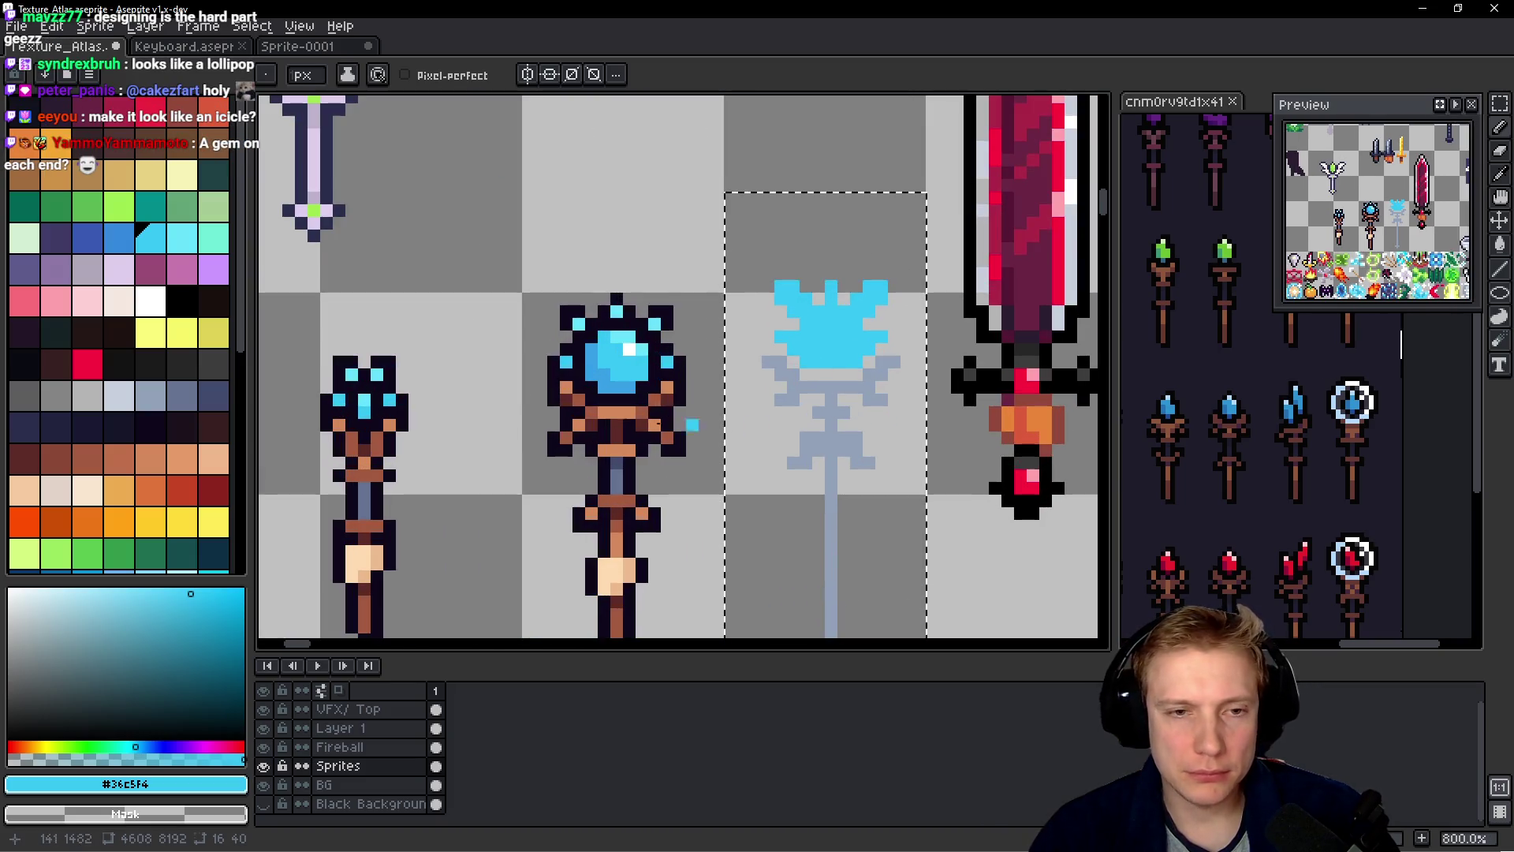
{"action": "left_click", "coordinate": [738, 331], "text": "alt"}
- Paint white highlights along the crown's top and its right spike
{"action": "scroll", "coordinate": [818, 311], "scroll_direction": "up", "scroll_amount": 3}
{"action": "left_click_drag", "start_coordinate": [745, 261], "coordinate": [796, 285]}
{"action": "left_click", "coordinate": [923, 261]}
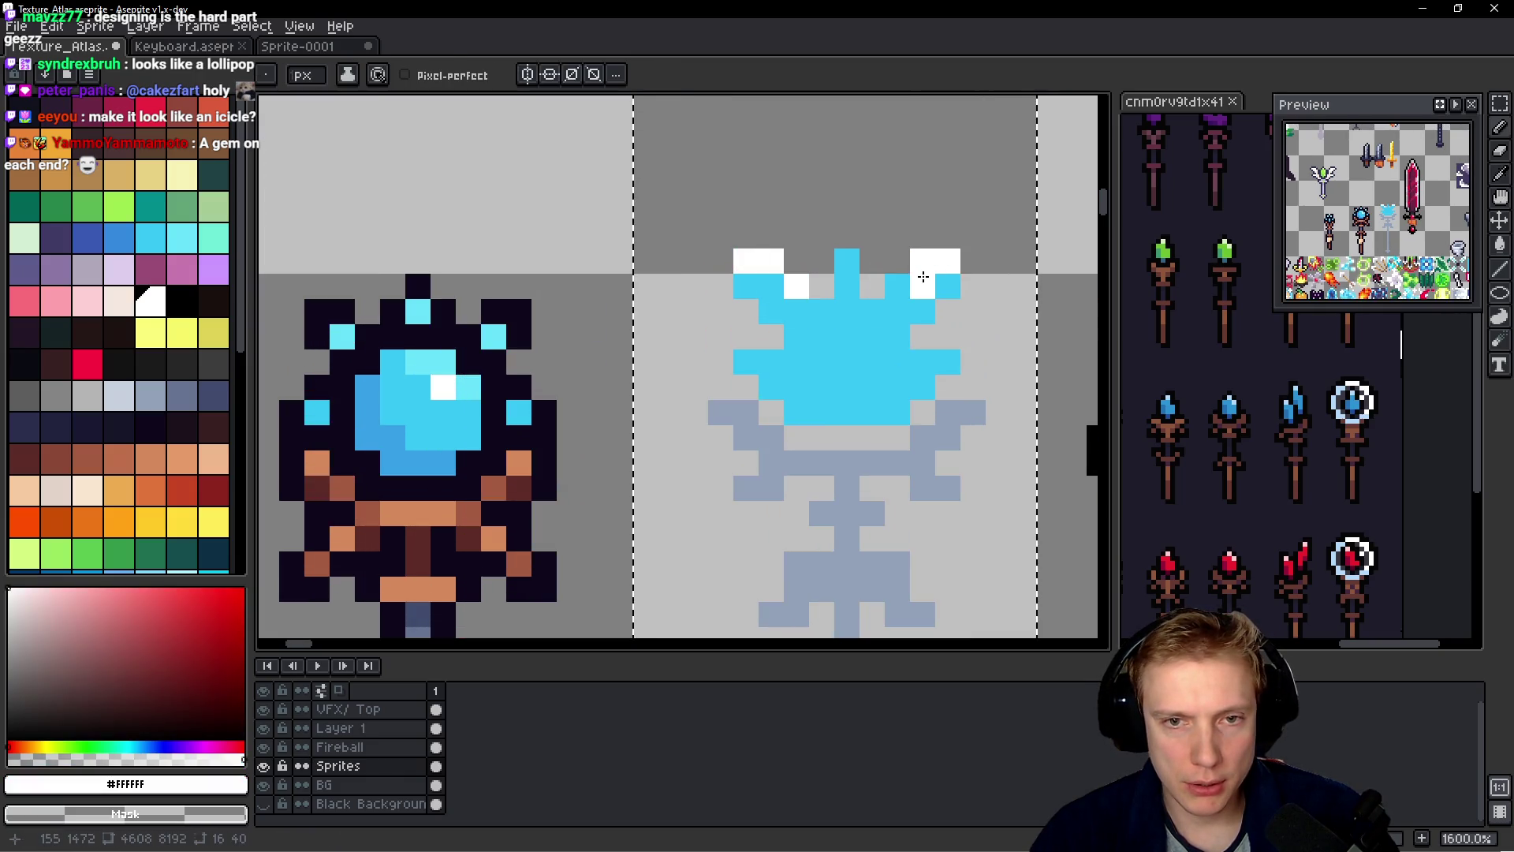
{"action": "left_click_drag", "start_coordinate": [943, 262], "coordinate": [918, 264]}
{"action": "scroll", "coordinate": [906, 289], "scroll_direction": "down", "scroll_amount": 3}
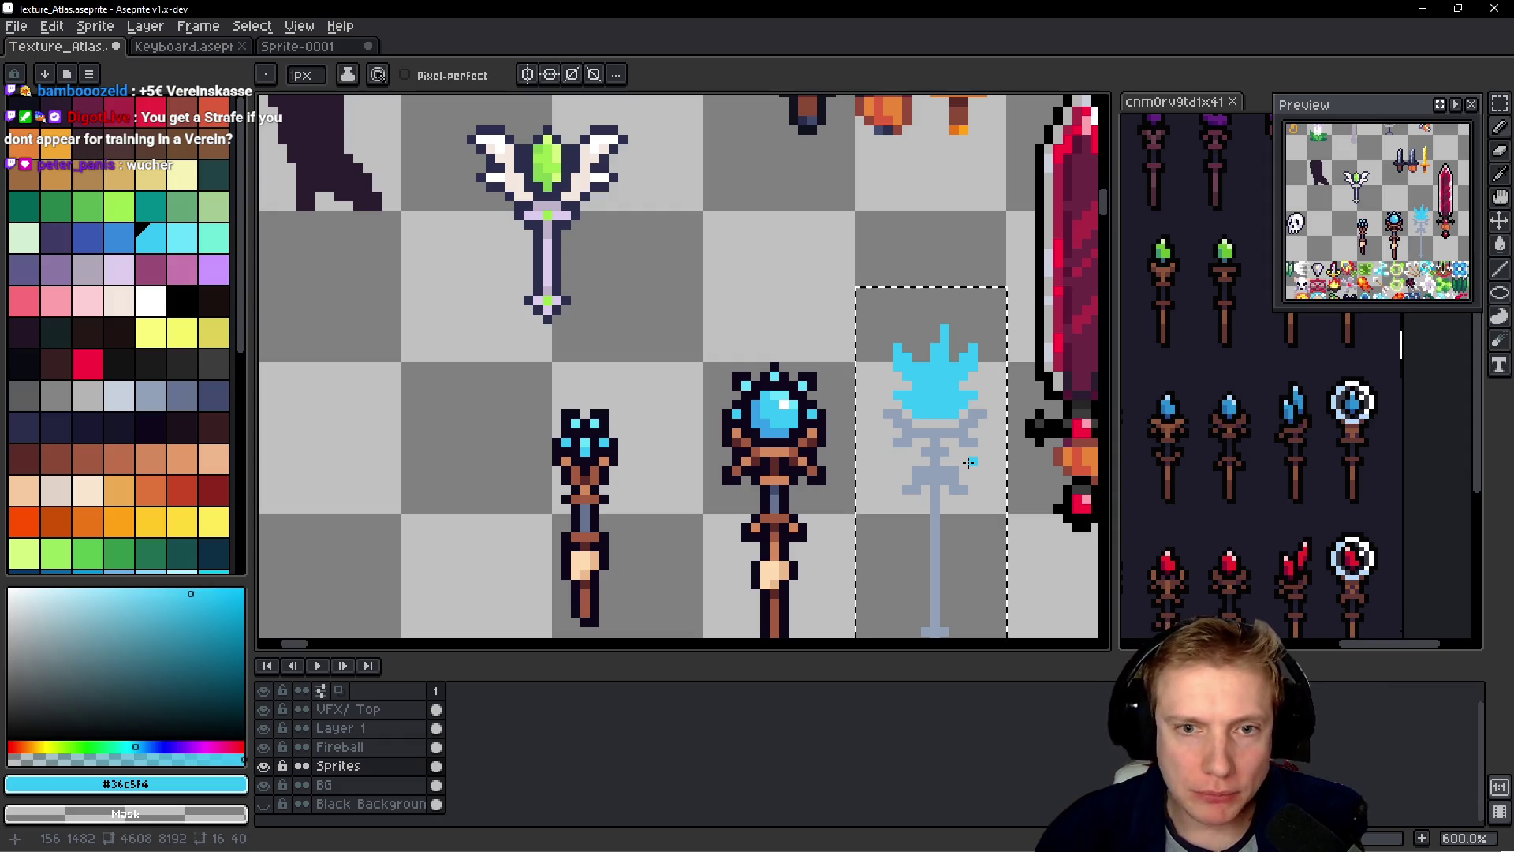
{"action": "scroll", "coordinate": [988, 458], "scroll_direction": "up", "scroll_amount": 4}
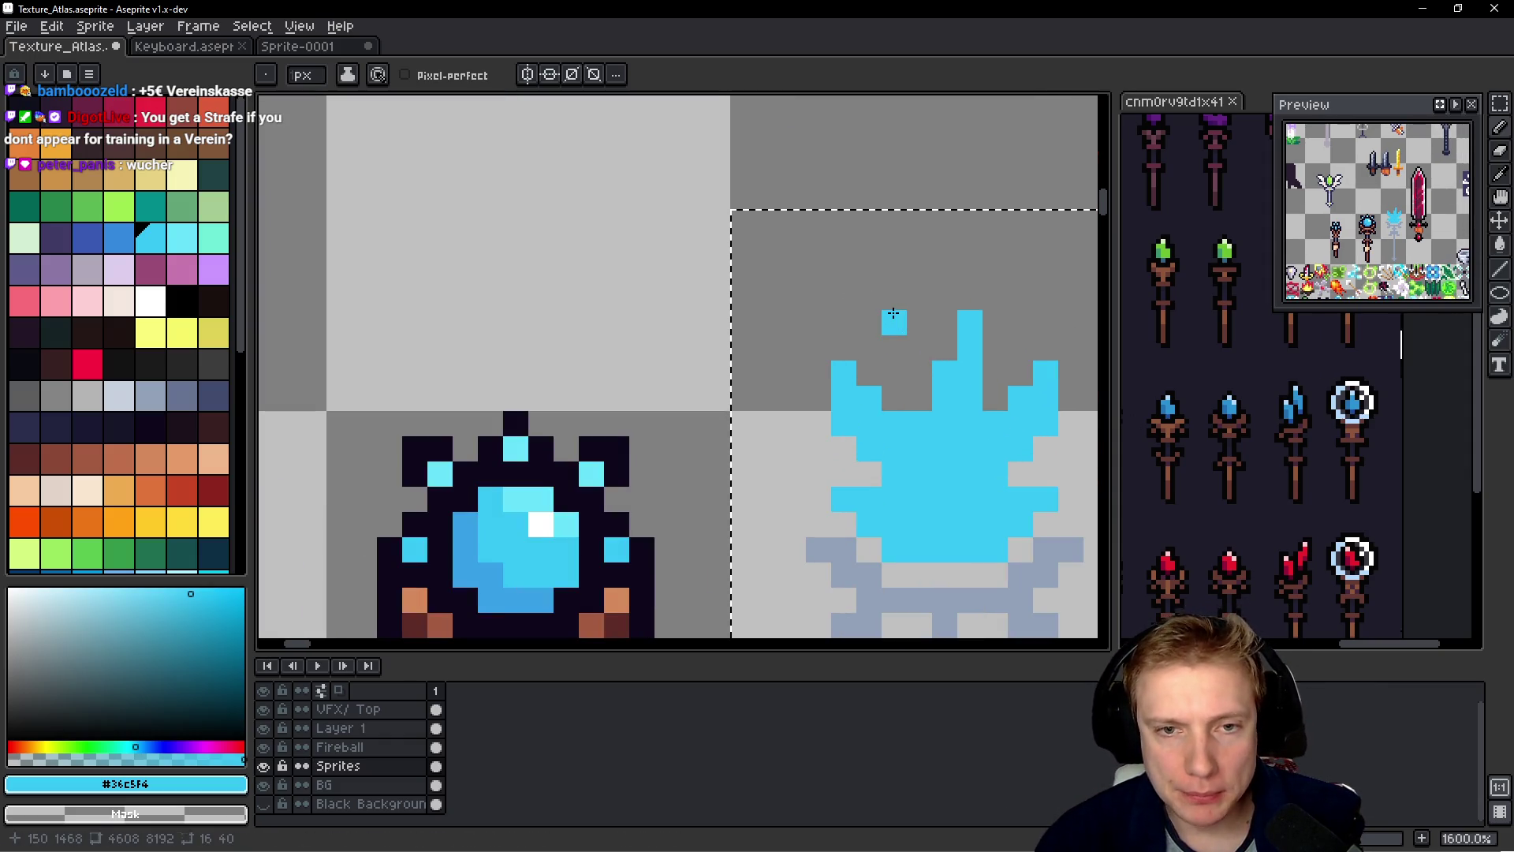
- Try joining the floating top tip to the flame, then undo it to keep it detached
{"action": "left_click_drag", "start_coordinate": [920, 322], "coordinate": [919, 347]}
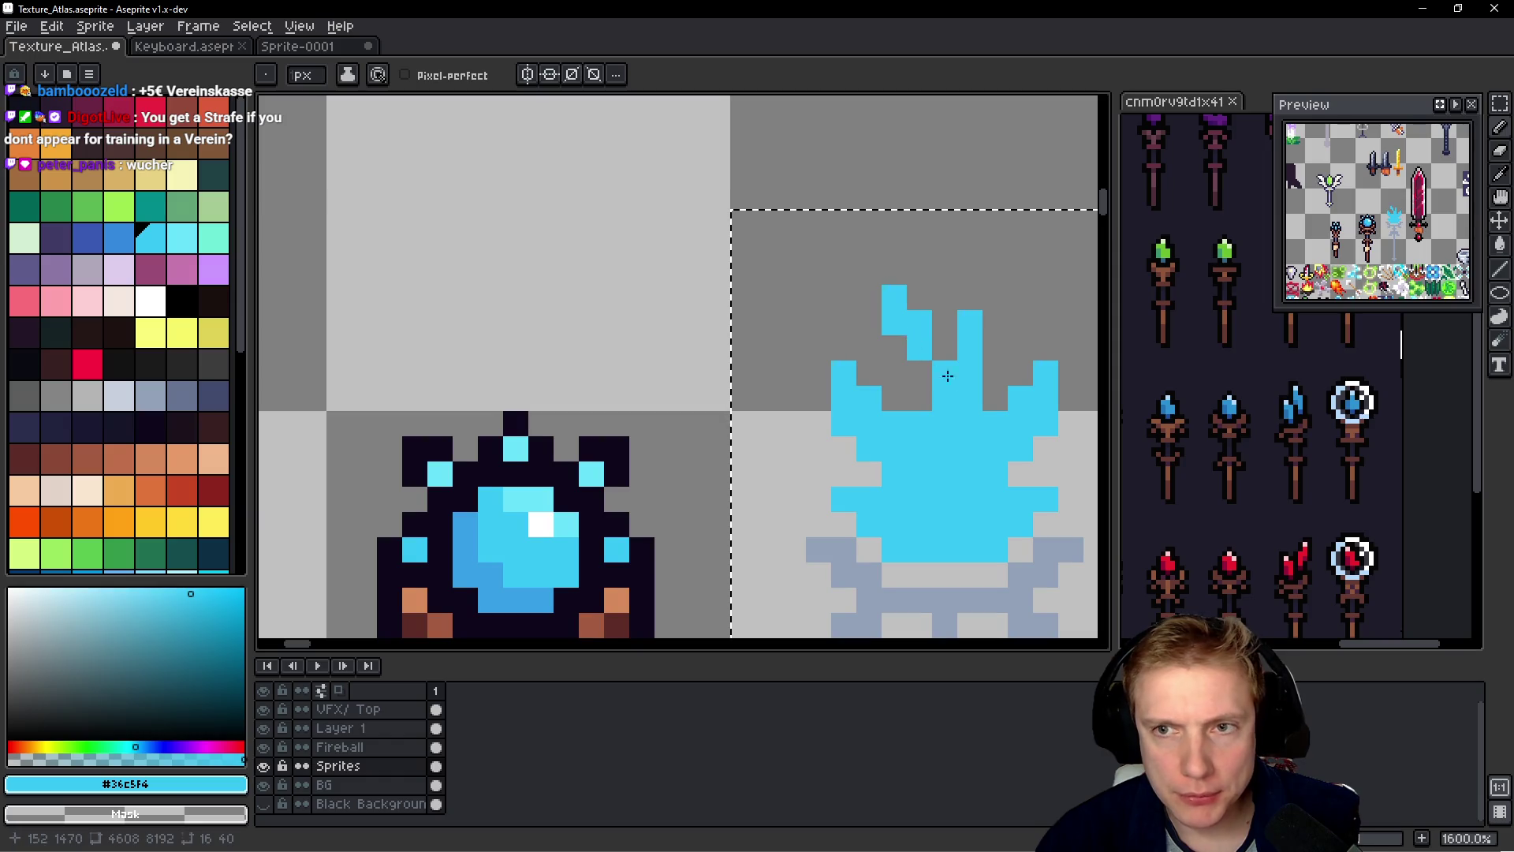
{"action": "key", "text": "ctrl+z"}
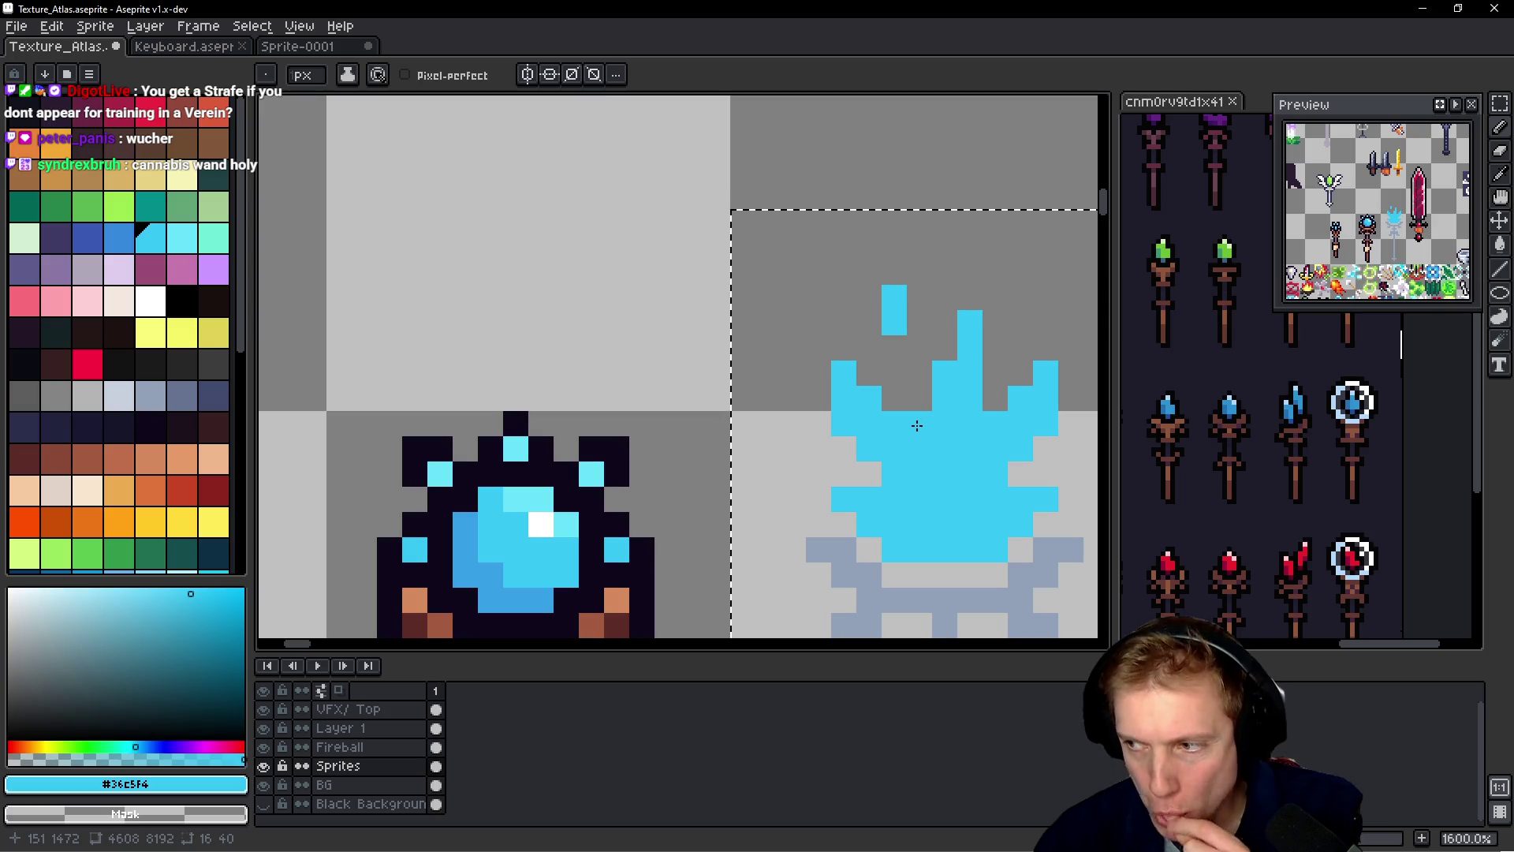
{"action": "scroll", "coordinate": [894, 439], "scroll_direction": "down", "scroll_amount": 4}
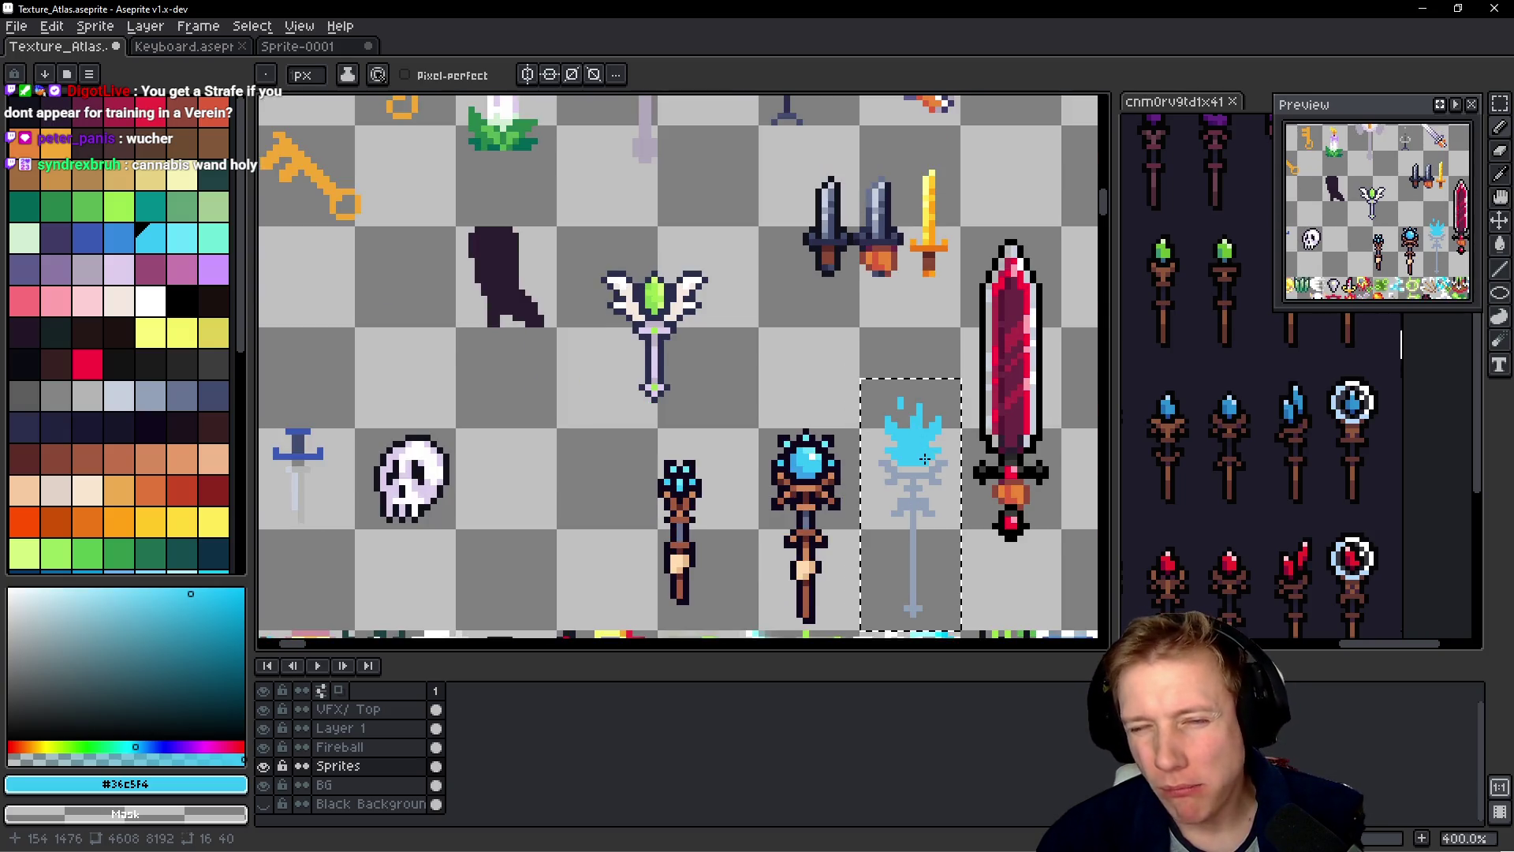
{"action": "scroll", "coordinate": [934, 486], "scroll_direction": "down", "scroll_amount": 1}
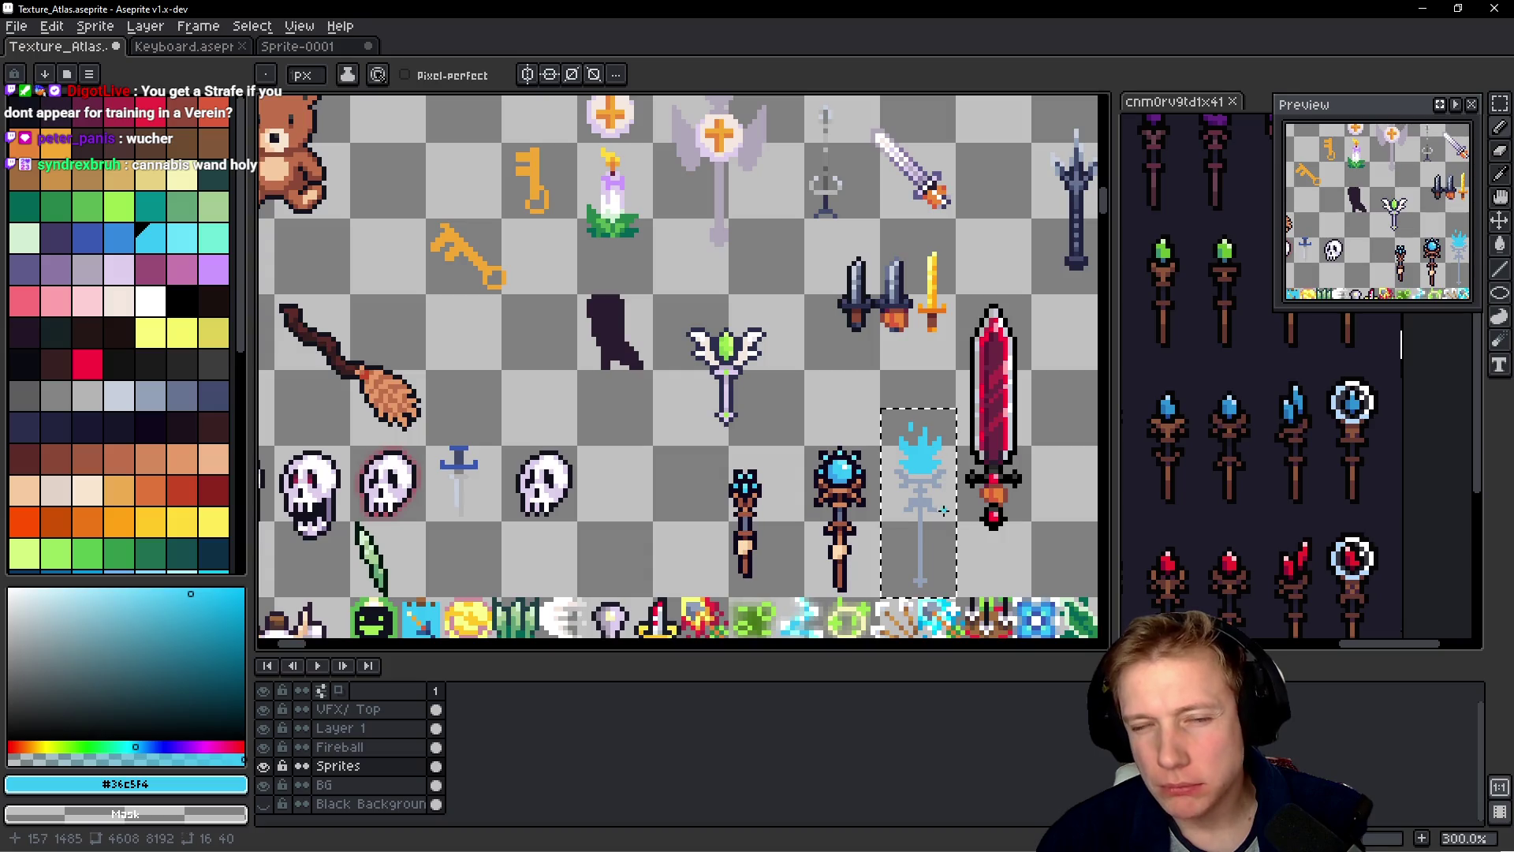
{"action": "scroll", "coordinate": [934, 481], "scroll_direction": "up", "scroll_amount": 2}
{"action": "scroll", "coordinate": [934, 481], "scroll_direction": "up", "scroll_amount": 4}
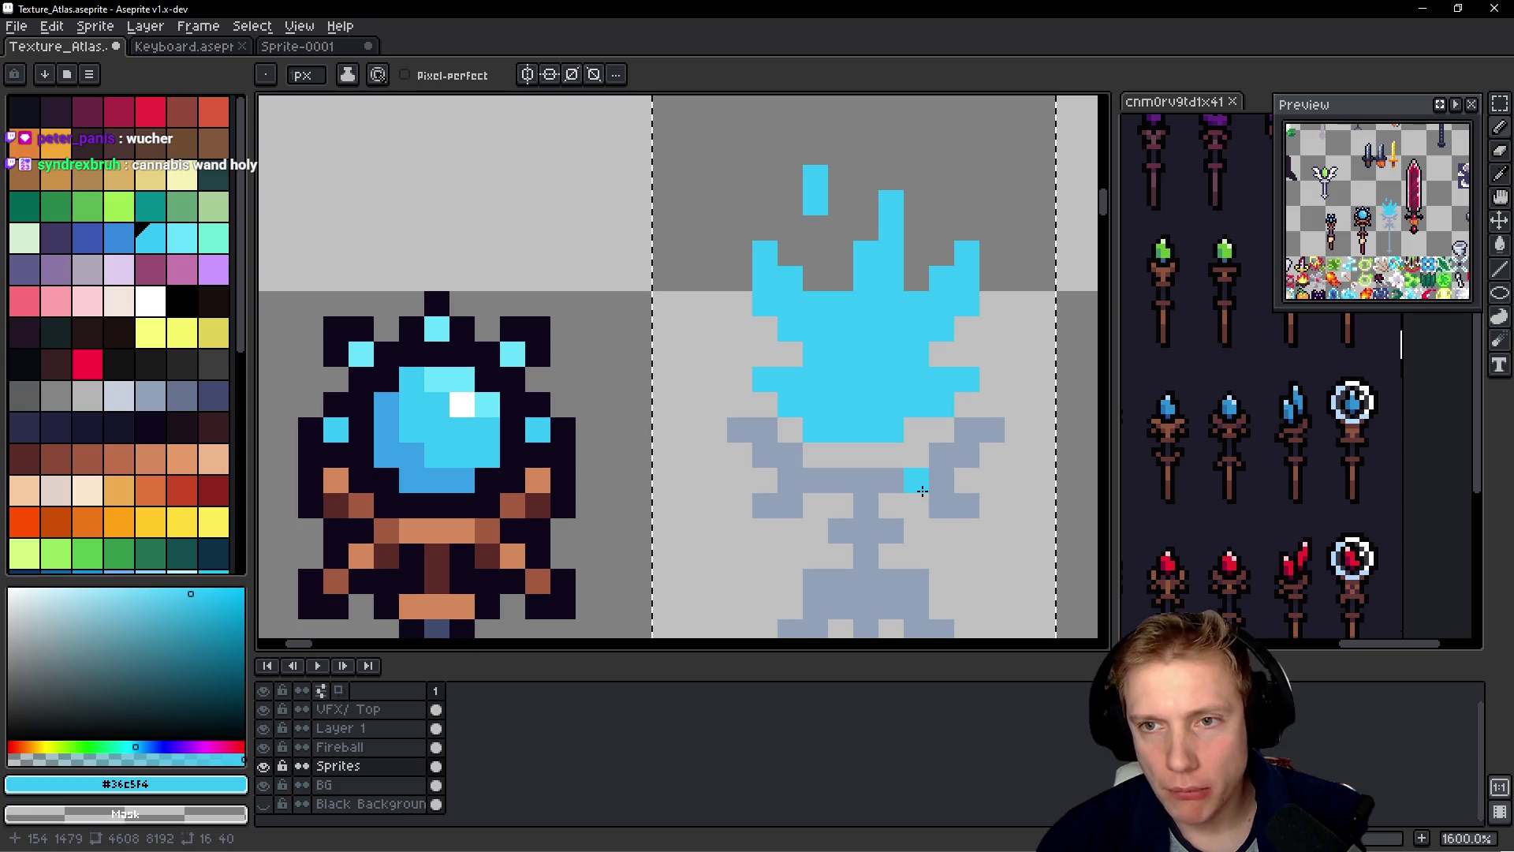
- Add a cyan pixel at the flame's lower right and centre the sprite in view
{"action": "left_click", "coordinate": [913, 428]}
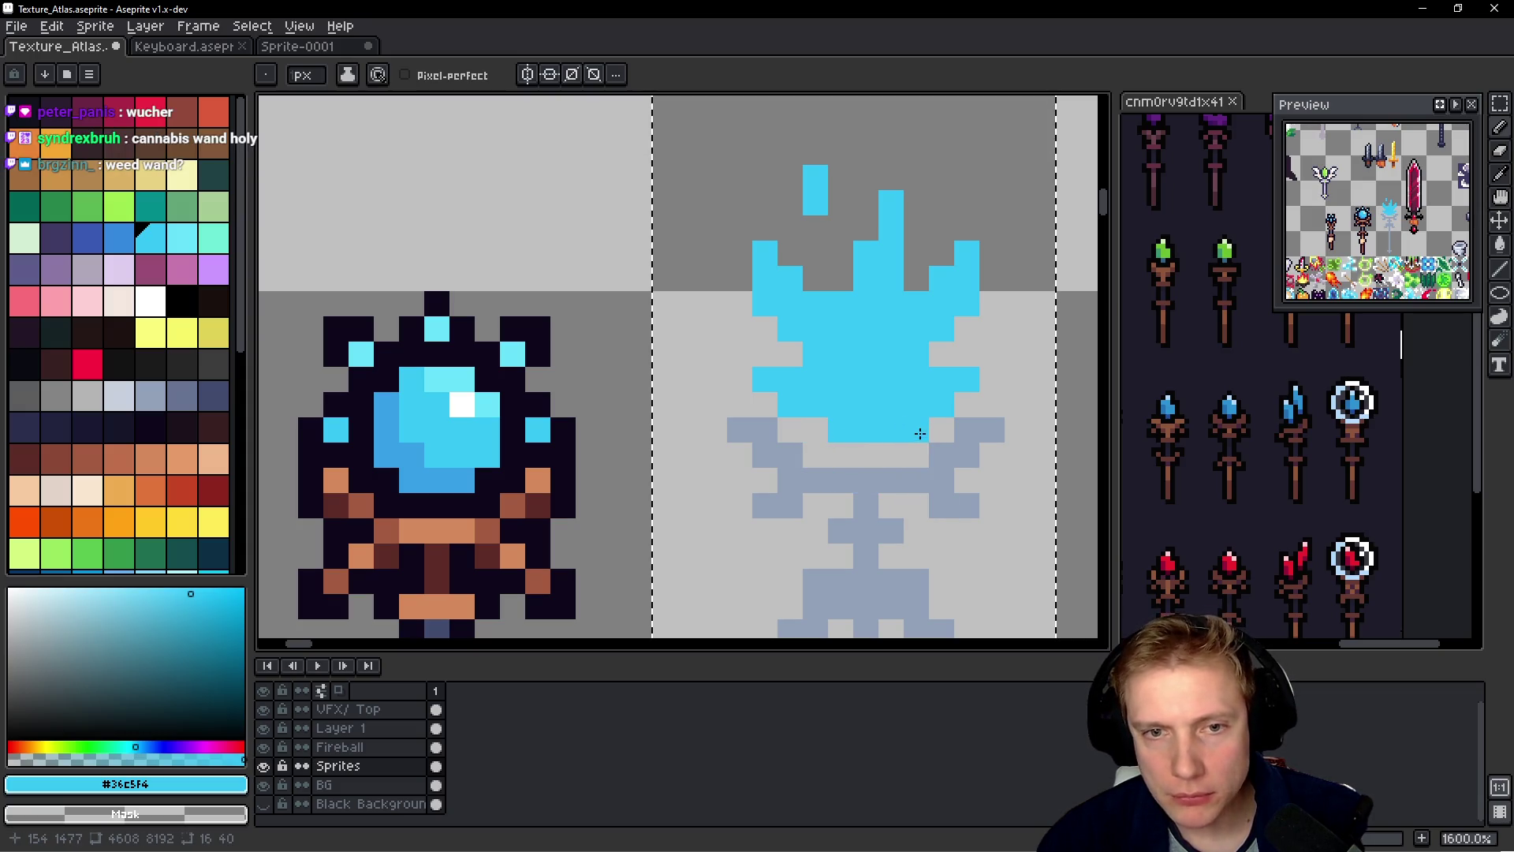
{"action": "scroll", "coordinate": [933, 489], "scroll_direction": "down", "scroll_amount": 4}
{"action": "scroll", "coordinate": [933, 490], "scroll_direction": "down", "scroll_amount": 4}
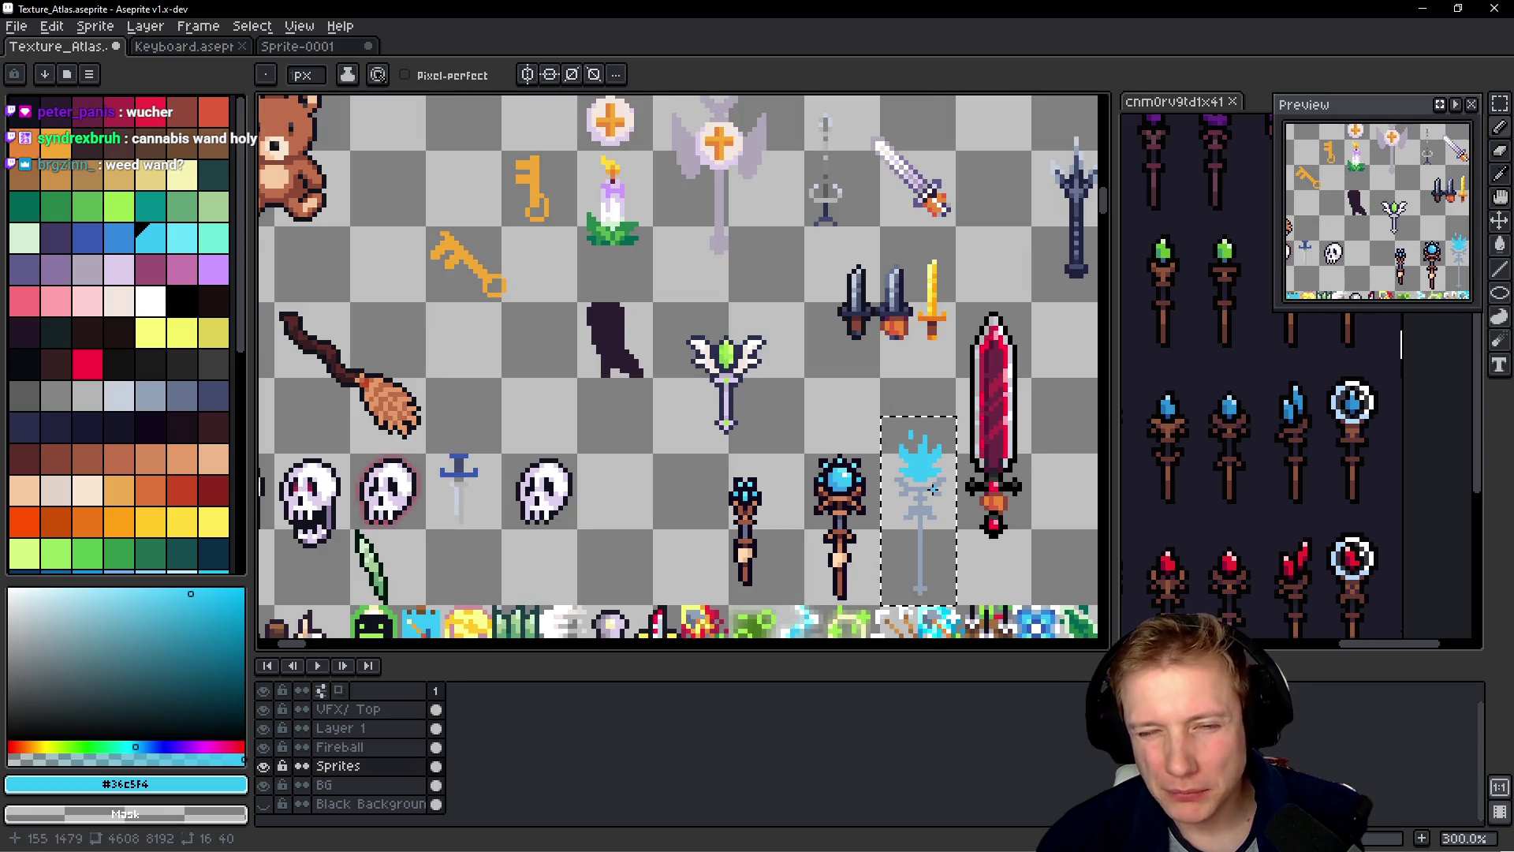
{"action": "scroll", "coordinate": [933, 493], "scroll_direction": "up", "scroll_amount": 3}
{"action": "scroll", "coordinate": [931, 502], "scroll_direction": "up", "scroll_amount": 1}
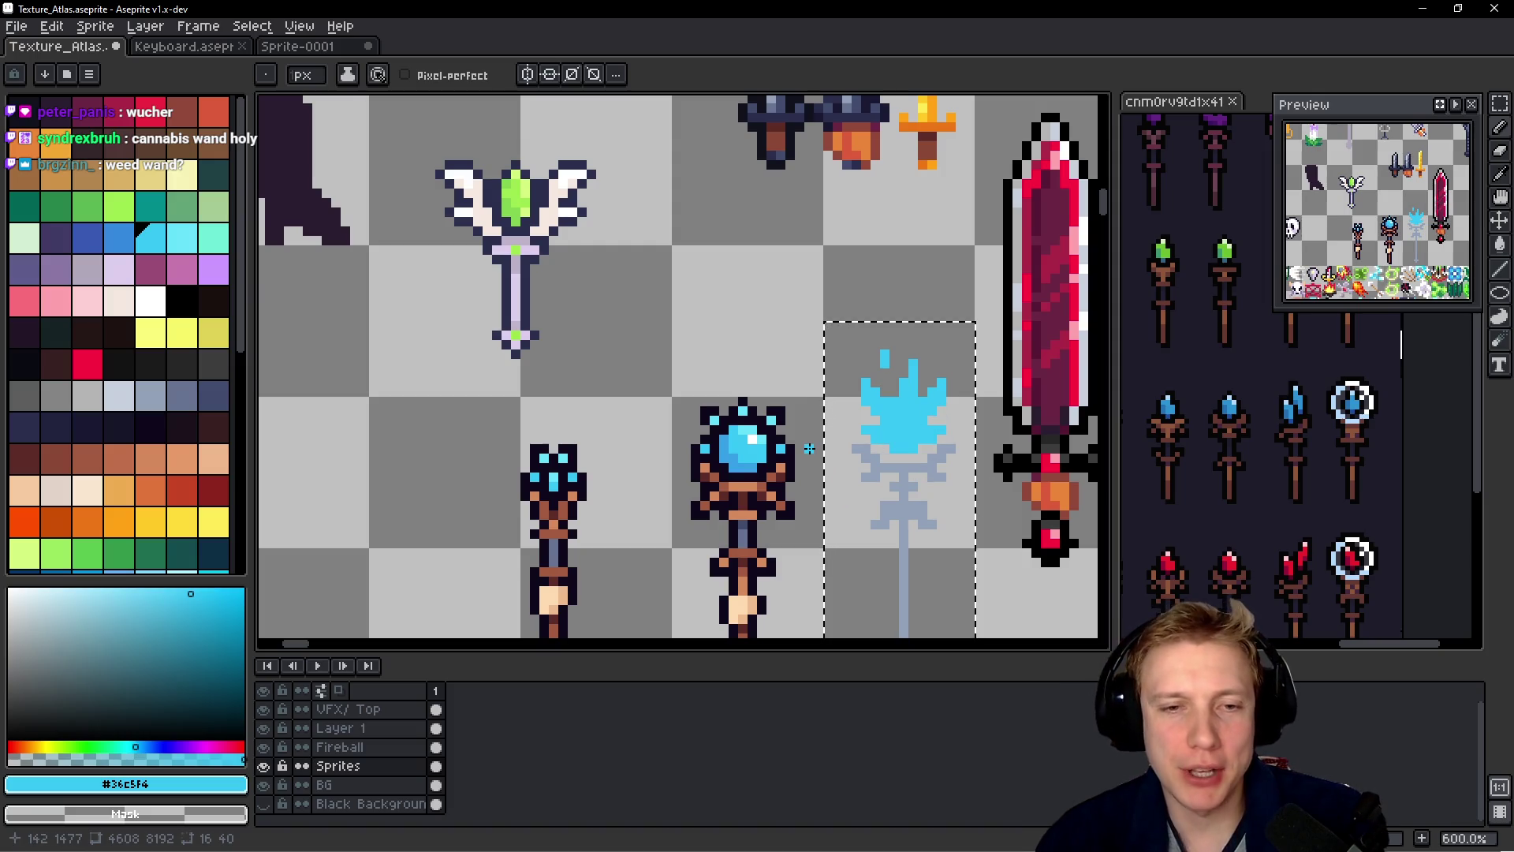
{"action": "scroll", "coordinate": [812, 473], "scroll_direction": "up", "scroll_amount": 4}
{"action": "left_click_drag", "start_coordinate": [982, 418], "coordinate": [739, 437]}
- Lighten several pixels on the flame's upper-left side with the next lighter cyan
{"action": "key", "text": "bracketright"}
{"action": "left_click", "coordinate": [718, 315]}
{"action": "left_click", "coordinate": [718, 289]}
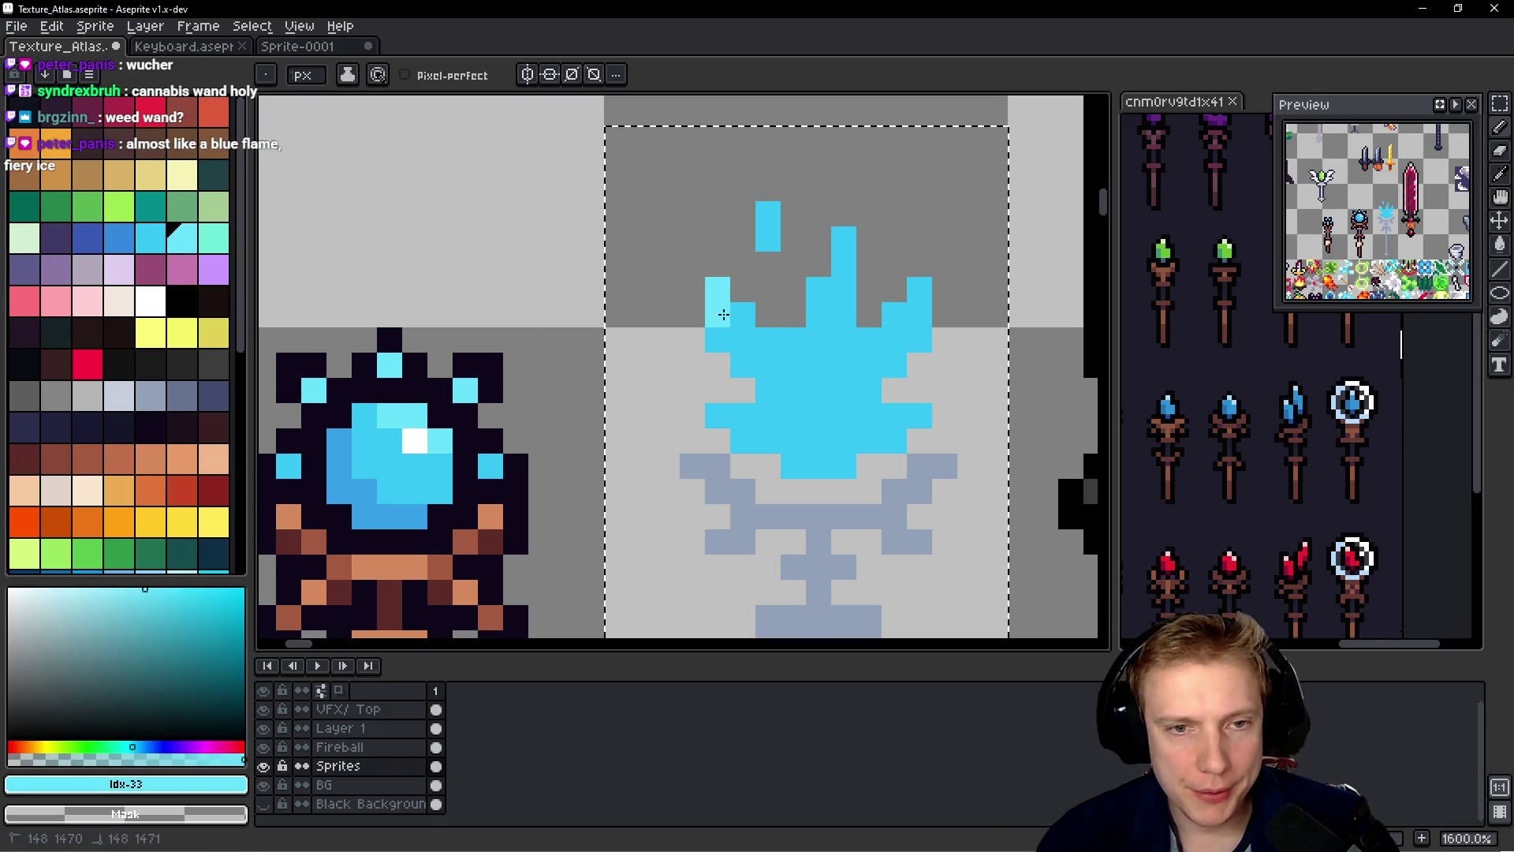
{"action": "left_click", "coordinate": [743, 314]}
{"action": "left_click", "coordinate": [793, 340]}
{"action": "left_click", "coordinate": [794, 365]}
{"action": "left_click", "coordinate": [768, 365]}
{"action": "left_click", "coordinate": [743, 340]}
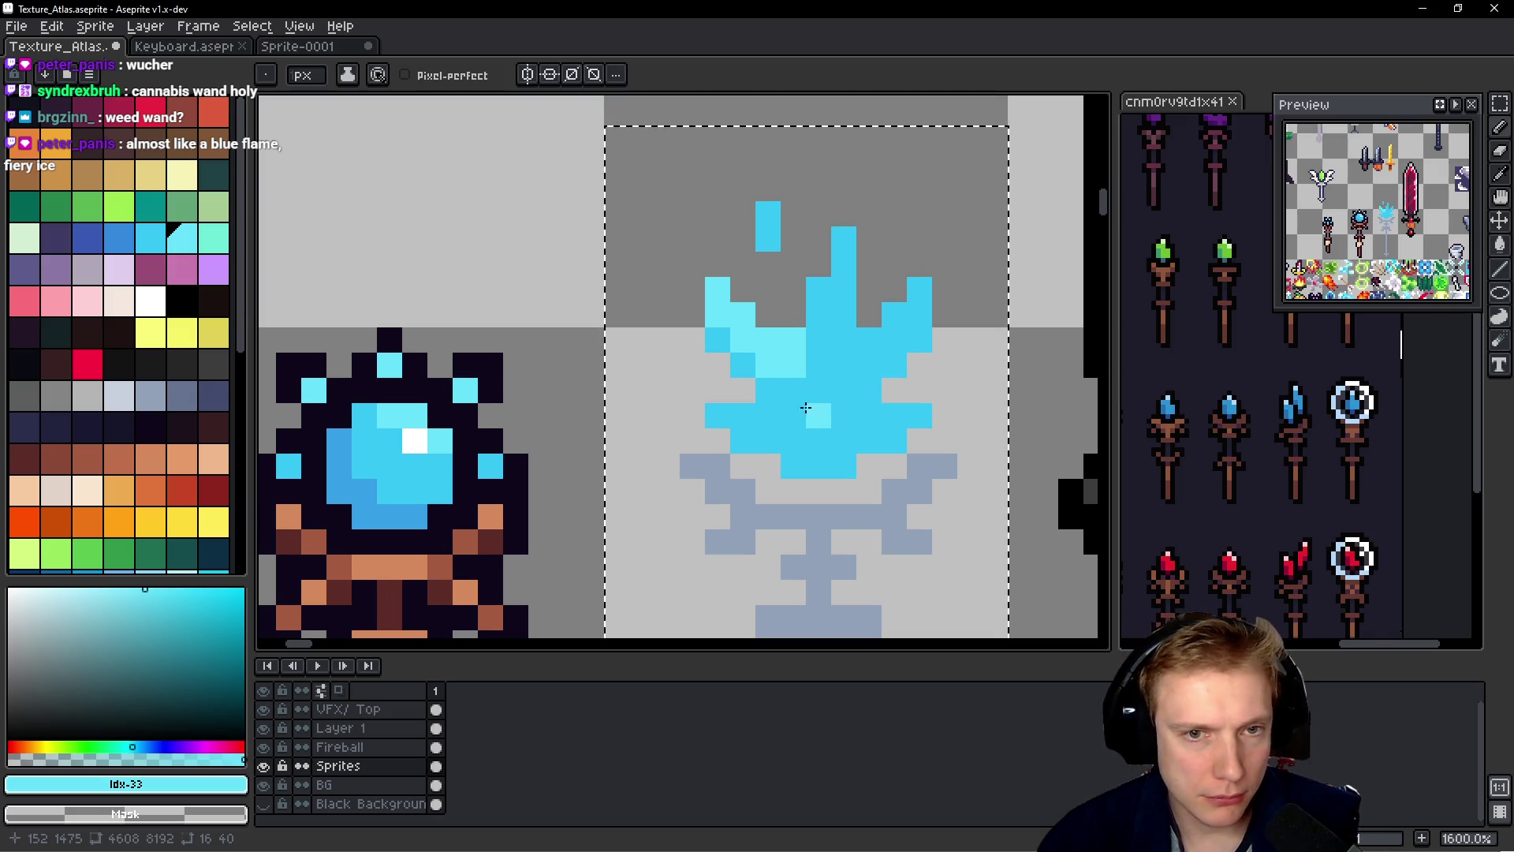
- Lighten the flame's upper-right pixels, middle, and a central column running downward
{"action": "left_click", "coordinate": [894, 314]}
{"action": "left_click", "coordinate": [915, 309]}
{"action": "left_click", "coordinate": [869, 340]}
{"action": "left_click", "coordinate": [891, 339]}
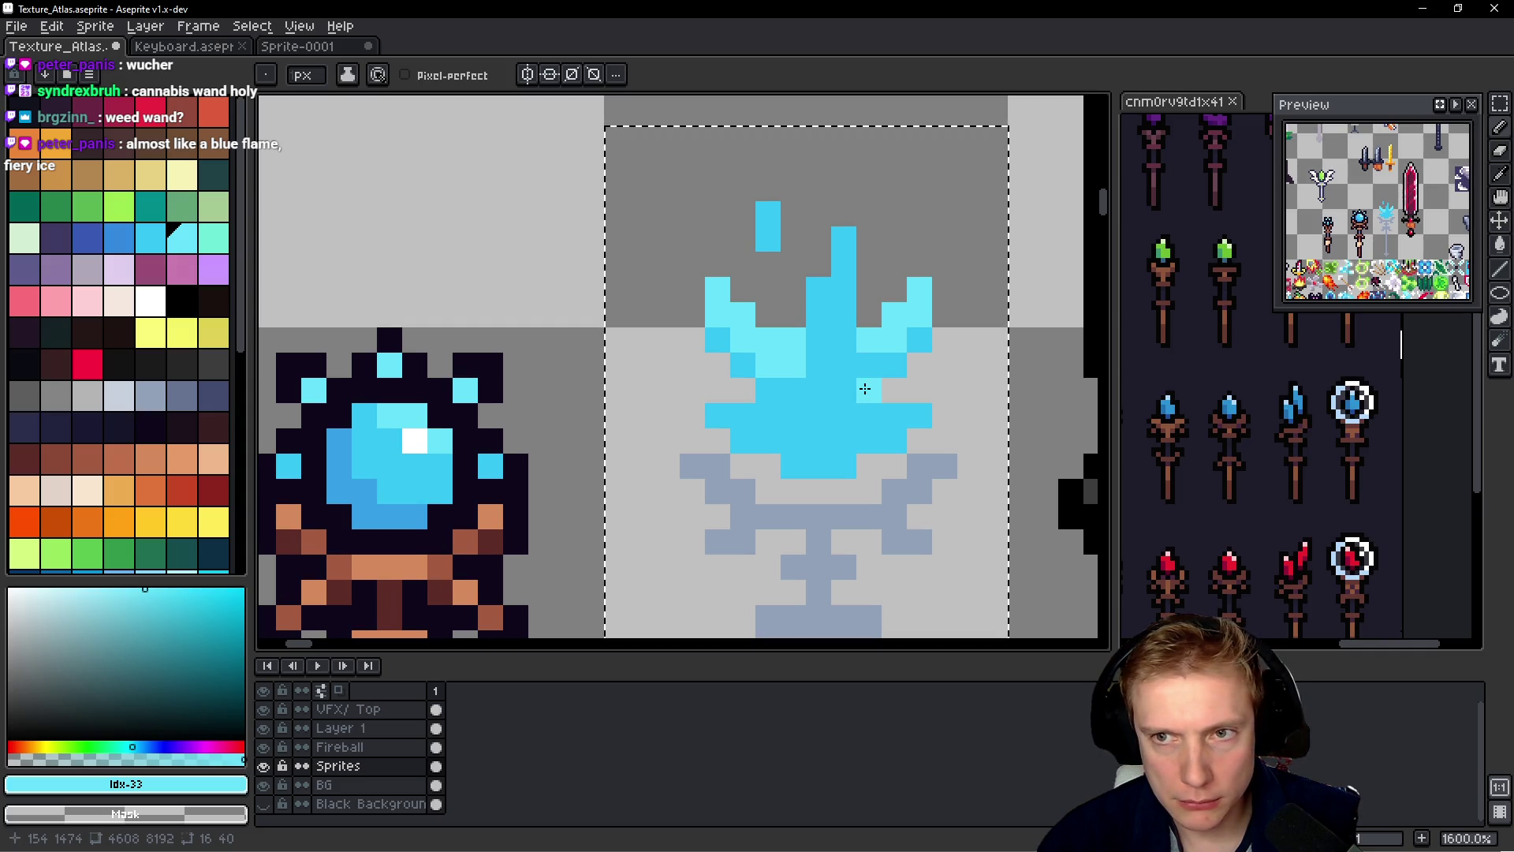
{"action": "left_click", "coordinate": [819, 290]}
{"action": "left_click", "coordinate": [818, 315]}
{"action": "left_click", "coordinate": [840, 249]}
{"action": "left_click", "coordinate": [844, 289]}
{"action": "left_click", "coordinate": [818, 340]}
{"action": "left_click", "coordinate": [818, 365]}
{"action": "left_click", "coordinate": [813, 388]}
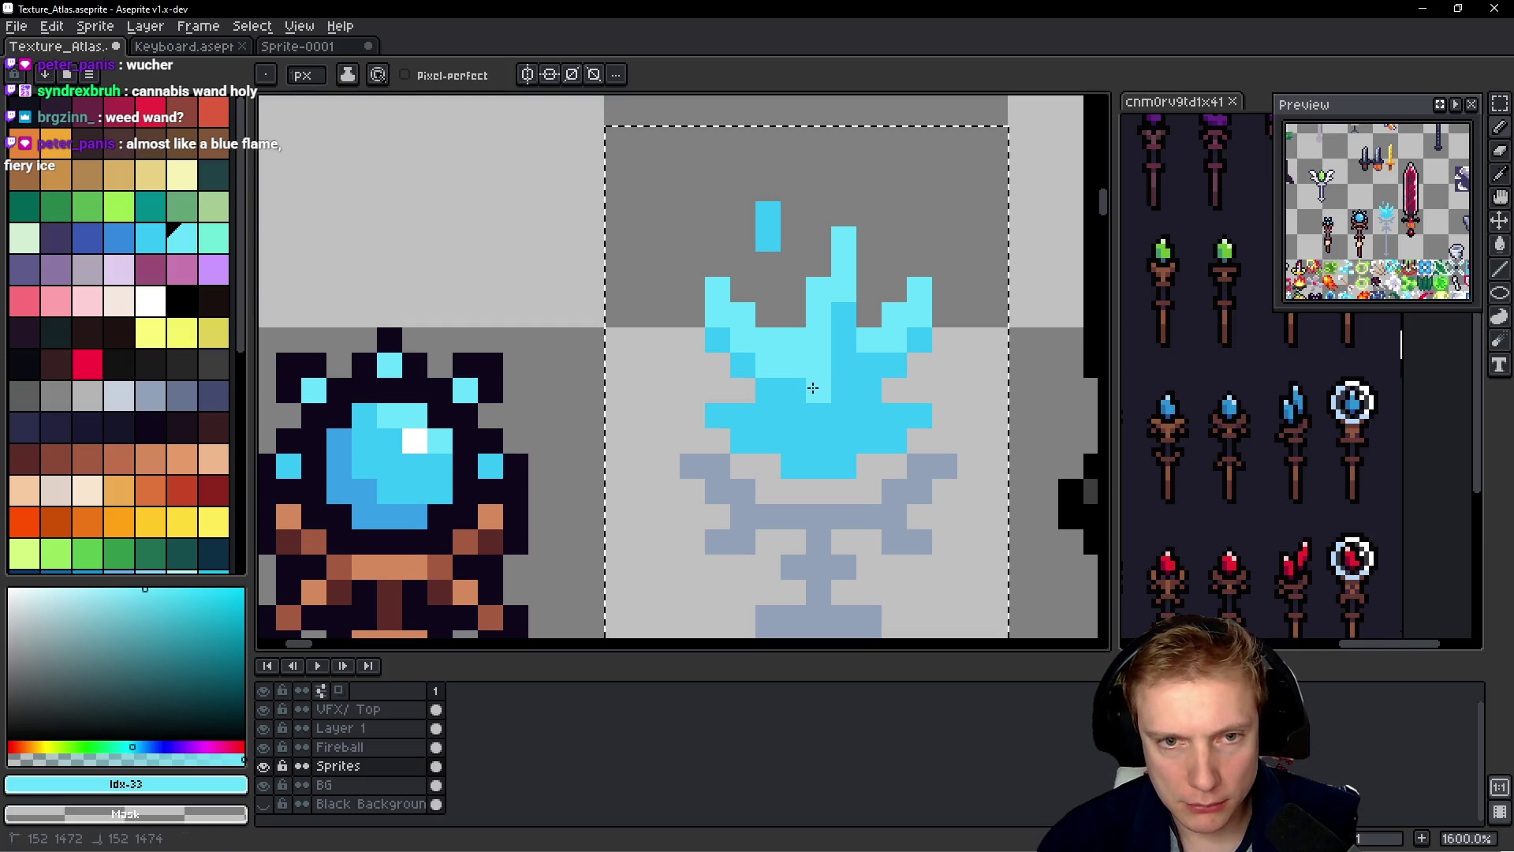
{"action": "left_click", "coordinate": [820, 418]}
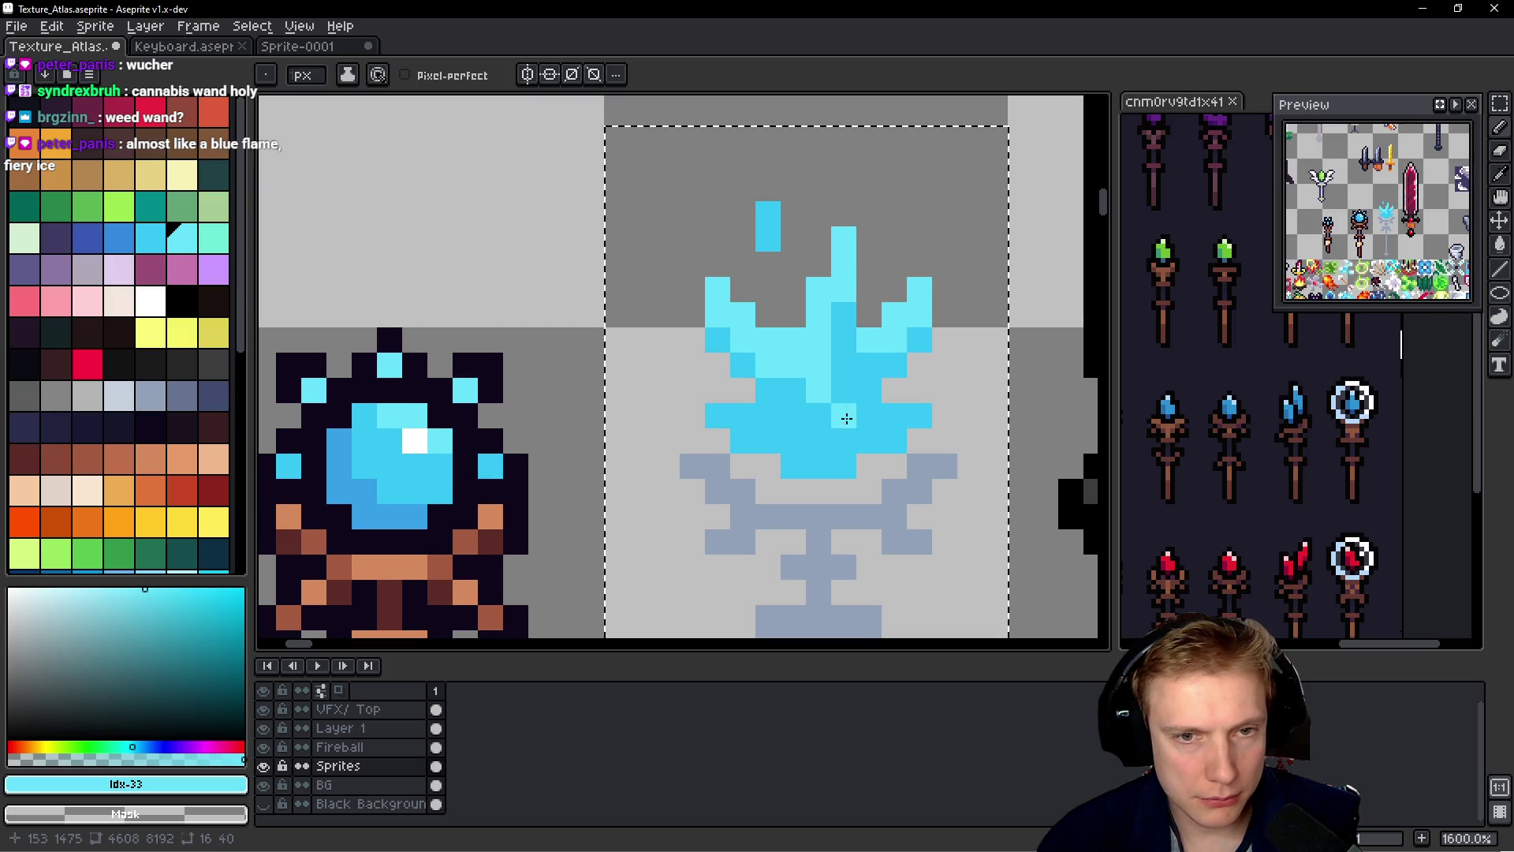
- Repaint a few flame pixels darker cyan, then add light cyan highlights on both arms
{"action": "left_click", "coordinate": [150, 237]}
{"action": "left_click_drag", "start_coordinate": [768, 366], "coordinate": [783, 350]}
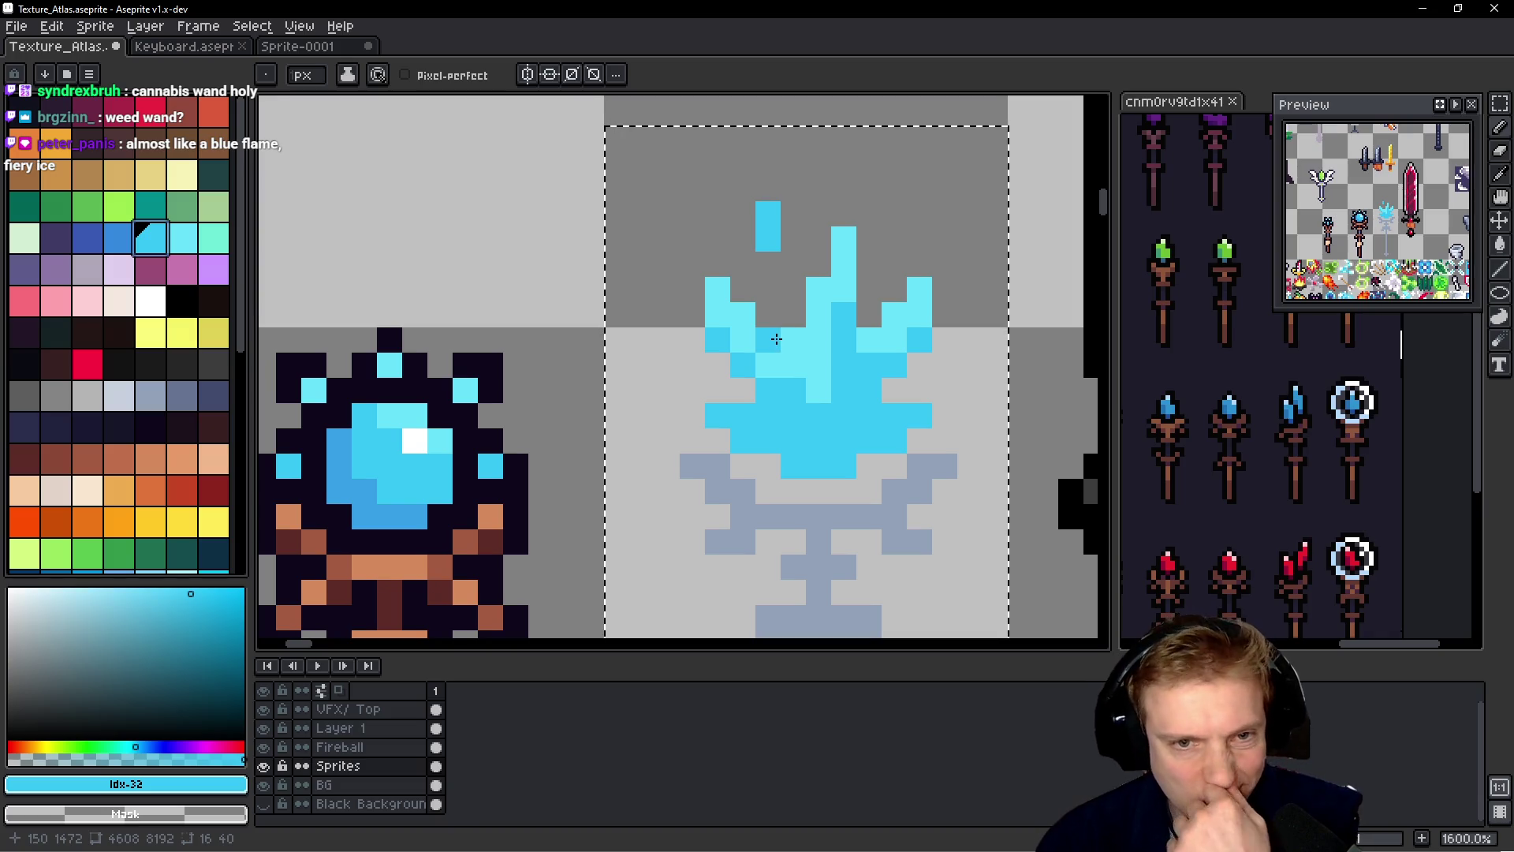
{"action": "left_click", "coordinate": [792, 372]}
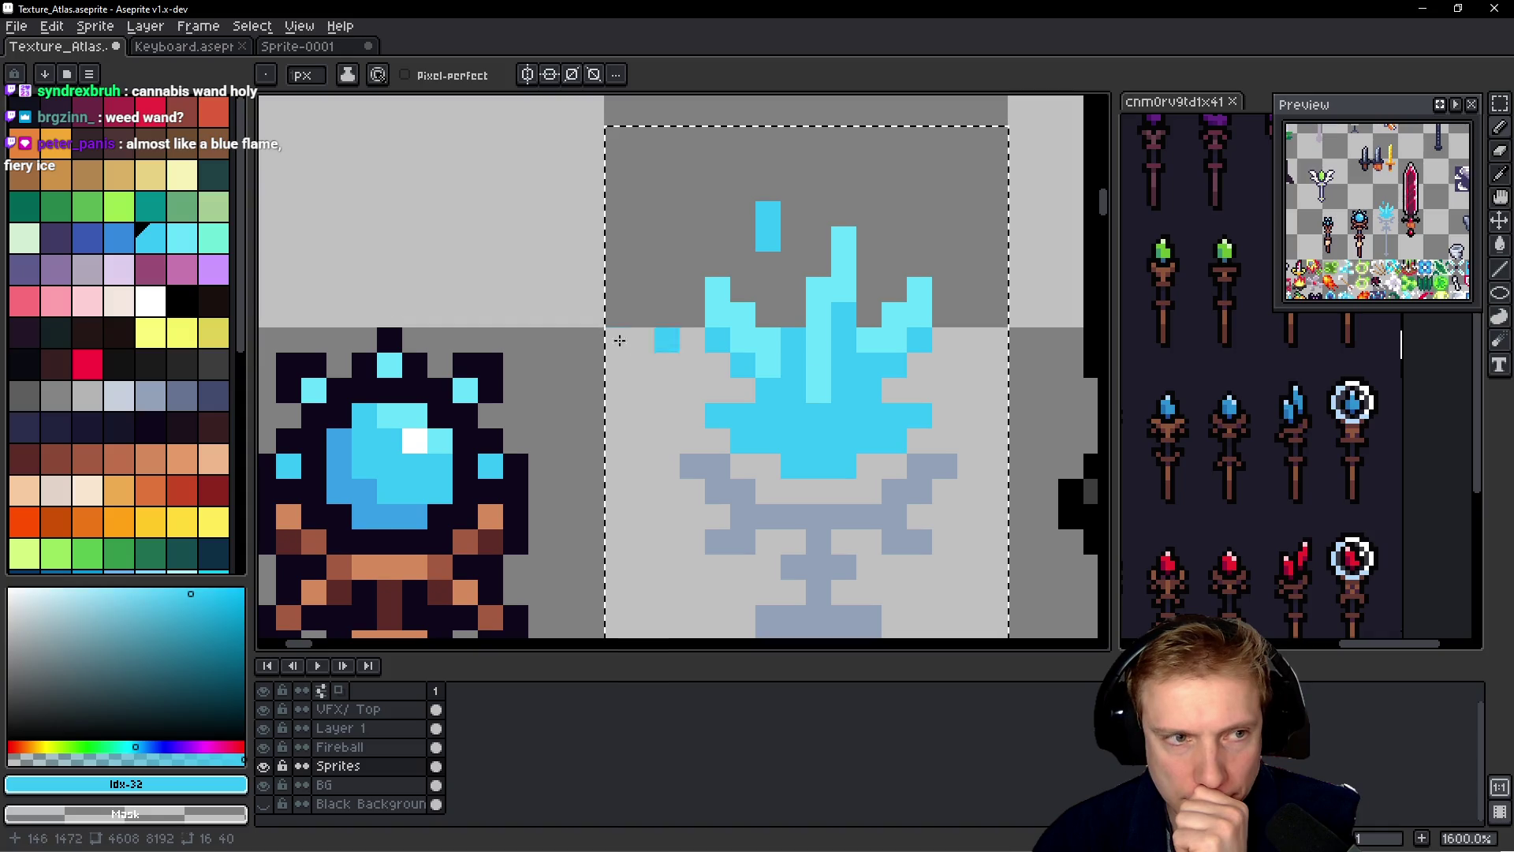
{"action": "left_click", "coordinate": [182, 236]}
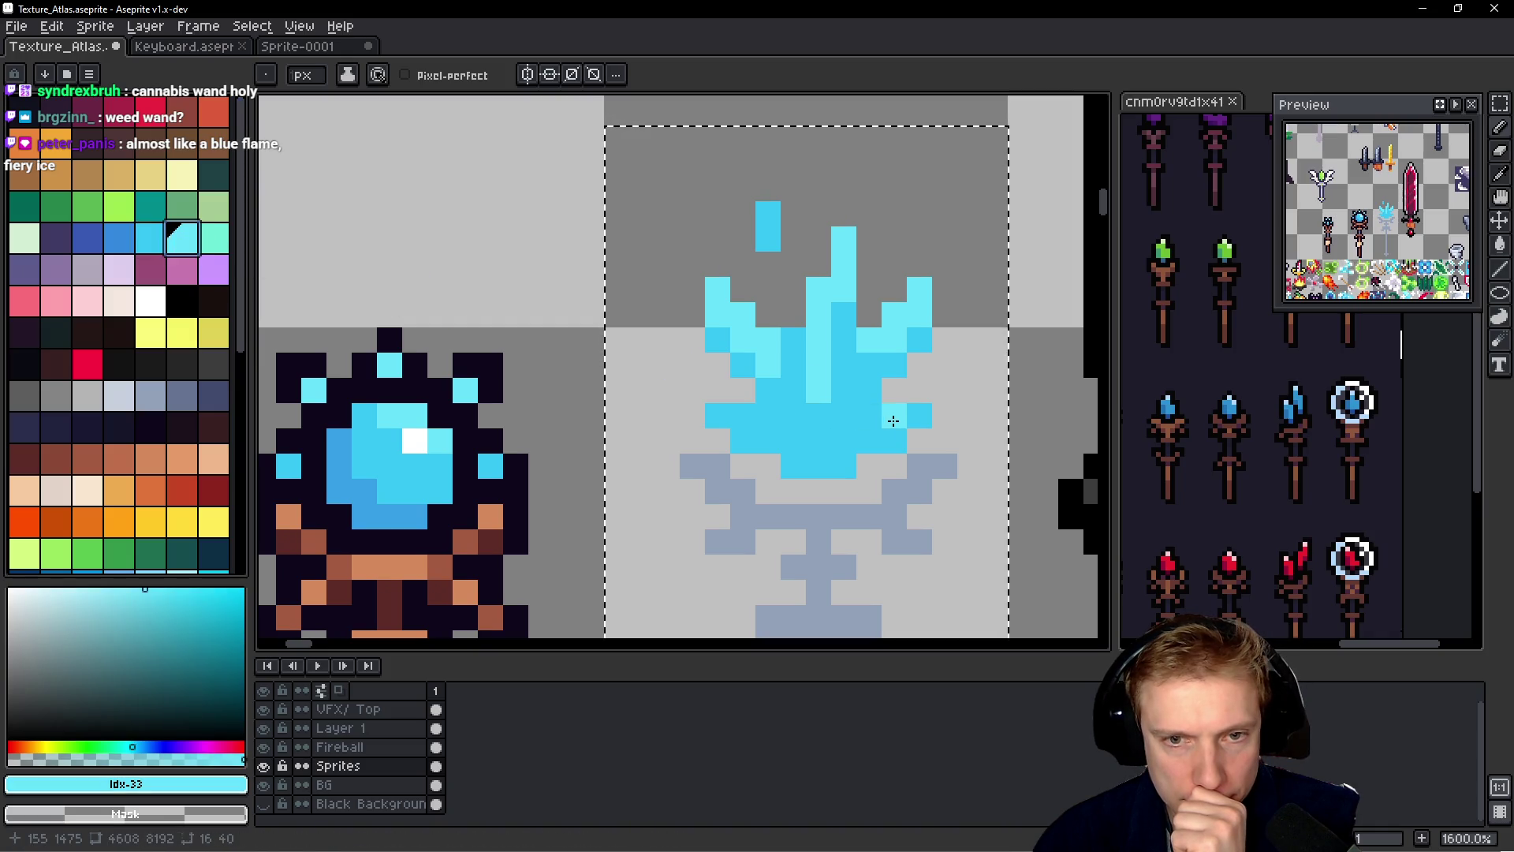
{"action": "mouse_move", "coordinate": [907, 419]}
{"action": "left_mouse_down"}
{"action": "mouse_move", "coordinate": [852, 432]}
{"action": "mouse_move", "coordinate": [884, 446]}
{"action": "left_mouse_up"}
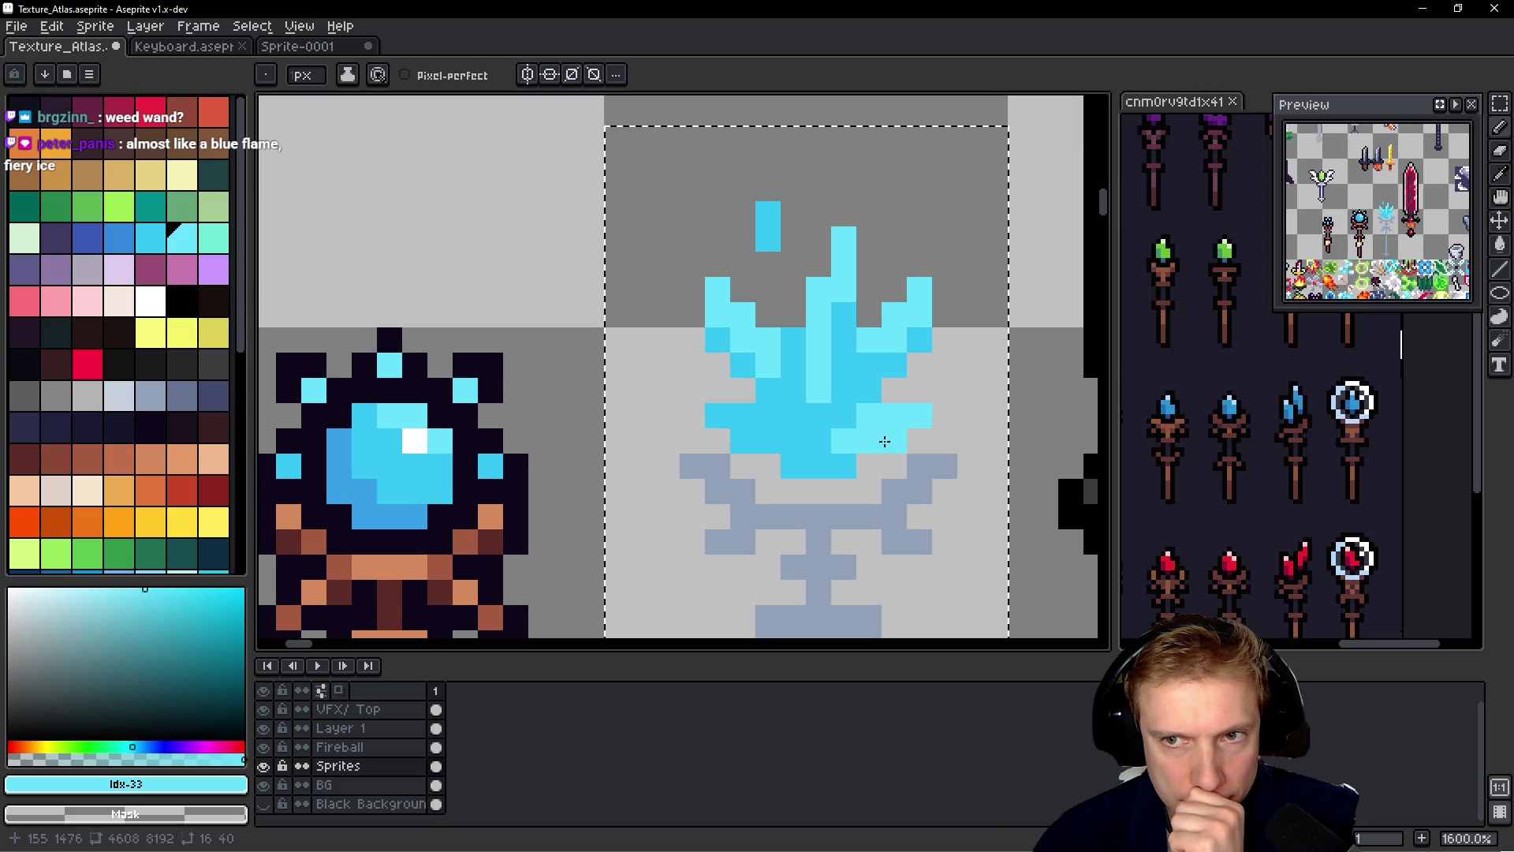
{"action": "left_click", "coordinate": [741, 416]}
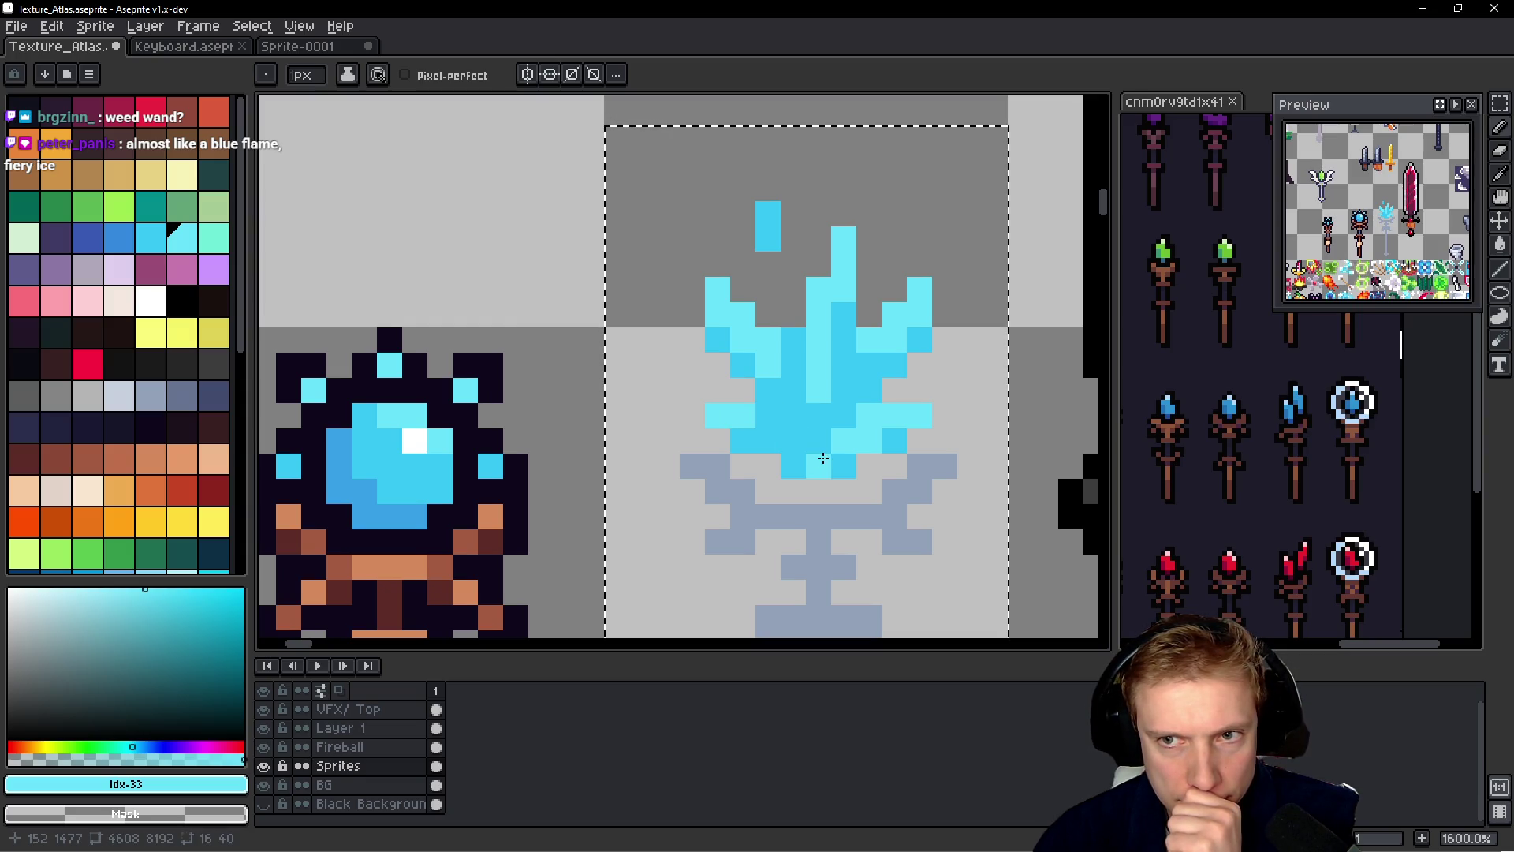
- Sample the orb's dark blue (#359fe7) and paint a column down the flame's centre
{"action": "left_click", "coordinate": [150, 236]}
{"action": "left_click", "coordinate": [118, 236]}
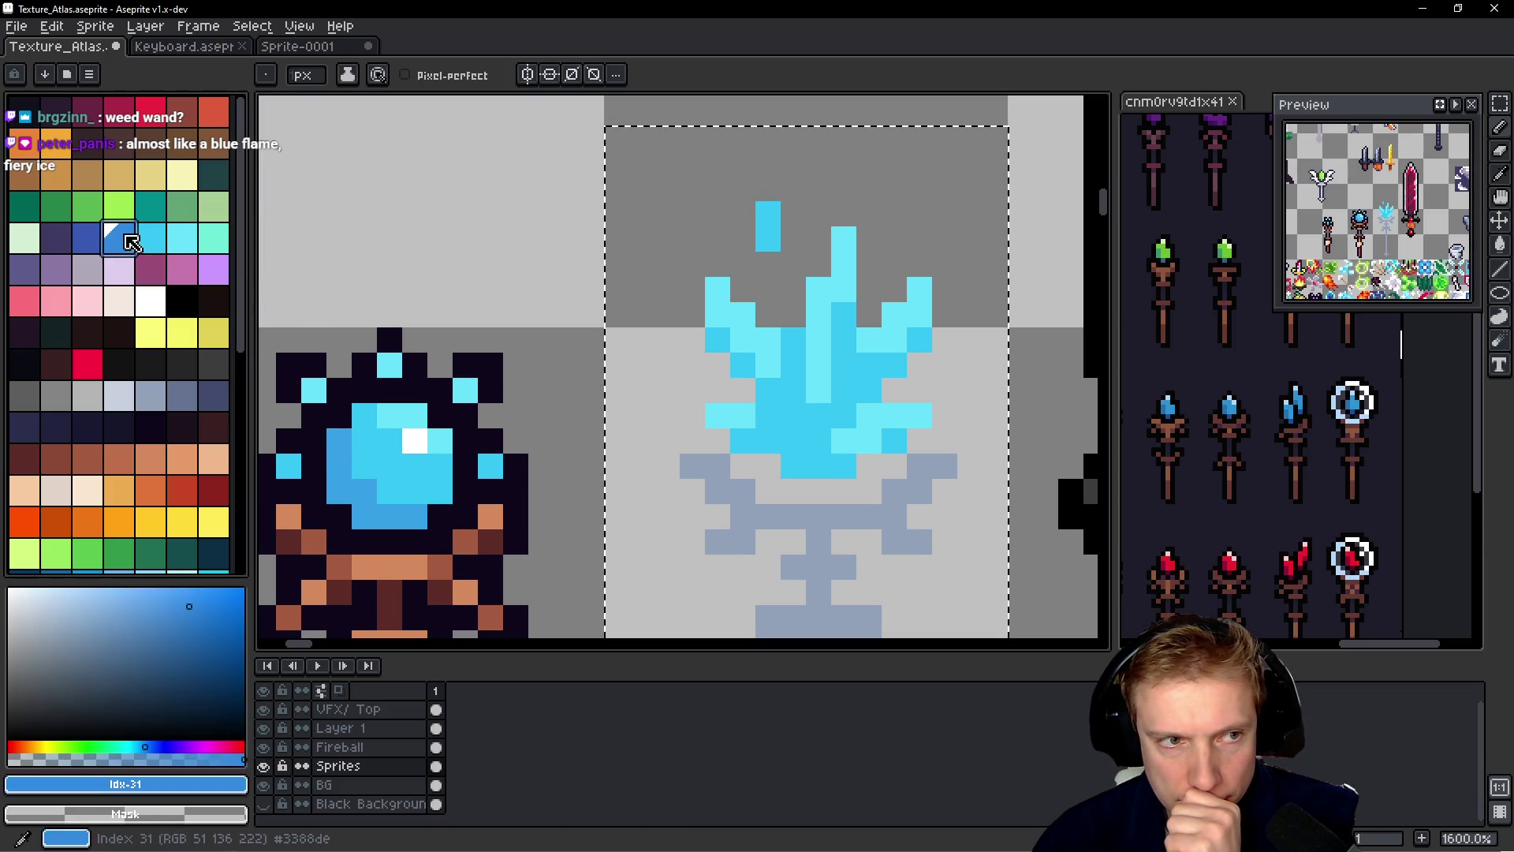
{"action": "left_click", "coordinate": [370, 515], "text": "alt"}
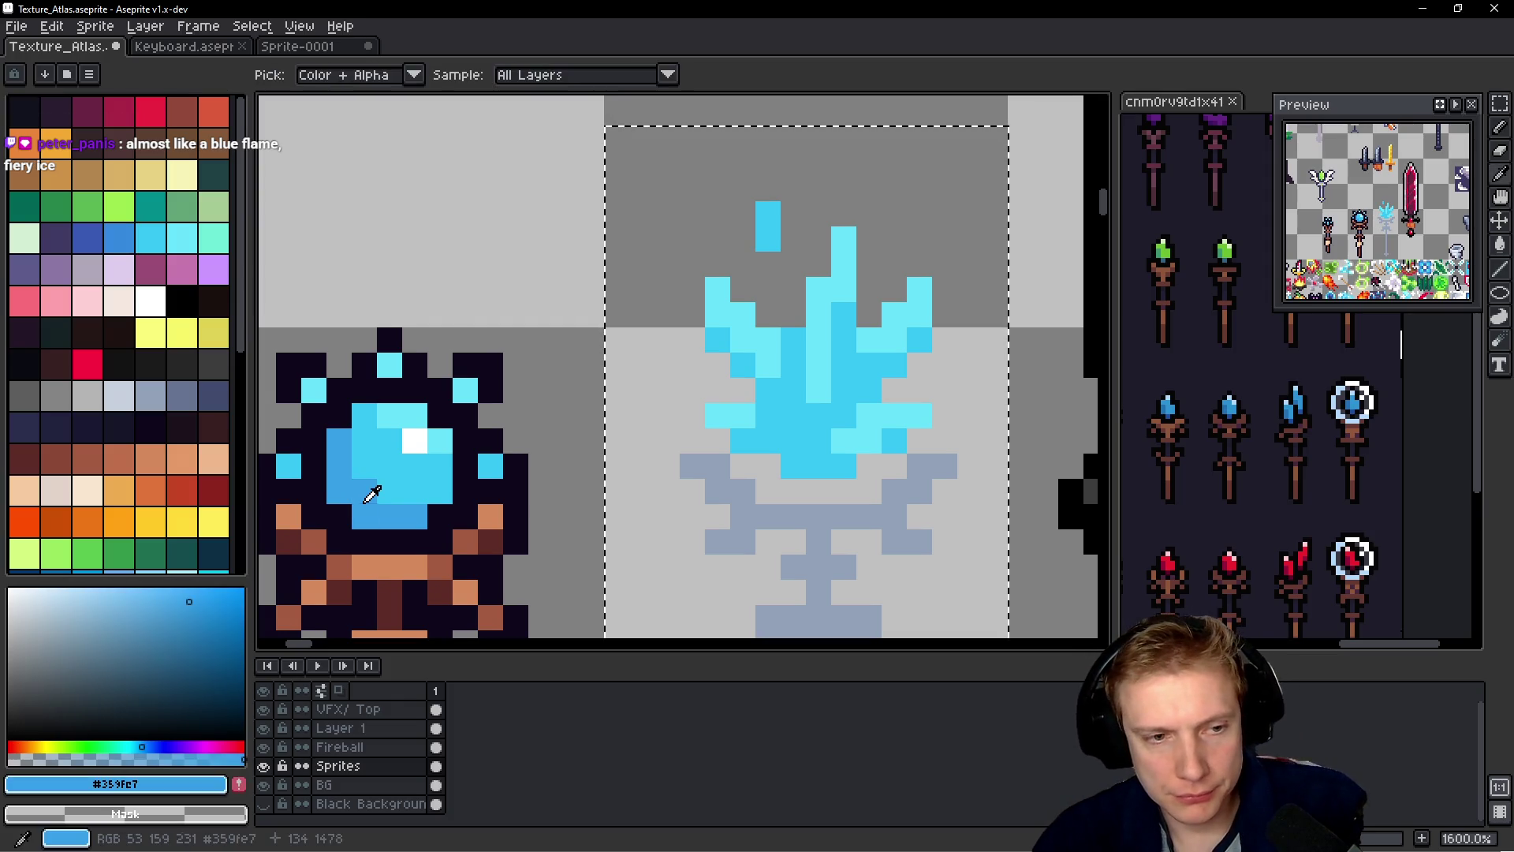
{"action": "left_click_drag", "start_coordinate": [794, 339], "coordinate": [793, 442]}
{"action": "left_click", "coordinate": [843, 416]}
{"action": "left_click", "coordinate": [868, 390]}
{"action": "left_click", "coordinate": [847, 400]}
{"action": "left_click", "coordinate": [867, 423]}
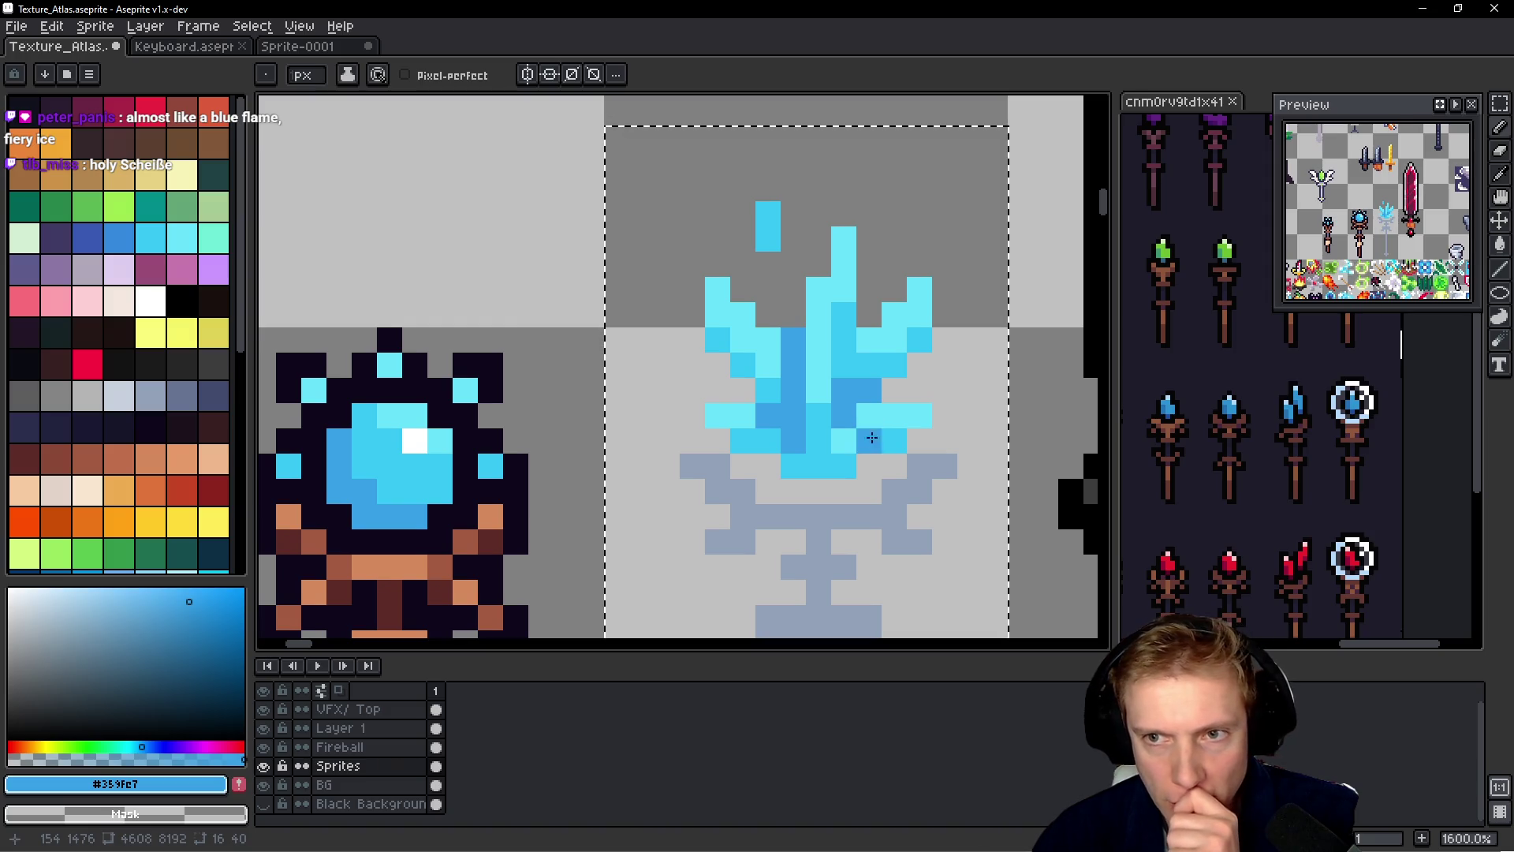
- Darken the flame's base pixels with the dark blue
{"action": "left_click", "coordinate": [793, 465]}
{"action": "left_click", "coordinate": [819, 440]}
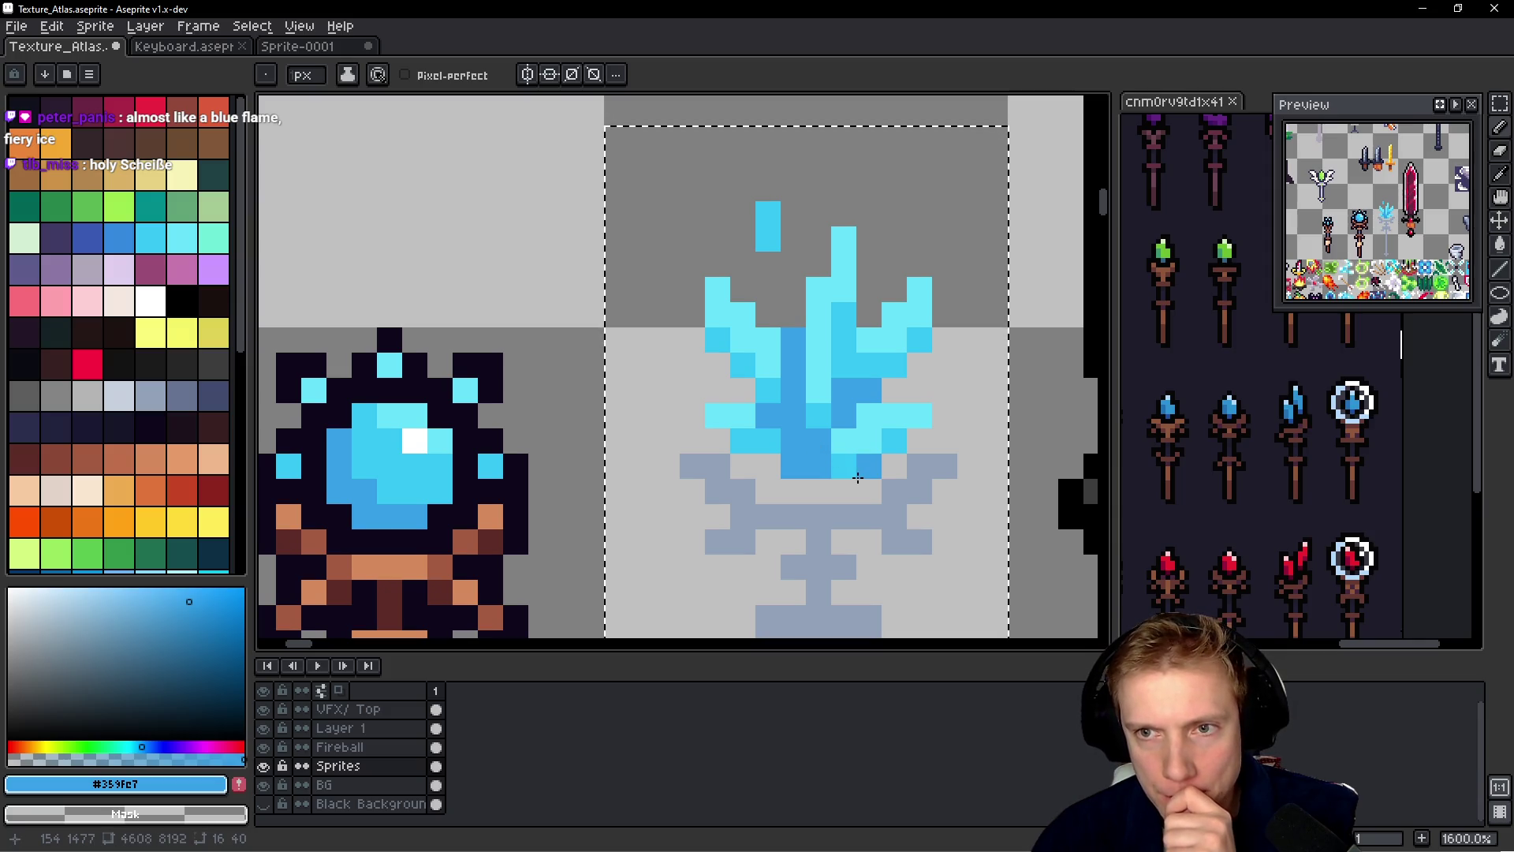
{"action": "left_click", "coordinate": [850, 448], "text": "alt"}
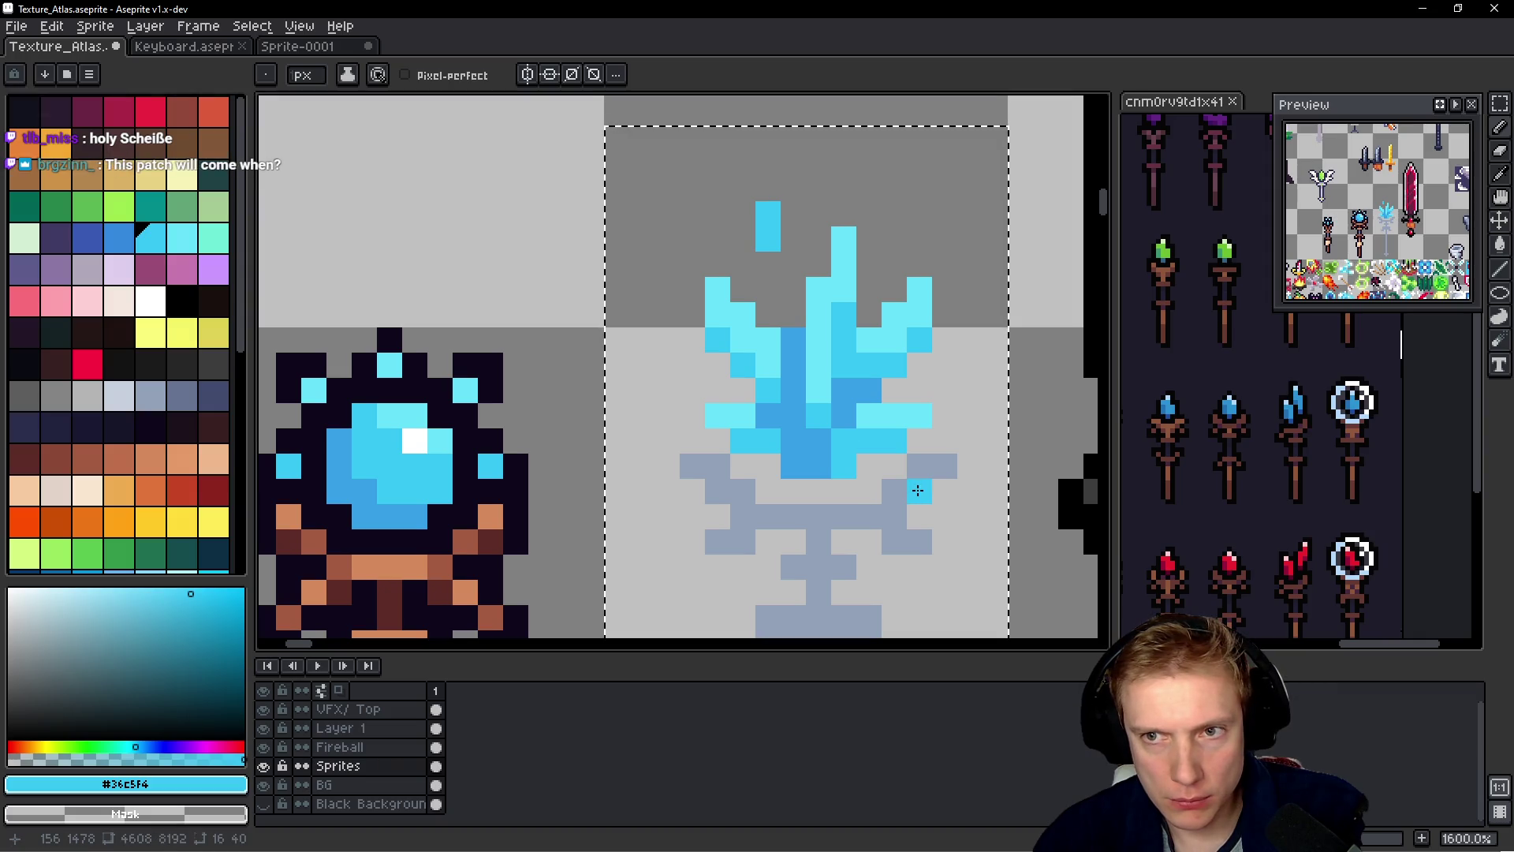
{"action": "left_click", "coordinate": [828, 467], "text": "alt"}
{"action": "left_click", "coordinate": [863, 525]}
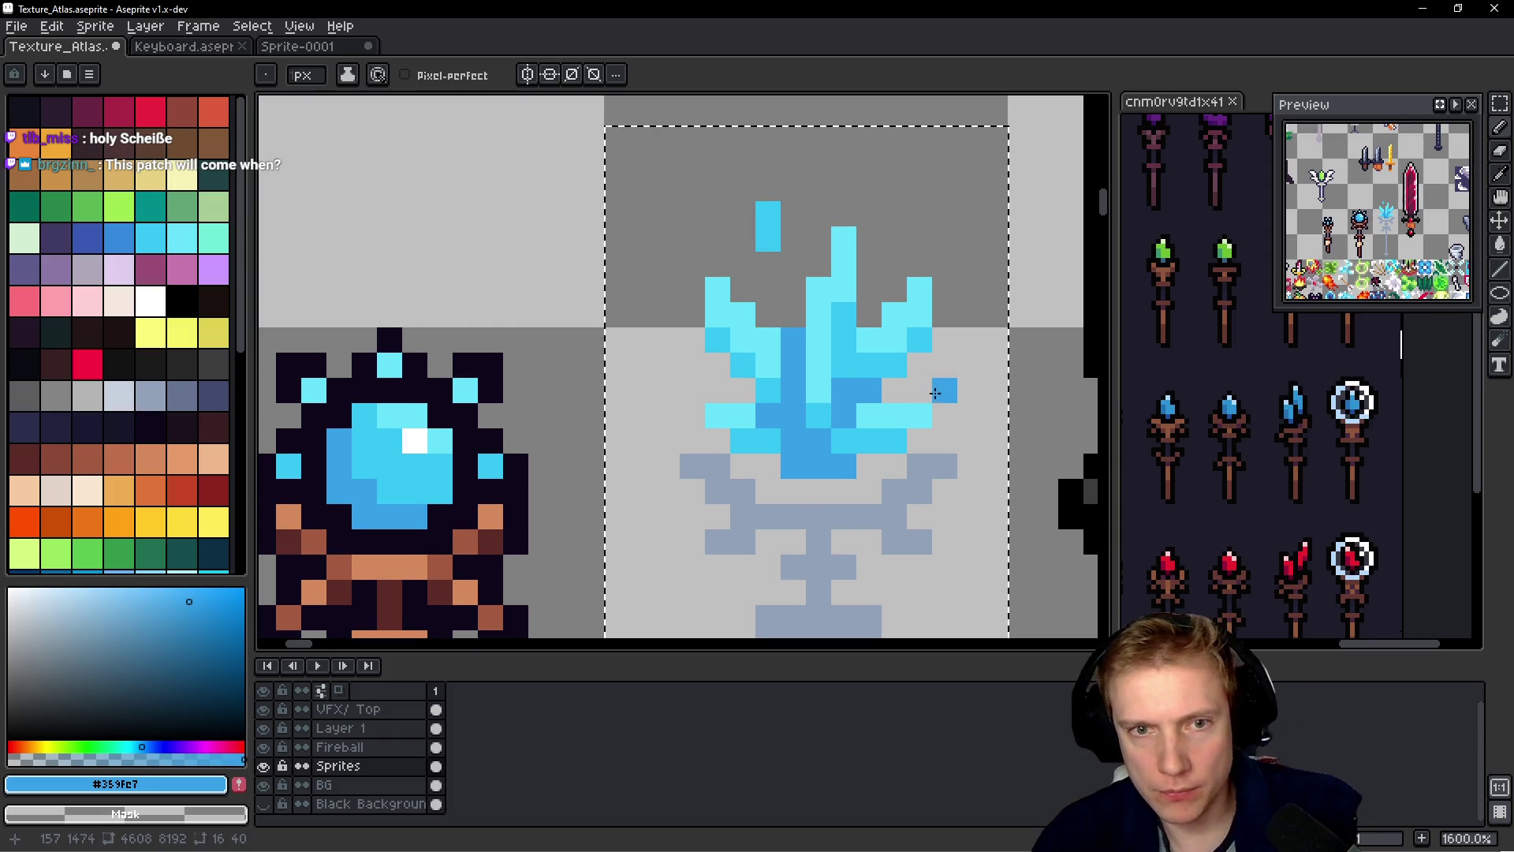
- Add white glints from the orb highlight to the flame's top, upper tips and right arm
{"action": "left_click", "coordinate": [707, 320], "text": "alt"}
{"action": "left_click", "coordinate": [420, 429], "text": "alt"}
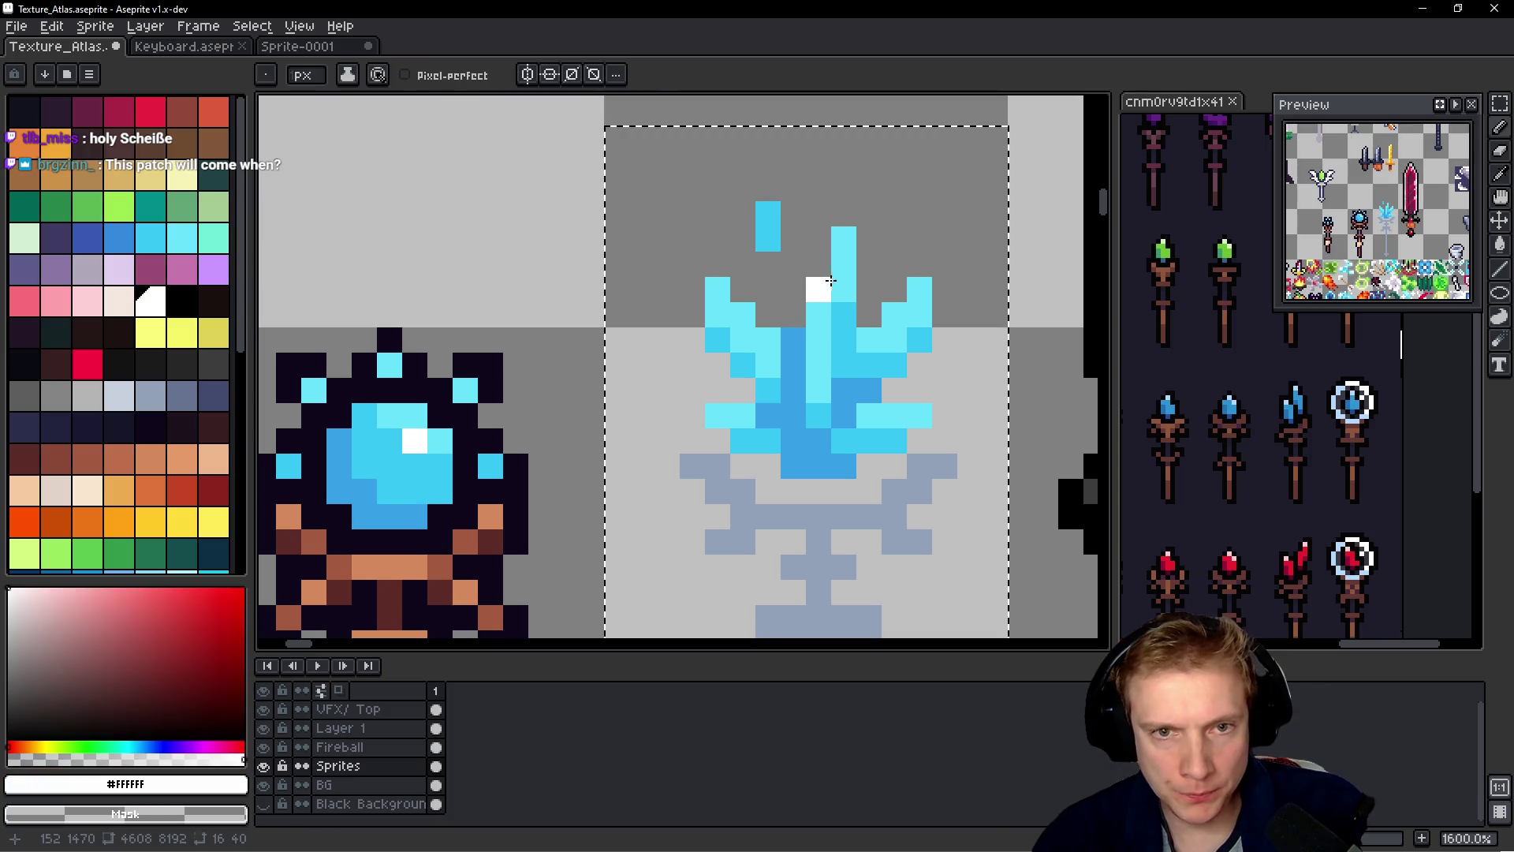
{"action": "left_click_drag", "start_coordinate": [843, 239], "coordinate": [844, 264]}
{"action": "left_click", "coordinate": [920, 289]}
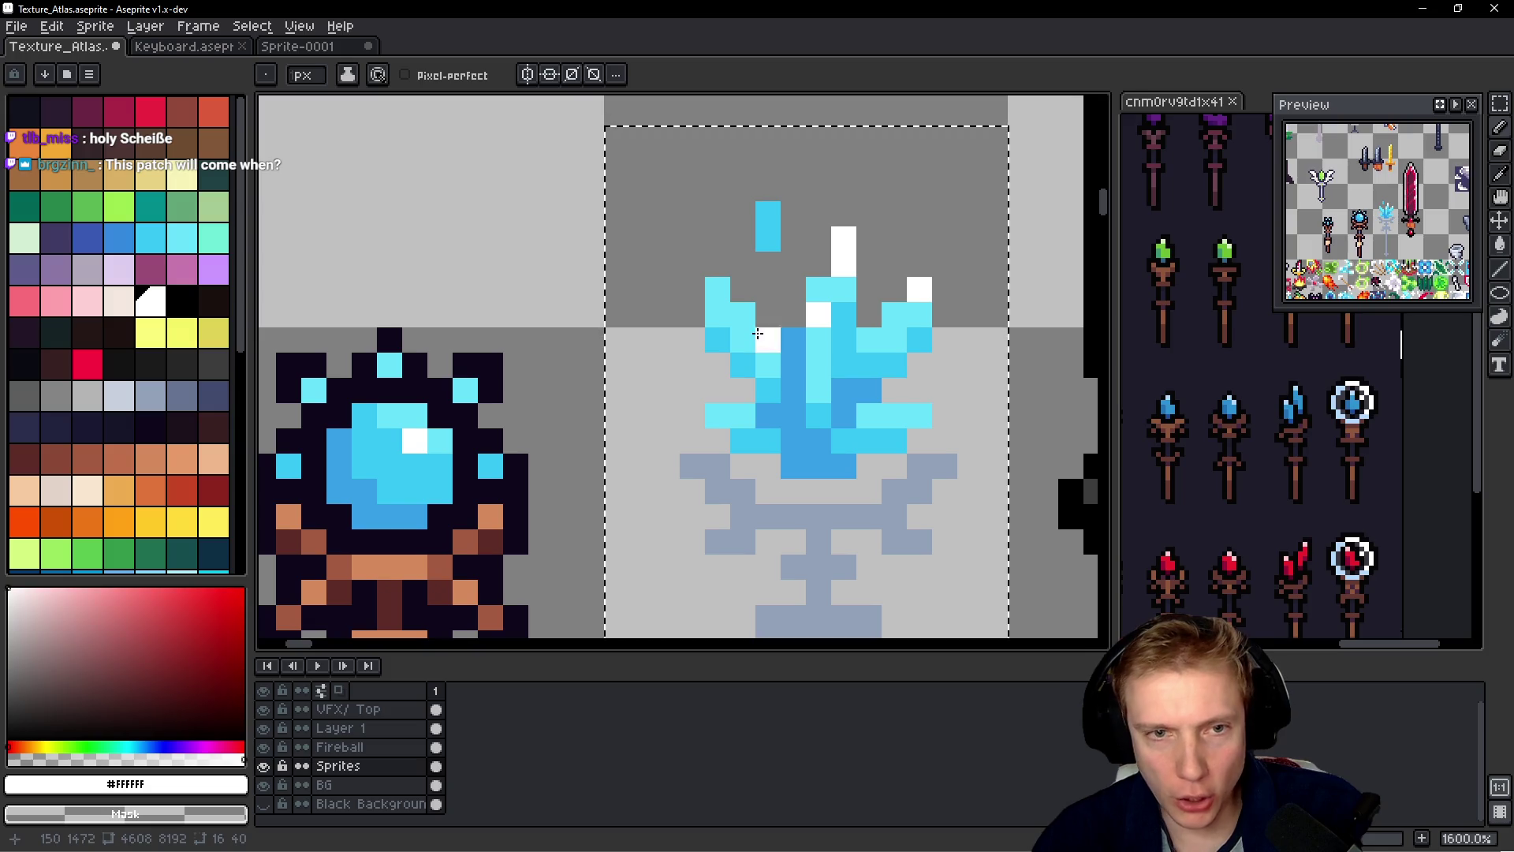
{"action": "left_click", "coordinate": [718, 289]}
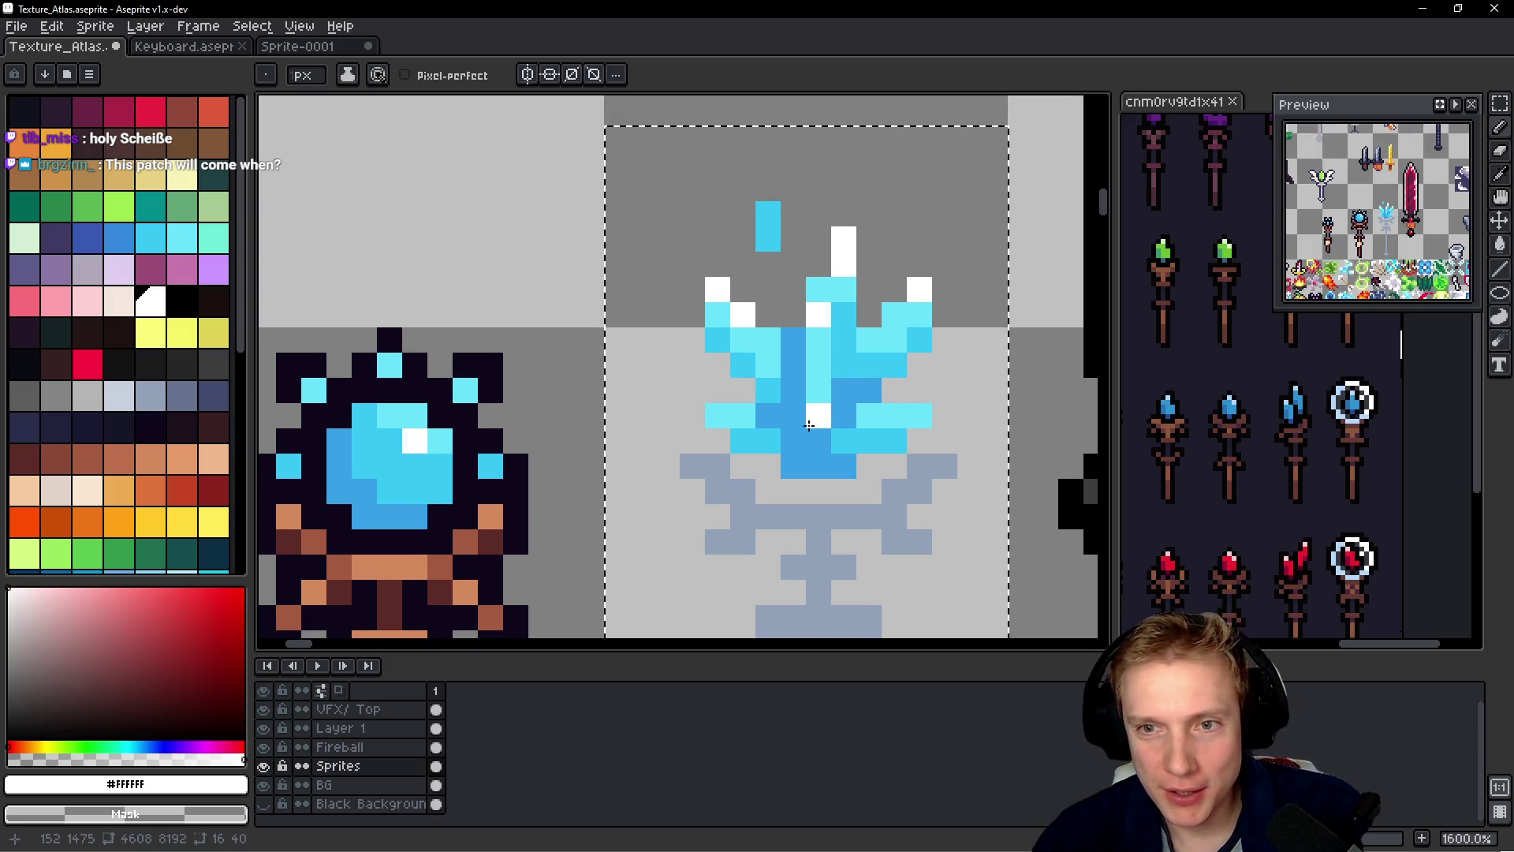
{"action": "left_click", "coordinate": [920, 415]}
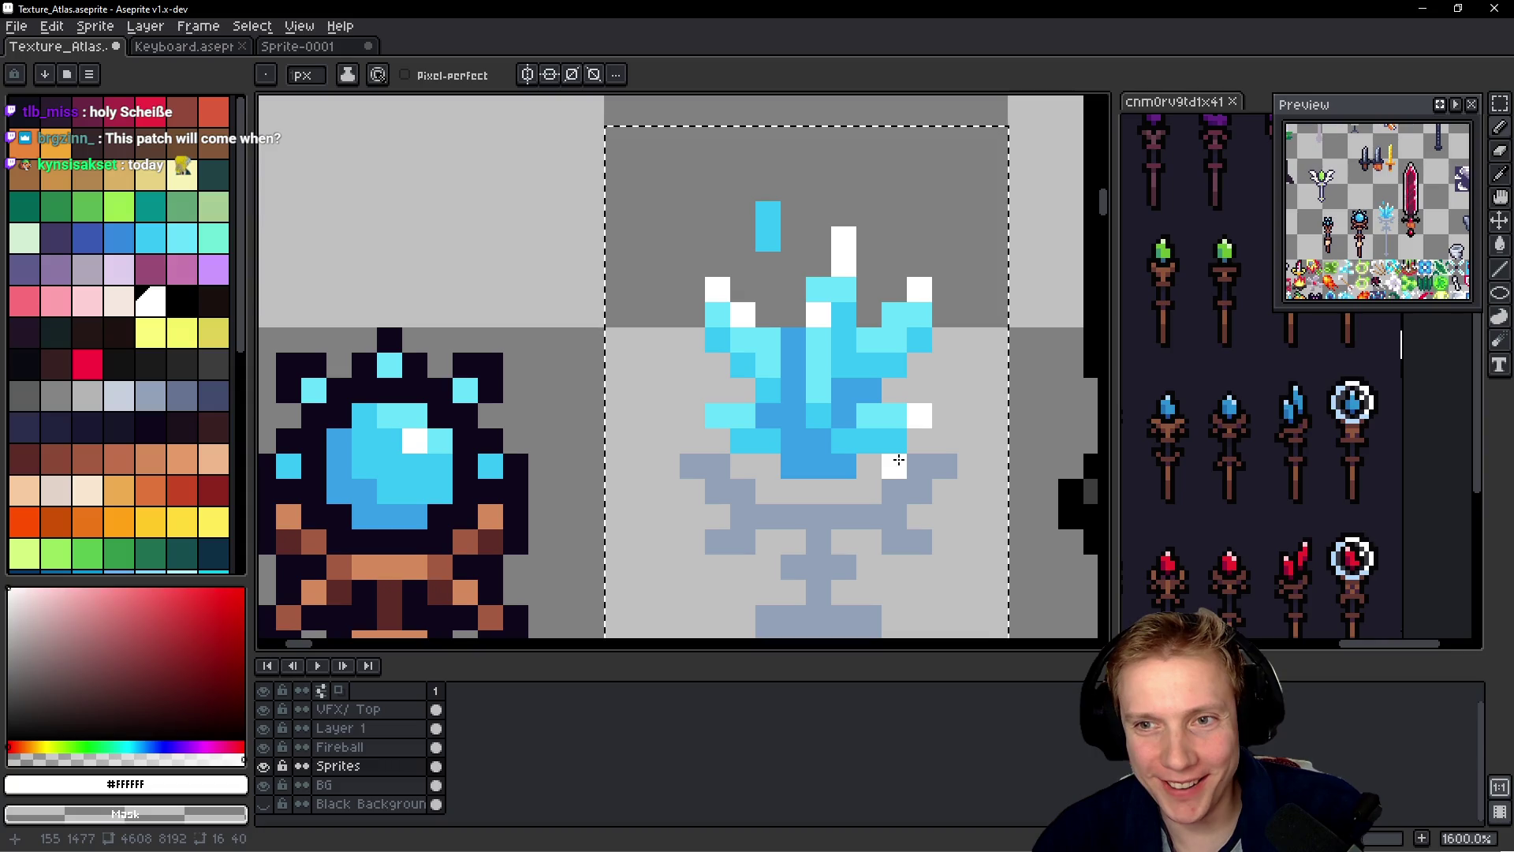
- Lighten the top pixel of the blue centre column with sampled light cyan
{"action": "scroll", "coordinate": [899, 457], "scroll_direction": "down", "scroll_amount": 5}
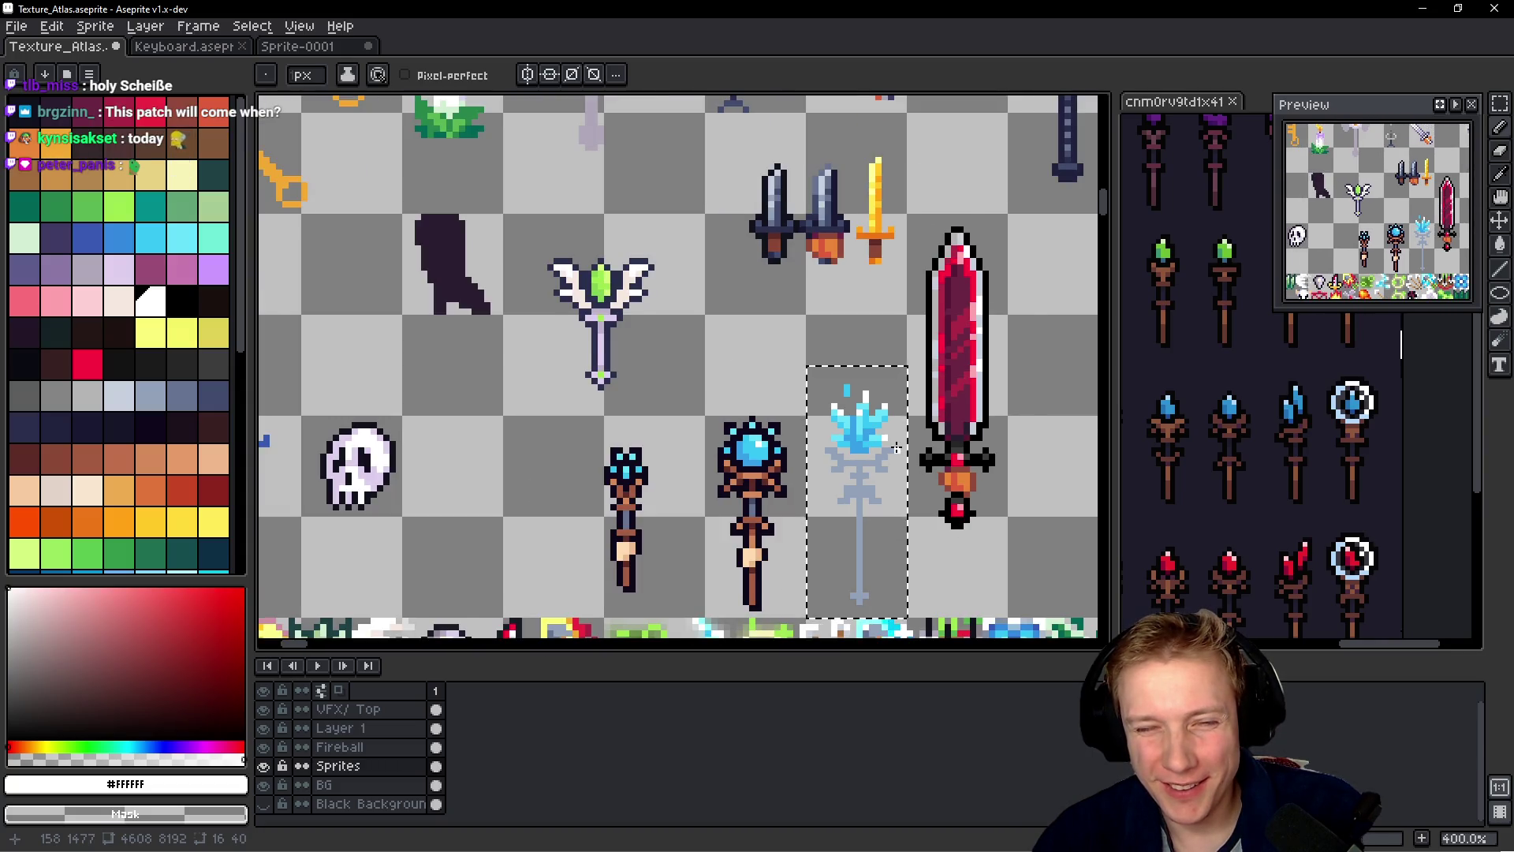
{"action": "scroll", "coordinate": [896, 448], "scroll_direction": "up", "scroll_amount": 8}
{"action": "key", "text": "alt"}
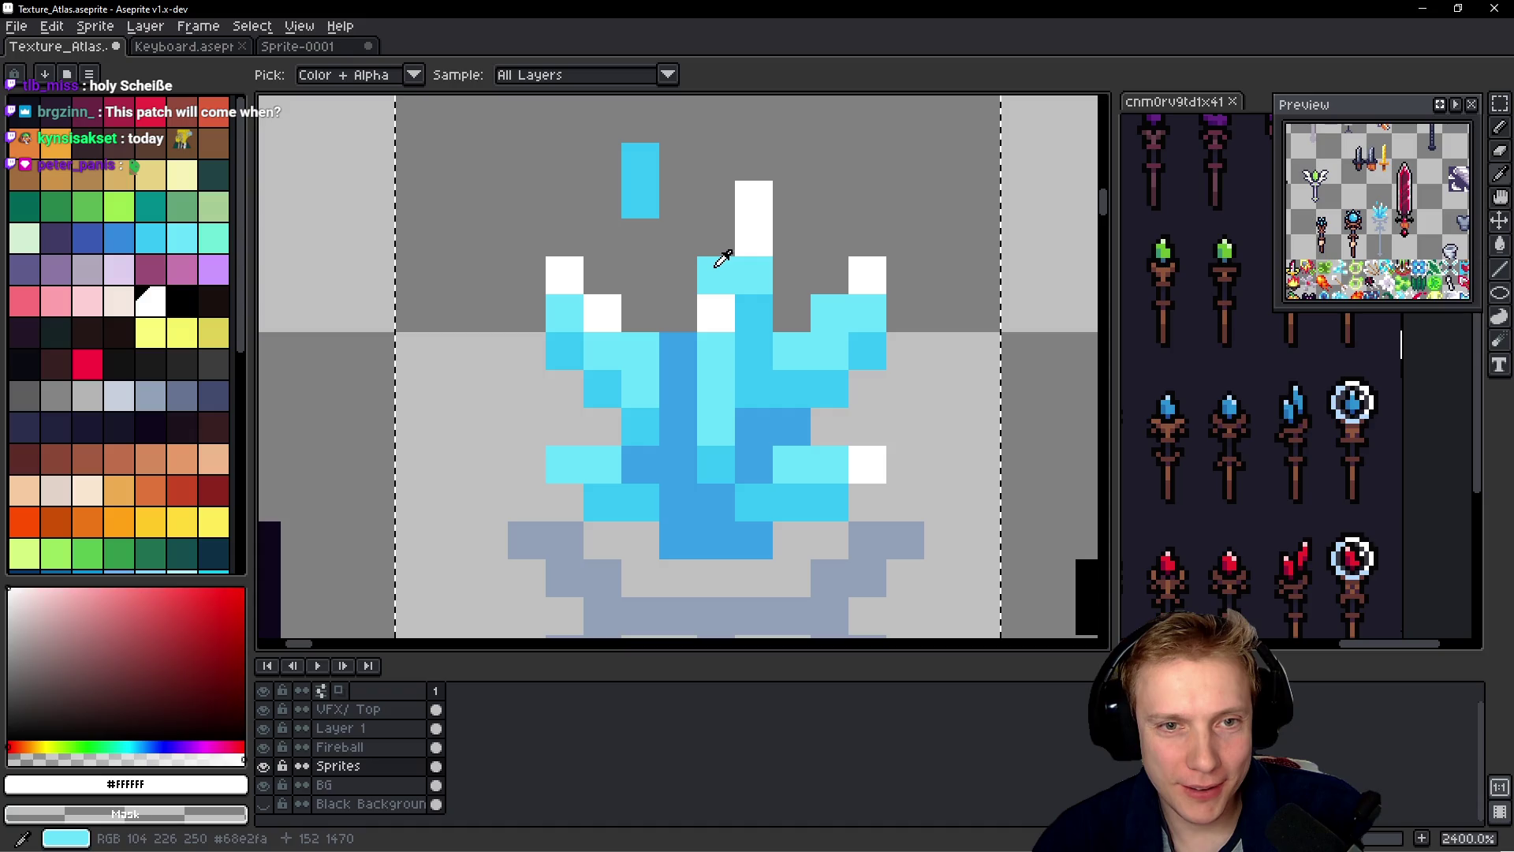
{"action": "left_click", "coordinate": [722, 259]}
{"action": "left_click", "coordinate": [640, 161]}
{"action": "scroll", "coordinate": [794, 336], "scroll_direction": "down", "scroll_amount": 7}
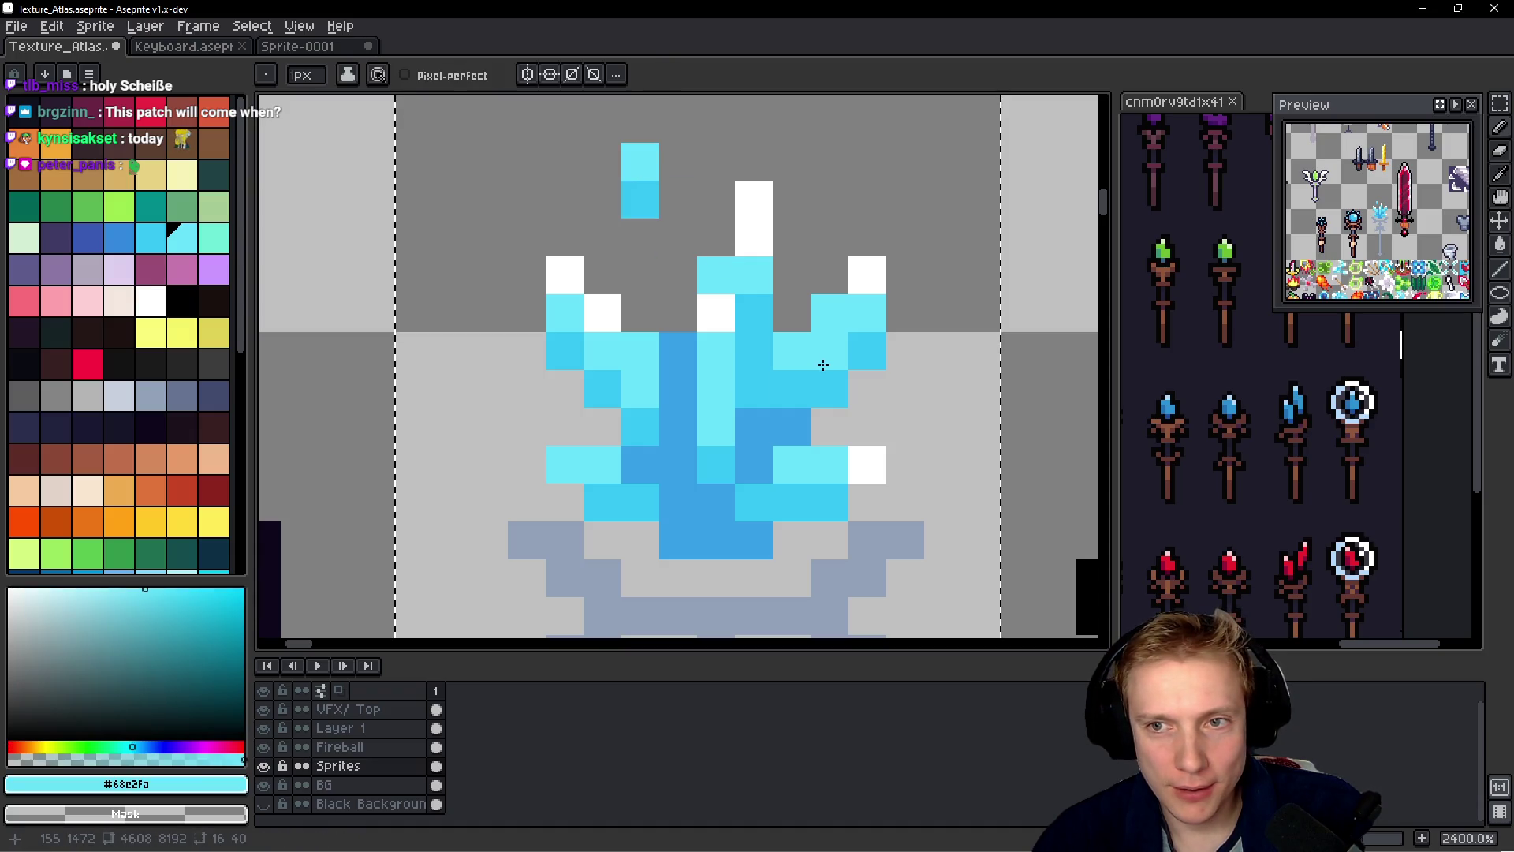
{"action": "scroll", "coordinate": [852, 407], "scroll_direction": "down", "scroll_amount": 2}
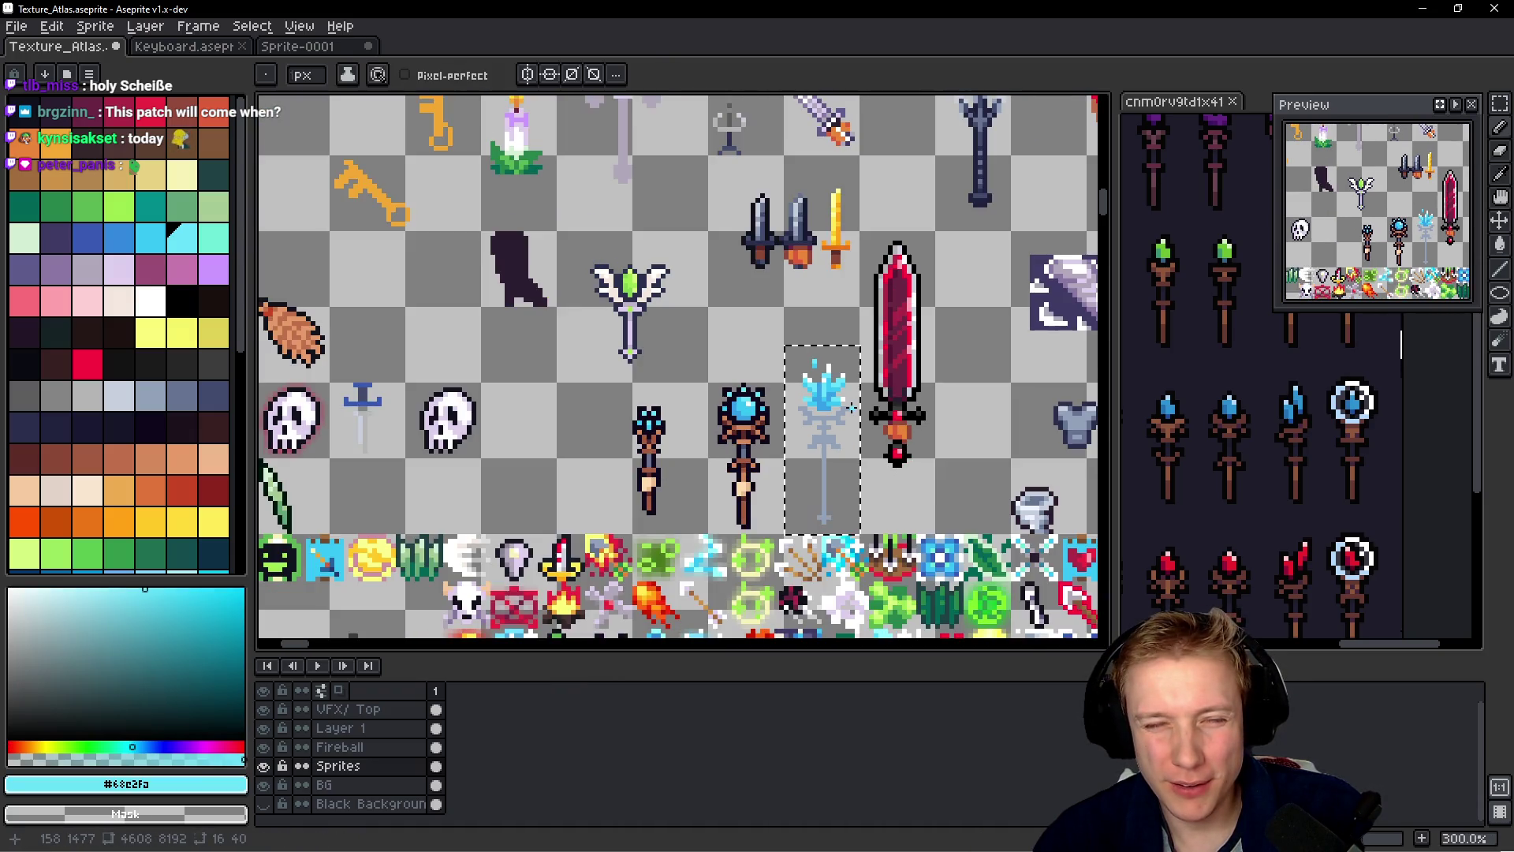
{"action": "scroll", "coordinate": [820, 405], "scroll_direction": "up", "scroll_amount": 10}
- Shade the flame's lower right and lower left with sampled dark blue
{"action": "key", "text": "alt"}
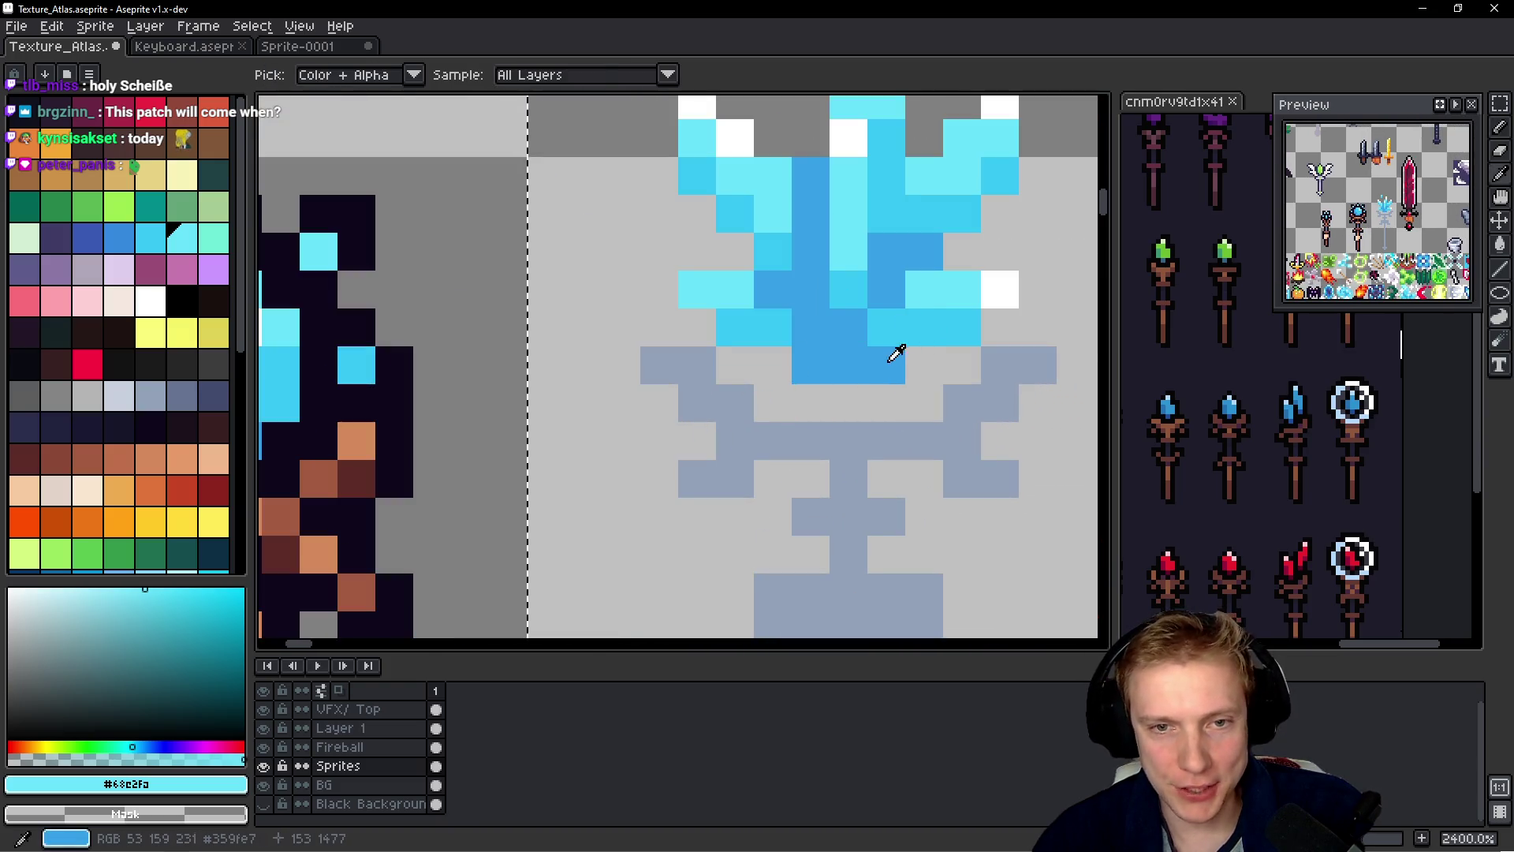
{"action": "left_click", "coordinate": [896, 348]}
{"action": "left_click", "coordinate": [945, 336]}
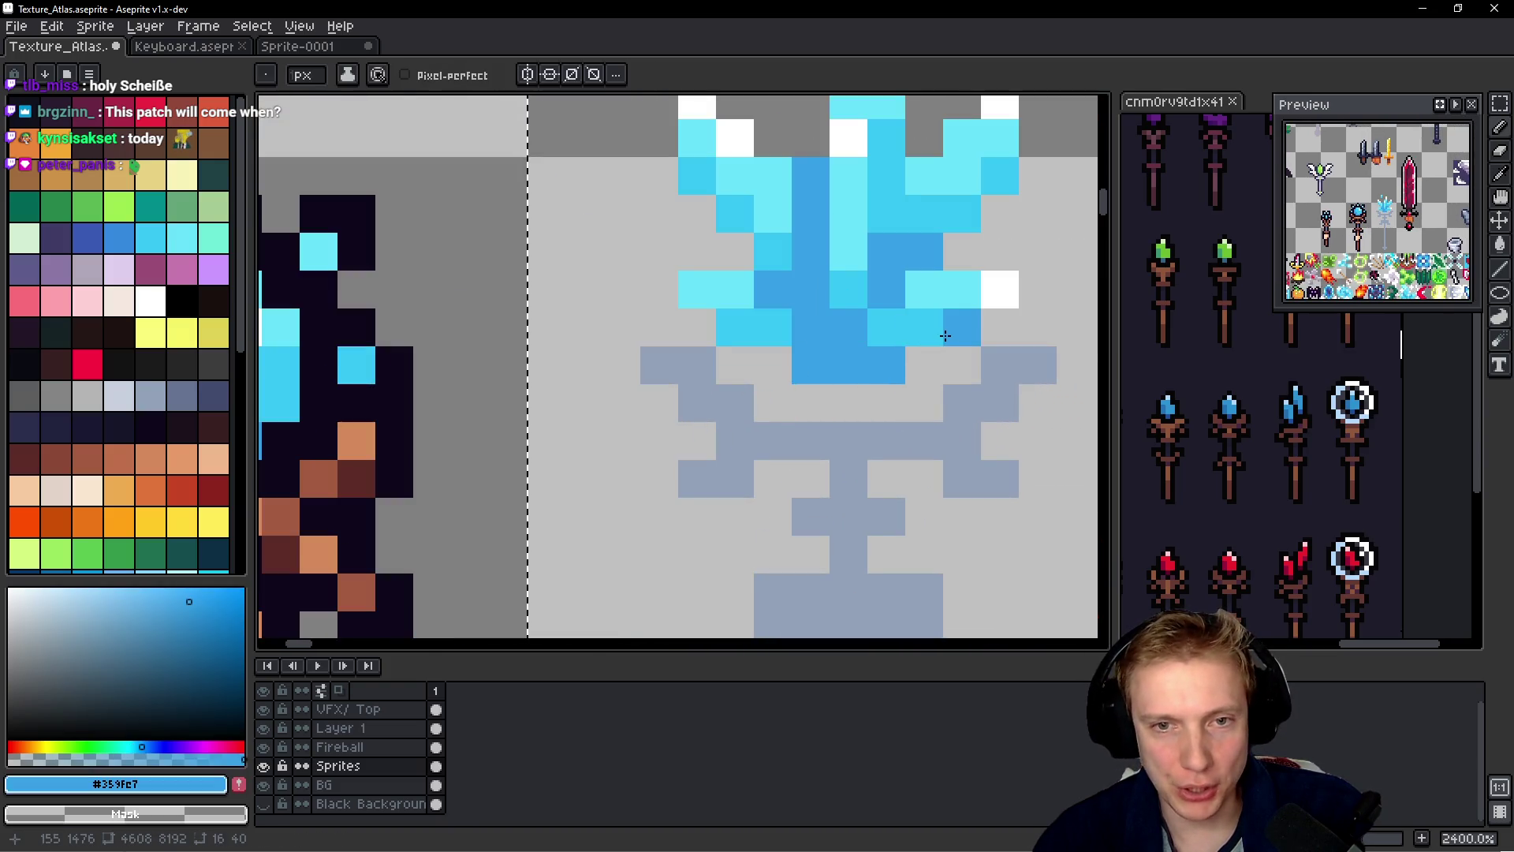
{"action": "left_click", "coordinate": [736, 335]}
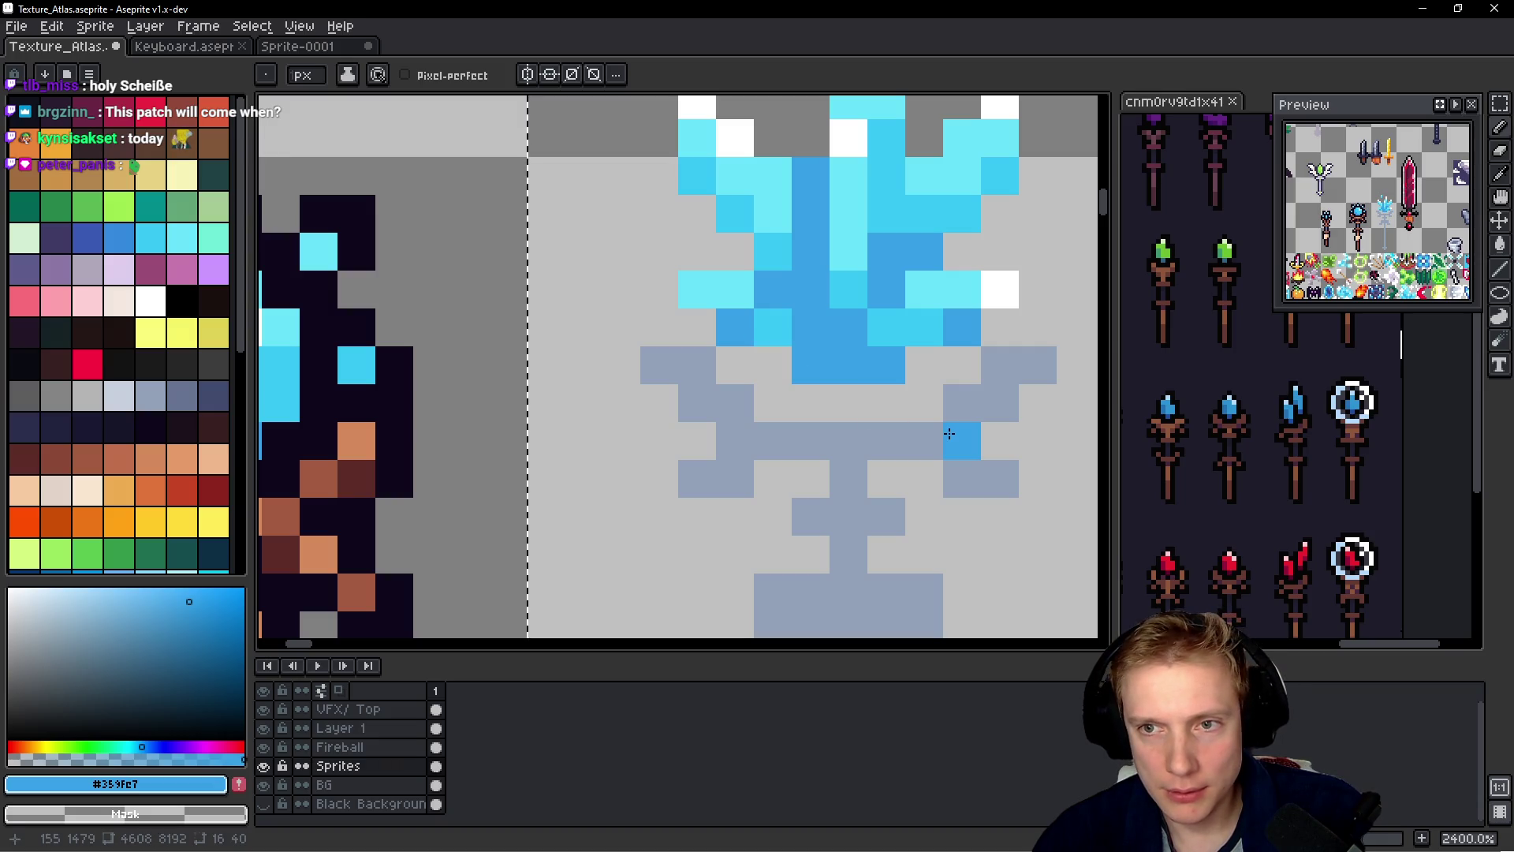
- Sample the flame's cyan and touch up a pixel in its lower body
{"action": "key", "text": "alt"}
{"action": "left_click", "coordinate": [779, 337]}
{"action": "left_click", "coordinate": [843, 400]}
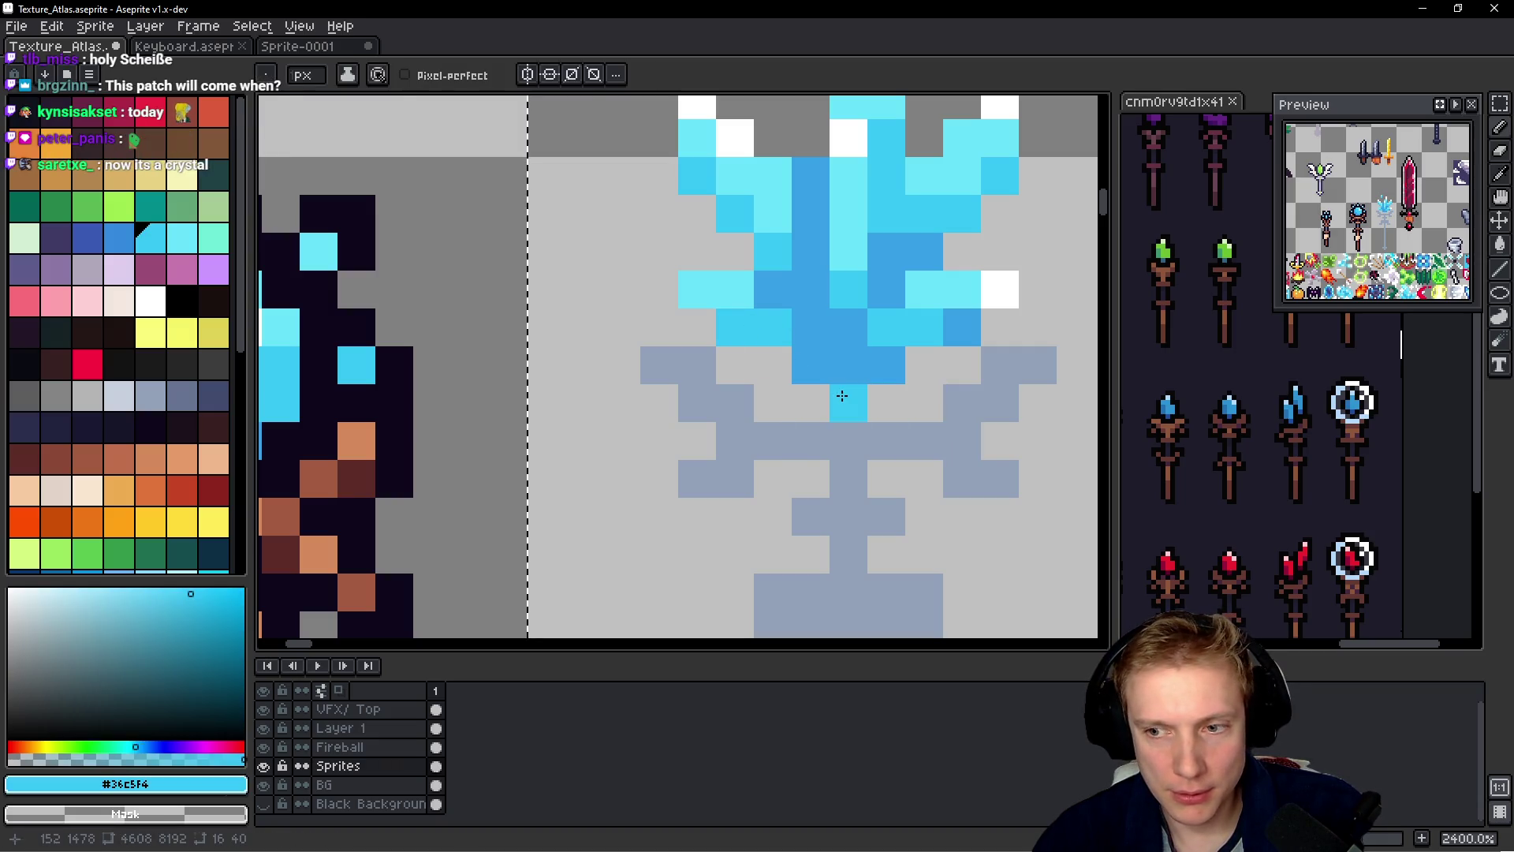
{"action": "scroll", "coordinate": [842, 396], "scroll_direction": "down", "scroll_amount": 1}
{"action": "scroll", "coordinate": [842, 396], "scroll_direction": "down", "scroll_amount": 6}
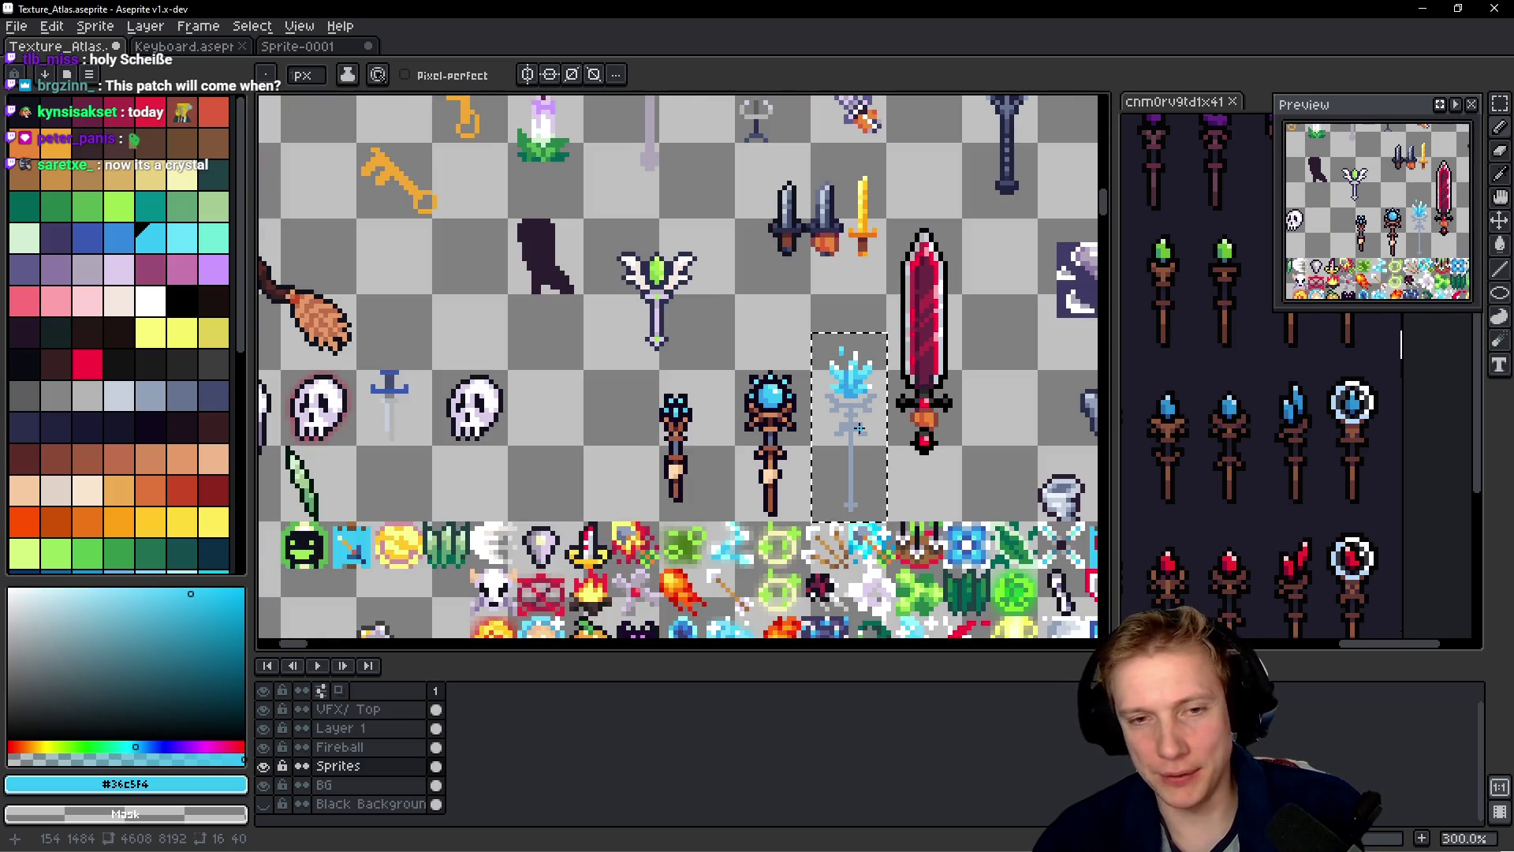
{"action": "scroll", "coordinate": [858, 408], "scroll_direction": "up", "scroll_amount": 6}
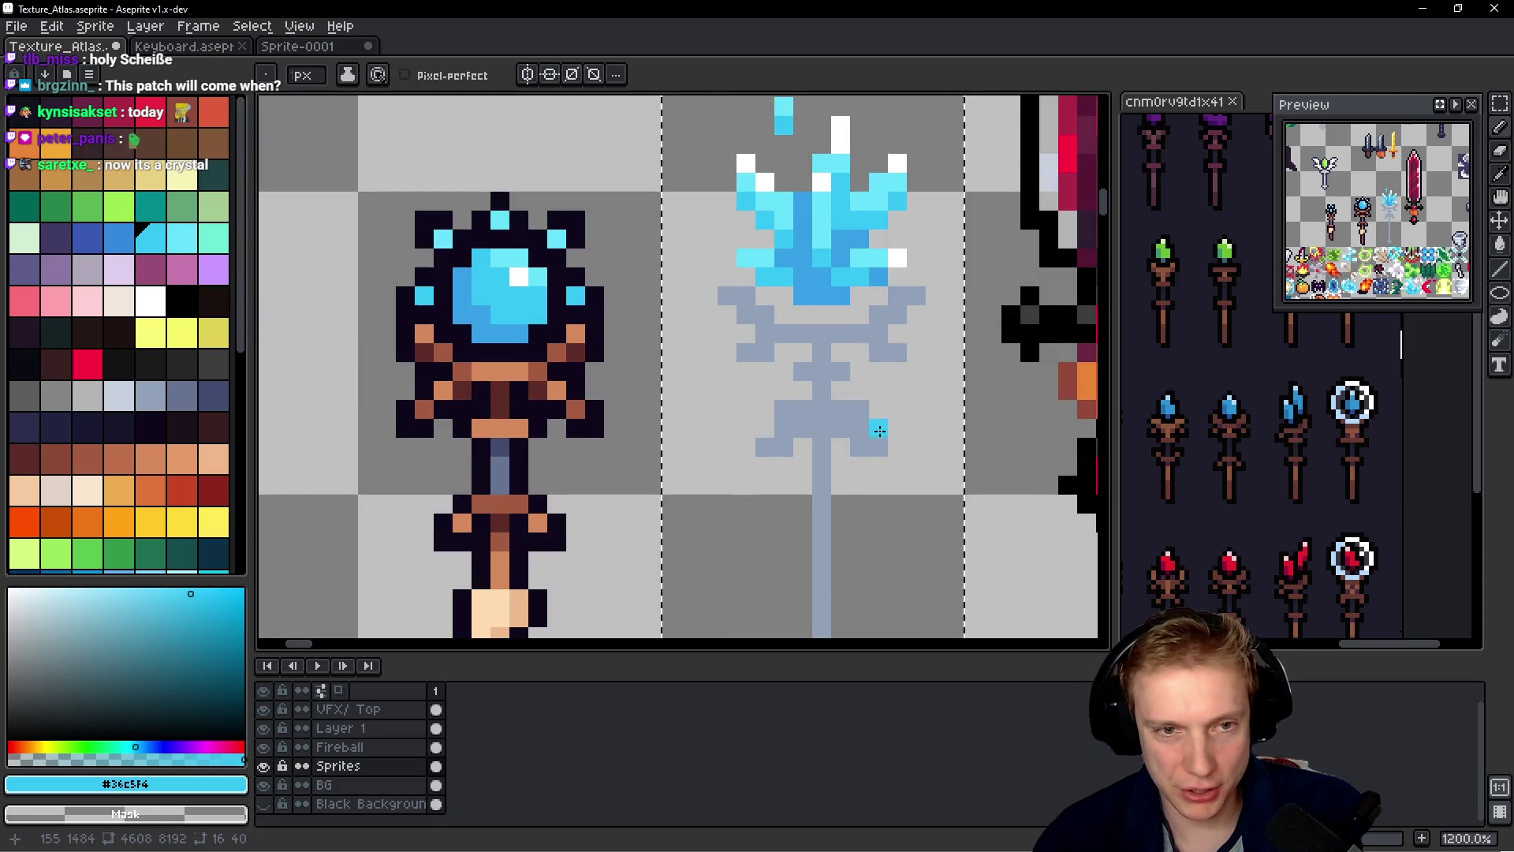
{"action": "scroll", "coordinate": [867, 423], "scroll_direction": "down", "scroll_amount": 5}
{"action": "scroll", "coordinate": [881, 427], "scroll_direction": "up", "scroll_amount": 3}
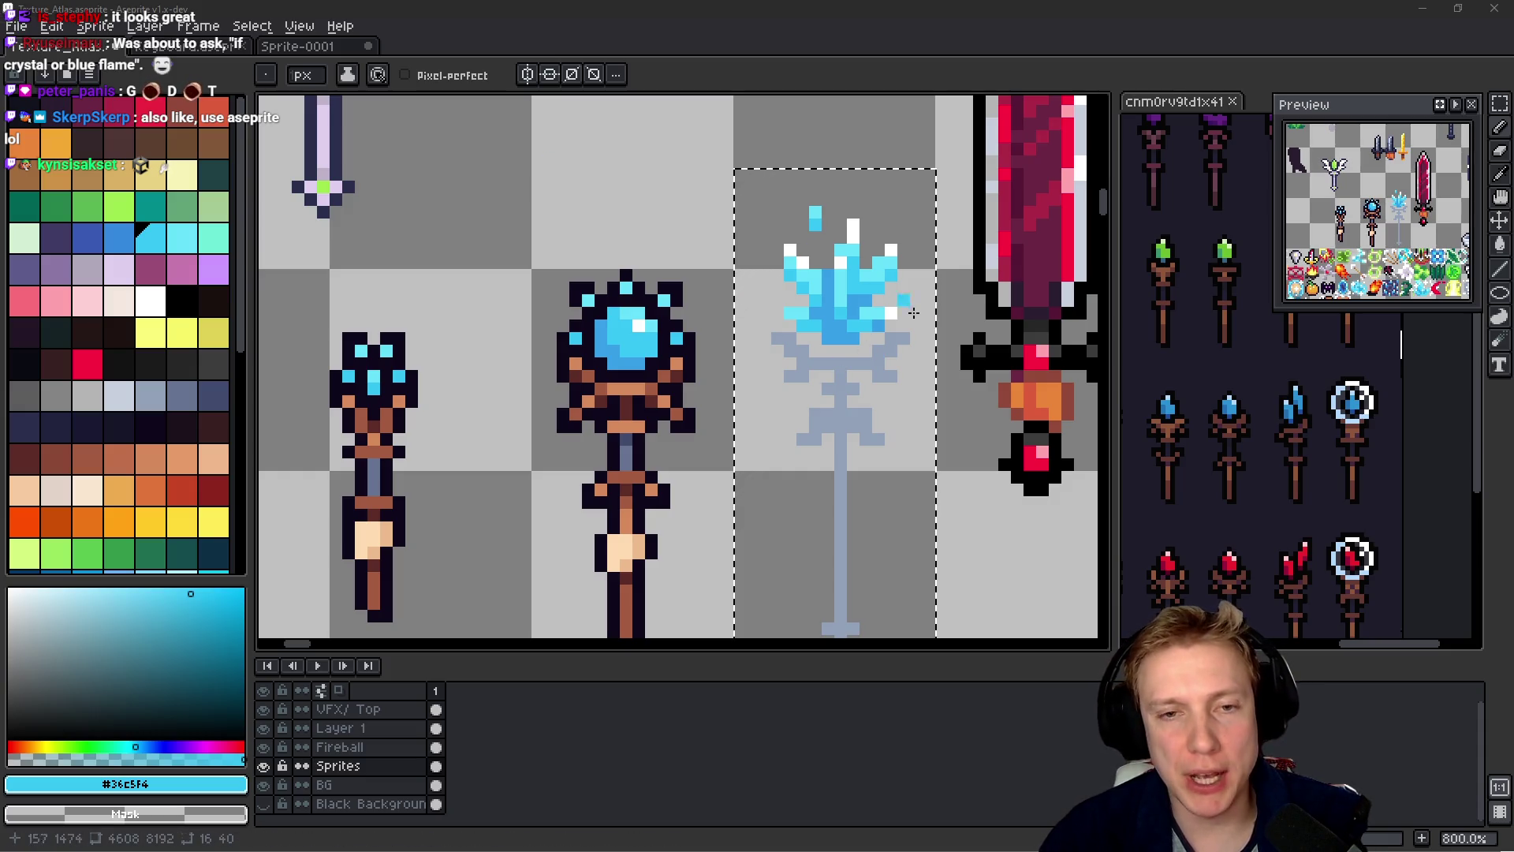
- Shade pixels on the staff's stem and crossbar with a darker grey-blue
{"action": "scroll", "coordinate": [864, 315], "scroll_direction": "down", "scroll_amount": 3}
{"action": "scroll", "coordinate": [861, 316], "scroll_direction": "up", "scroll_amount": 6}
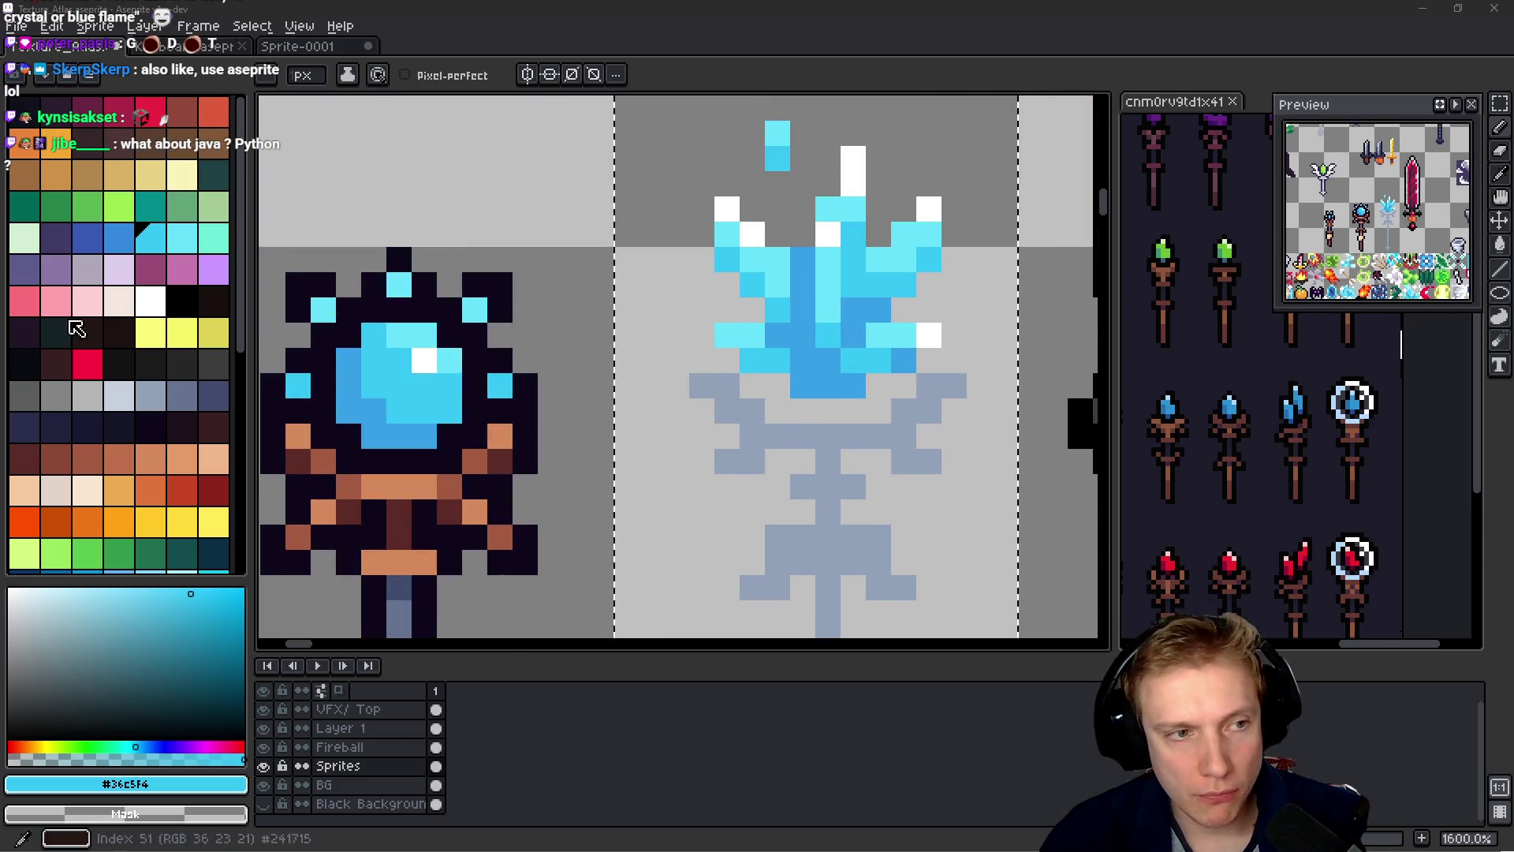
{"action": "left_click", "coordinate": [122, 396]}
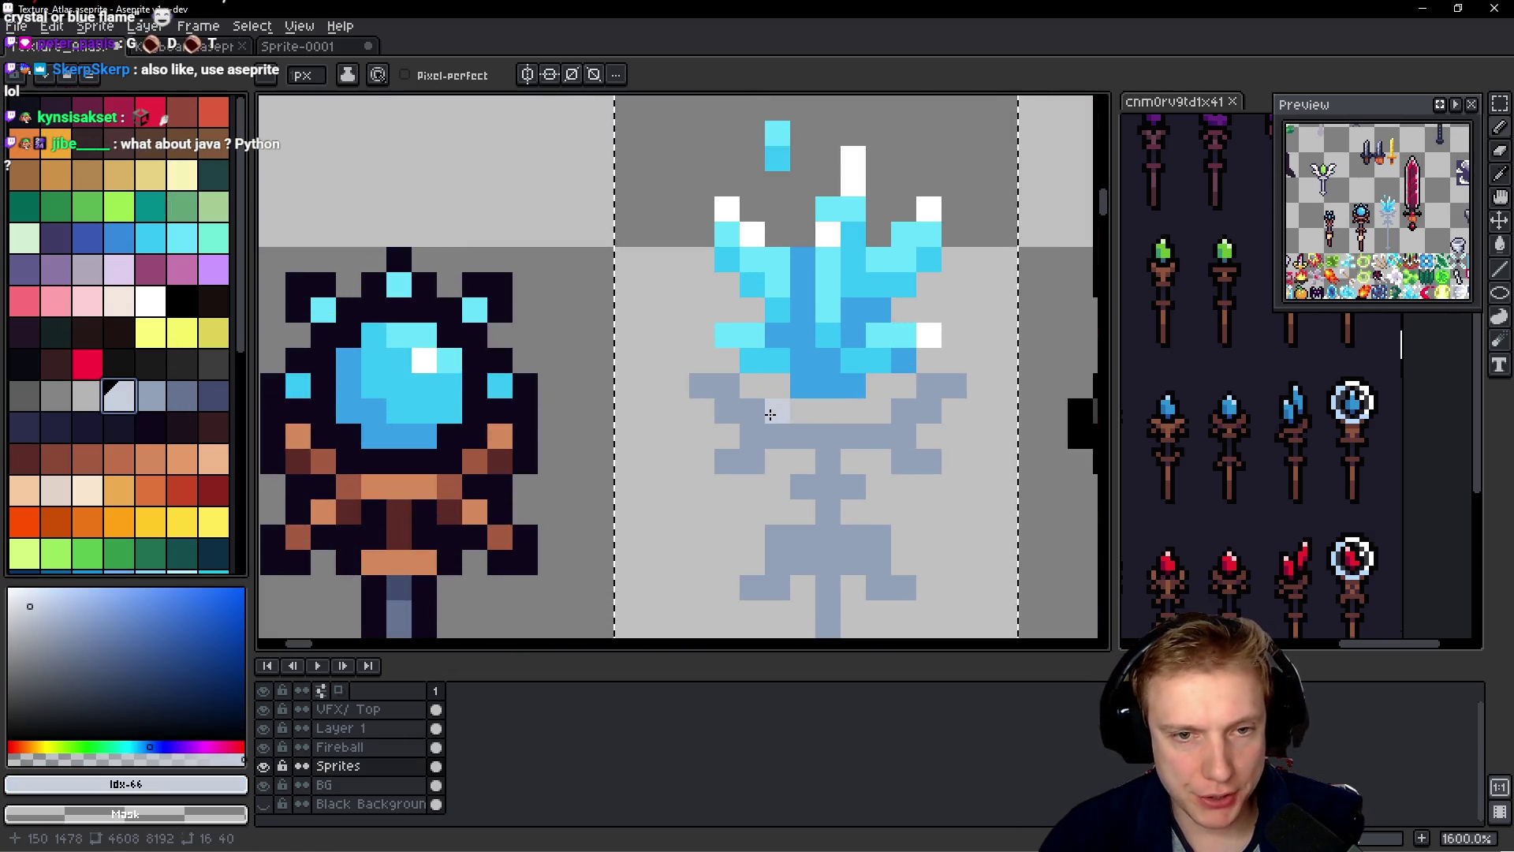
{"action": "left_click", "coordinate": [182, 396]}
{"action": "left_click", "coordinate": [827, 462]}
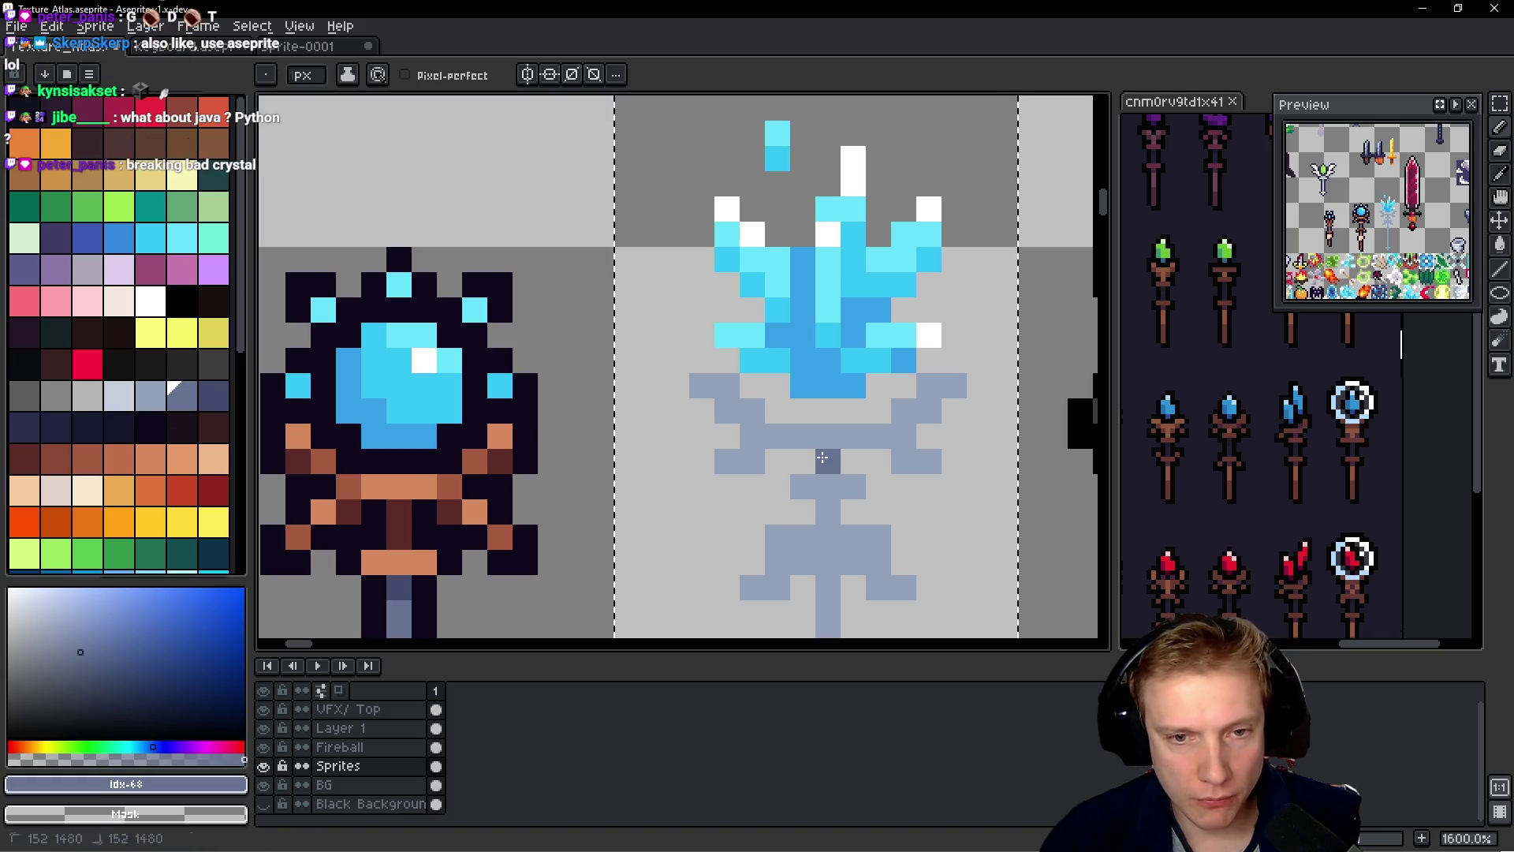
{"action": "scroll", "coordinate": [835, 538], "scroll_direction": "down", "scroll_amount": 3}
{"action": "left_click", "coordinate": [847, 422]}
{"action": "left_click", "coordinate": [880, 447]}
- Darken the branches, the stem down its length, and the crossbar's right end
{"action": "left_click", "coordinate": [823, 422]}
{"action": "left_click", "coordinate": [798, 422]}
{"action": "left_click", "coordinate": [773, 447]}
{"action": "left_click_drag", "start_coordinate": [823, 447], "coordinate": [831, 495]}
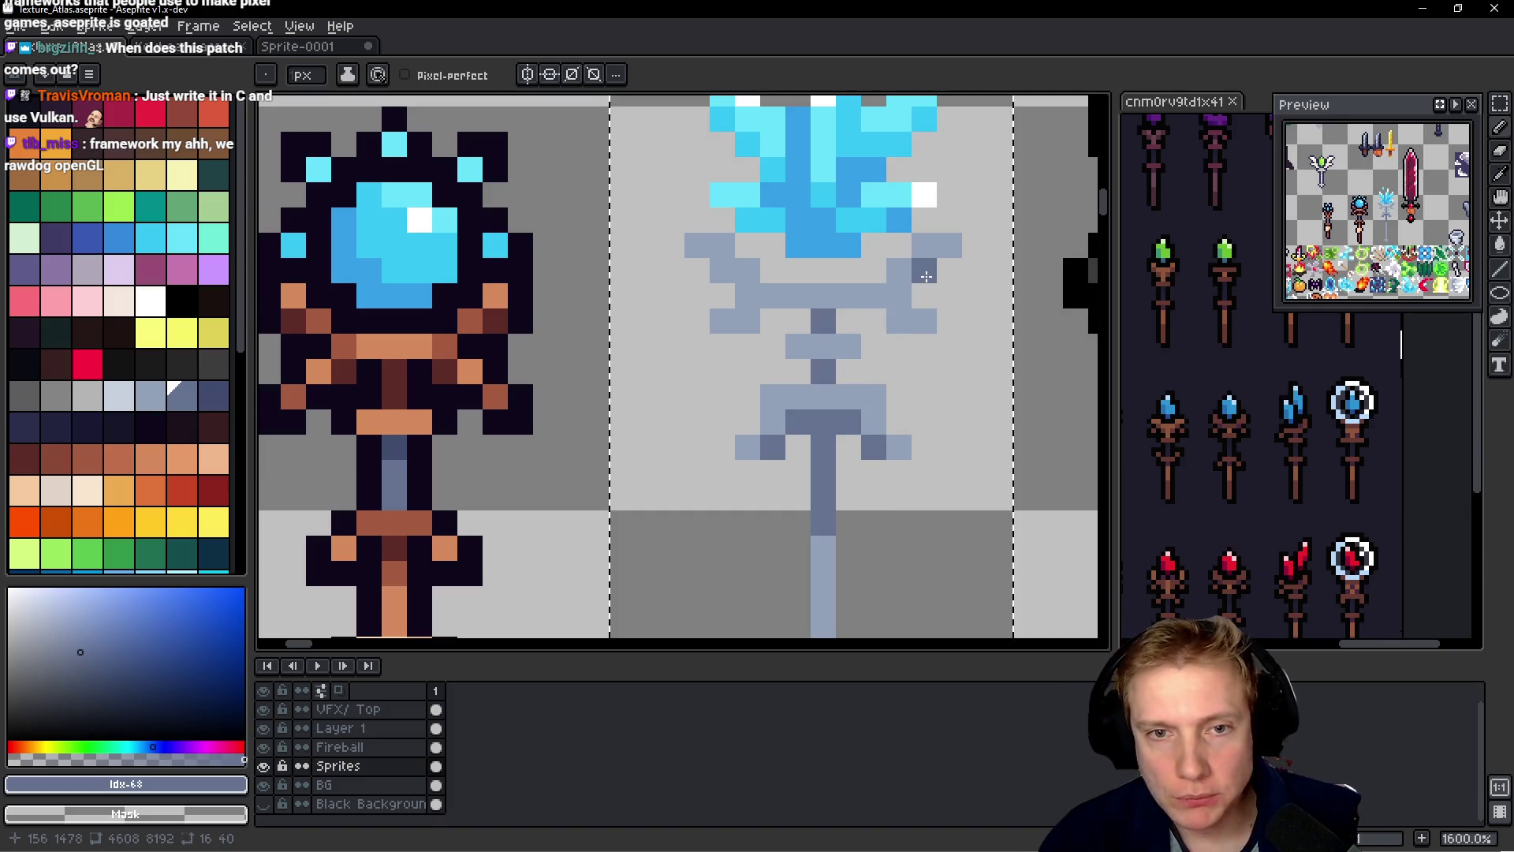
{"action": "left_click", "coordinate": [900, 297]}
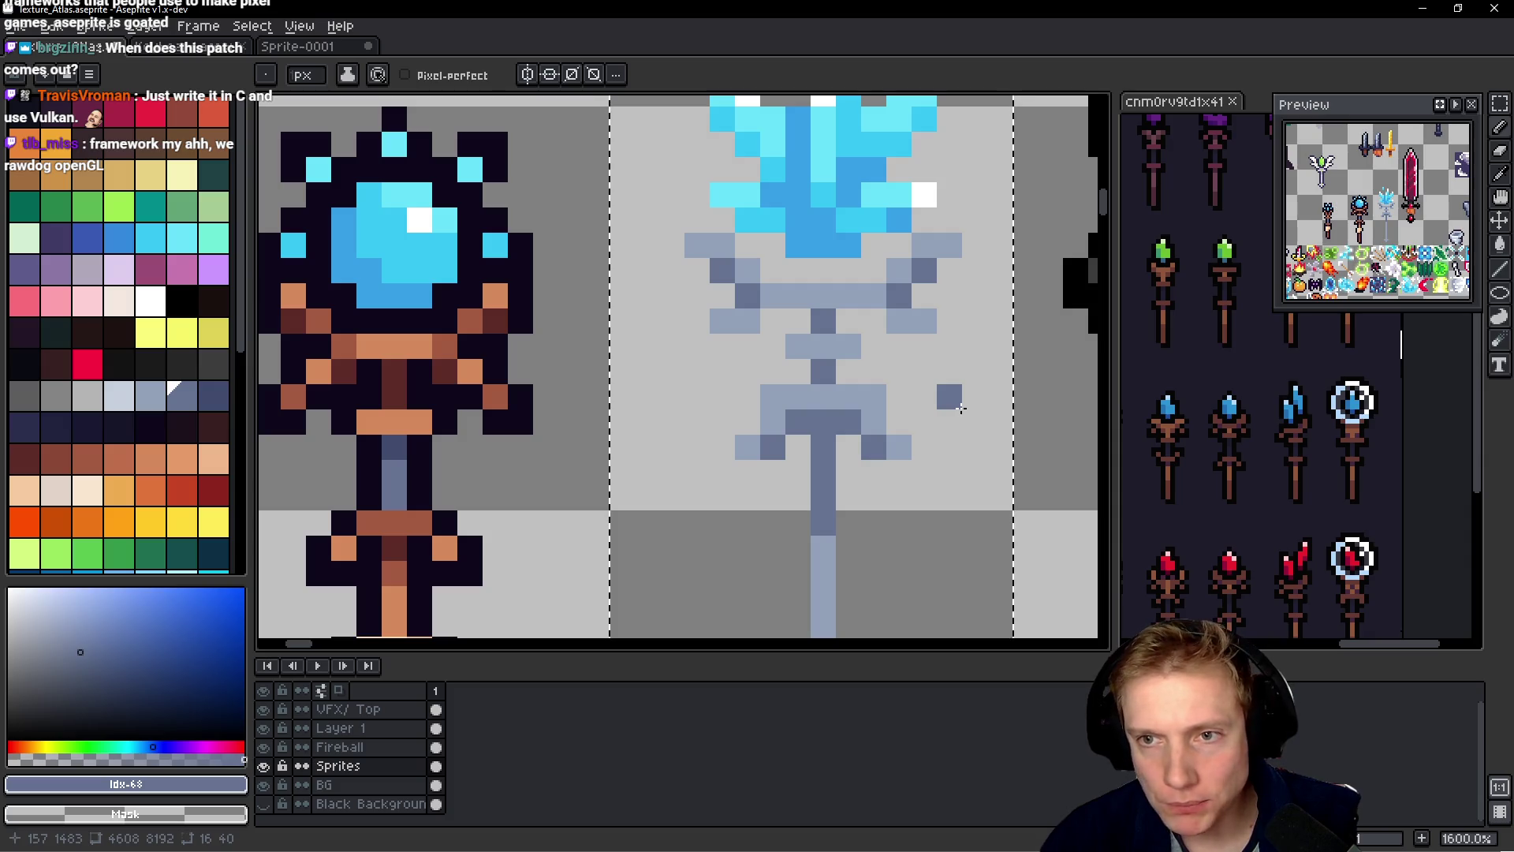
{"action": "scroll", "coordinate": [942, 402], "scroll_direction": "down", "scroll_amount": 5}
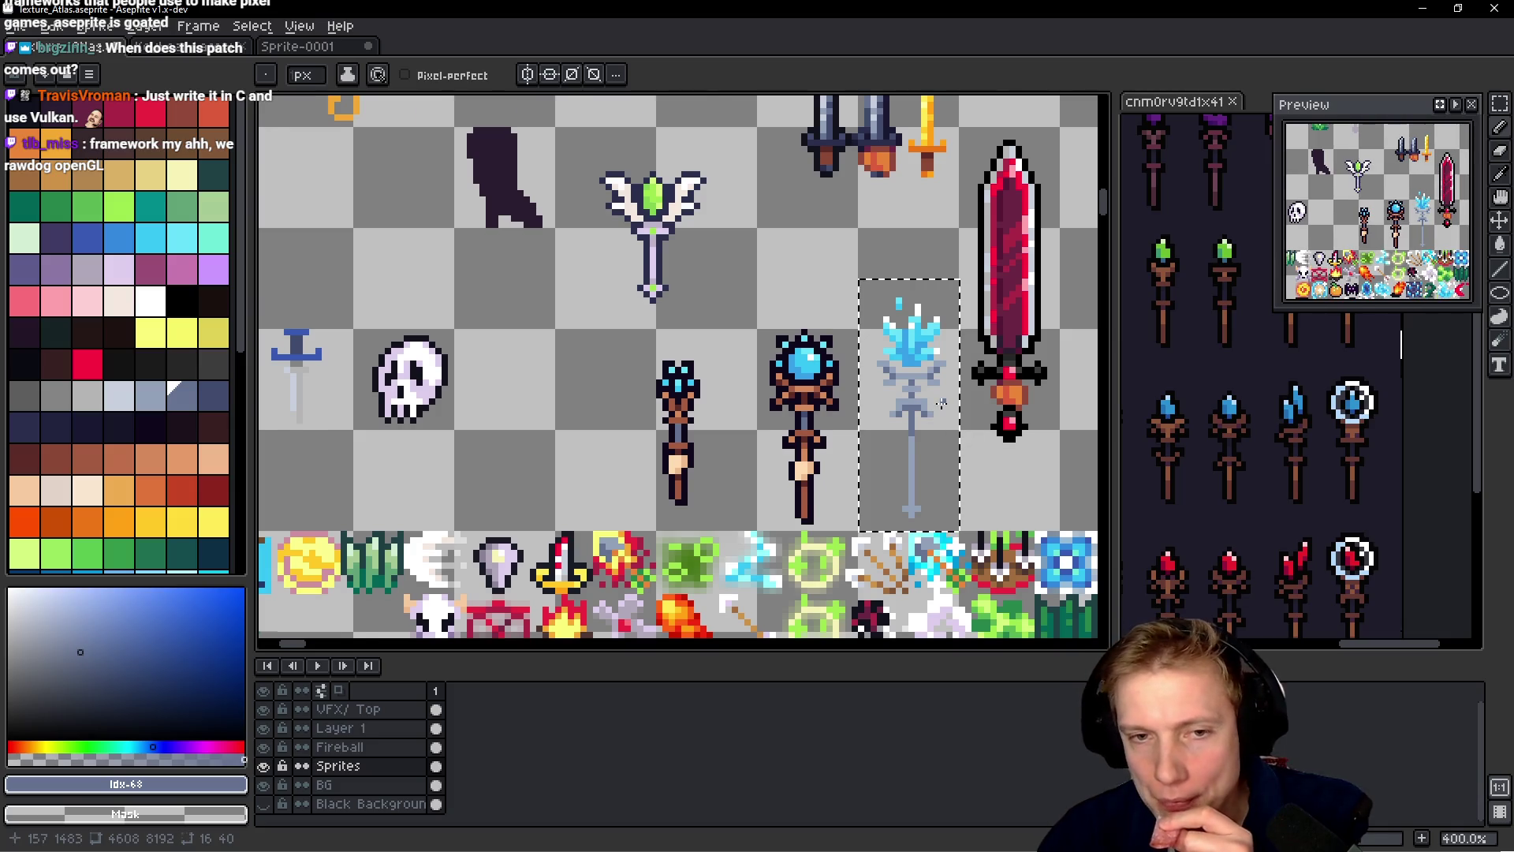
{"action": "scroll", "coordinate": [942, 406], "scroll_direction": "up", "scroll_amount": 2}
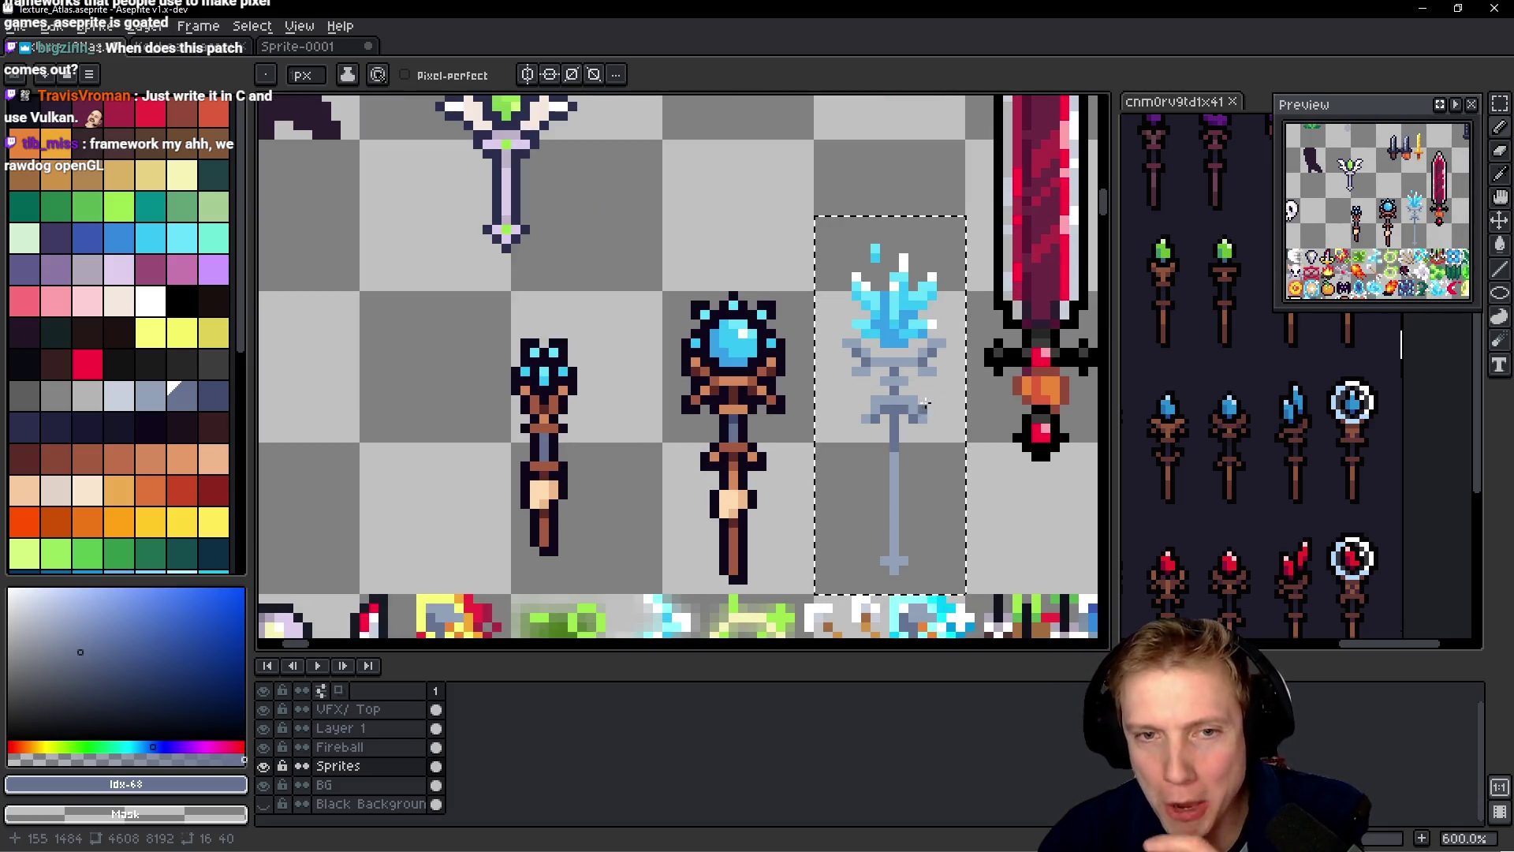
- Paint a cyan band across the staff's neck
{"action": "left_click", "coordinate": [150, 242]}
{"action": "scroll", "coordinate": [978, 401], "scroll_direction": "up", "scroll_amount": 4}
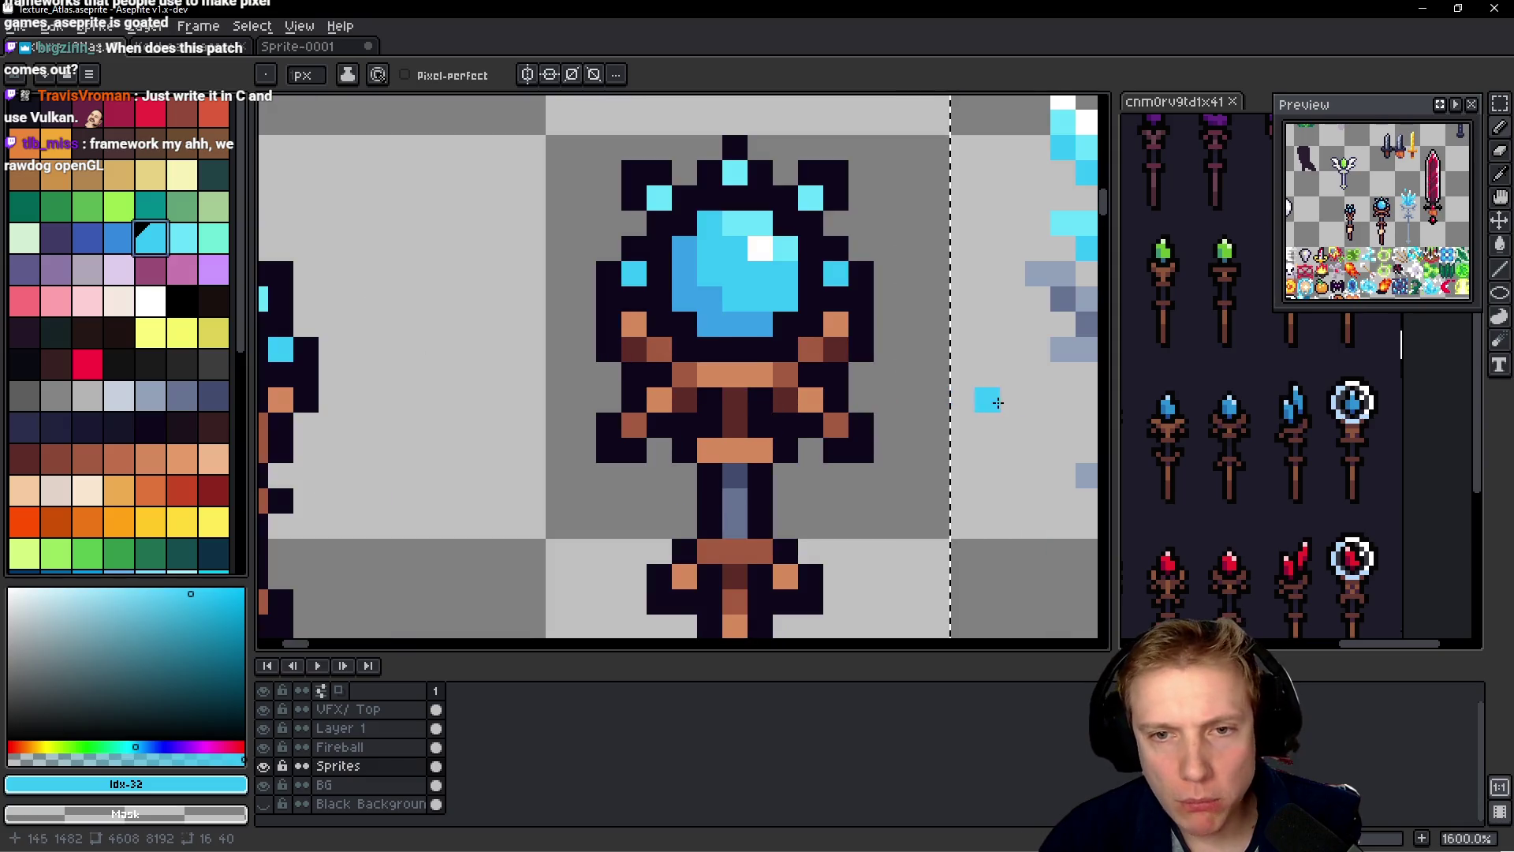
{"action": "left_click_drag", "start_coordinate": [770, 402], "coordinate": [722, 401]}
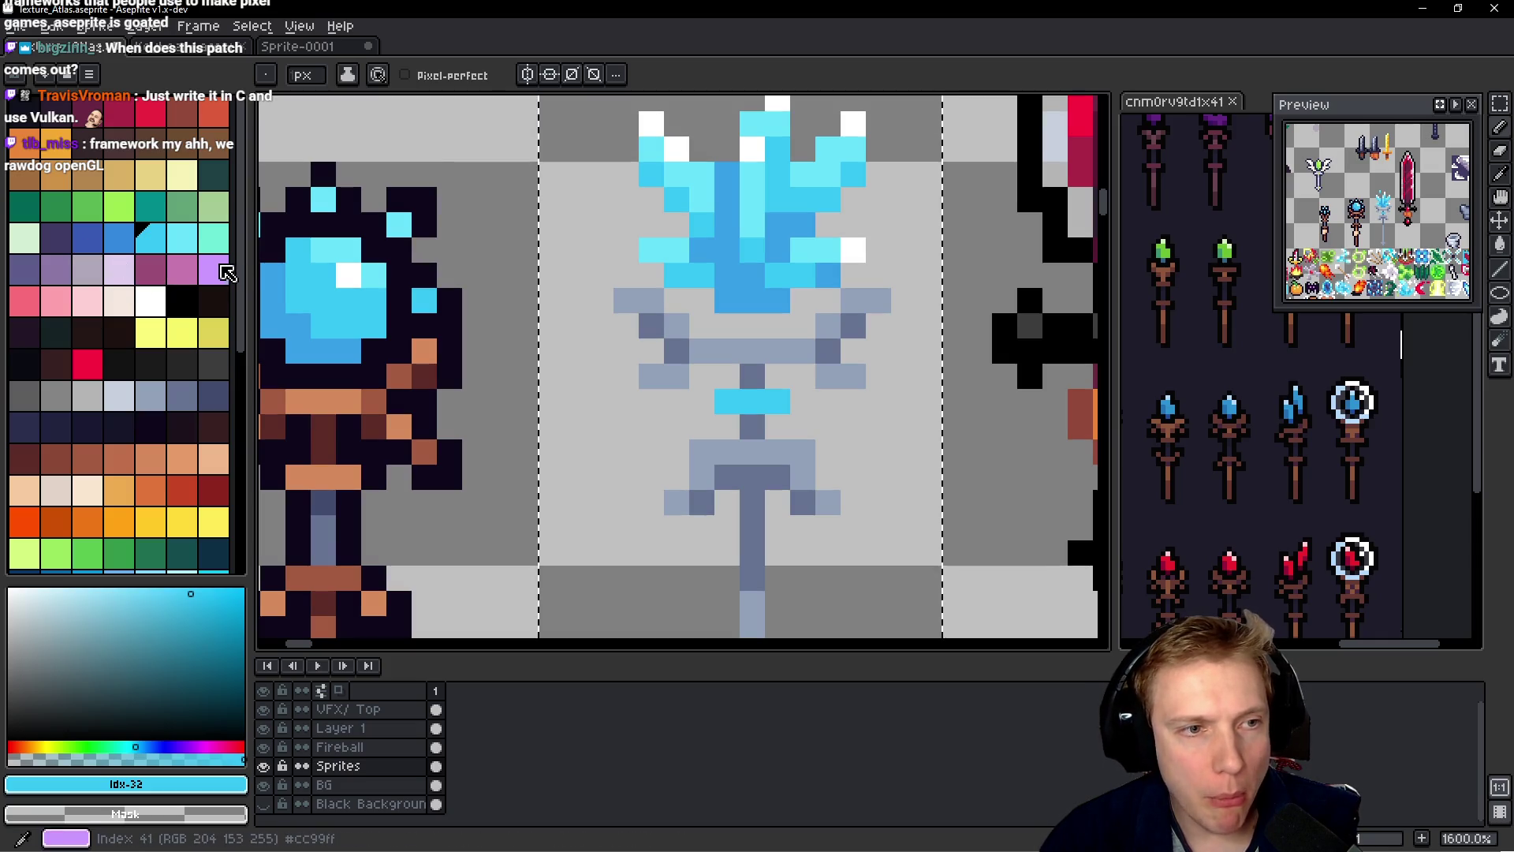
- Paint over the cyan neck pixels with grey-blue
{"action": "left_click", "coordinate": [213, 269]}
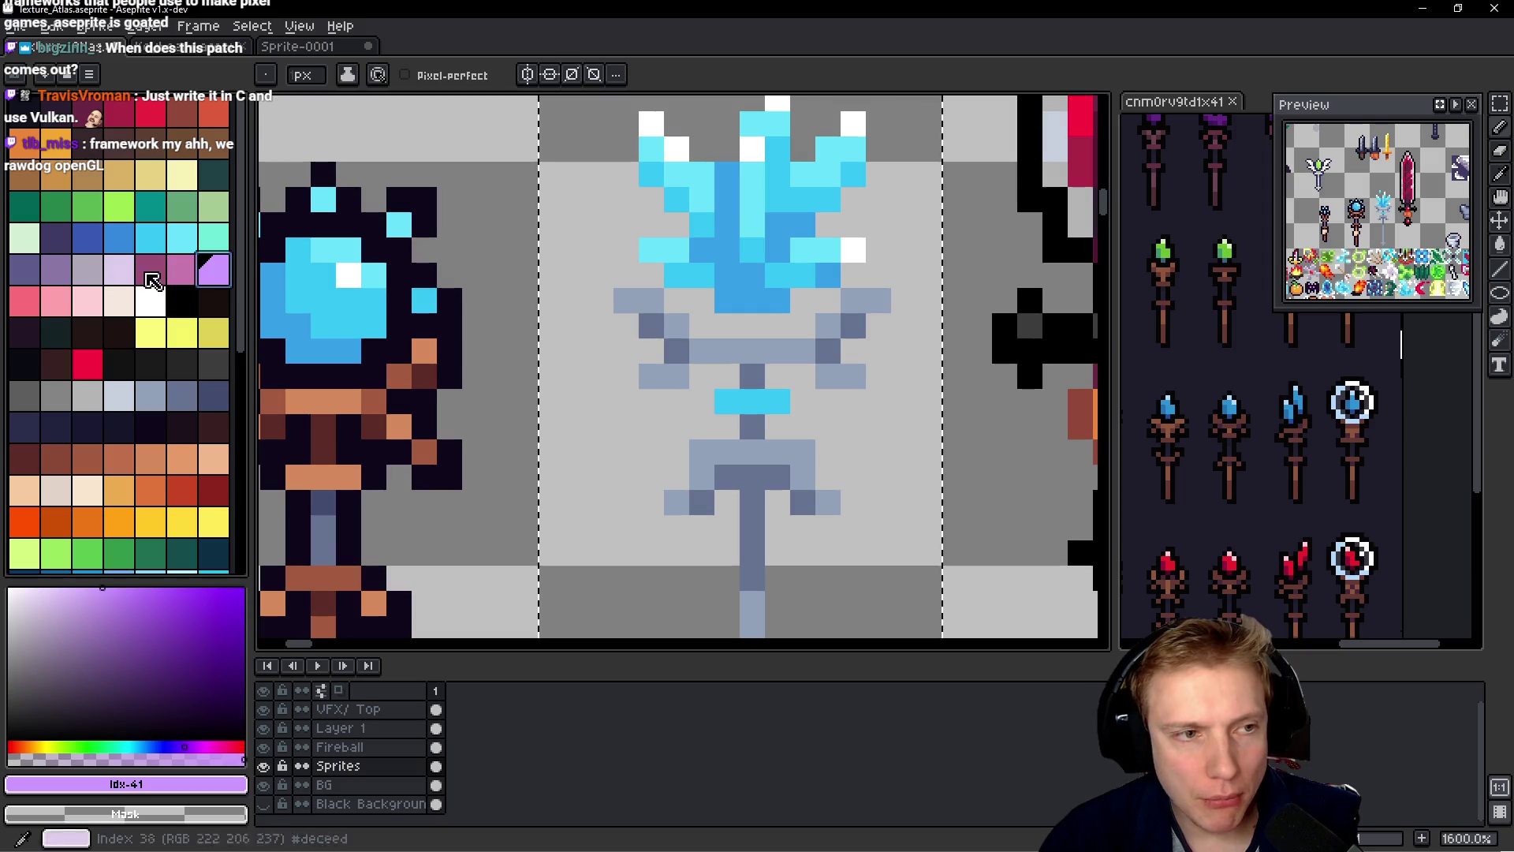
{"action": "left_click", "coordinate": [150, 397]}
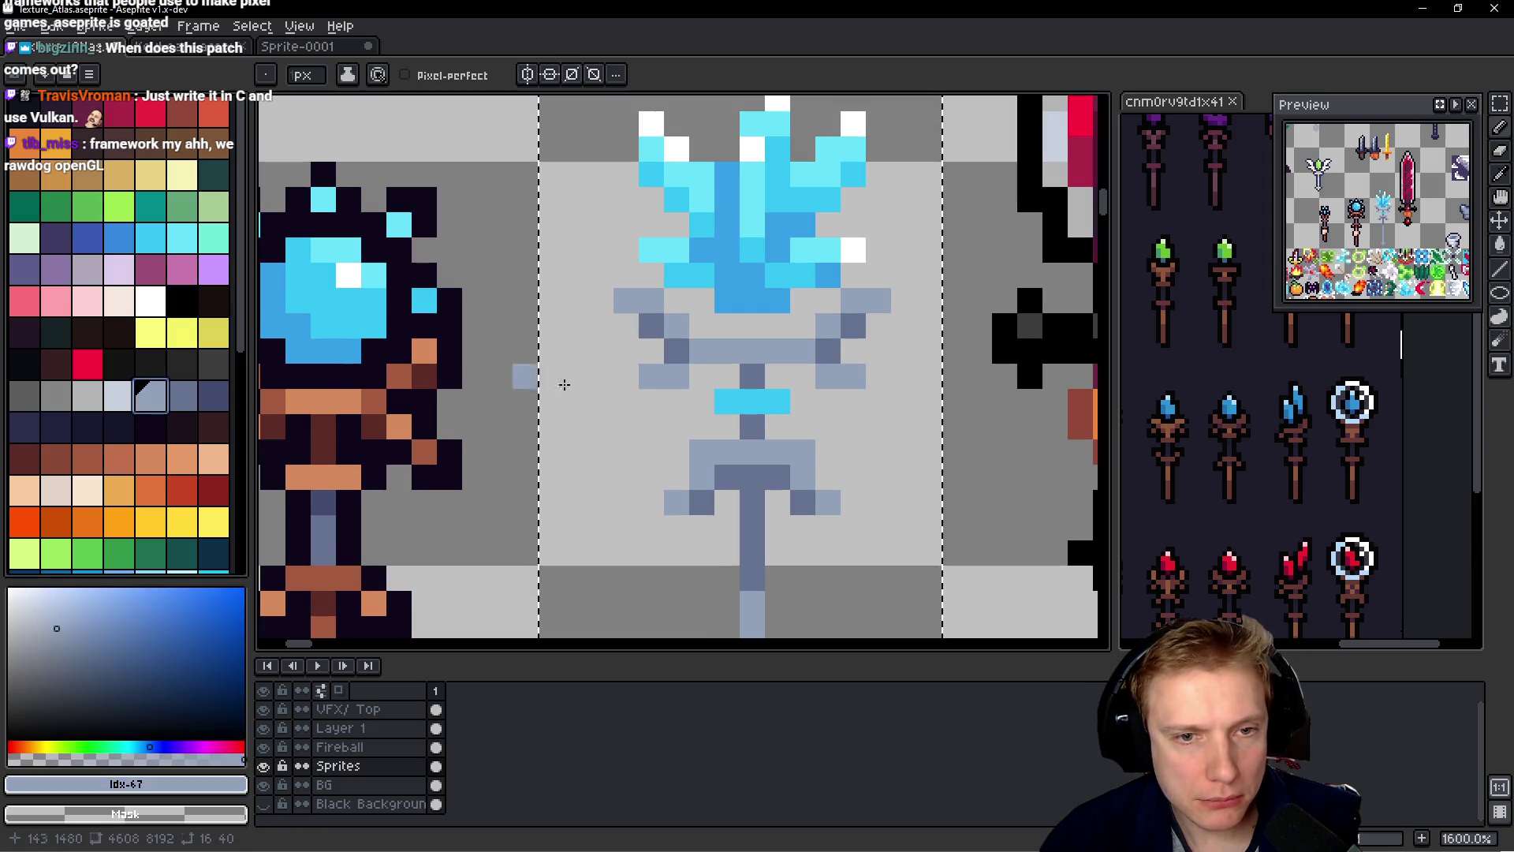
{"action": "left_click_drag", "start_coordinate": [731, 405], "coordinate": [777, 403]}
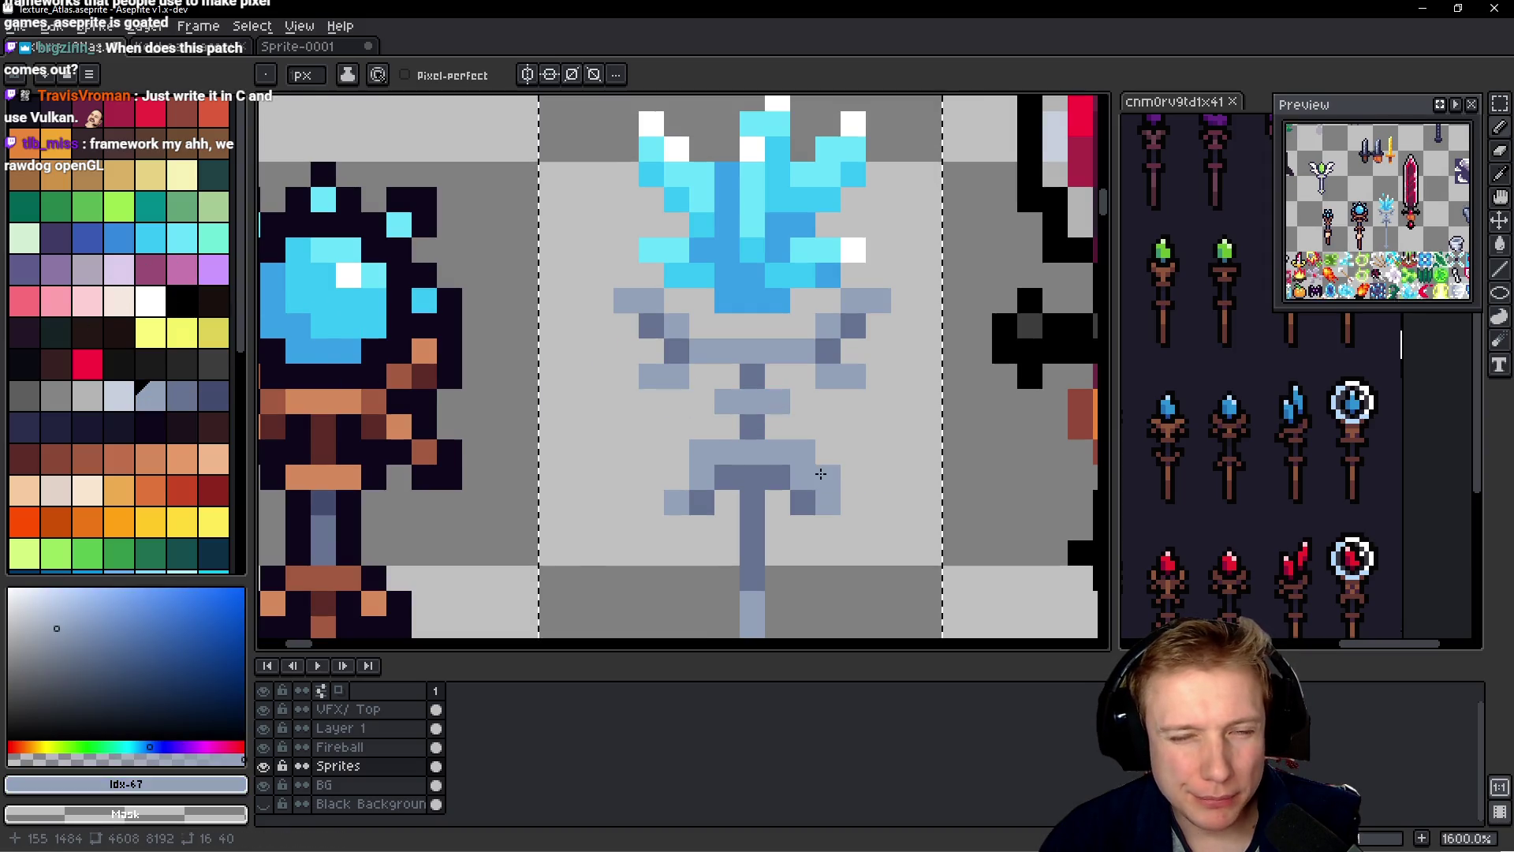
{"action": "scroll", "coordinate": [809, 468], "scroll_direction": "down", "scroll_amount": 5}
{"action": "scroll", "coordinate": [809, 467], "scroll_direction": "up", "scroll_amount": 2}
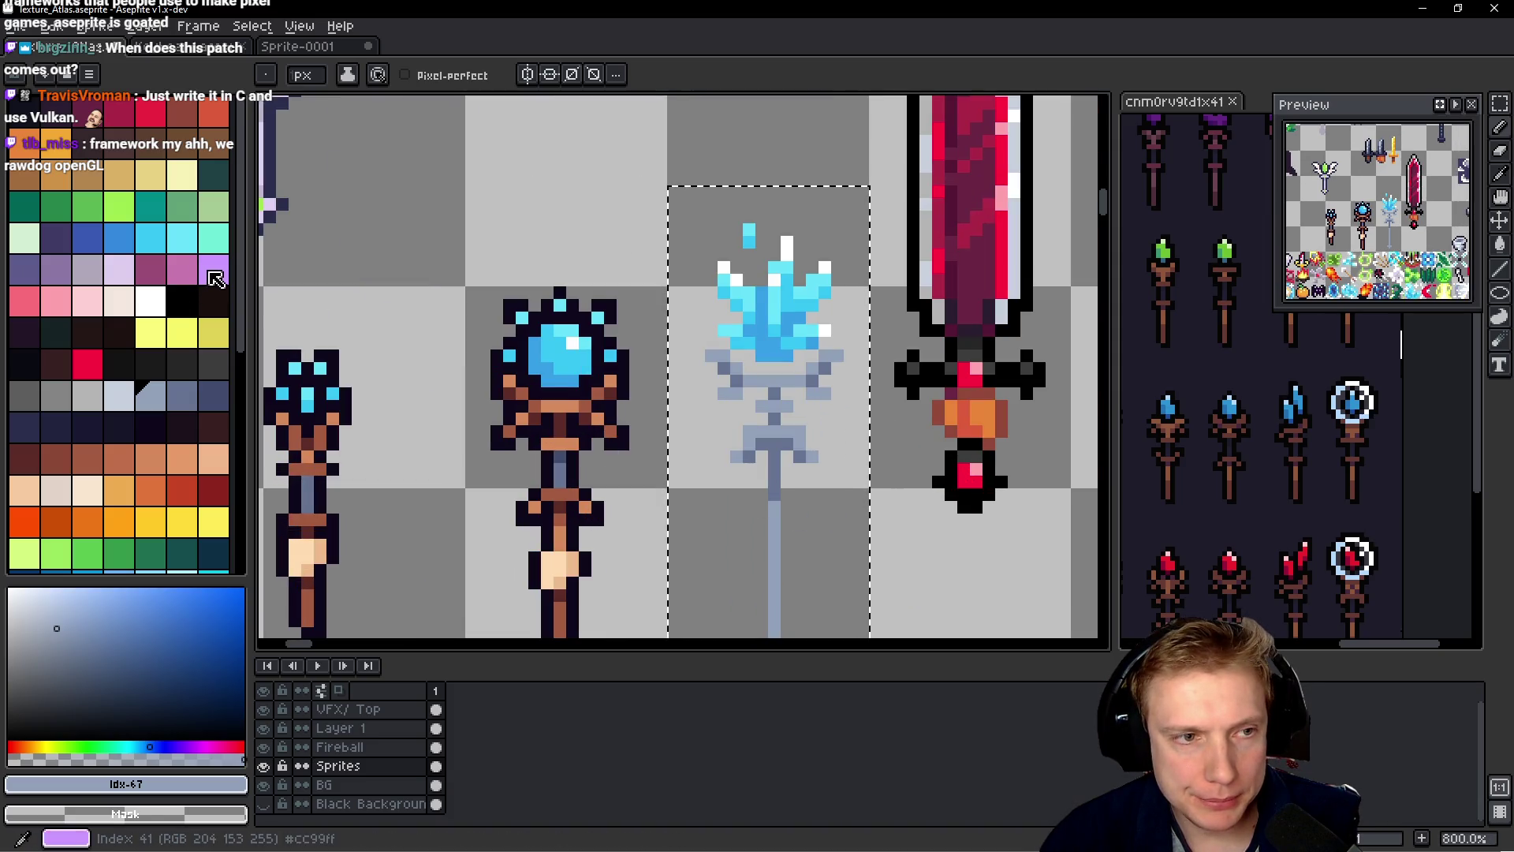
{"action": "left_click", "coordinate": [59, 274]}
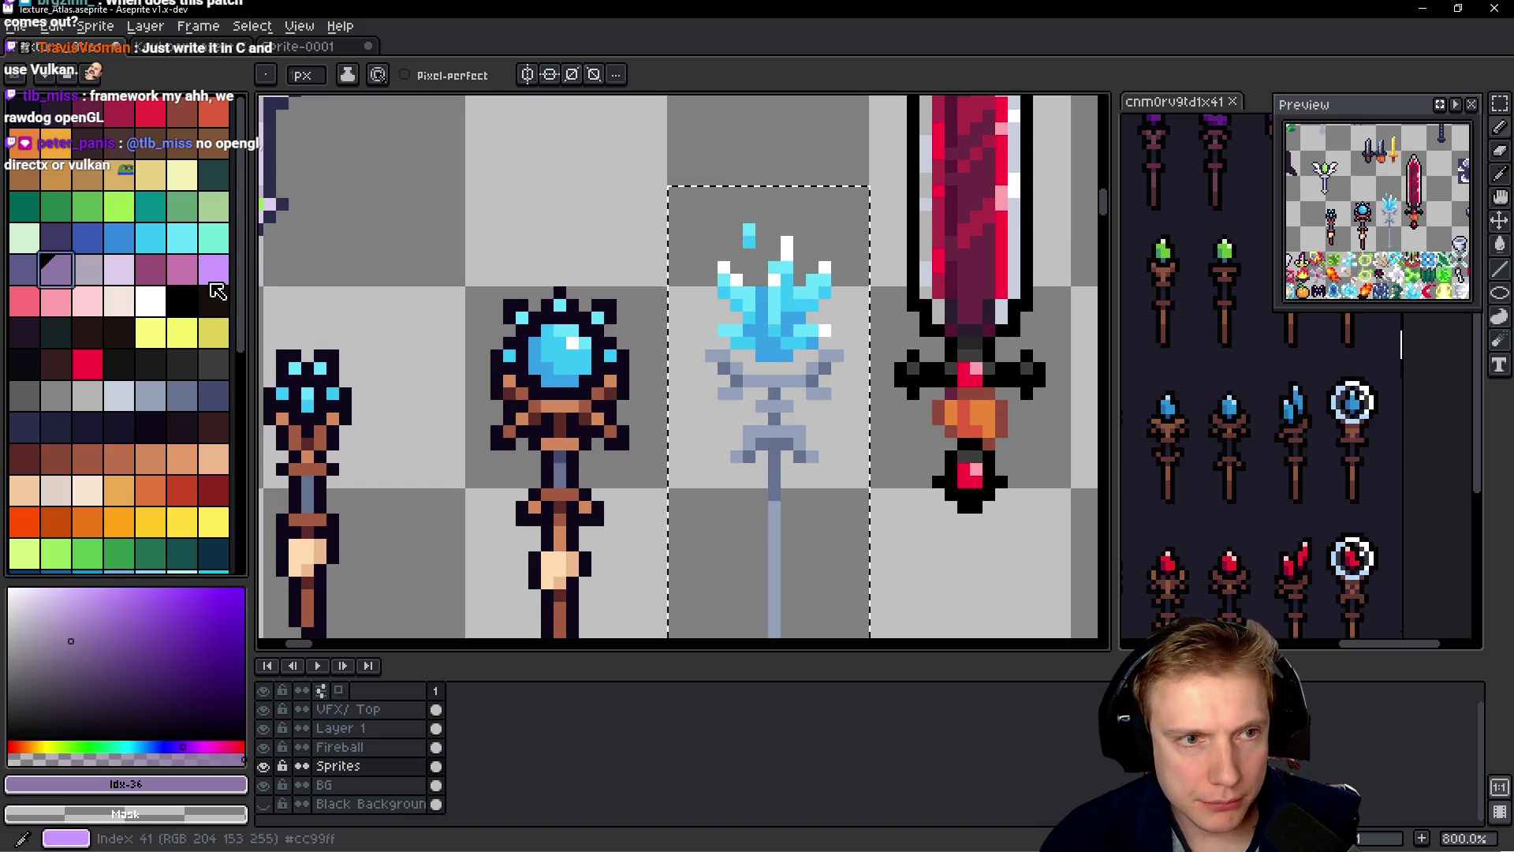
- Paint the upper shaft light purple, then repaint it bright magenta
{"action": "left_click", "coordinate": [215, 272]}
{"action": "scroll", "coordinate": [701, 497], "scroll_direction": "up", "scroll_amount": 2}
{"action": "left_click_drag", "start_coordinate": [707, 371], "coordinate": [714, 396]}
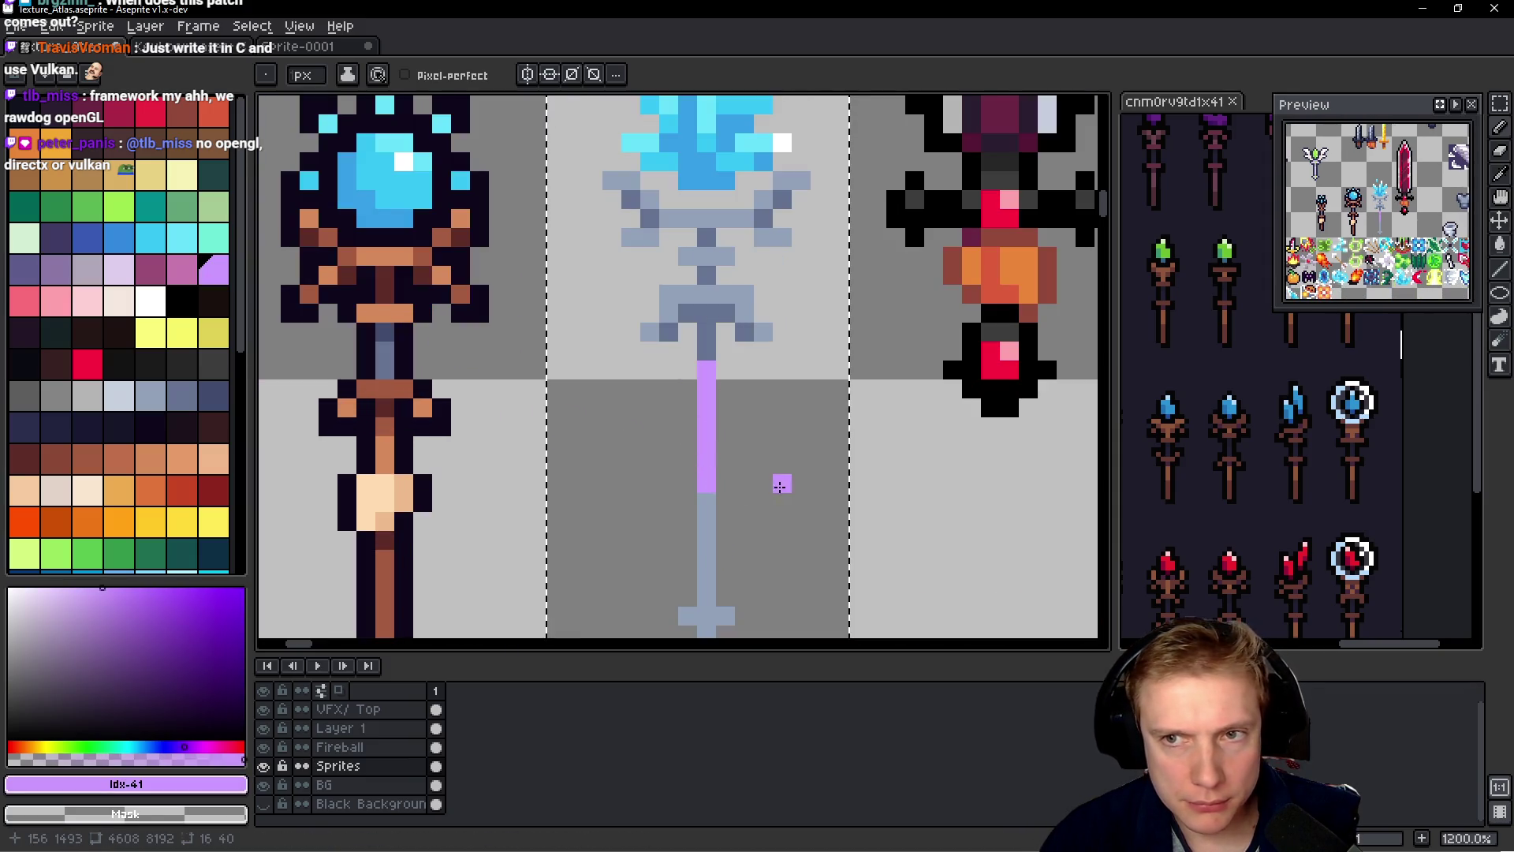
{"action": "left_click", "coordinate": [707, 501]}
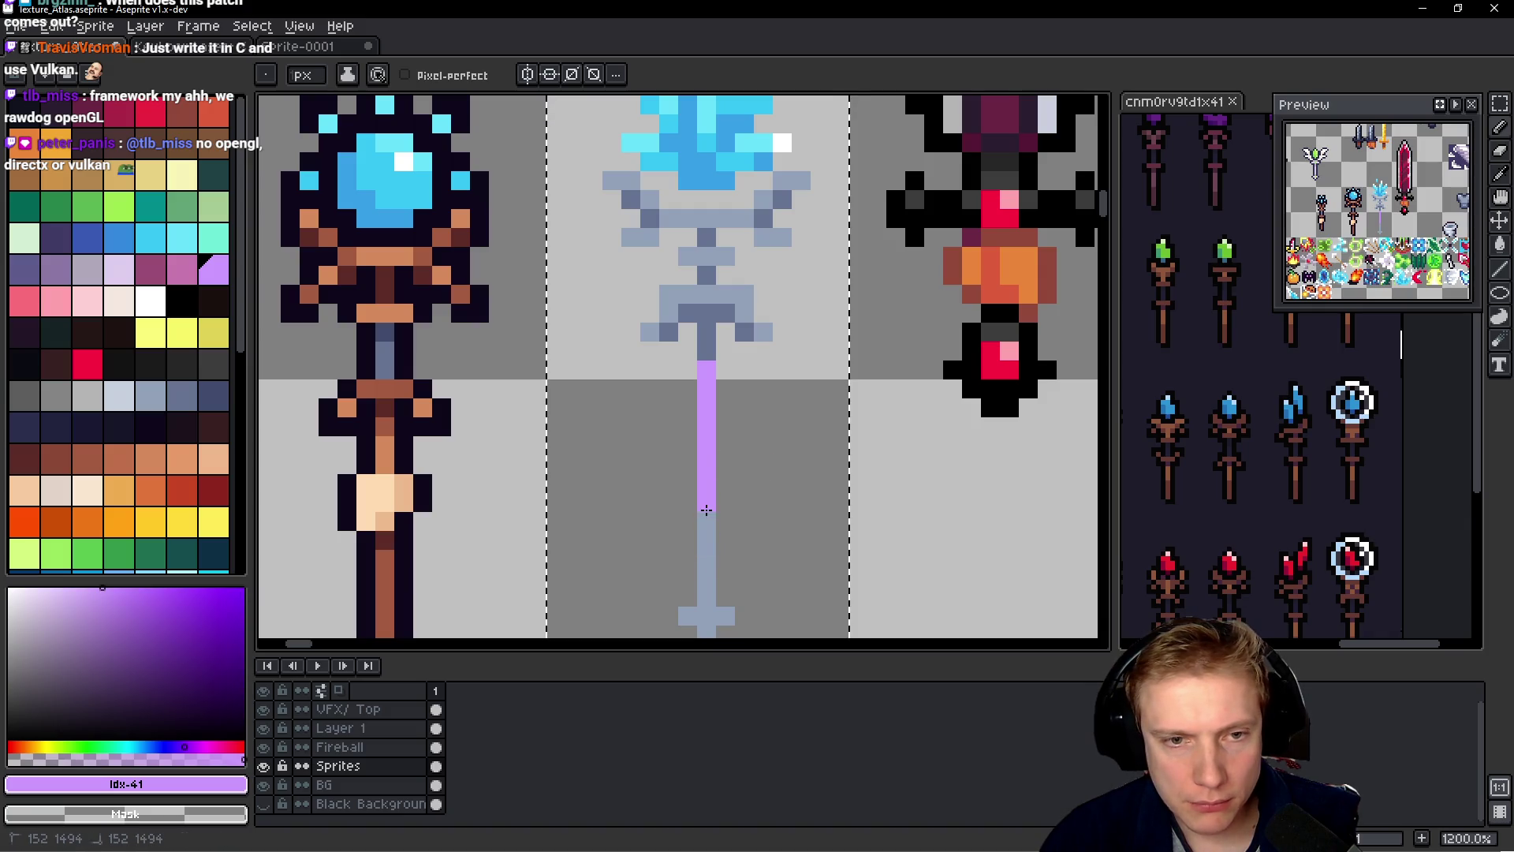
{"action": "scroll", "coordinate": [194, 315], "scroll_direction": "down", "scroll_amount": 3}
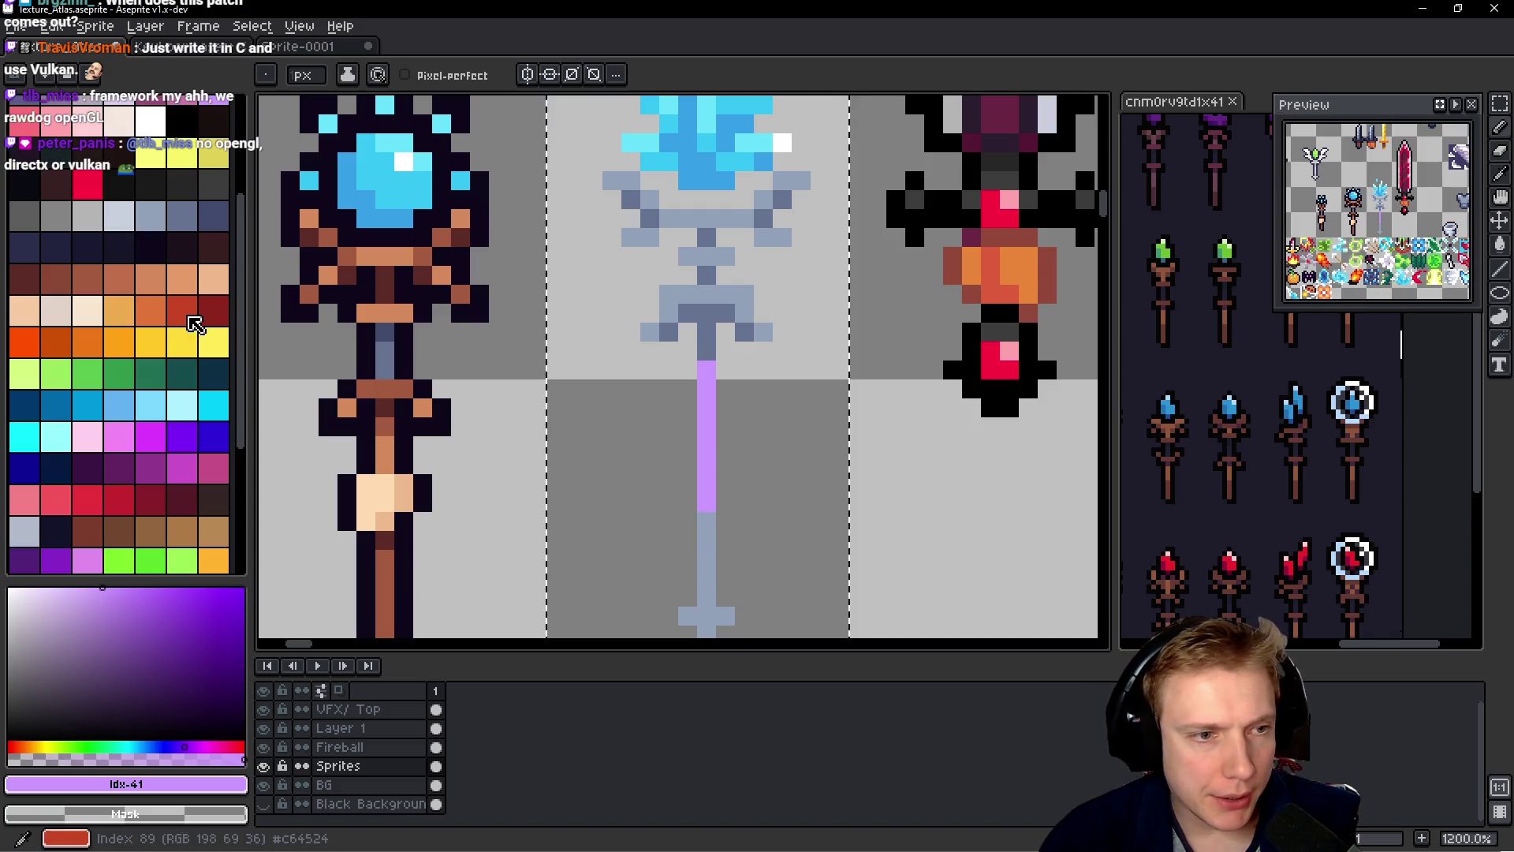
{"action": "left_click", "coordinate": [150, 435]}
{"action": "left_click_drag", "start_coordinate": [701, 373], "coordinate": [706, 394]}
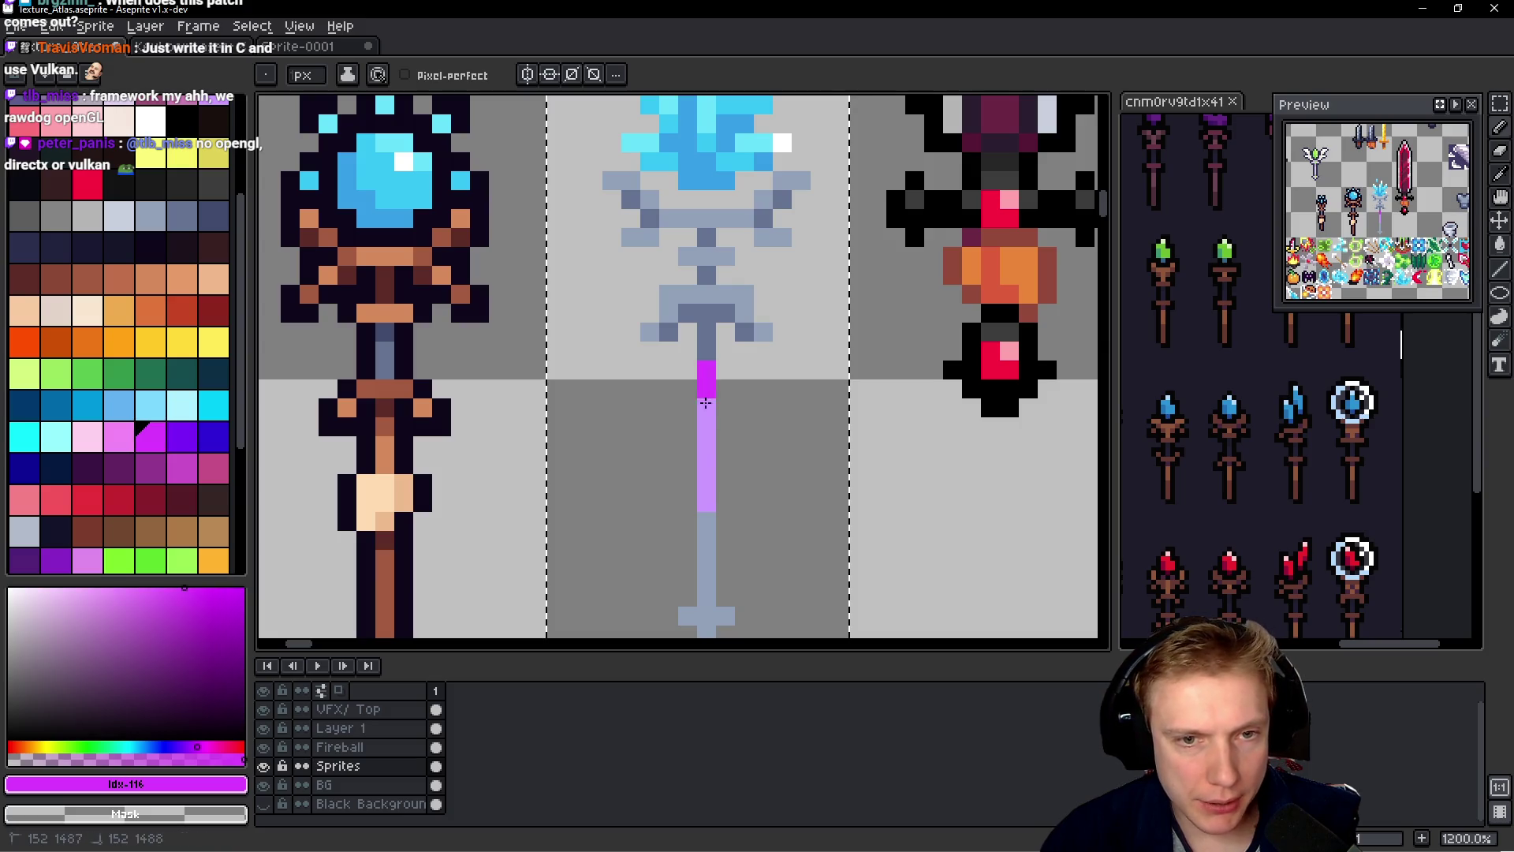
{"action": "left_click", "coordinate": [704, 503]}
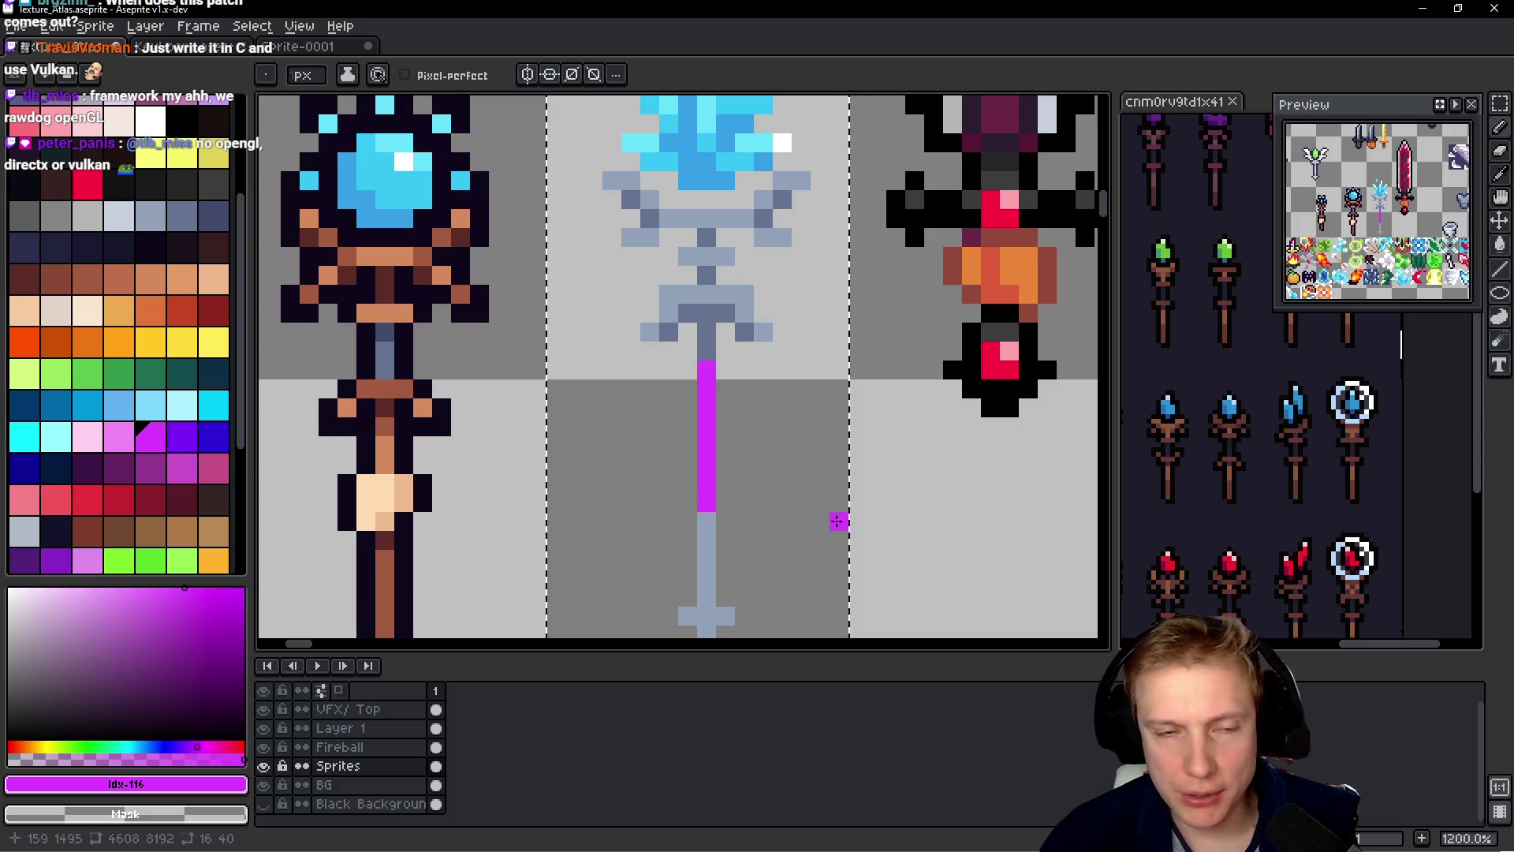
- Repaint the whole shaft in darker purple and sample the staff's light blue-grey
{"action": "left_click", "coordinate": [151, 468]}
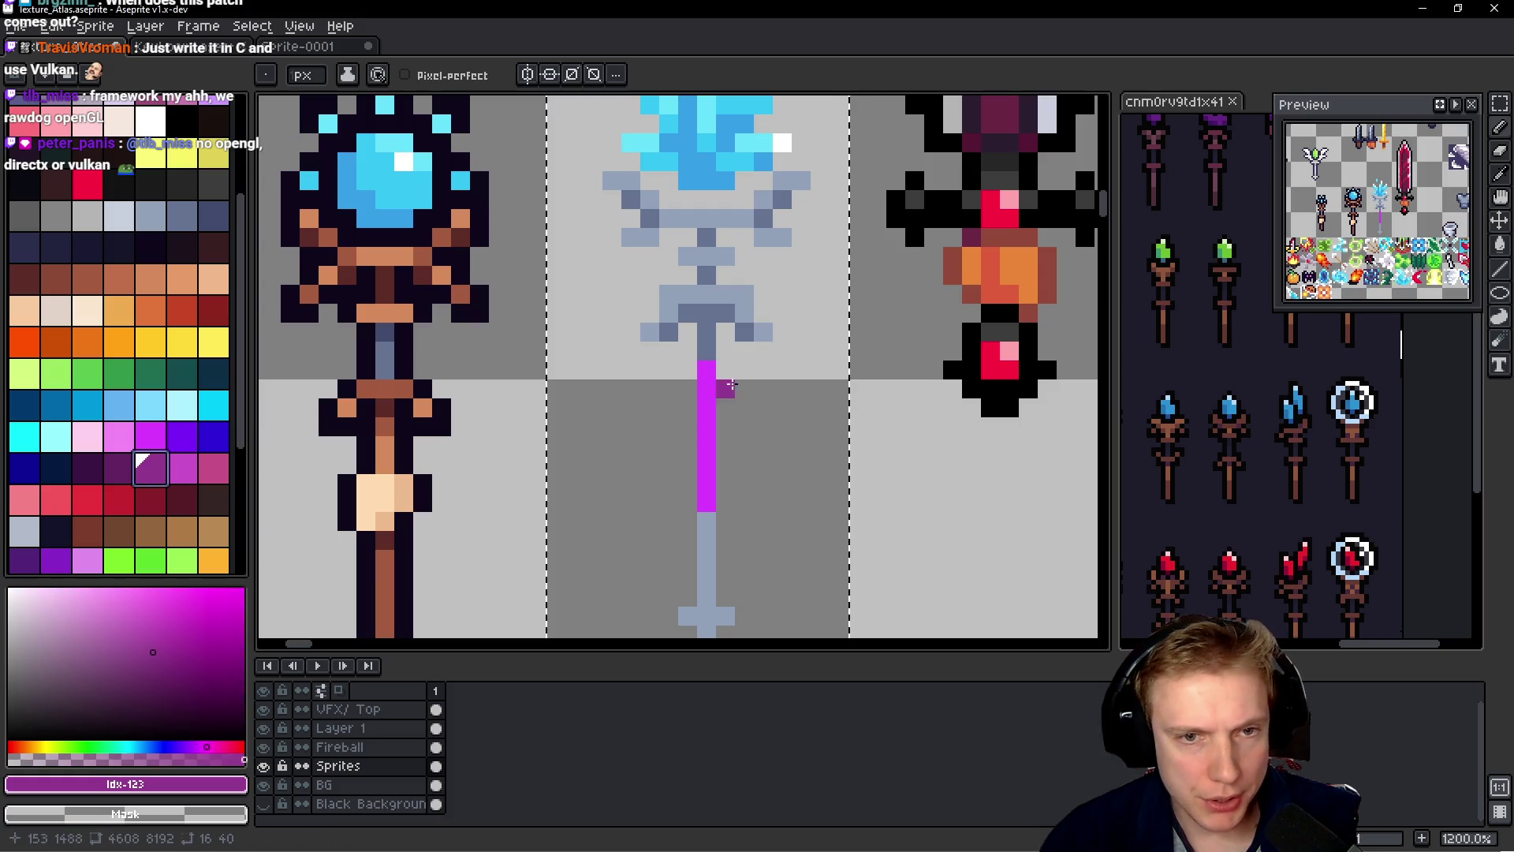
{"action": "left_click_drag", "start_coordinate": [710, 376], "coordinate": [707, 524]}
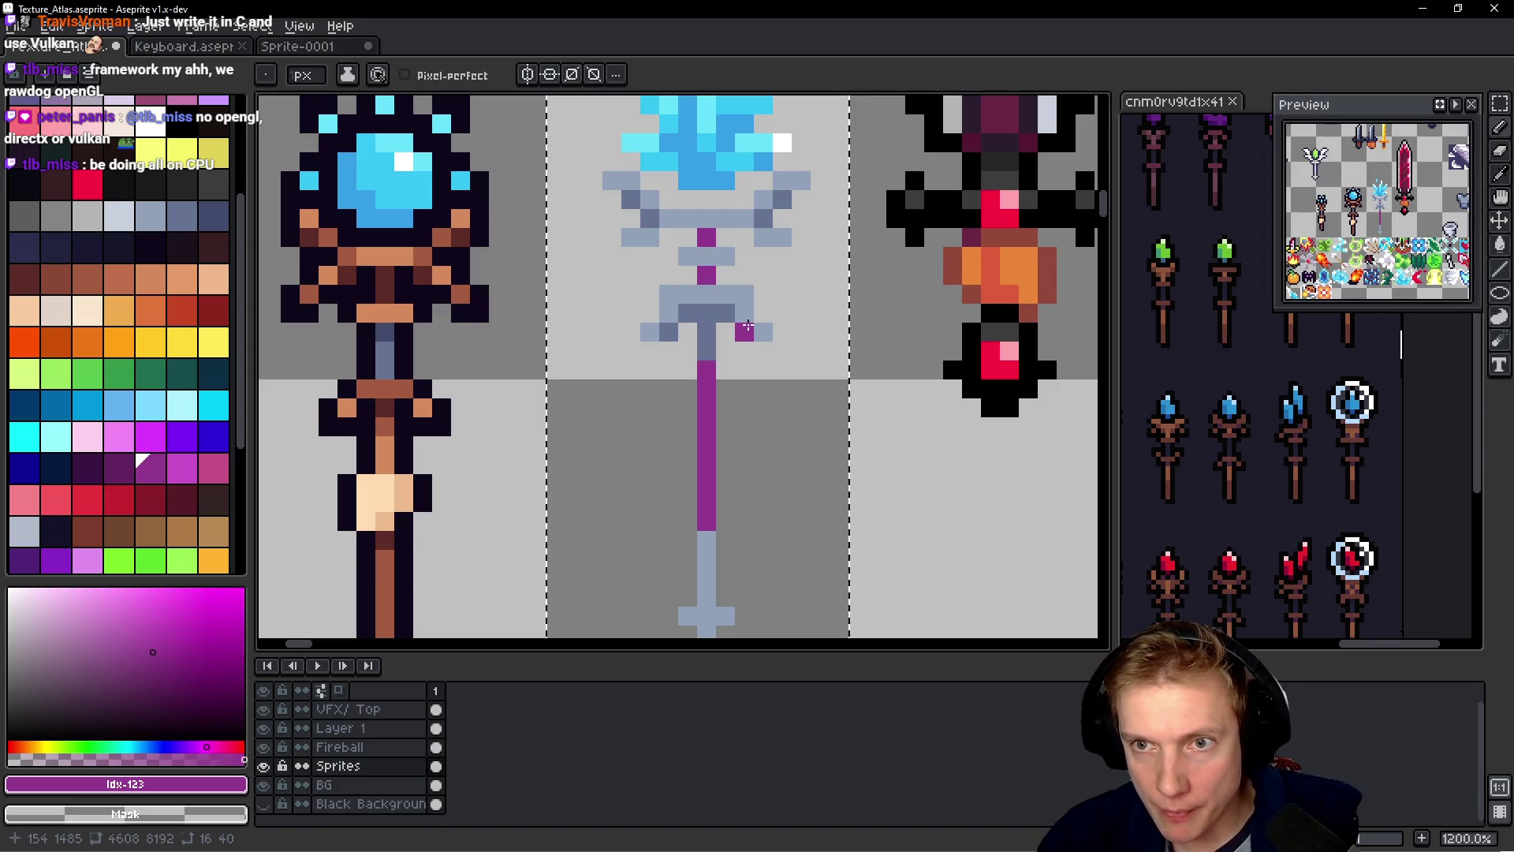
{"action": "scroll", "coordinate": [747, 325], "scroll_direction": "up", "scroll_amount": 2}
{"action": "scroll", "coordinate": [741, 332], "scroll_direction": "up", "scroll_amount": 1}
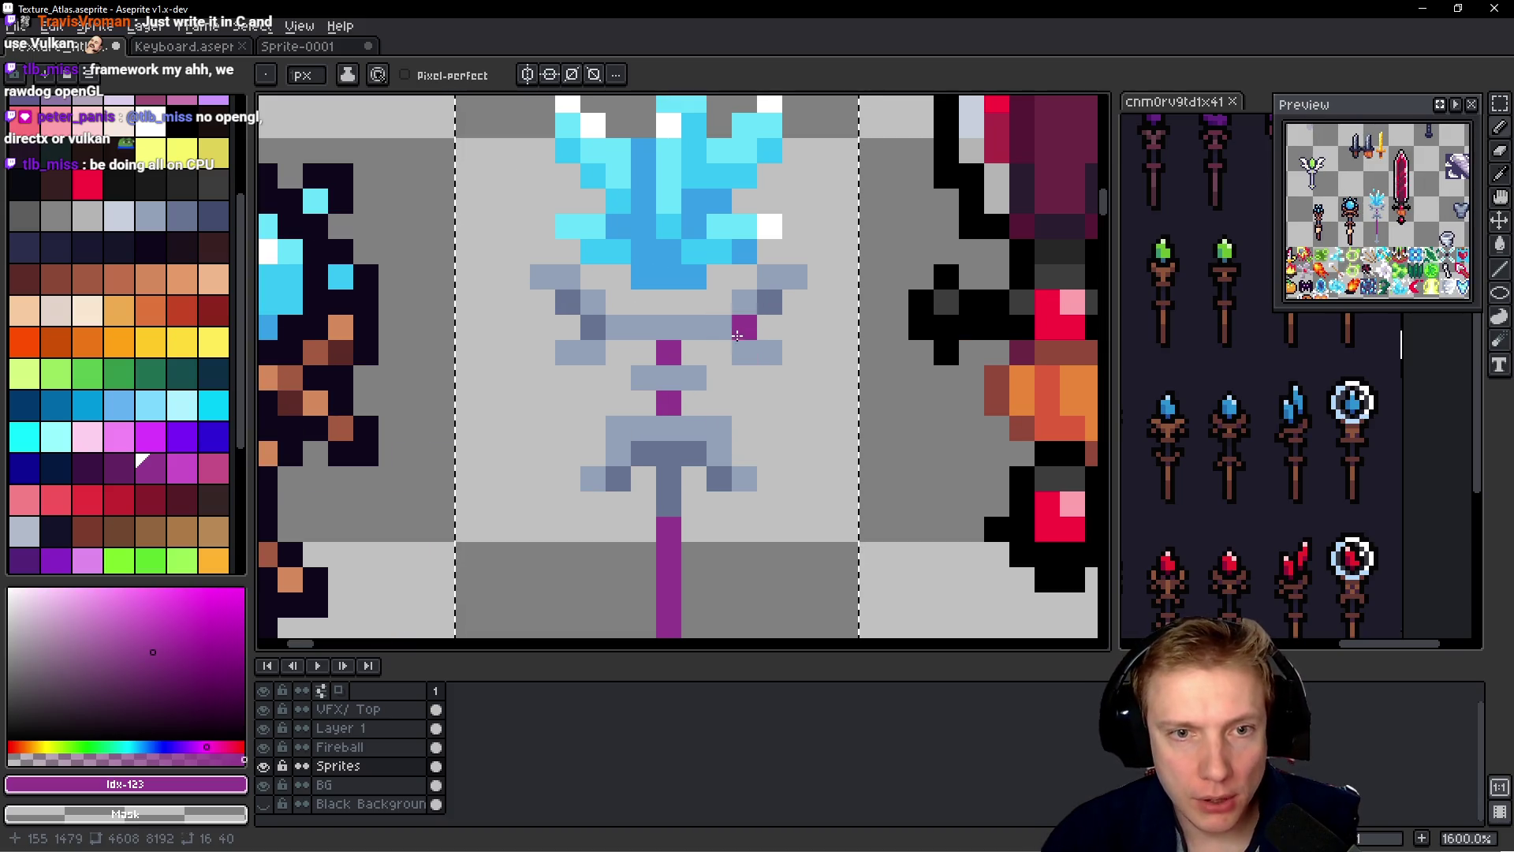
{"action": "scroll", "coordinate": [800, 457], "scroll_direction": "down", "scroll_amount": 1}
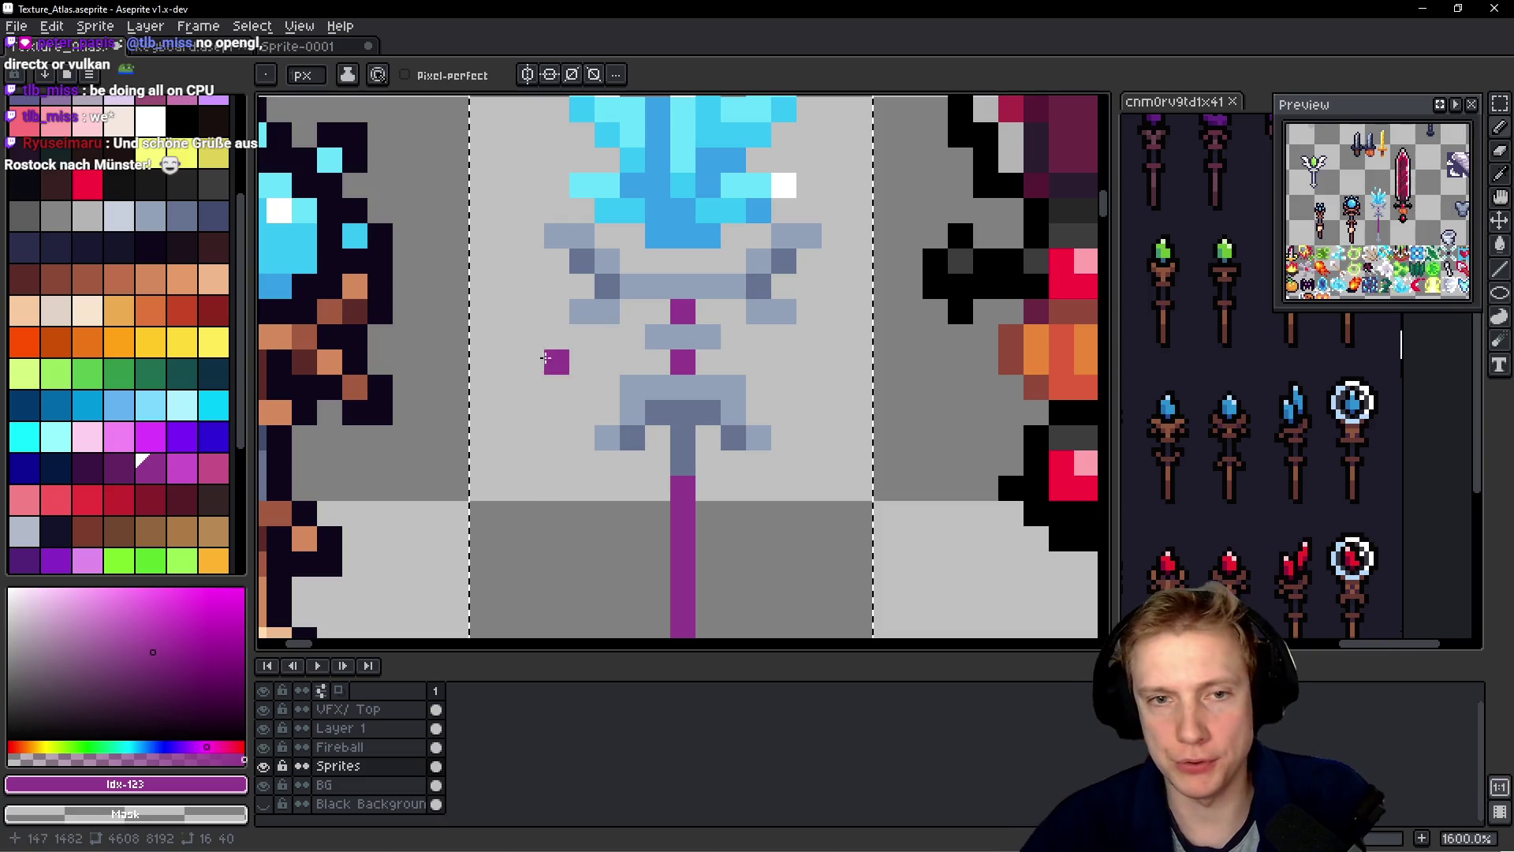
{"action": "left_click", "coordinate": [772, 240], "text": "alt"}
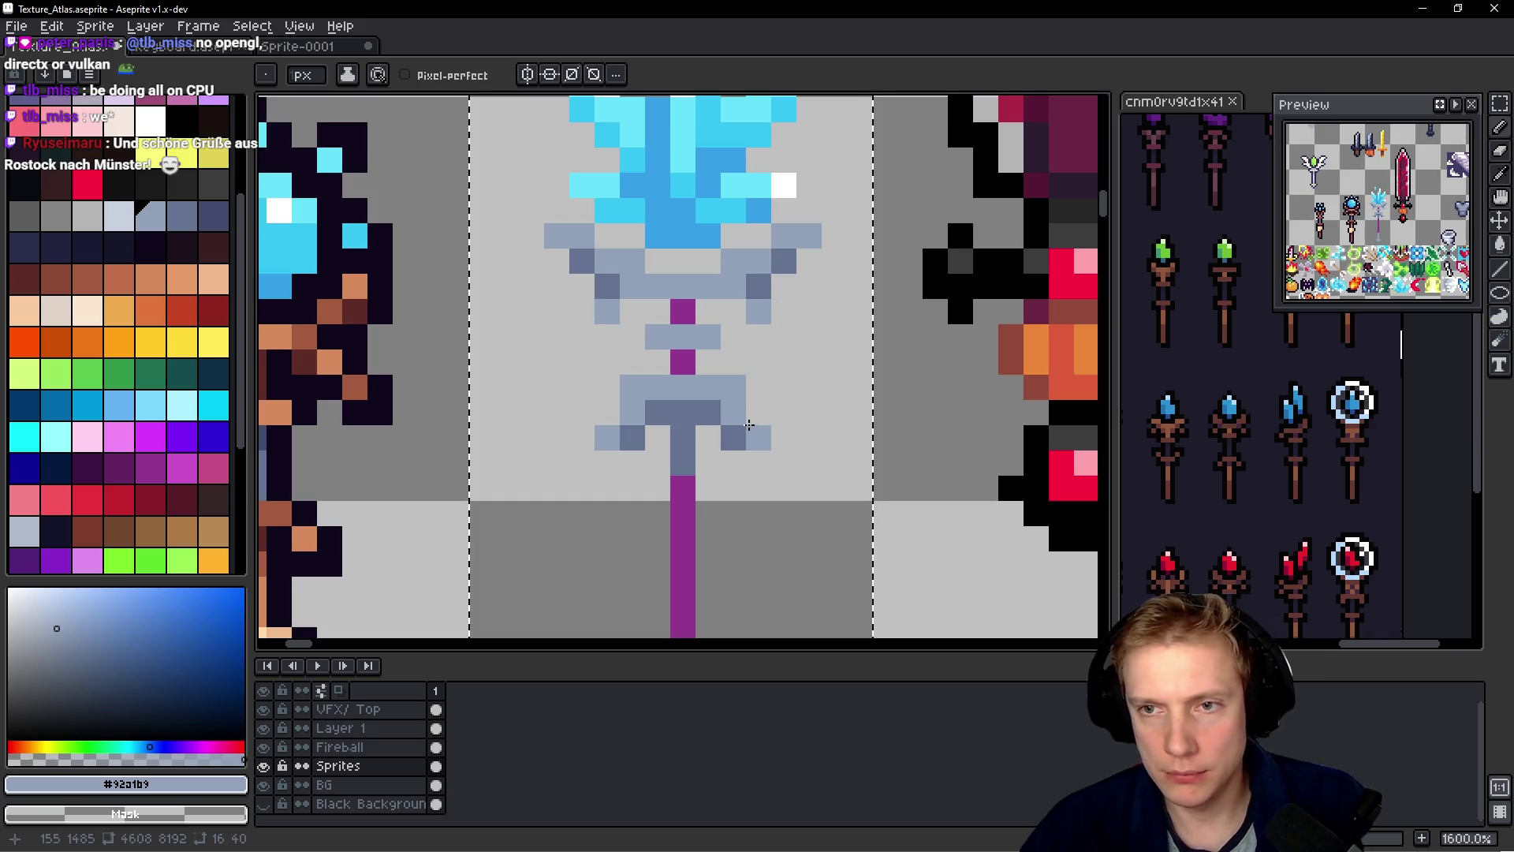
{"action": "scroll", "coordinate": [725, 439], "scroll_direction": "down", "scroll_amount": 5}
{"action": "scroll", "coordinate": [762, 410], "scroll_direction": "up", "scroll_amount": 4}
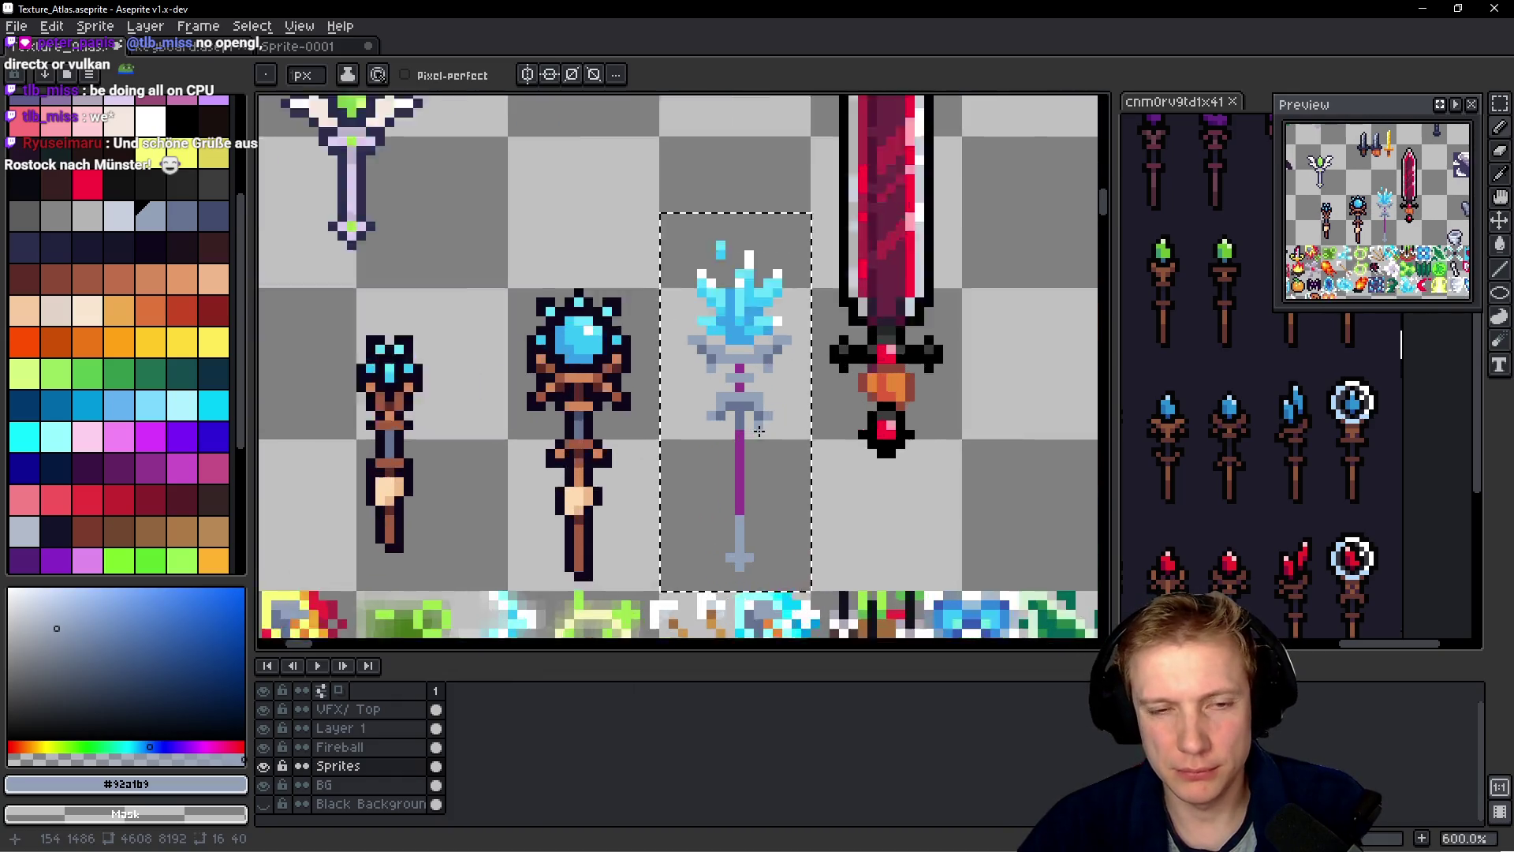
- Extend the lower crossbar with blue-grey pixels on both sides
{"action": "scroll", "coordinate": [795, 404], "scroll_direction": "up", "scroll_amount": 1}
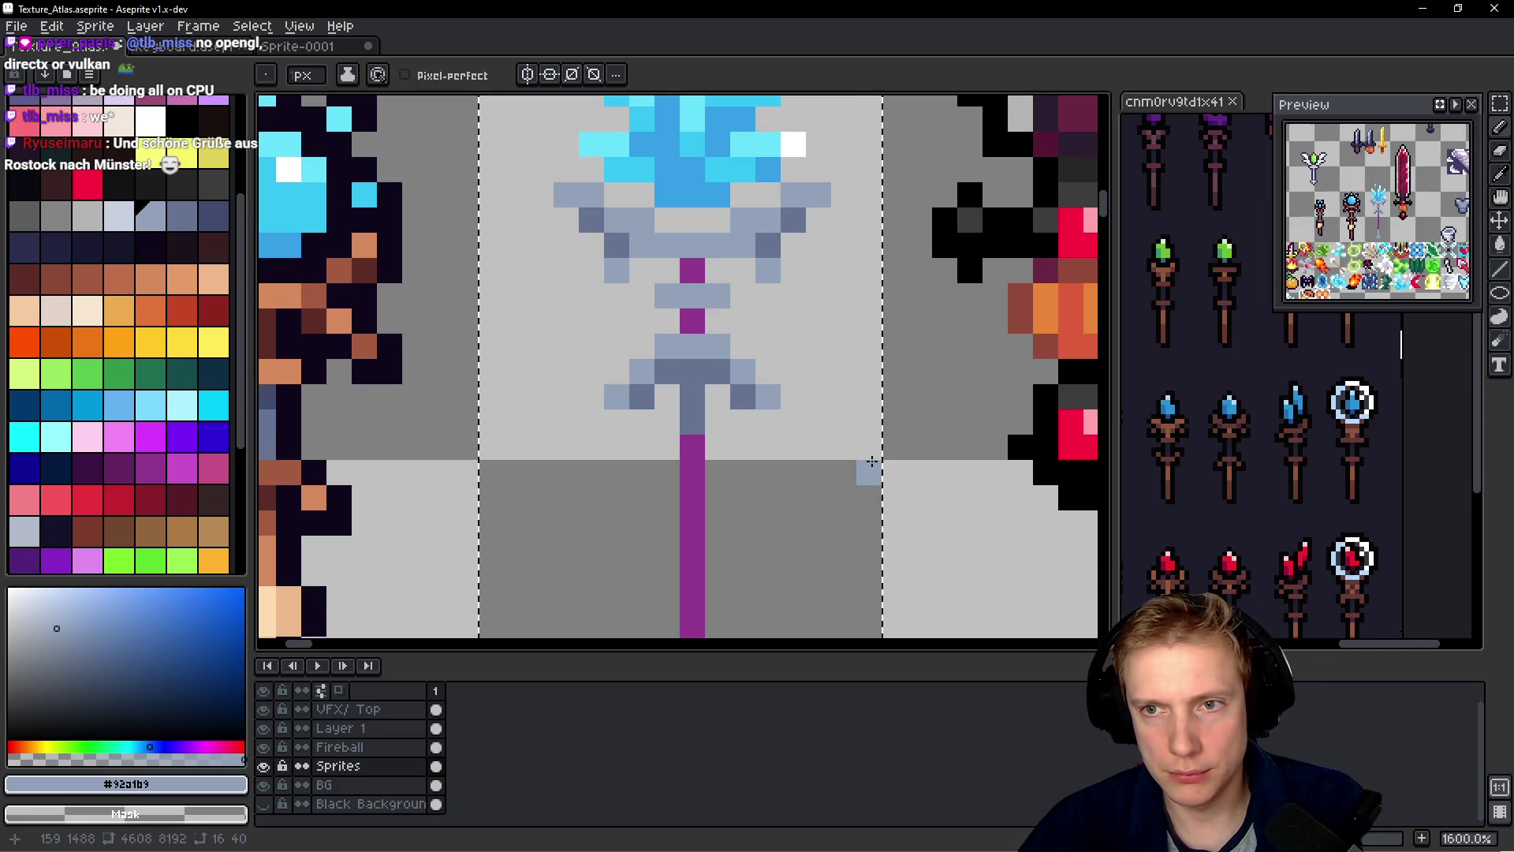
{"action": "scroll", "coordinate": [815, 419], "scroll_direction": "down", "scroll_amount": 3}
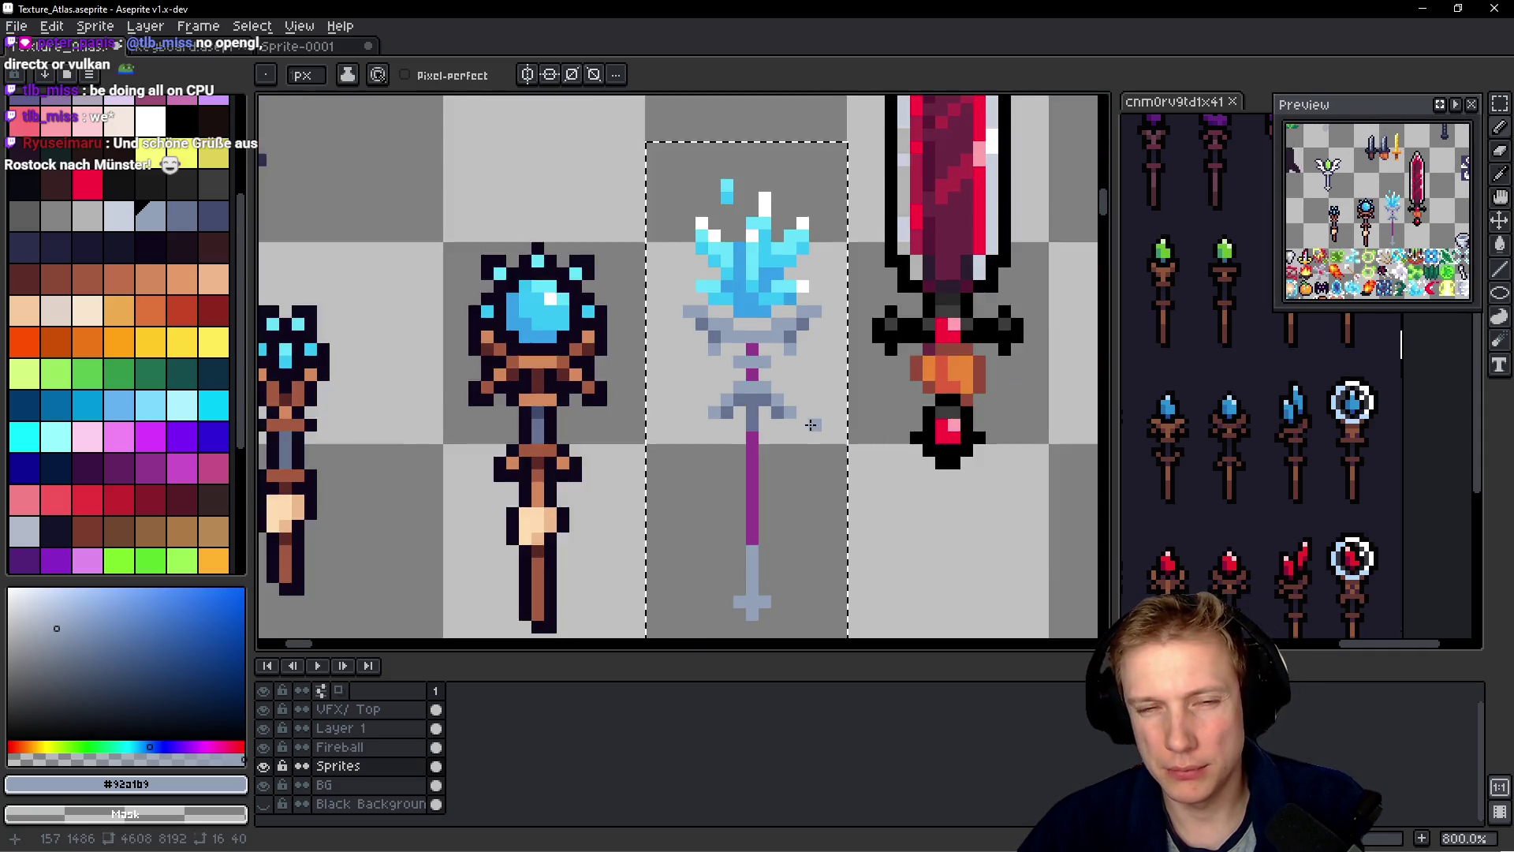
{"action": "scroll", "coordinate": [793, 387], "scroll_direction": "up", "scroll_amount": 2}
{"action": "scroll", "coordinate": [791, 384], "scroll_direction": "up", "scroll_amount": 2}
{"action": "left_click_drag", "start_coordinate": [776, 366], "coordinate": [744, 362]}
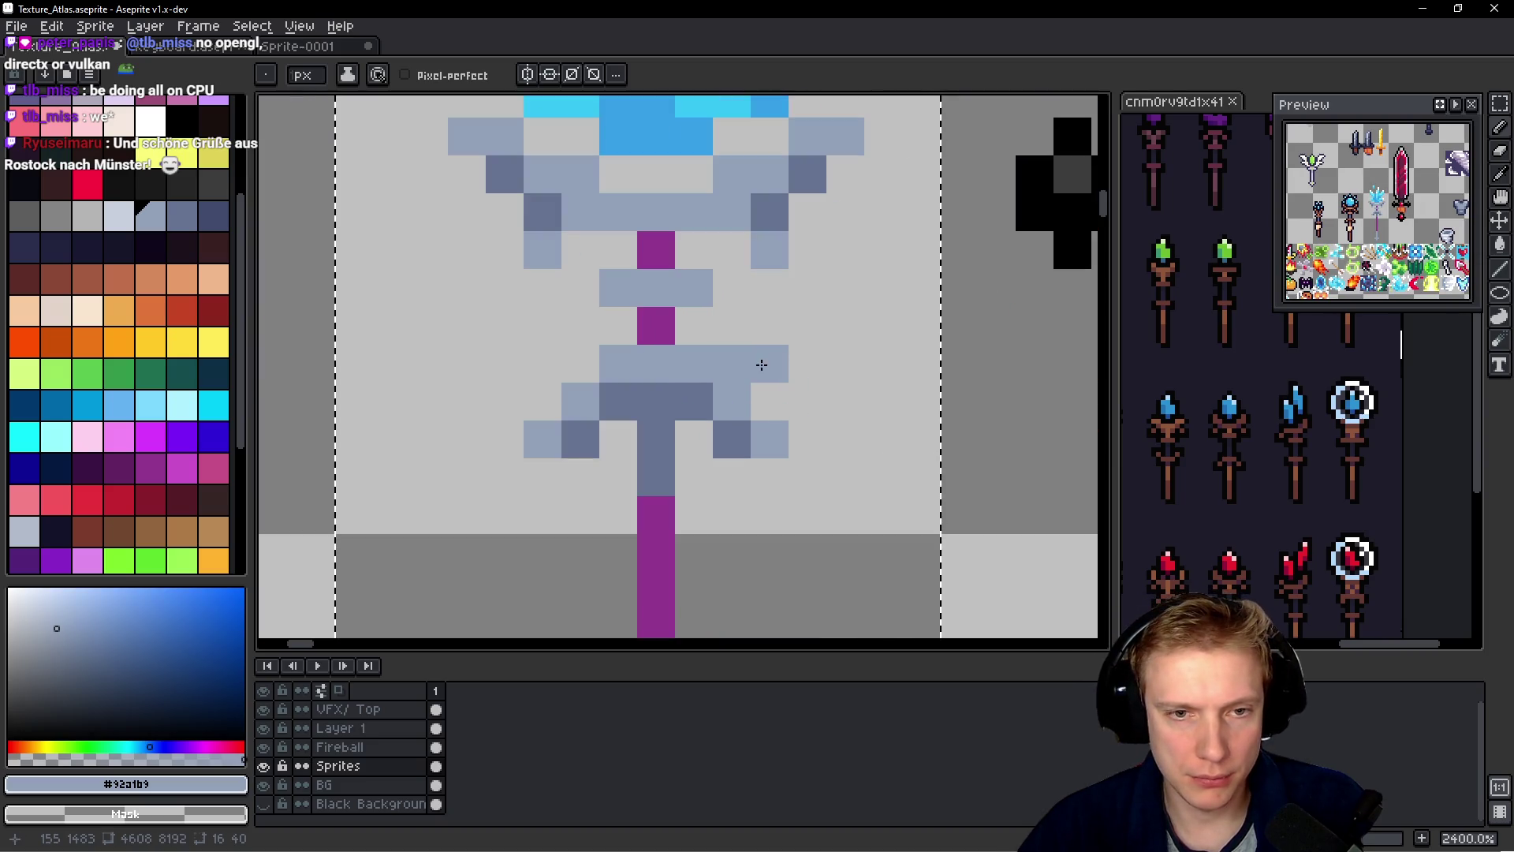
{"action": "left_click", "coordinate": [769, 327]}
{"action": "left_click", "coordinate": [565, 369]}
{"action": "left_click", "coordinate": [544, 364]}
{"action": "left_click", "coordinate": [536, 326]}
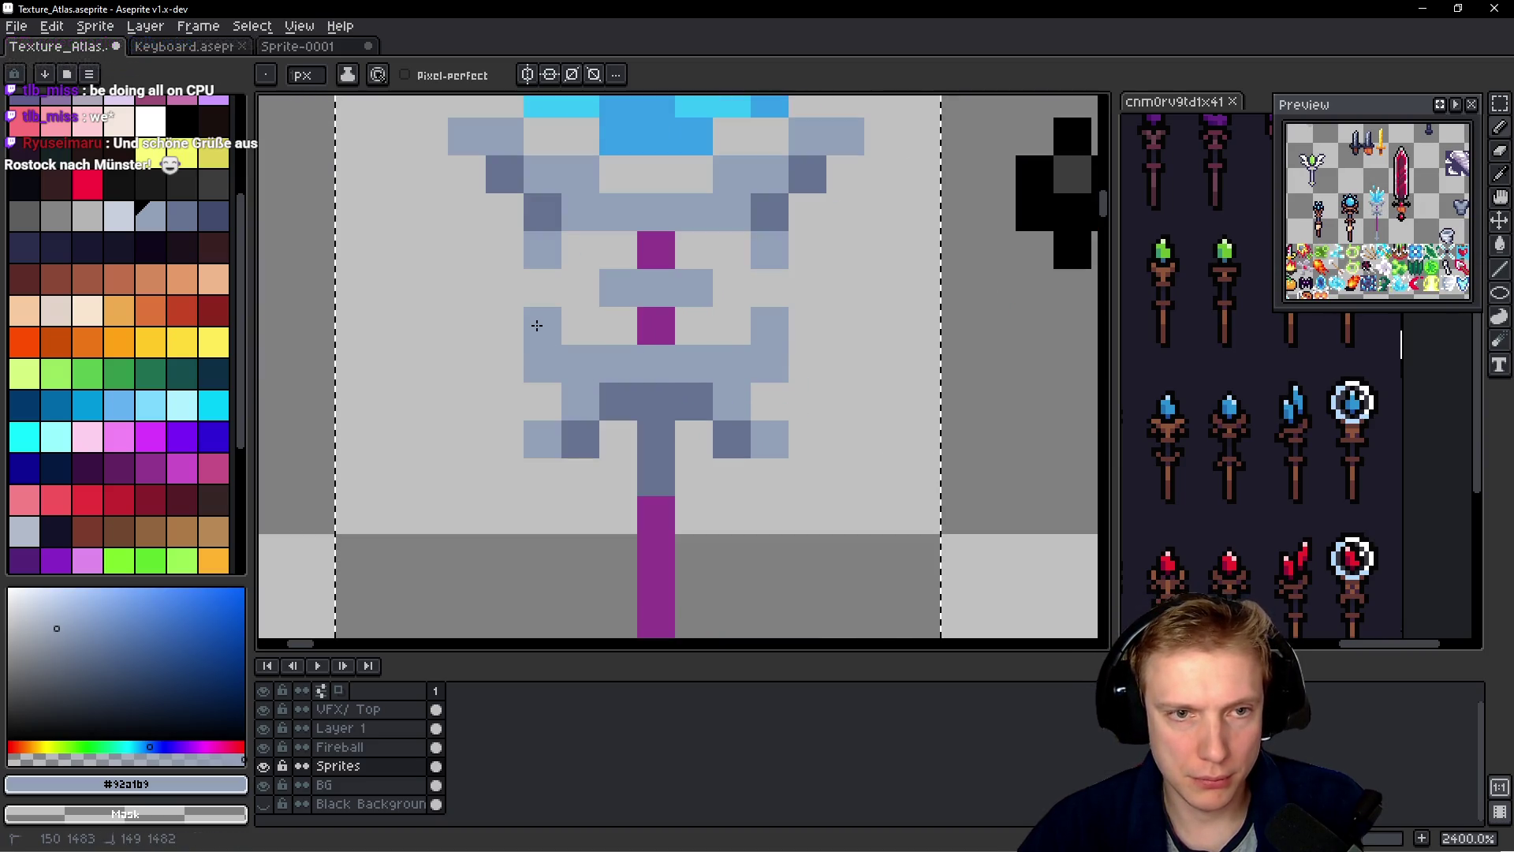
{"action": "left_click", "coordinate": [807, 292]}
- Sample the shaft purple and paint a solid 3x3 purple block at the collar
{"action": "scroll", "coordinate": [807, 296], "scroll_direction": "down", "scroll_amount": 7}
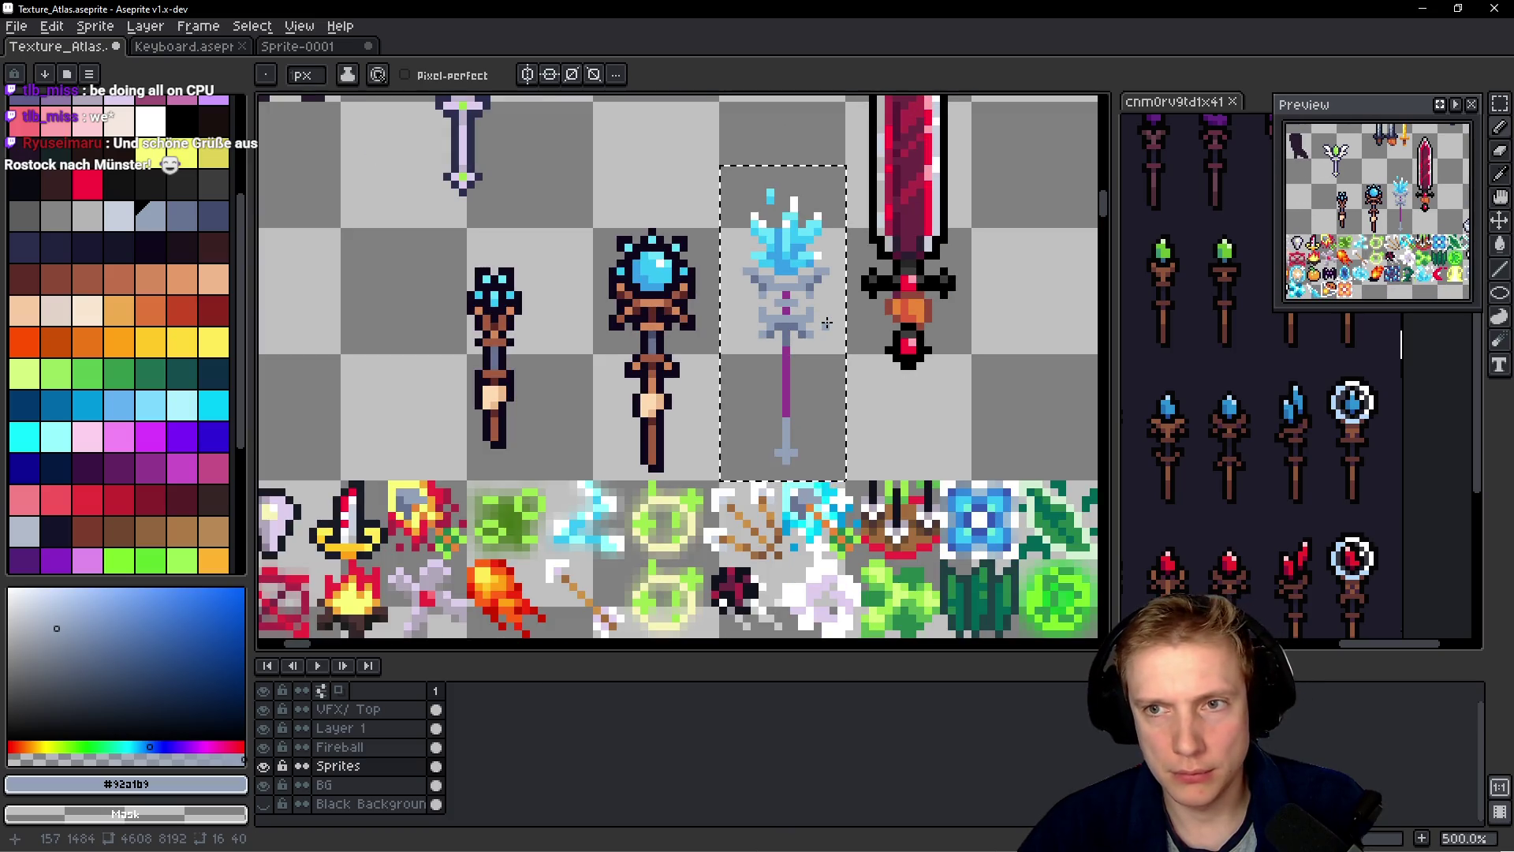
{"action": "scroll", "coordinate": [830, 318], "scroll_direction": "up", "scroll_amount": 5}
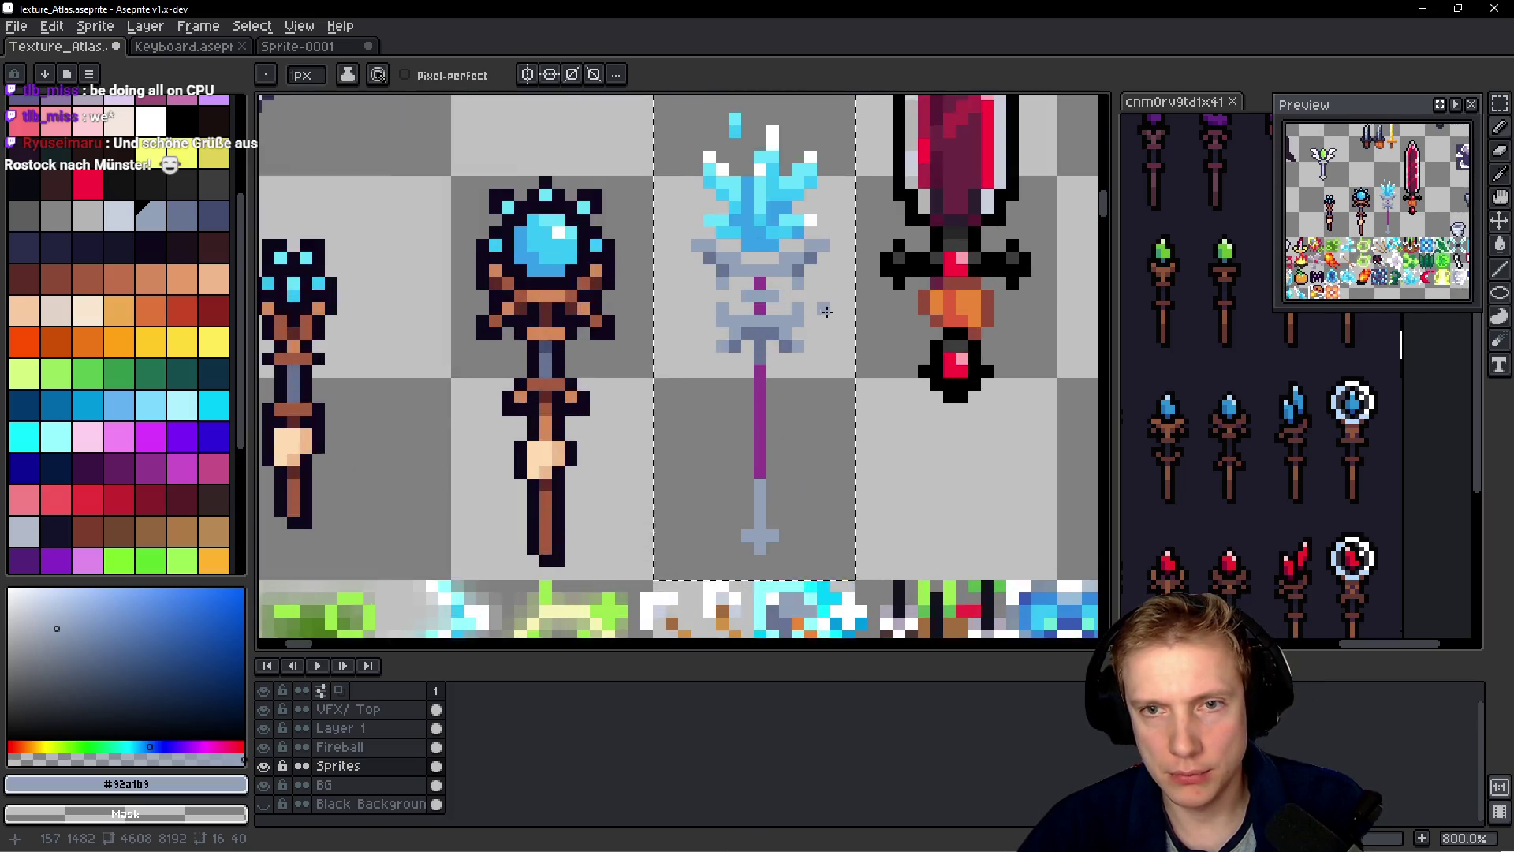
{"action": "left_click", "coordinate": [733, 300], "text": "alt"}
{"action": "mouse_move", "coordinate": [753, 277]}
{"action": "left_mouse_down"}
{"action": "mouse_move", "coordinate": [703, 278]}
{"action": "mouse_move", "coordinate": [703, 253]}
{"action": "left_mouse_up"}
{"action": "left_click", "coordinate": [754, 353]}
{"action": "key", "text": "ctrl+z"}
{"action": "left_click", "coordinate": [754, 302]}
{"action": "left_click", "coordinate": [710, 300]}
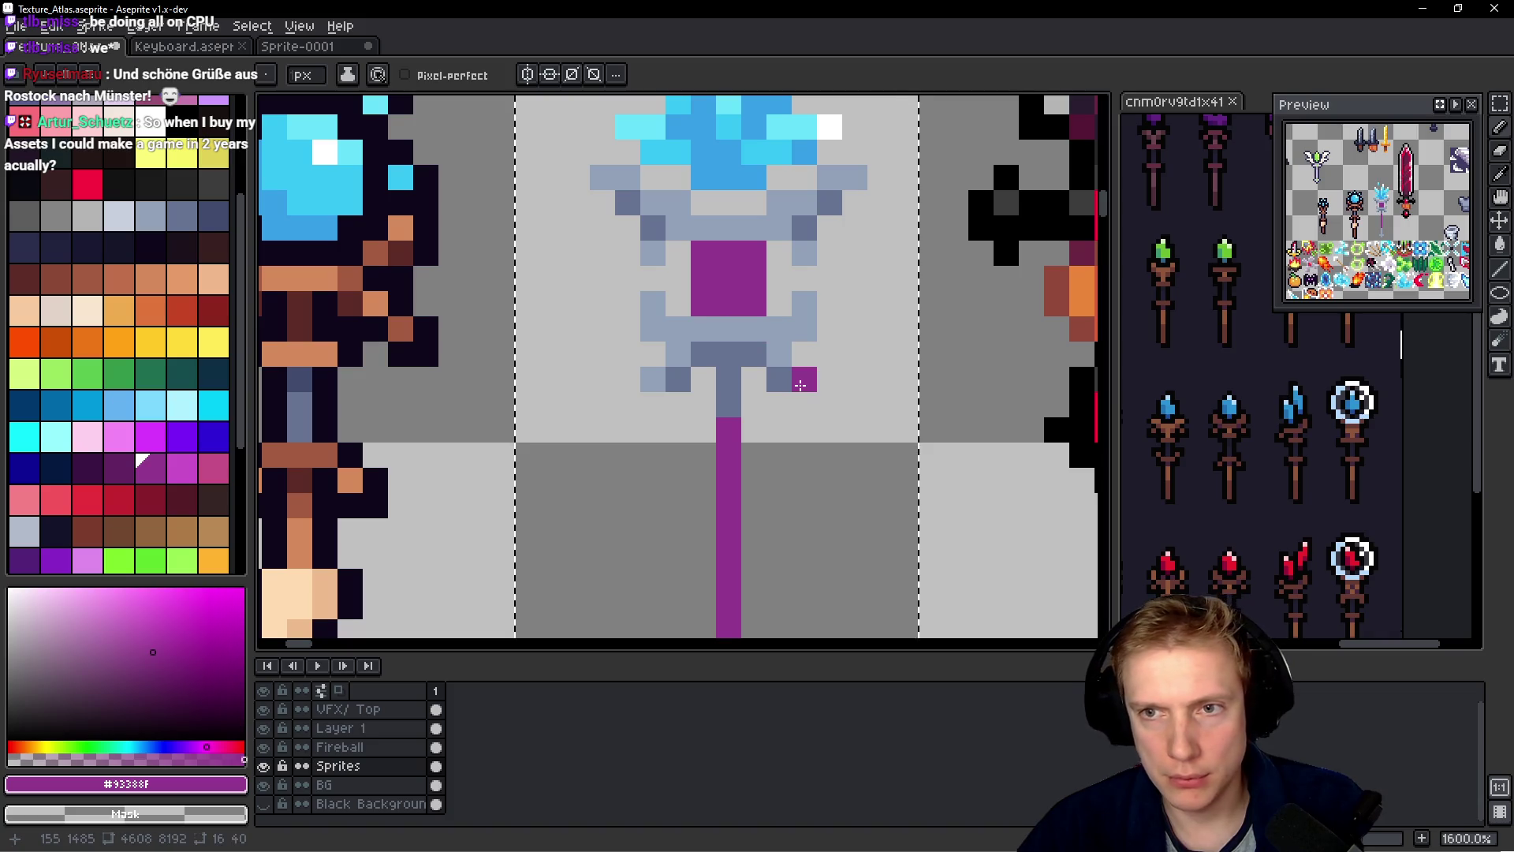
{"action": "scroll", "coordinate": [776, 356], "scroll_direction": "down", "scroll_amount": 4}
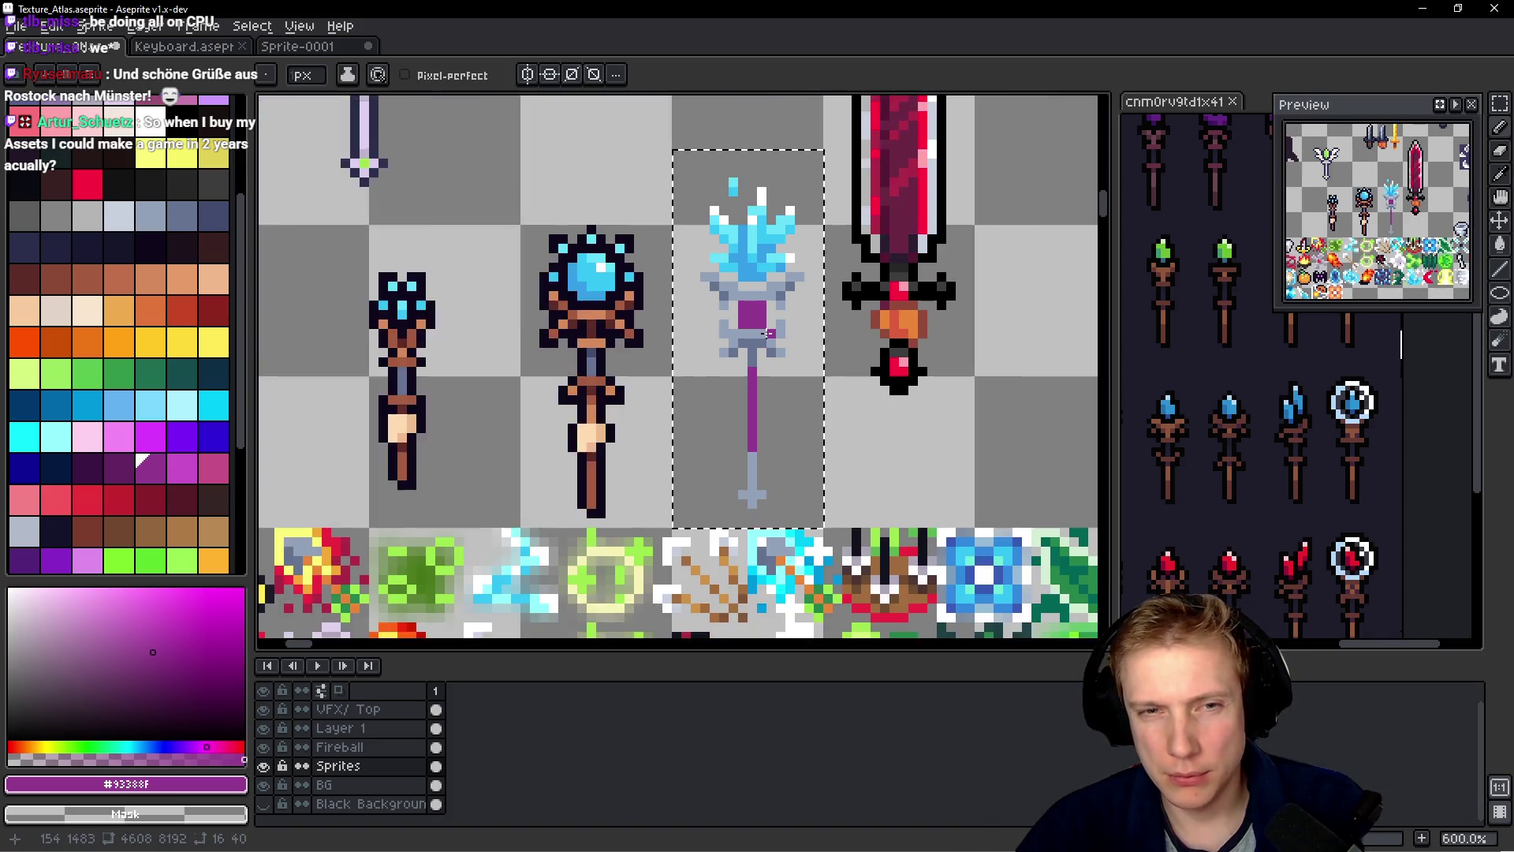
{"action": "scroll", "coordinate": [773, 376], "scroll_direction": "up", "scroll_amount": 1}
- Lasso-select the lower part of the staff
{"action": "key", "text": "m"}
{"action": "key", "text": "ctrl+d"}
{"action": "left_click_drag", "start_coordinate": [707, 329], "coordinate": [684, 516]}
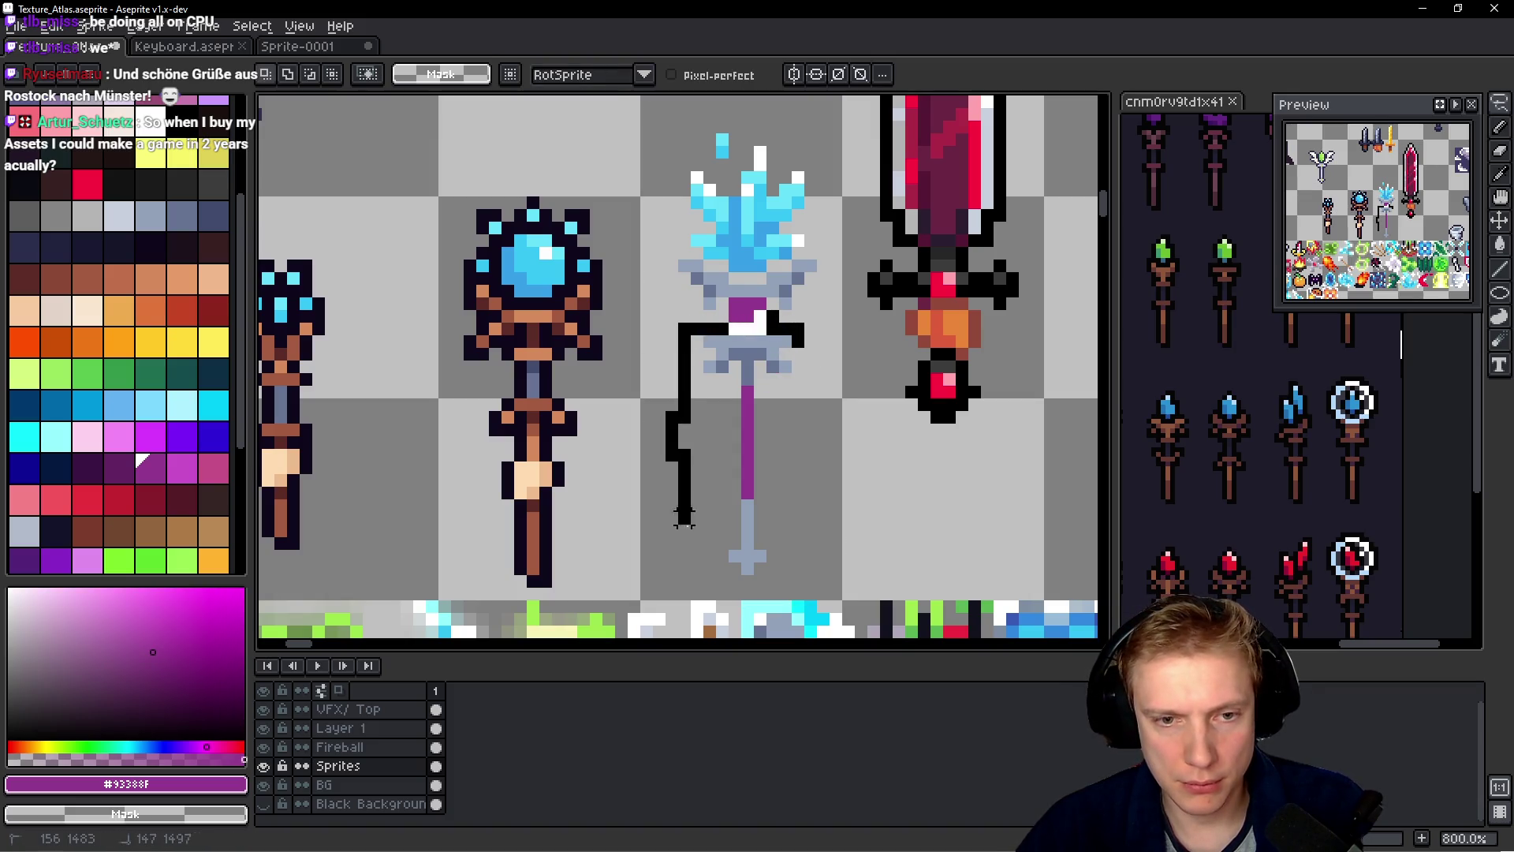
- Shift the selected lower staff down about 3 pixels and deselect
{"action": "mouse_move", "coordinate": [771, 568]}
{"action": "left_mouse_down"}
{"action": "mouse_move", "coordinate": [800, 337]}
{"action": "mouse_move", "coordinate": [733, 324]}
{"action": "left_mouse_up"}
{"action": "key", "text": "Down"}
{"action": "key", "text": "Down"}
{"action": "key", "text": "Down"}
{"action": "key", "text": "ctrl+d"}
- Erase the purple block's corner and stray pixels to shape a small gem
{"action": "scroll", "coordinate": [745, 325], "scroll_direction": "up", "scroll_amount": 3}
{"action": "key", "text": "b"}
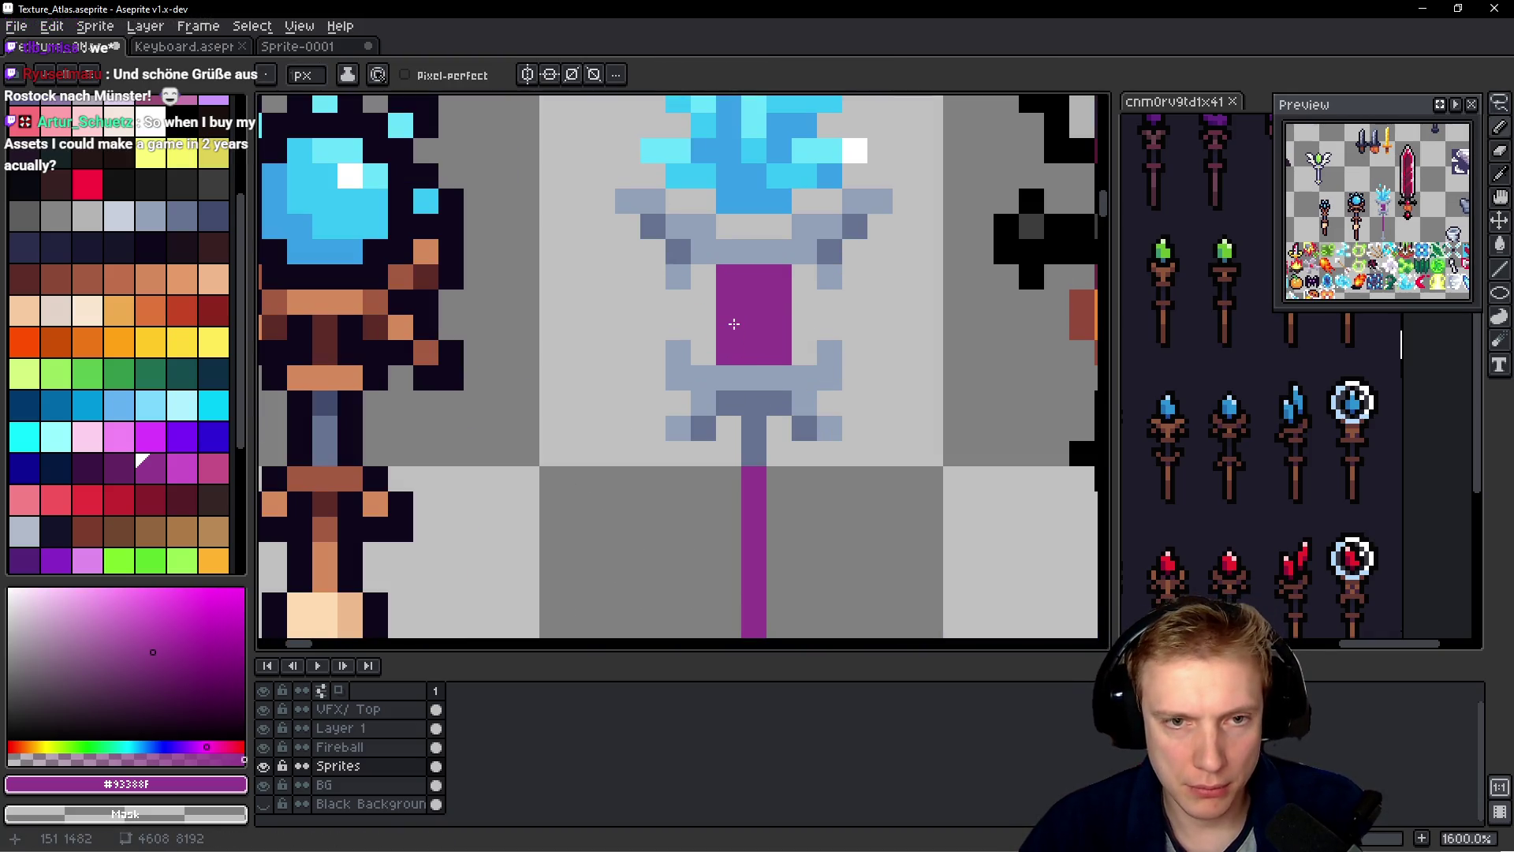
{"action": "right_click", "coordinate": [738, 357]}
{"action": "right_click", "coordinate": [779, 280]}
{"action": "right_click", "coordinate": [729, 277]}
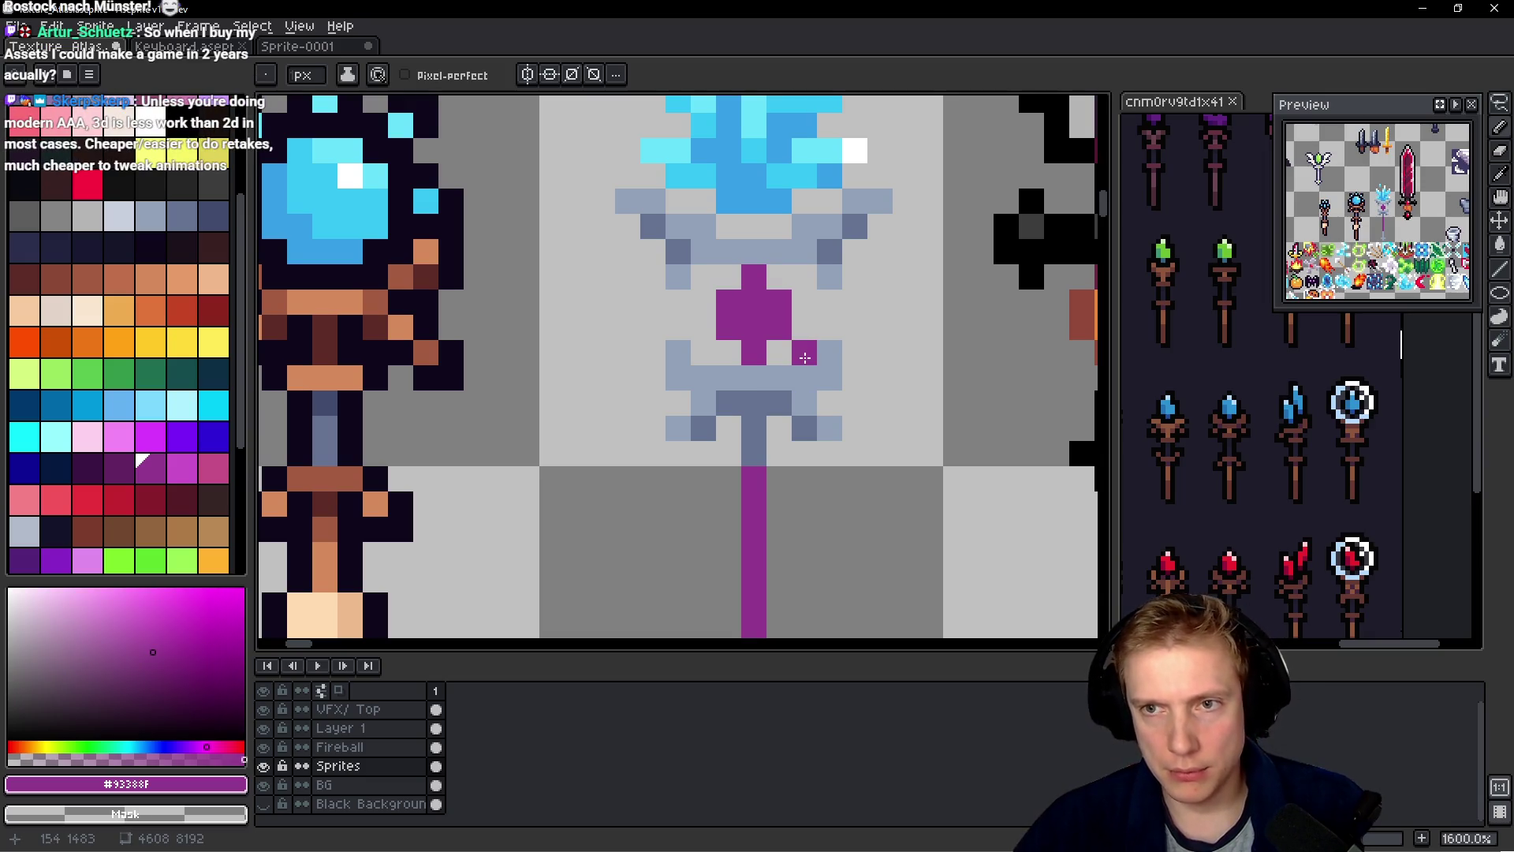
{"action": "right_click", "coordinate": [805, 355]}
{"action": "scroll", "coordinate": [808, 369], "scroll_direction": "down", "scroll_amount": 5}
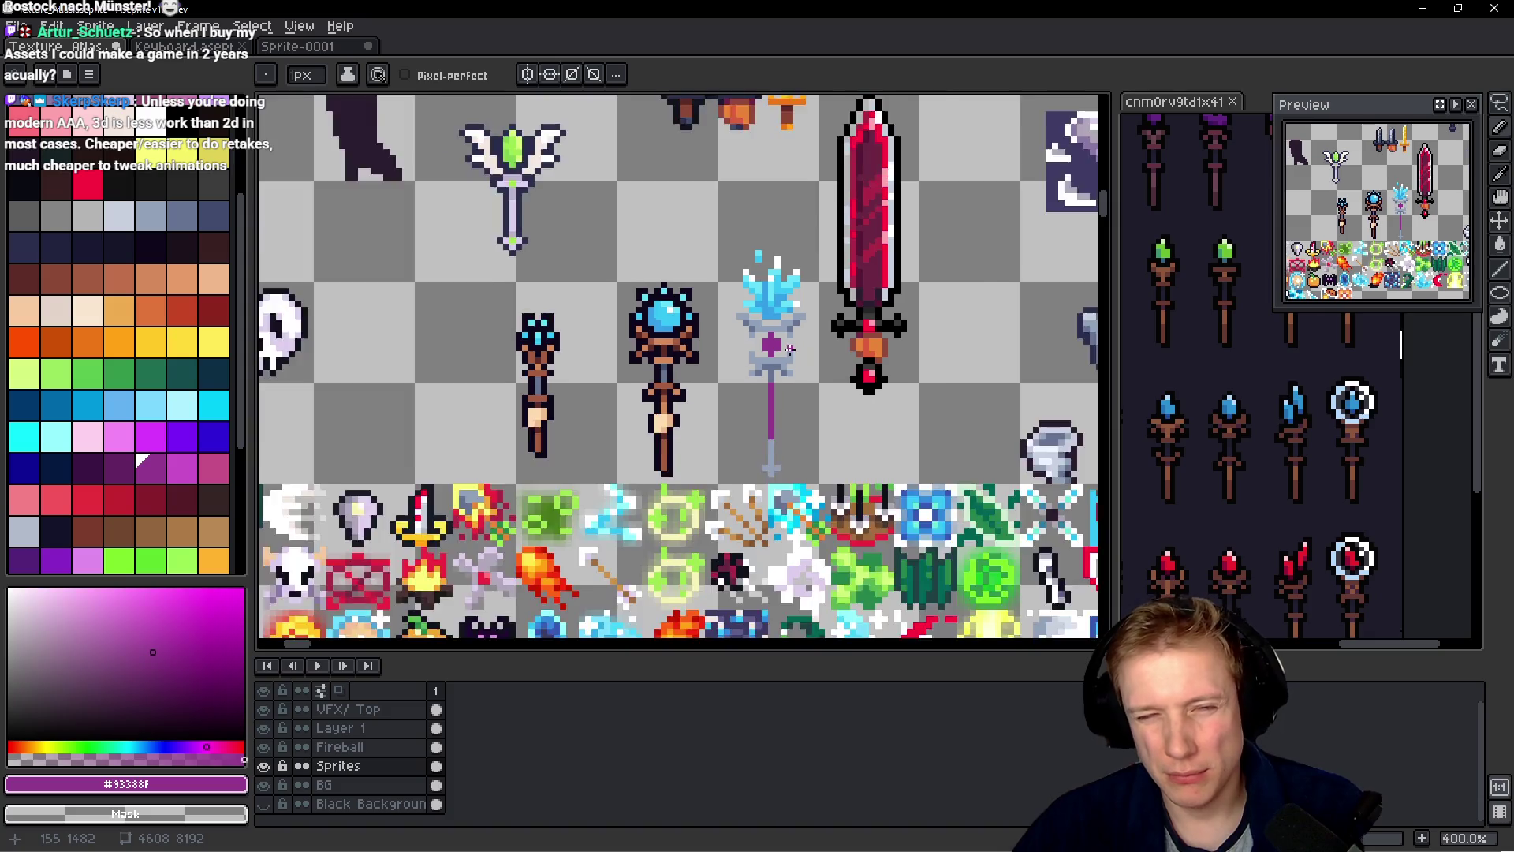
{"action": "scroll", "coordinate": [802, 380], "scroll_direction": "up", "scroll_amount": 5}
{"action": "left_click", "coordinate": [802, 380]}
{"action": "right_click", "coordinate": [803, 380]}
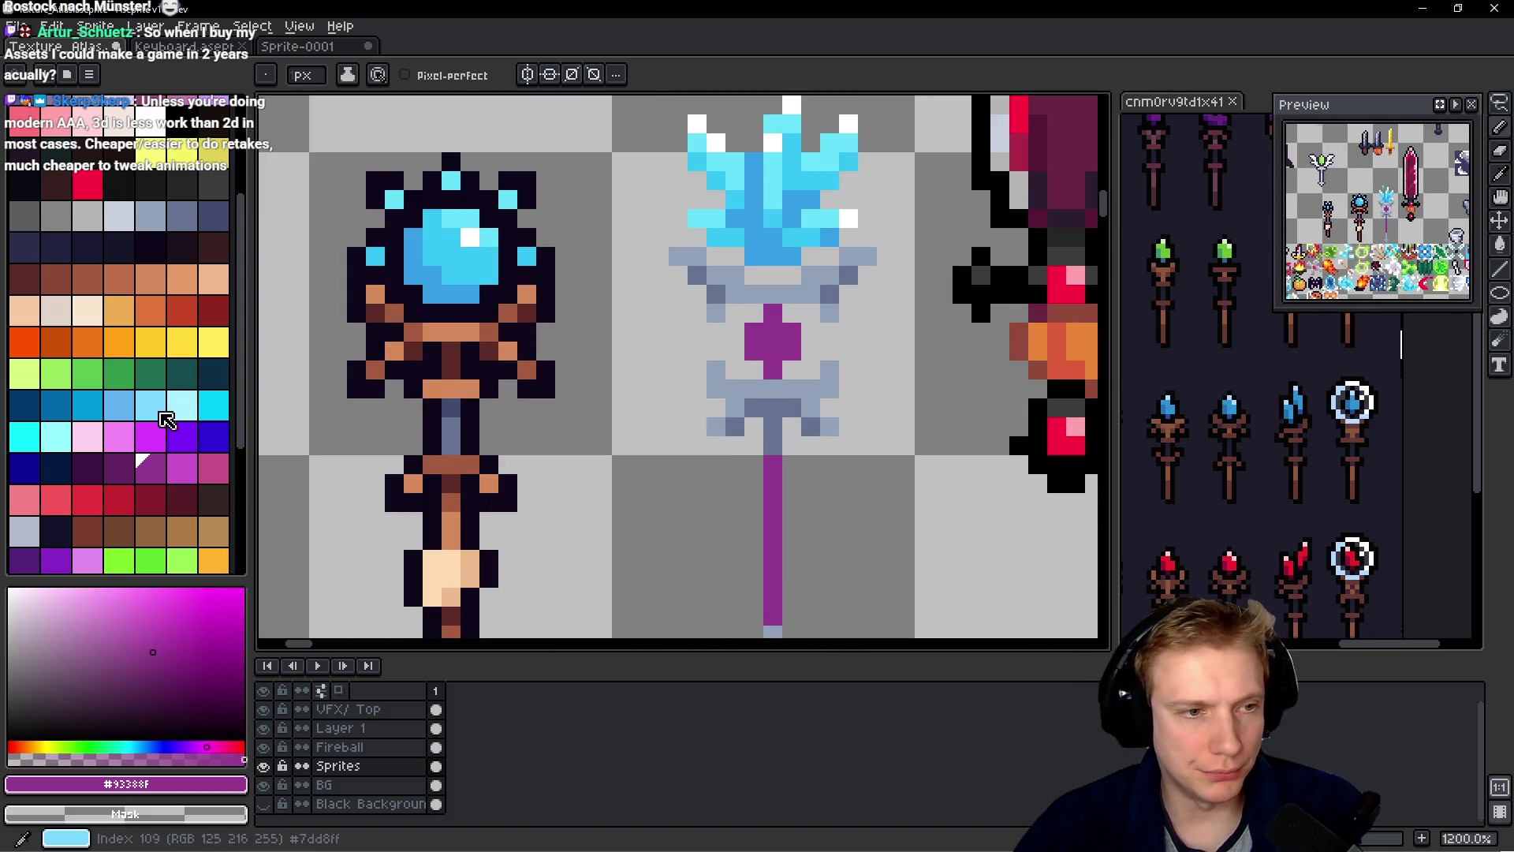
- Paint bright magenta pixels onto the gem
{"action": "left_click", "coordinate": [150, 435]}
{"action": "left_click", "coordinate": [734, 353]}
{"action": "left_click", "coordinate": [786, 331]}
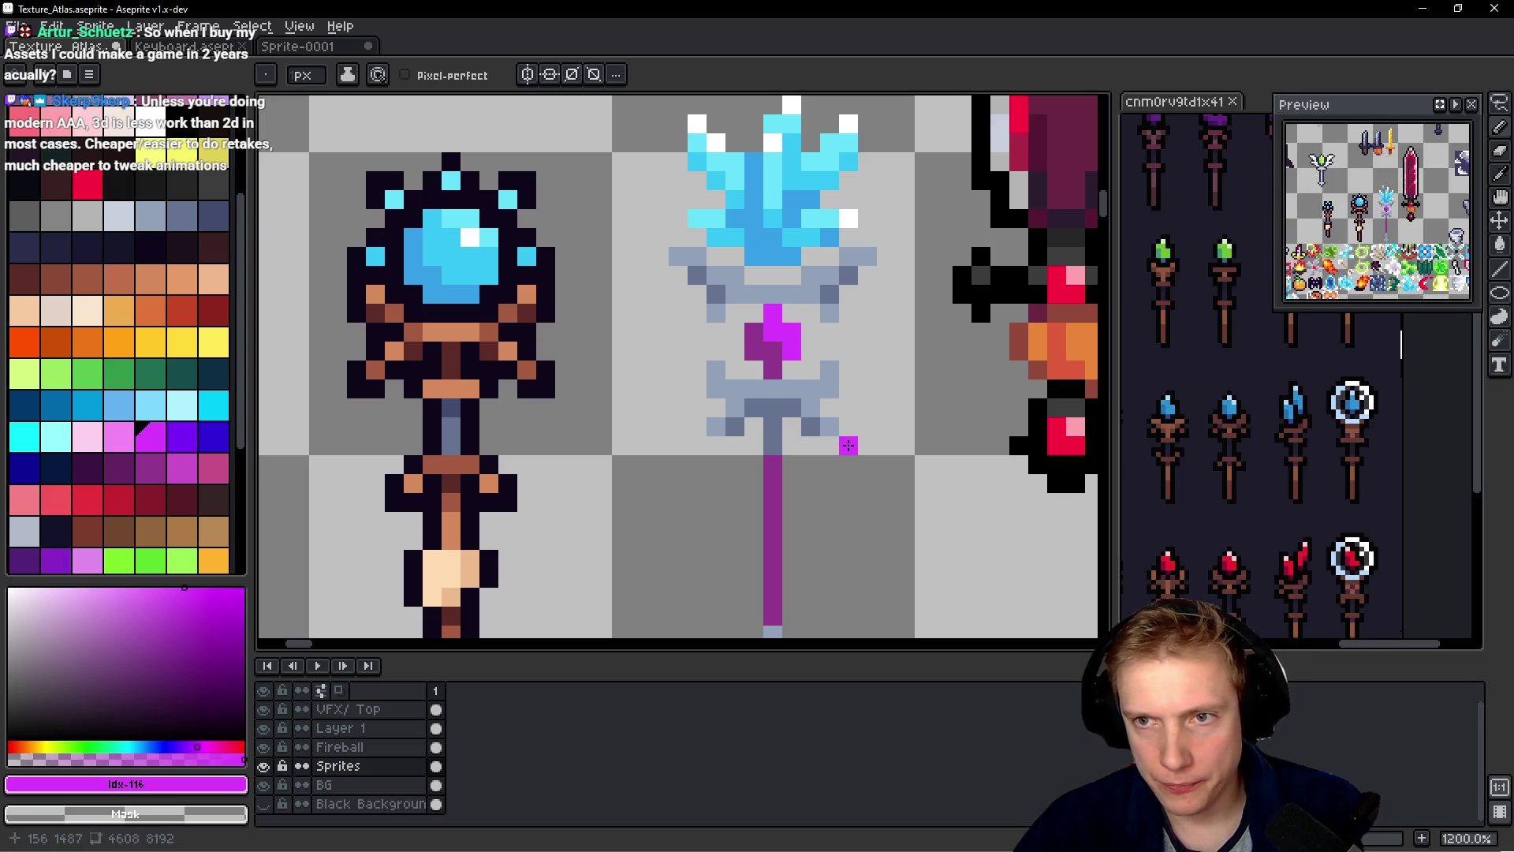
{"action": "scroll", "coordinate": [830, 394], "scroll_direction": "down", "scroll_amount": 5}
{"action": "scroll", "coordinate": [838, 396], "scroll_direction": "up", "scroll_amount": 3}
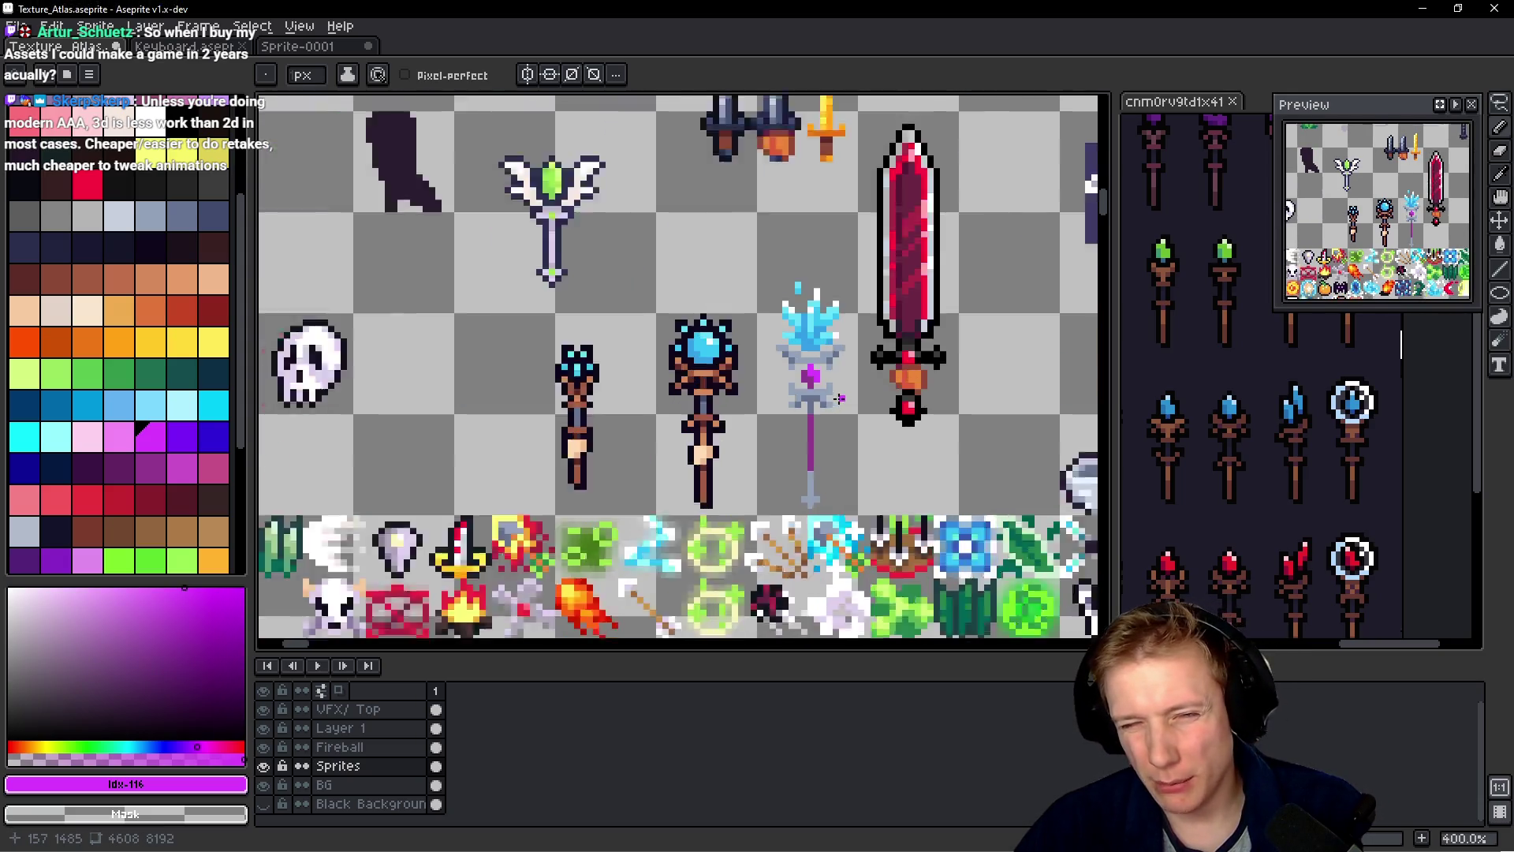
{"action": "scroll", "coordinate": [840, 396], "scroll_direction": "up", "scroll_amount": 4}
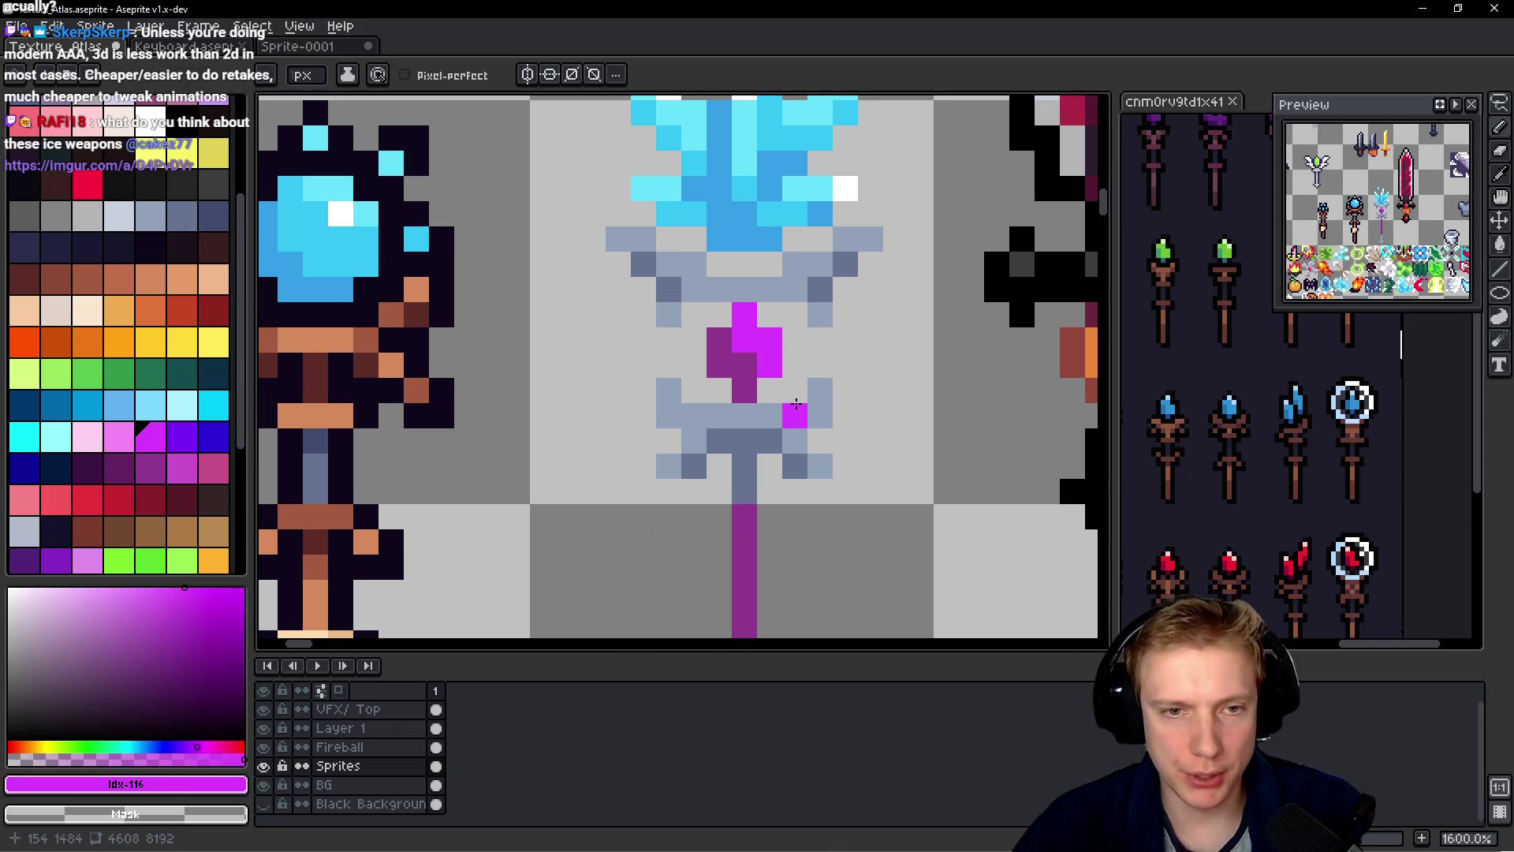
- Draw a dark purple collar under the crystal head, rising diagonally right, with shading pixels
{"action": "left_click", "coordinate": [116, 466]}
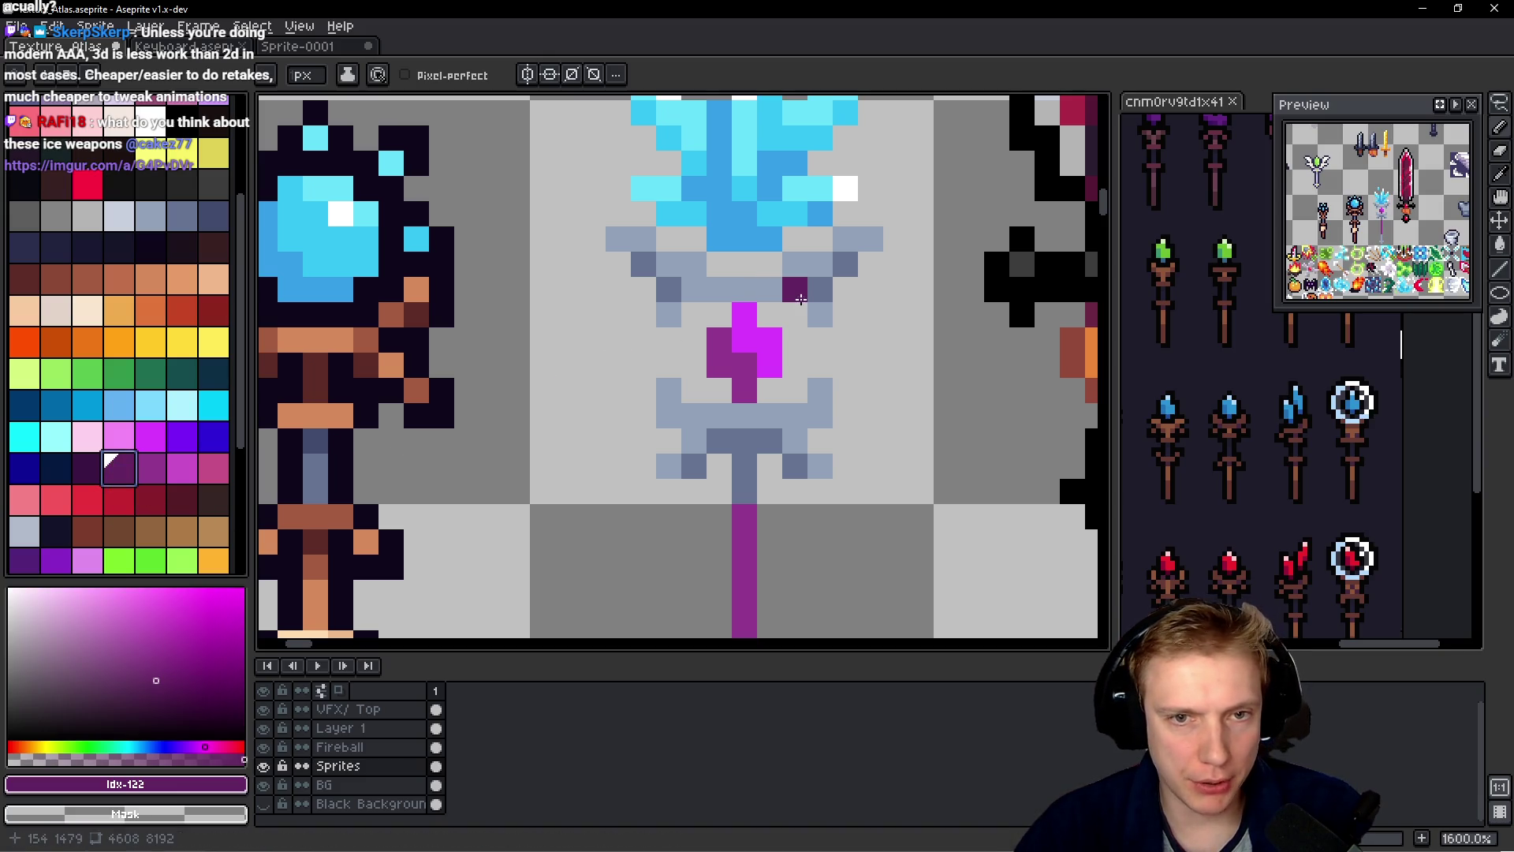
{"action": "key", "text": "bracketright"}
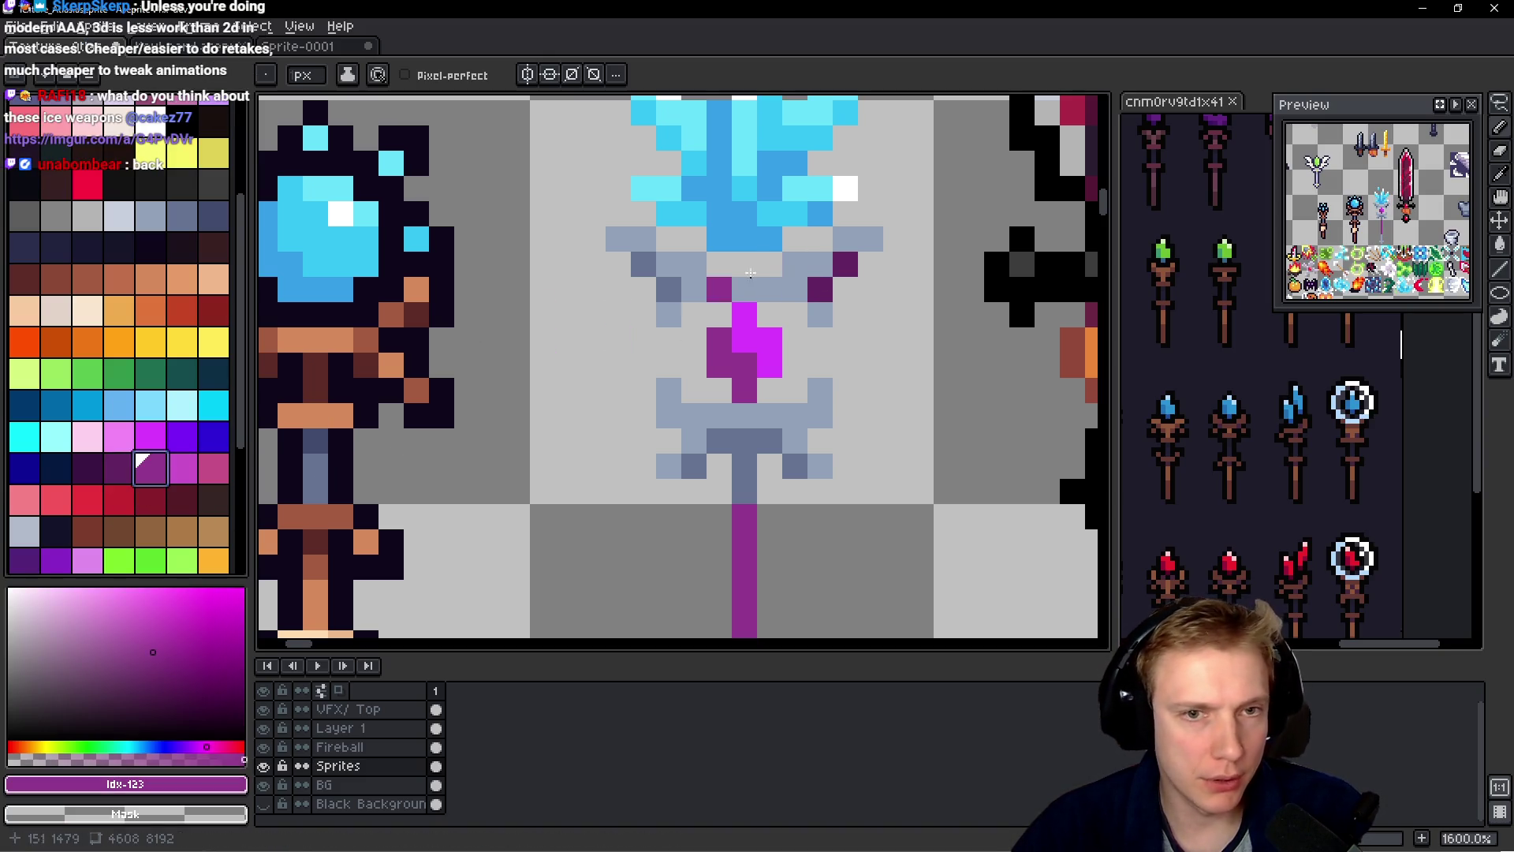
{"action": "left_click_drag", "start_coordinate": [795, 289], "coordinate": [683, 293]}
{"action": "left_click_drag", "start_coordinate": [805, 273], "coordinate": [861, 247]}
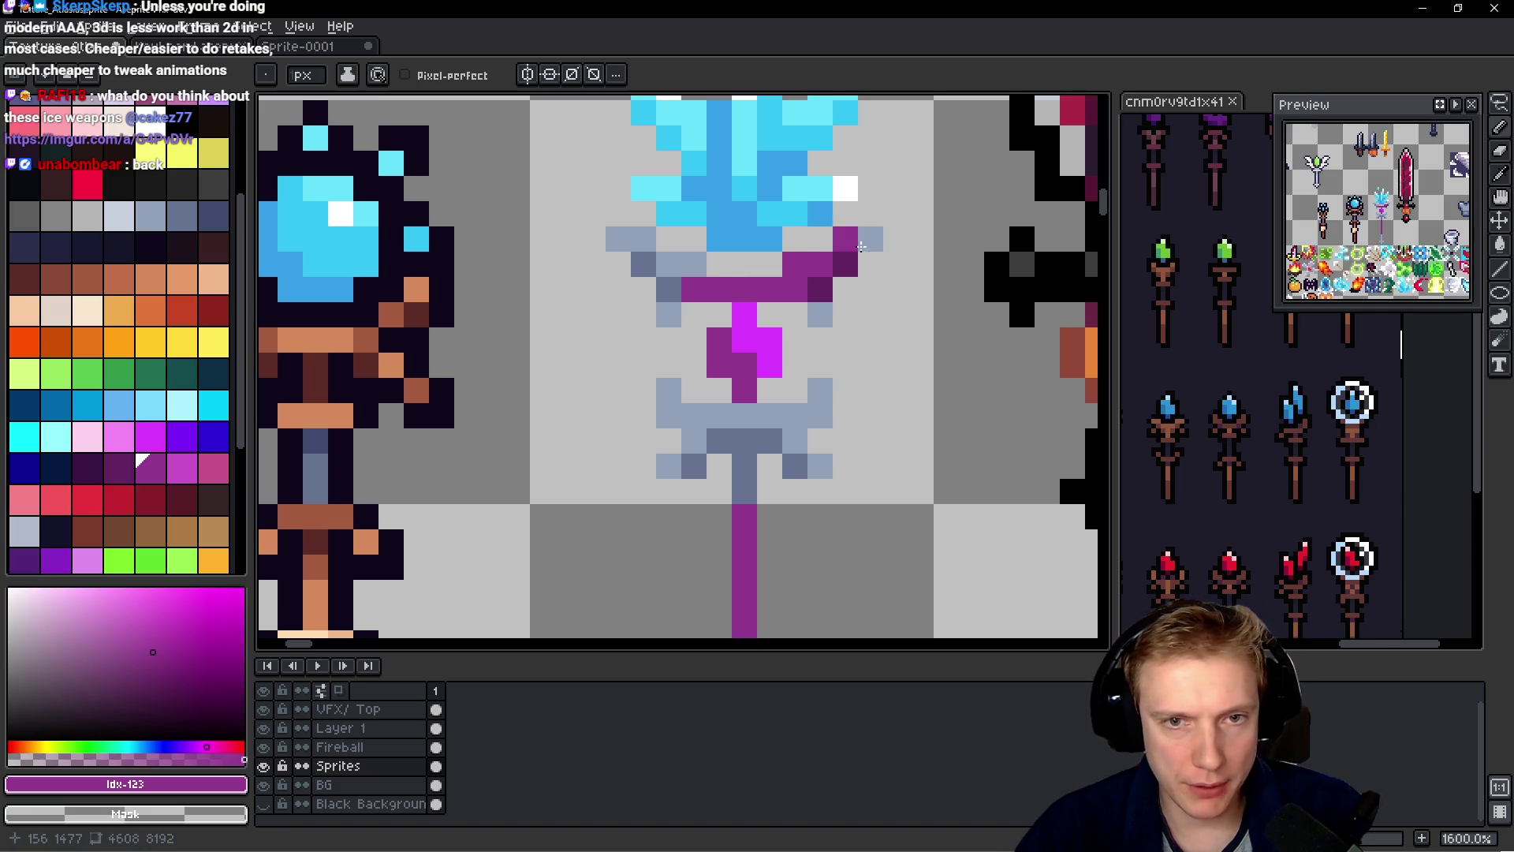
{"action": "left_click", "coordinate": [861, 245]}
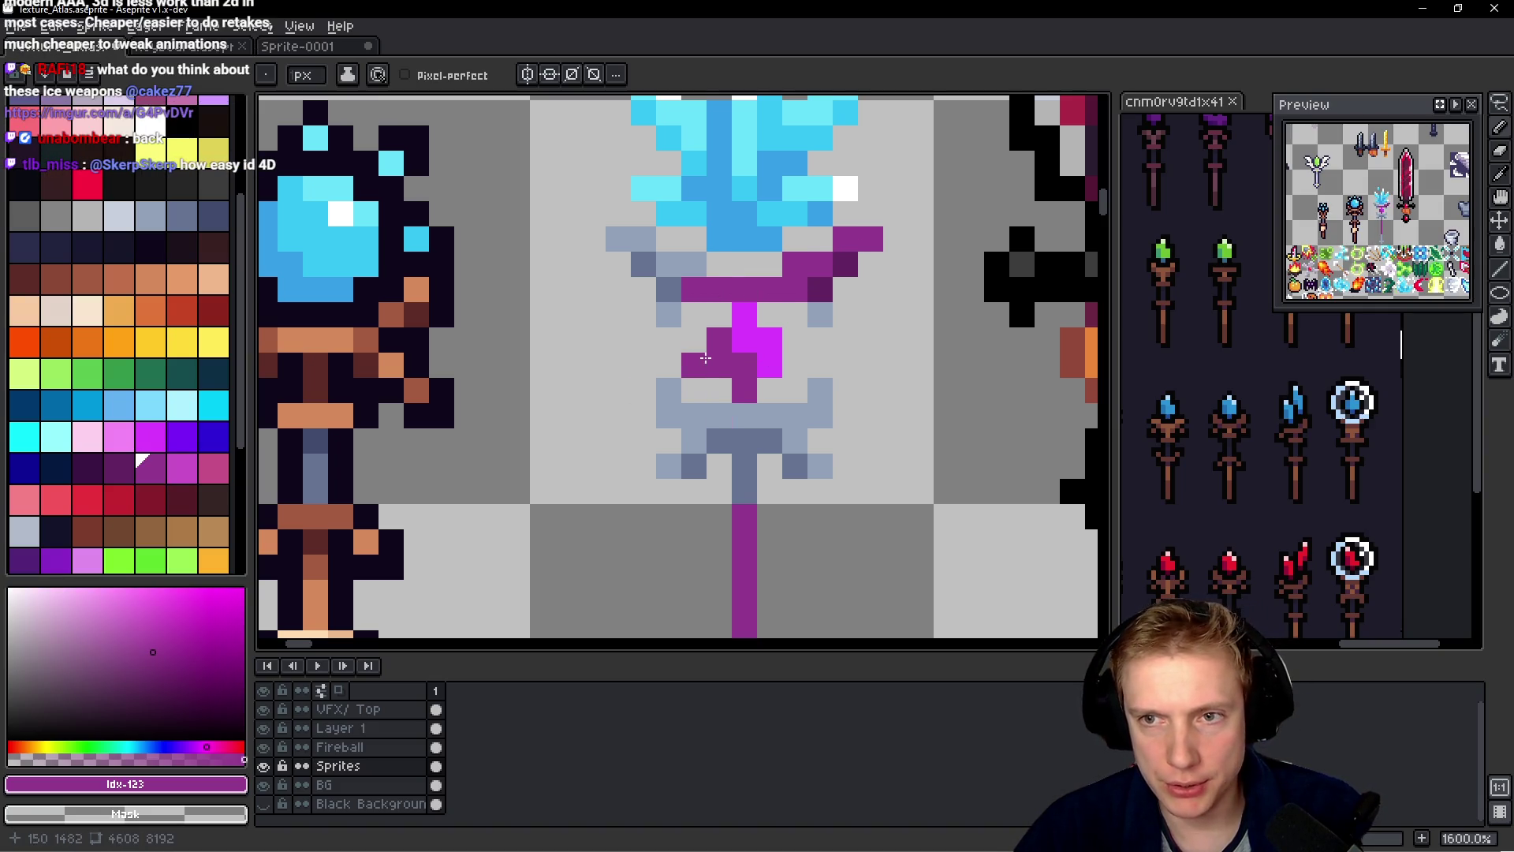
{"action": "left_click_drag", "start_coordinate": [644, 239], "coordinate": [618, 239]}
{"action": "left_click", "coordinate": [820, 315]}
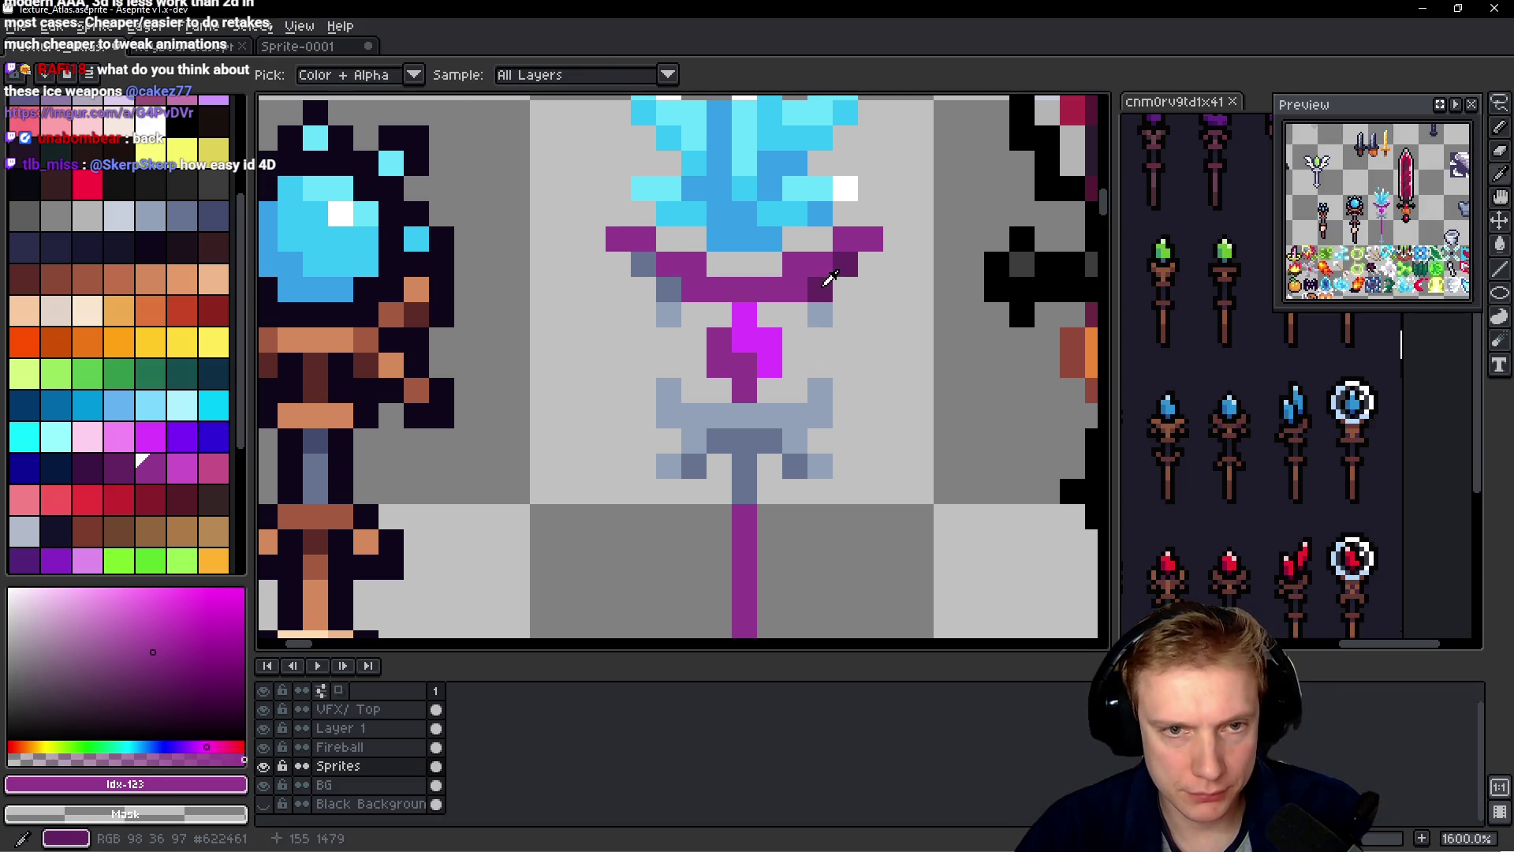
{"action": "left_click", "coordinate": [821, 284], "text": "alt"}
{"action": "left_click", "coordinate": [675, 294]}
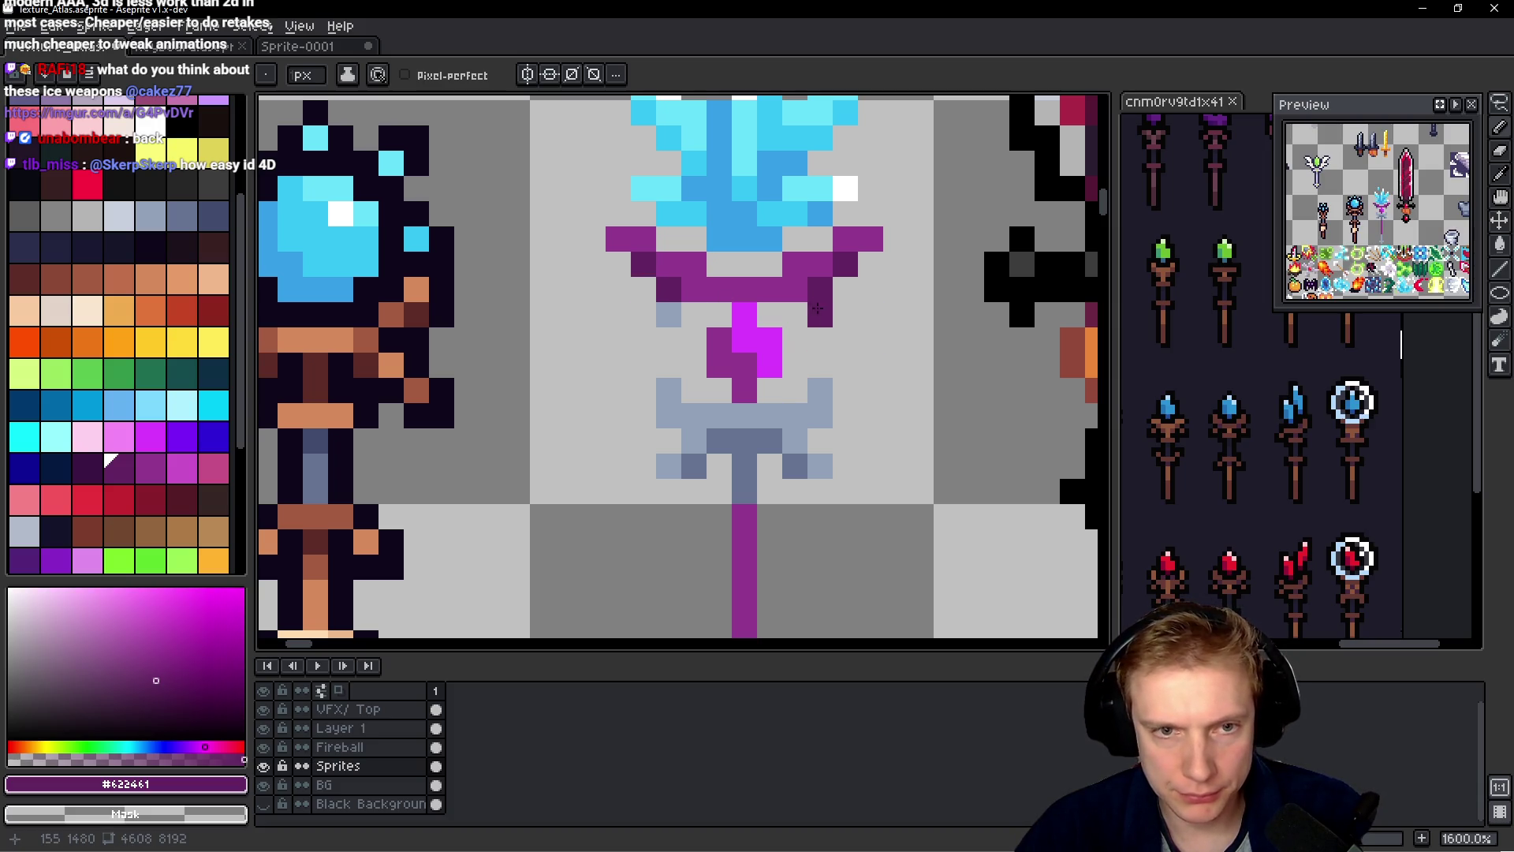
{"action": "scroll", "coordinate": [666, 314], "scroll_direction": "down", "scroll_amount": 5}
{"action": "scroll", "coordinate": [902, 329], "scroll_direction": "up", "scroll_amount": 5}
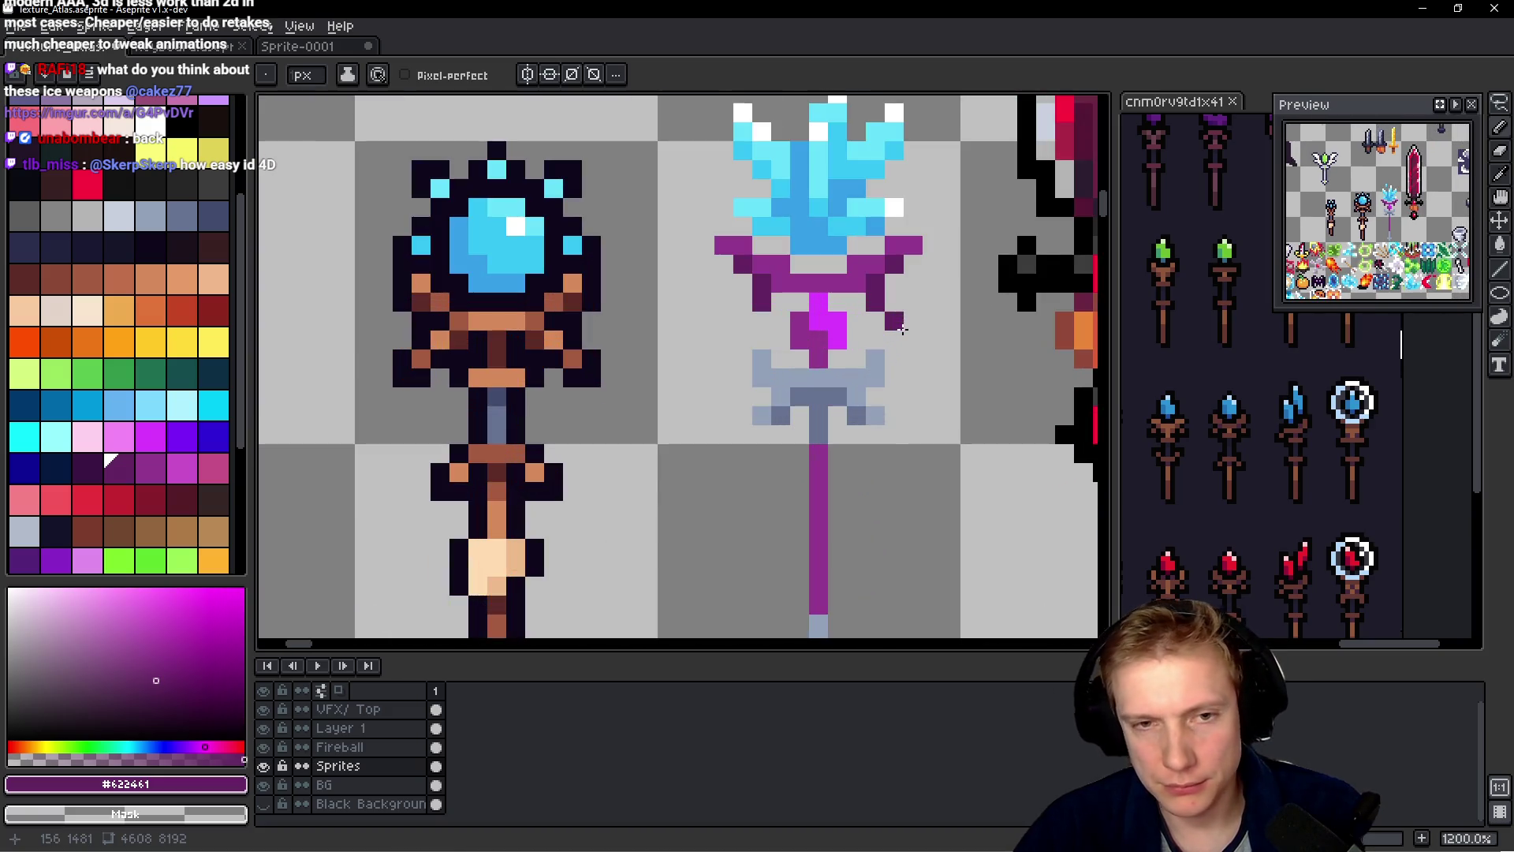
- Add light magenta highlight pixels to the gem
{"action": "left_click_drag", "start_coordinate": [893, 341], "coordinate": [844, 370]}
{"action": "left_click", "coordinate": [784, 347], "text": "alt"}
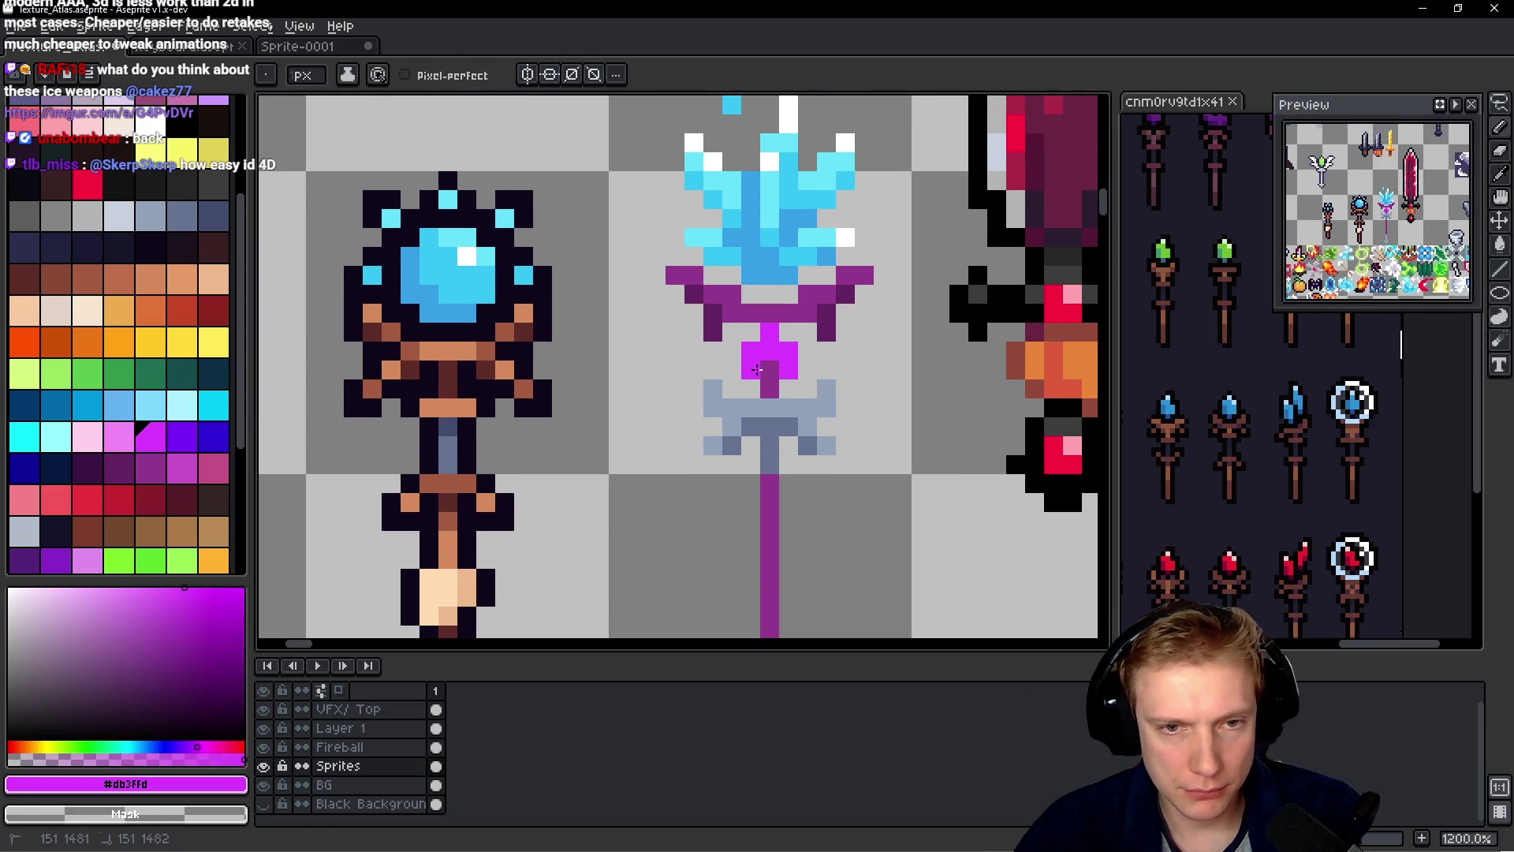
{"action": "left_click", "coordinate": [118, 436]}
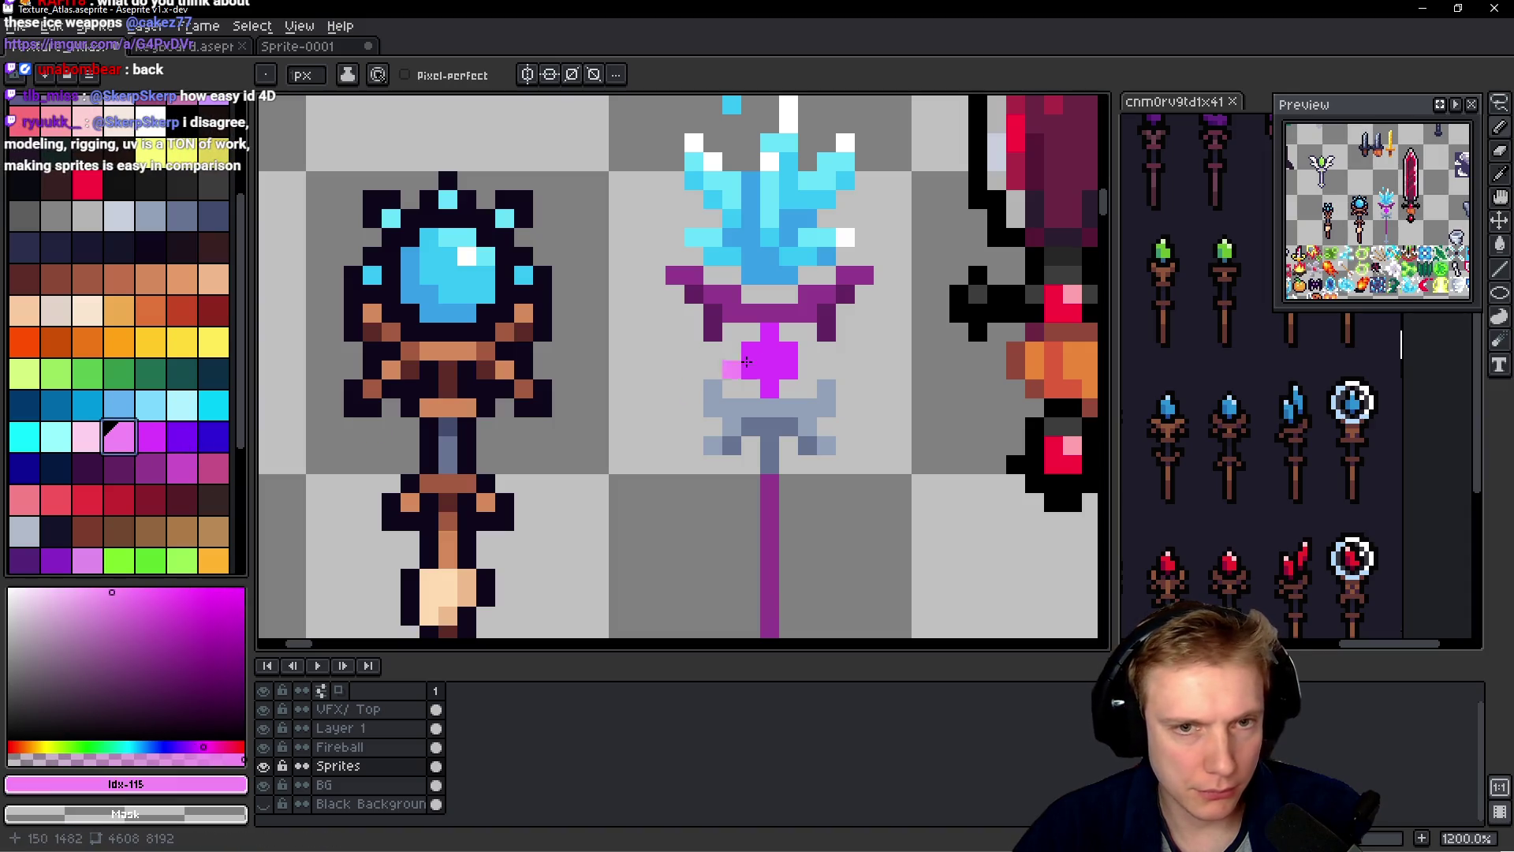
{"action": "left_click_drag", "start_coordinate": [767, 332], "coordinate": [766, 348]}
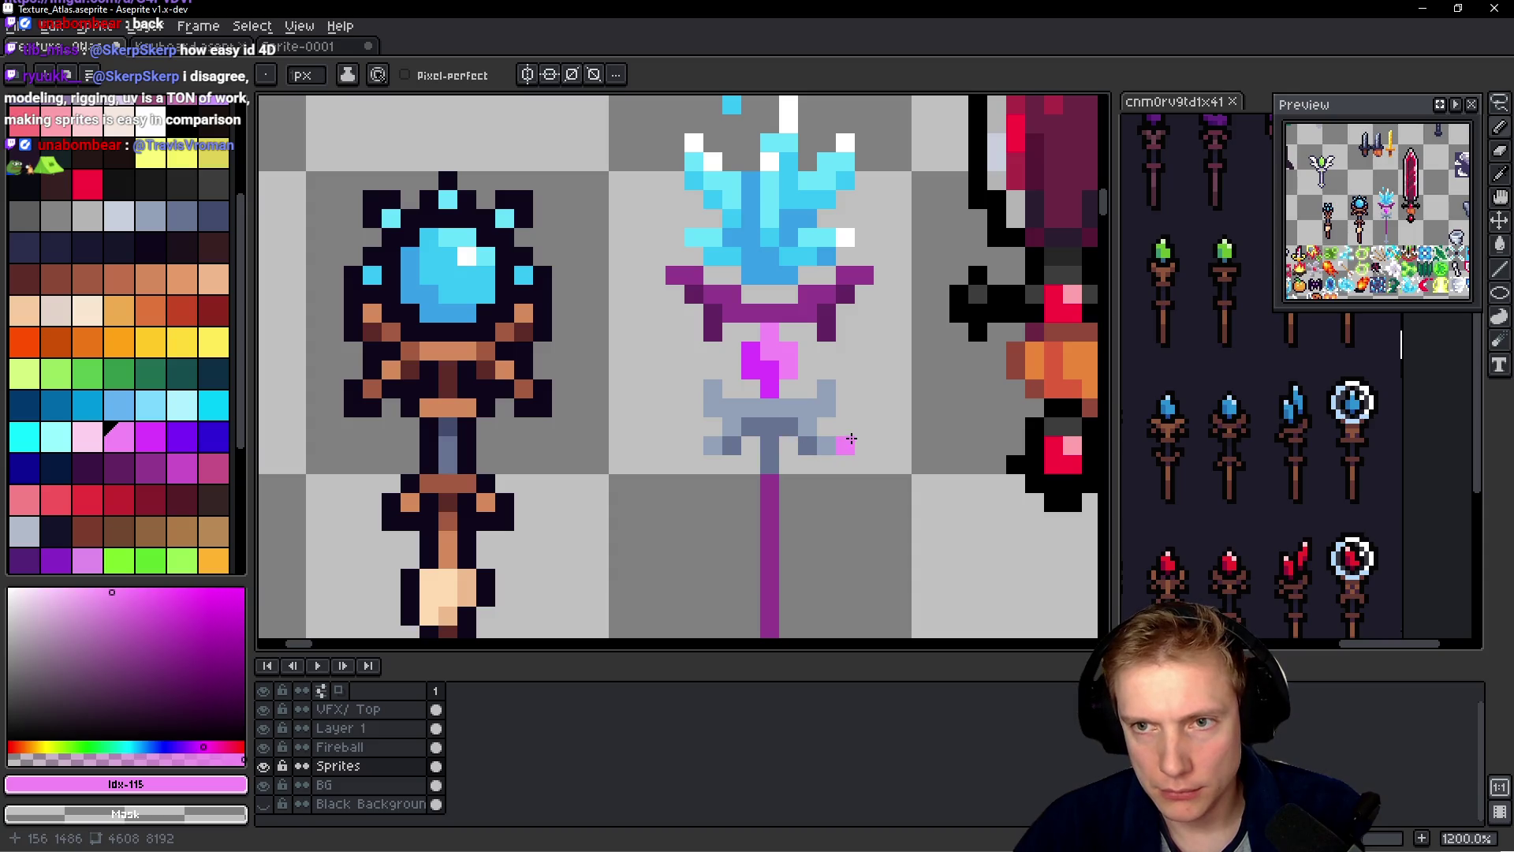
- Extend the dark purple shading and paint a #93388F band across the crossguard
{"action": "left_click", "coordinate": [833, 314], "text": "alt"}
{"action": "left_click_drag", "start_coordinate": [792, 433], "coordinate": [757, 431]}
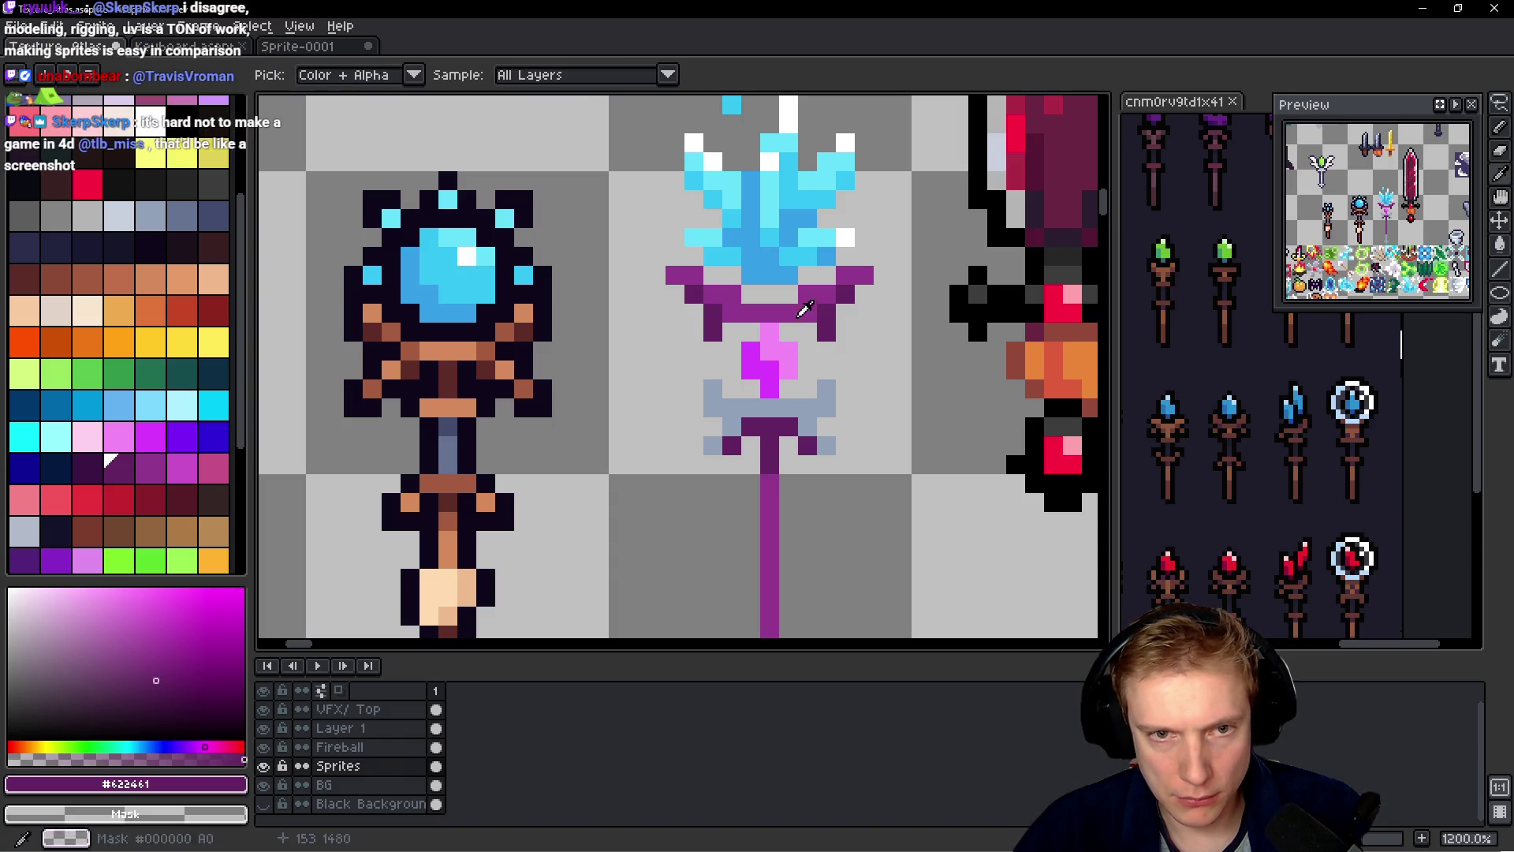
{"action": "left_click", "coordinate": [768, 473], "text": "alt"}
{"action": "left_click", "coordinate": [761, 414]}
{"action": "left_click_drag", "start_coordinate": [771, 410], "coordinate": [817, 403]}
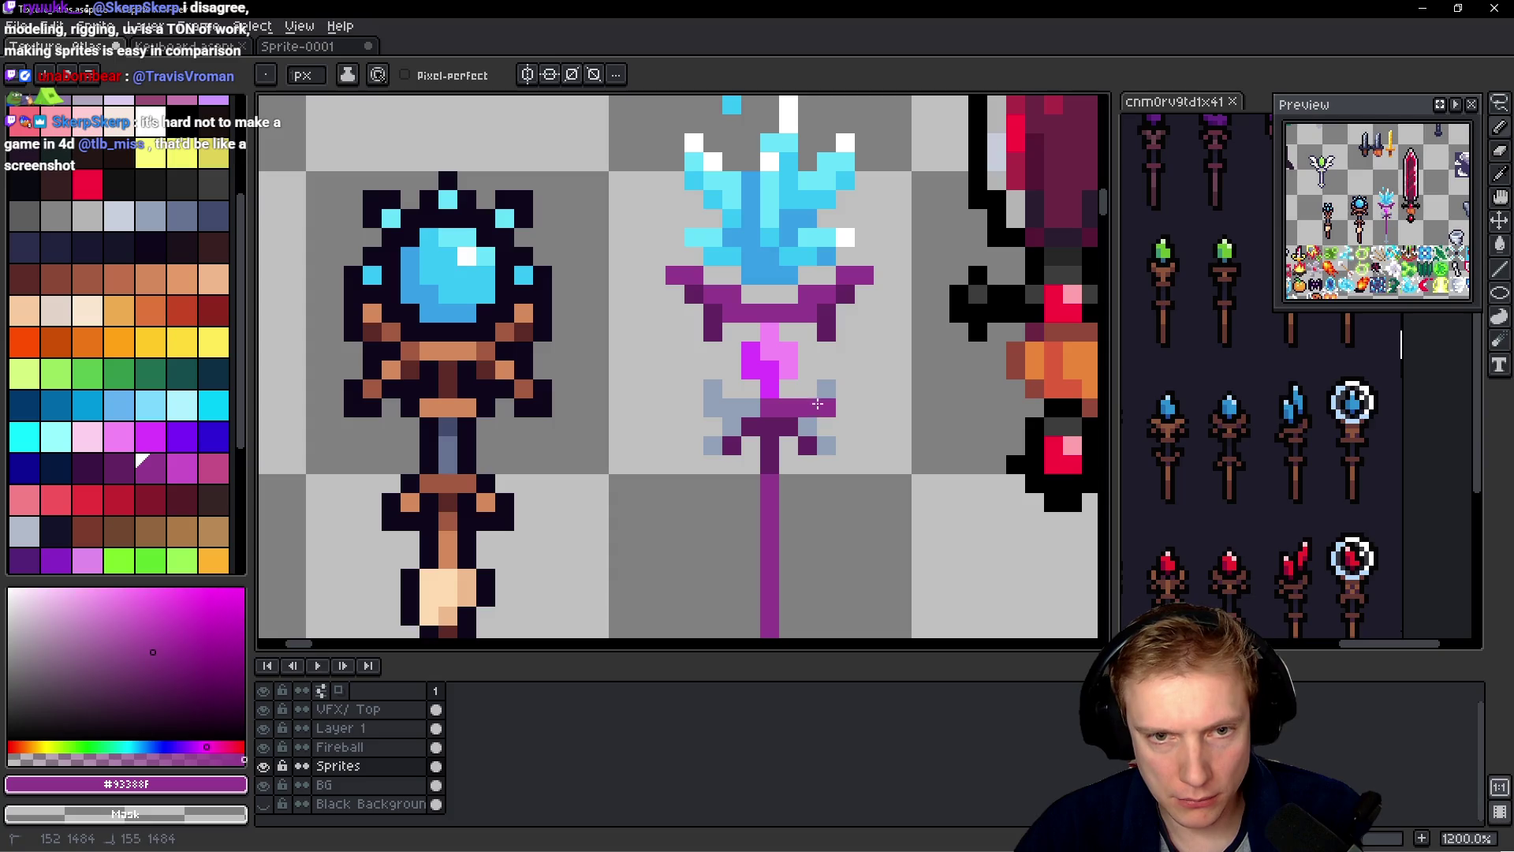
- Recolour the grey-blue guard pixels purple, widening the left arm to mirror the right
{"action": "left_click", "coordinate": [712, 388]}
{"action": "left_click", "coordinate": [725, 430]}
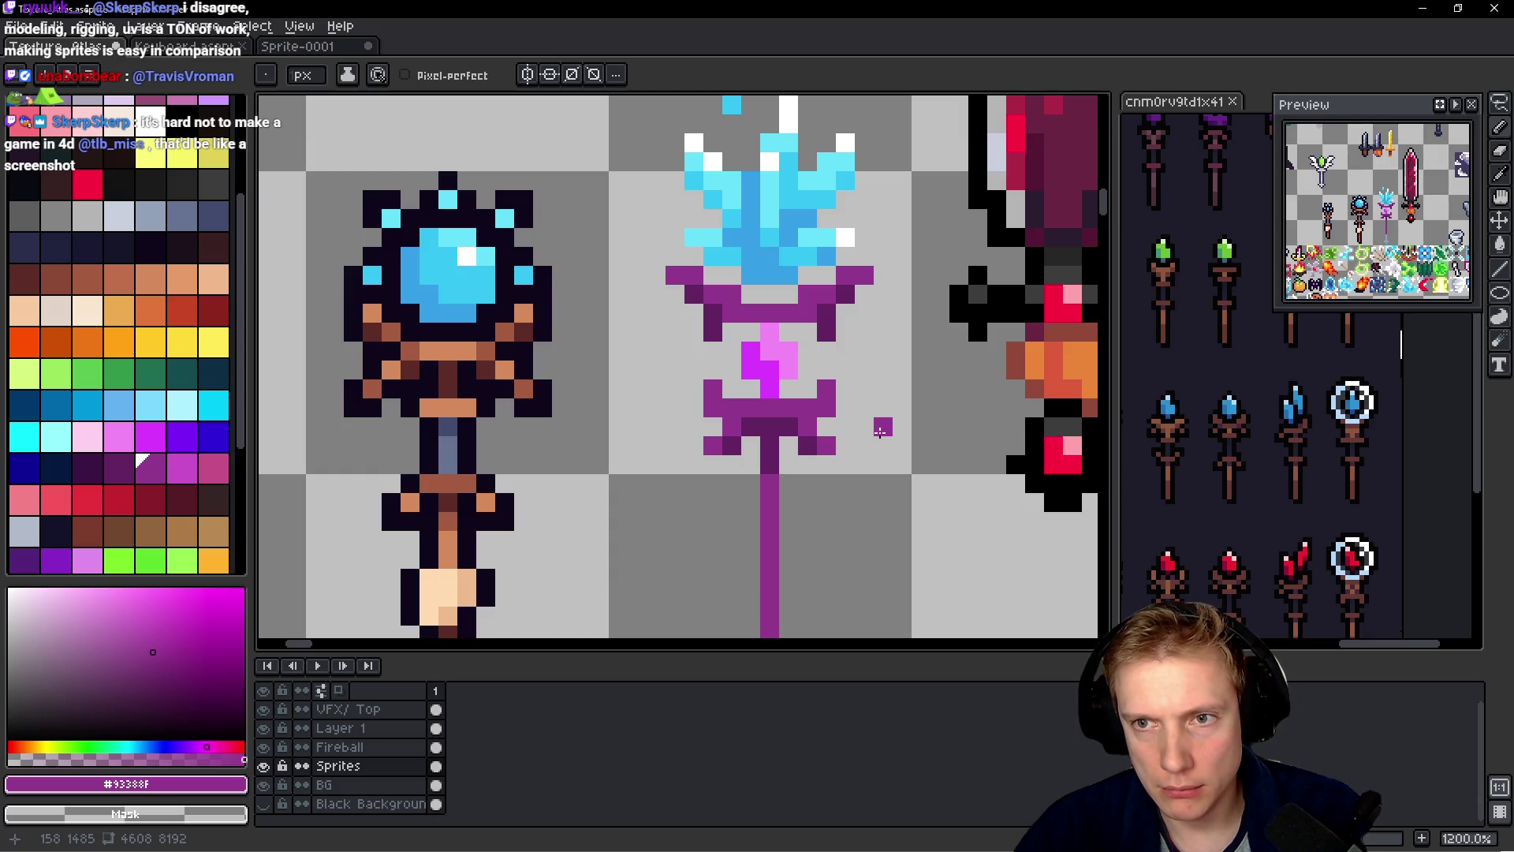
{"action": "scroll", "coordinate": [867, 434], "scroll_direction": "down", "scroll_amount": 4}
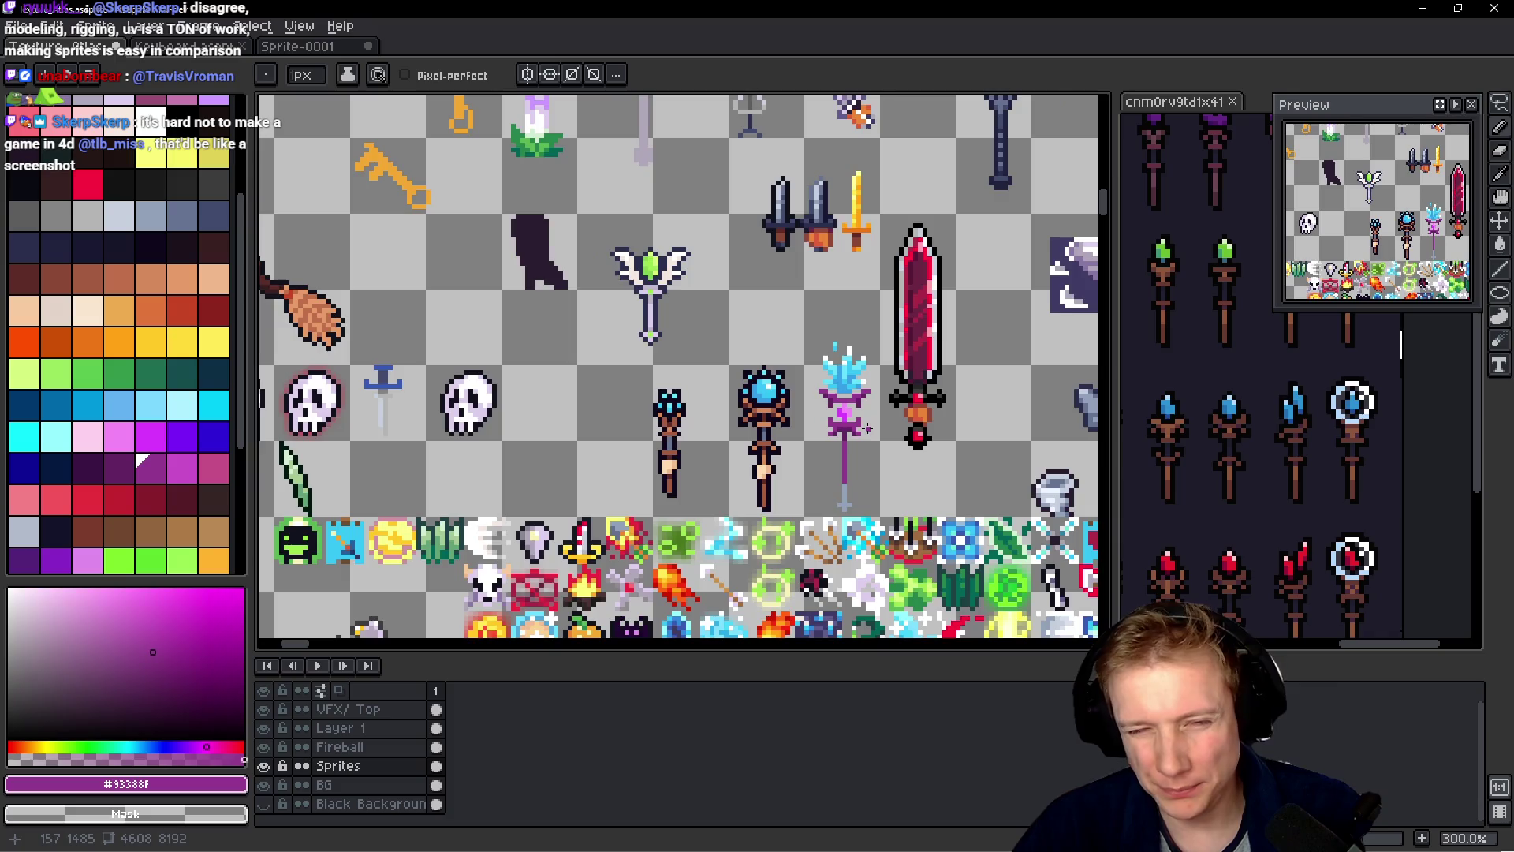
{"action": "scroll", "coordinate": [875, 442], "scroll_direction": "up", "scroll_amount": 5}
{"action": "key", "text": "alt"}
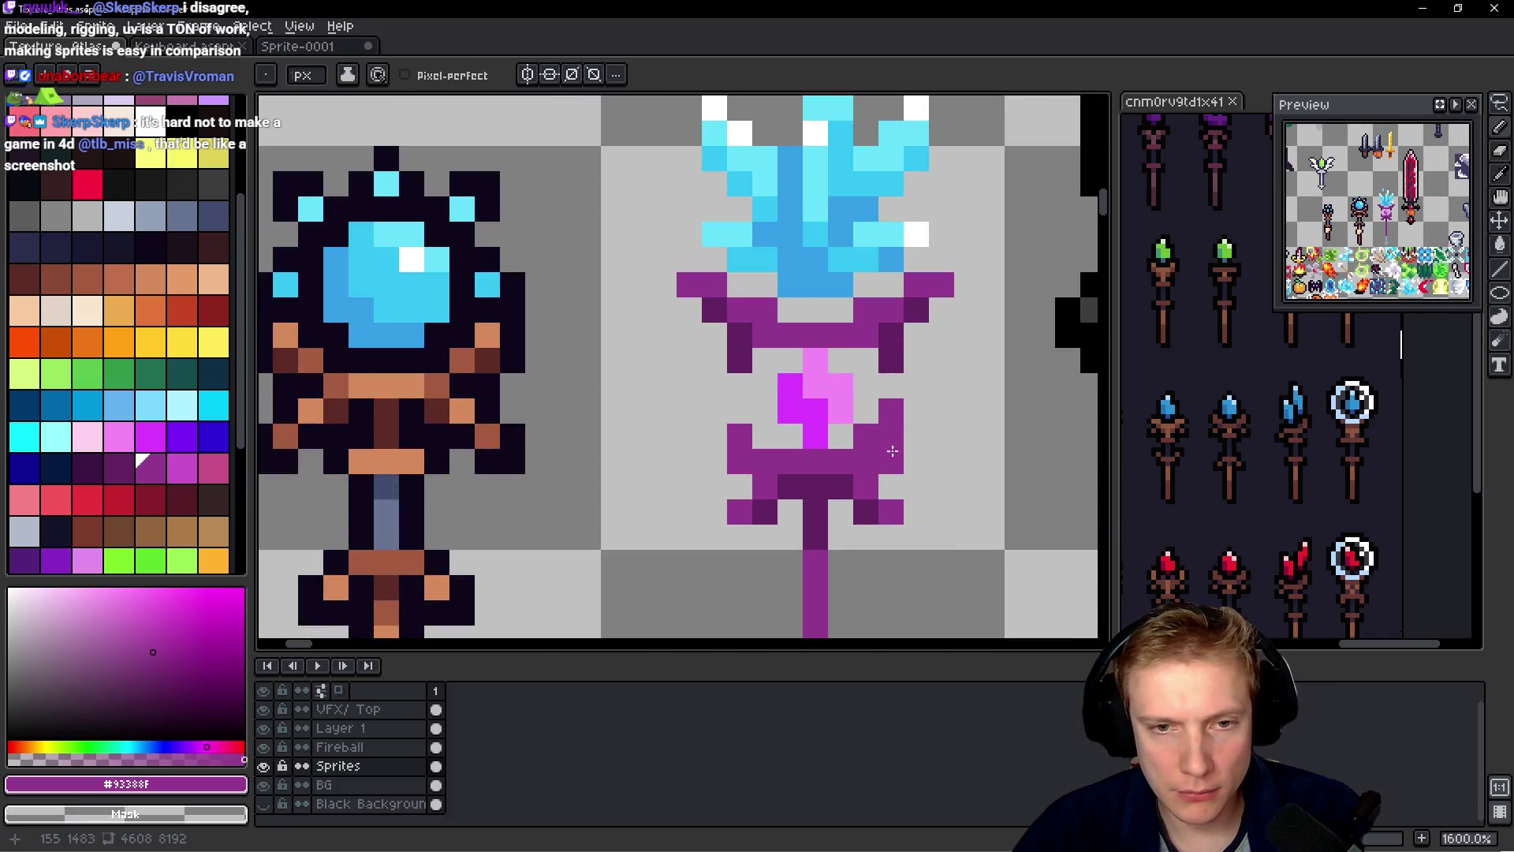
{"action": "left_click", "coordinate": [763, 436]}
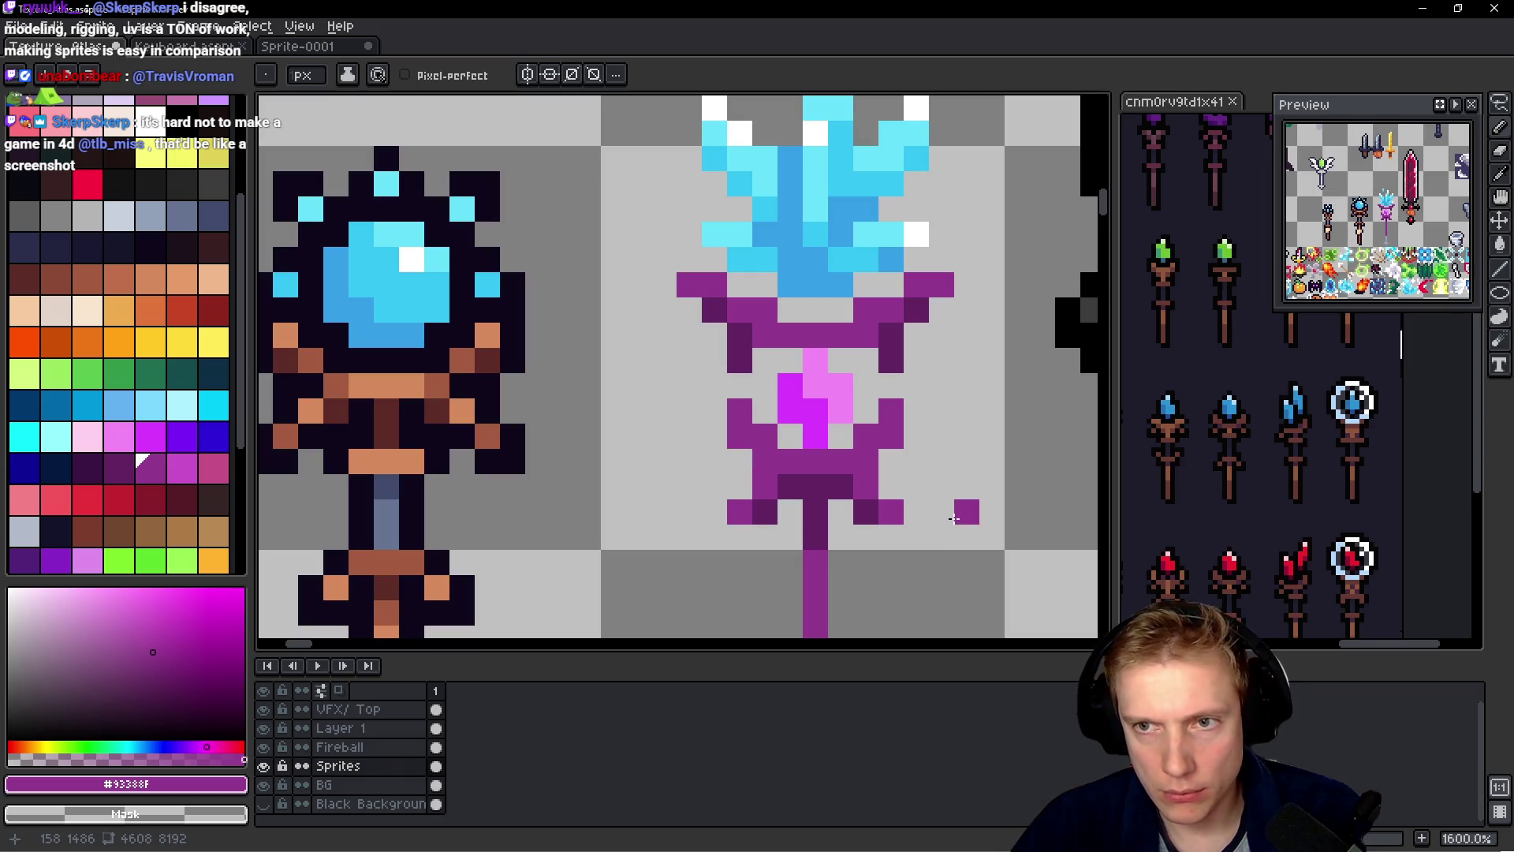
- Erase stray pixels at the guard tip and below it, and fill the purple shaft's gaps
{"action": "right_click", "coordinate": [891, 512]}
{"action": "right_click", "coordinate": [815, 588]}
{"action": "right_click", "coordinate": [815, 614]}
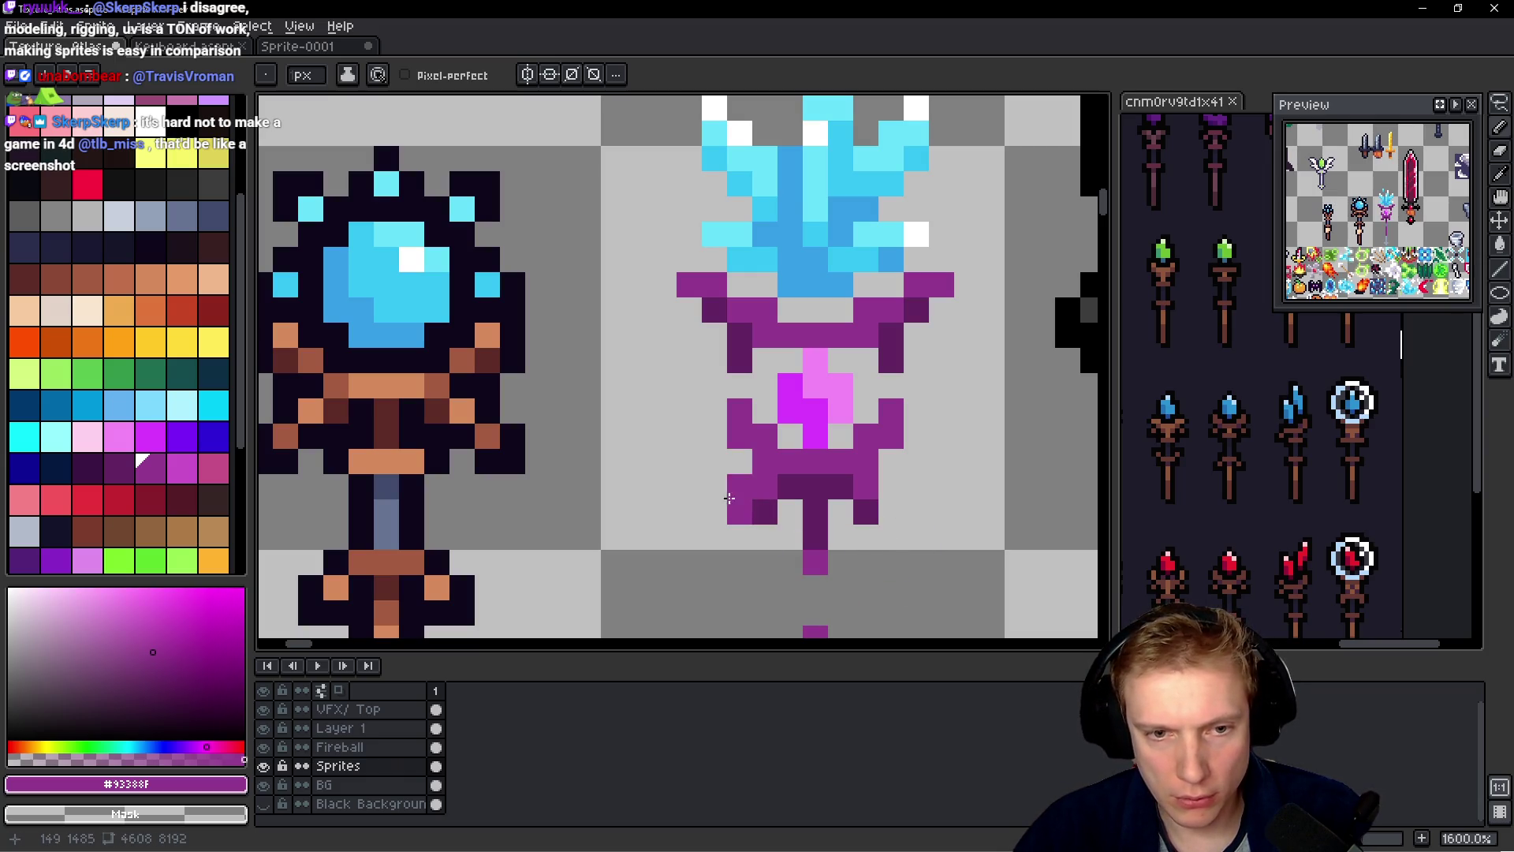
{"action": "scroll", "coordinate": [933, 544], "scroll_direction": "down", "scroll_amount": 2}
{"action": "key", "text": "alt"}
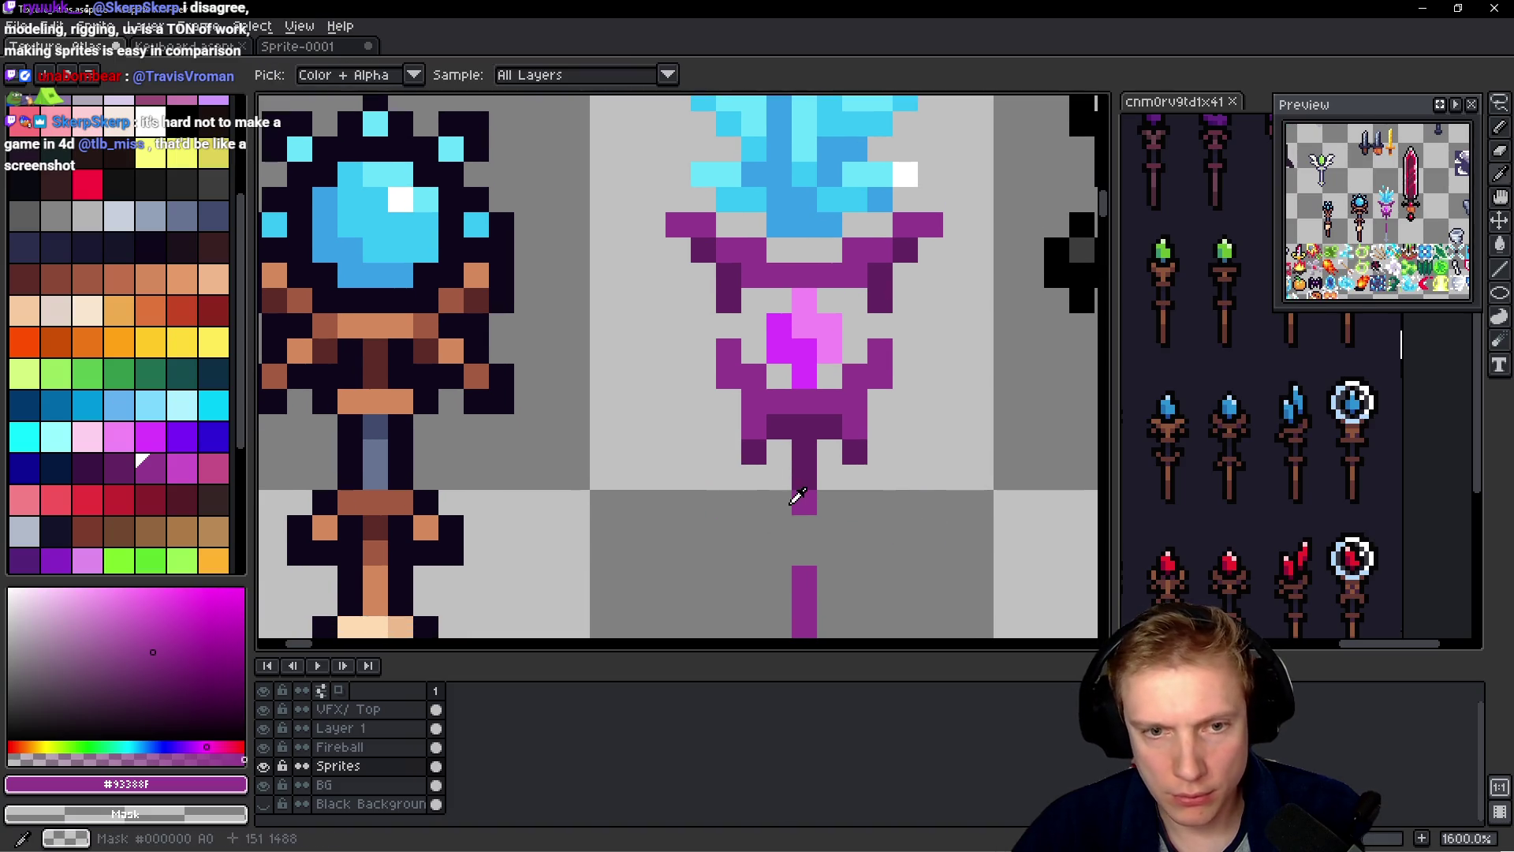
{"action": "left_click_drag", "start_coordinate": [802, 526], "coordinate": [802, 552]}
{"action": "scroll", "coordinate": [802, 552], "scroll_direction": "down", "scroll_amount": 3}
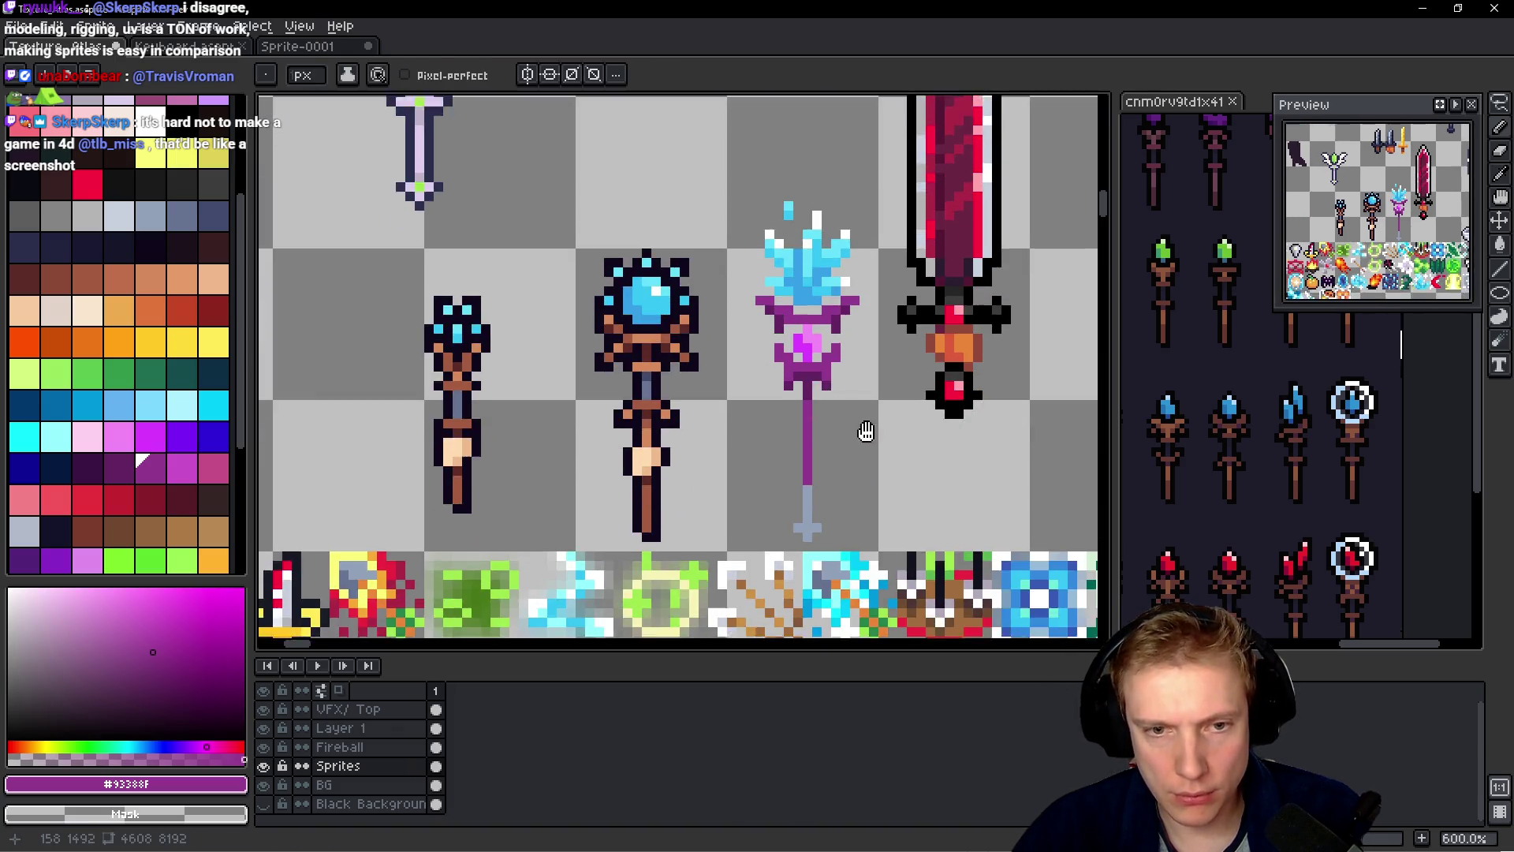
{"action": "scroll", "coordinate": [801, 426], "scroll_direction": "up", "scroll_amount": 3}
- Paint the grey lower shaft and crossbar purple with right-side nubs, then begin lasso-selecting the staff
{"action": "left_click_drag", "start_coordinate": [791, 473], "coordinate": [791, 575]}
{"action": "left_click", "coordinate": [791, 600]}
{"action": "left_click", "coordinate": [765, 574]}
{"action": "left_click", "coordinate": [816, 575]}
{"action": "left_click", "coordinate": [828, 465]}
{"action": "scroll", "coordinate": [870, 367], "scroll_direction": "down", "scroll_amount": 2}
{"action": "scroll", "coordinate": [865, 368], "scroll_direction": "up", "scroll_amount": 3}
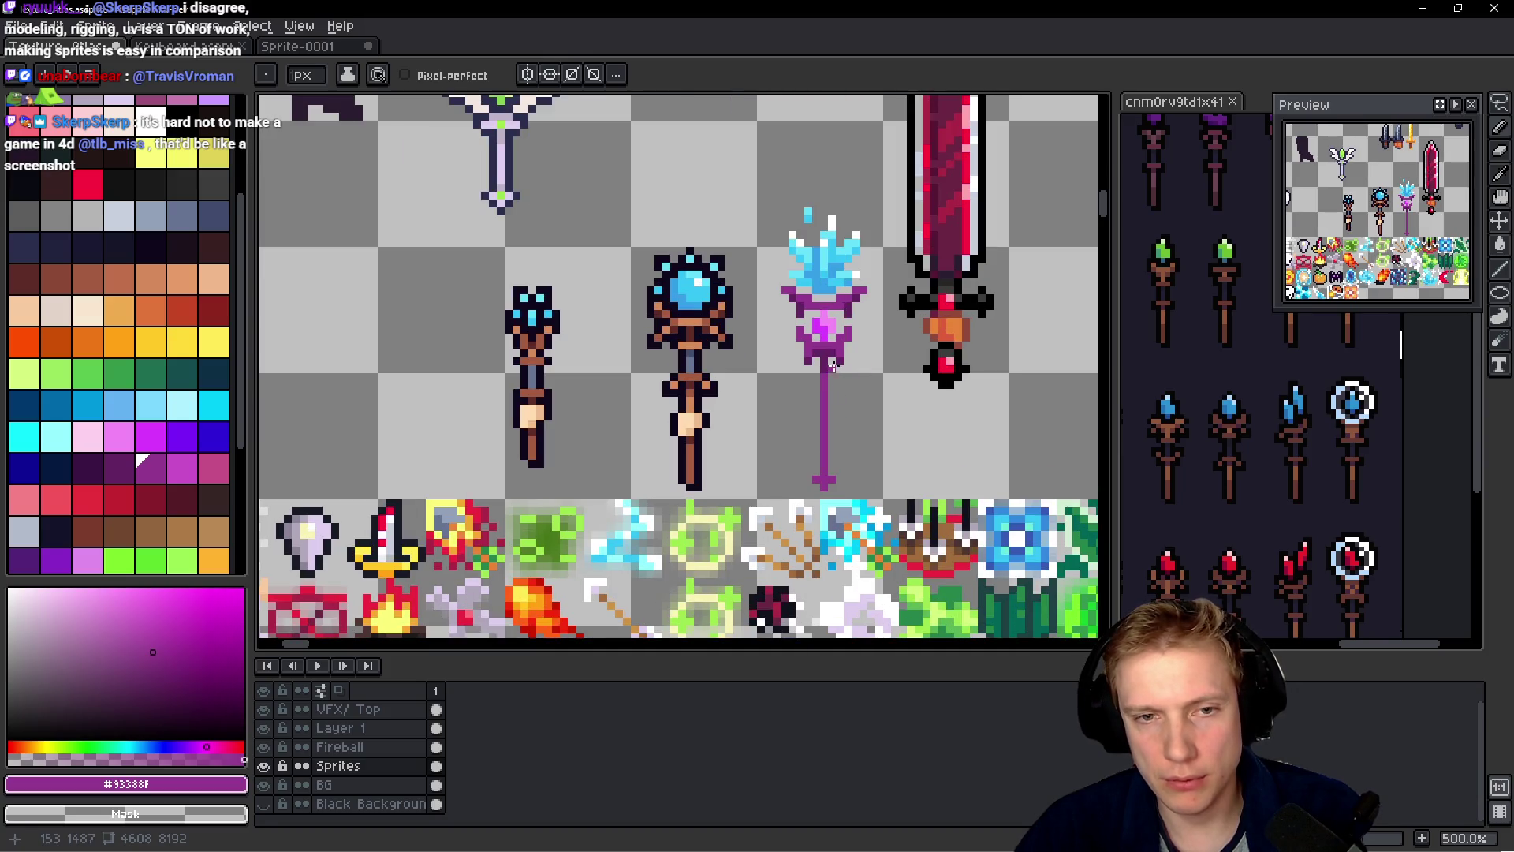
{"action": "key", "text": "q"}
{"action": "left_click_drag", "start_coordinate": [889, 268], "coordinate": [830, 178]}
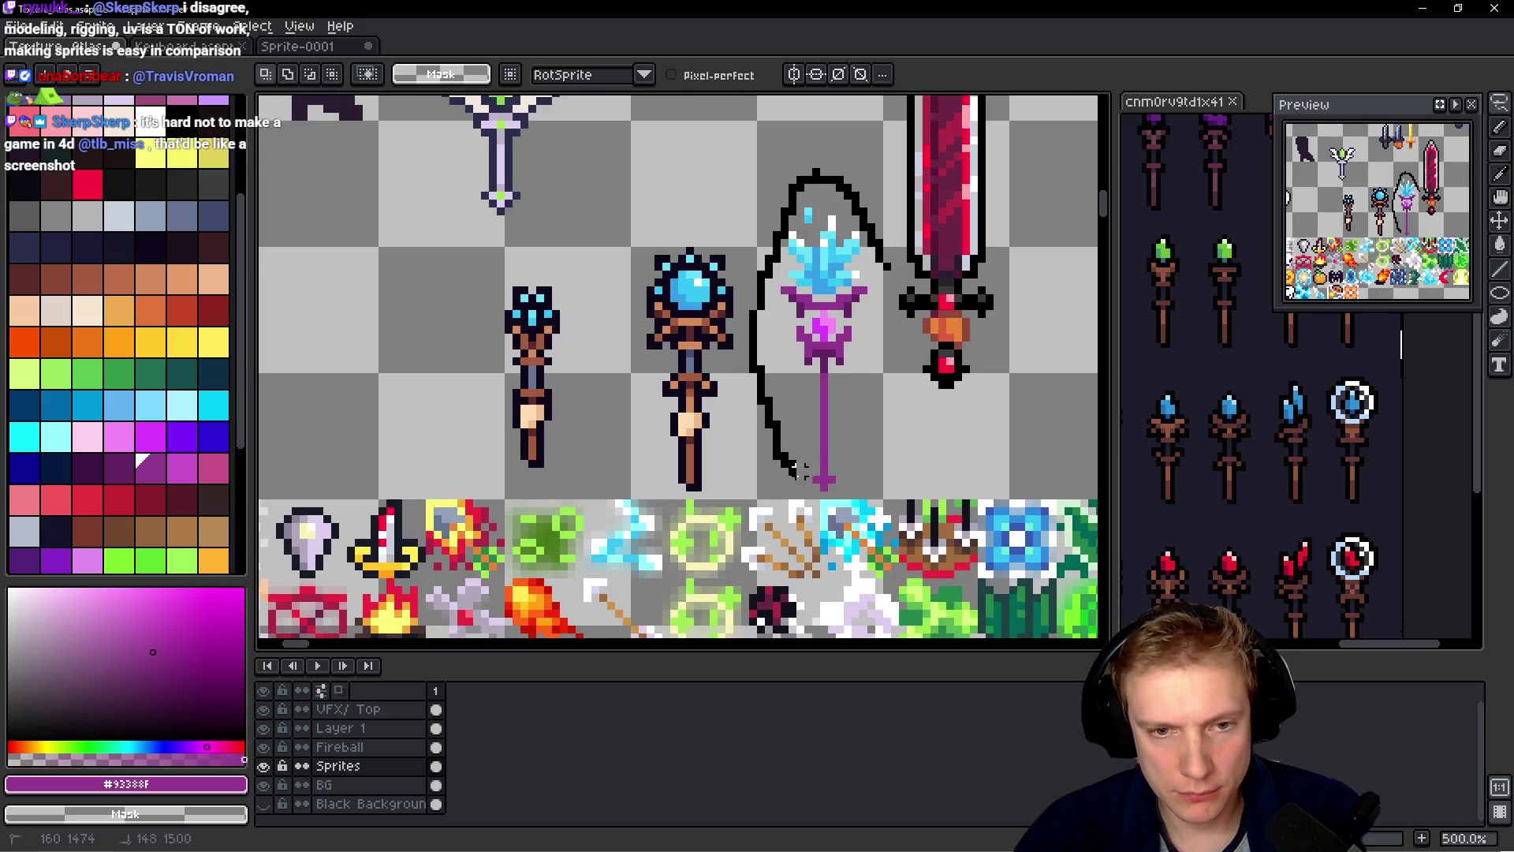
- Select the whole staff and bring up the Outline effect with Shift+O
{"action": "left_click_drag", "start_coordinate": [878, 327], "coordinate": [855, 347]}
{"action": "left_click", "coordinate": [851, 344]}
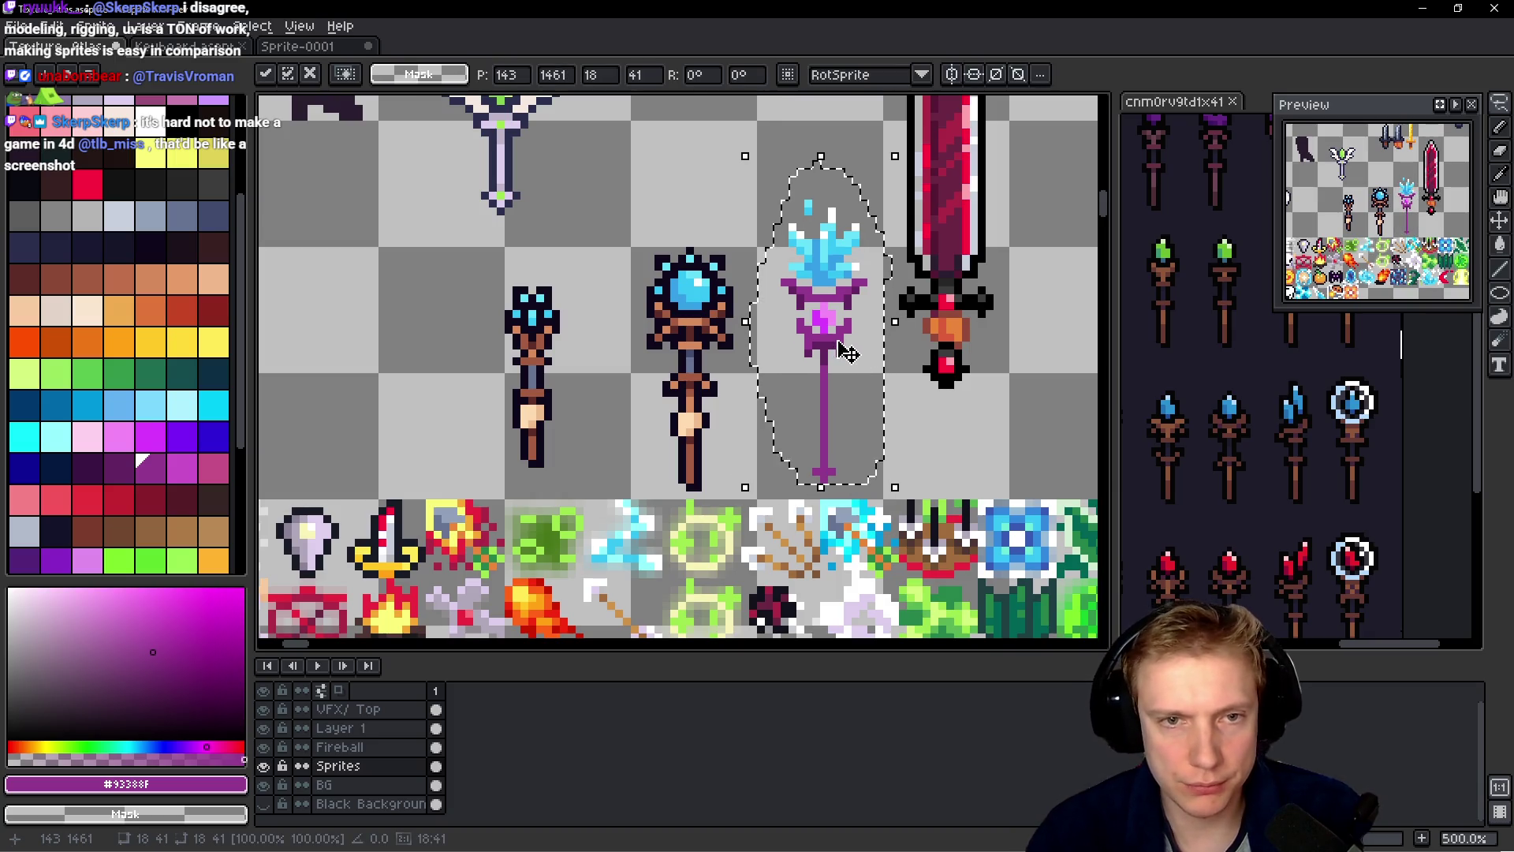
{"action": "key", "text": "shift+o"}
- Try blue, navy and purple outline colours, settling on dark navy Idx-72
{"action": "mouse_move", "coordinate": [1366, 334]}
{"action": "left_mouse_down"}
{"action": "mouse_move", "coordinate": [777, 341]}
{"action": "mouse_move", "coordinate": [724, 291]}
{"action": "left_mouse_up"}
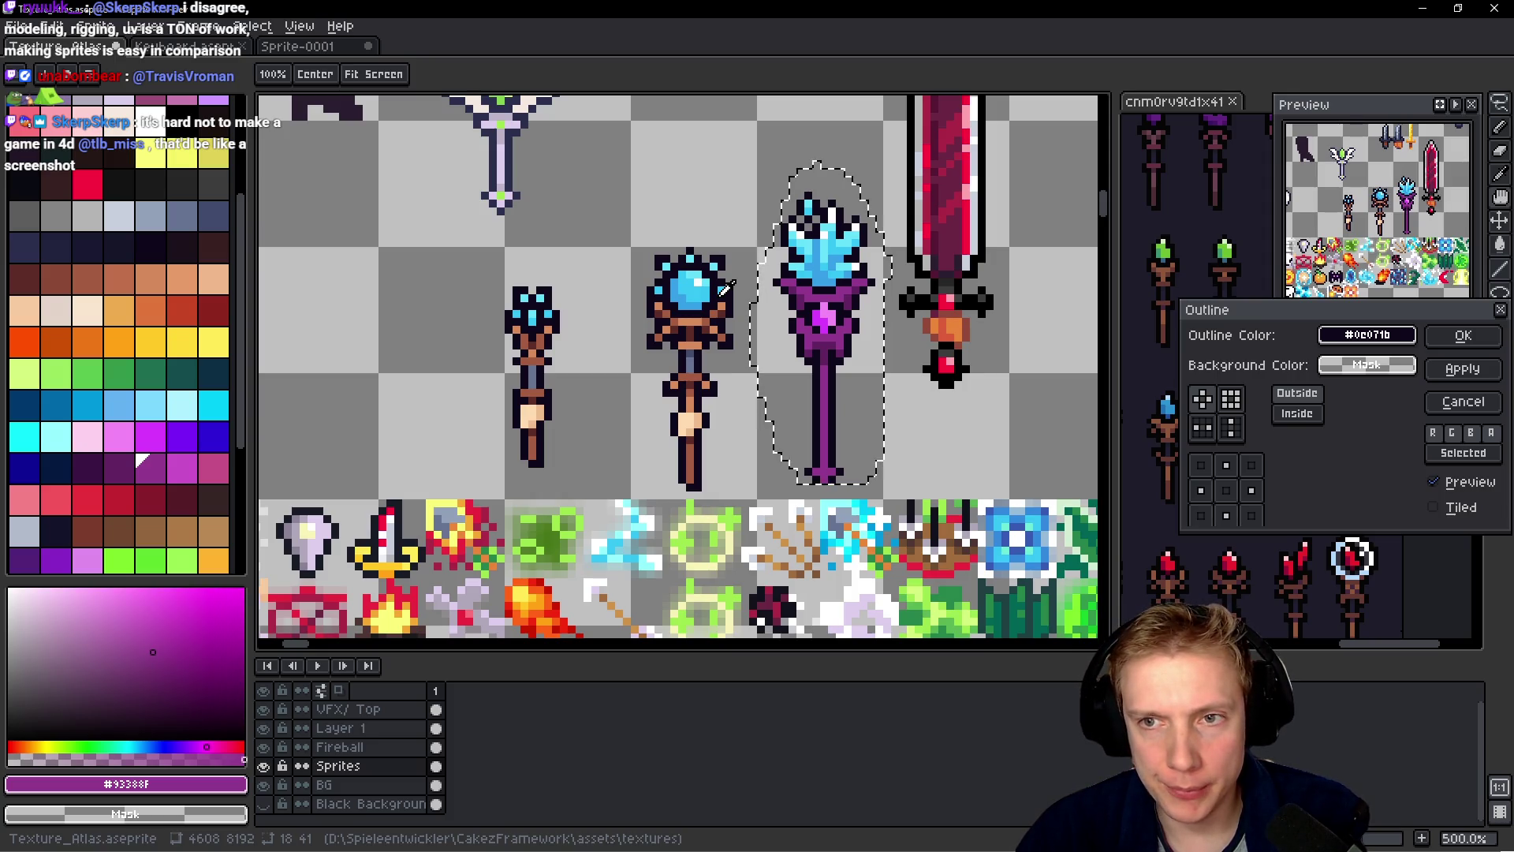
{"action": "left_click", "coordinate": [223, 431]}
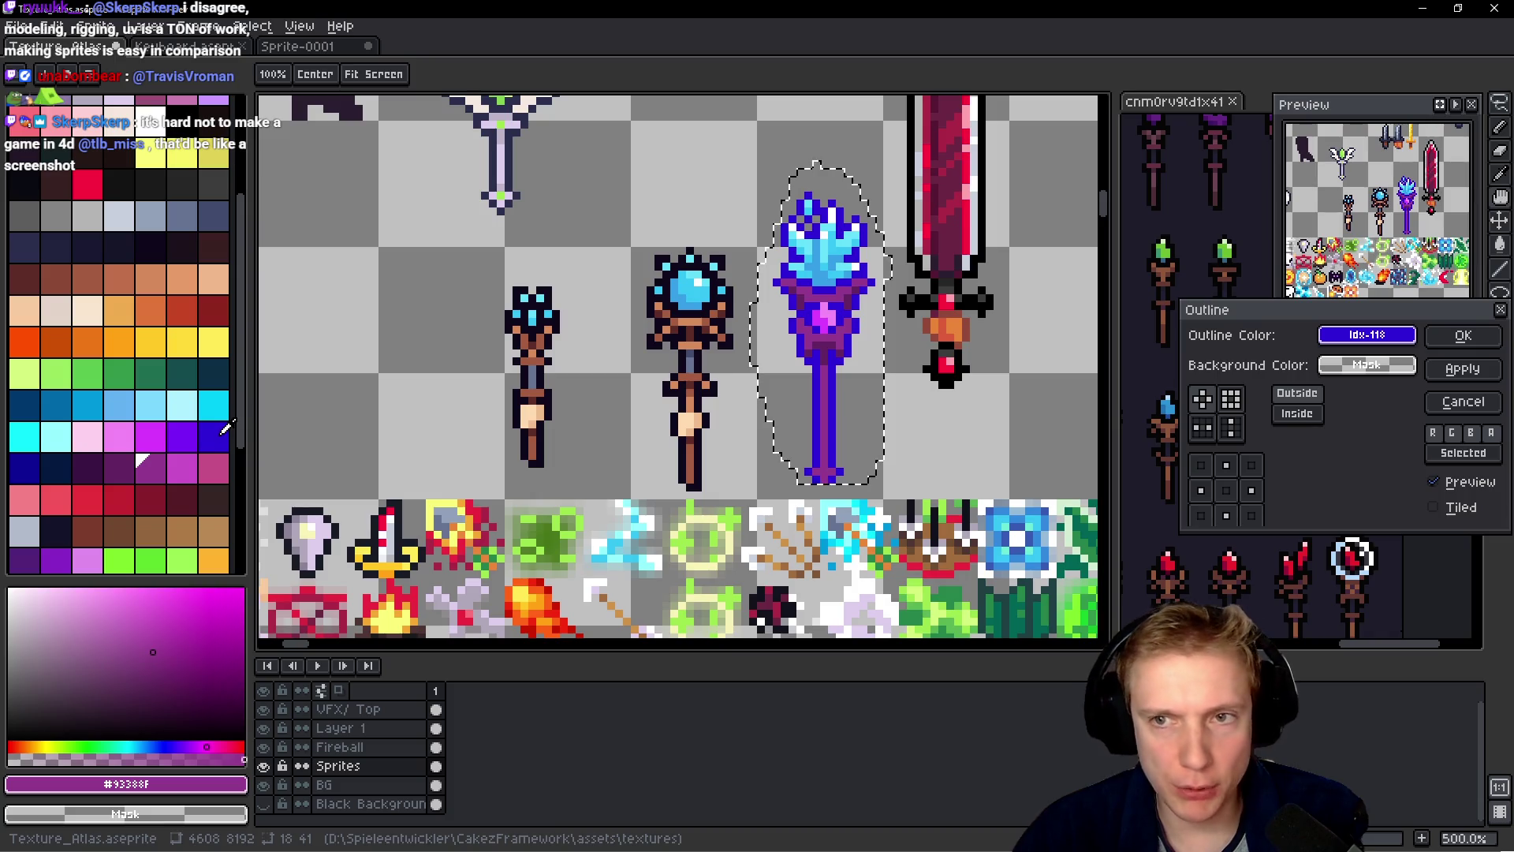
{"action": "left_click", "coordinate": [24, 471]}
{"action": "left_click", "coordinate": [63, 470]}
{"action": "left_click", "coordinate": [33, 471]}
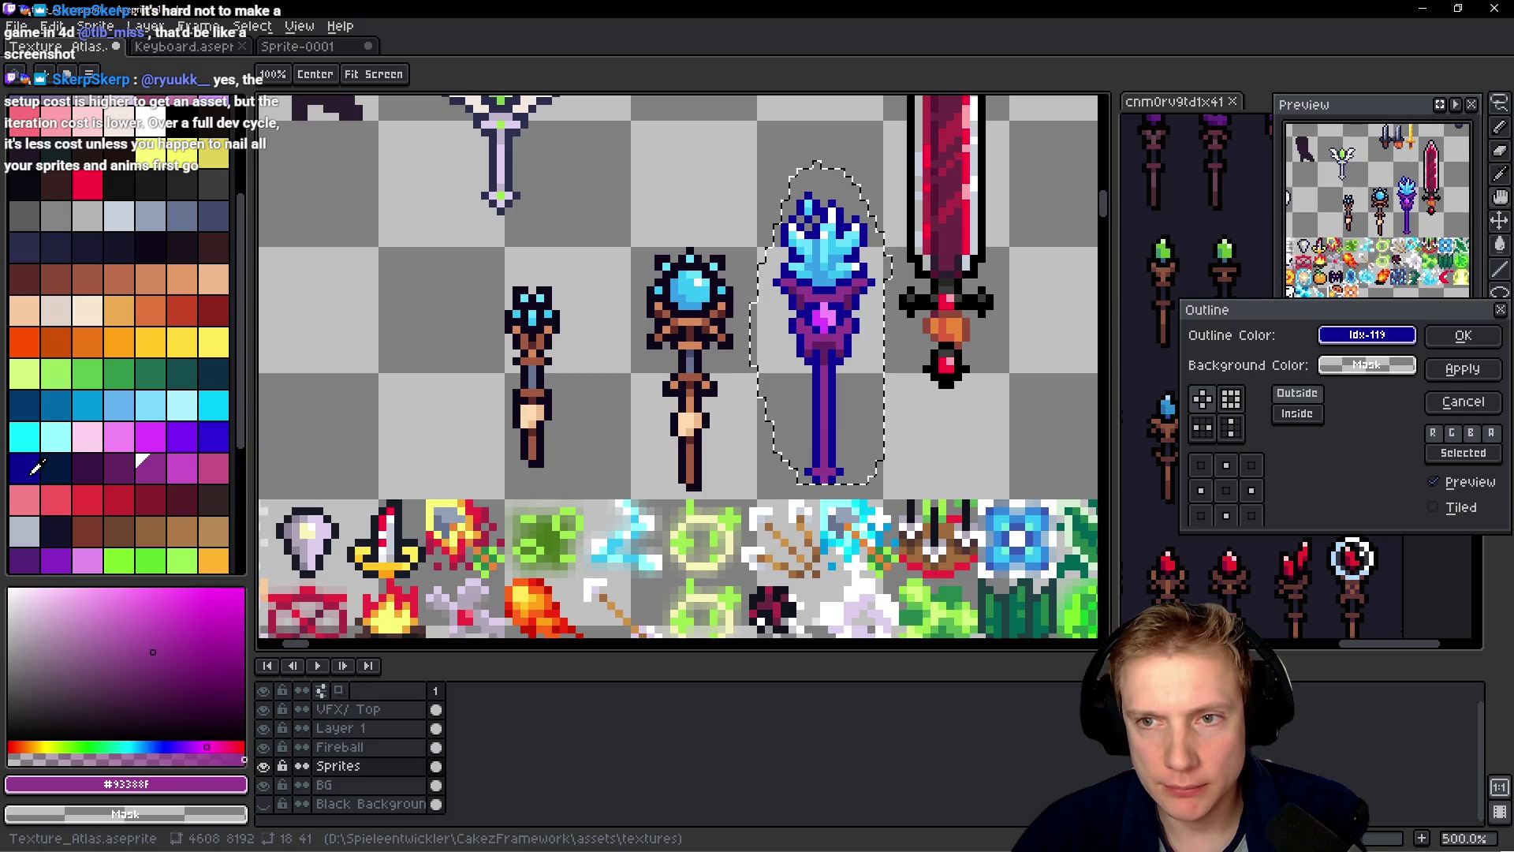
{"action": "left_click", "coordinate": [55, 502]}
{"action": "left_click", "coordinate": [64, 538]}
{"action": "left_click", "coordinate": [81, 470]}
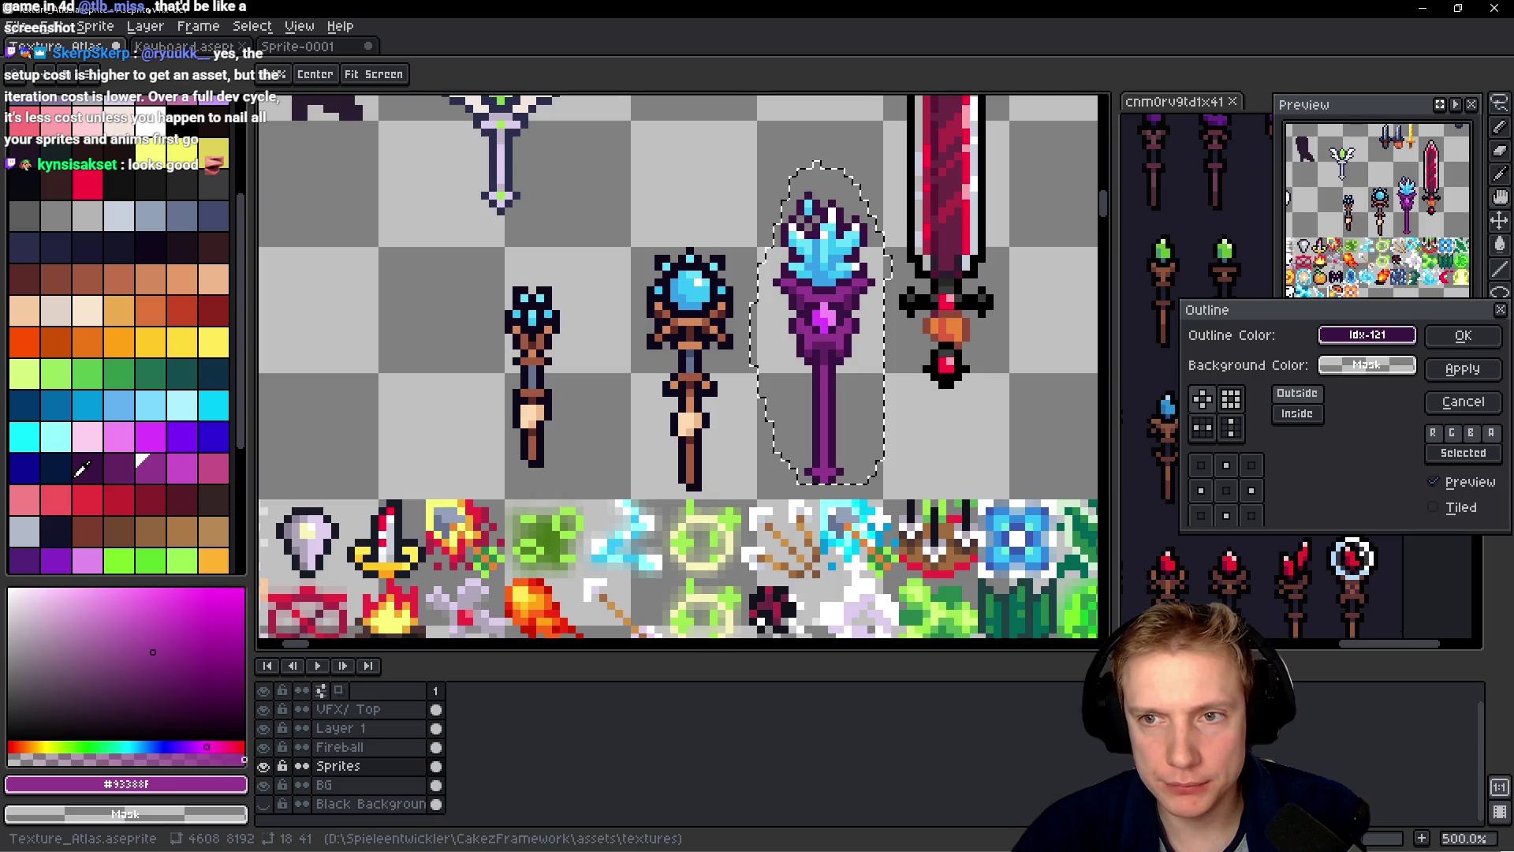
{"action": "left_click", "coordinate": [63, 466]}
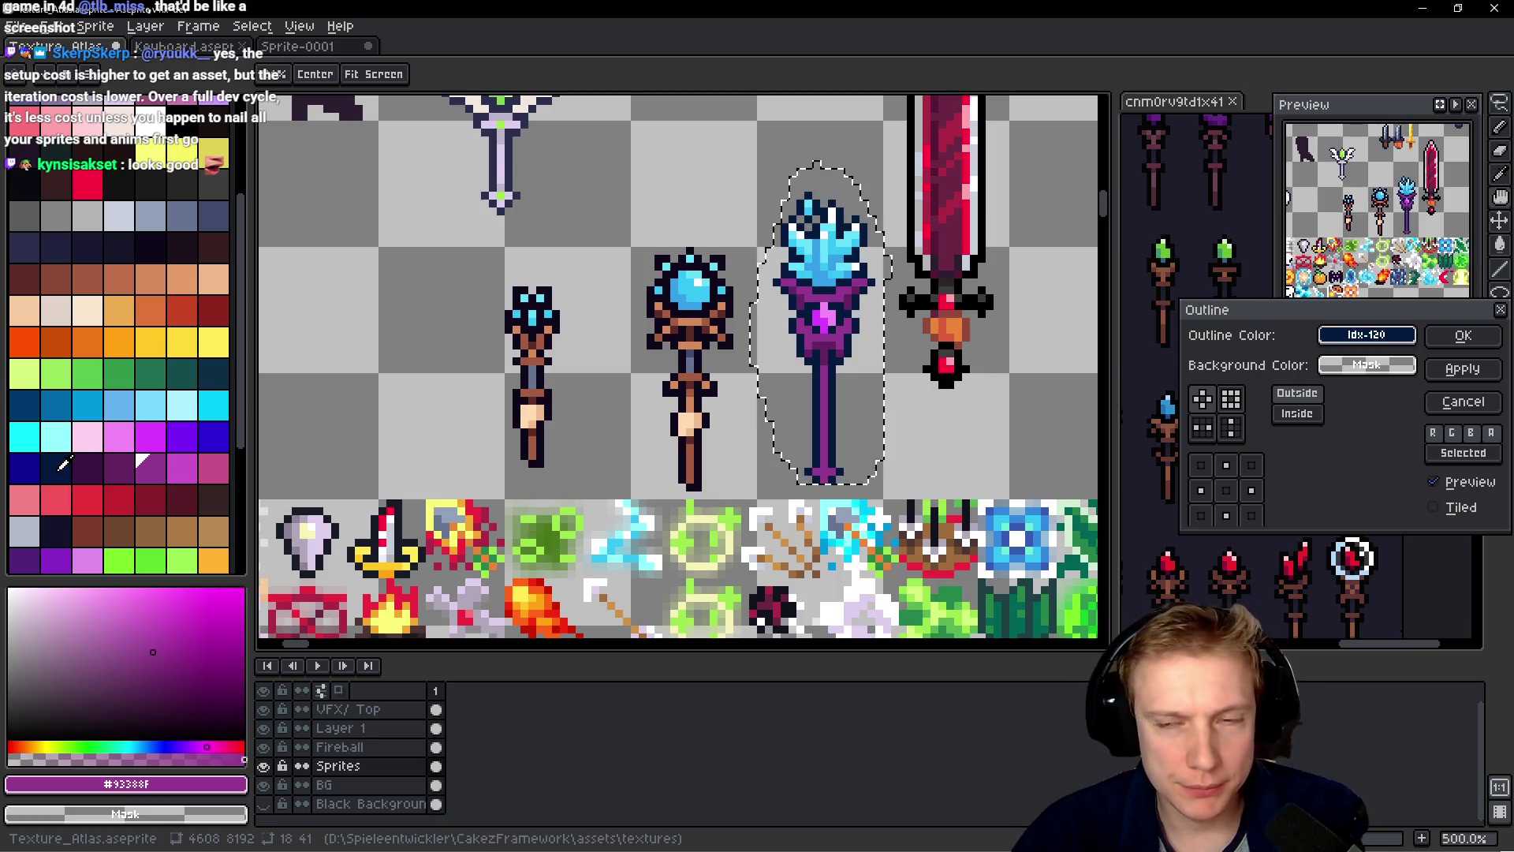
{"action": "left_click", "coordinate": [28, 467]}
{"action": "left_click", "coordinate": [48, 465]}
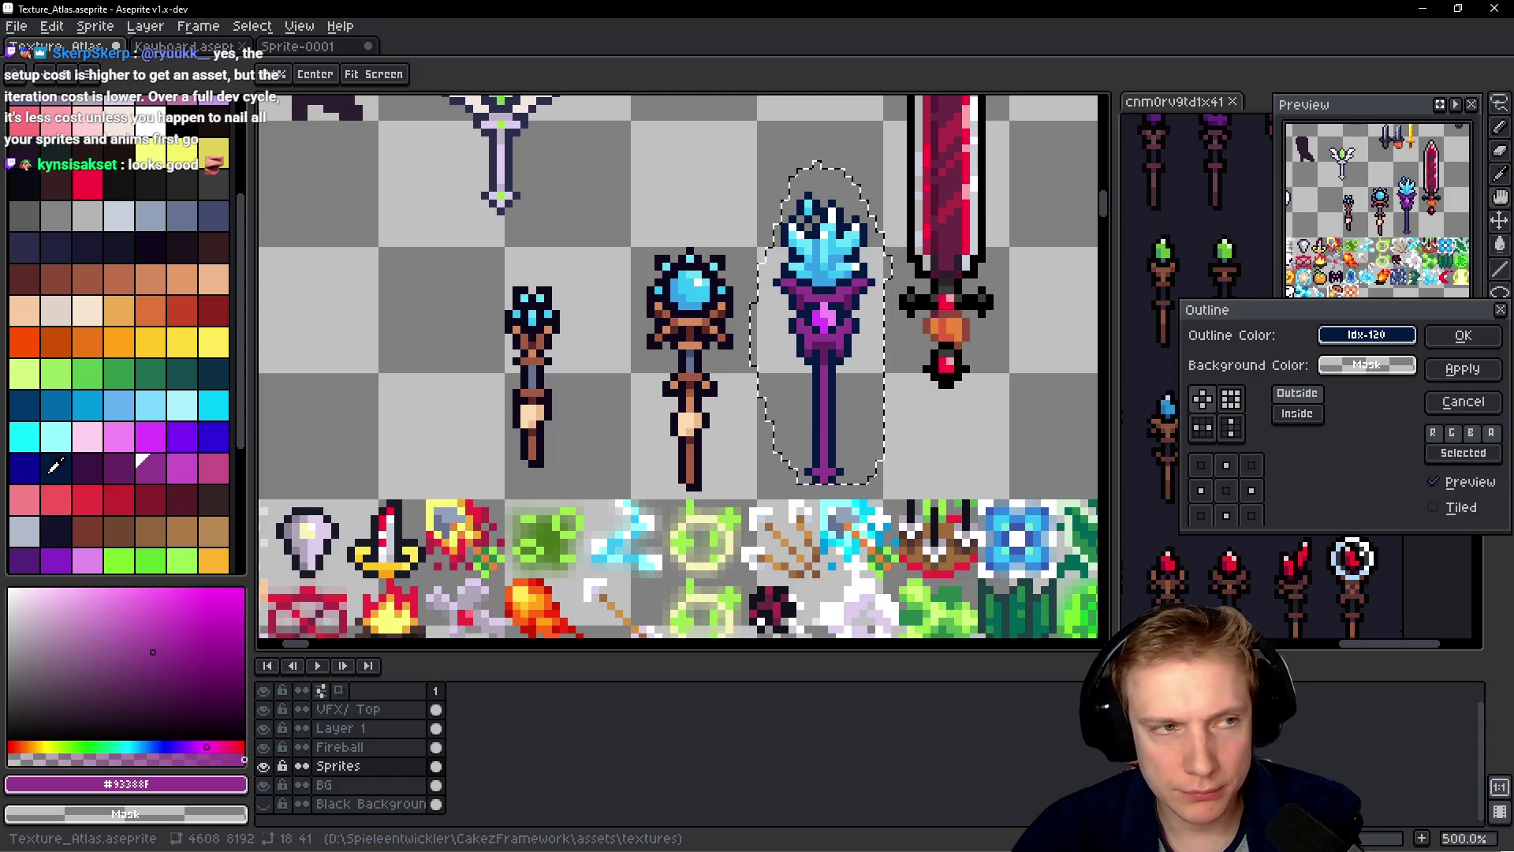
{"action": "left_click", "coordinate": [96, 247]}
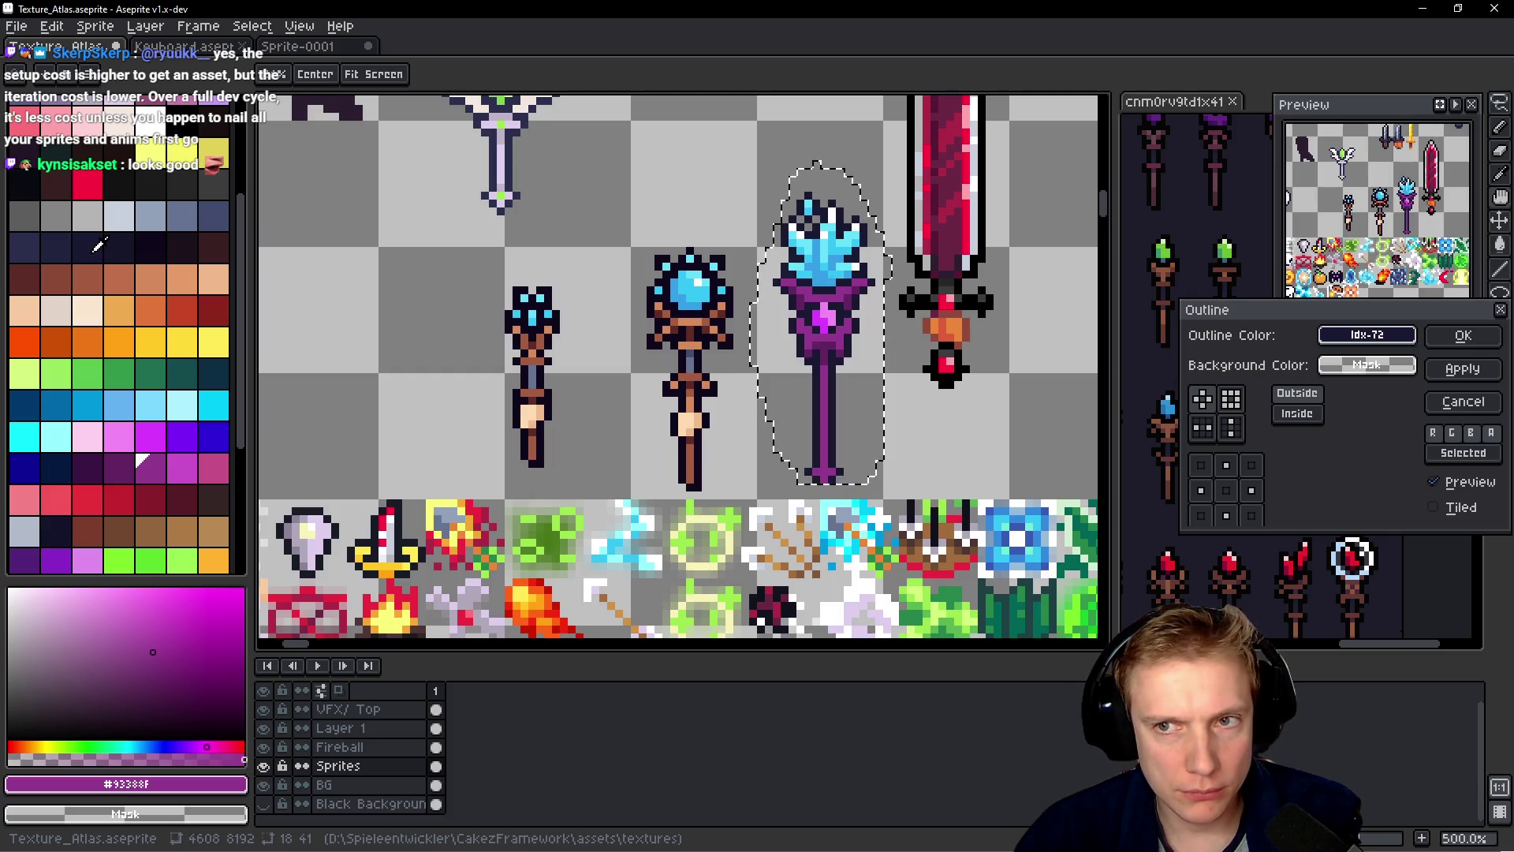
- Check the outline preview across the staff's head and apply it
{"action": "scroll", "coordinate": [820, 378], "scroll_direction": "down", "scroll_amount": 1}
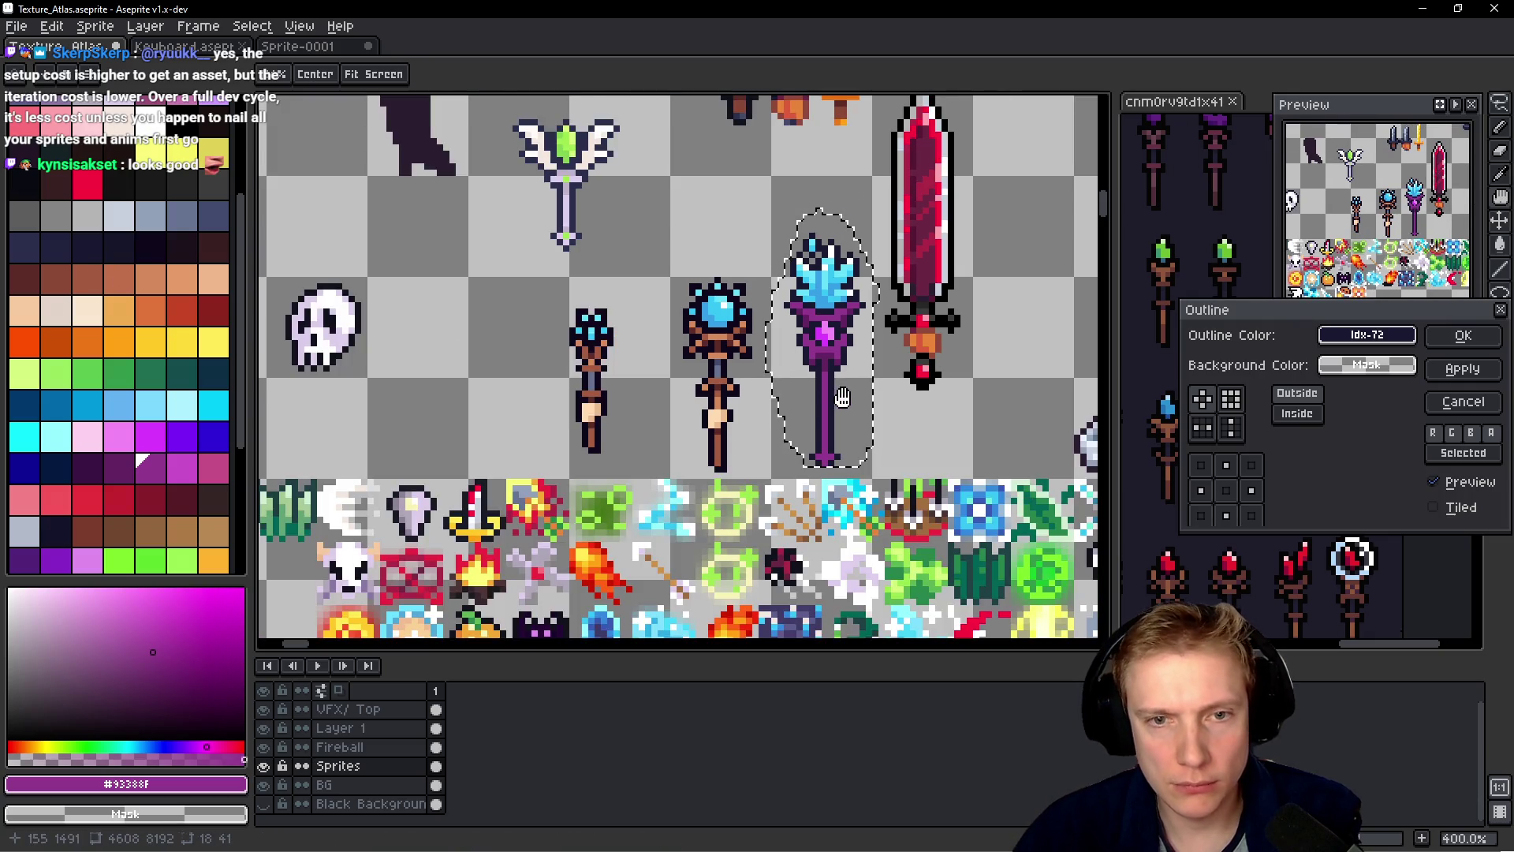
{"action": "scroll", "coordinate": [848, 325], "scroll_direction": "up", "scroll_amount": 6}
{"action": "scroll", "coordinate": [868, 260], "scroll_direction": "down", "scroll_amount": 5}
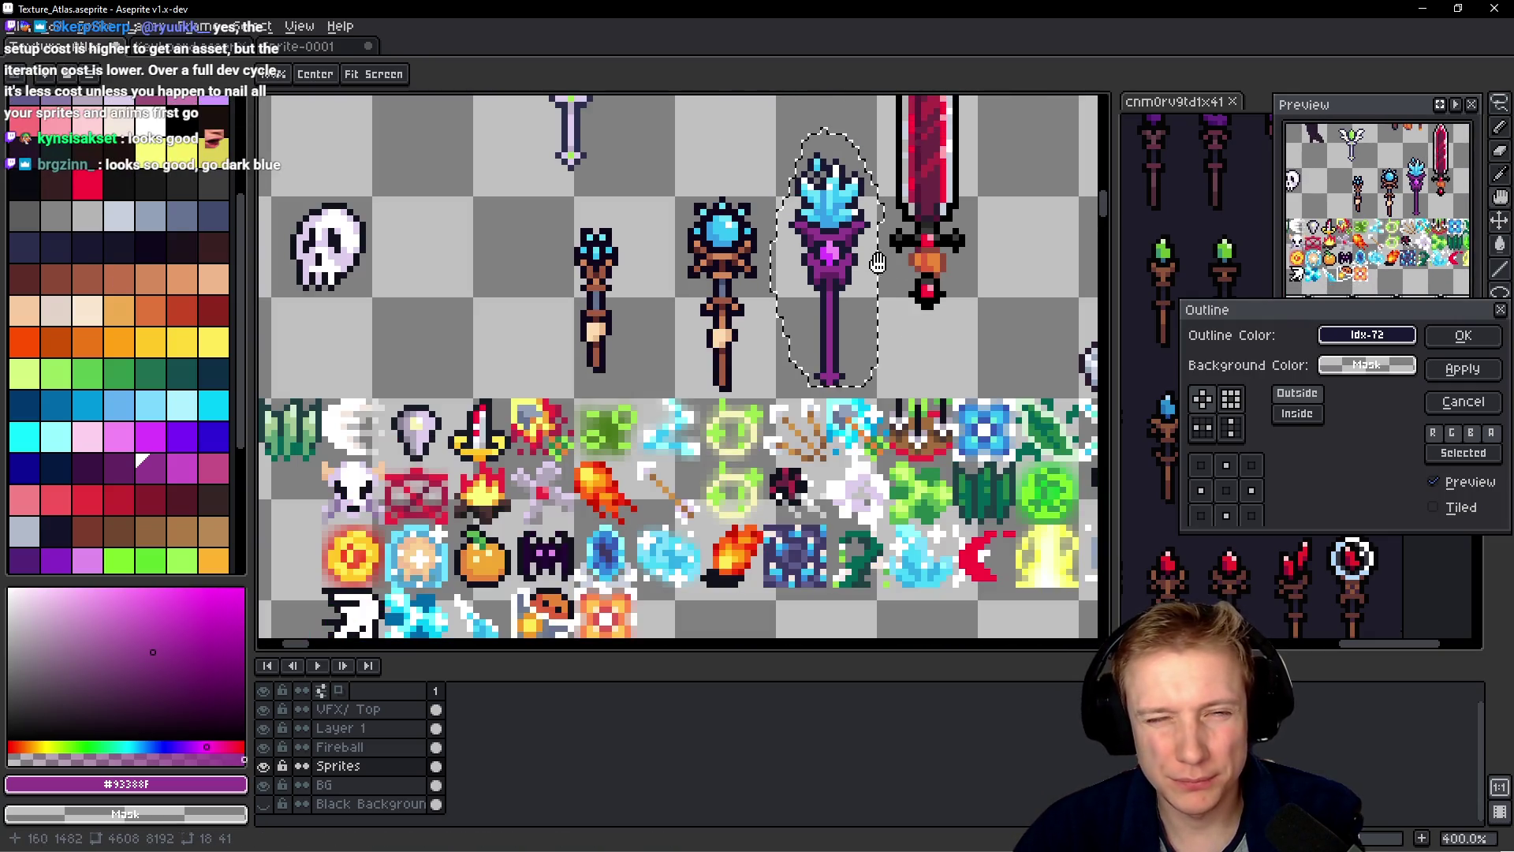
{"action": "scroll", "coordinate": [883, 224], "scroll_direction": "up", "scroll_amount": 5}
{"action": "scroll", "coordinate": [896, 297], "scroll_direction": "up", "scroll_amount": 1}
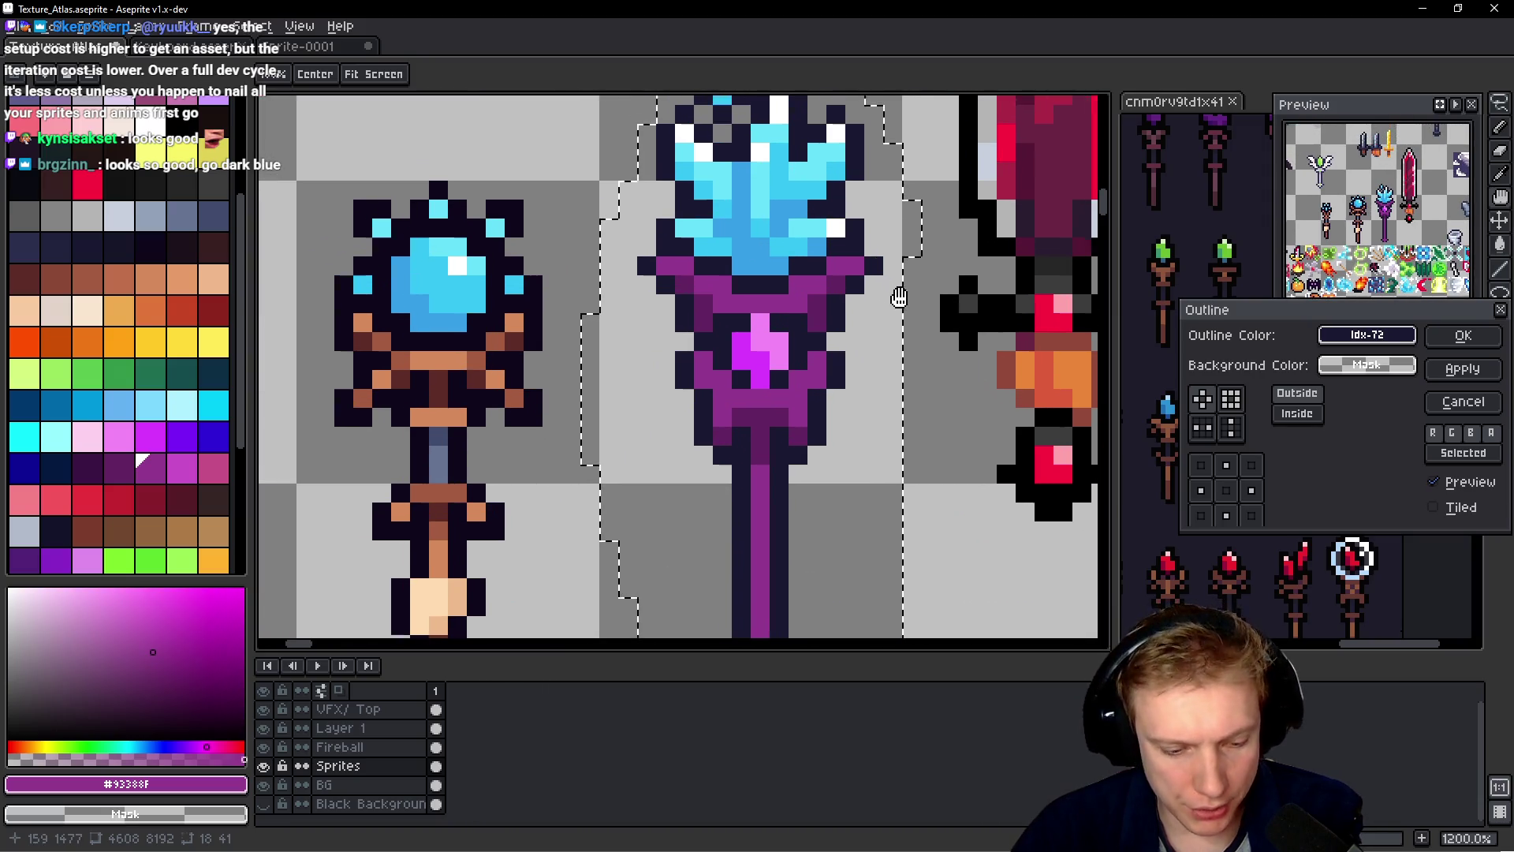
{"action": "scroll", "coordinate": [969, 361], "scroll_direction": "down", "scroll_amount": 1}
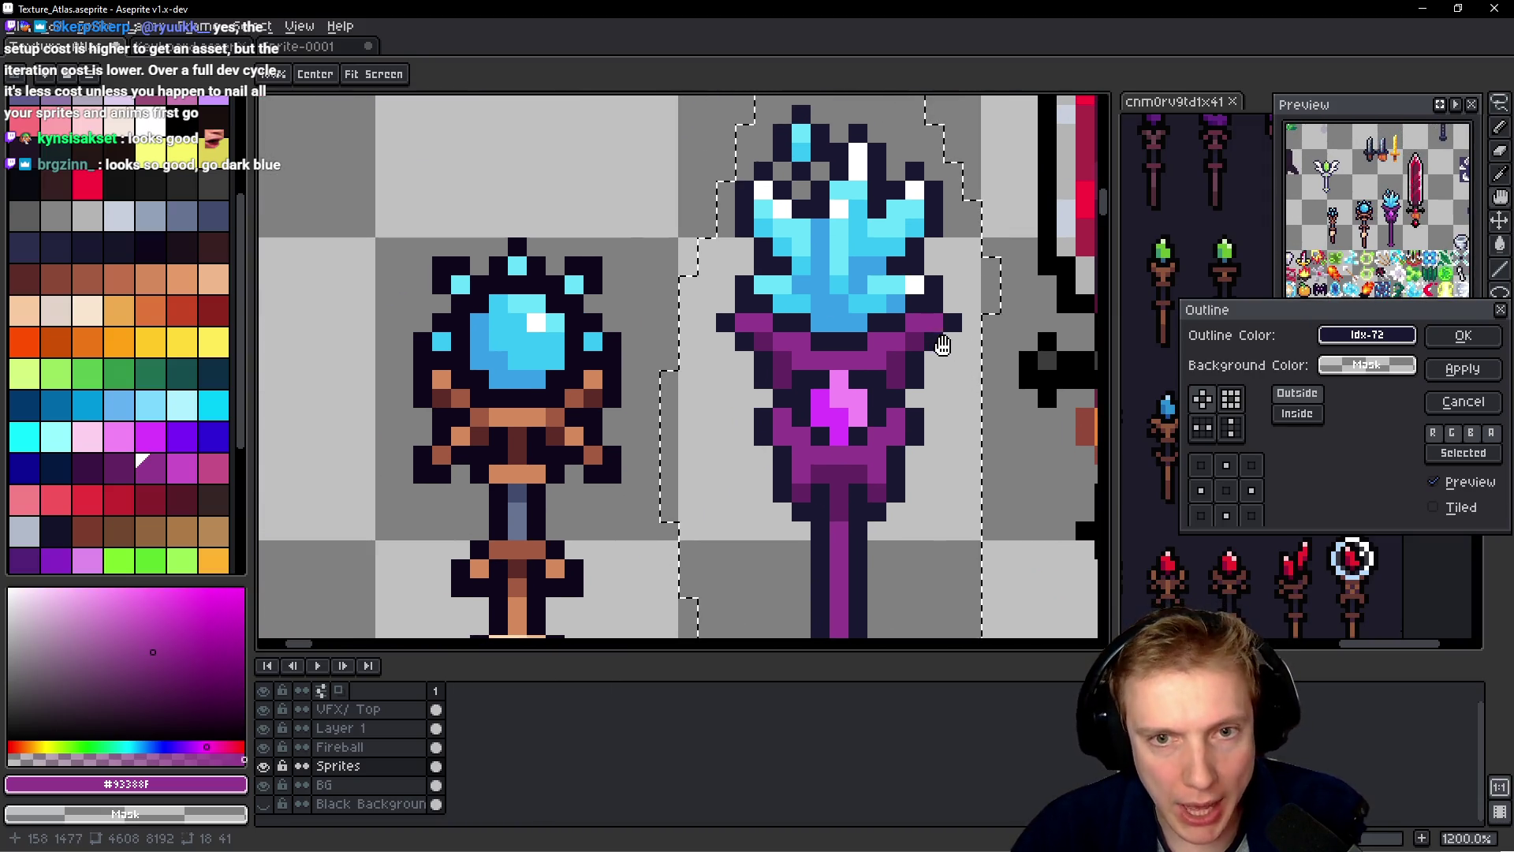
{"action": "left_click_drag", "start_coordinate": [947, 347], "coordinate": [890, 348]}
{"action": "left_click", "coordinate": [1463, 335]}
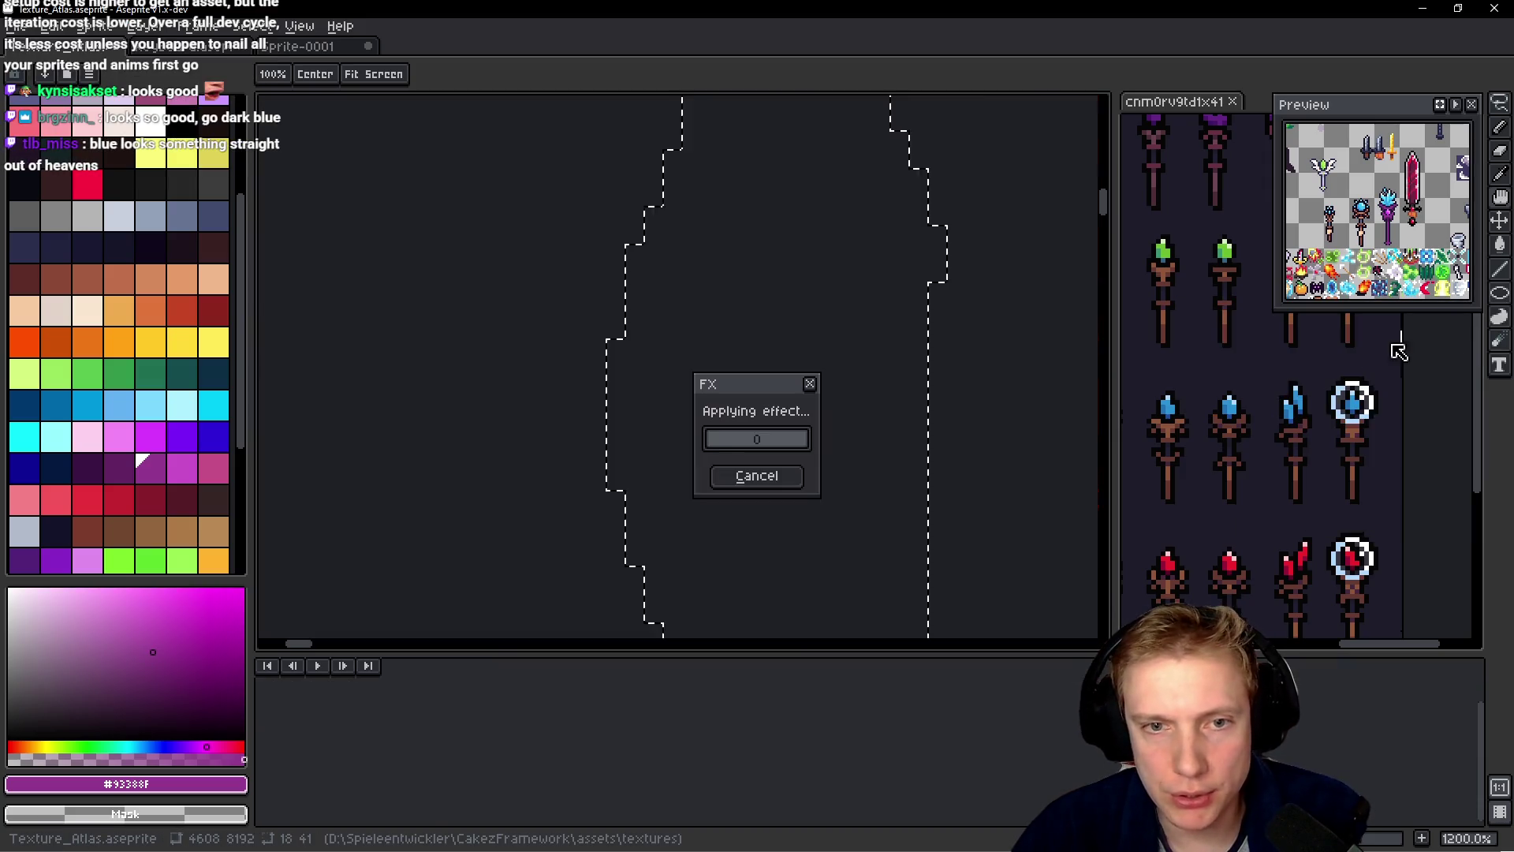
- Zoom in and pick the staff's dark outline colour for the pencil
{"action": "scroll", "coordinate": [895, 313], "scroll_direction": "up", "scroll_amount": 3}
{"action": "key", "text": "i"}
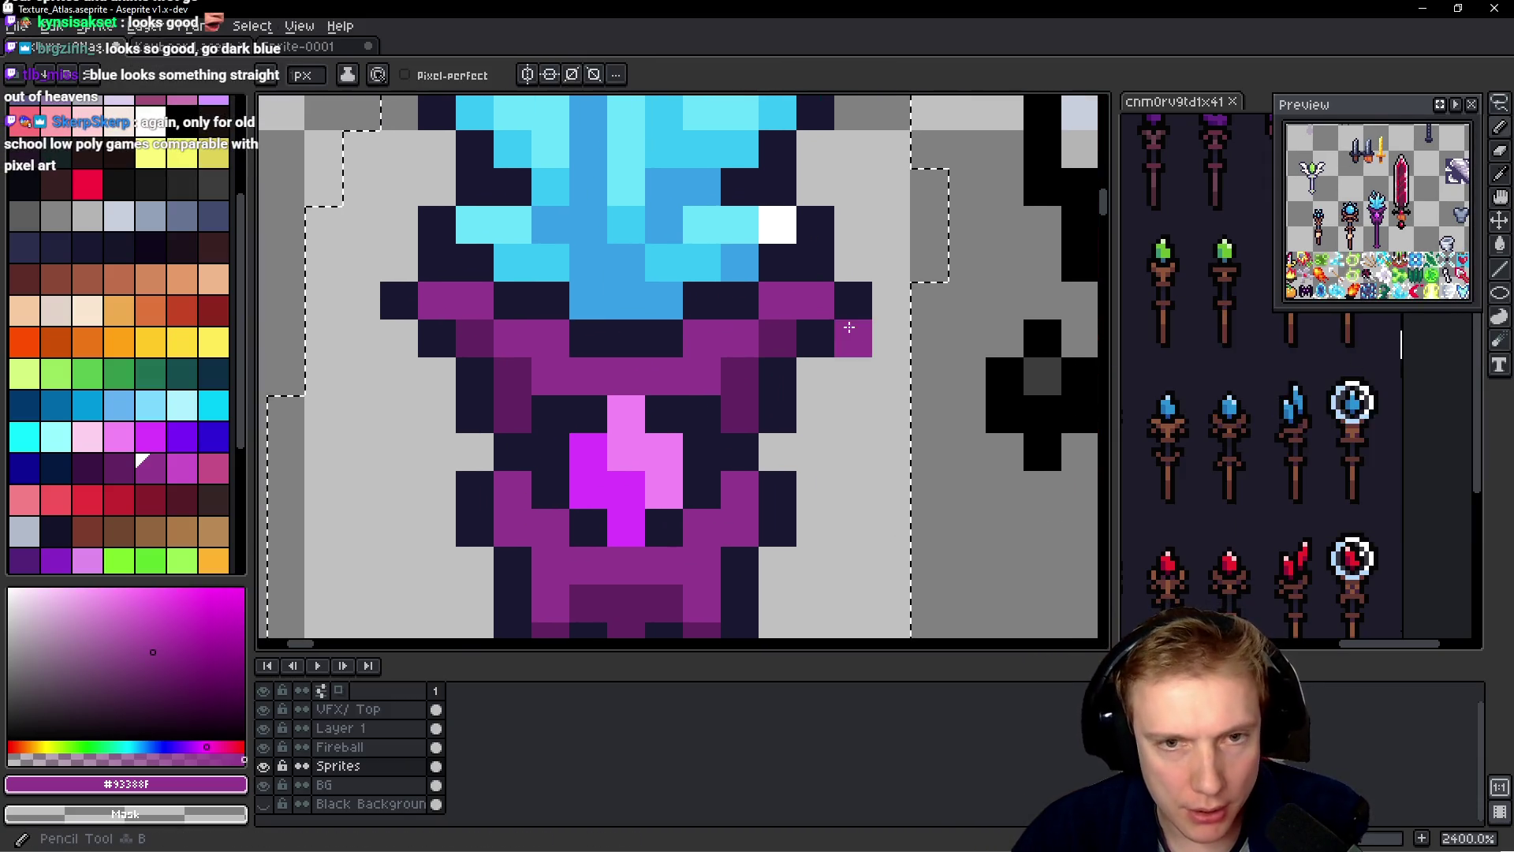
{"action": "left_click", "coordinate": [828, 338]}
{"action": "key", "text": "b"}
- Add dark outline pixels along the staff's collar, erasing one stray pixel
{"action": "left_click", "coordinate": [846, 268]}
{"action": "left_click", "coordinate": [853, 338]}
{"action": "right_click", "coordinate": [853, 262]}
{"action": "left_click", "coordinate": [398, 338]}
{"action": "left_click", "coordinate": [715, 352]}
{"action": "key", "text": "ctrl+z"}
- Add dark outline pixels at the crystal's top, right tip and left edge
{"action": "left_click_drag", "start_coordinate": [720, 328], "coordinate": [709, 669]}
{"action": "left_click", "coordinate": [804, 300]}
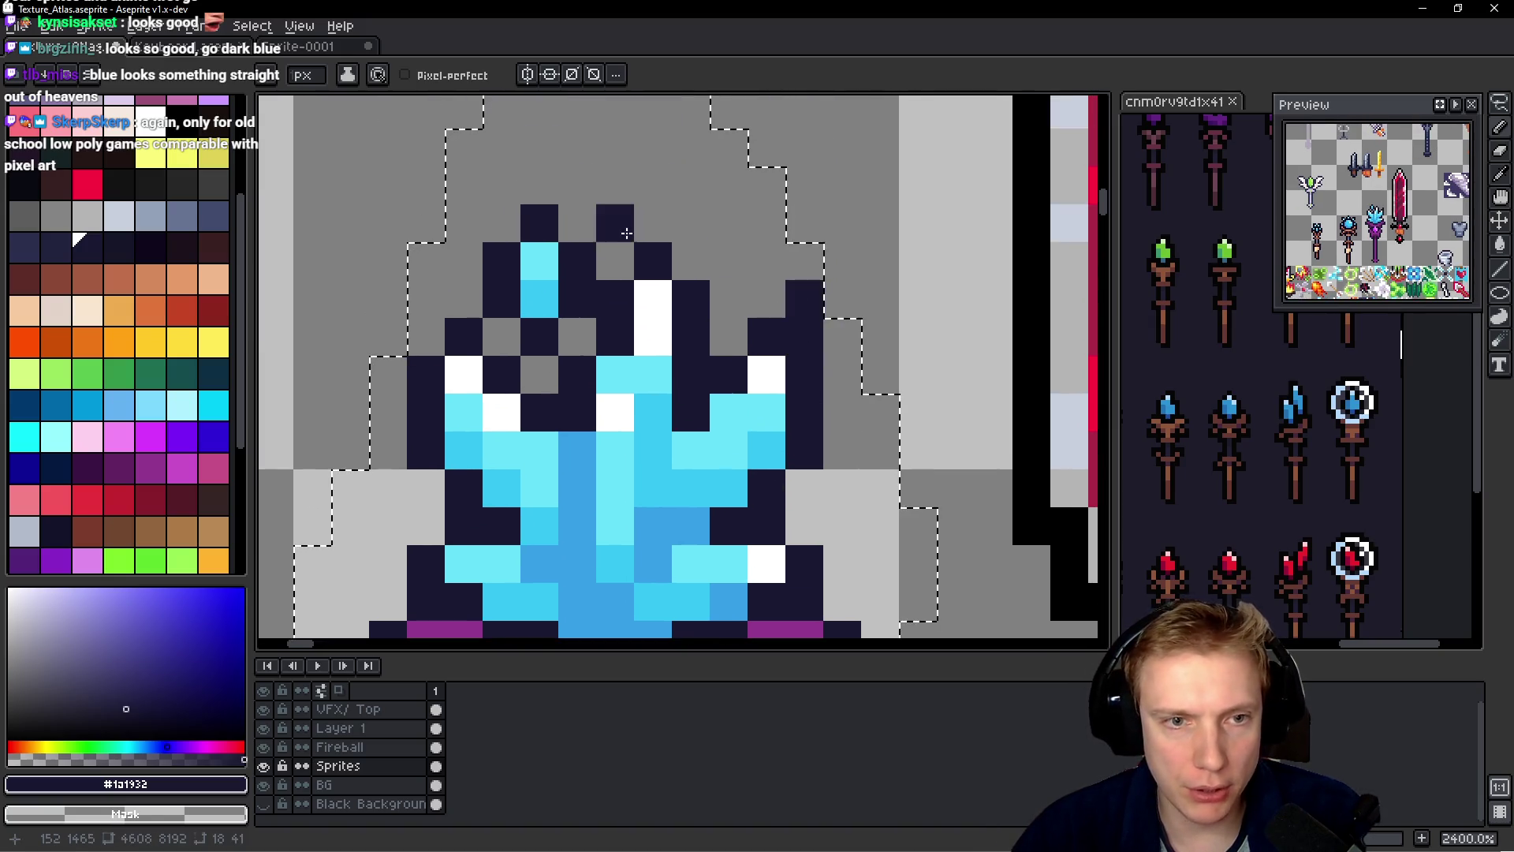
{"action": "left_click", "coordinate": [678, 260]}
{"action": "left_click", "coordinate": [691, 224]}
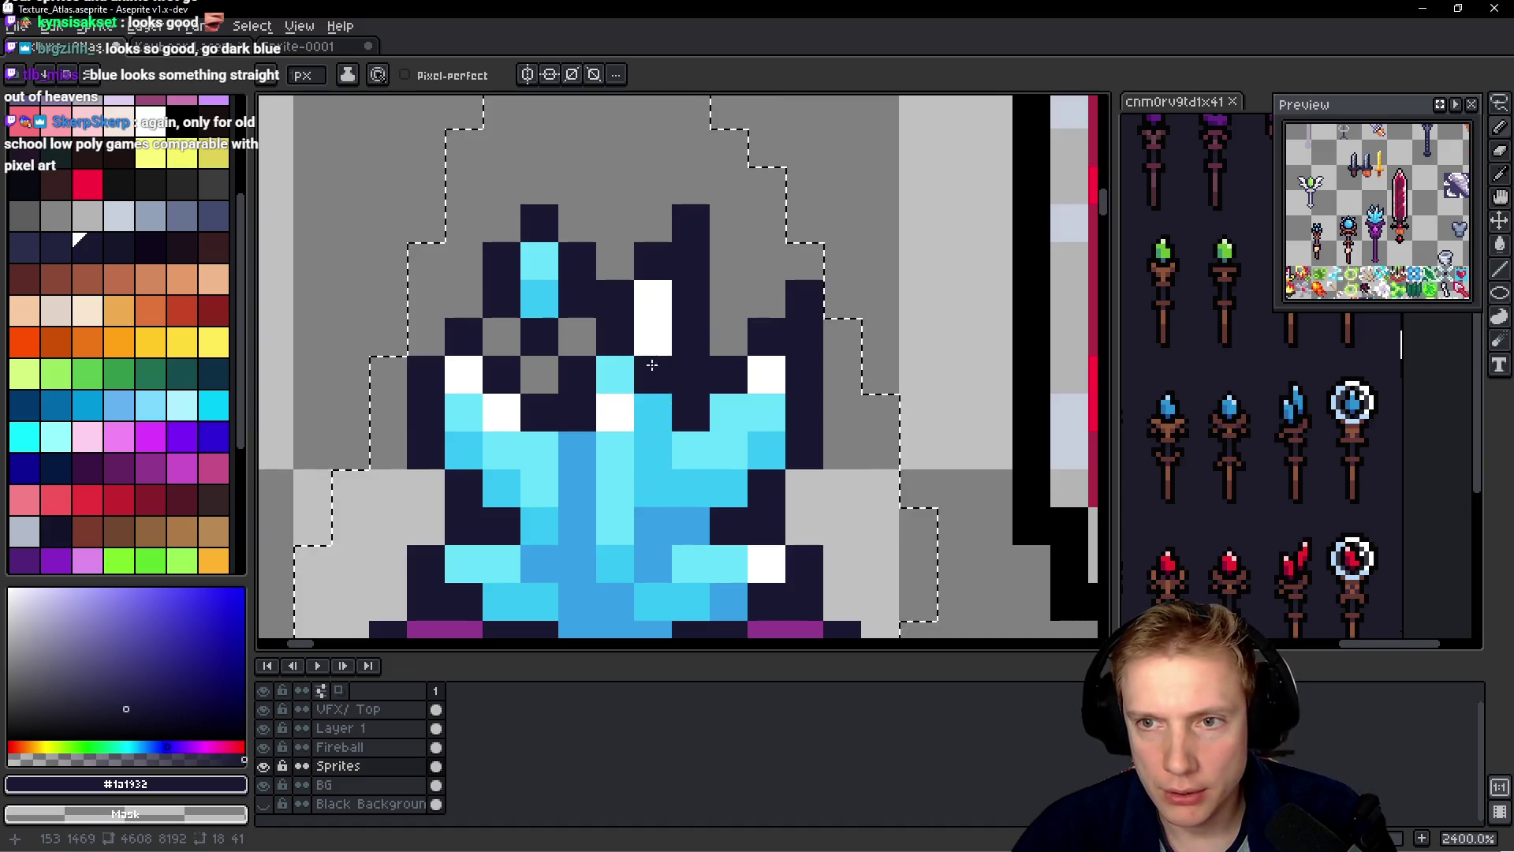
{"action": "left_click_drag", "start_coordinate": [499, 288], "coordinate": [535, 324]}
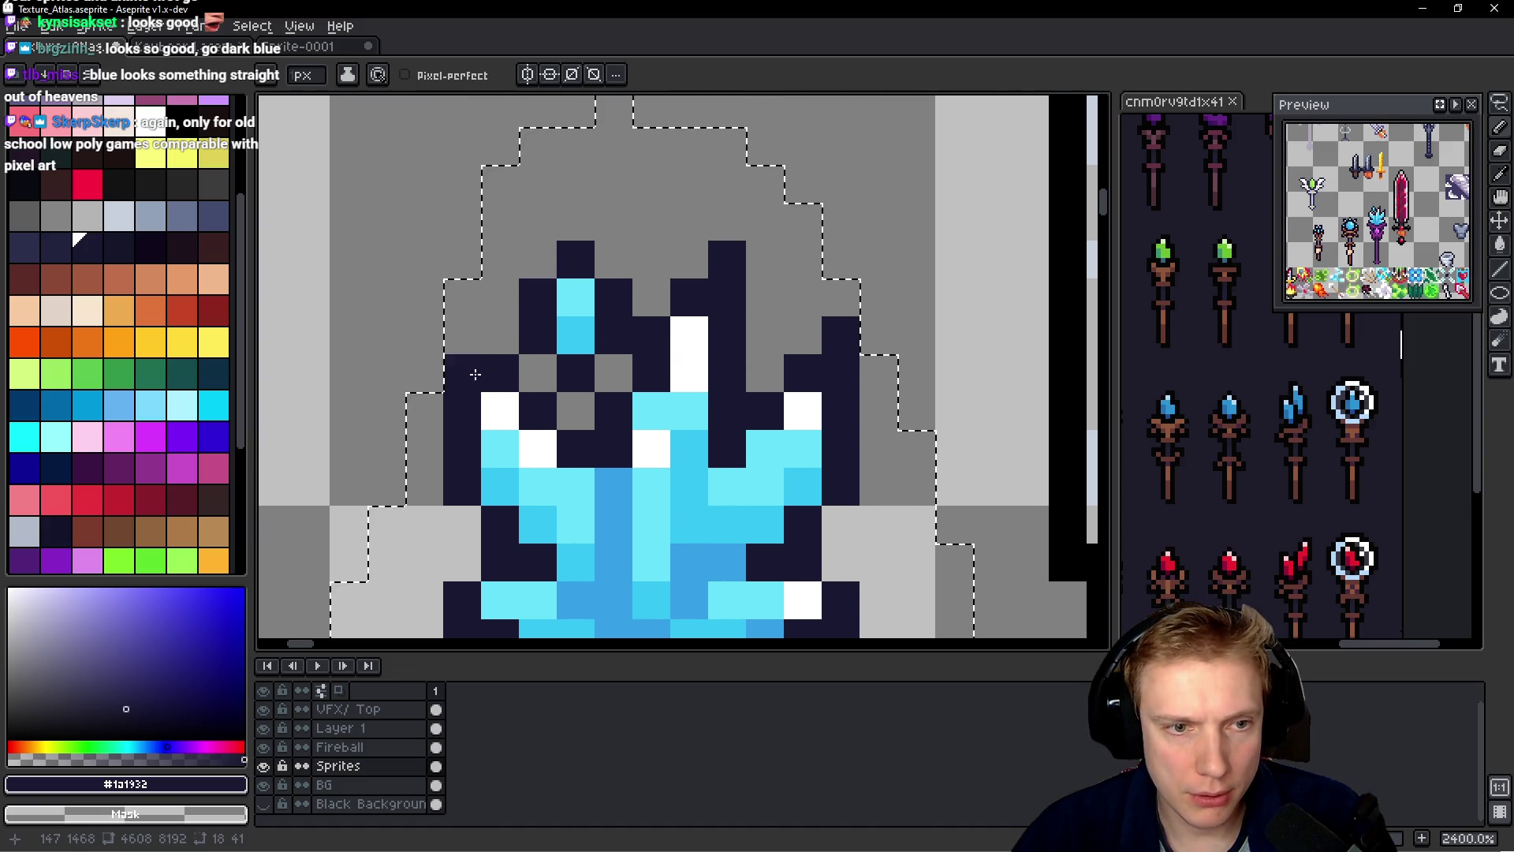
{"action": "left_click", "coordinate": [473, 350]}
- Try two extra dark pixels beside the collar's left outline, then undo them
{"action": "left_click_drag", "start_coordinate": [647, 451], "coordinate": [683, 312]}
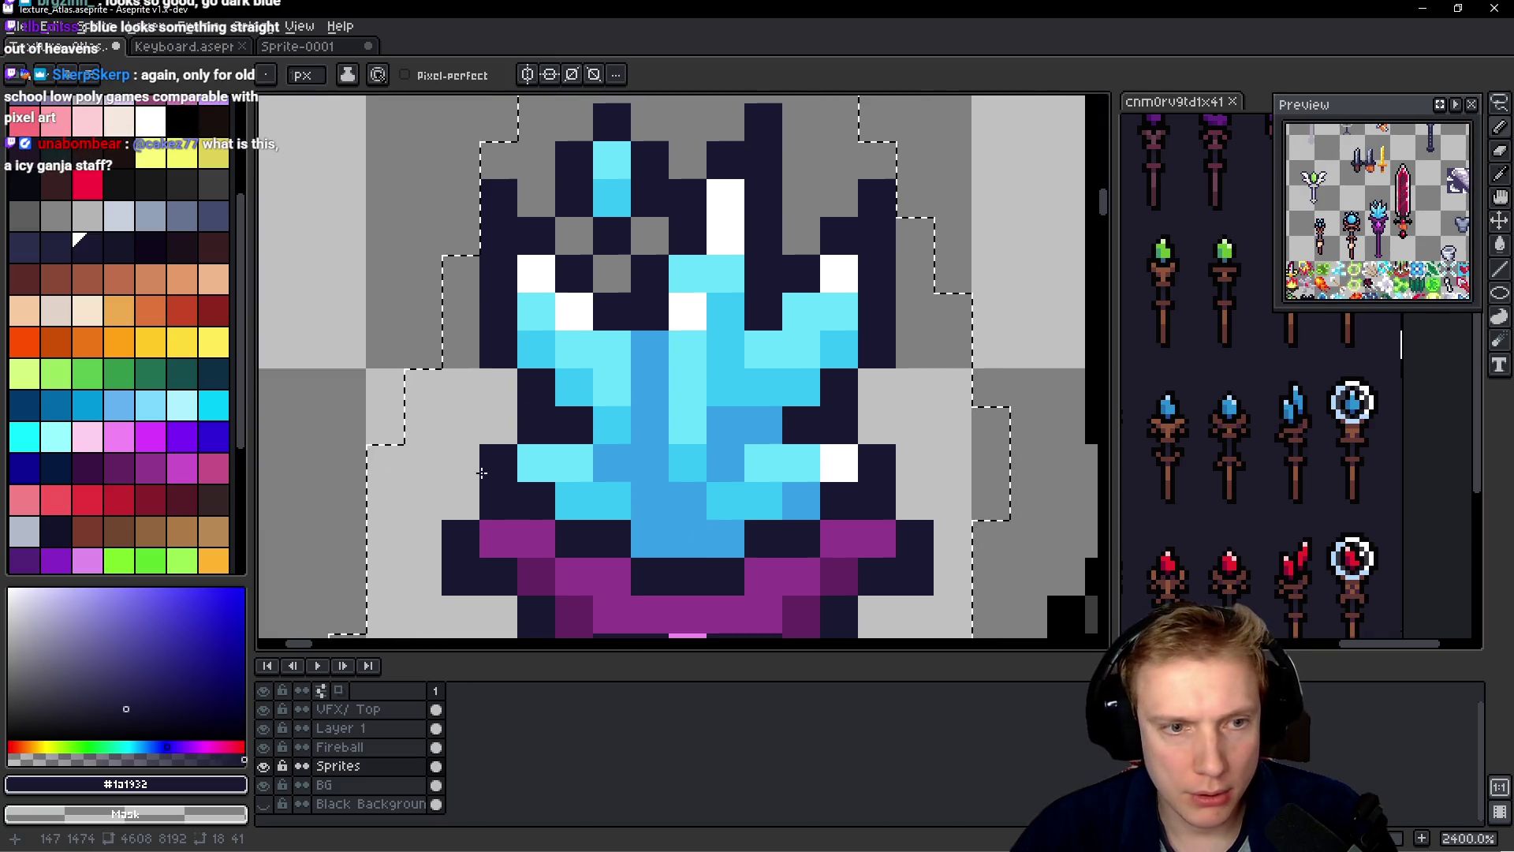
{"action": "left_click", "coordinate": [472, 452]}
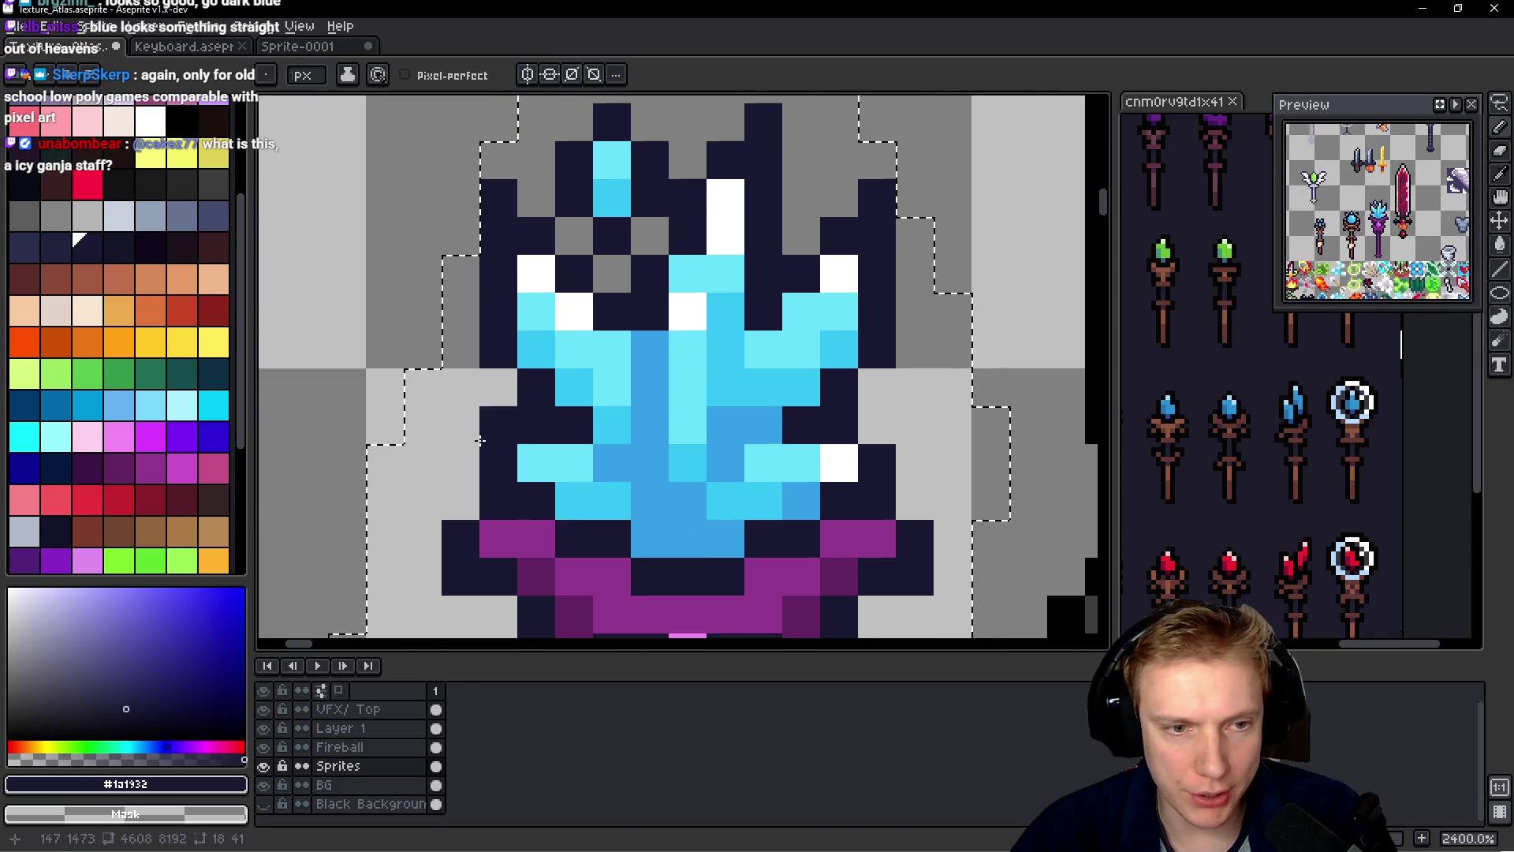
{"action": "left_click", "coordinate": [491, 429]}
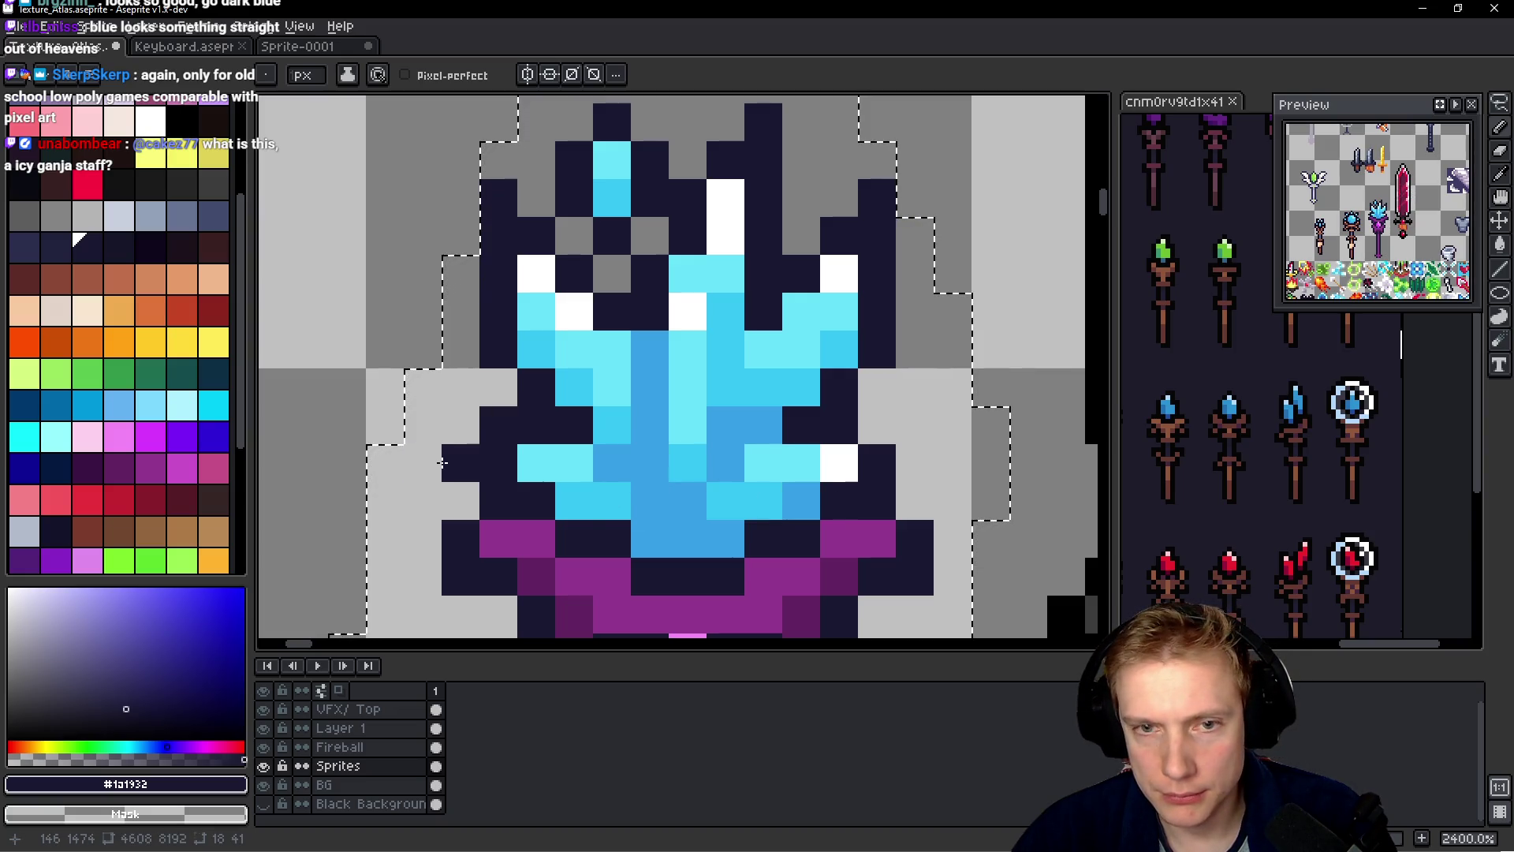
{"action": "key", "text": "ctrl+z"}
{"action": "key", "text": "ctrl+z"}
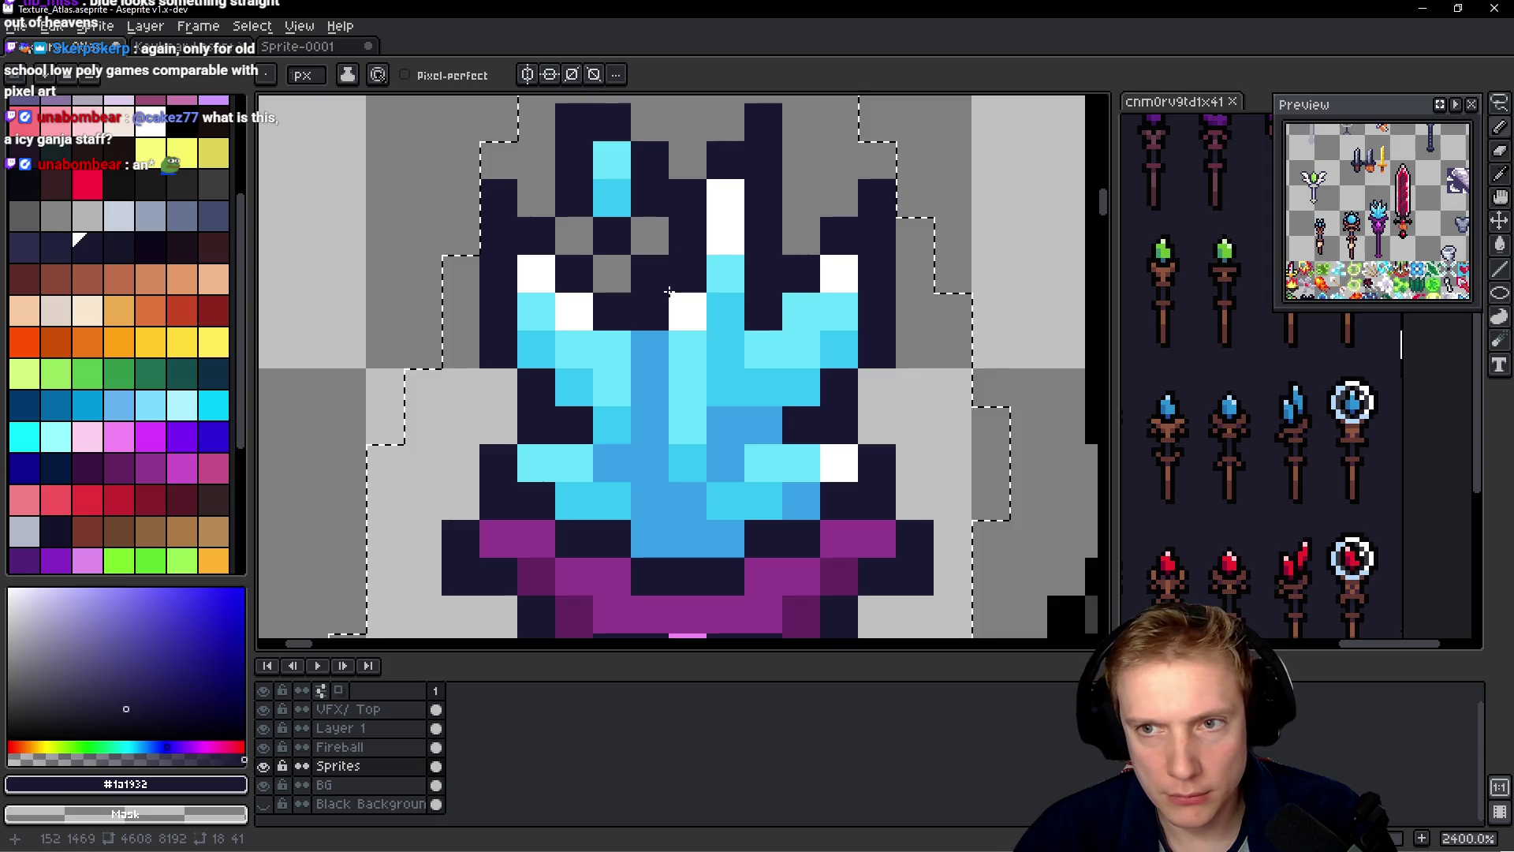
- Erase stray top-left pixels and add dark outline pixels around the crystal tips
{"action": "left_click_drag", "start_coordinate": [649, 220], "coordinate": [638, 325]}
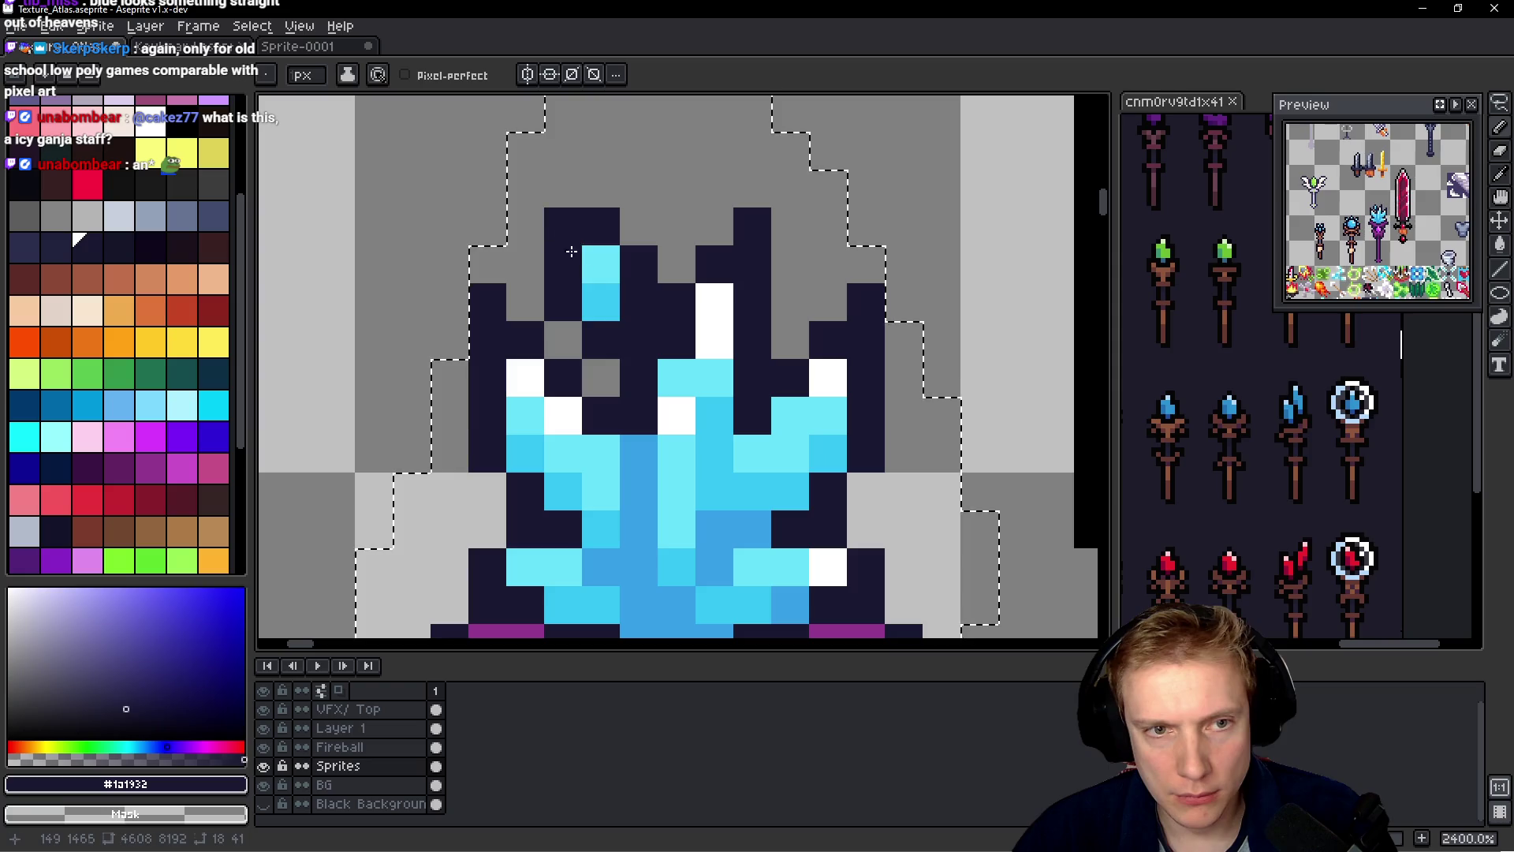
{"action": "right_click", "coordinate": [563, 226]}
{"action": "left_click", "coordinate": [638, 226]}
{"action": "right_click", "coordinate": [639, 340]}
{"action": "left_click", "coordinate": [692, 380]}
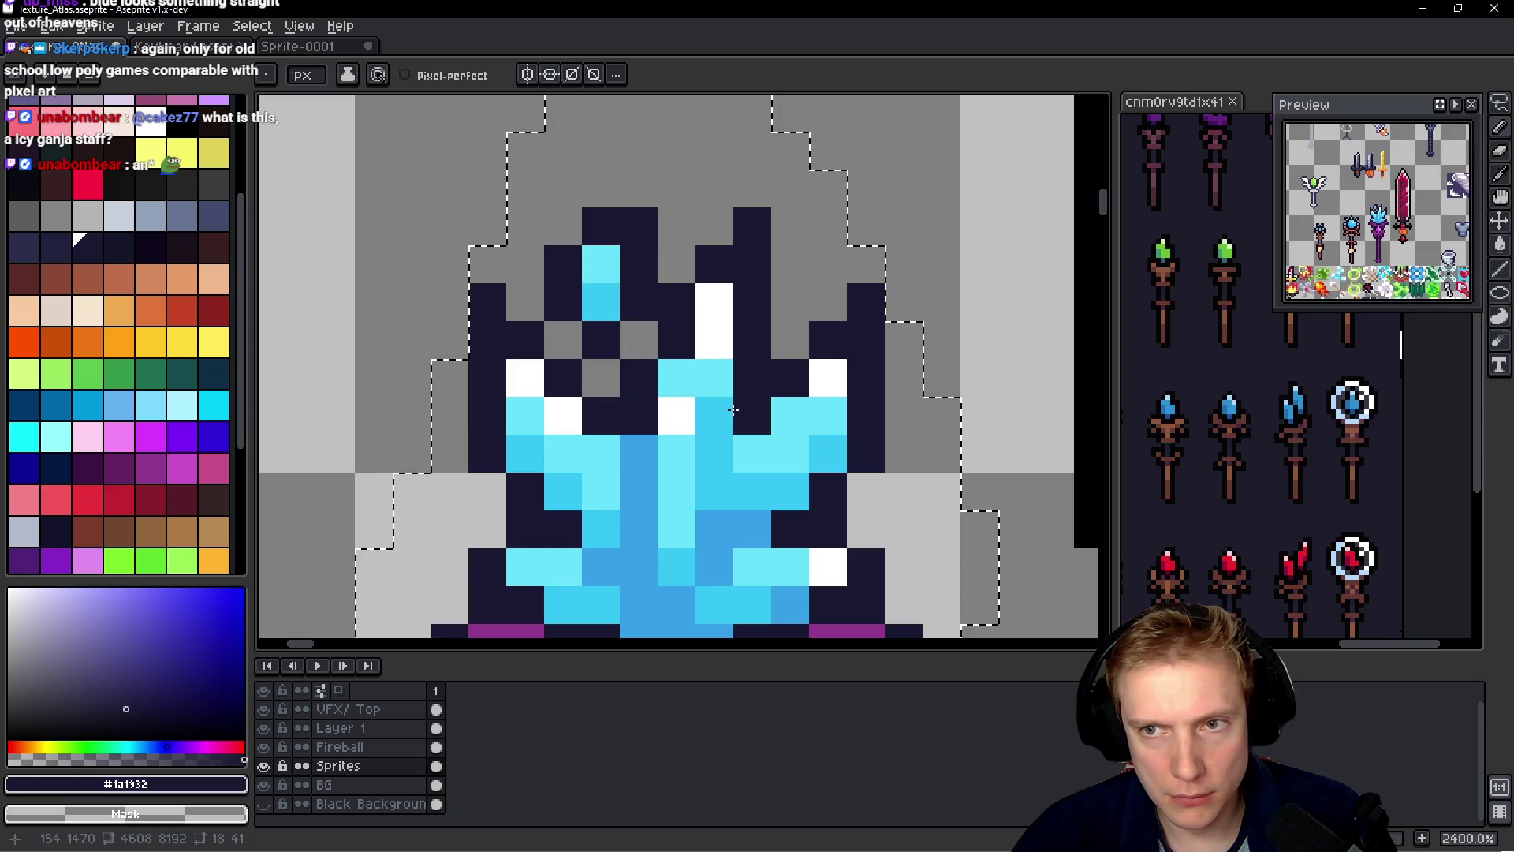
{"action": "scroll", "coordinate": [642, 216], "scroll_direction": "down", "scroll_amount": 8}
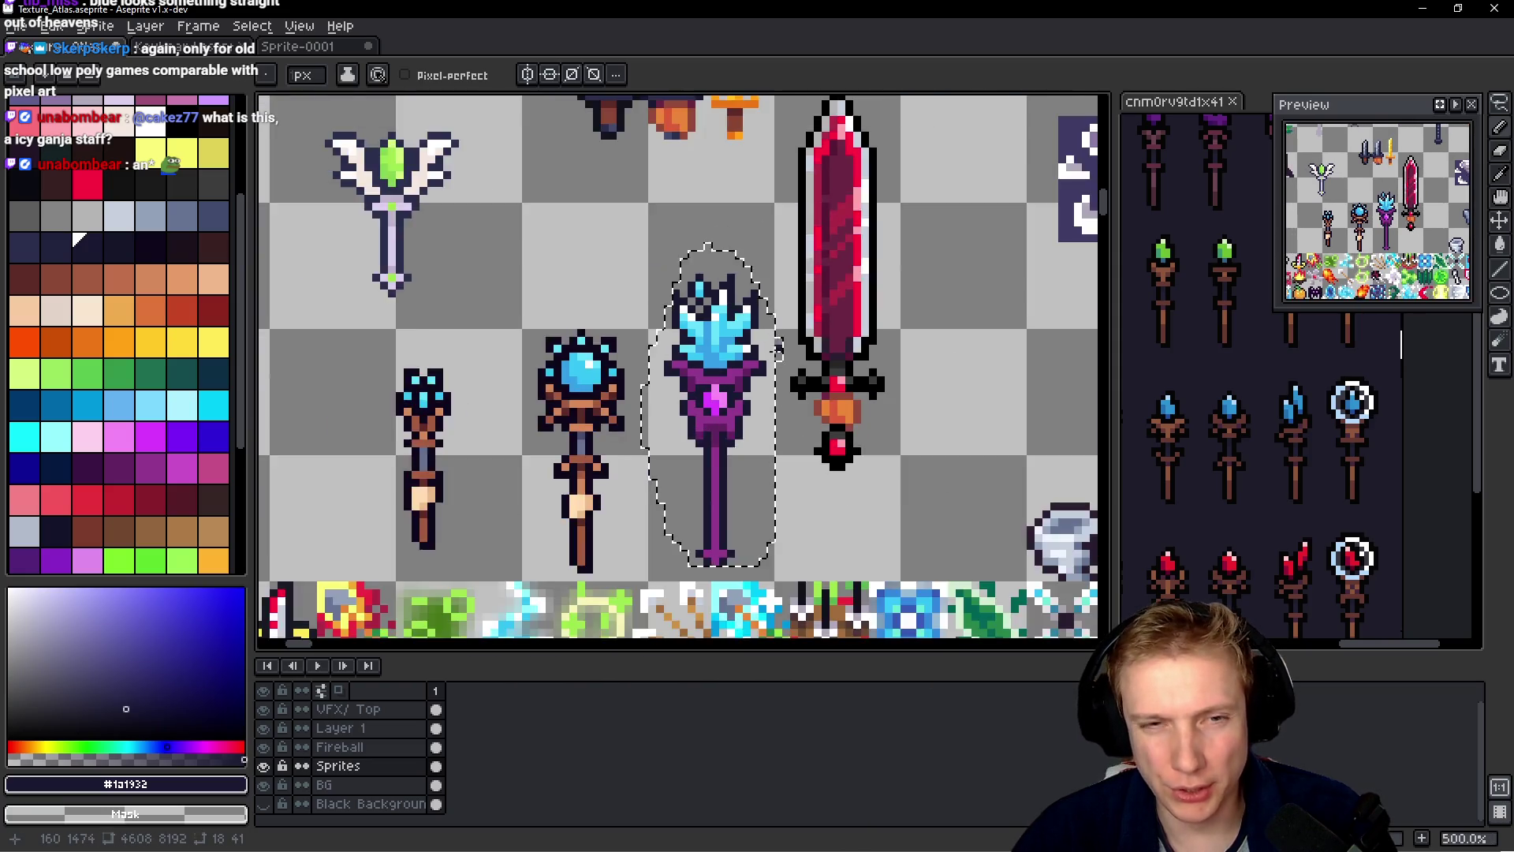
{"action": "scroll", "coordinate": [764, 410], "scroll_direction": "up", "scroll_amount": 3}
{"action": "scroll", "coordinate": [763, 410], "scroll_direction": "up", "scroll_amount": 3}
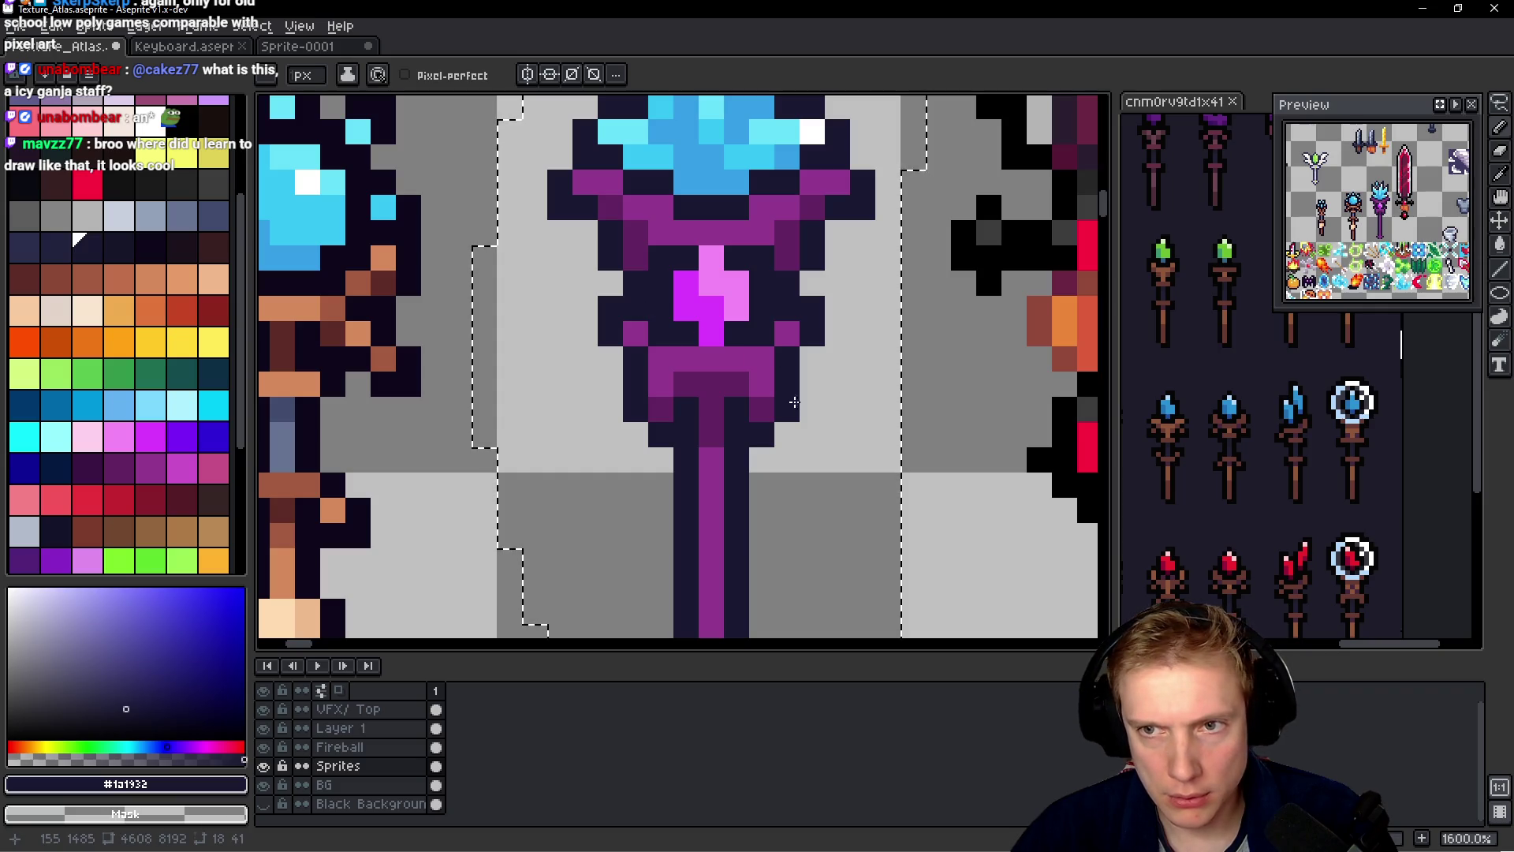
{"action": "scroll", "coordinate": [832, 419], "scroll_direction": "down", "scroll_amount": 7}
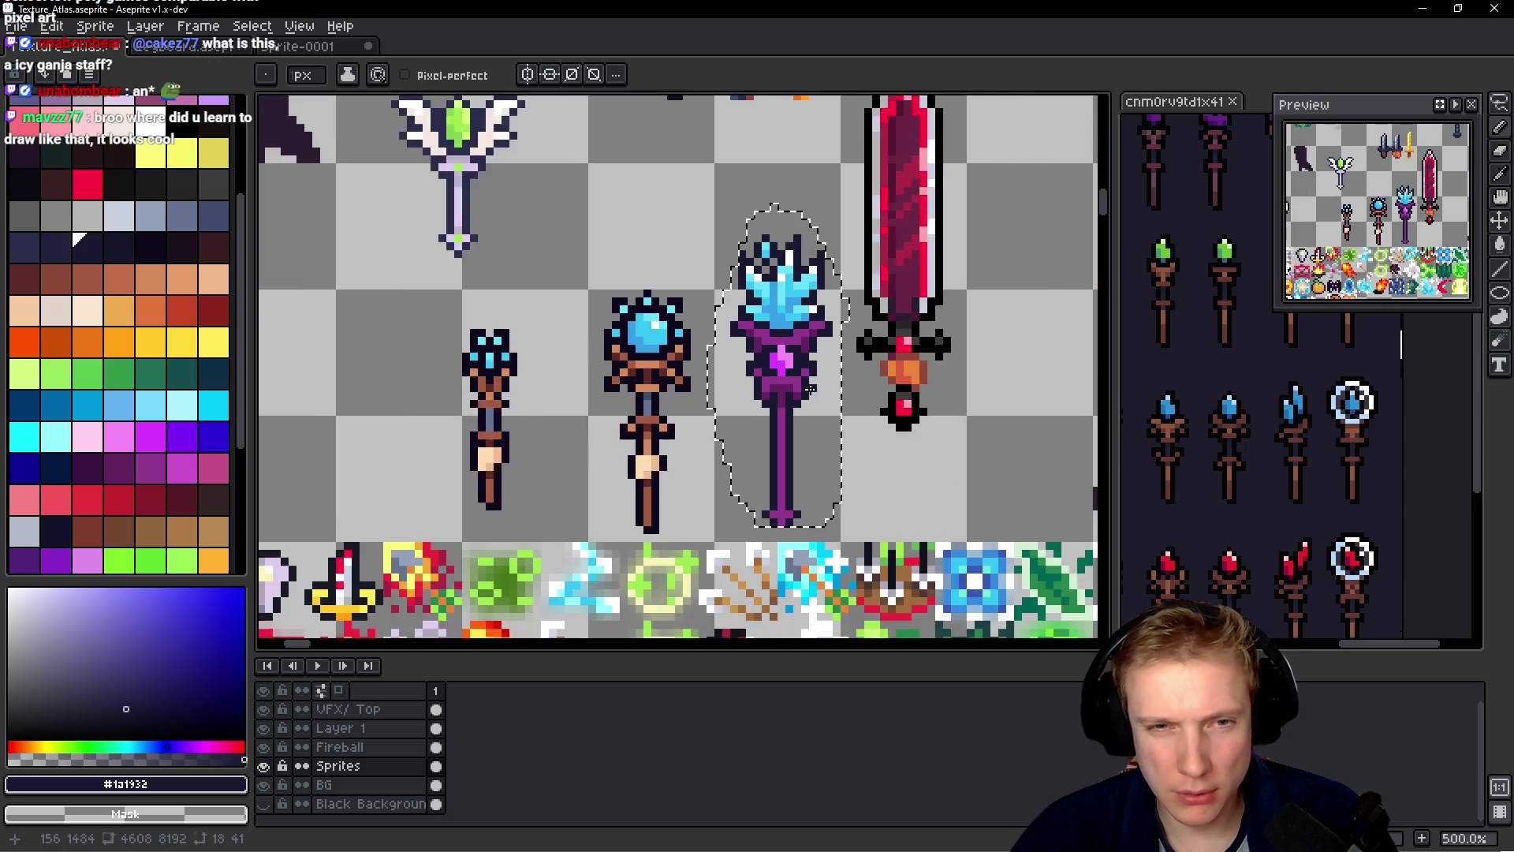
{"action": "scroll", "coordinate": [820, 411], "scroll_direction": "down", "scroll_amount": 2}
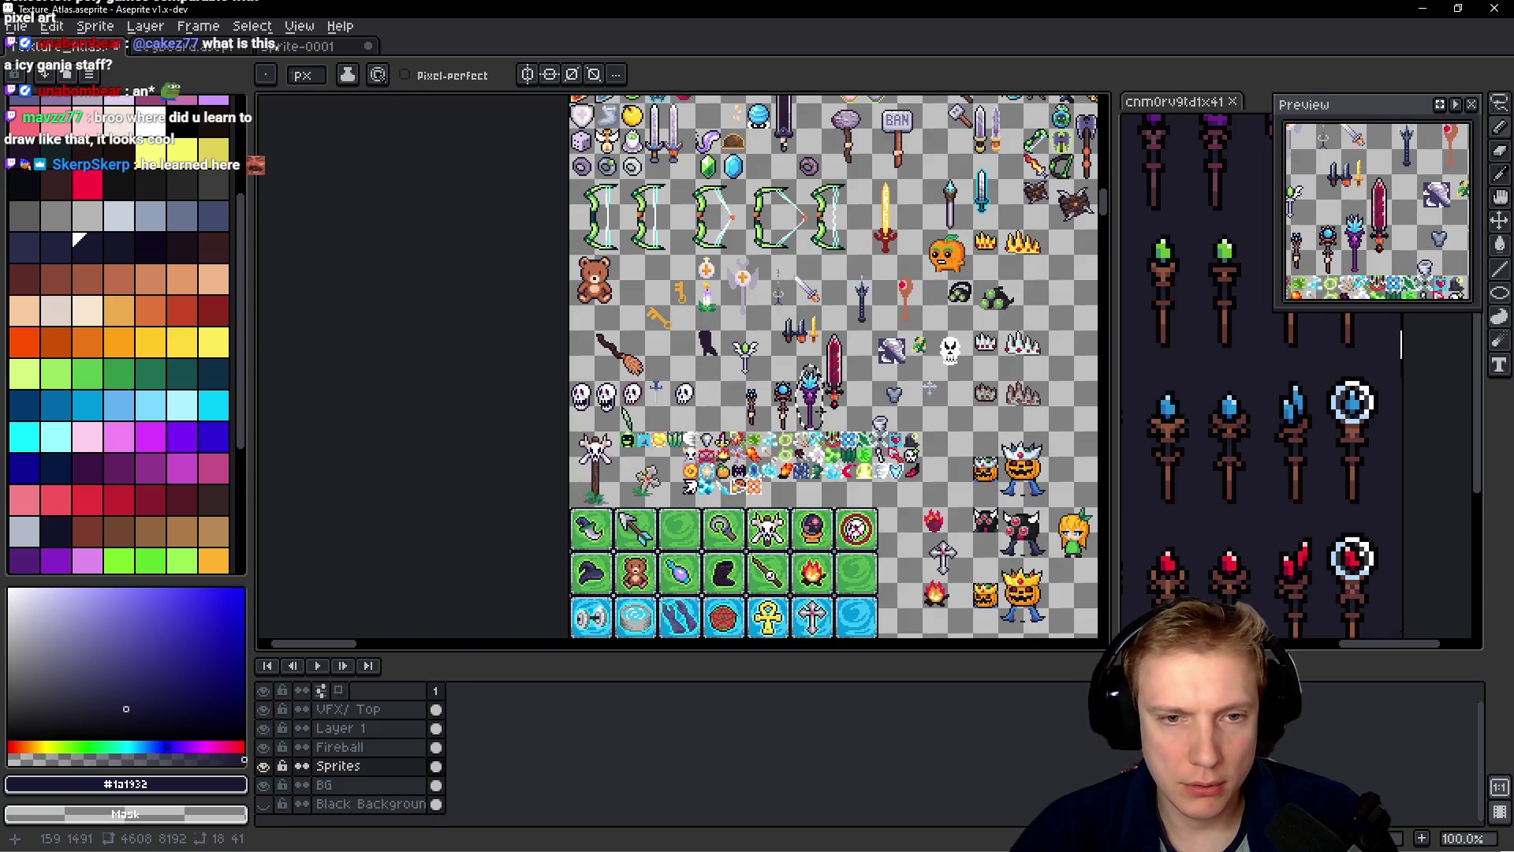
{"action": "scroll", "coordinate": [764, 423], "scroll_direction": "up", "scroll_amount": 6}
{"action": "scroll", "coordinate": [764, 423], "scroll_direction": "down", "scroll_amount": 1}
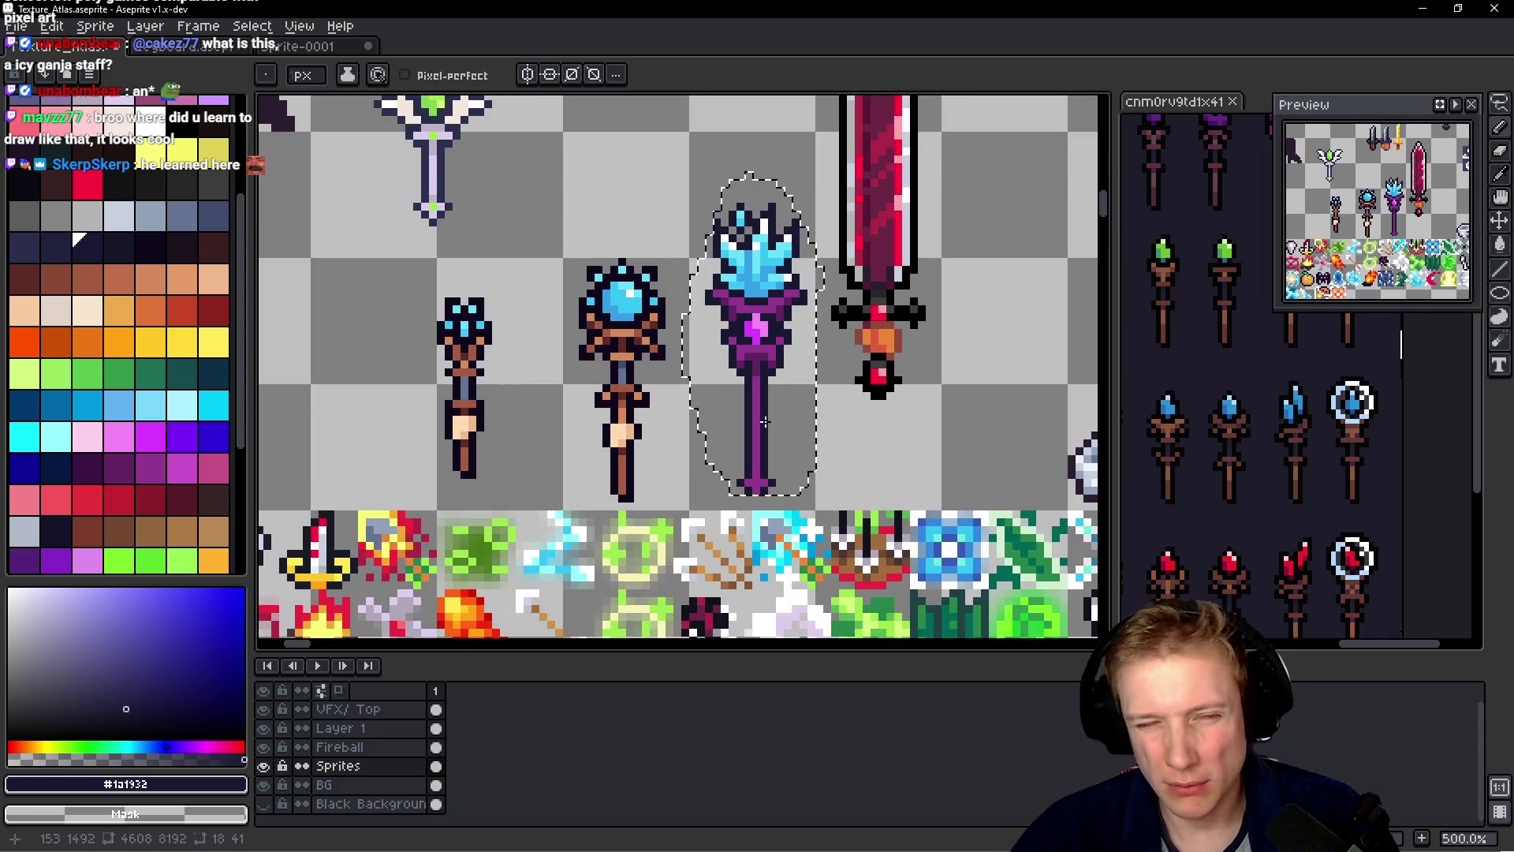
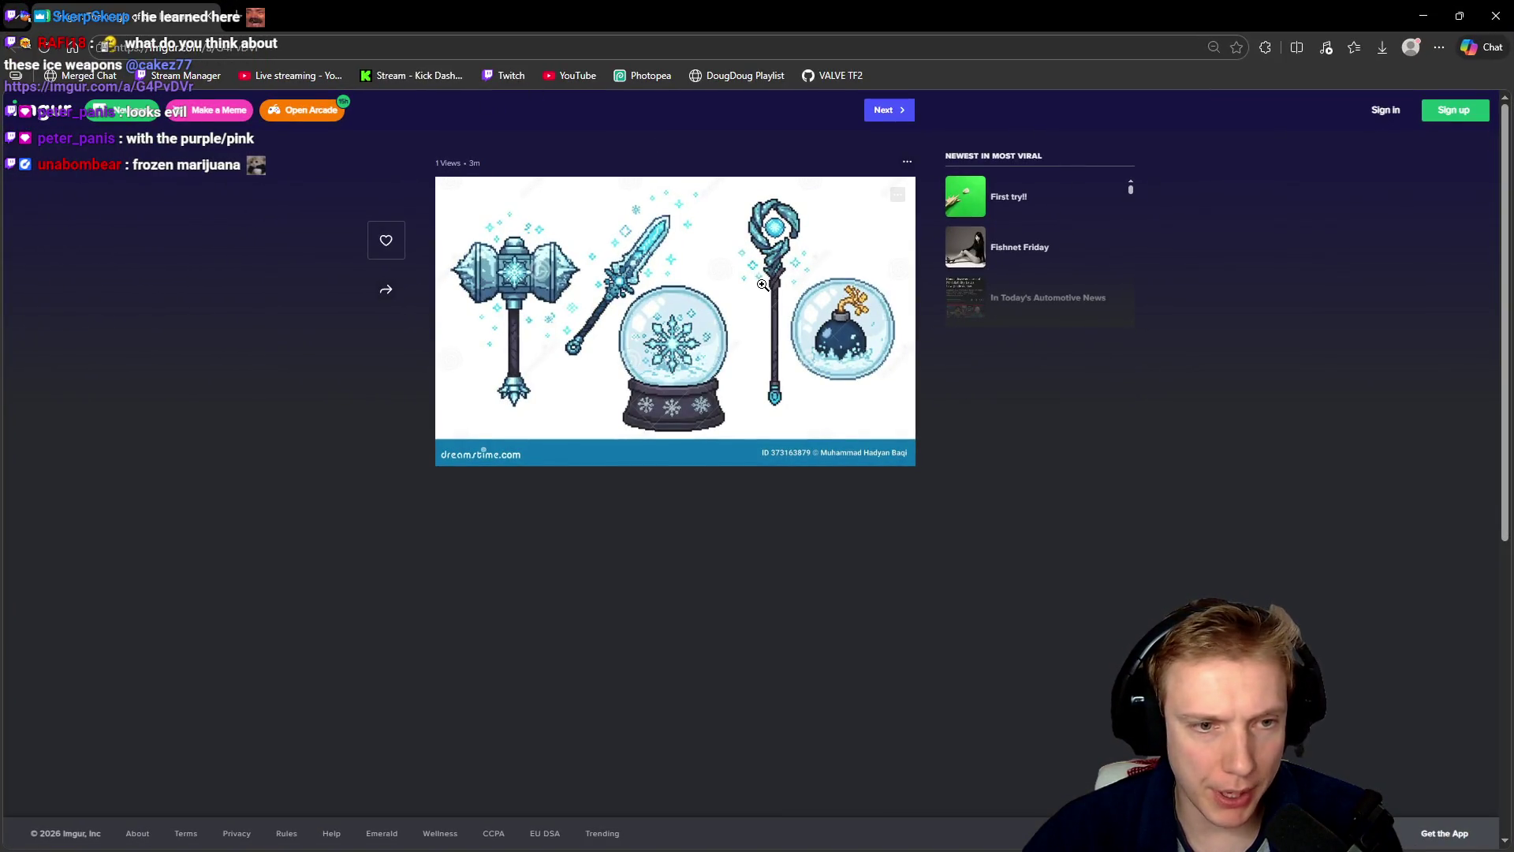
- View the Imgur ice-weapons reference enlarged, then minimize the browser to reach Aseprite
{"action": "left_click", "coordinate": [778, 230]}
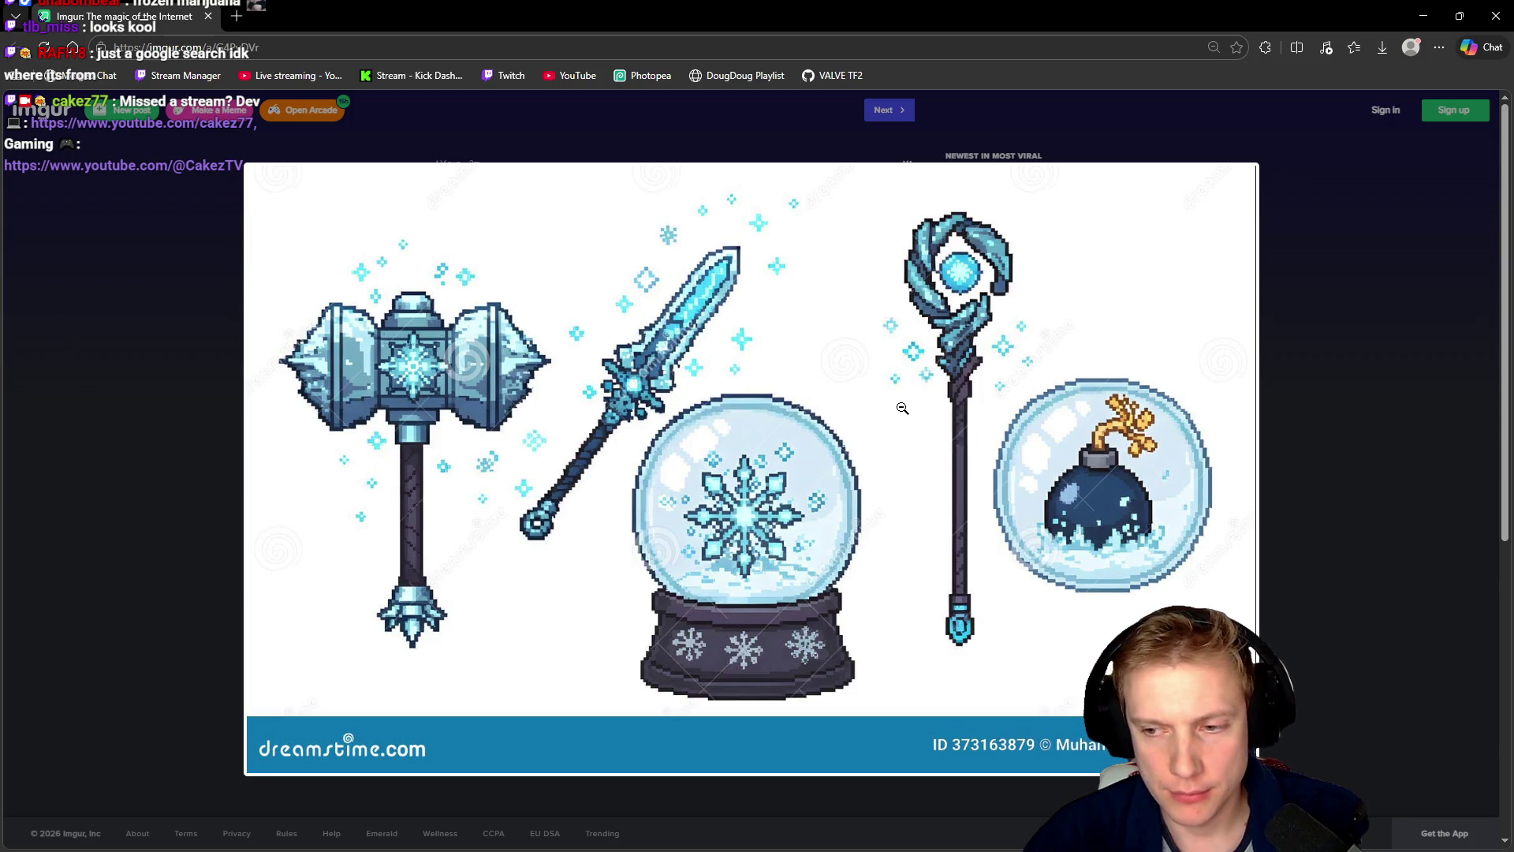
{"action": "left_click", "coordinate": [1424, 16]}
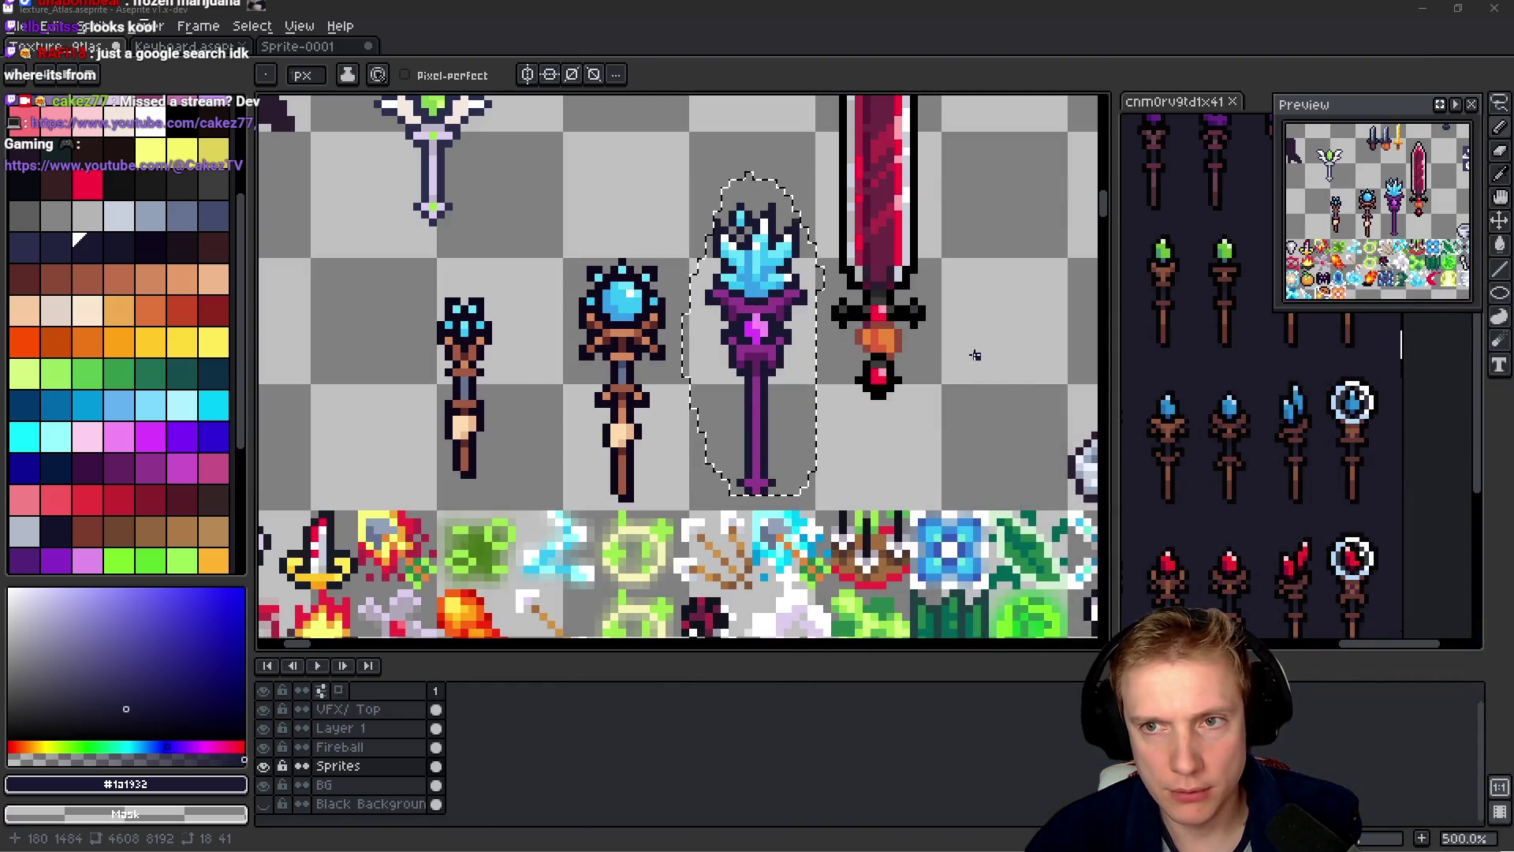
- Sample the crystal's mid blue and light cyan, then select the matching blue palette swatch
{"action": "scroll", "coordinate": [736, 286], "scroll_direction": "up", "scroll_amount": 4}
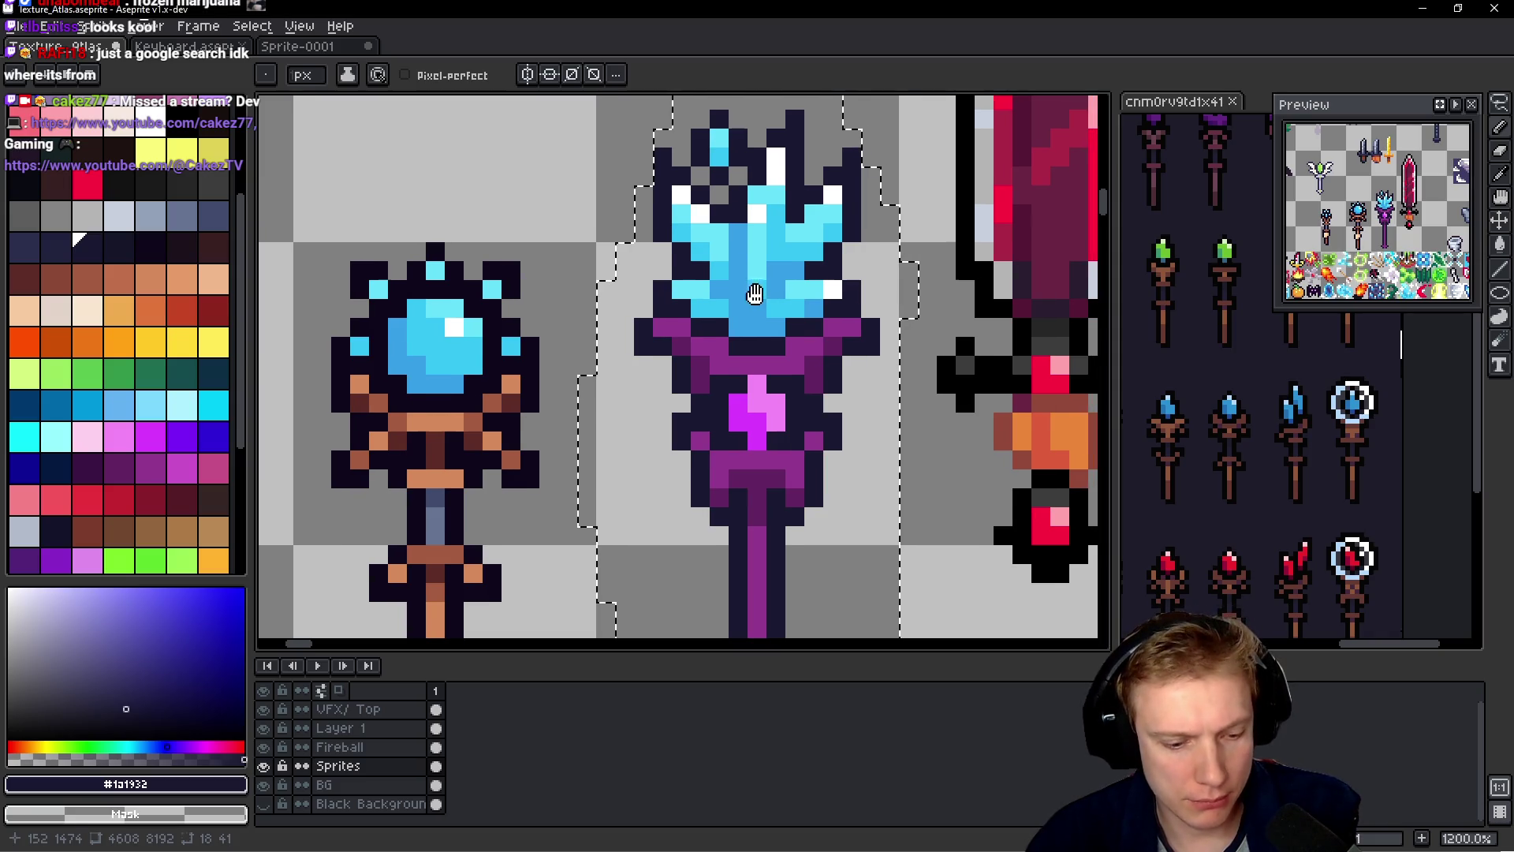
{"action": "left_click", "coordinate": [716, 285], "text": "alt"}
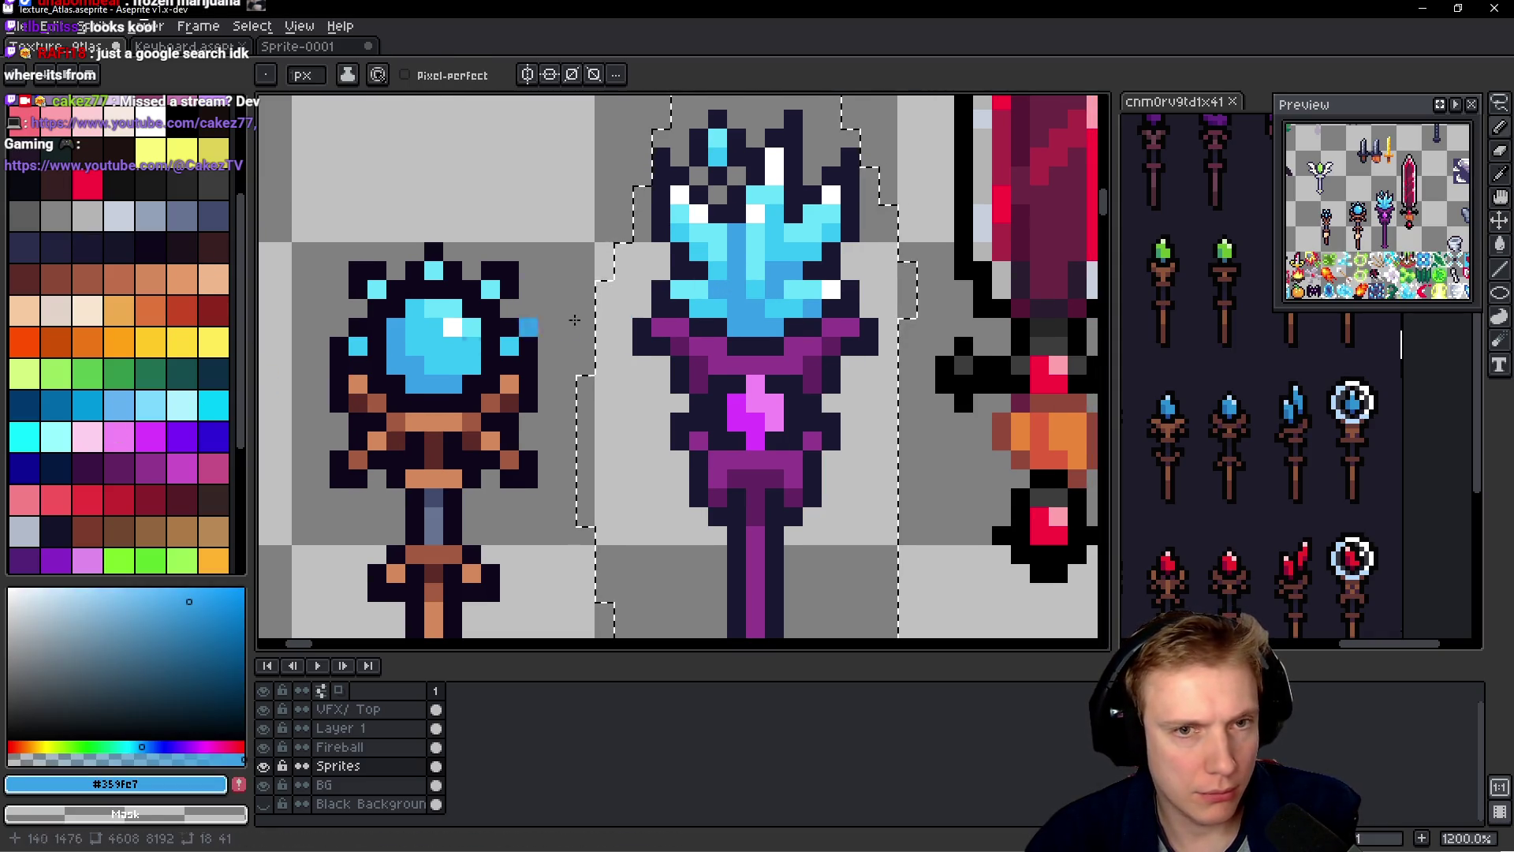
{"action": "left_click", "coordinate": [723, 256], "text": "alt"}
{"action": "scroll", "coordinate": [113, 218], "scroll_direction": "up", "scroll_amount": 3}
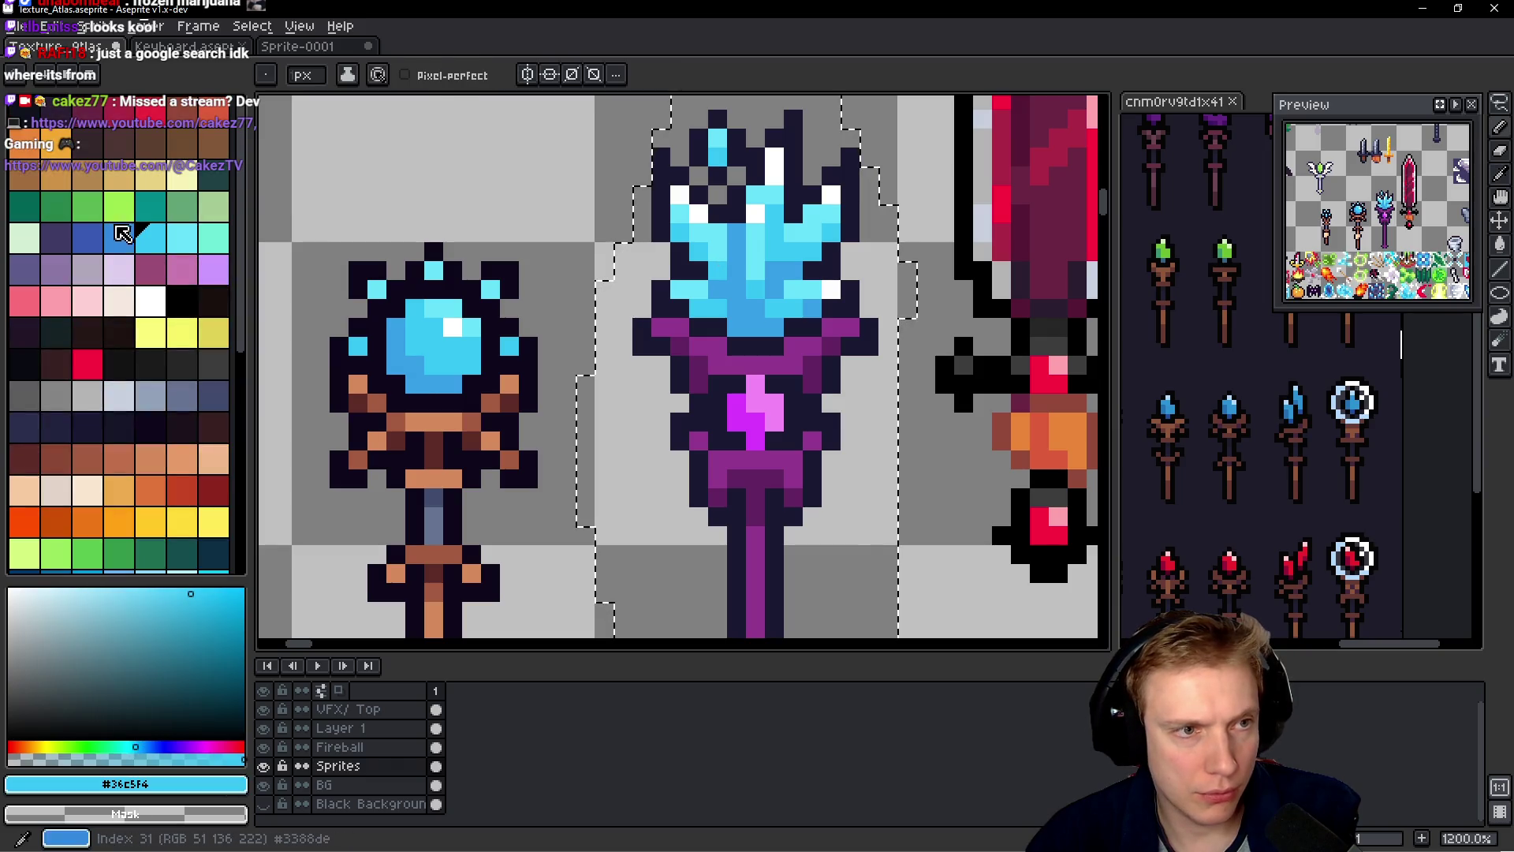
{"action": "left_click", "coordinate": [118, 237]}
- Switch to the Paint Bucket and select a grey-blue palette swatch for the wand
{"action": "key", "text": "g"}
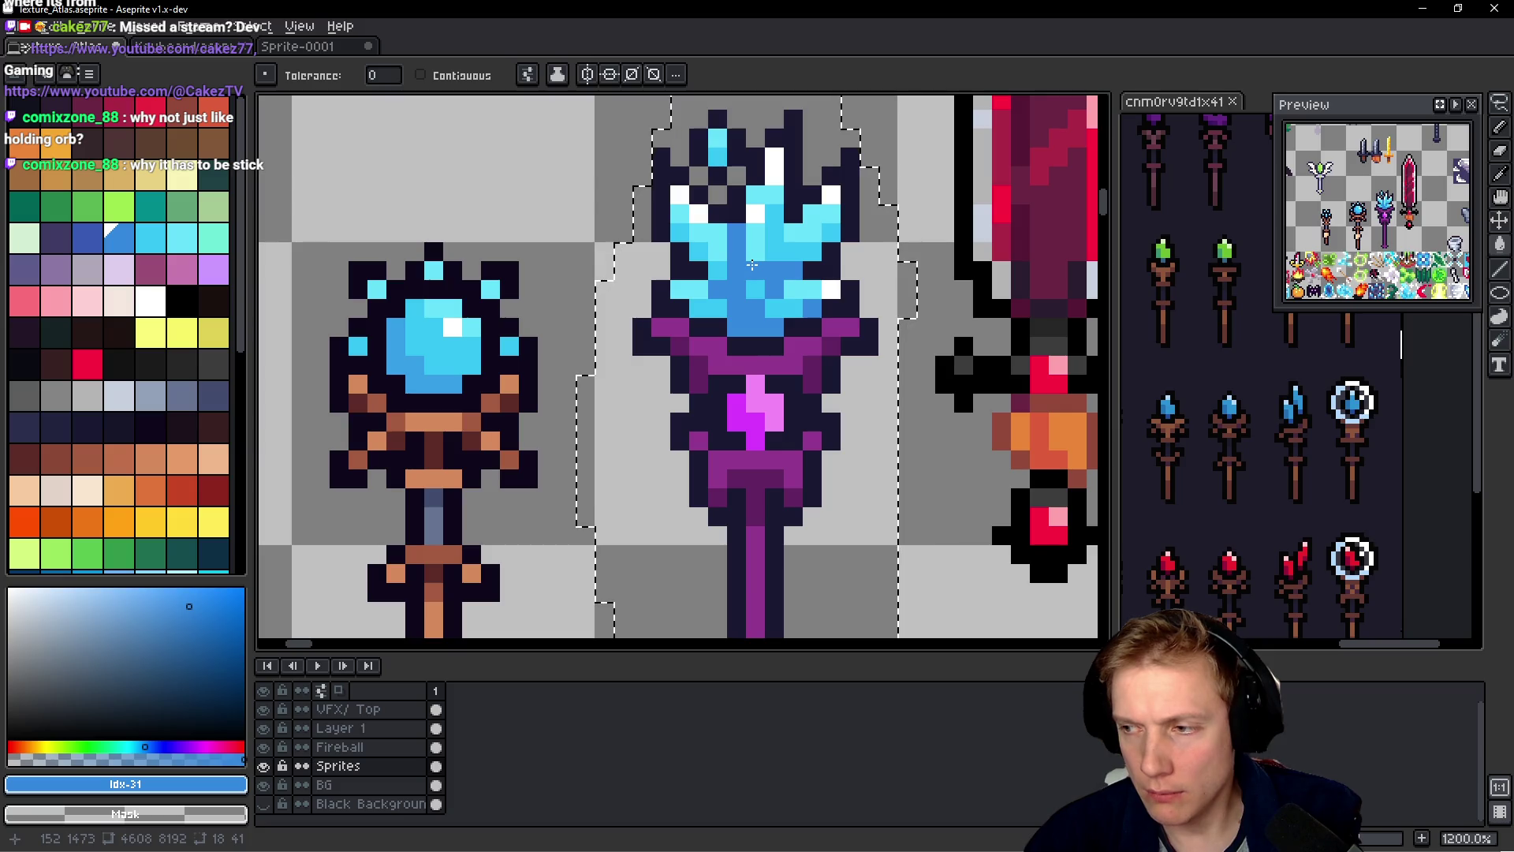
{"action": "scroll", "coordinate": [752, 264], "scroll_direction": "down", "scroll_amount": 5}
{"action": "scroll", "coordinate": [751, 337], "scroll_direction": "up", "scroll_amount": 2}
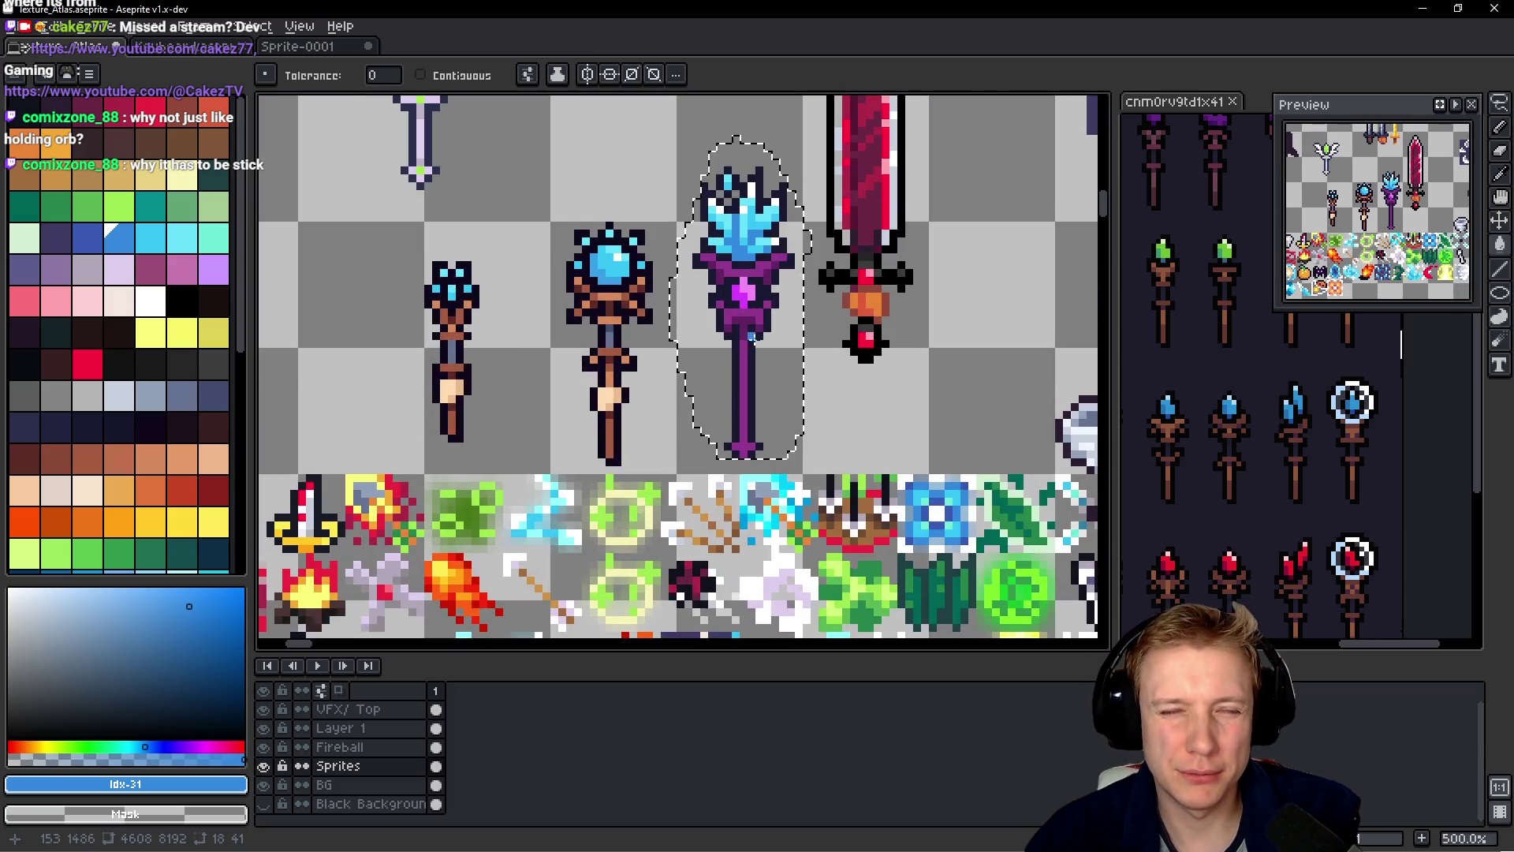
{"action": "scroll", "coordinate": [750, 339], "scroll_direction": "up", "scroll_amount": 1}
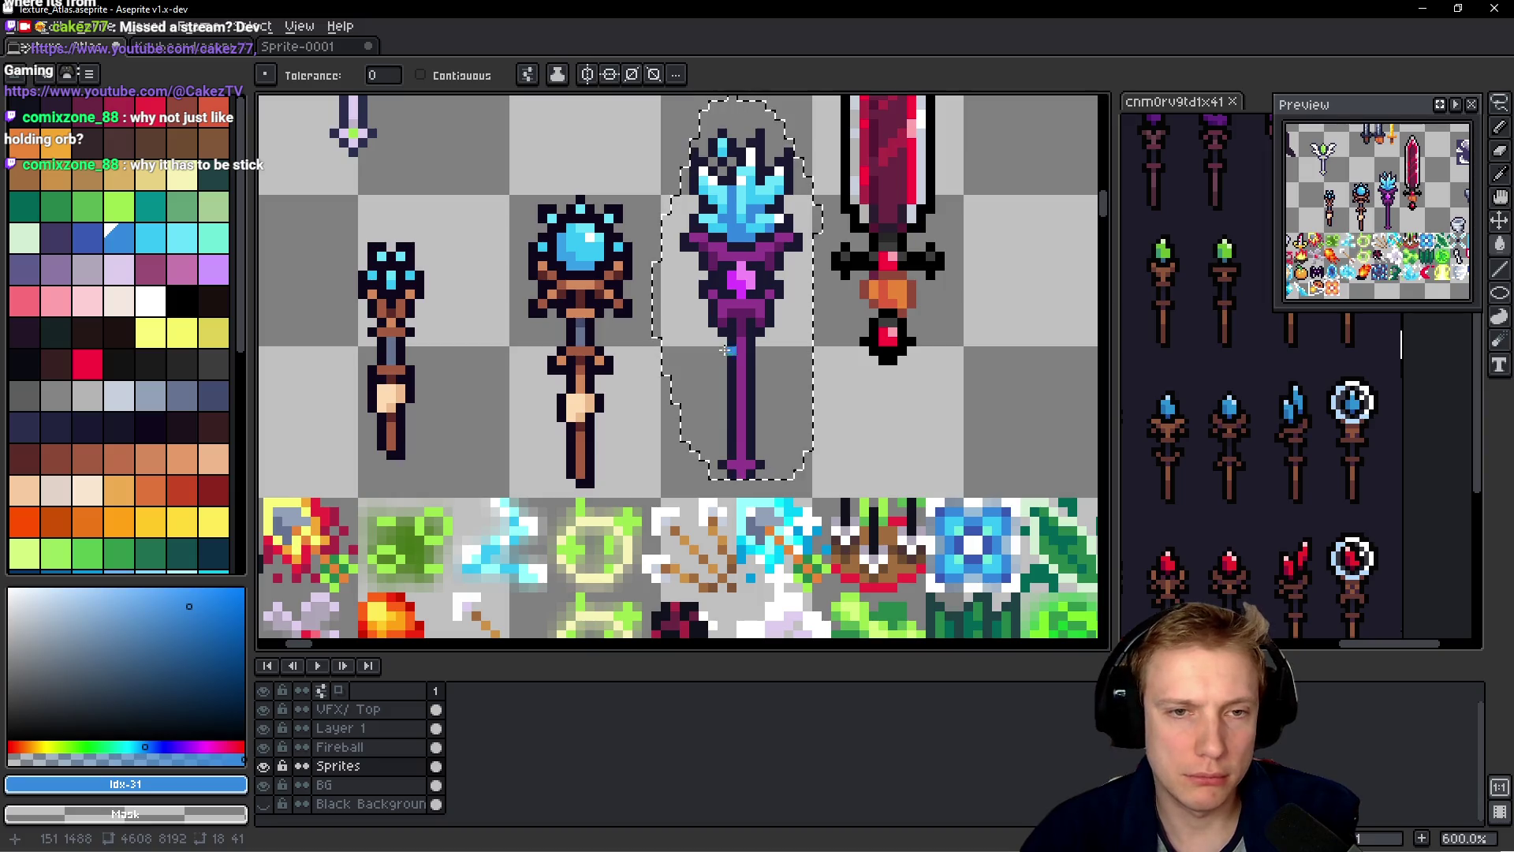
{"action": "scroll", "coordinate": [726, 351], "scroll_direction": "up", "scroll_amount": 1}
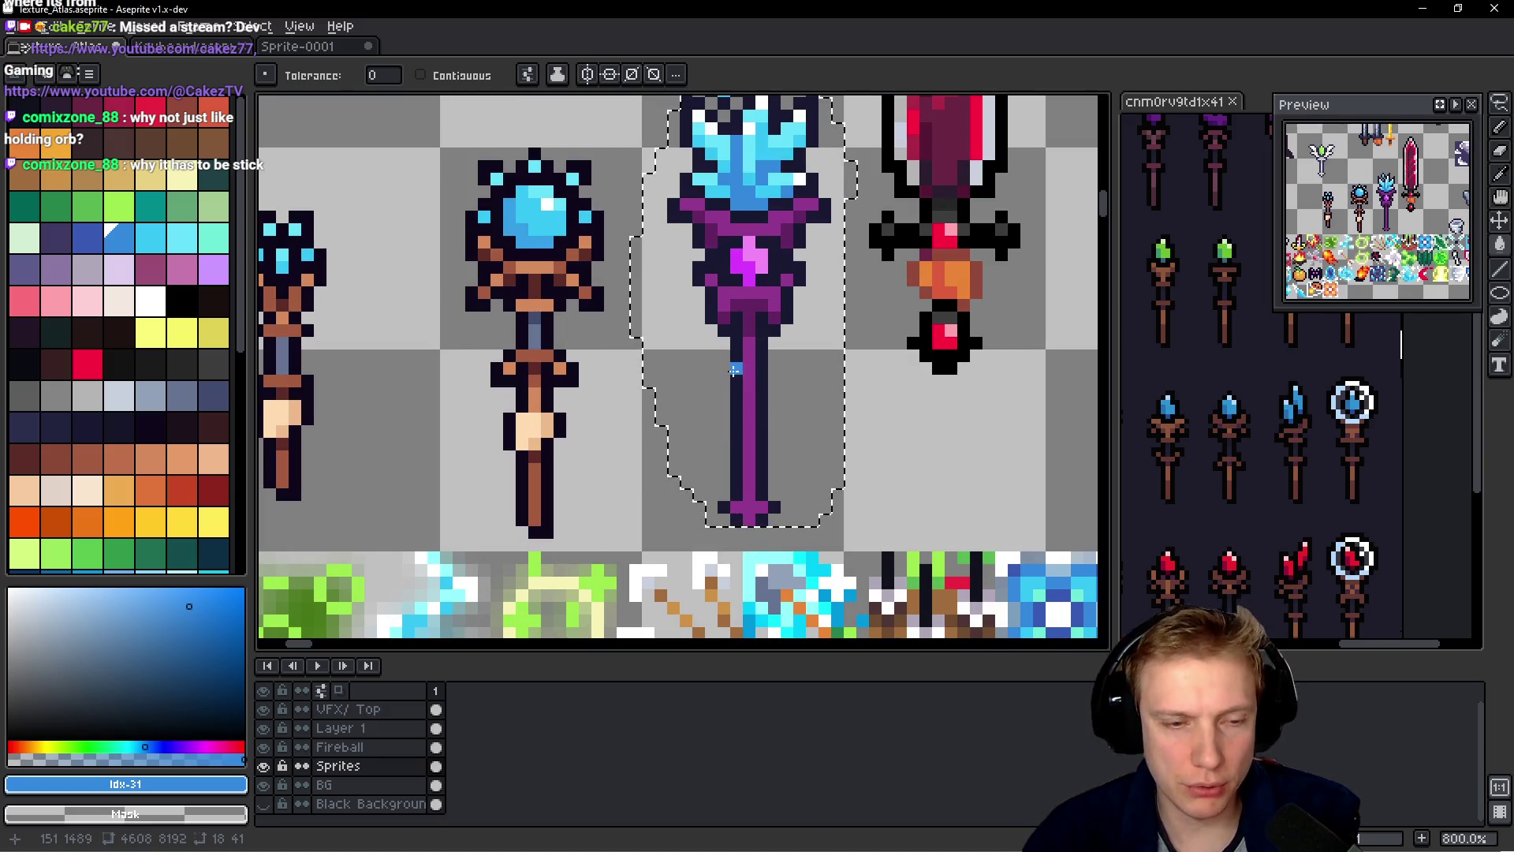
{"action": "left_click", "coordinate": [182, 395]}
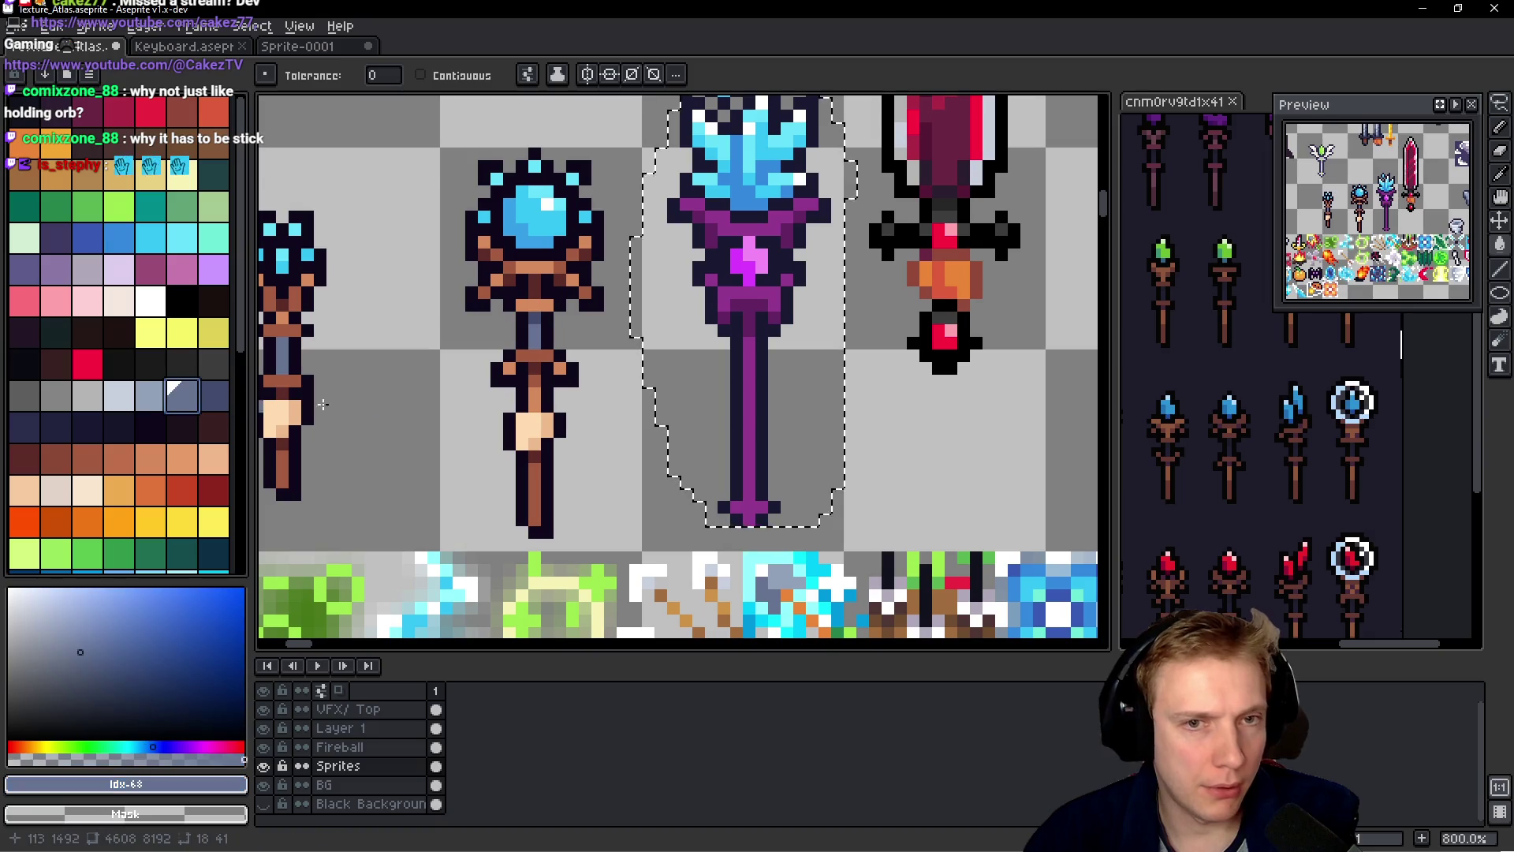
- Flood-fill the purple shaft and collar with grey-blue, undoing to restore the gem's magenta pixel
{"action": "left_click", "coordinate": [724, 319]}
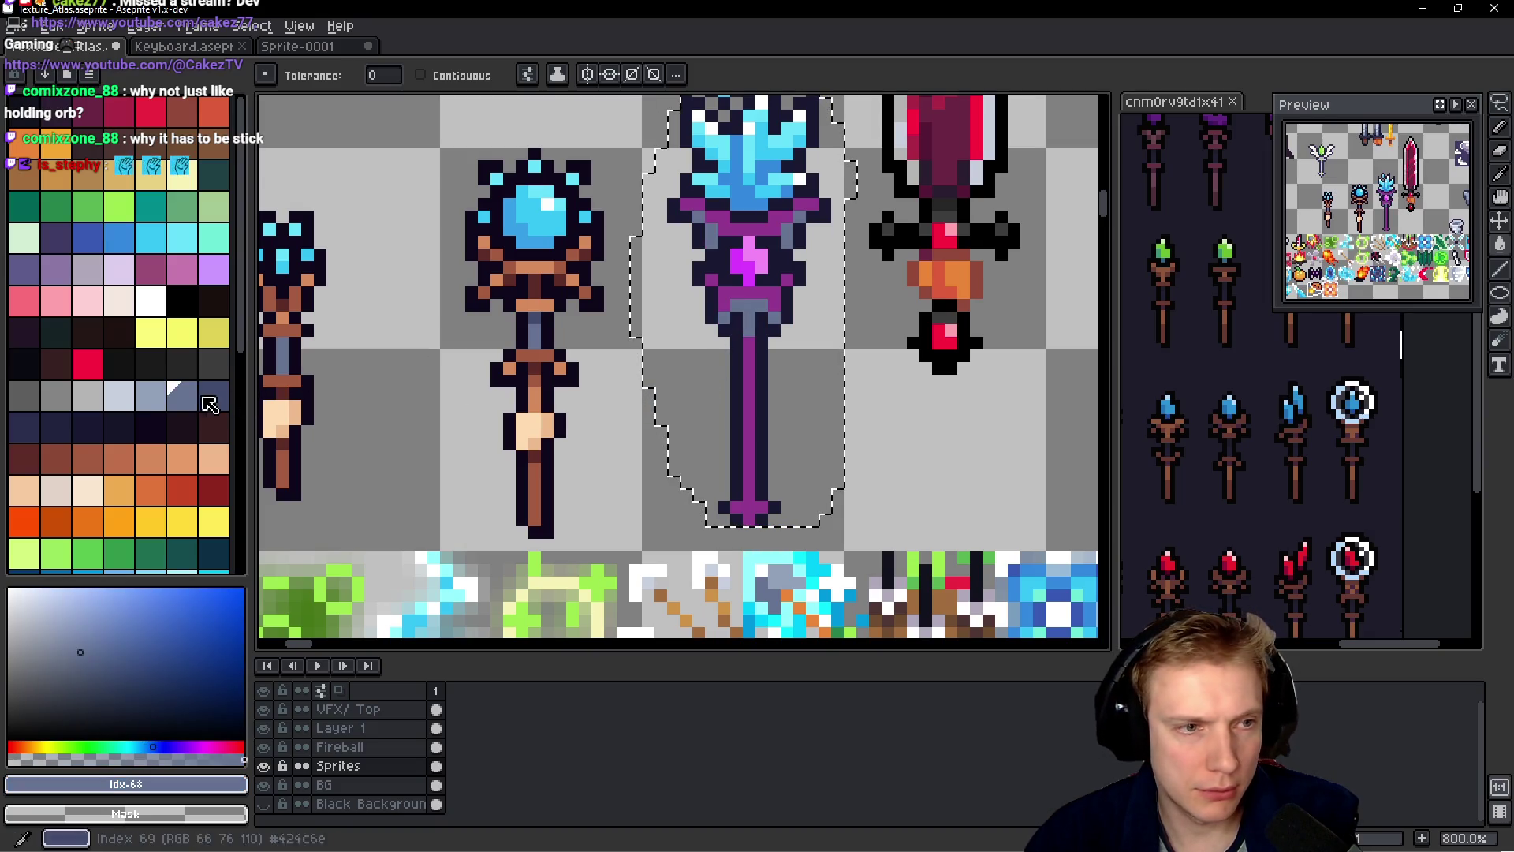
{"action": "left_click", "coordinate": [150, 398]}
{"action": "left_click", "coordinate": [757, 308]}
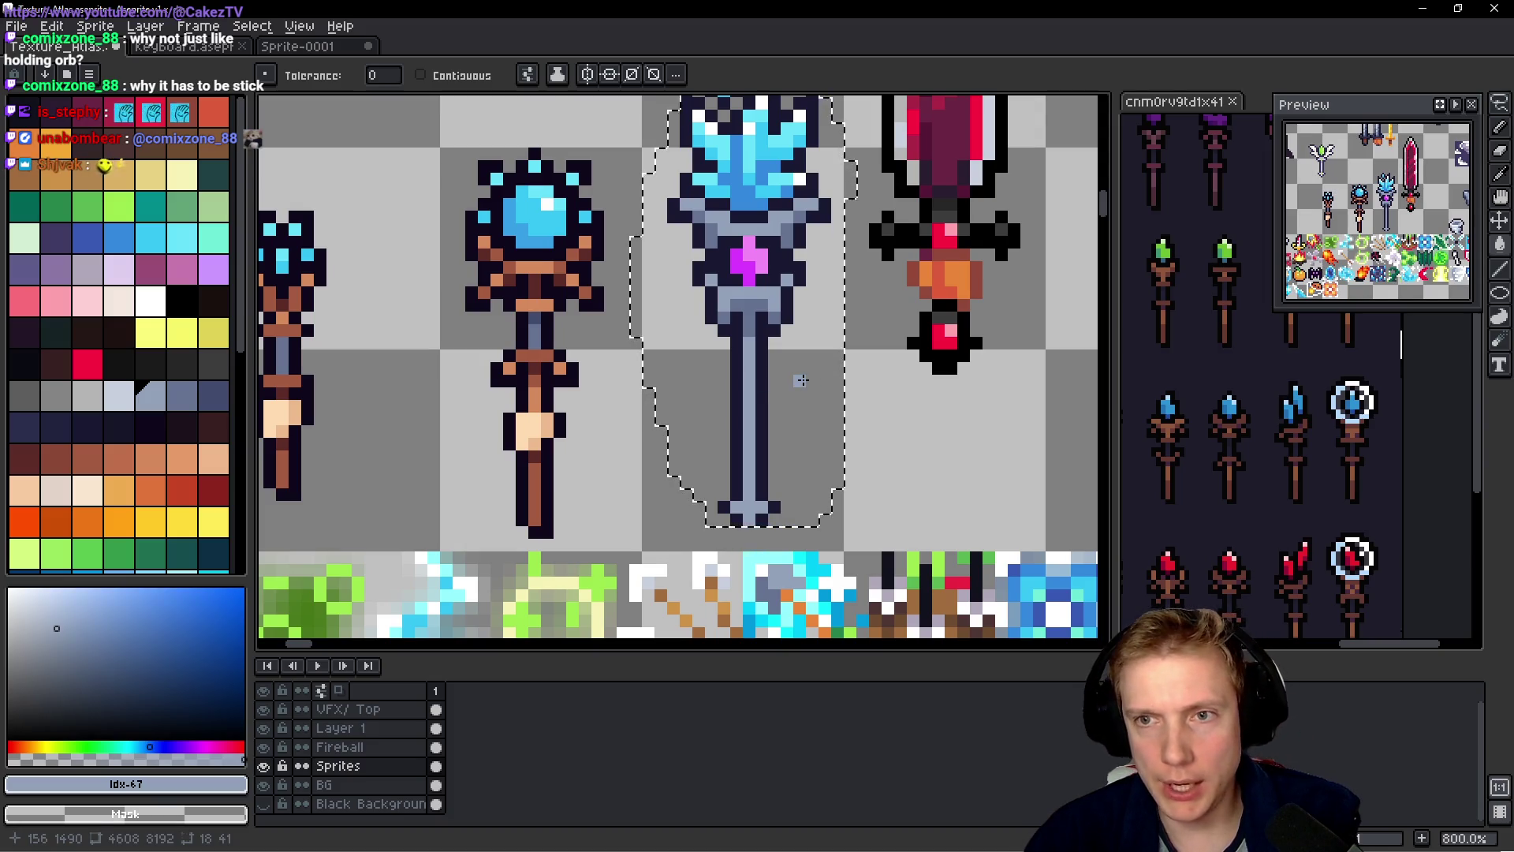
{"action": "scroll", "coordinate": [802, 379], "scroll_direction": "down", "scroll_amount": 1}
{"action": "scroll", "coordinate": [802, 379], "scroll_direction": "down", "scroll_amount": 3}
{"action": "scroll", "coordinate": [760, 266], "scroll_direction": "up", "scroll_amount": 6}
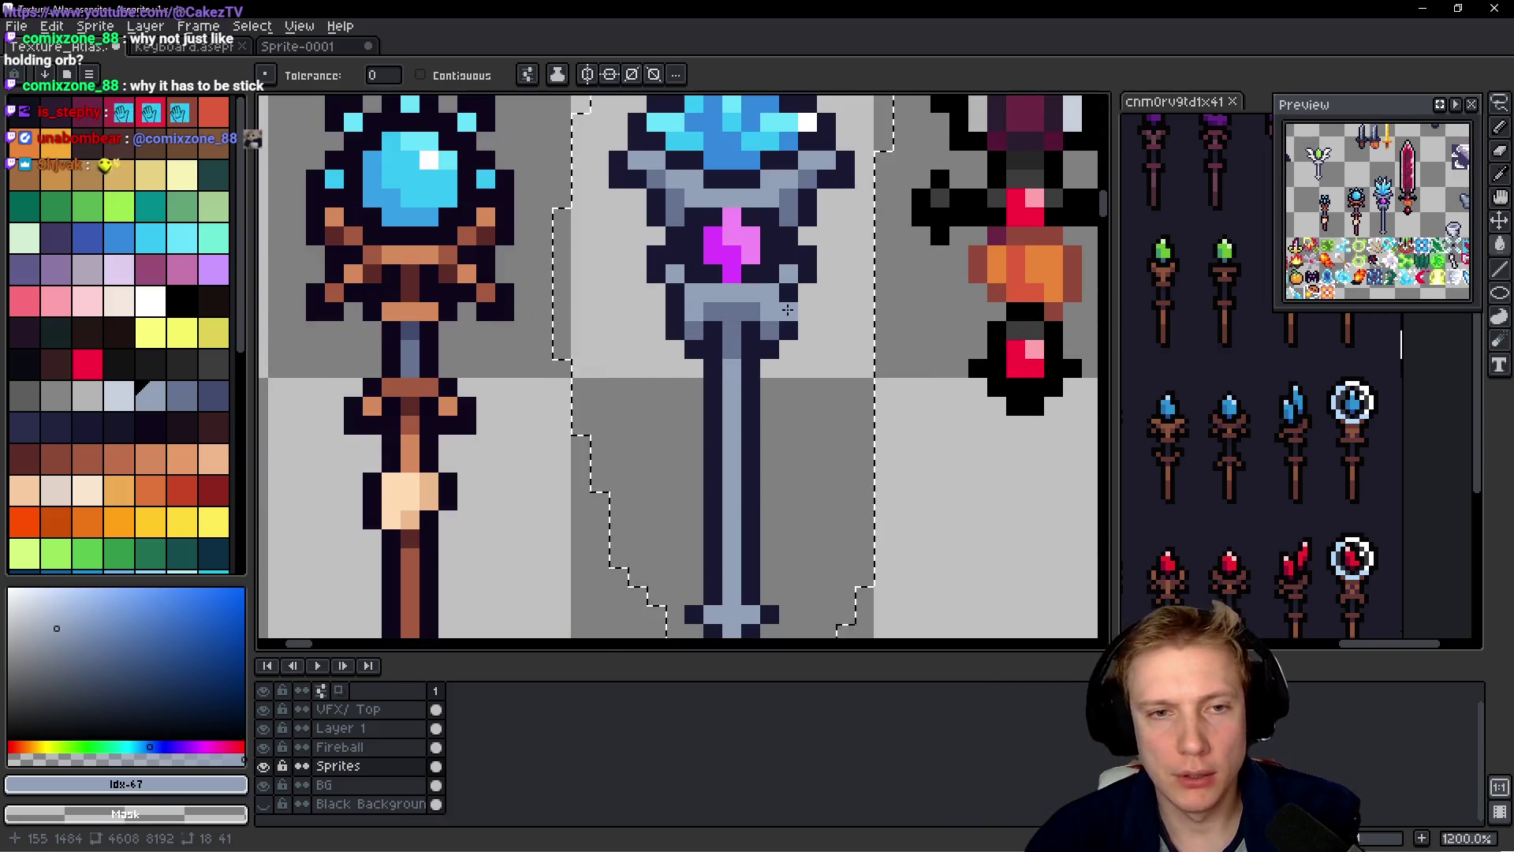
{"action": "key", "text": "ctrl+z"}
{"action": "scroll", "coordinate": [787, 252], "scroll_direction": "up", "scroll_amount": 1}
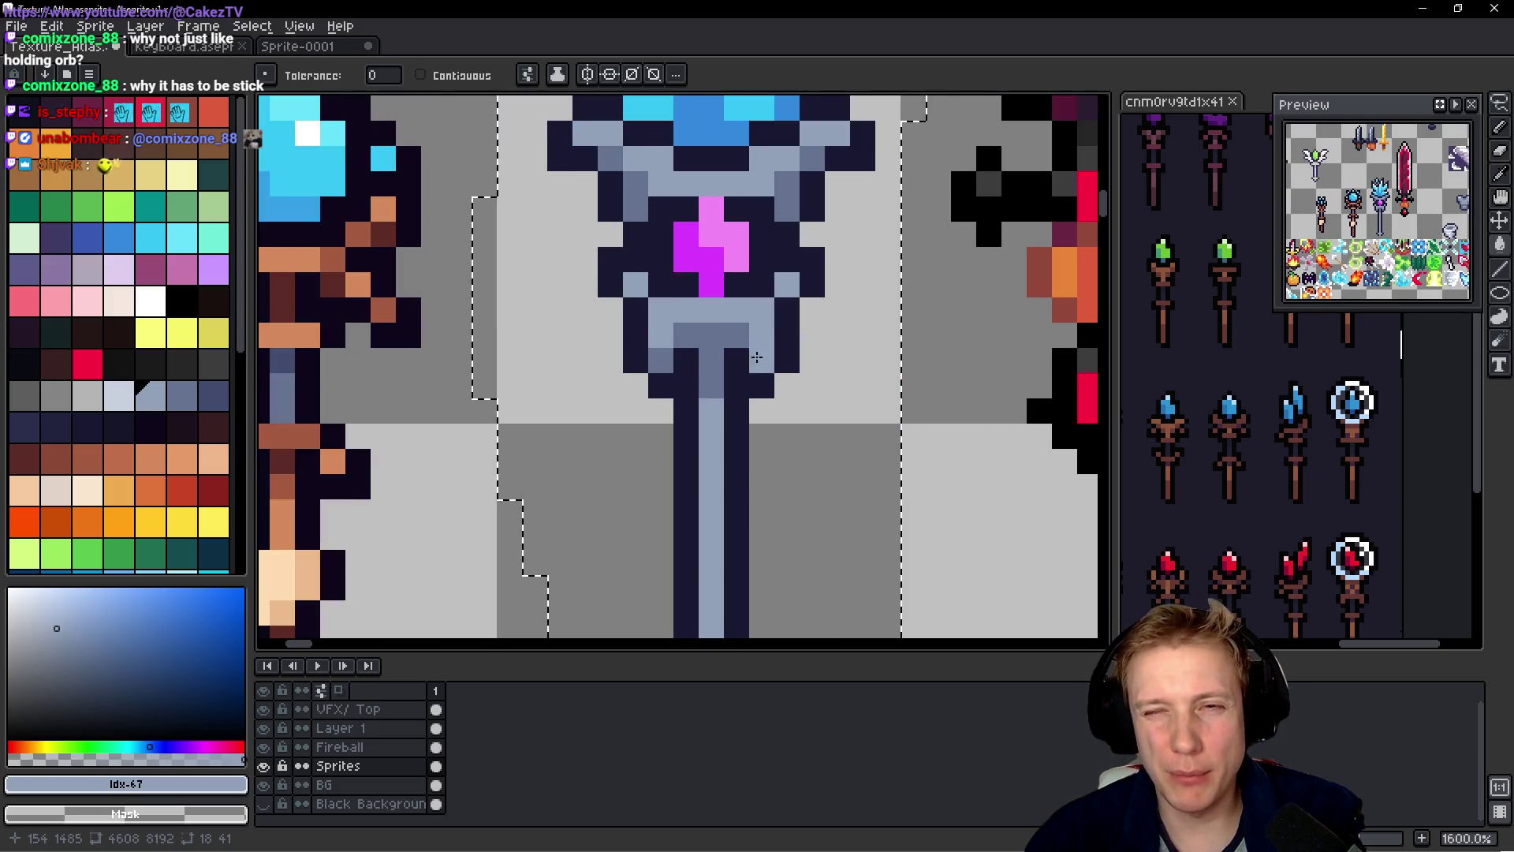
{"action": "scroll", "coordinate": [757, 316], "scroll_direction": "down", "scroll_amount": 6}
{"action": "scroll", "coordinate": [731, 338], "scroll_direction": "up", "scroll_amount": 2}
{"action": "scroll", "coordinate": [731, 337], "scroll_direction": "up", "scroll_amount": 6}
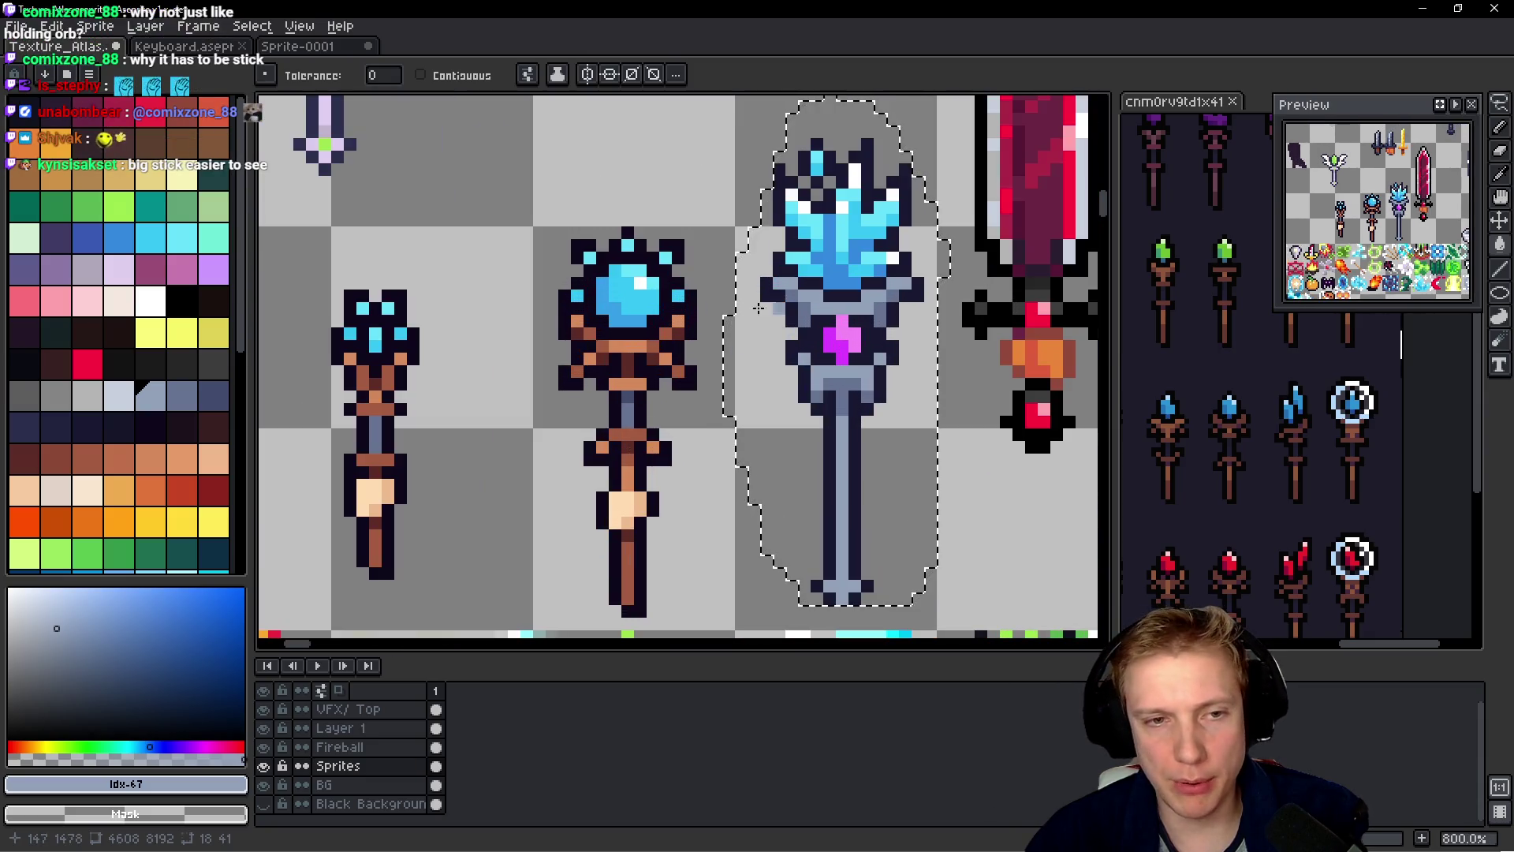
{"action": "key", "text": "ctrl+z"}
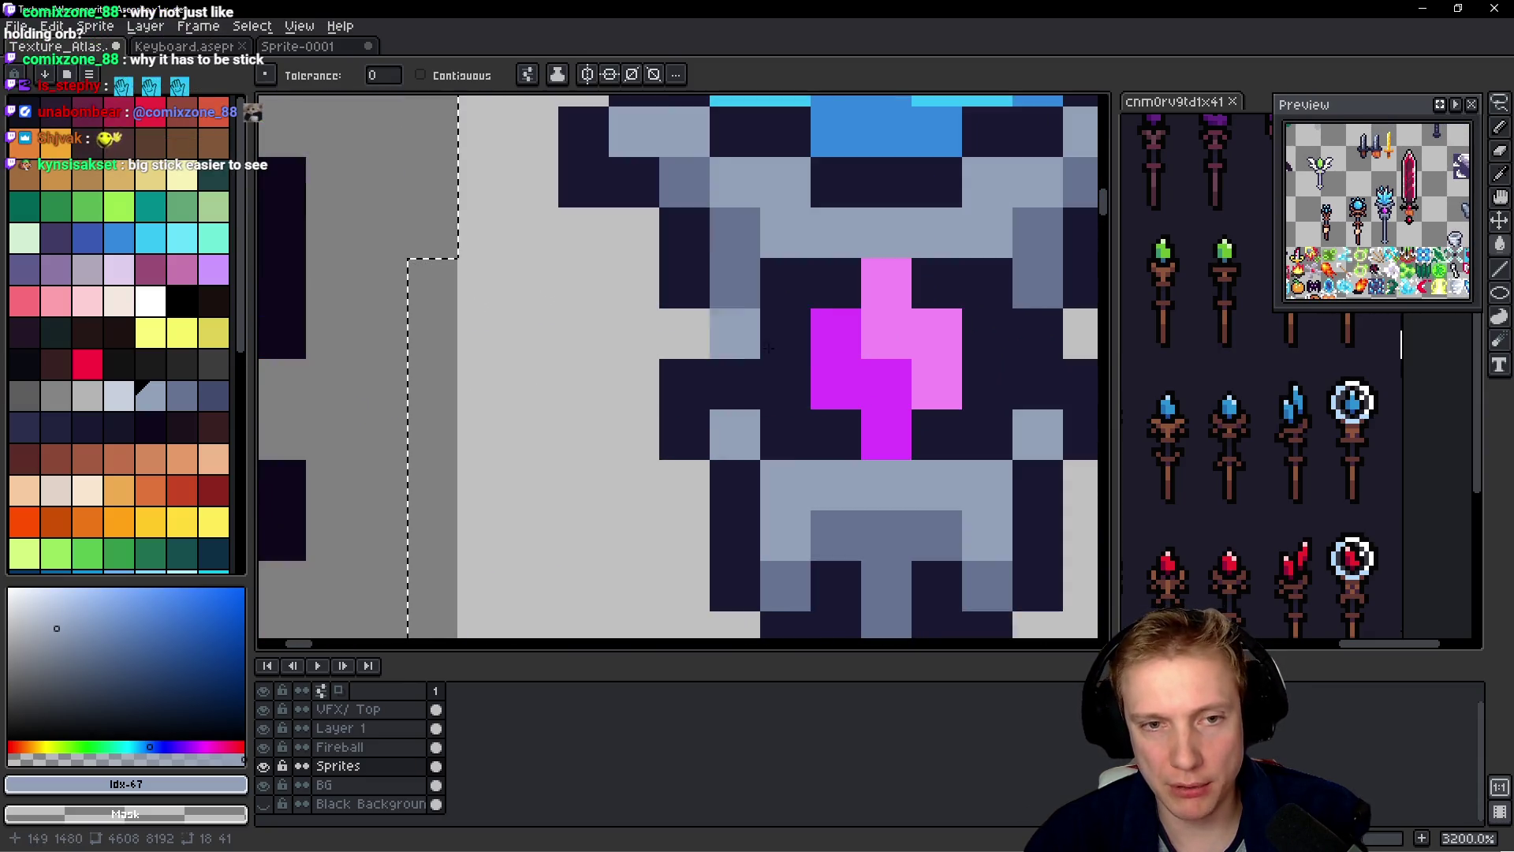
- Sample the dark outline colour, try filling the slate shading with it, then undo
{"action": "left_click", "coordinate": [693, 276], "text": "alt"}
{"action": "key", "text": "g"}
{"action": "left_click", "coordinate": [720, 281]}
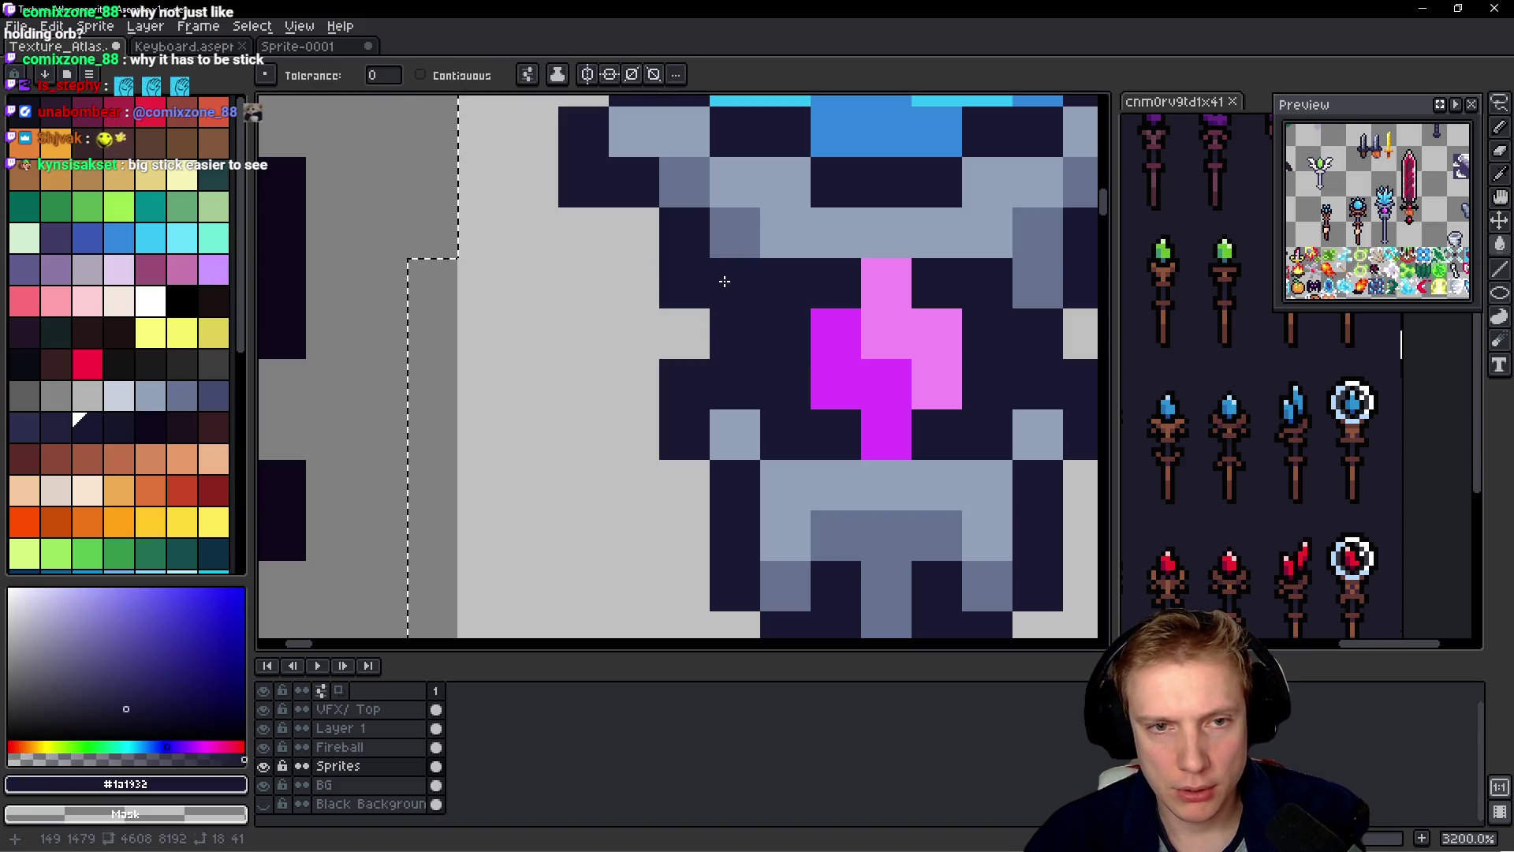
{"action": "key", "text": "ctrl+z"}
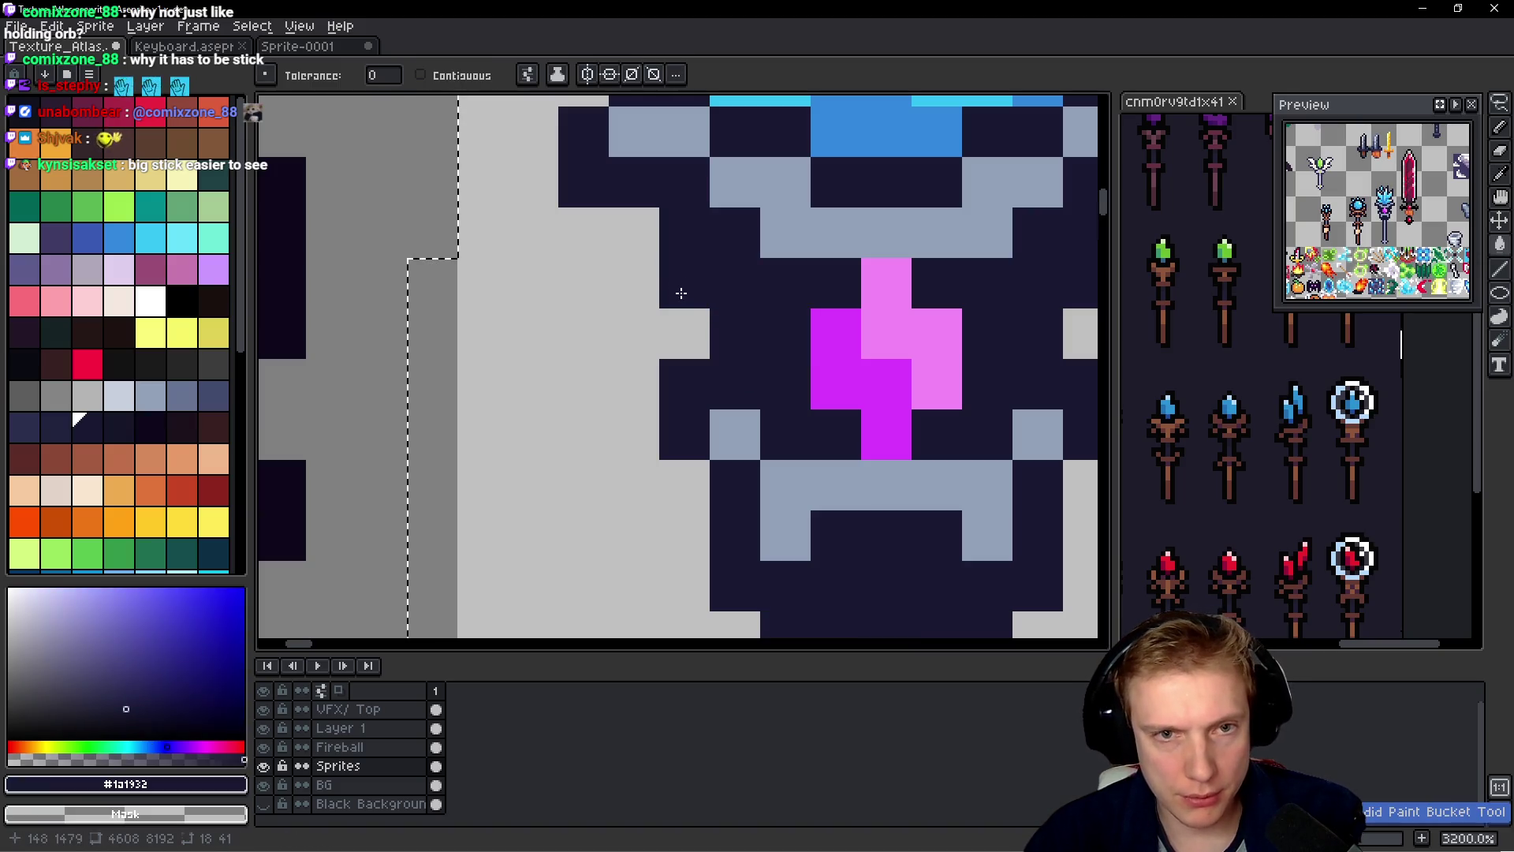
{"action": "scroll", "coordinate": [740, 338], "scroll_direction": "down", "scroll_amount": 1}
{"action": "key", "text": "ctrl+z"}
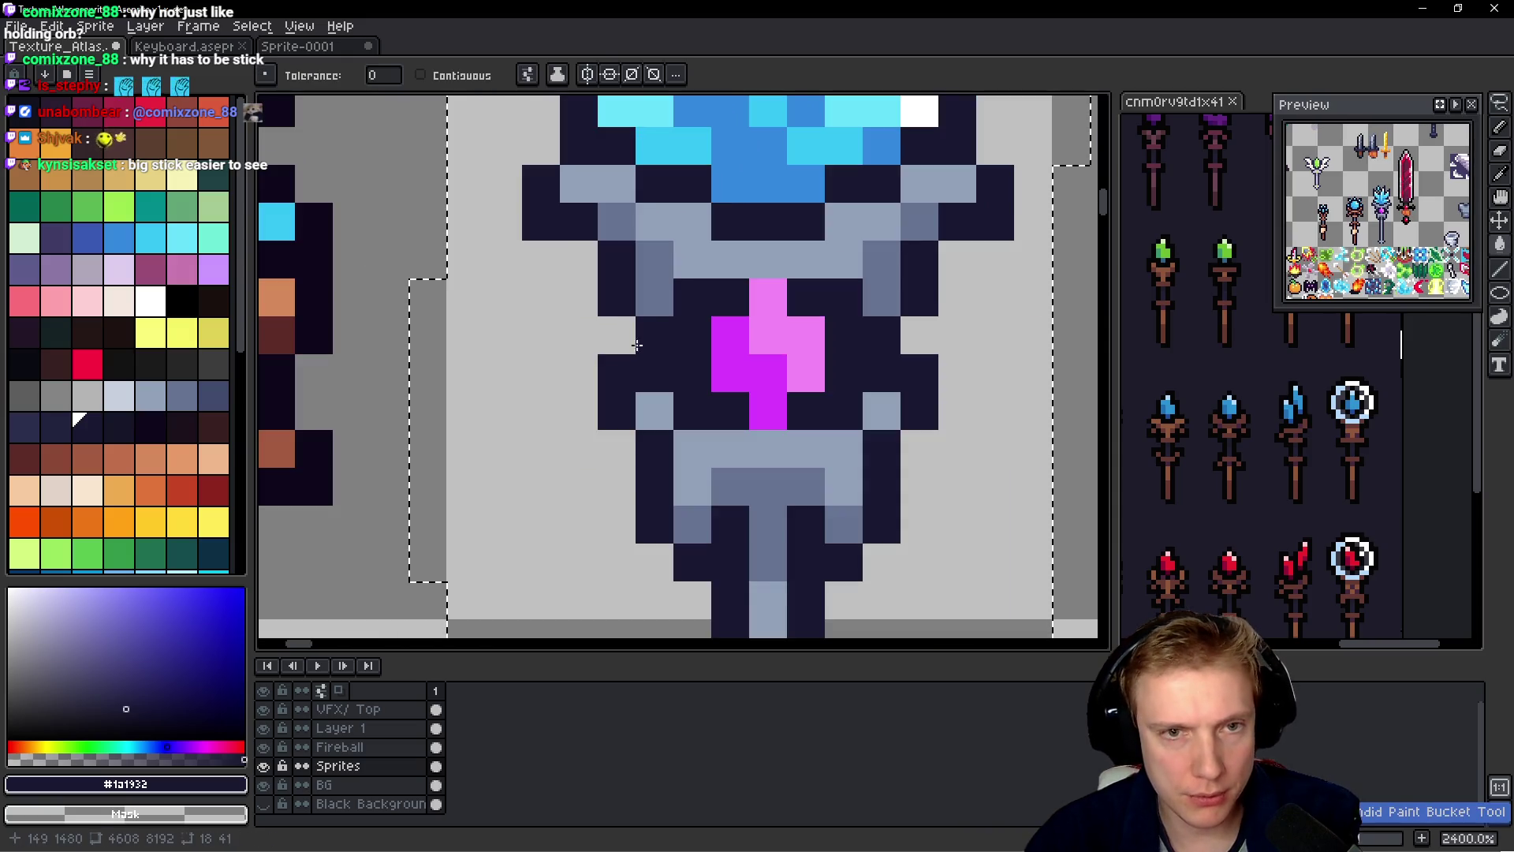
- With the Pencil, darken and lighten outline pixels on the collar's left side
{"action": "key", "text": "b"}
{"action": "right_click", "coordinate": [613, 333]}
{"action": "left_click", "coordinate": [665, 287]}
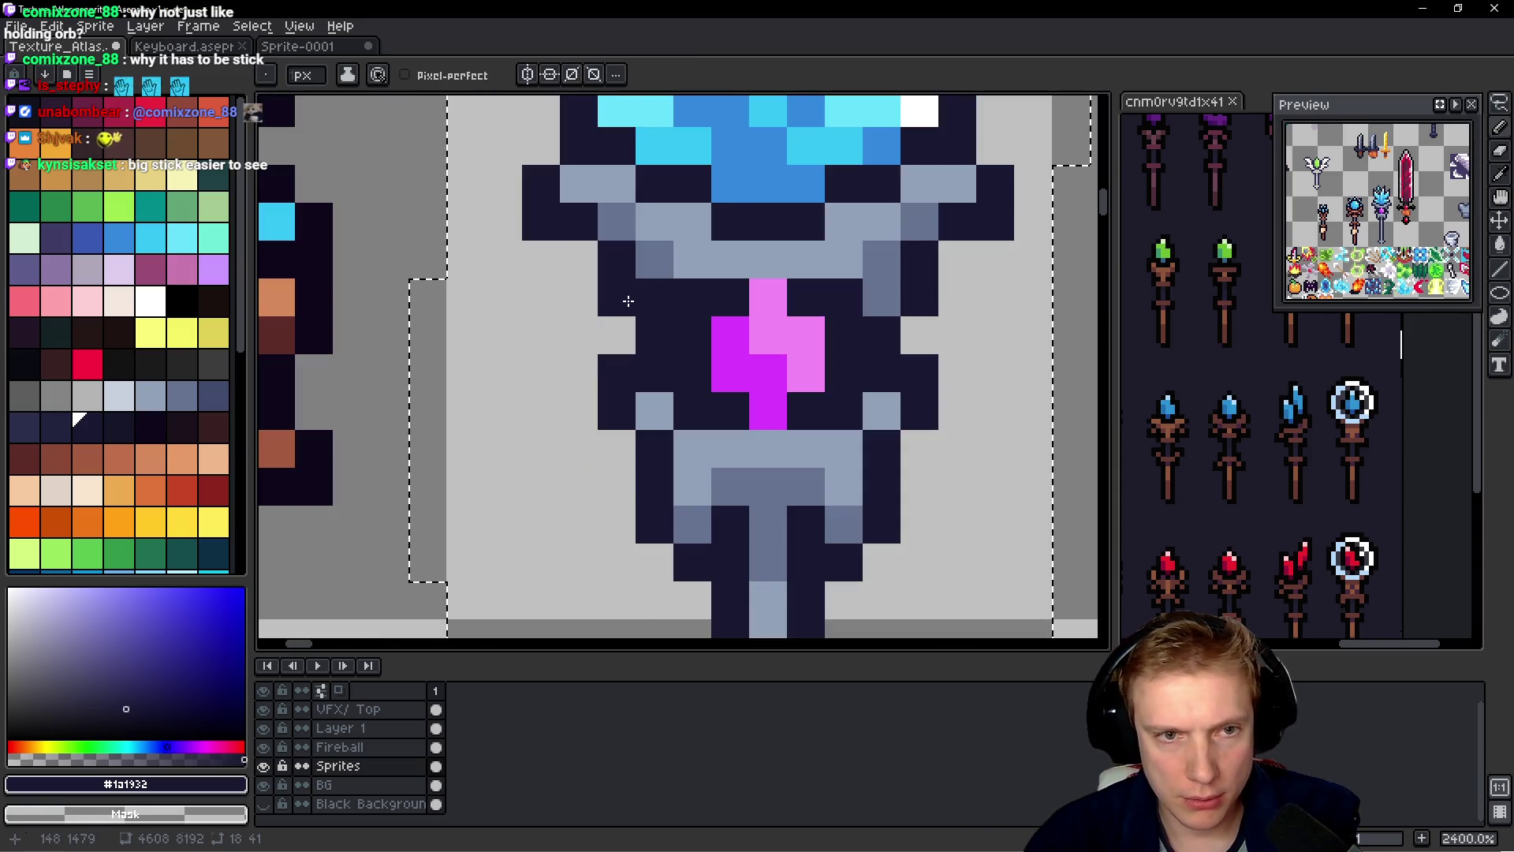
{"action": "right_click", "coordinate": [627, 300]}
{"action": "left_click", "coordinate": [623, 330]}
{"action": "right_click", "coordinate": [651, 326]}
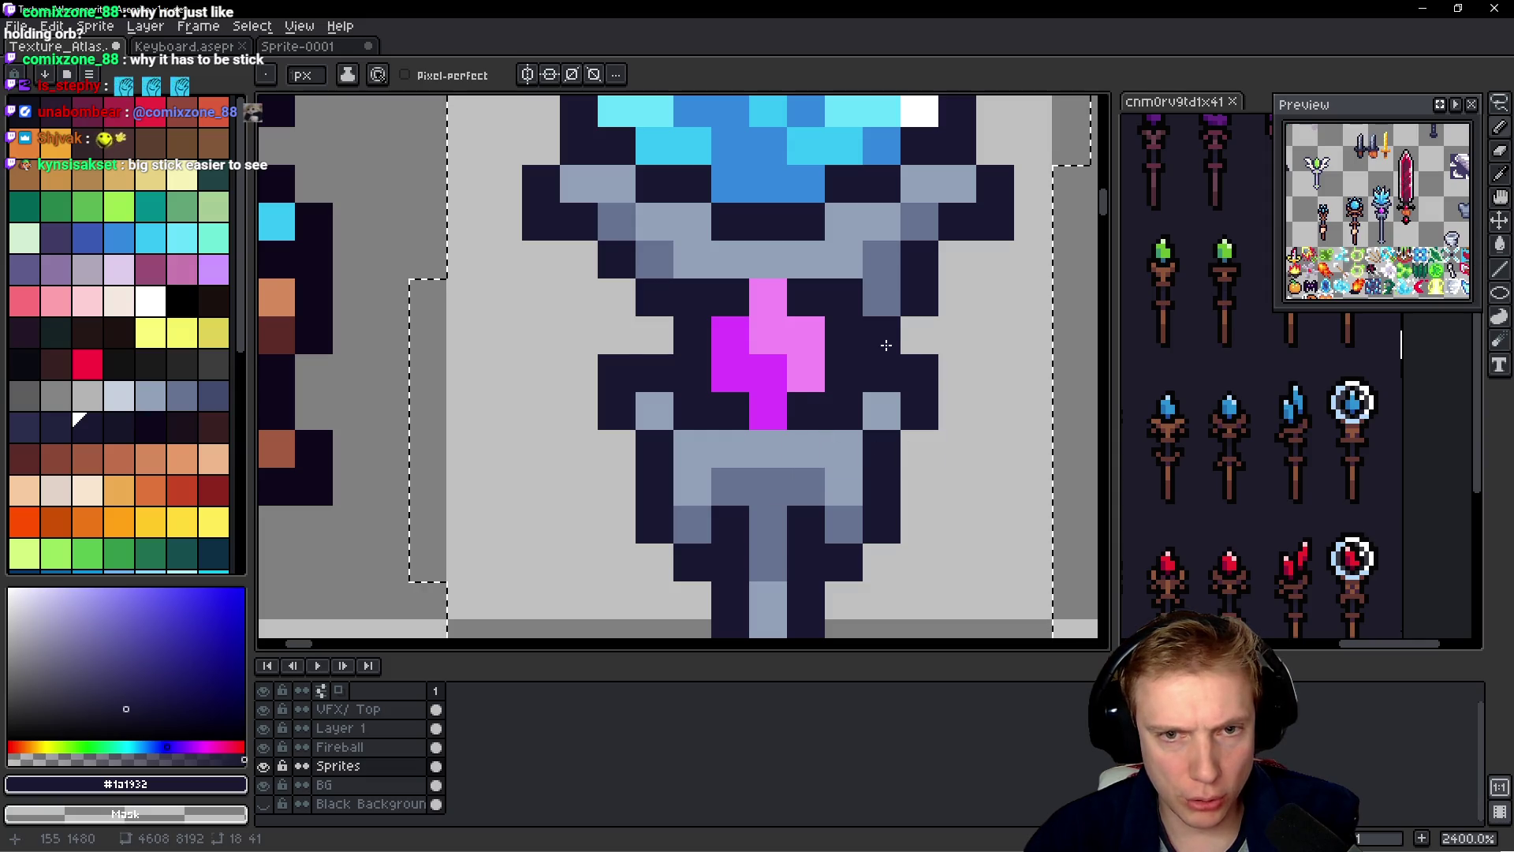
- Adjust the outline pixels on the collar's right side, removing a stray dark pixel
{"action": "left_click", "coordinate": [881, 304]}
{"action": "right_click", "coordinate": [887, 332]}
{"action": "left_click", "coordinate": [948, 422]}
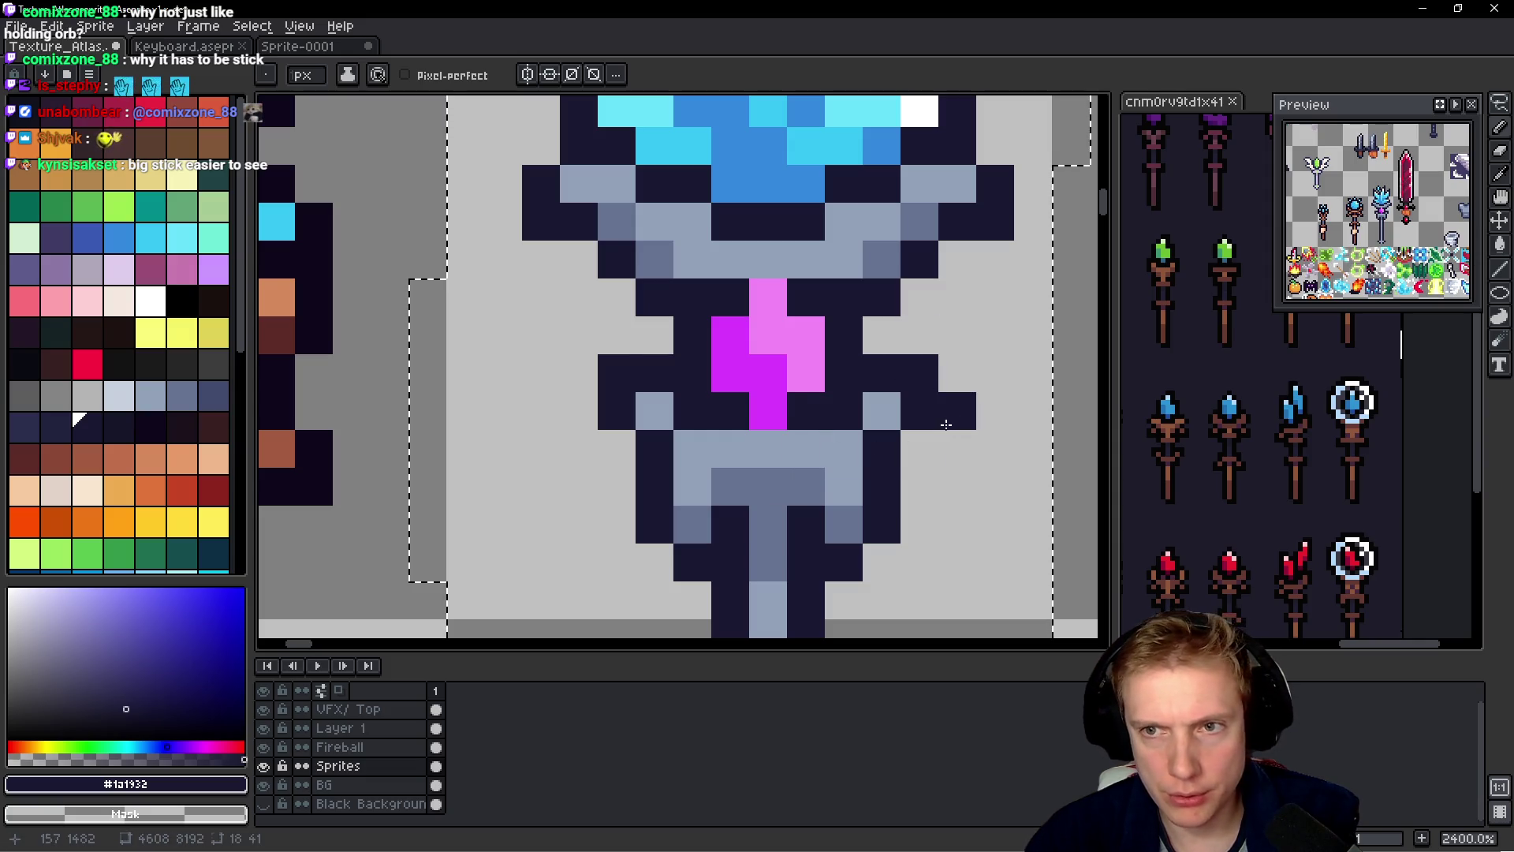
{"action": "right_click", "coordinate": [941, 422]}
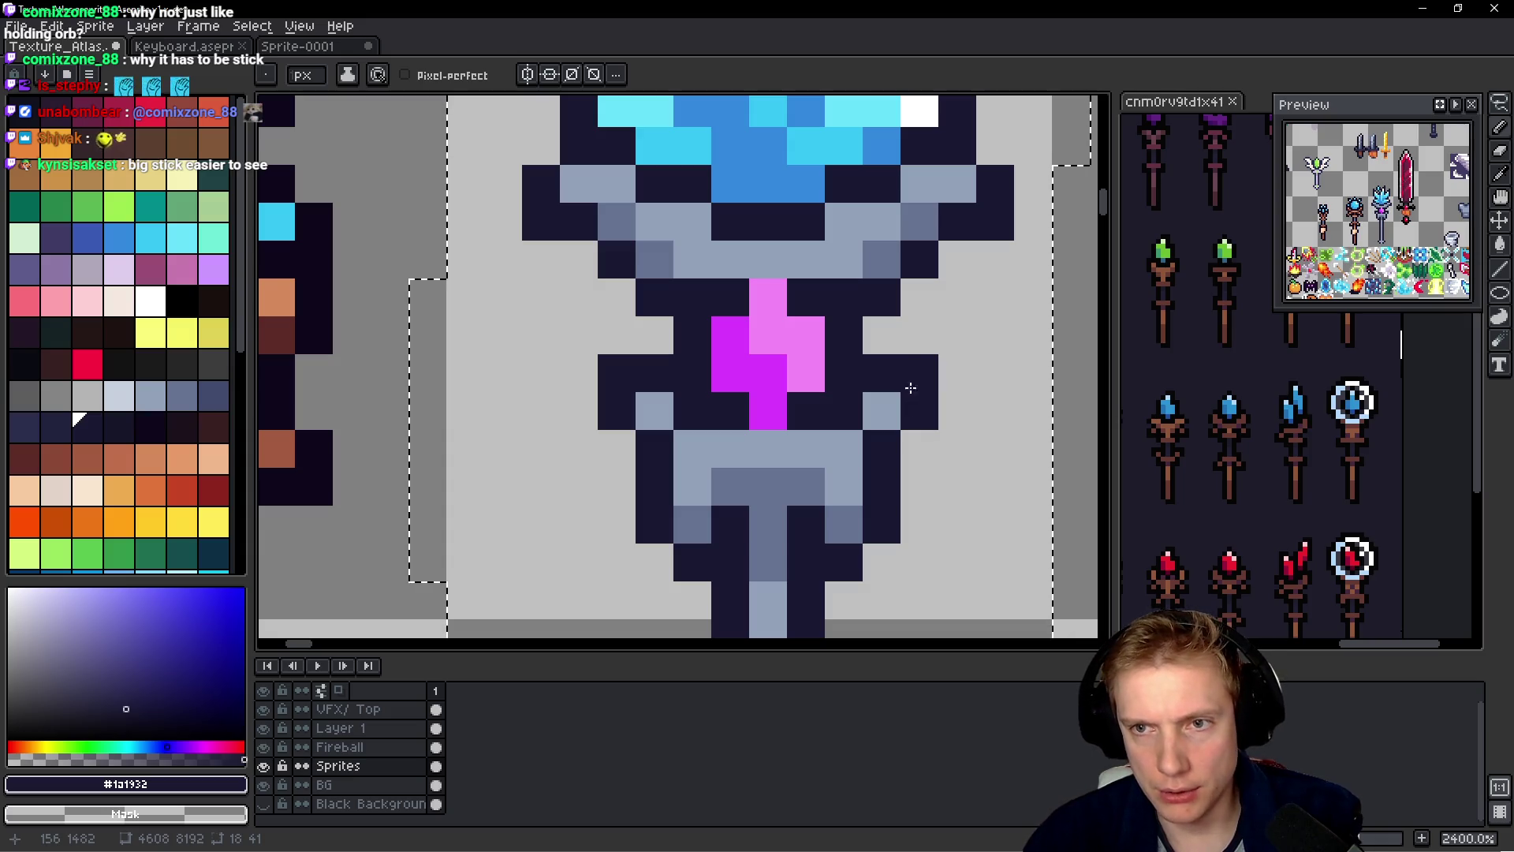
{"action": "left_click", "coordinate": [880, 335]}
{"action": "scroll", "coordinate": [942, 331], "scroll_direction": "down", "scroll_amount": 8}
{"action": "scroll", "coordinate": [948, 332], "scroll_direction": "down", "scroll_amount": 1}
{"action": "scroll", "coordinate": [851, 320], "scroll_direction": "up", "scroll_amount": 2}
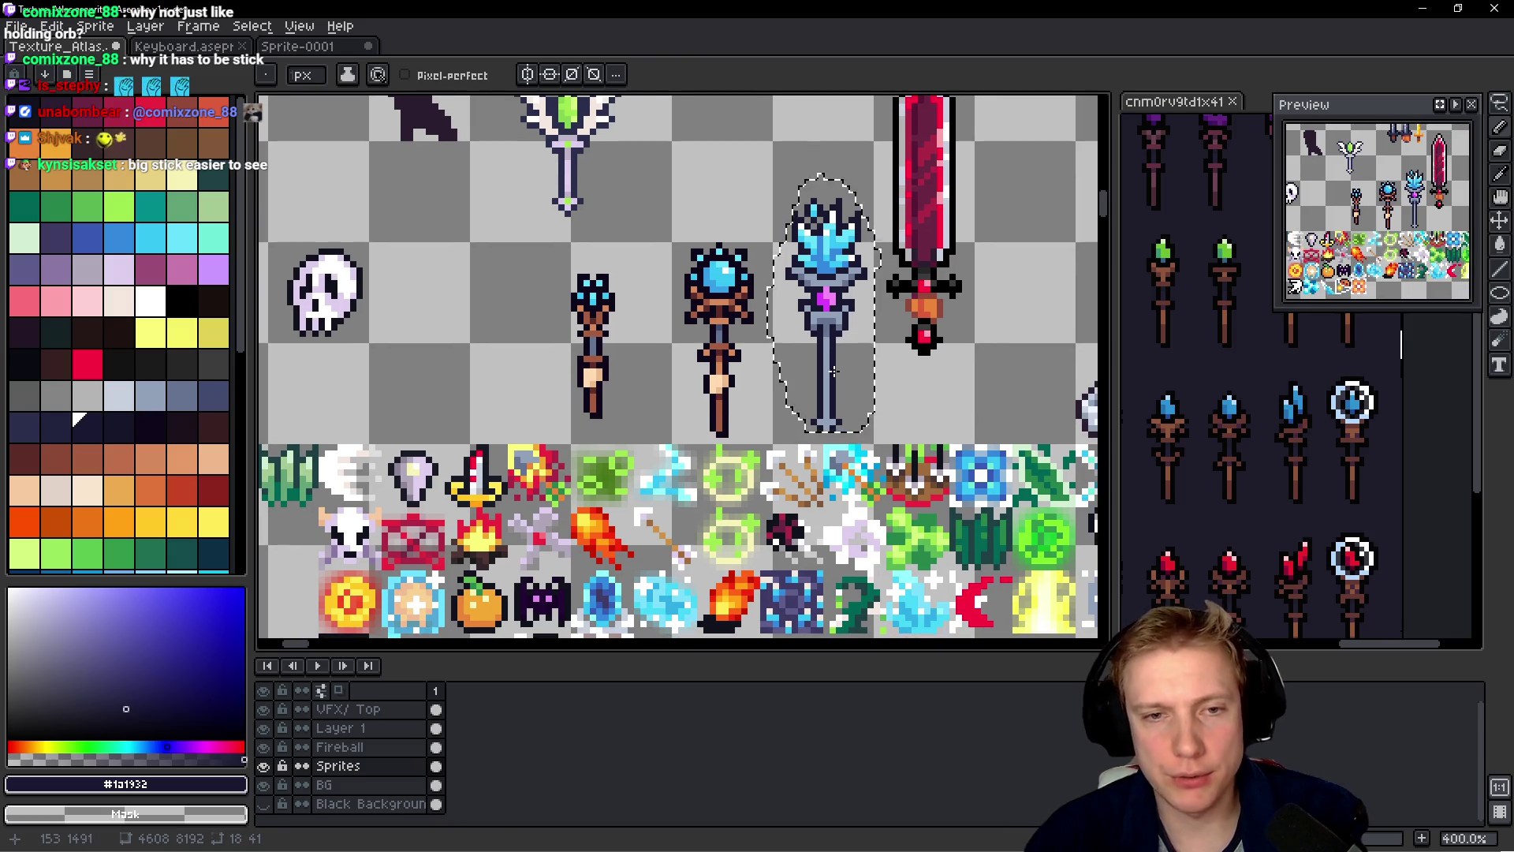
- Paint a dark purple stripe down the centre of the grey-blue shaft
{"action": "scroll", "coordinate": [833, 370], "scroll_direction": "up", "scroll_amount": 3}
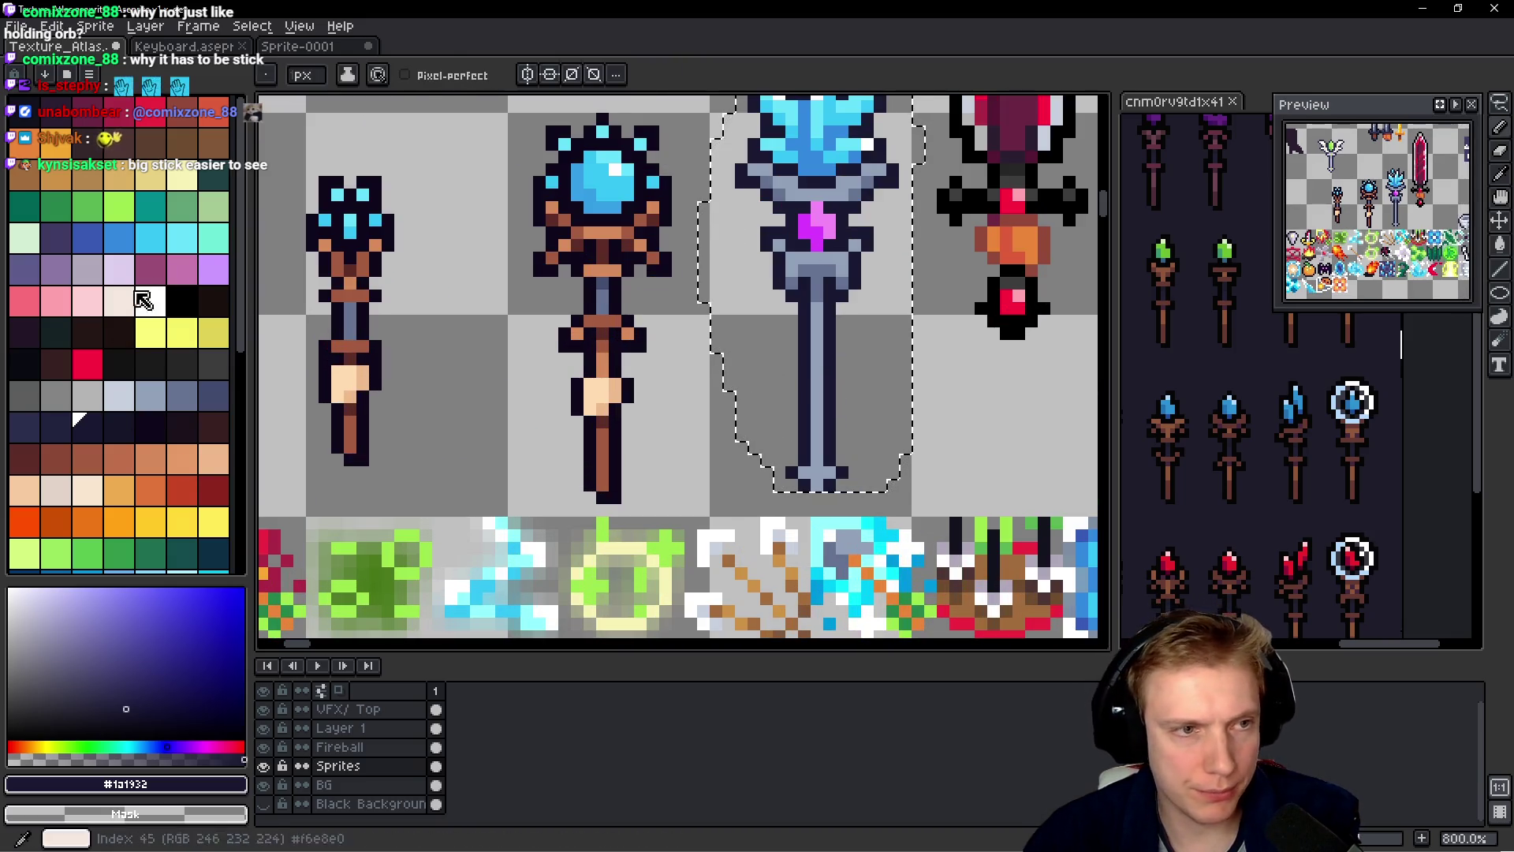
{"action": "scroll", "coordinate": [132, 418], "scroll_direction": "down", "scroll_amount": 4}
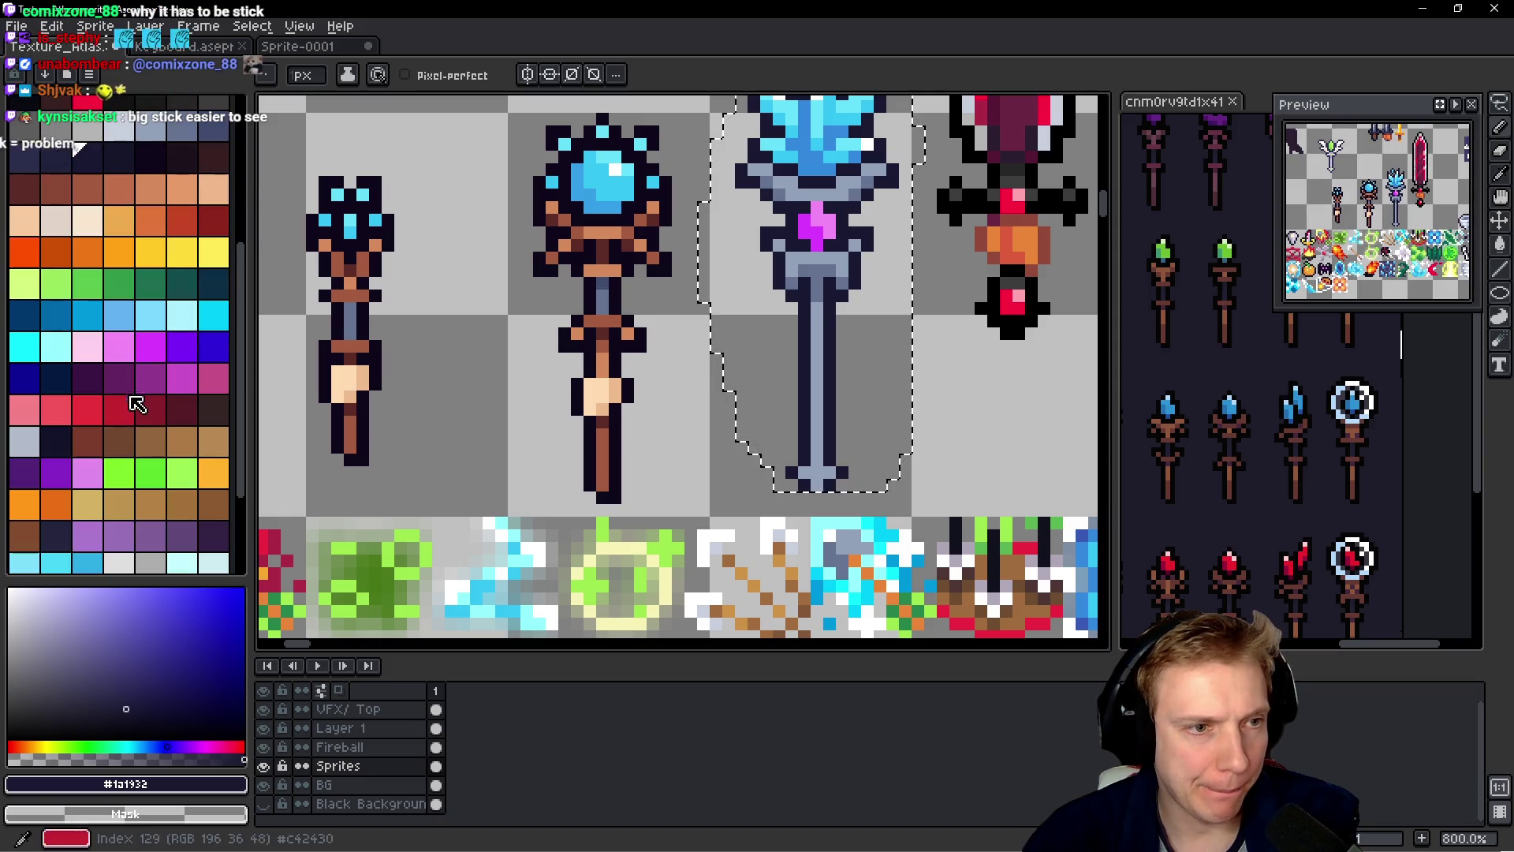
{"action": "left_click", "coordinate": [118, 377]}
{"action": "scroll", "coordinate": [839, 368], "scroll_direction": "up", "scroll_amount": 1}
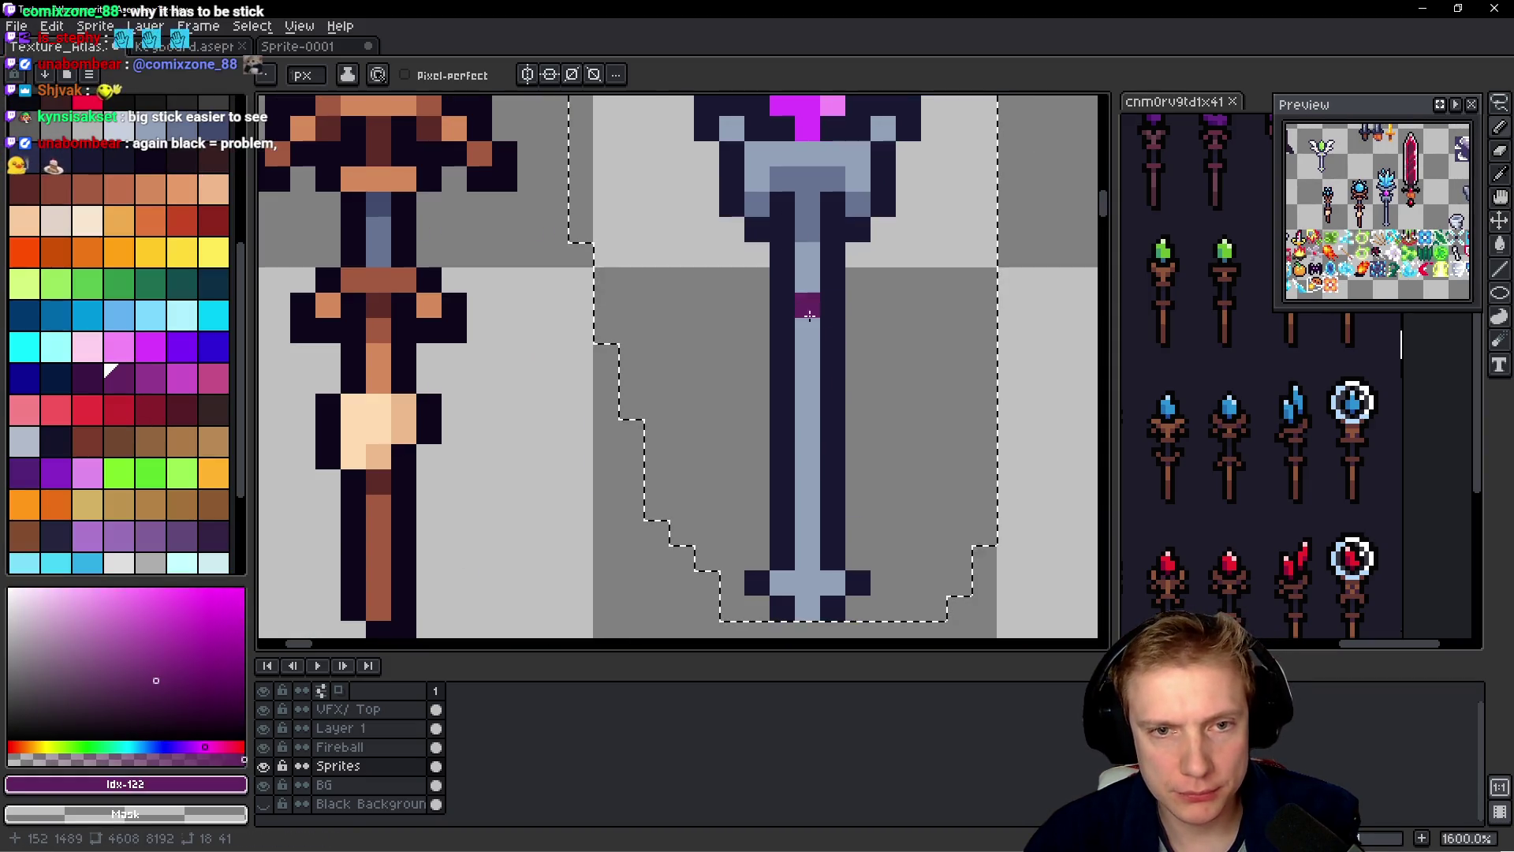
{"action": "left_click_drag", "start_coordinate": [806, 302], "coordinate": [807, 479]}
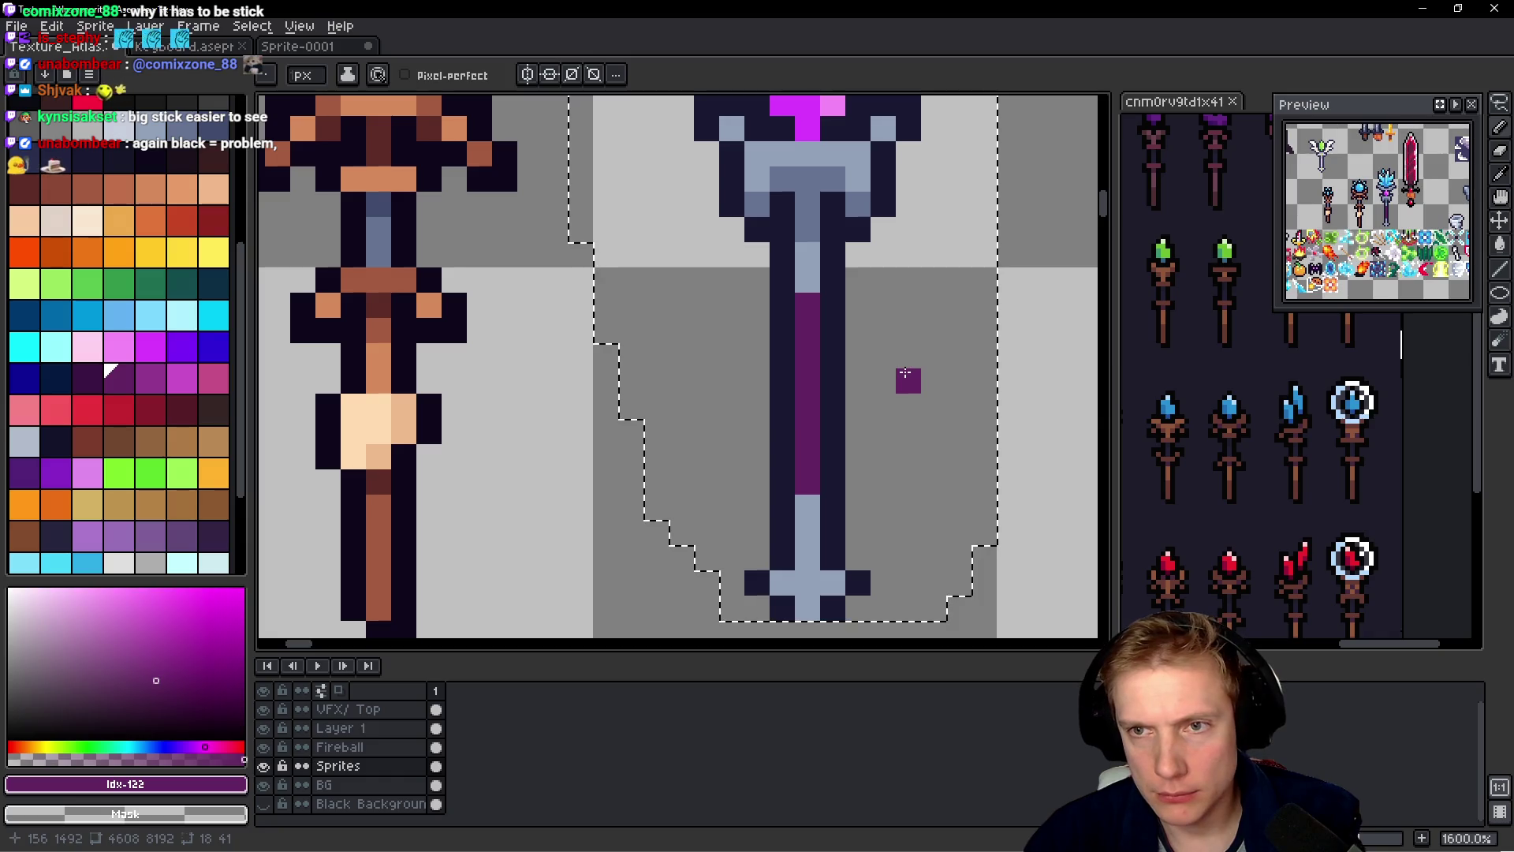
- Sample blue-grey #92a1b9 from the staff and add a light shading pixel below the gem
{"action": "scroll", "coordinate": [906, 373], "scroll_direction": "down", "scroll_amount": 2}
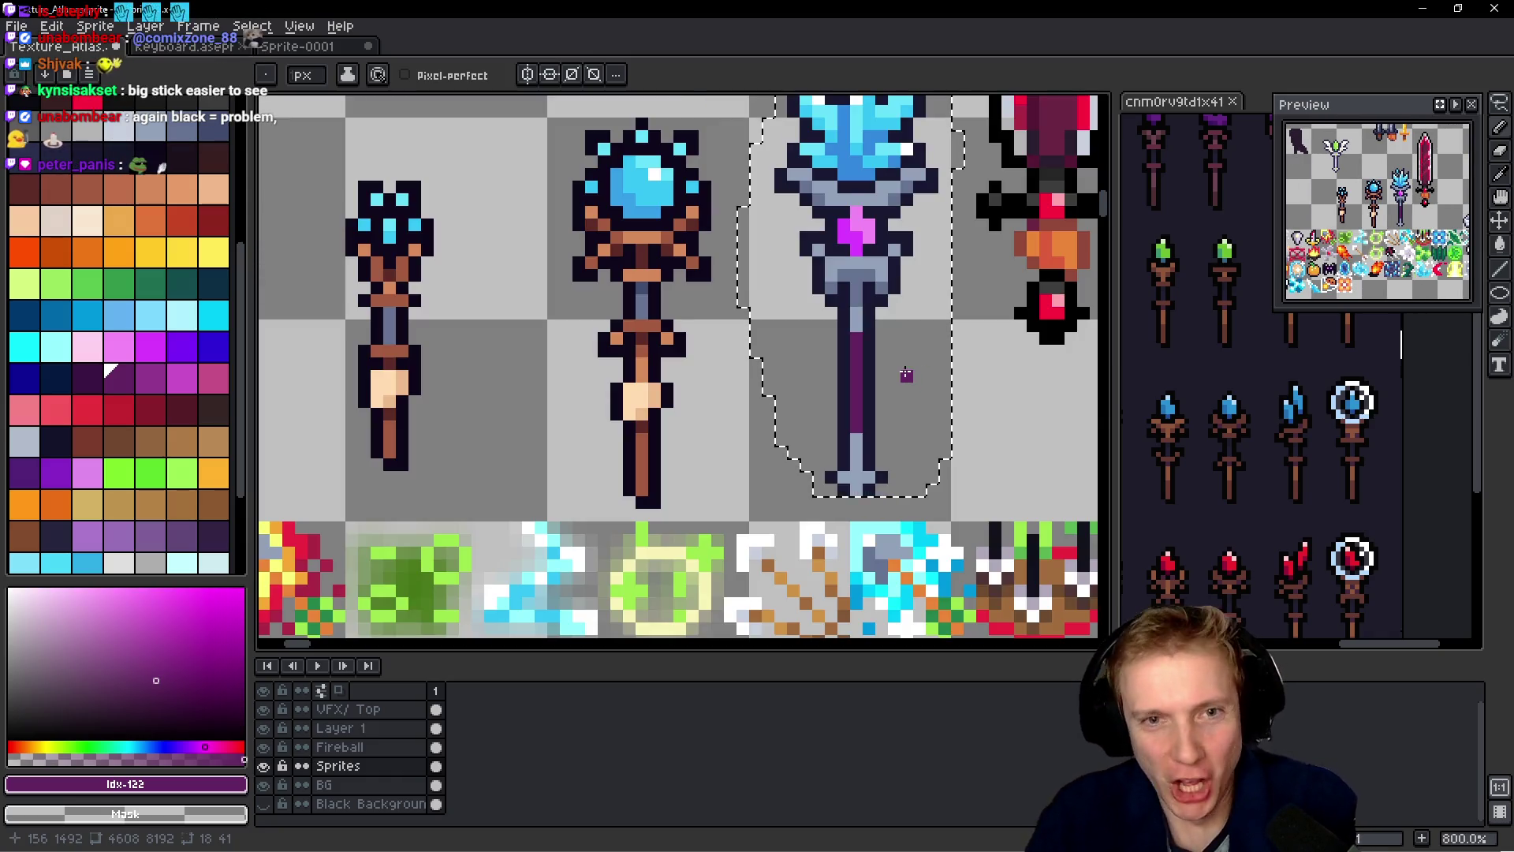
{"action": "left_click", "coordinate": [389, 332], "text": "alt"}
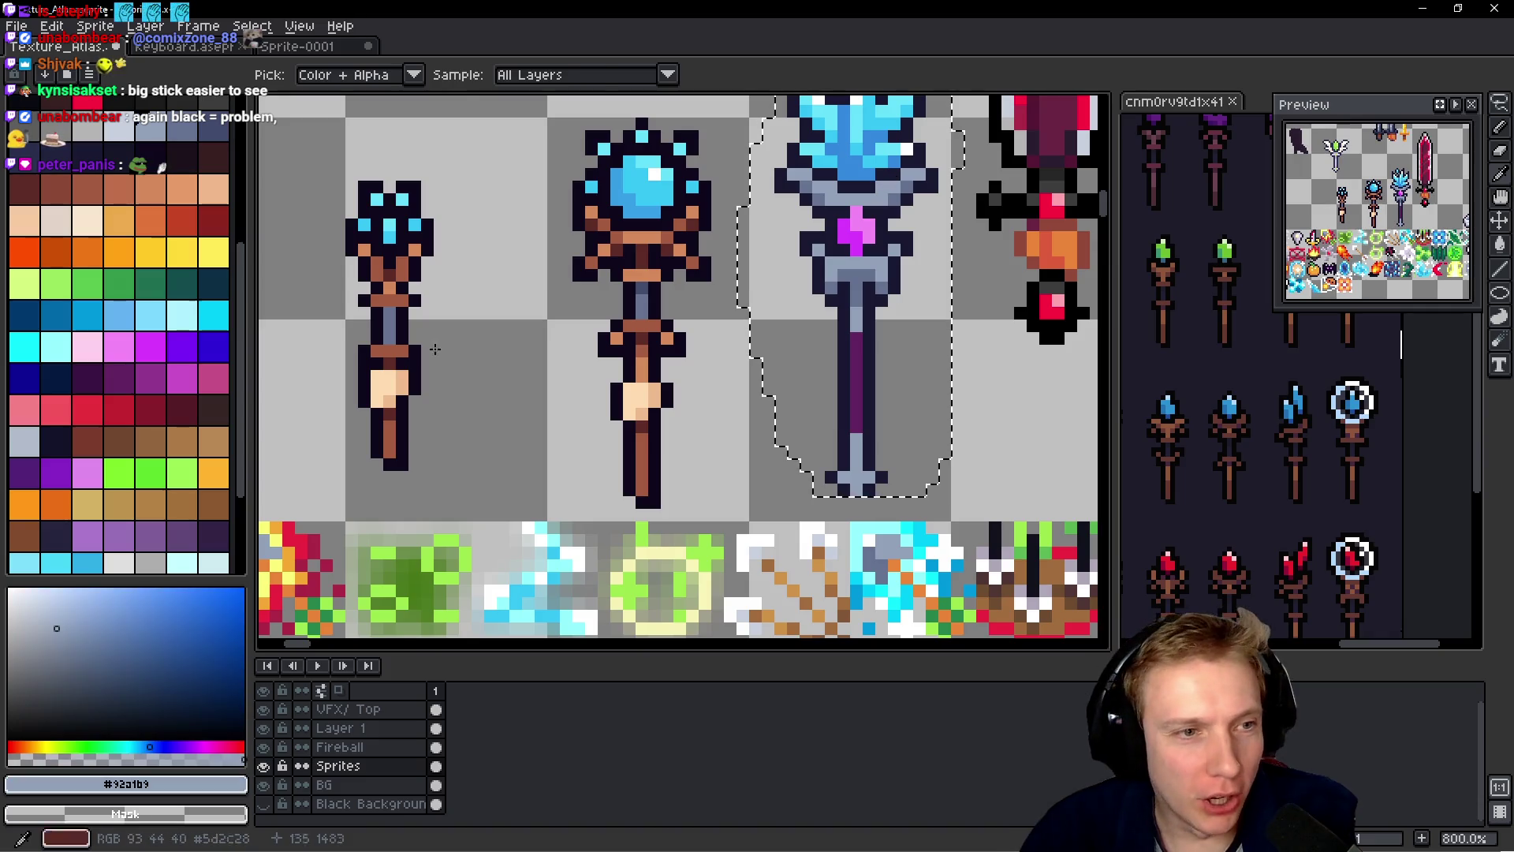
{"action": "scroll", "coordinate": [870, 373], "scroll_direction": "up", "scroll_amount": 2}
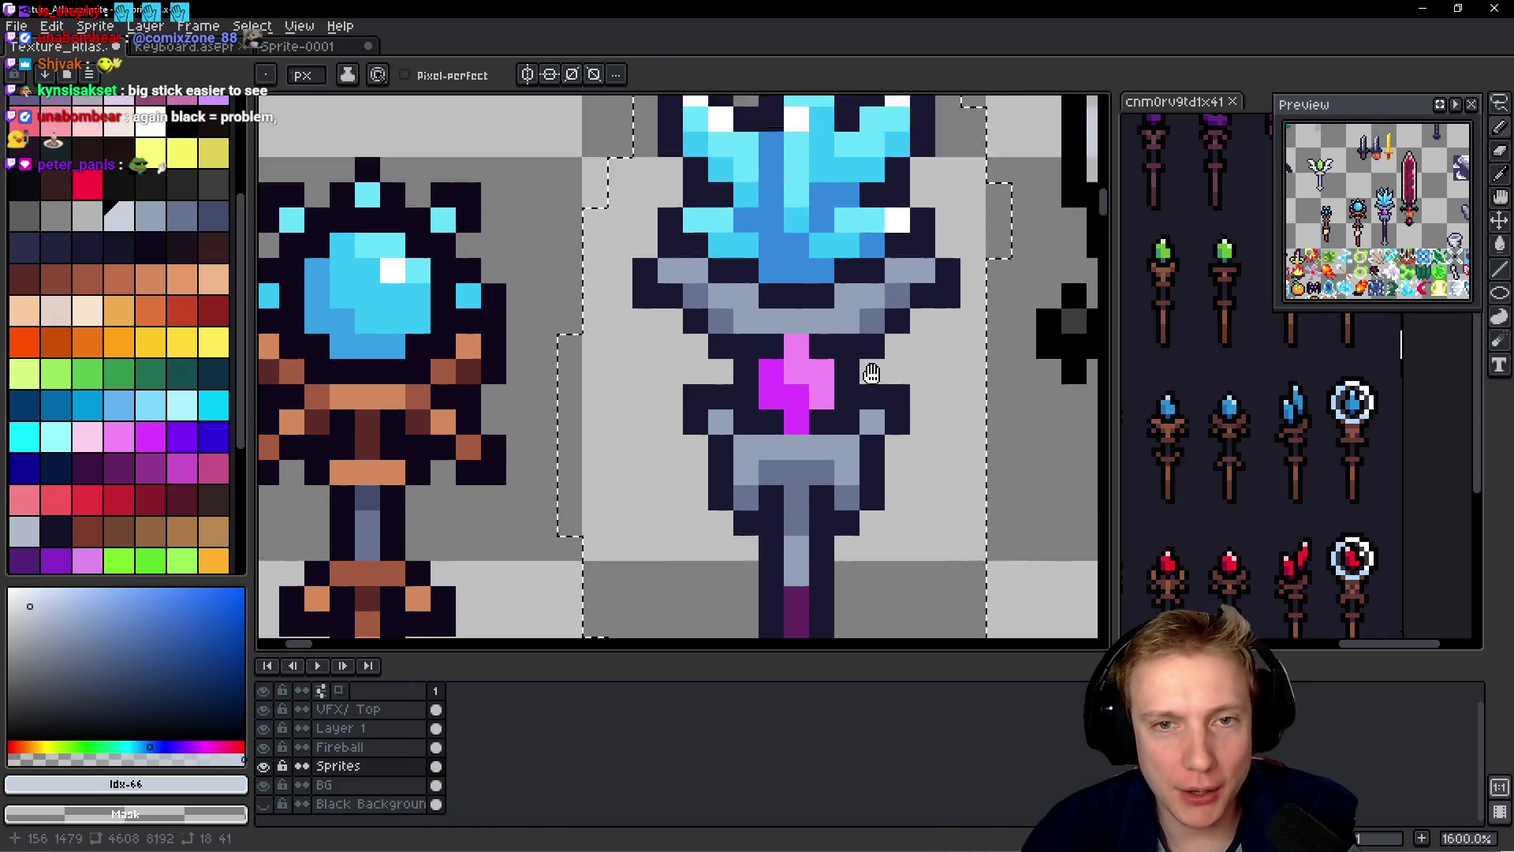
{"action": "left_click_drag", "start_coordinate": [870, 373], "coordinate": [844, 425]}
{"action": "left_click", "coordinate": [835, 355]}
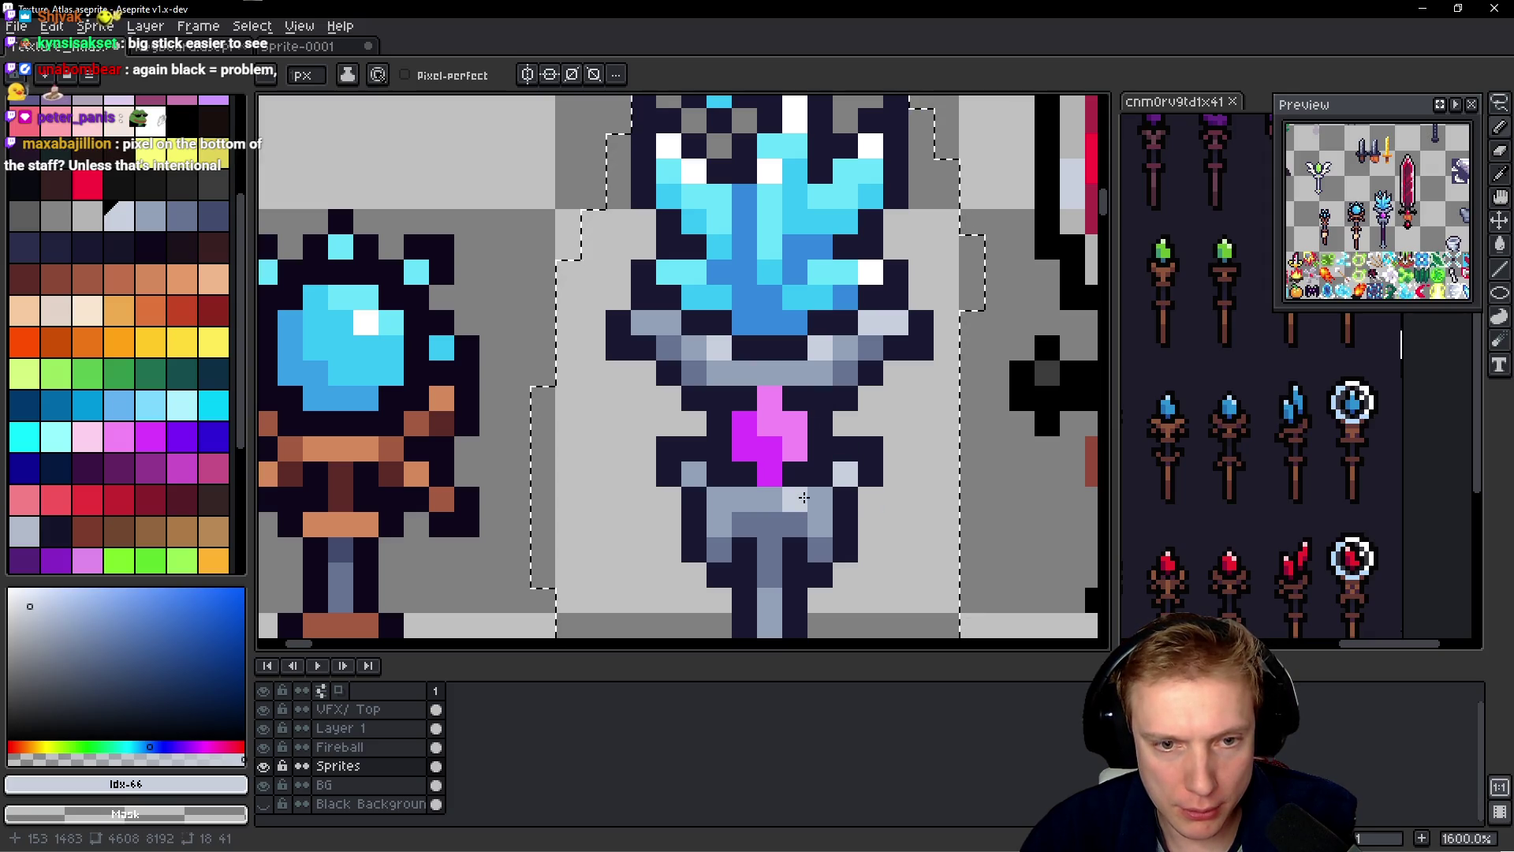
- Lighten the shaft's lower pixels, undoing a misplaced one and re-picking light grey #c7cfdd
{"action": "left_click", "coordinate": [745, 498]}
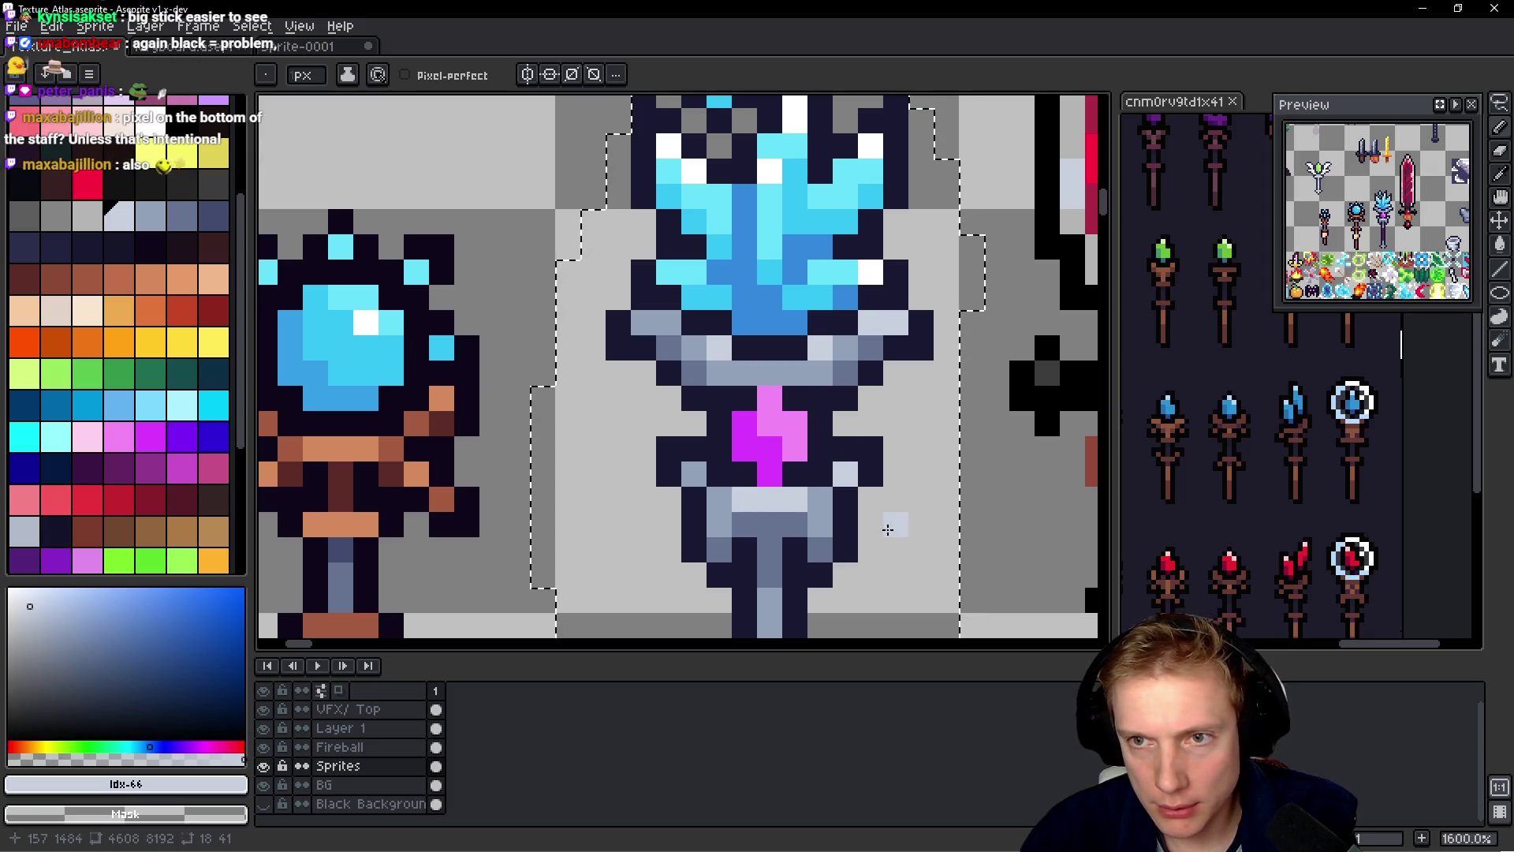
{"action": "left_click", "coordinate": [679, 468]}
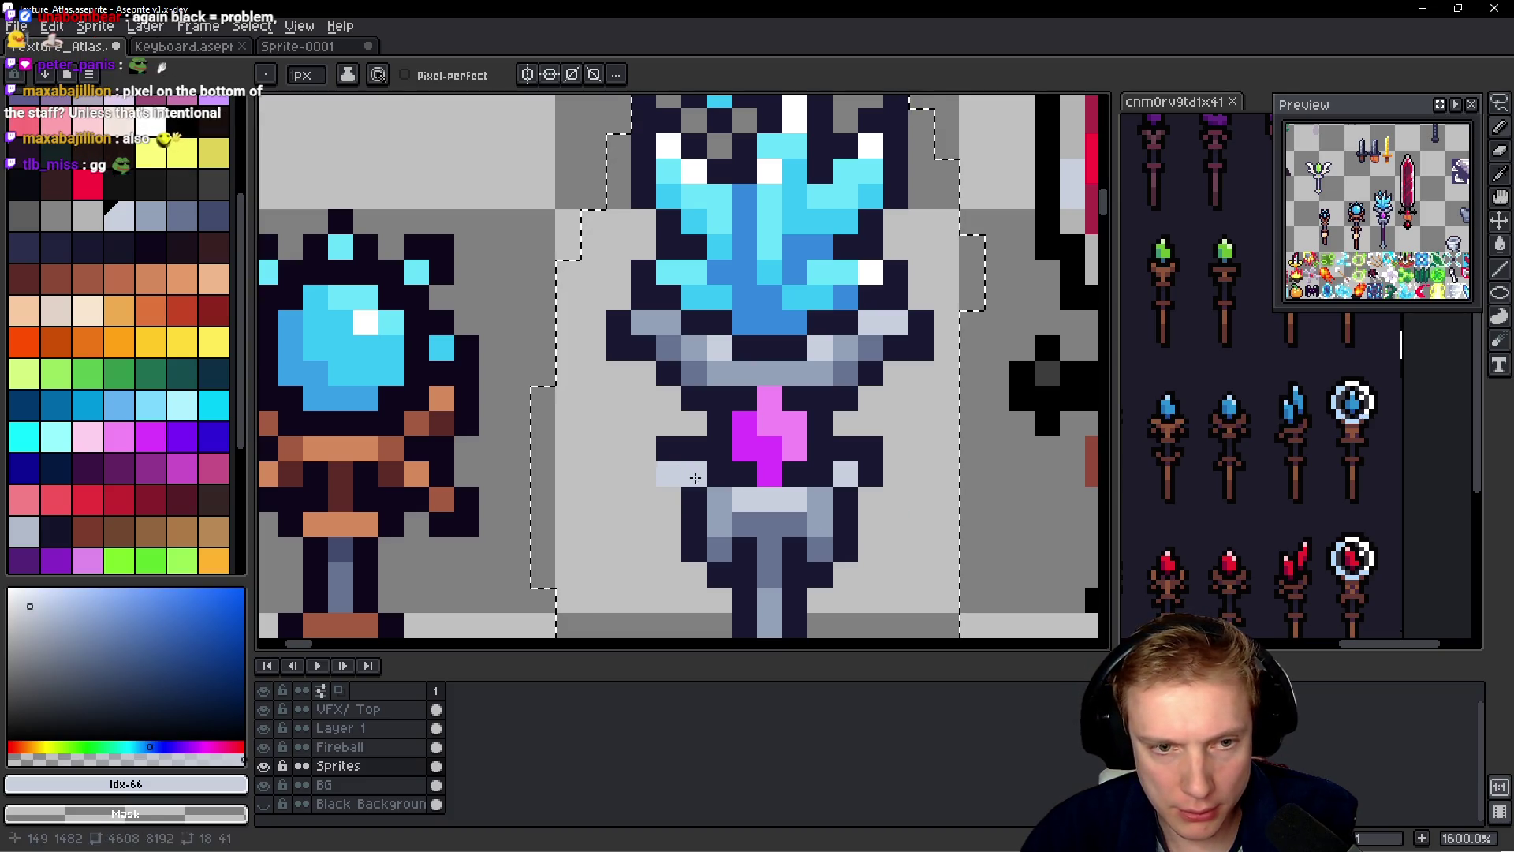
{"action": "left_click", "coordinate": [668, 473], "text": "alt"}
{"action": "key", "text": "ctrl+z"}
{"action": "left_click", "coordinate": [694, 473]}
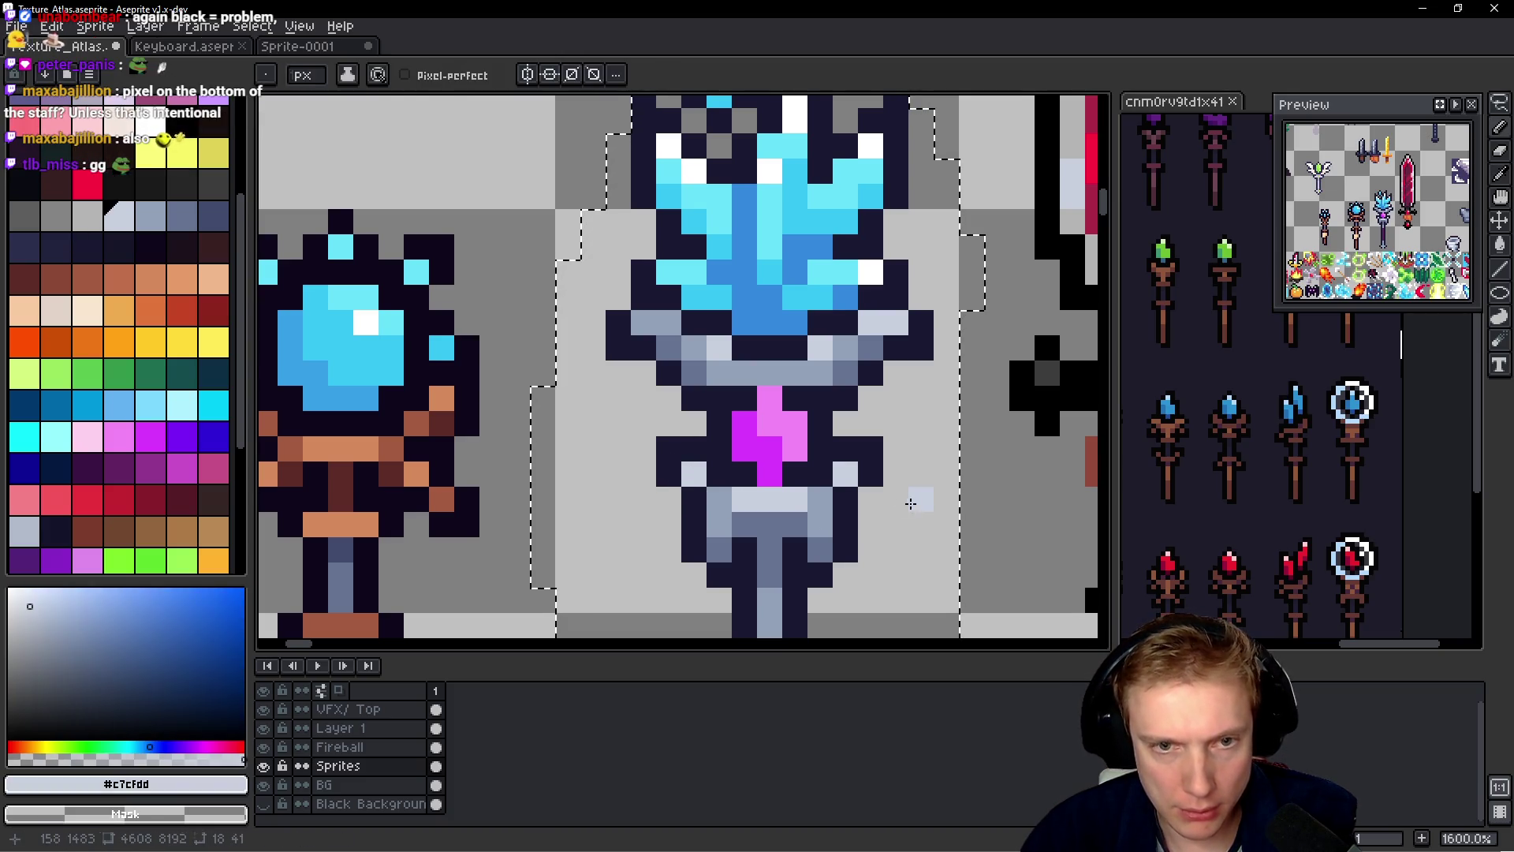
- Sample the shaft greys, then make the shaft's bottom-centre pixel dark grey #657392
{"action": "scroll", "coordinate": [784, 497], "scroll_direction": "down", "scroll_amount": 3}
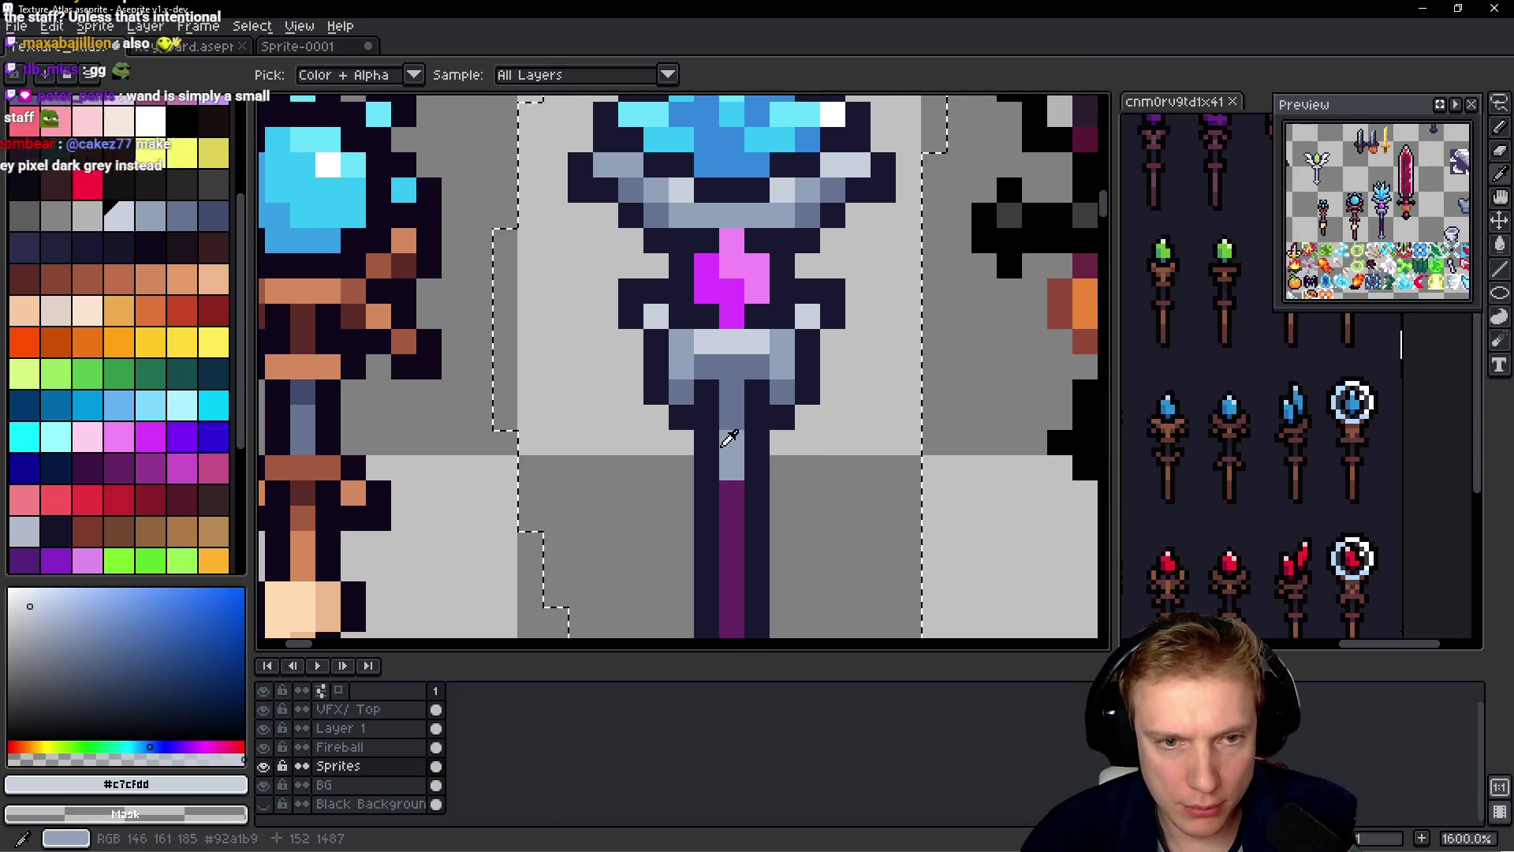
{"action": "left_click", "coordinate": [728, 439], "text": "alt"}
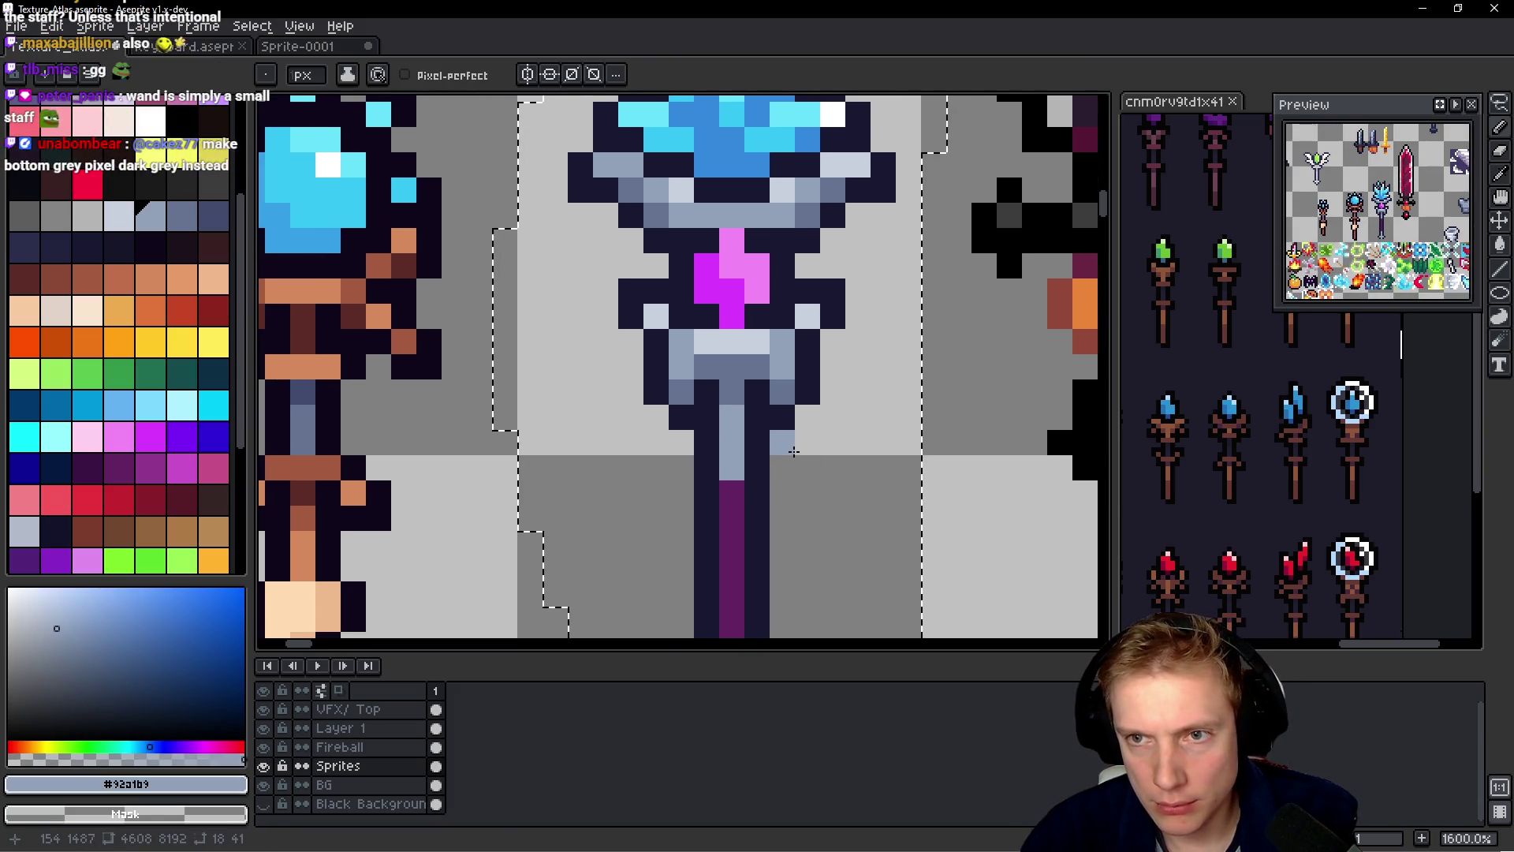
{"action": "scroll", "coordinate": [800, 481], "scroll_direction": "down", "scroll_amount": 1}
{"action": "left_click", "coordinate": [777, 297], "text": "alt"}
{"action": "scroll", "coordinate": [773, 403], "scroll_direction": "down", "scroll_amount": 5}
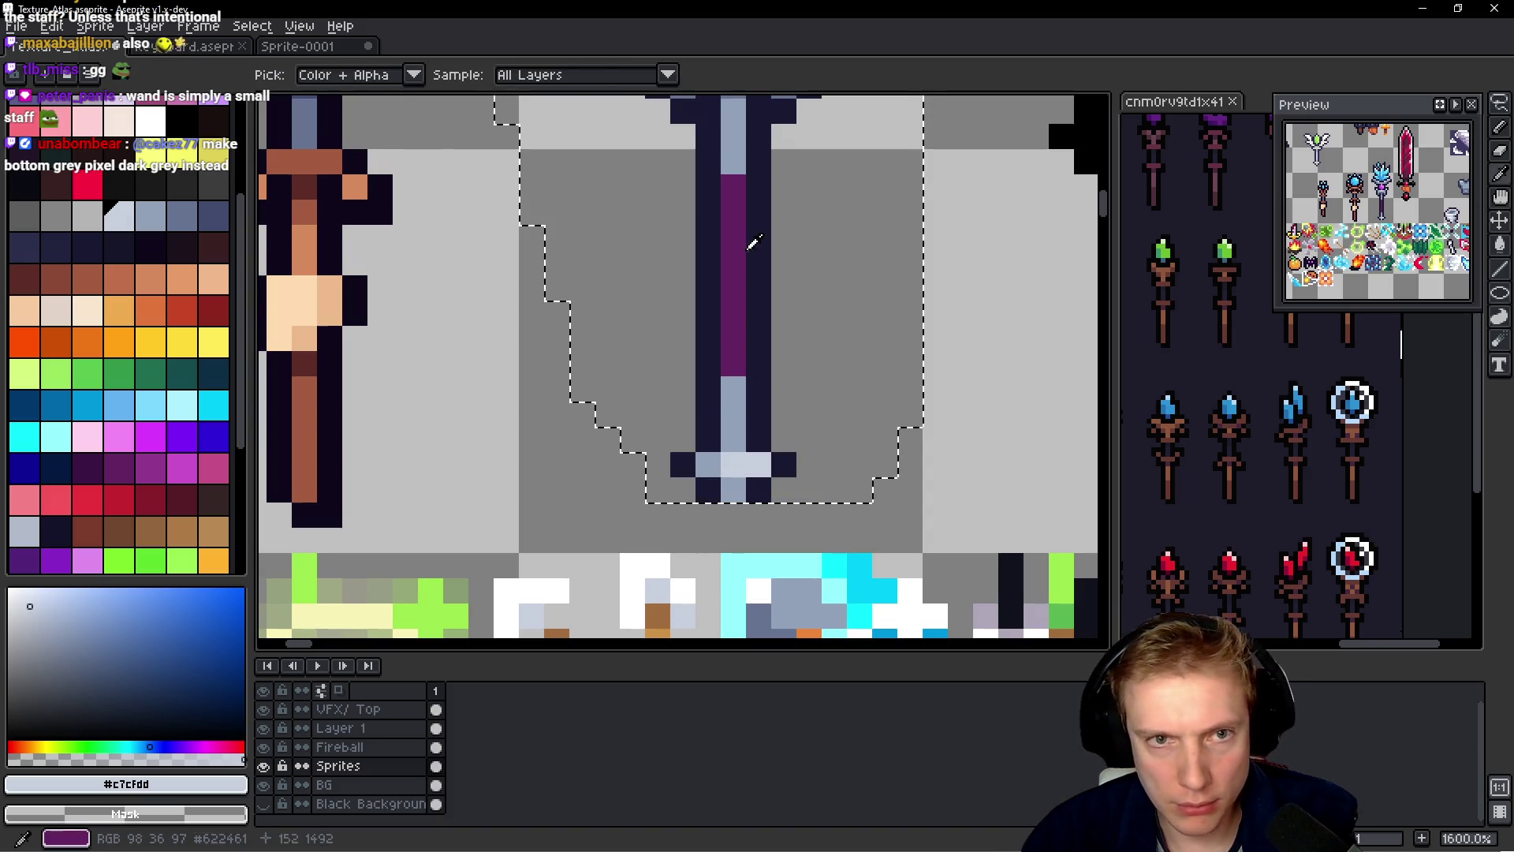
{"action": "scroll", "coordinate": [750, 244], "scroll_direction": "up", "scroll_amount": 2}
{"action": "left_click", "coordinate": [738, 158], "text": "alt"}
{"action": "left_click", "coordinate": [729, 590]}
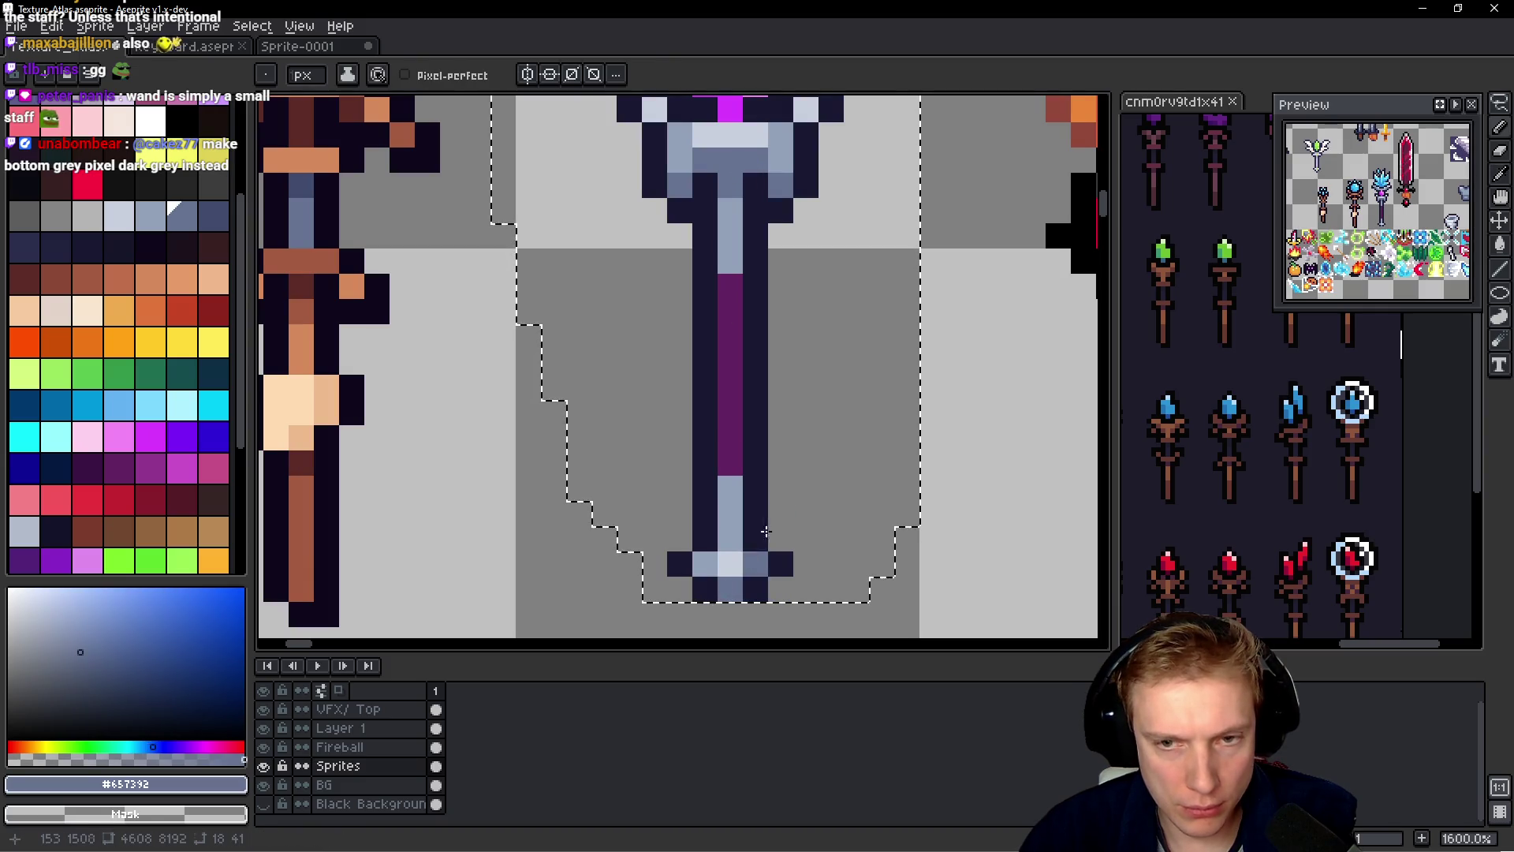
- Add a dark #1a1932 outline pixel below the shaft
{"action": "scroll", "coordinate": [828, 419], "scroll_direction": "down", "scroll_amount": 2}
{"action": "key", "text": "ctrl+d"}
{"action": "left_click", "coordinate": [765, 398], "text": "alt"}
{"action": "left_click", "coordinate": [734, 425]}
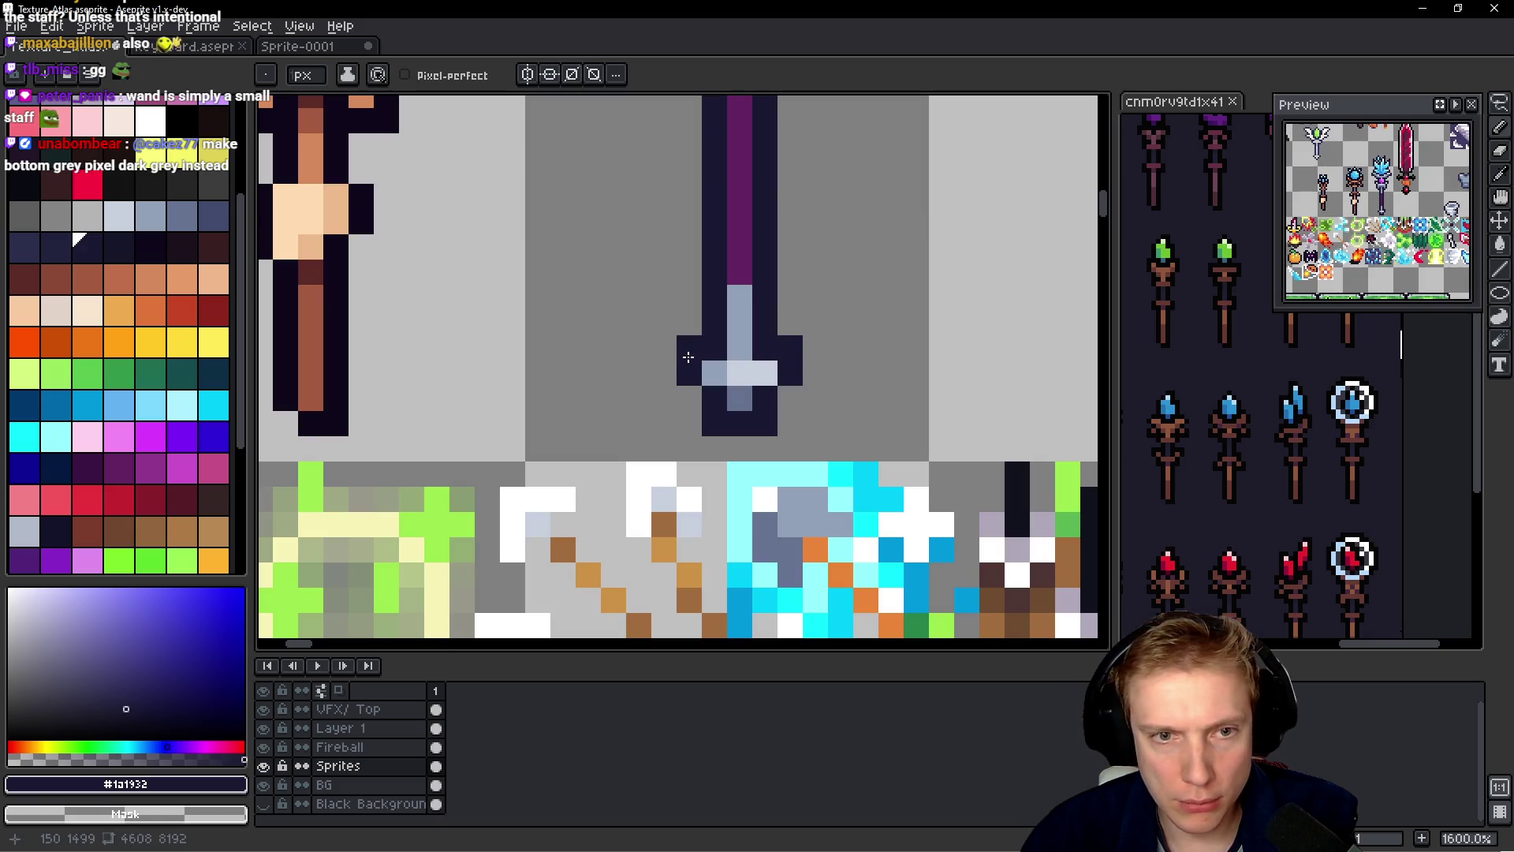
{"action": "scroll", "coordinate": [859, 283], "scroll_direction": "down", "scroll_amount": 6}
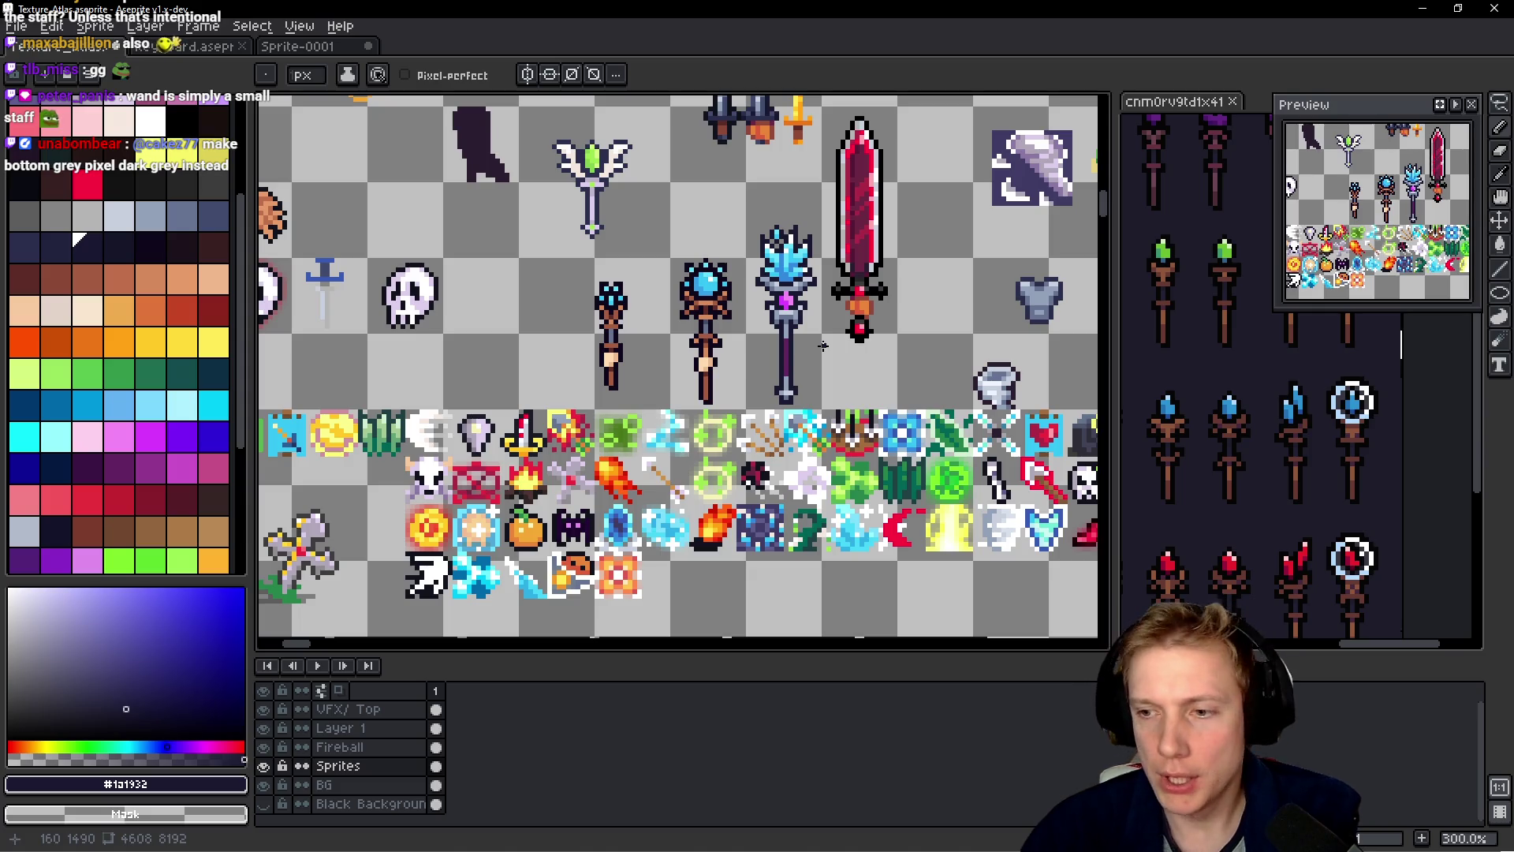
{"action": "key", "text": "i"}
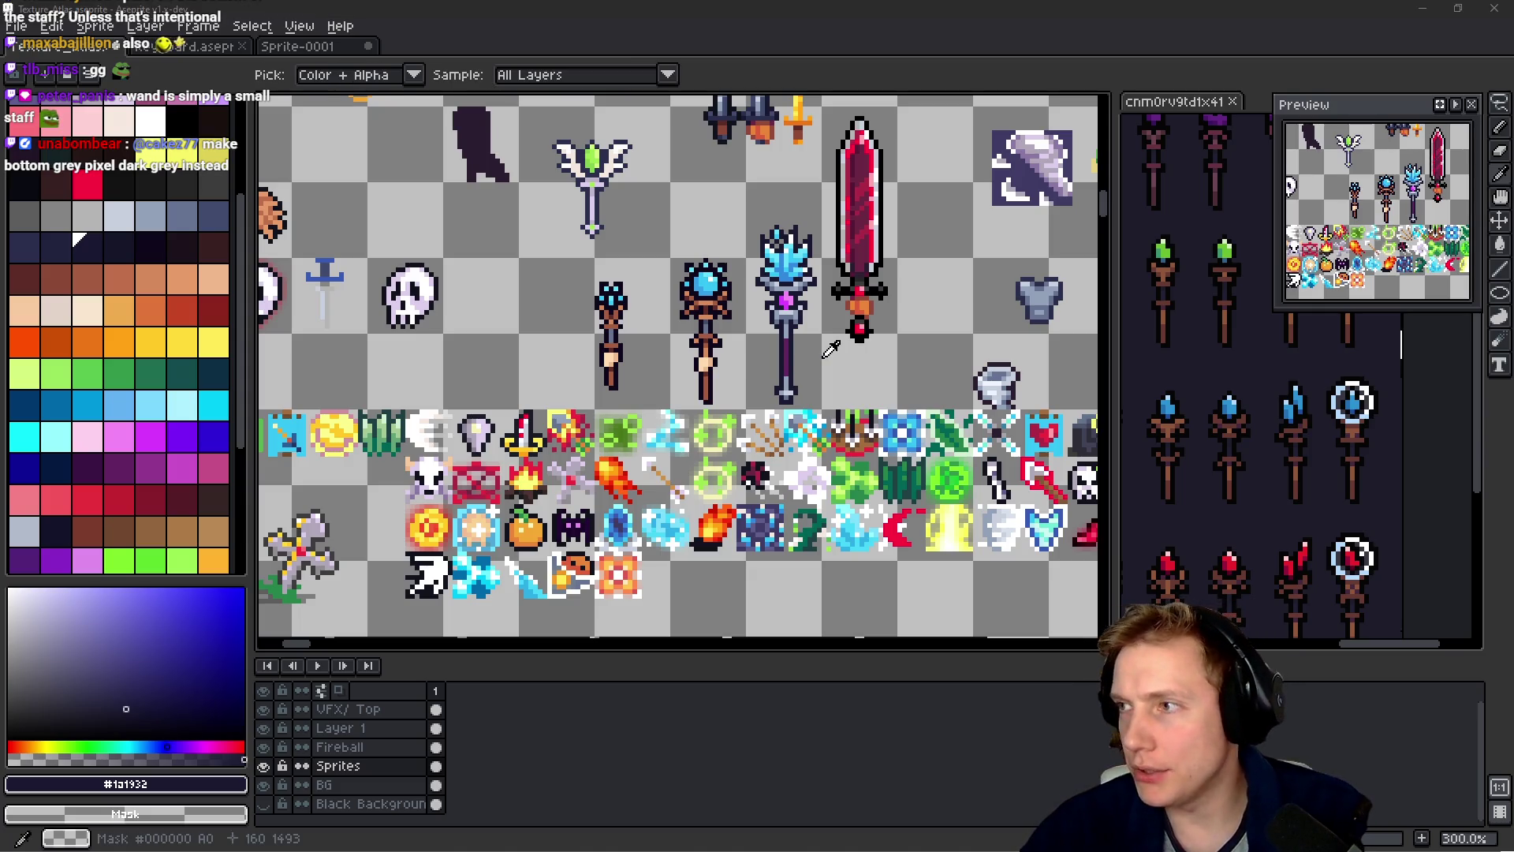
- Switch to the TangyTD game and open its Options screen from the main menu
{"action": "key", "text": "alt+Tab"}
{"action": "key", "text": "Escape"}
{"action": "left_click", "coordinate": [210, 666]}
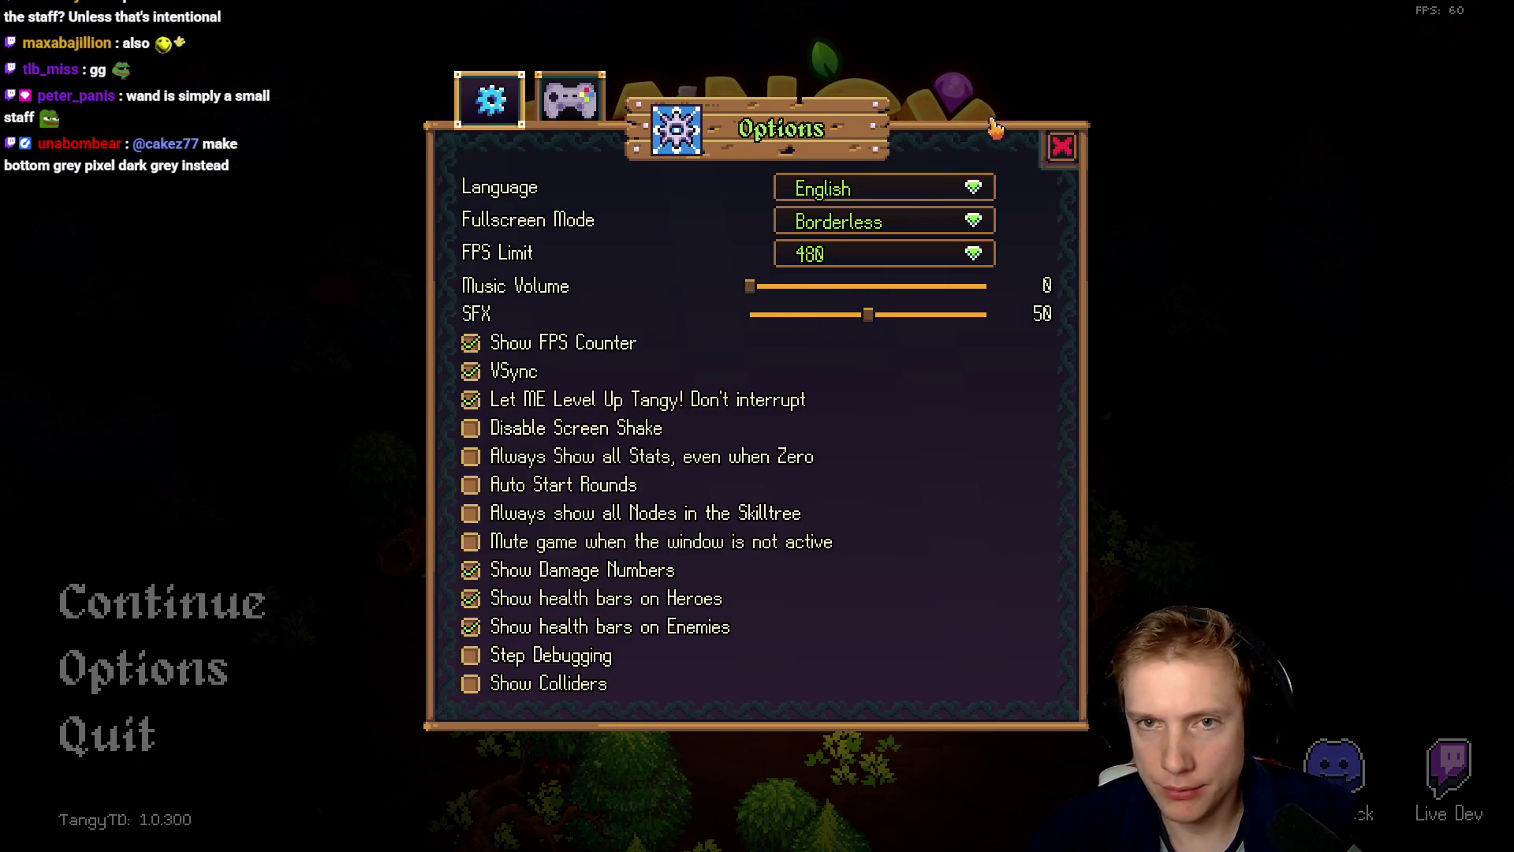
- Close Tangy TD's Options screen and return to the Aseprite texture atlas
{"action": "left_click", "coordinate": [1062, 146]}
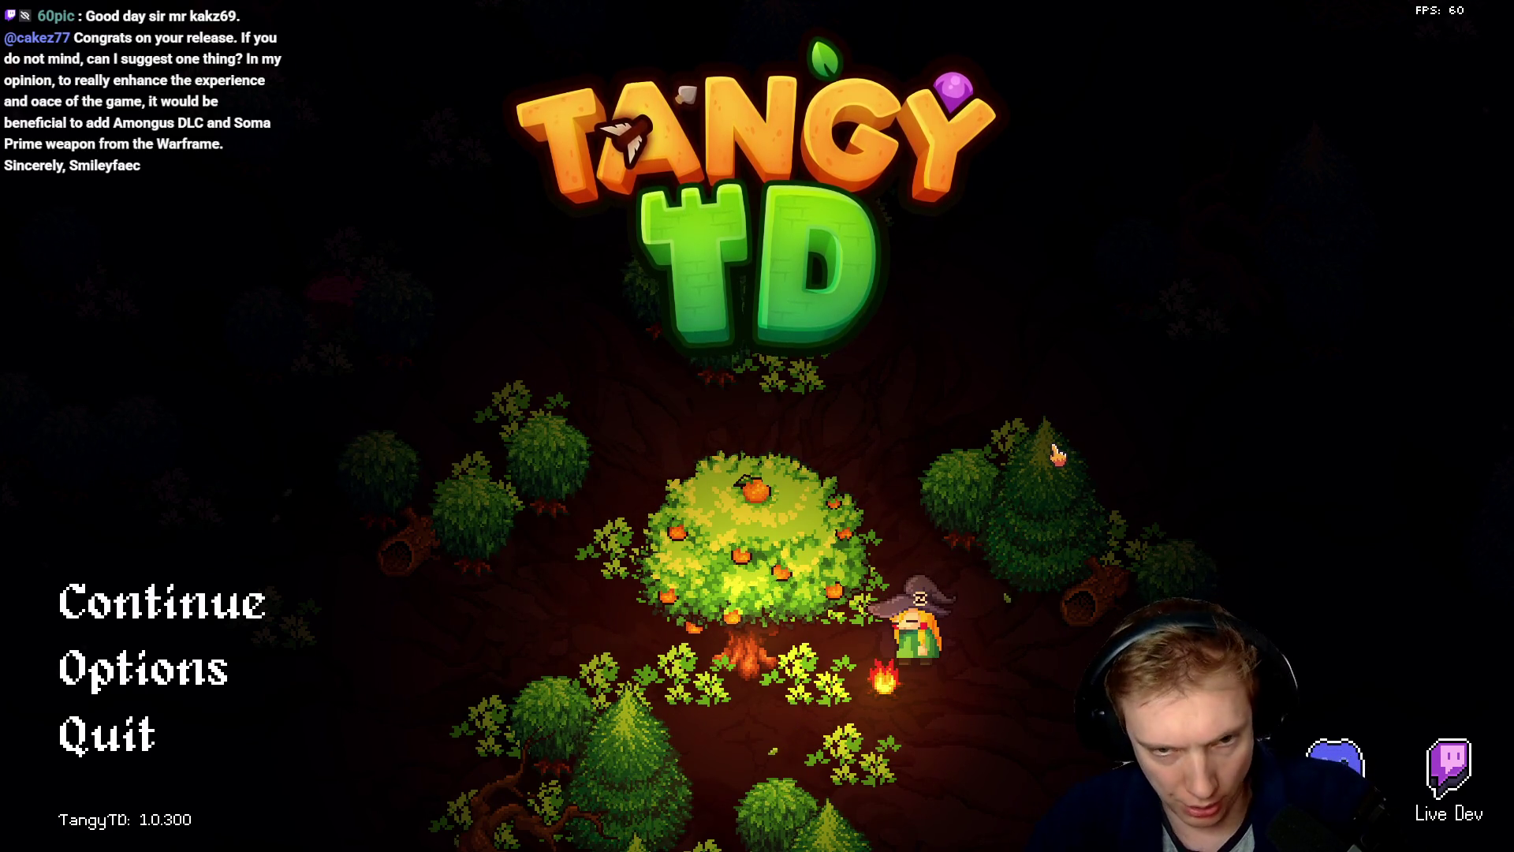
{"action": "key", "text": "alt+Tab"}
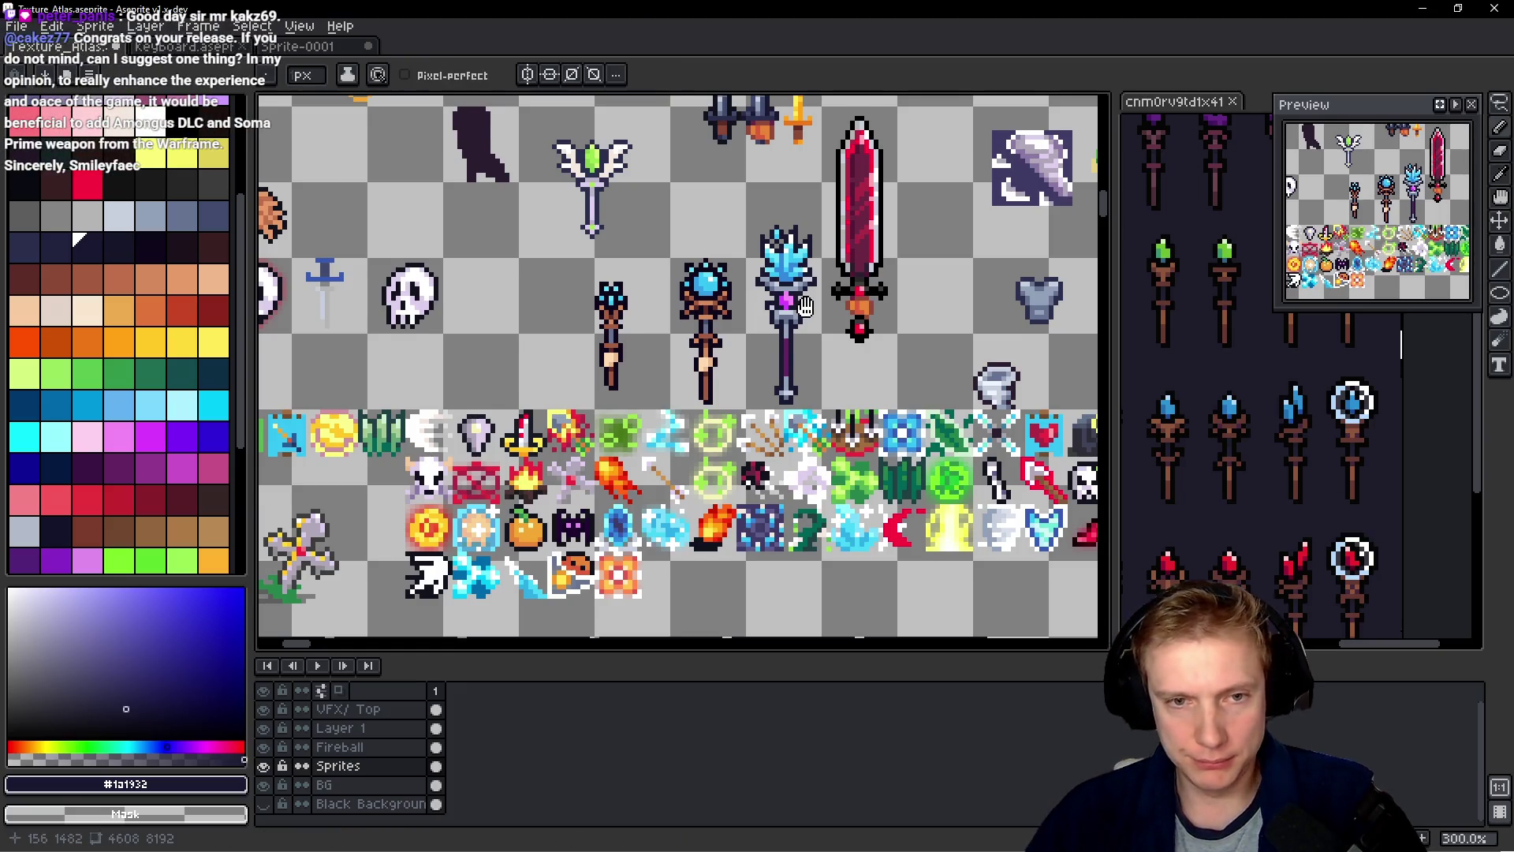
- Copy a 5x3 tan grip block from the neighbouring staff onto the crystal wand's shaft
{"action": "scroll", "coordinate": [790, 316], "scroll_direction": "up", "scroll_amount": 2}
{"action": "left_click", "coordinate": [746, 309]}
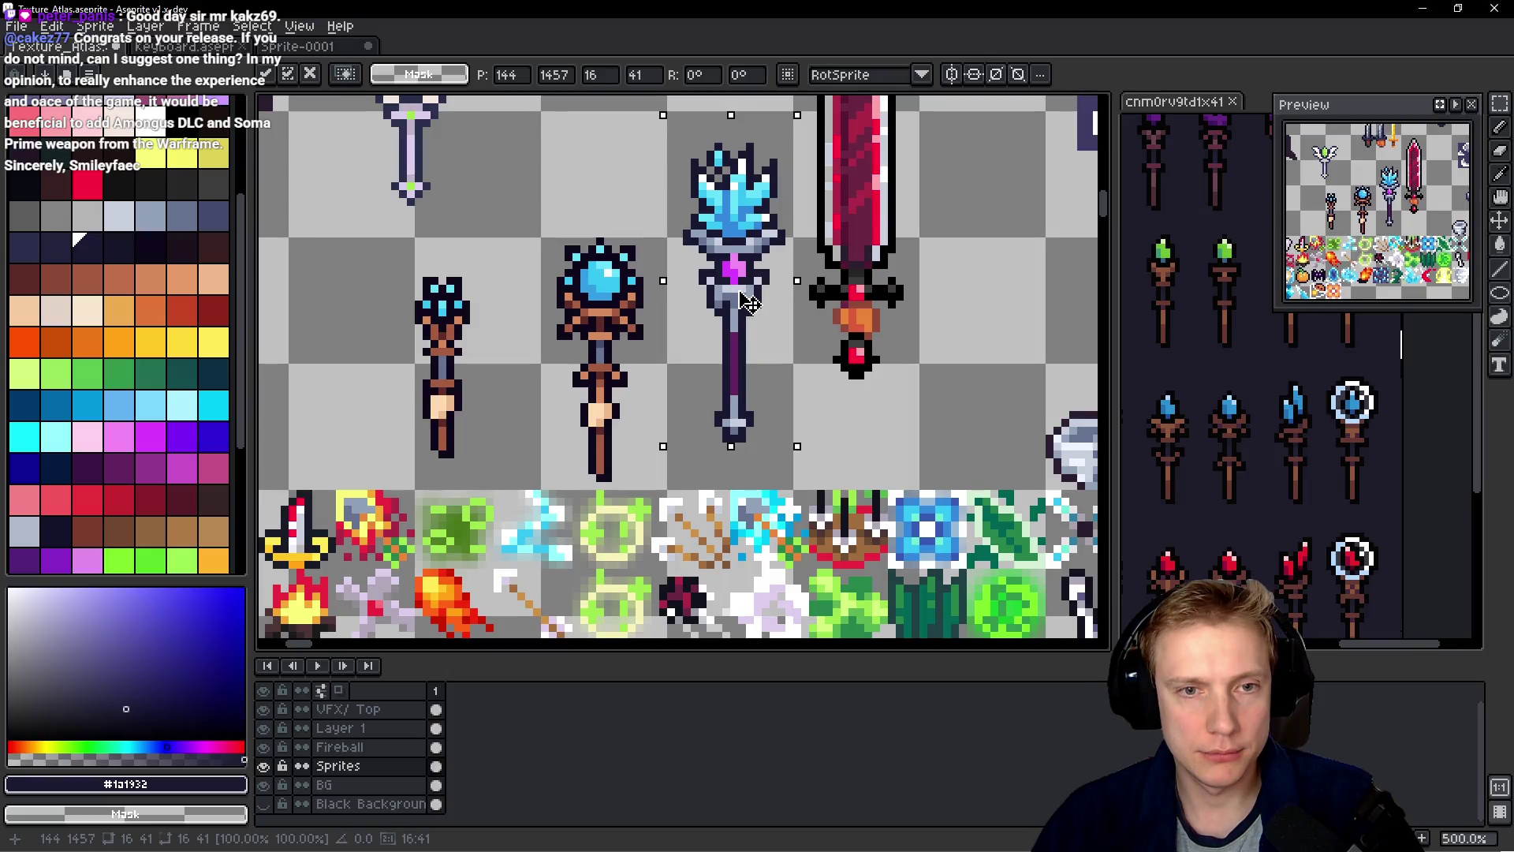
{"action": "key", "text": "ctrl+d"}
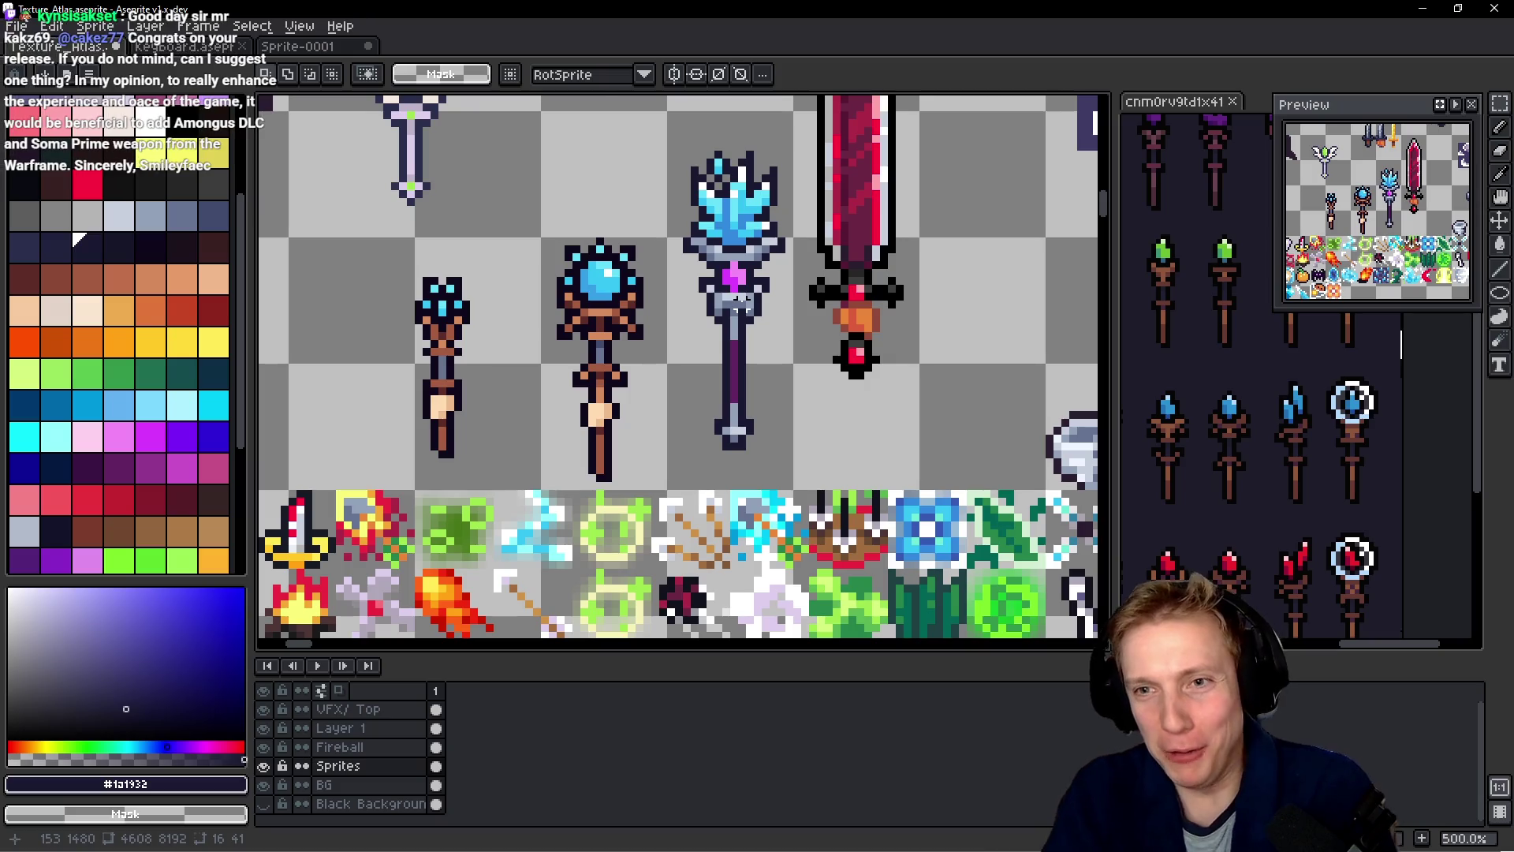
{"action": "scroll", "coordinate": [619, 291], "scroll_direction": "down", "scroll_amount": 2}
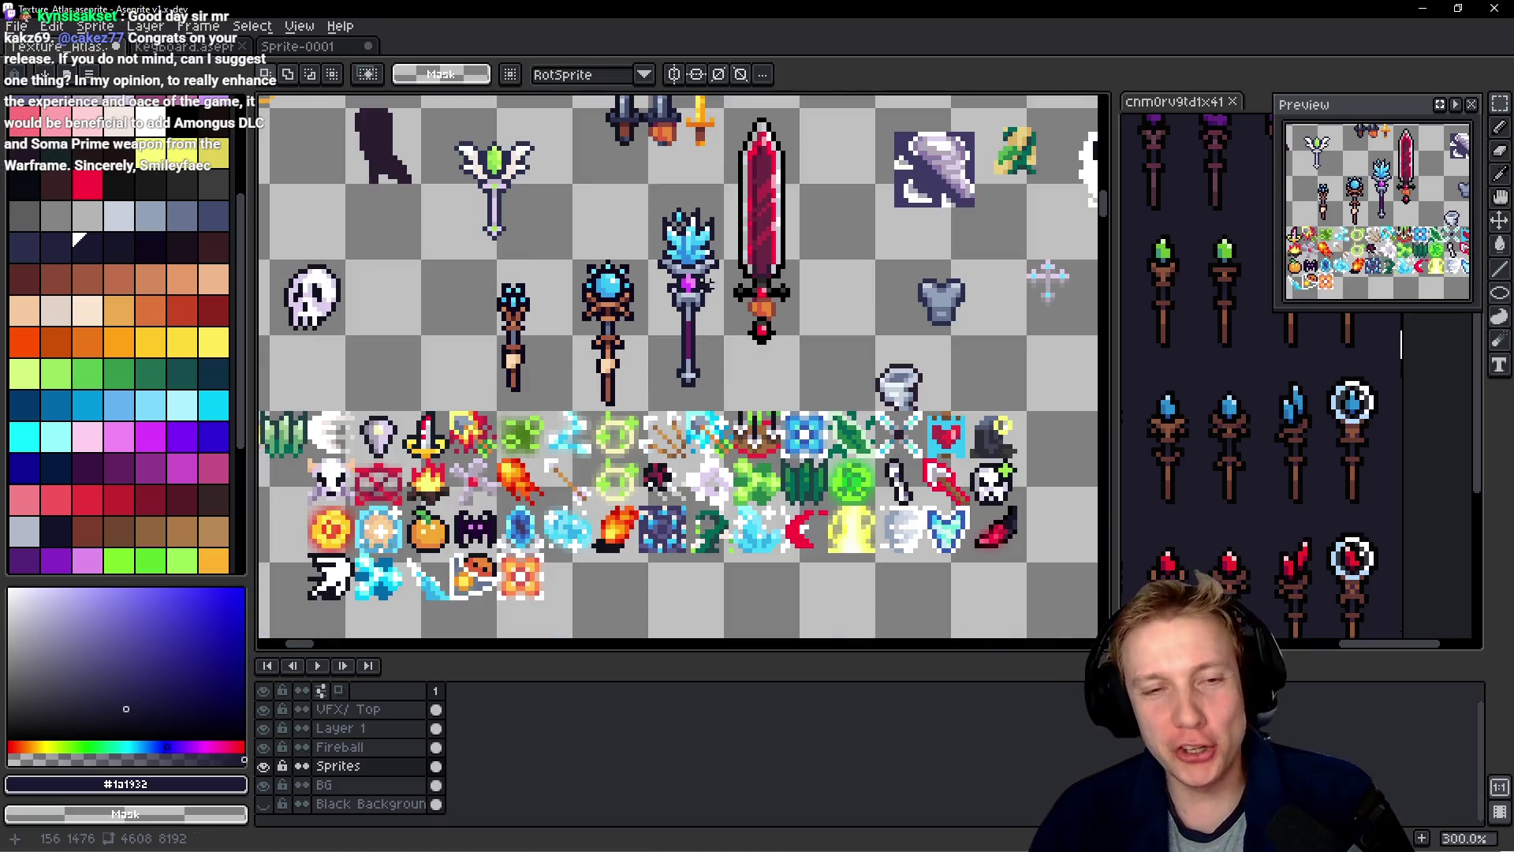
{"action": "scroll", "coordinate": [678, 328], "scroll_direction": "up", "scroll_amount": 4}
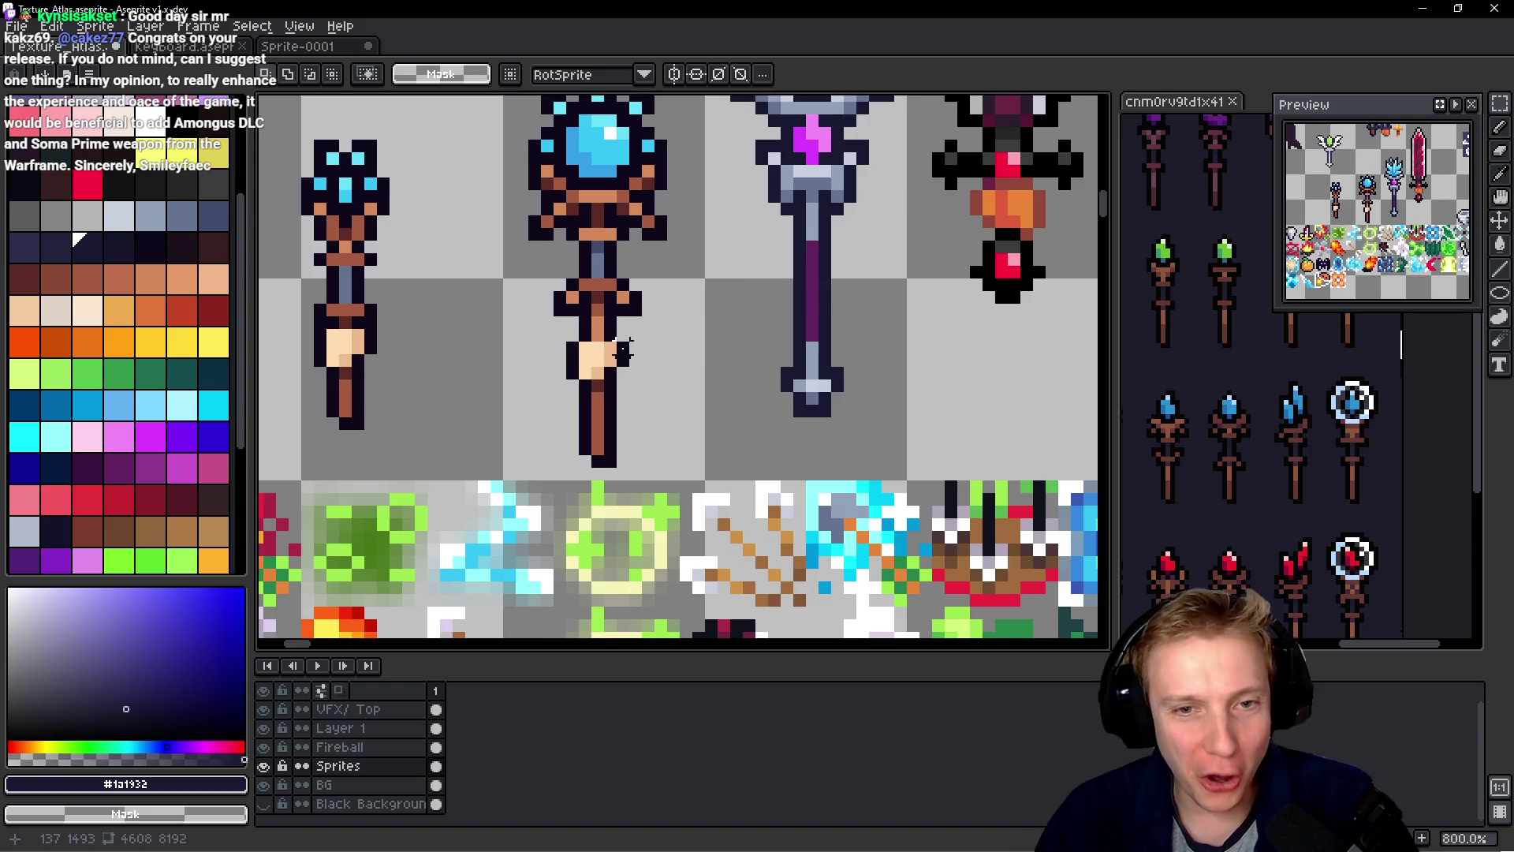
{"action": "scroll", "coordinate": [622, 348], "scroll_direction": "up", "scroll_amount": 1}
{"action": "mouse_move", "coordinate": [620, 345]}
{"action": "left_mouse_down"}
{"action": "mouse_move", "coordinate": [544, 345]}
{"action": "mouse_move", "coordinate": [506, 408]}
{"action": "left_mouse_up"}
{"action": "mouse_move", "coordinate": [619, 374]}
{"action": "left_mouse_down"}
{"action": "mouse_move", "coordinate": [1025, 229]}
{"action": "mouse_move", "coordinate": [619, 328]}
{"action": "mouse_move", "coordinate": [542, 260]}
{"action": "mouse_move", "coordinate": [544, 243]}
{"action": "mouse_move", "coordinate": [710, 364]}
{"action": "left_mouse_up"}
{"action": "key", "text": "Return"}
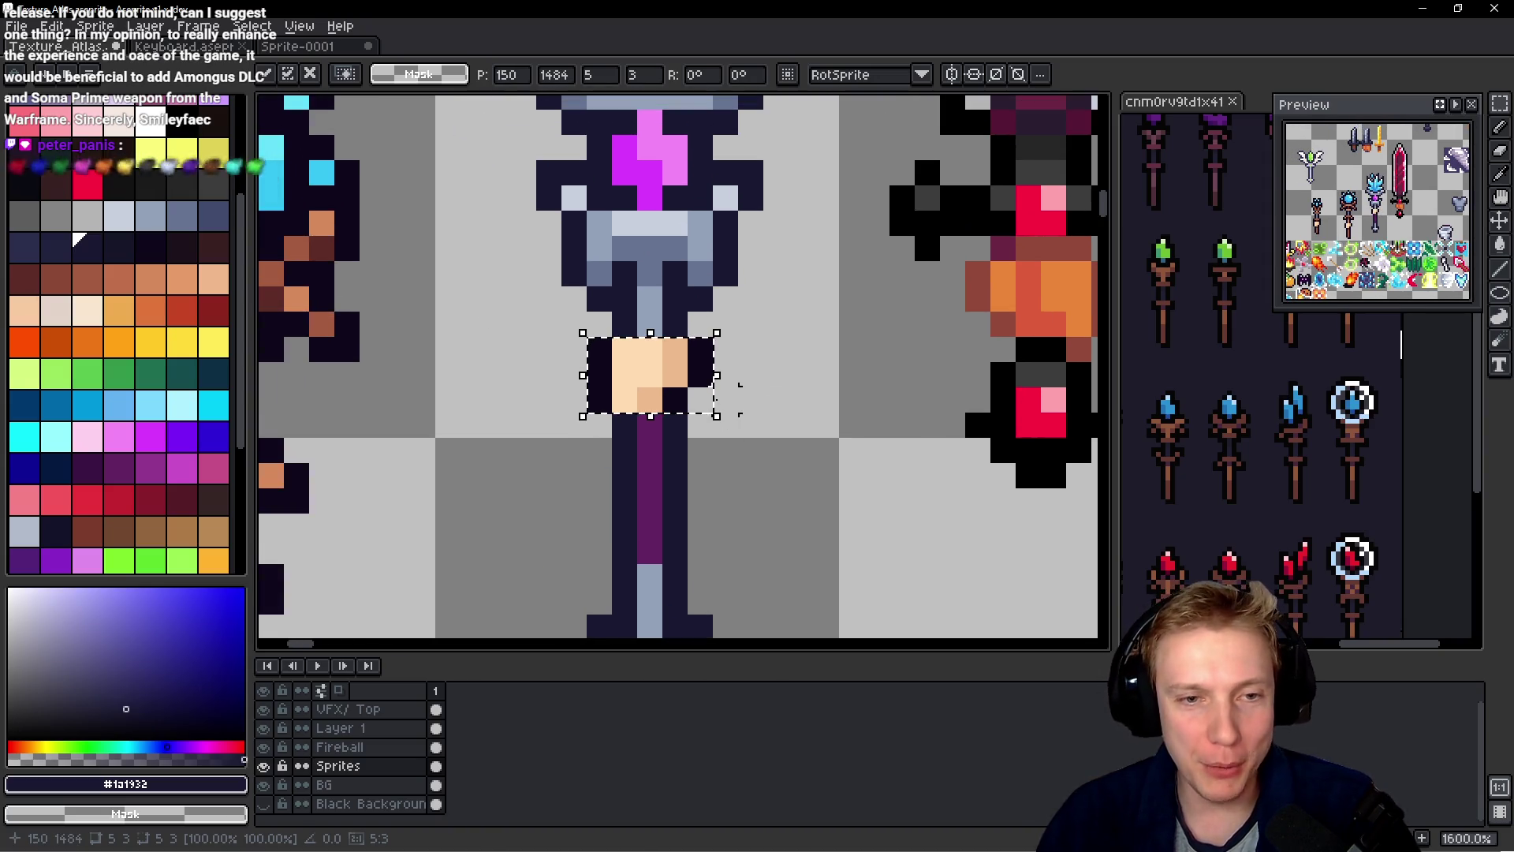
- Clear the selection and clean up the dark pixel beside the new grip
{"action": "key", "text": "b"}
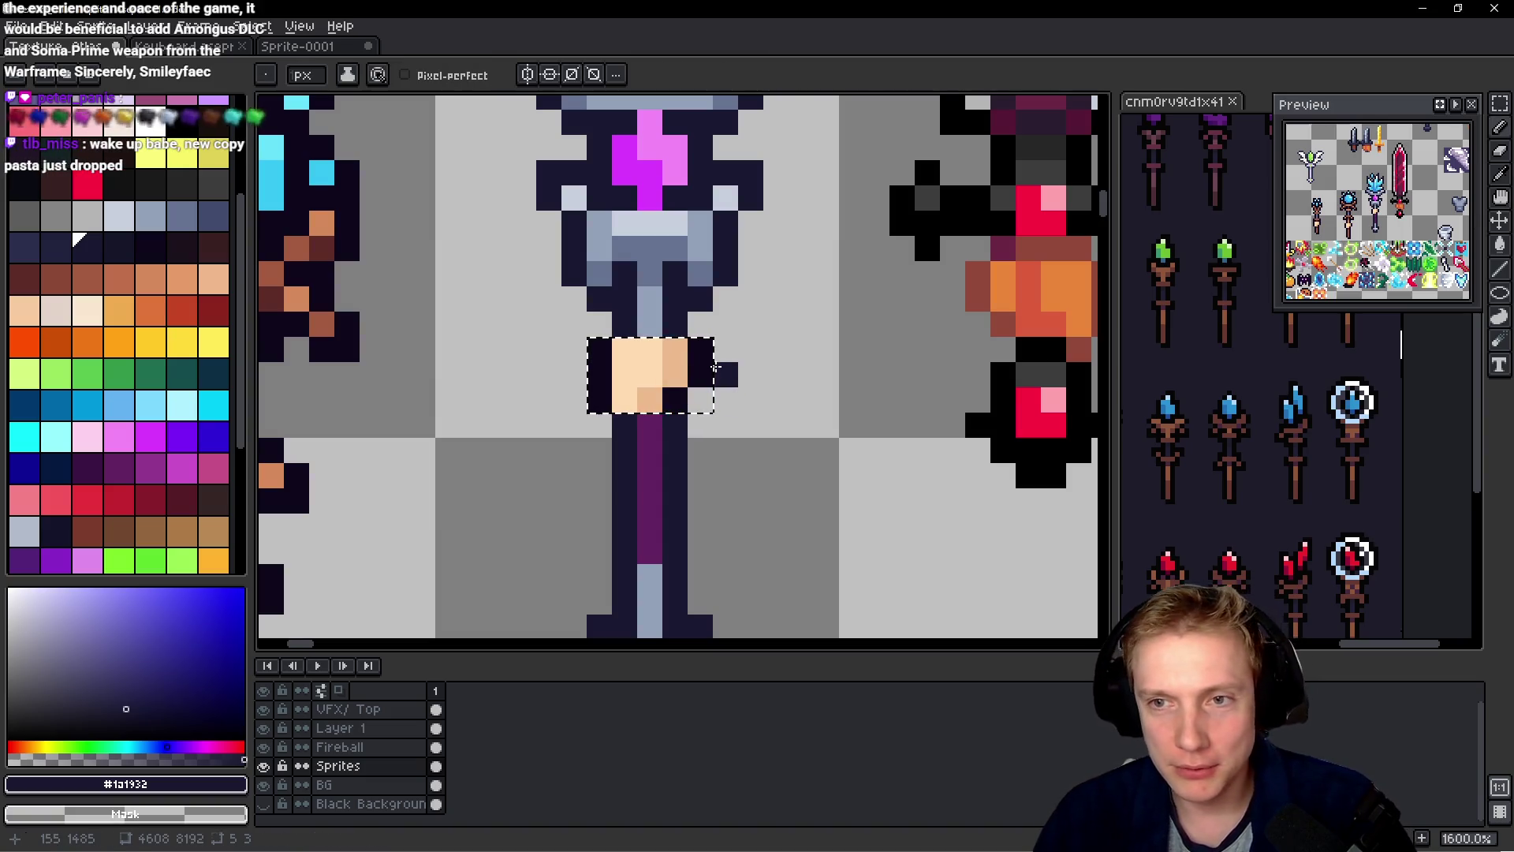
{"action": "key", "text": "ctrl+d"}
{"action": "key", "text": "i"}
{"action": "key", "text": "b"}
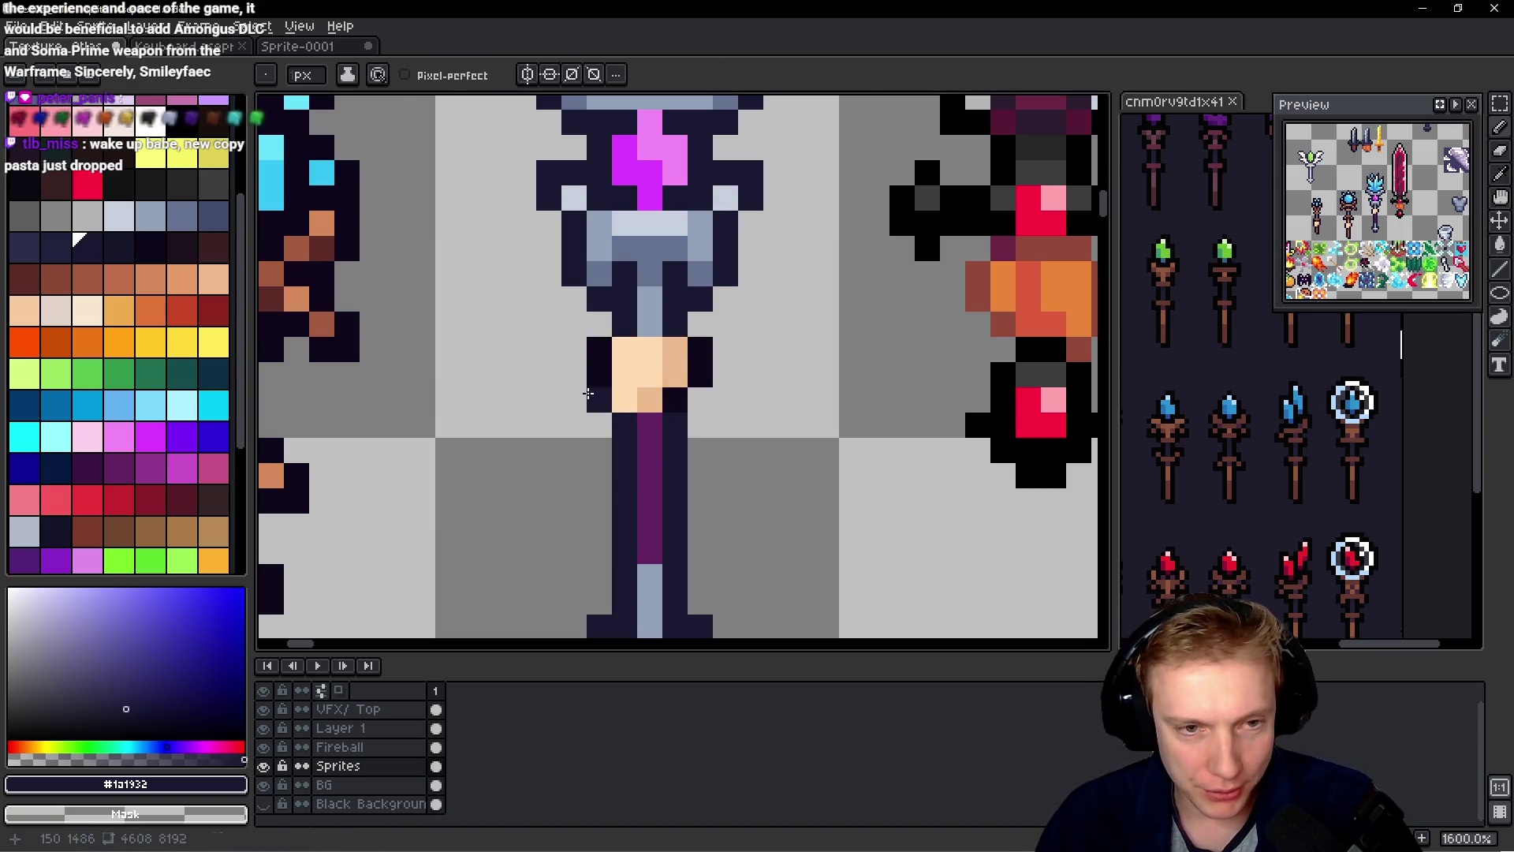
{"action": "right_click", "coordinate": [703, 354]}
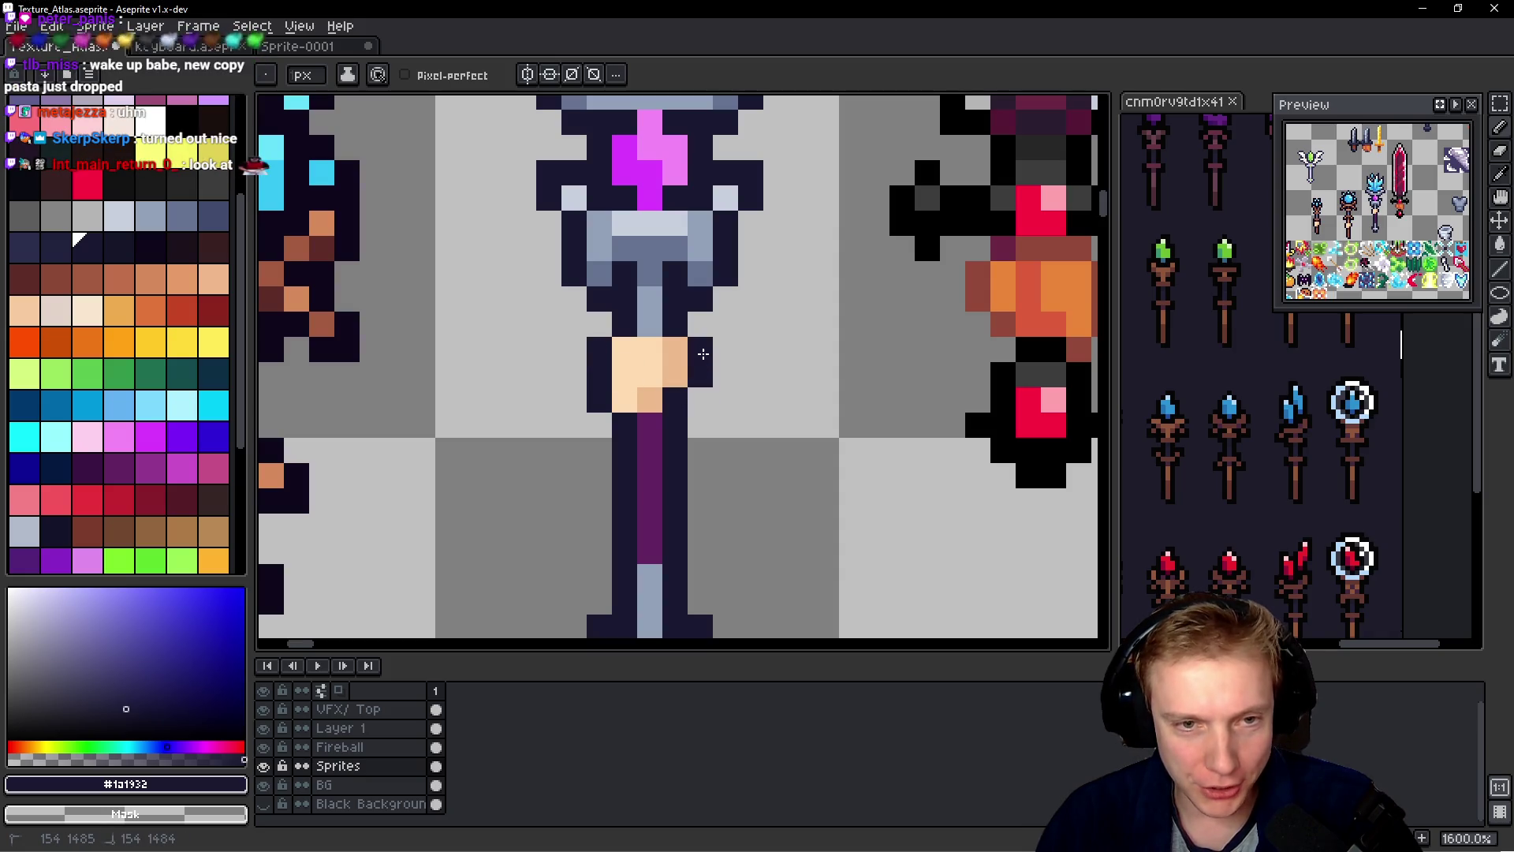
{"action": "left_click", "coordinate": [645, 443], "text": "alt"}
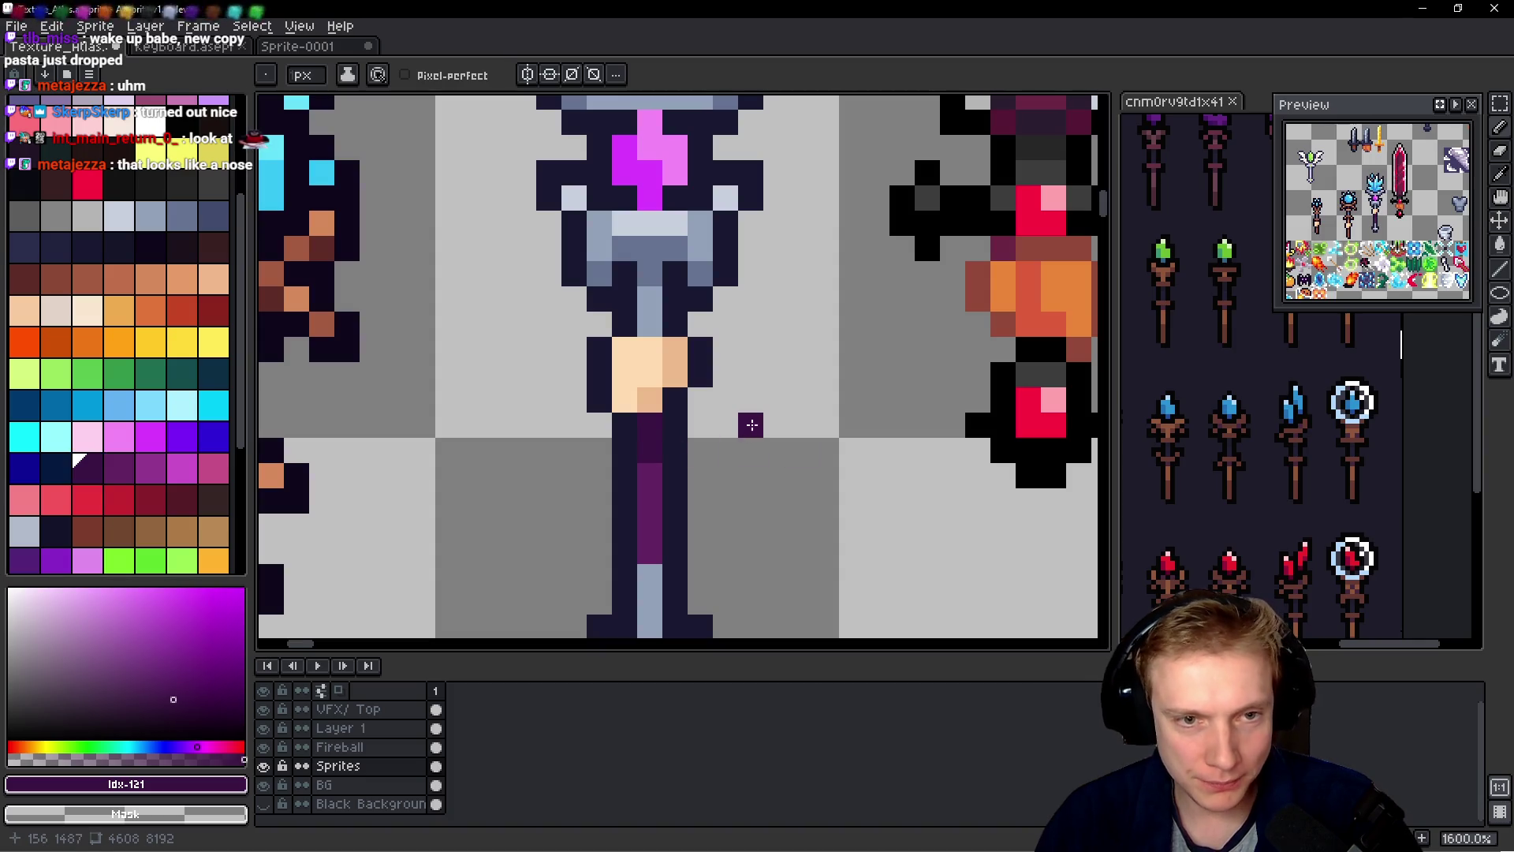
{"action": "scroll", "coordinate": [751, 425], "scroll_direction": "down", "scroll_amount": 6}
- Save Texture_Atlas.aseprite, export its sprite sheet, and continue to the game's skill tree
{"action": "key", "text": "ctrl+s"}
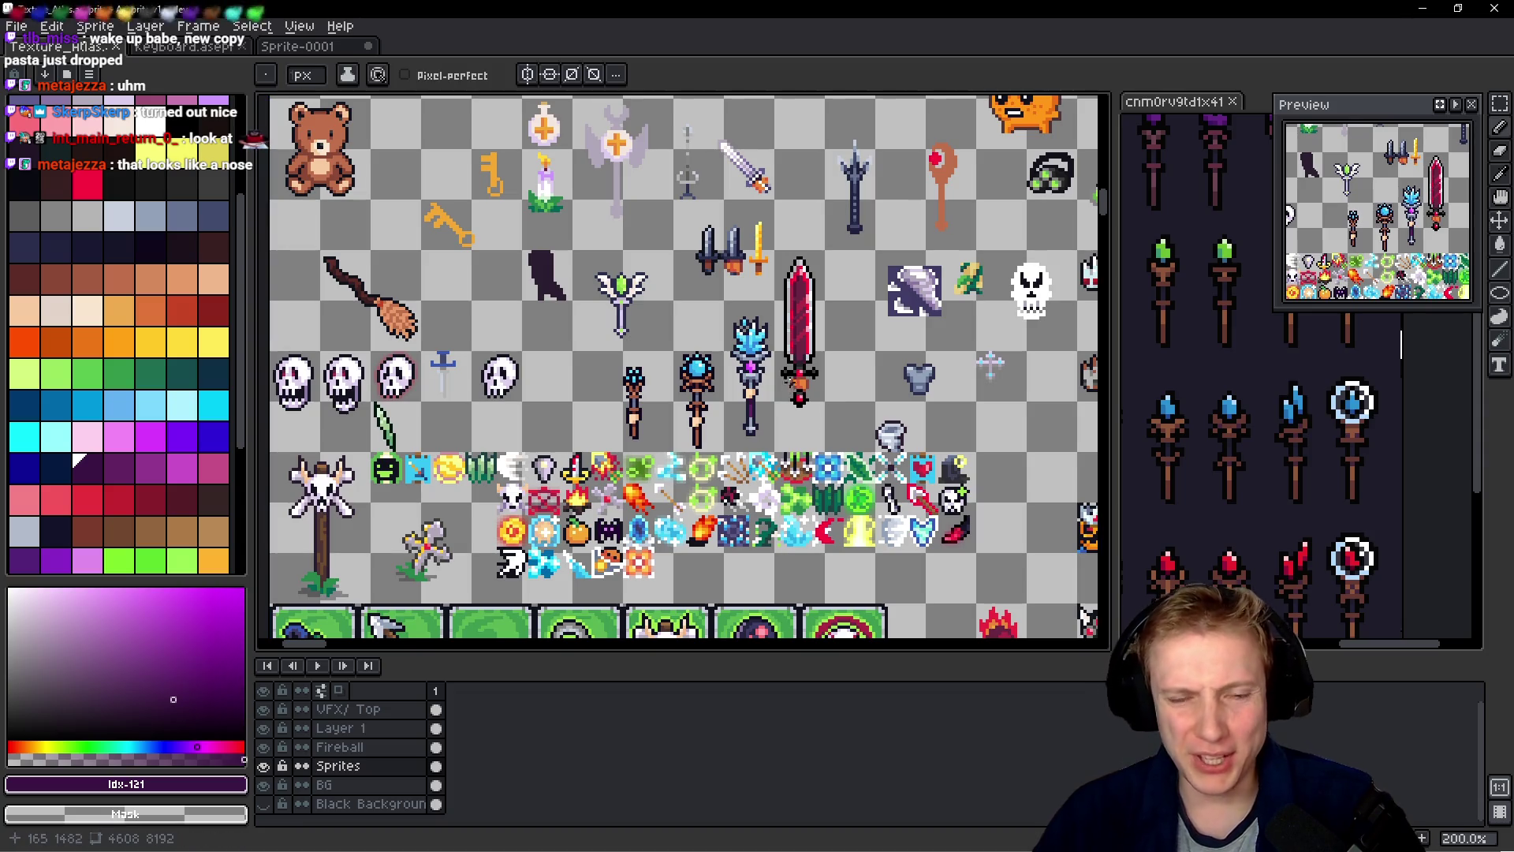
{"action": "key", "text": "ctrl"}
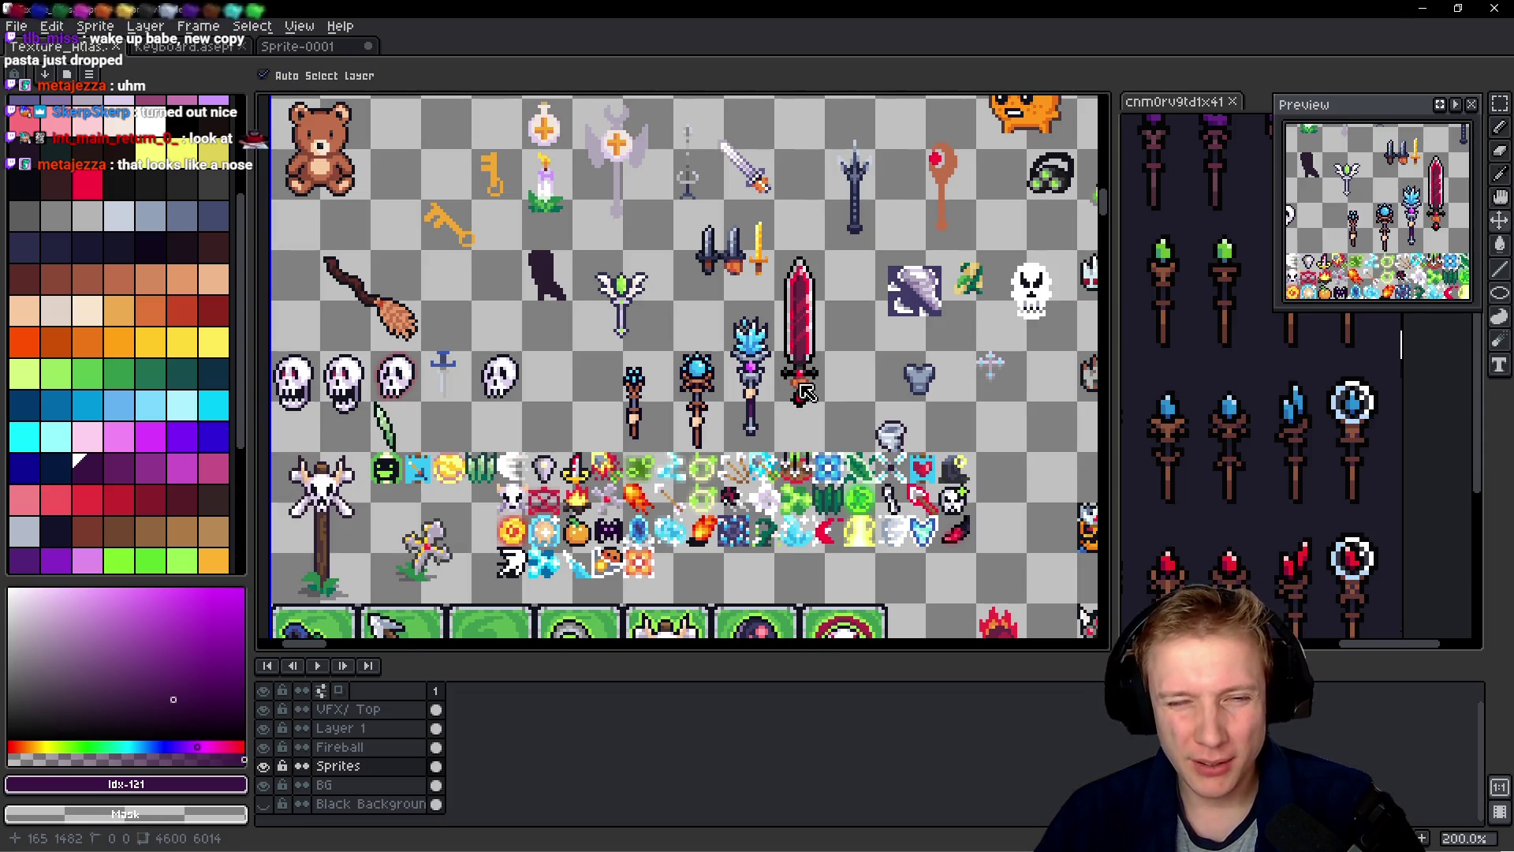
{"action": "key", "text": "ctrl+e"}
{"action": "left_click", "coordinate": [865, 642]}
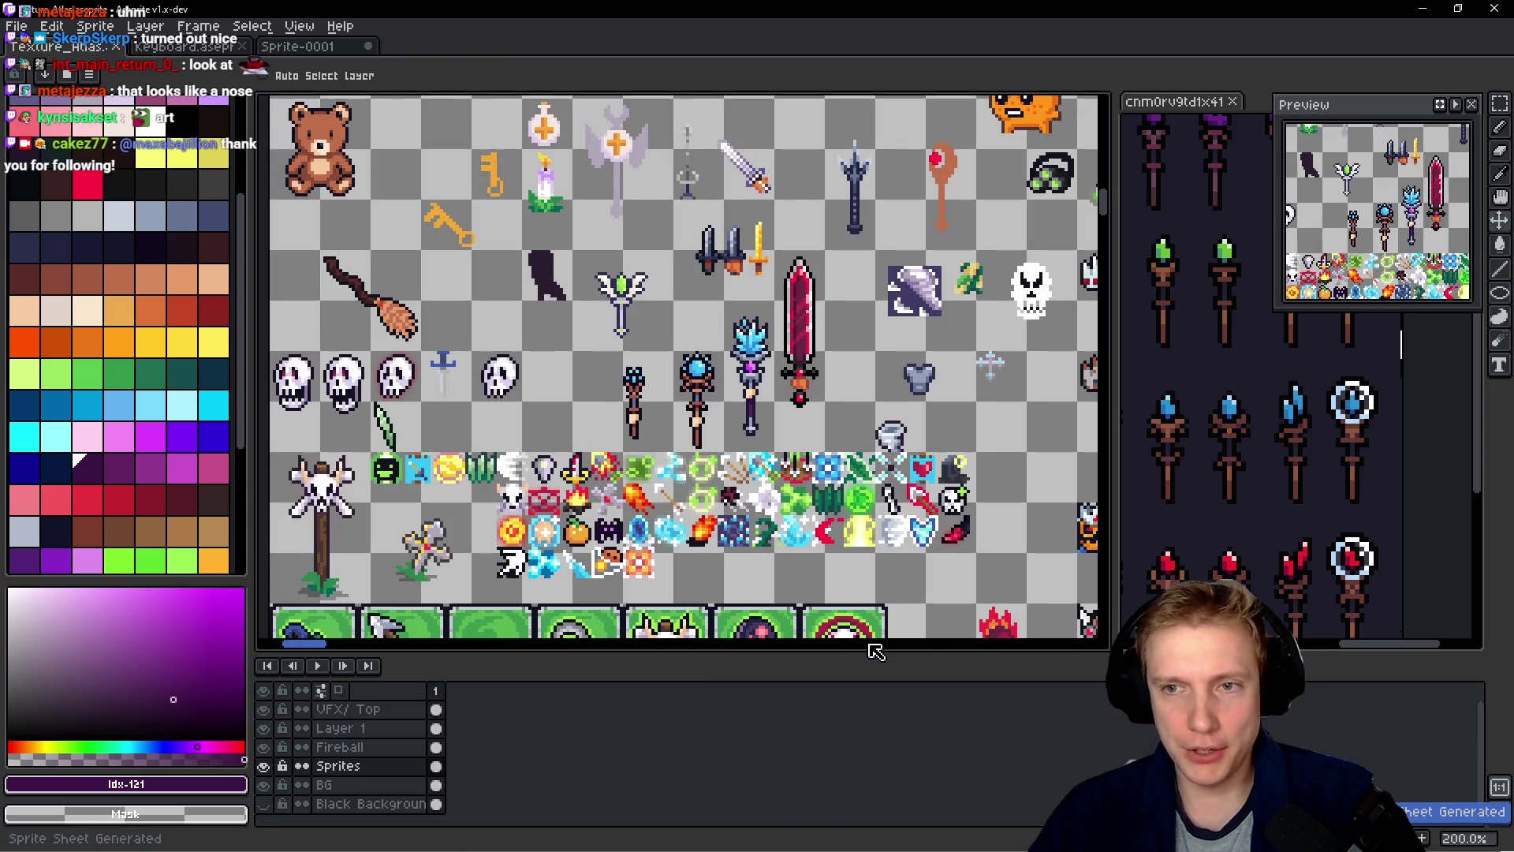
{"action": "key", "text": "alt+Tab"}
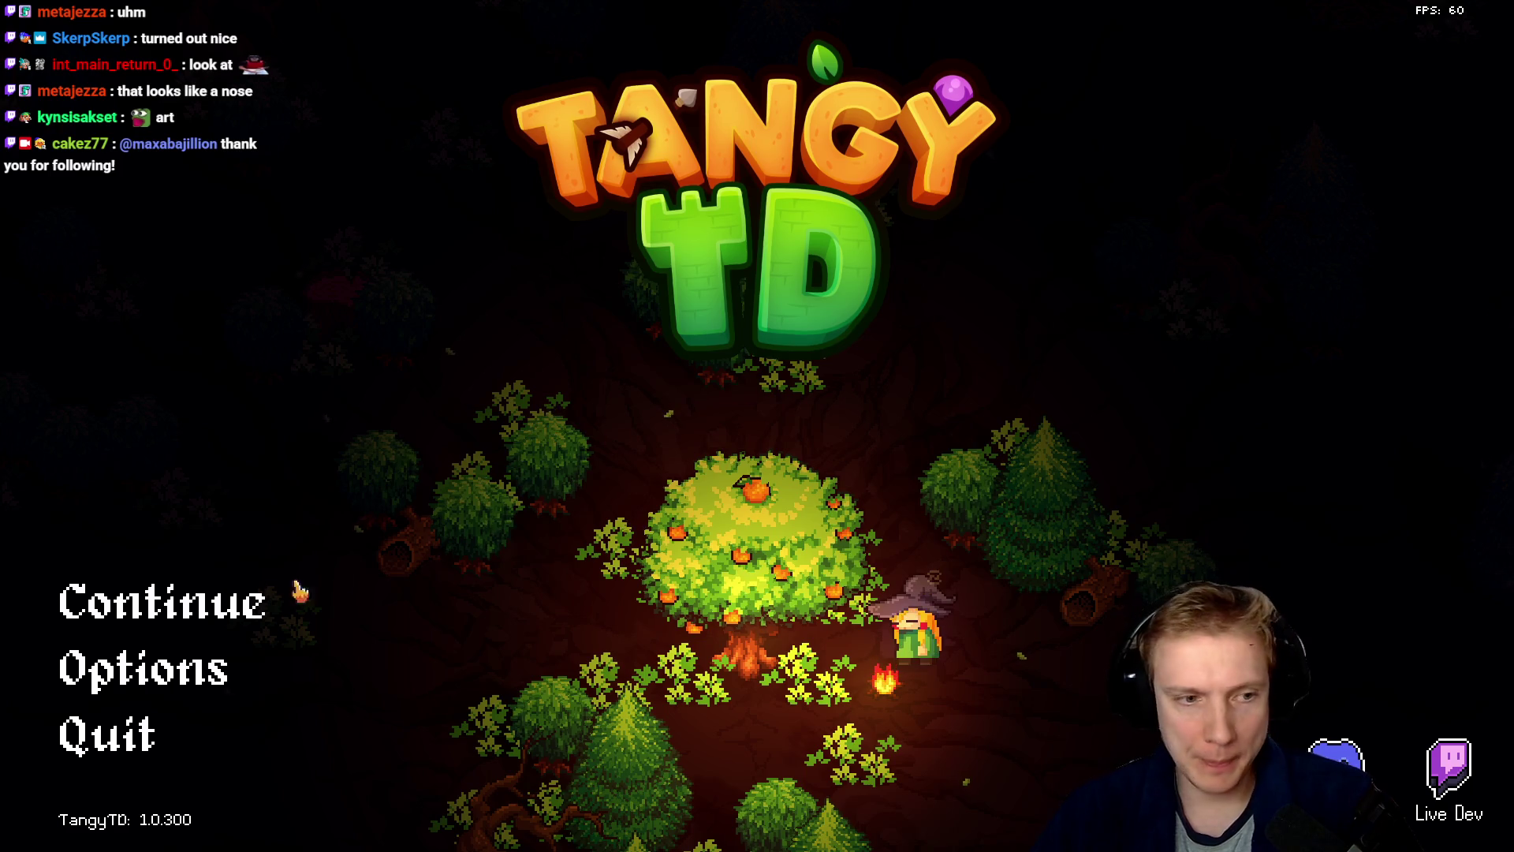
{"action": "left_click", "coordinate": [197, 601]}
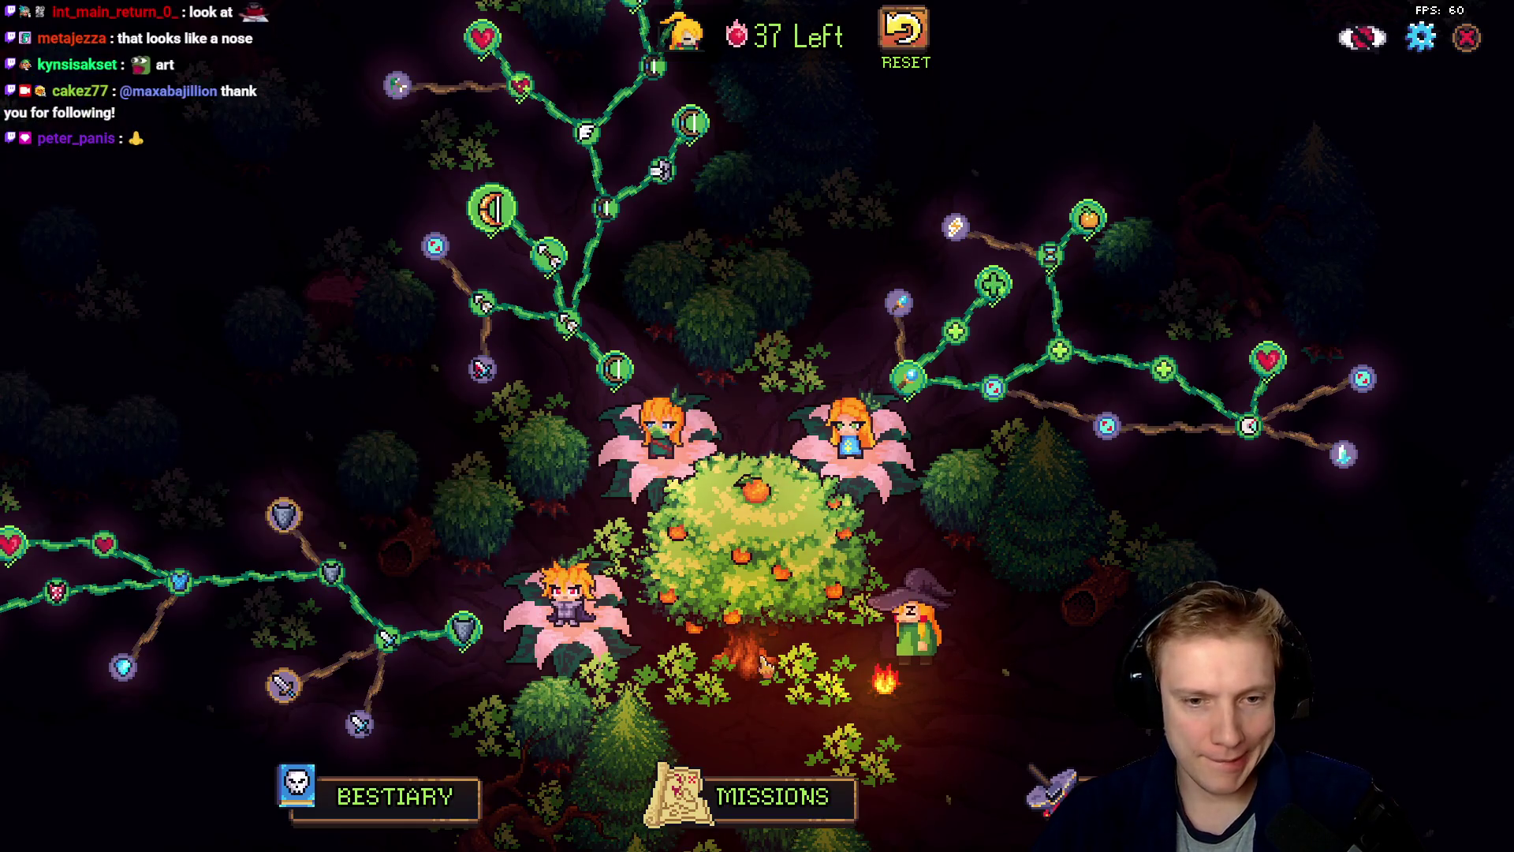
- Start the Crossroads mission and place elf towers on the stump and by the lower path loop
{"action": "left_click", "coordinate": [788, 812]}
{"action": "left_click", "coordinate": [789, 237]}
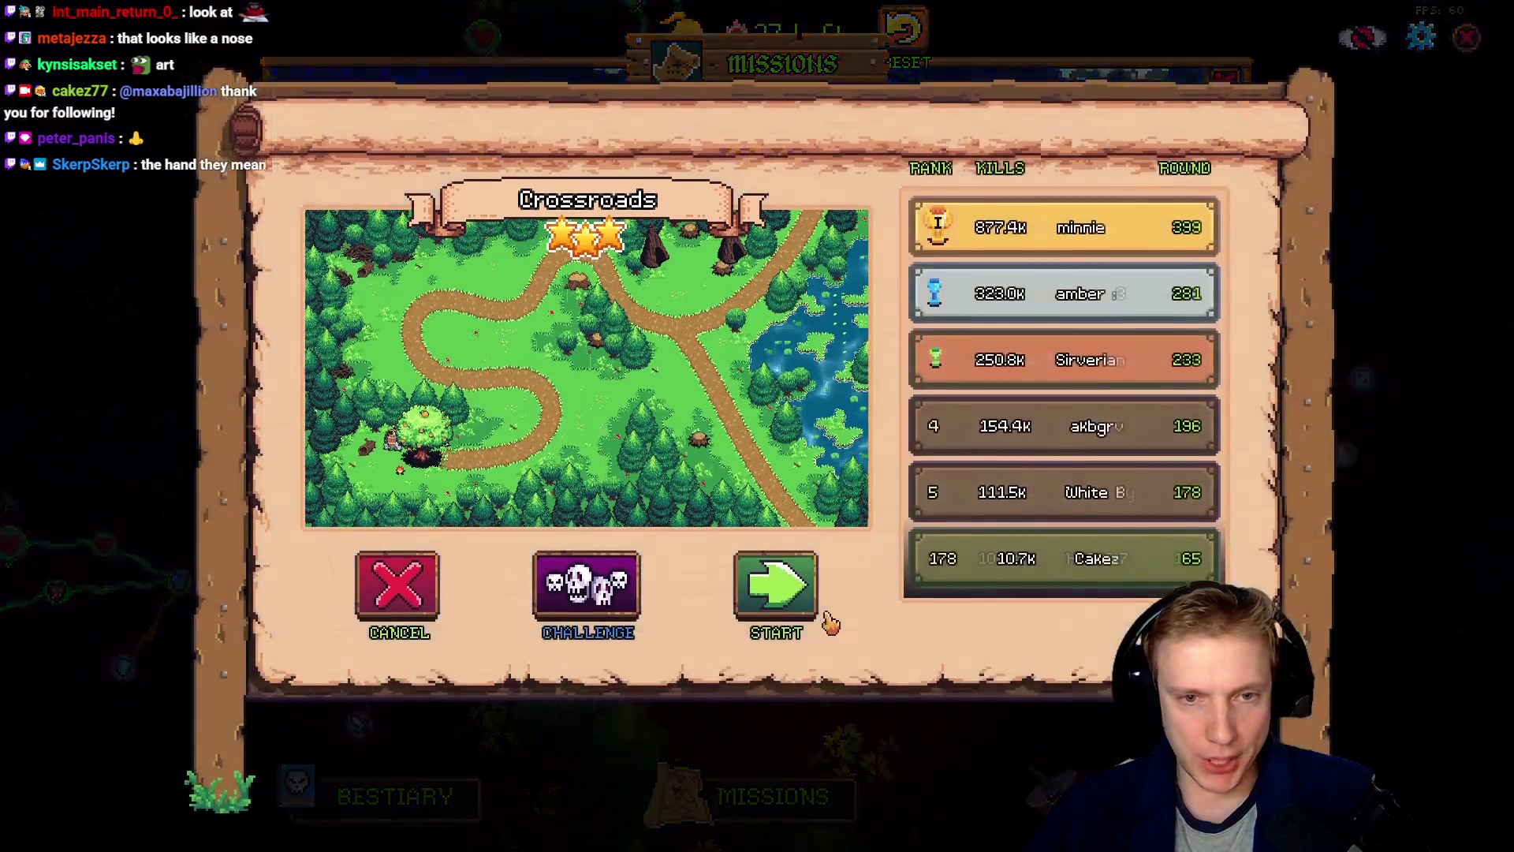
{"action": "left_click", "coordinate": [776, 583]}
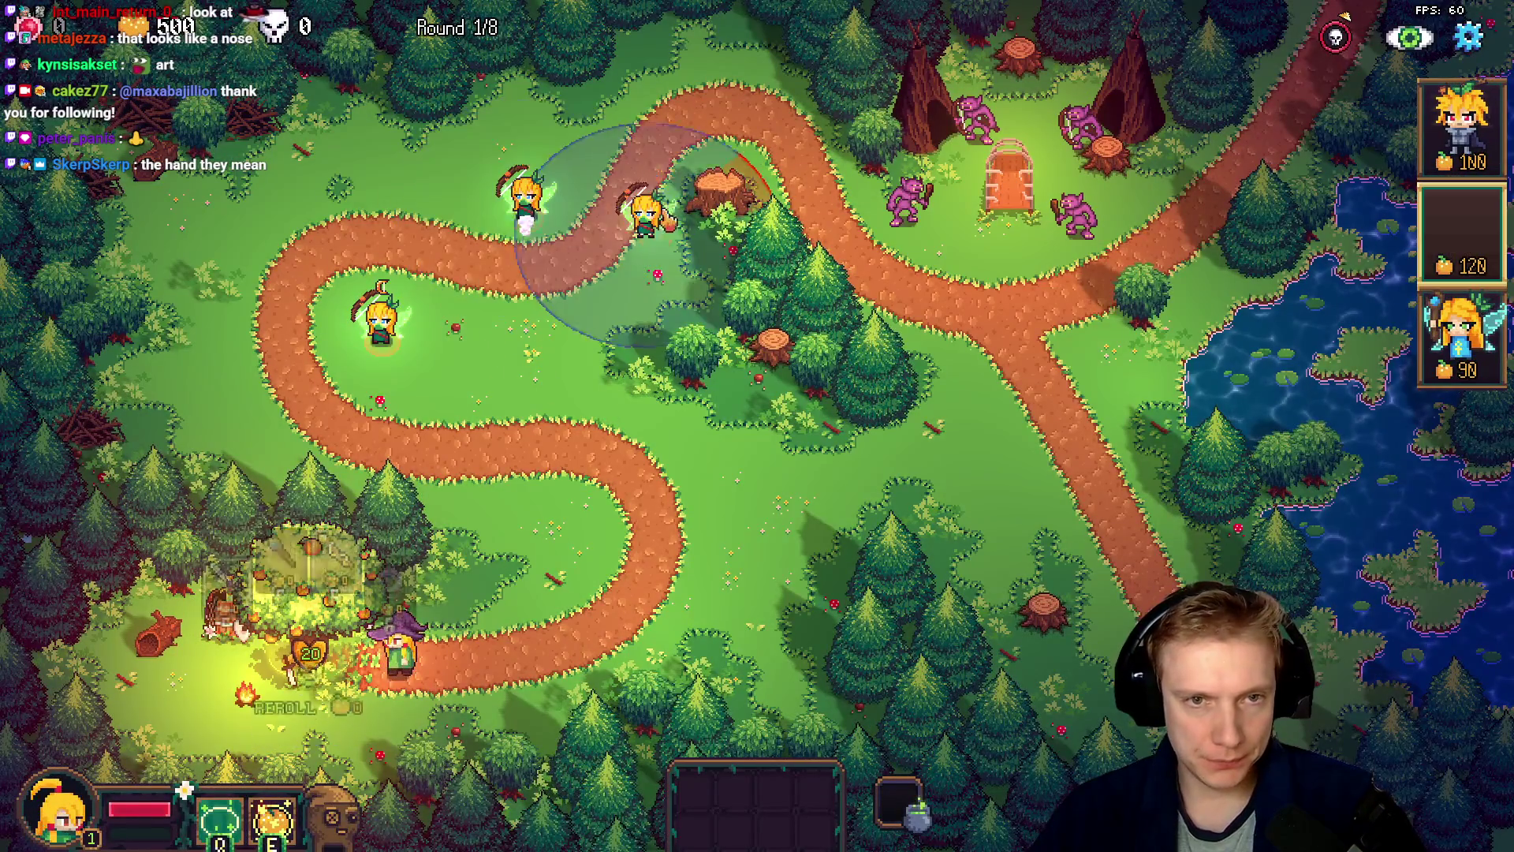
{"action": "left_click", "coordinate": [719, 180]}
{"action": "left_click", "coordinate": [554, 532]}
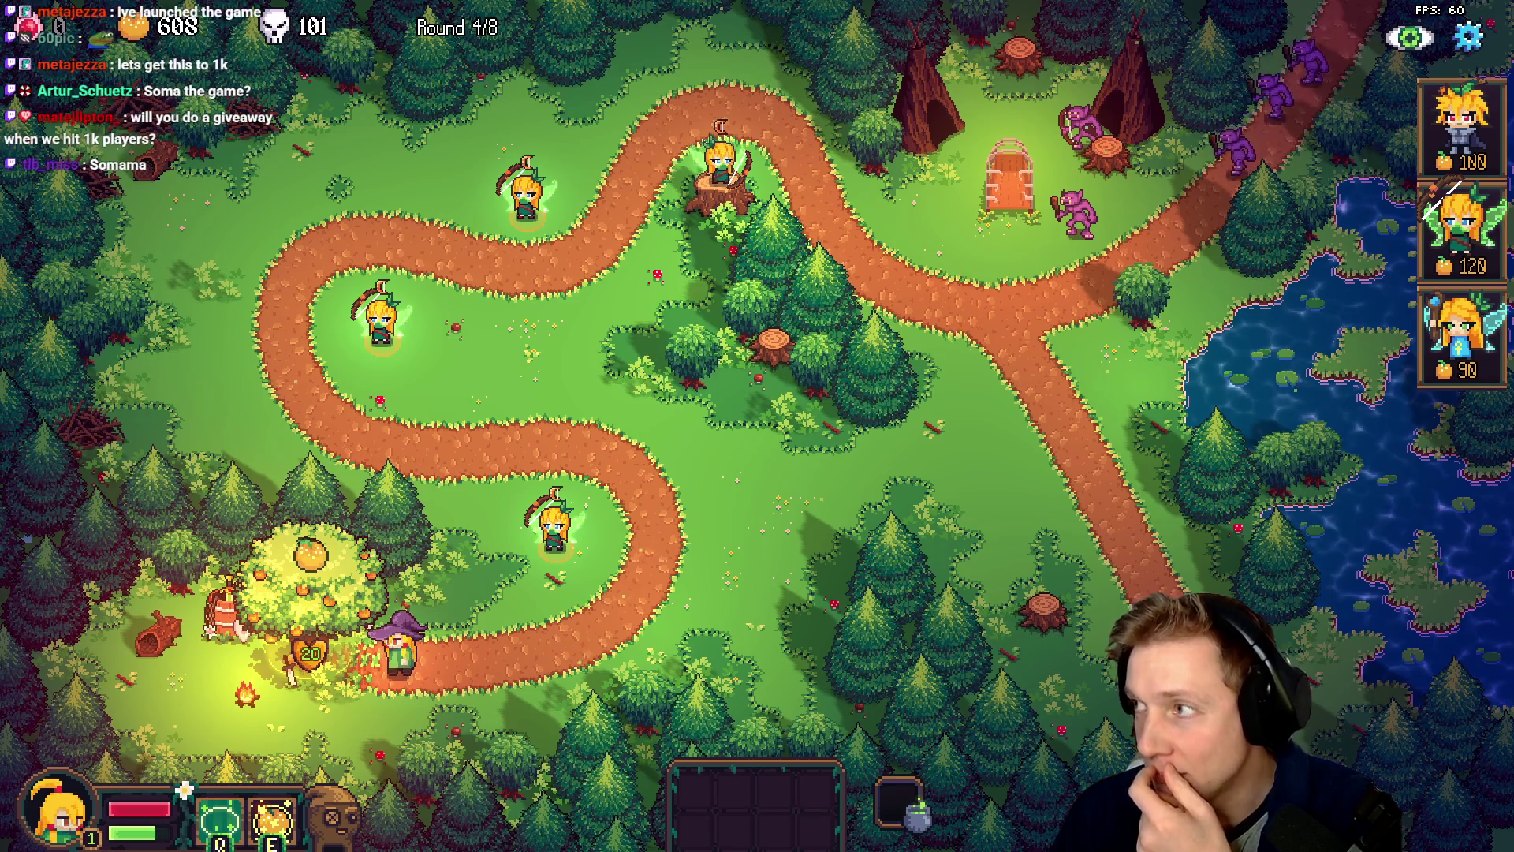
{"action": "key", "text": "alt+Tab"}
- Maximize Firefox and scroll the SteamDB Tangy TD page up to its app info table
{"action": "double_click", "coordinate": [1193, 180]}
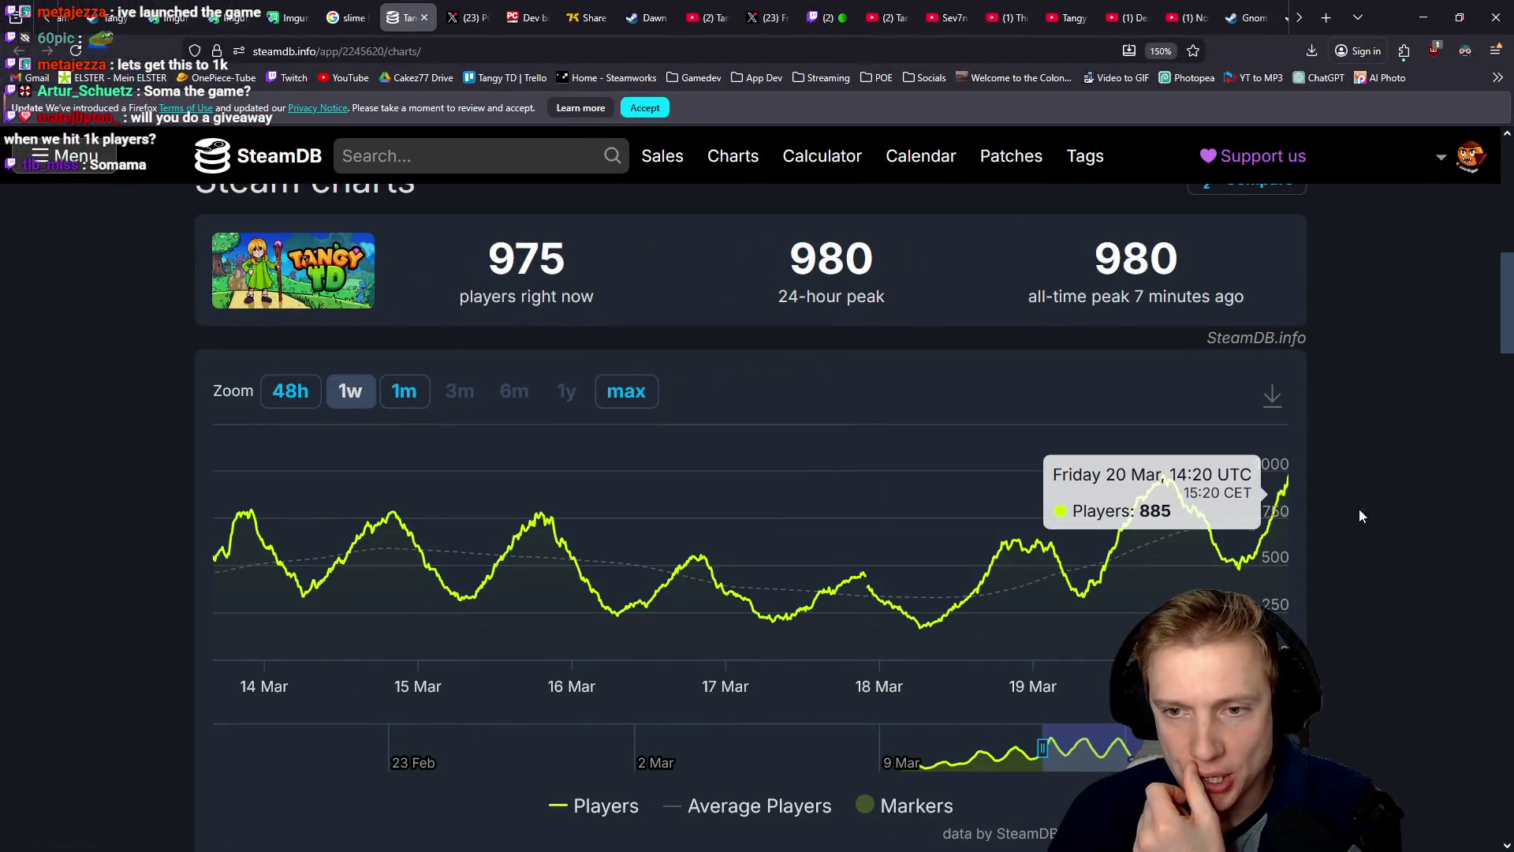
{"action": "mouse_move", "coordinate": [1286, 485]}
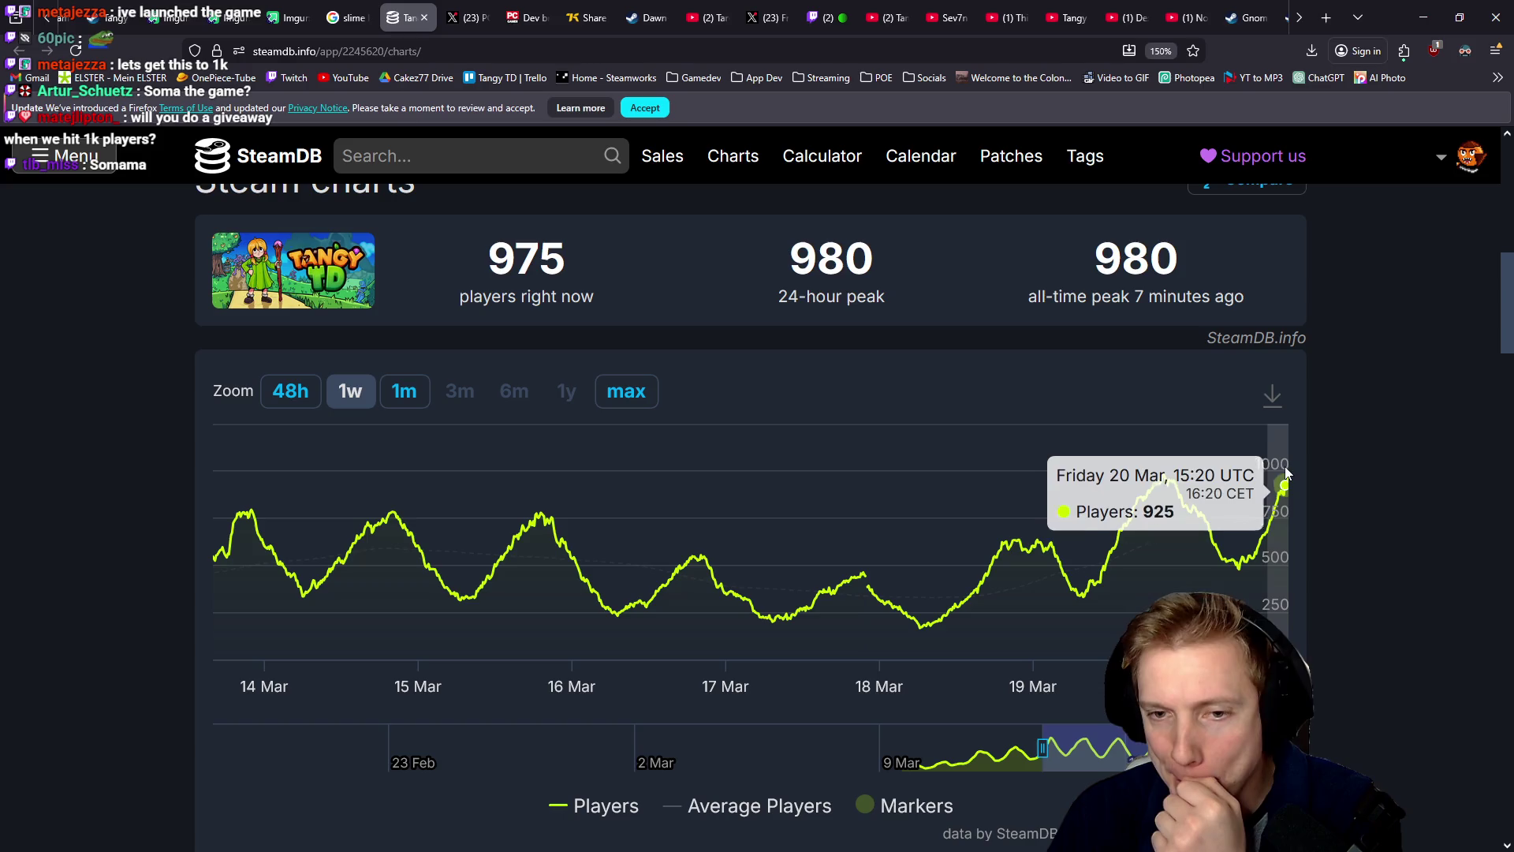
{"action": "scroll", "coordinate": [1285, 454], "scroll_direction": "up", "scroll_amount": 5}
{"action": "scroll", "coordinate": [1004, 381], "scroll_direction": "up", "scroll_amount": 1}
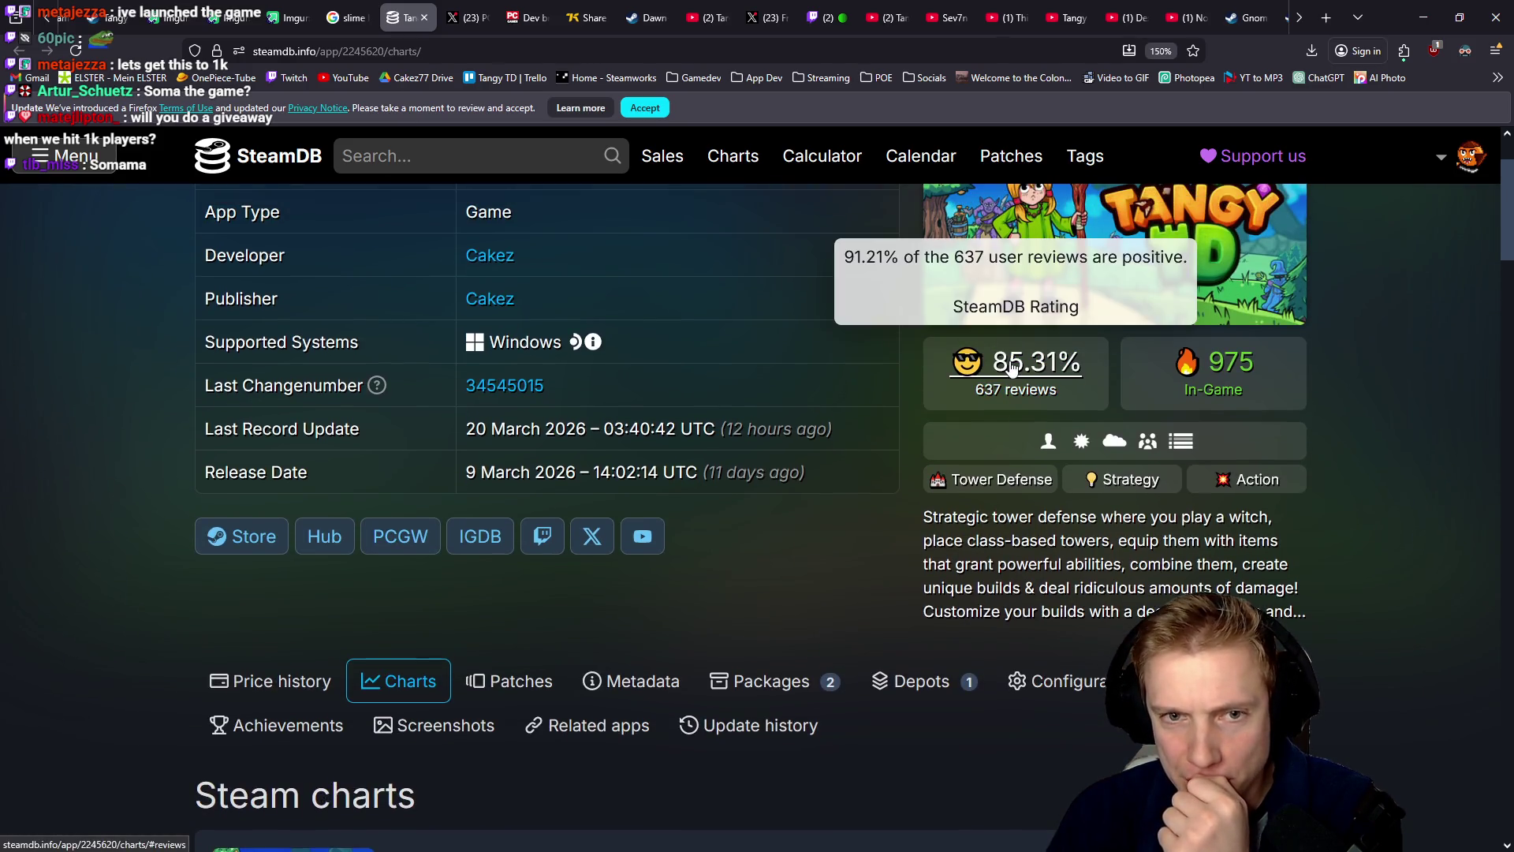
{"action": "scroll", "coordinate": [815, 448], "scroll_direction": "up", "scroll_amount": 1}
{"action": "scroll", "coordinate": [815, 448], "scroll_direction": "down", "scroll_amount": 4}
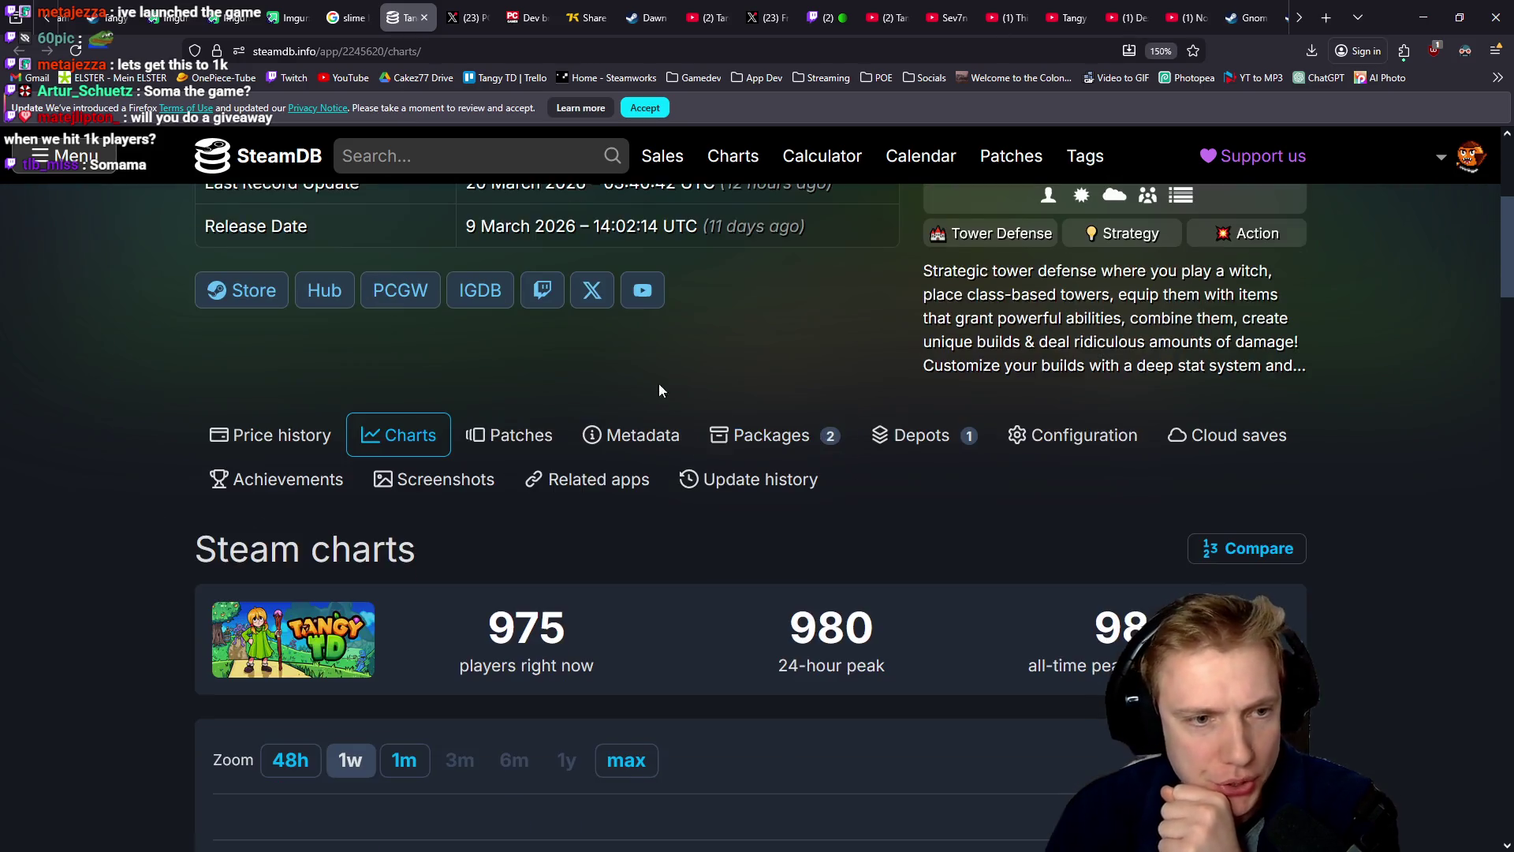
{"action": "scroll", "coordinate": [660, 383], "scroll_direction": "up", "scroll_amount": 2}
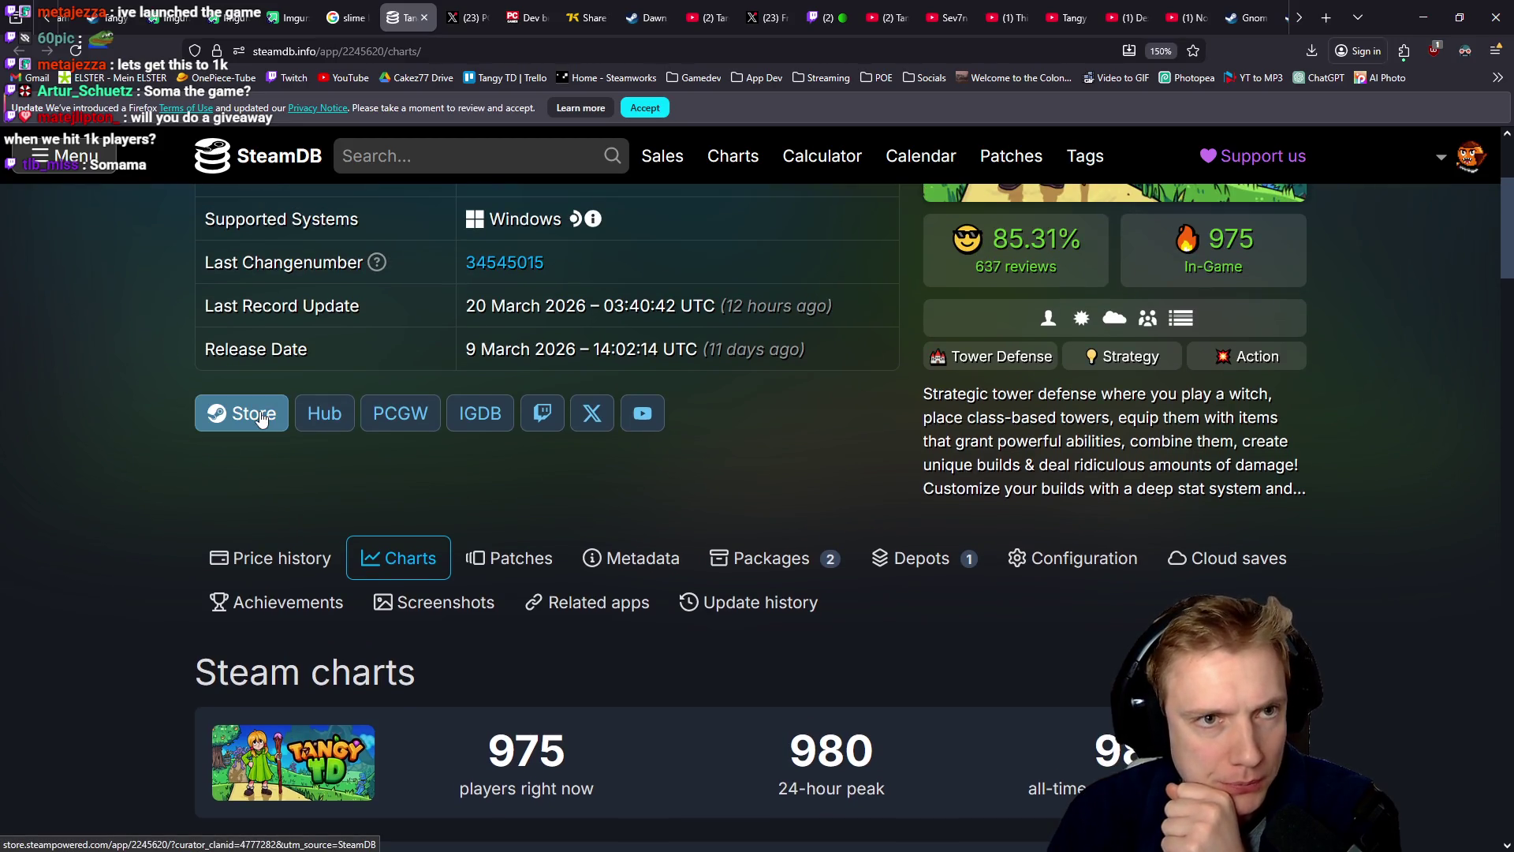
- Open Tangy TD's Steam store page and sort its customer reviews by most recent
{"action": "left_click", "coordinate": [261, 415]}
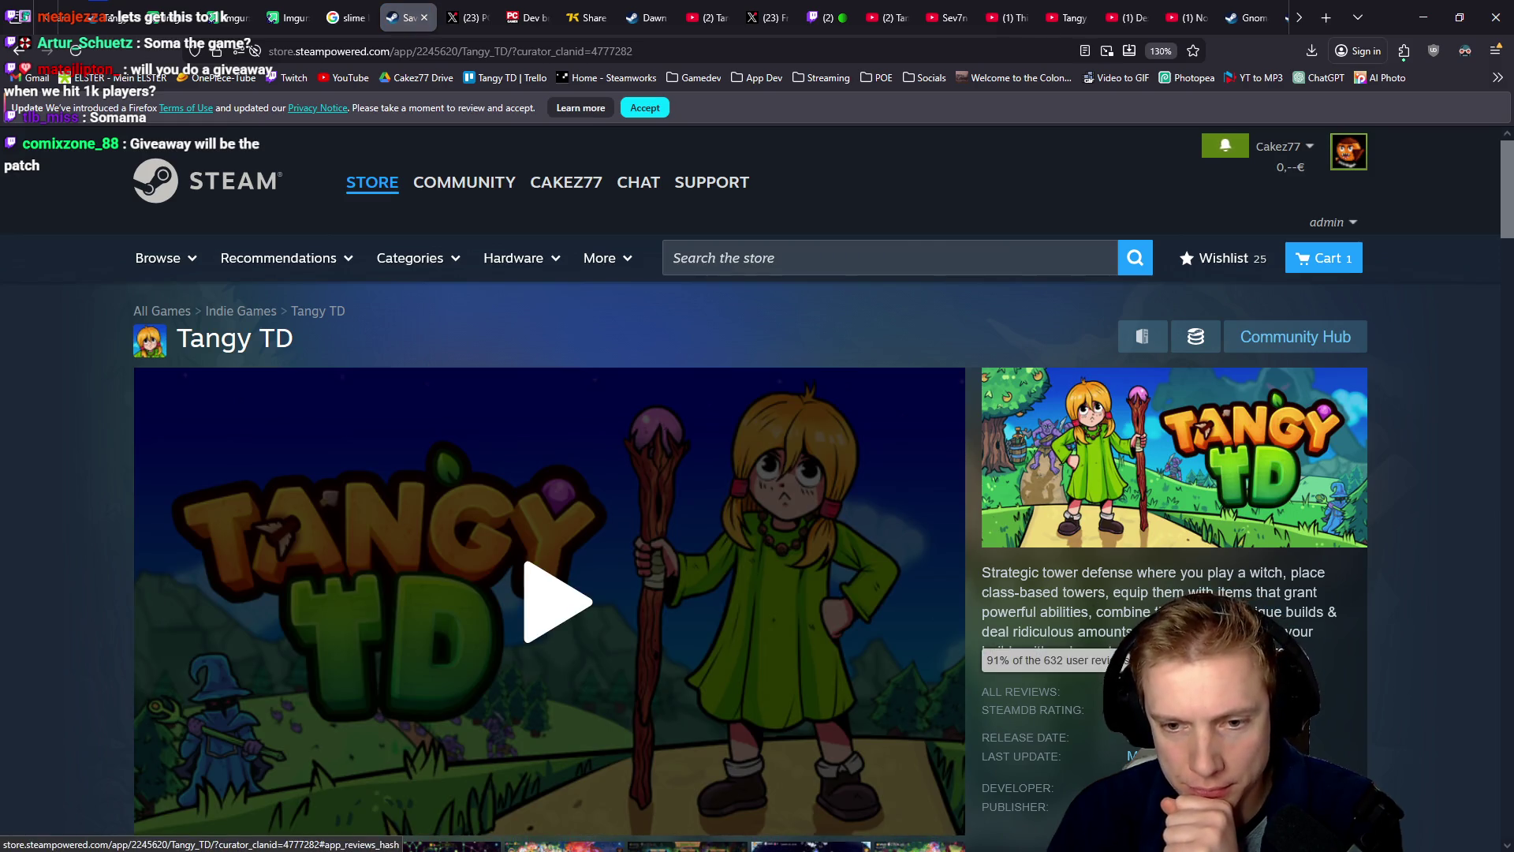
{"action": "left_click", "coordinate": [1017, 661]}
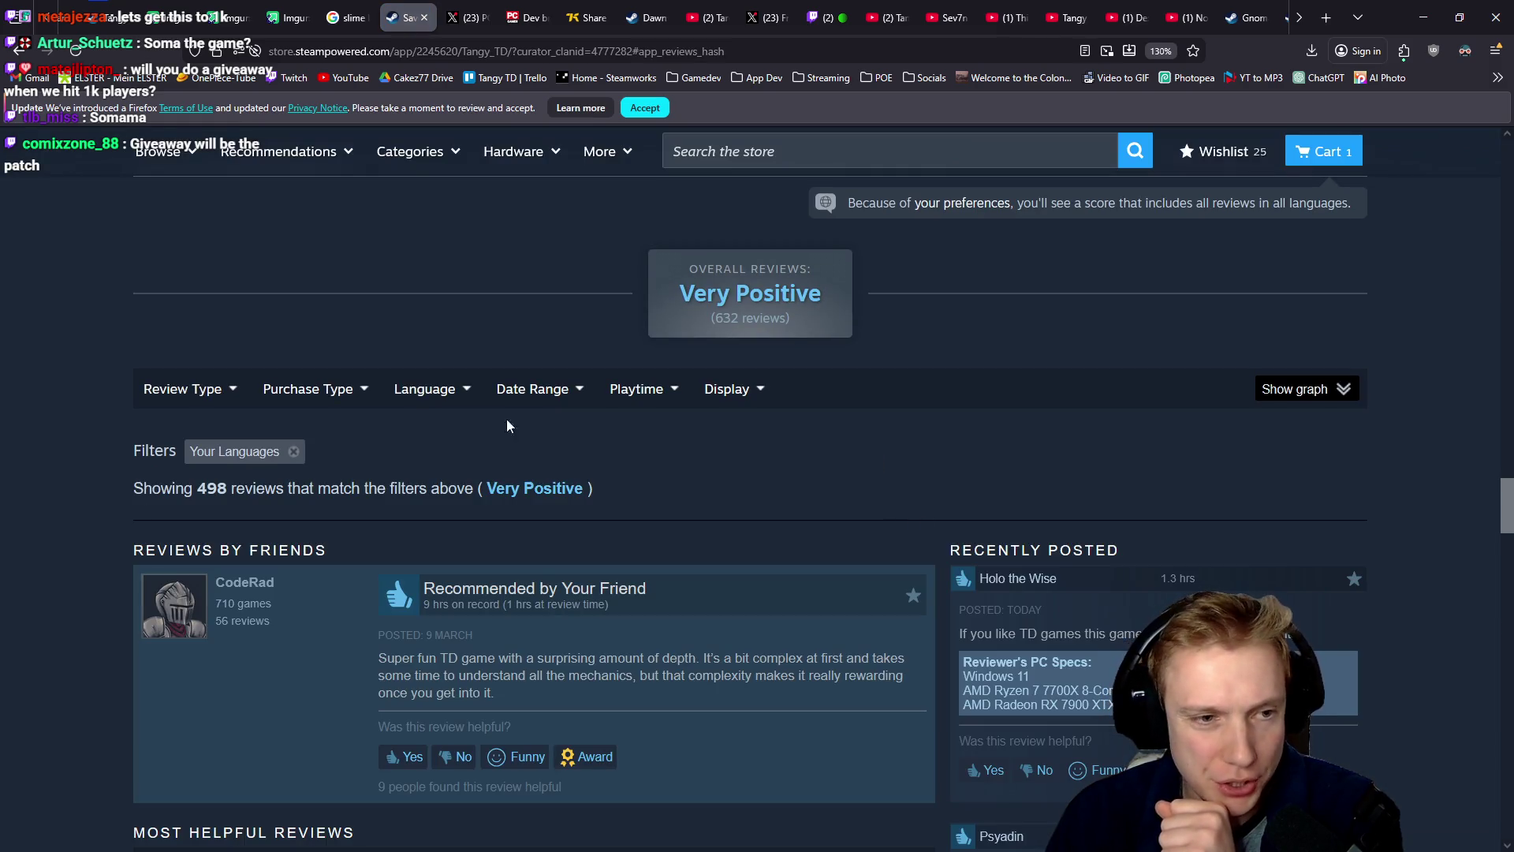
{"action": "mouse_move", "coordinate": [710, 394]}
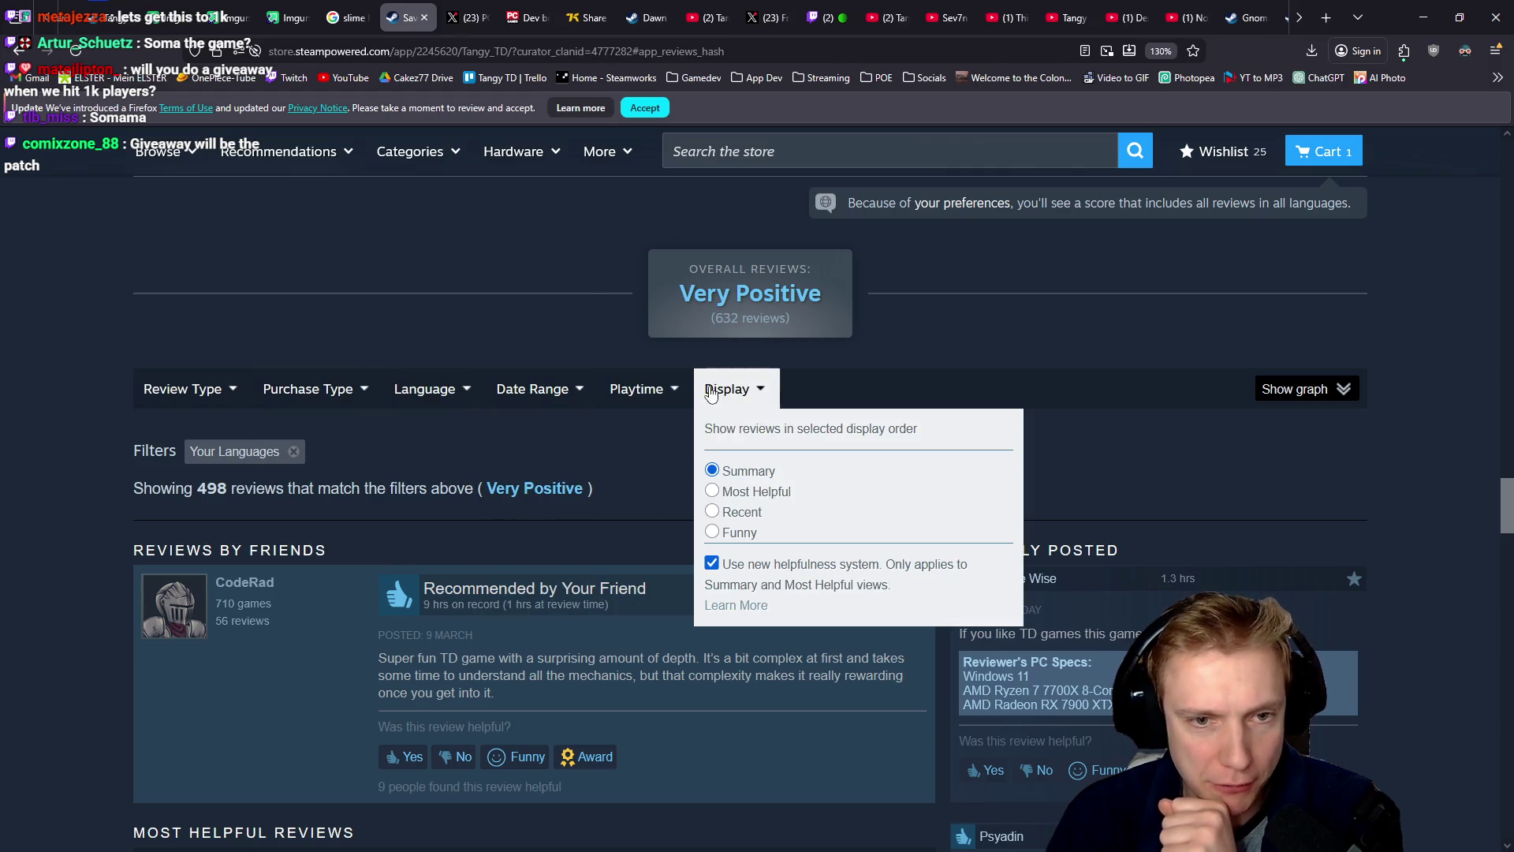
{"action": "left_click", "coordinate": [713, 514]}
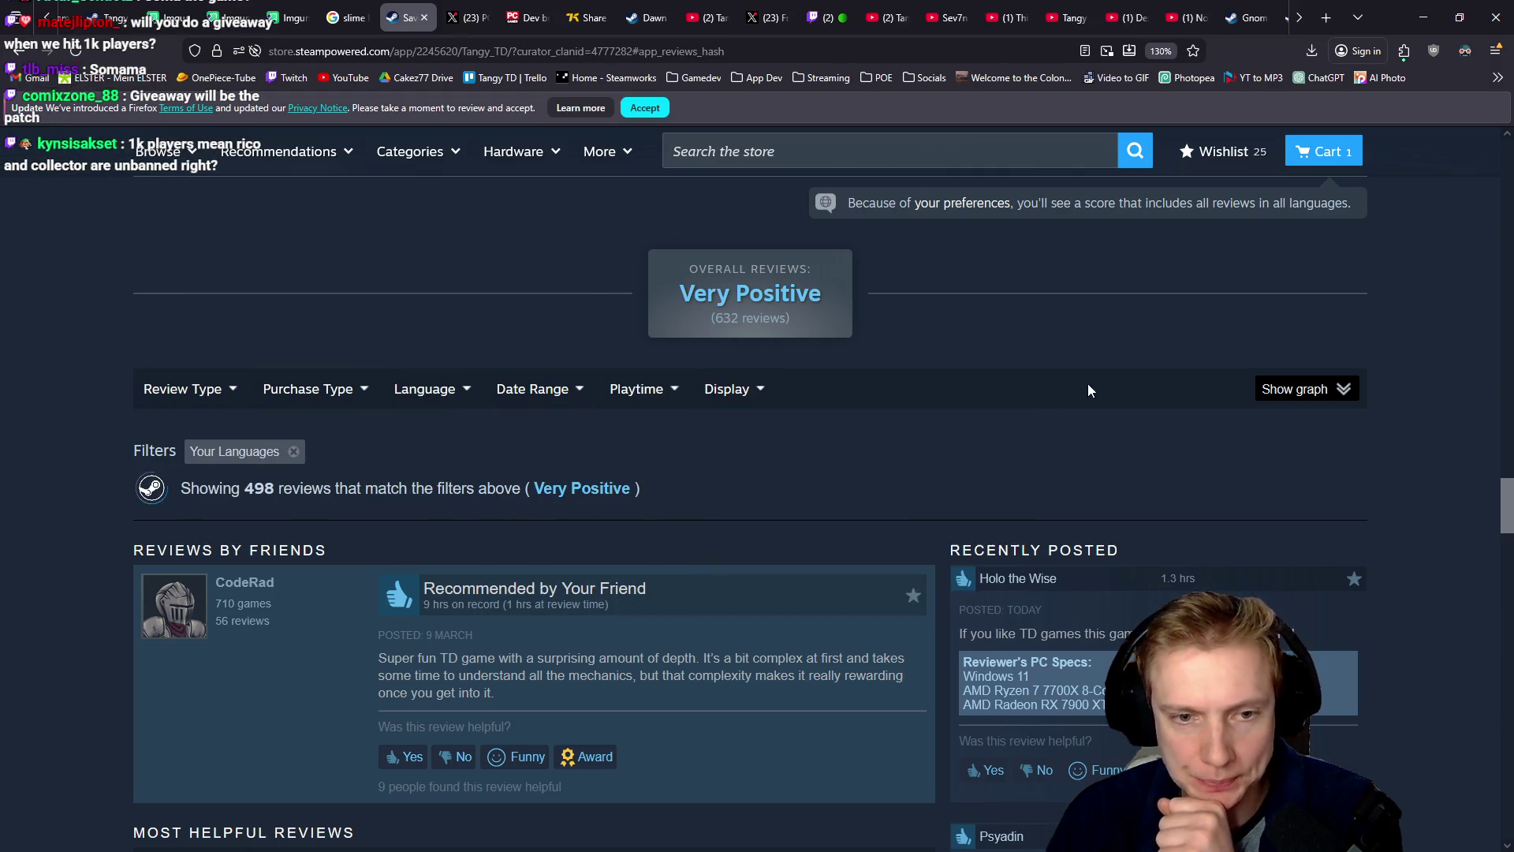
- Scroll through the recent reviews, briefly highlighting and clearing a line of review text
{"action": "scroll", "coordinate": [1014, 385], "scroll_direction": "down", "scroll_amount": 8}
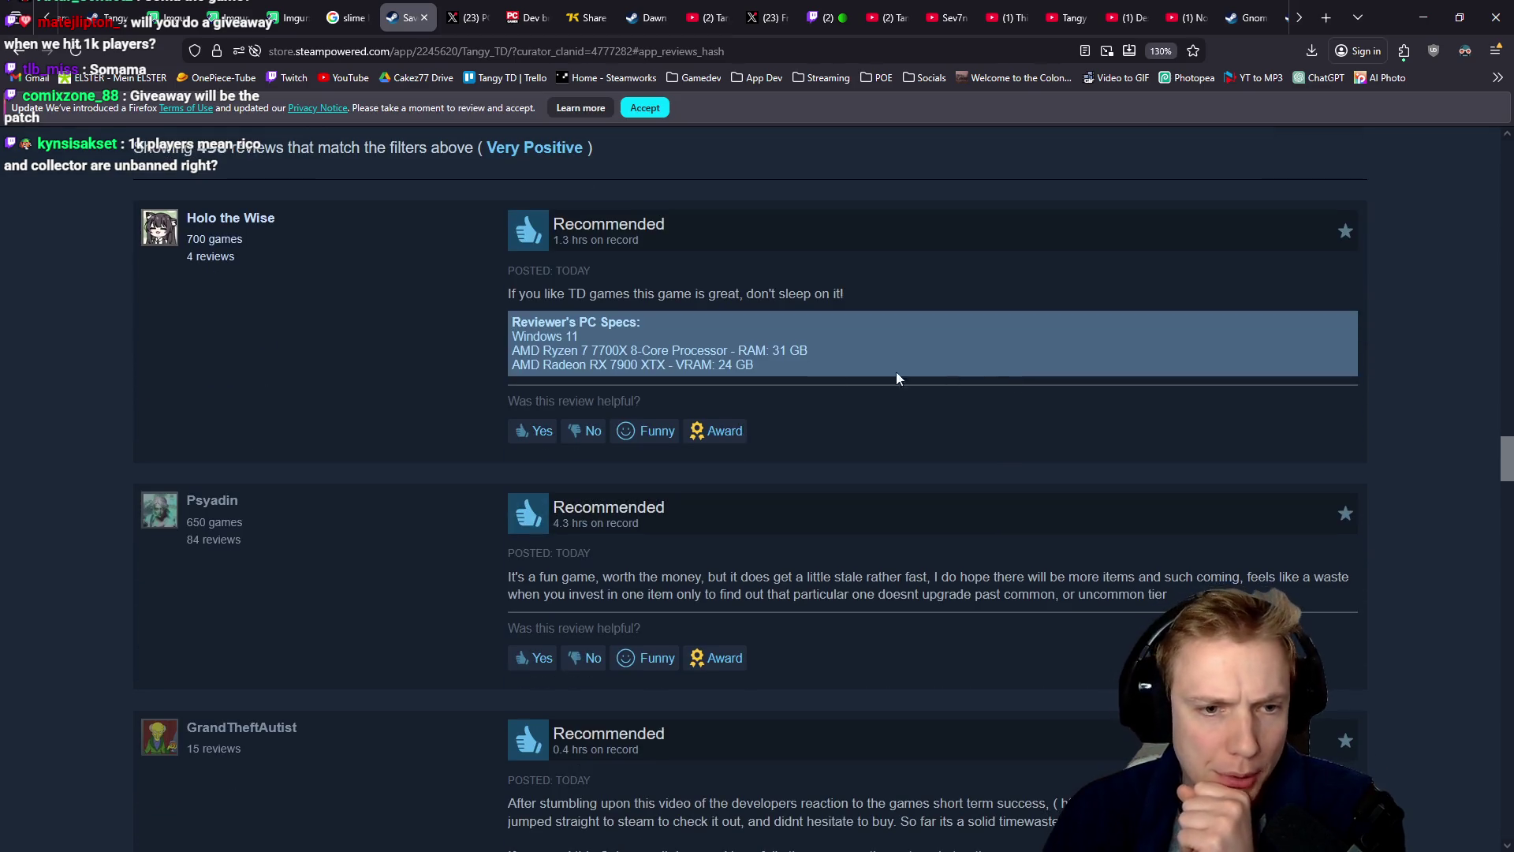
{"action": "scroll", "coordinate": [710, 434], "scroll_direction": "down", "scroll_amount": 8}
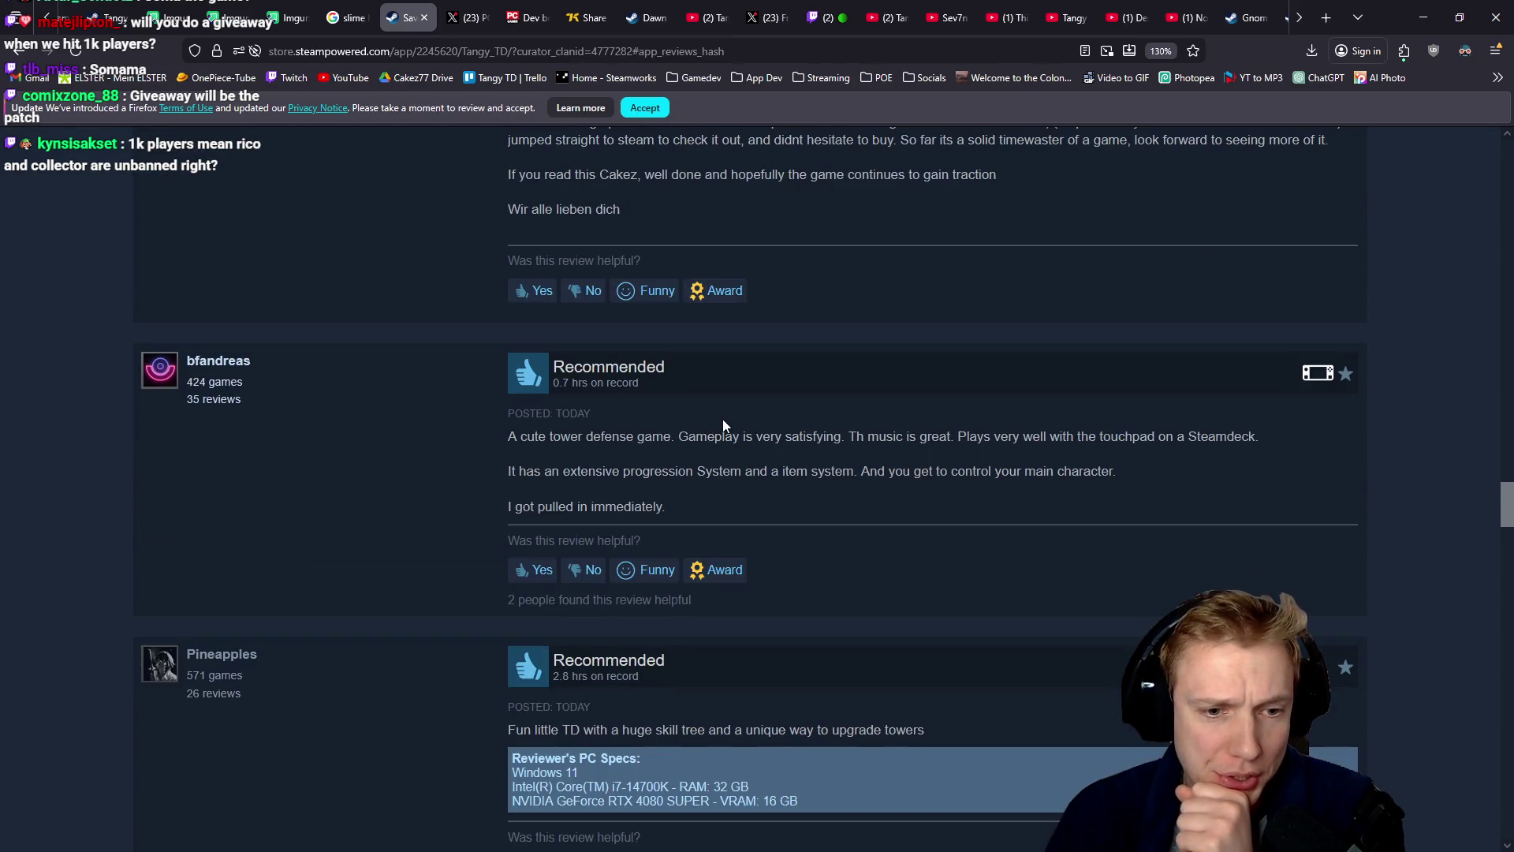
{"action": "scroll", "coordinate": [769, 427], "scroll_direction": "down", "scroll_amount": 2}
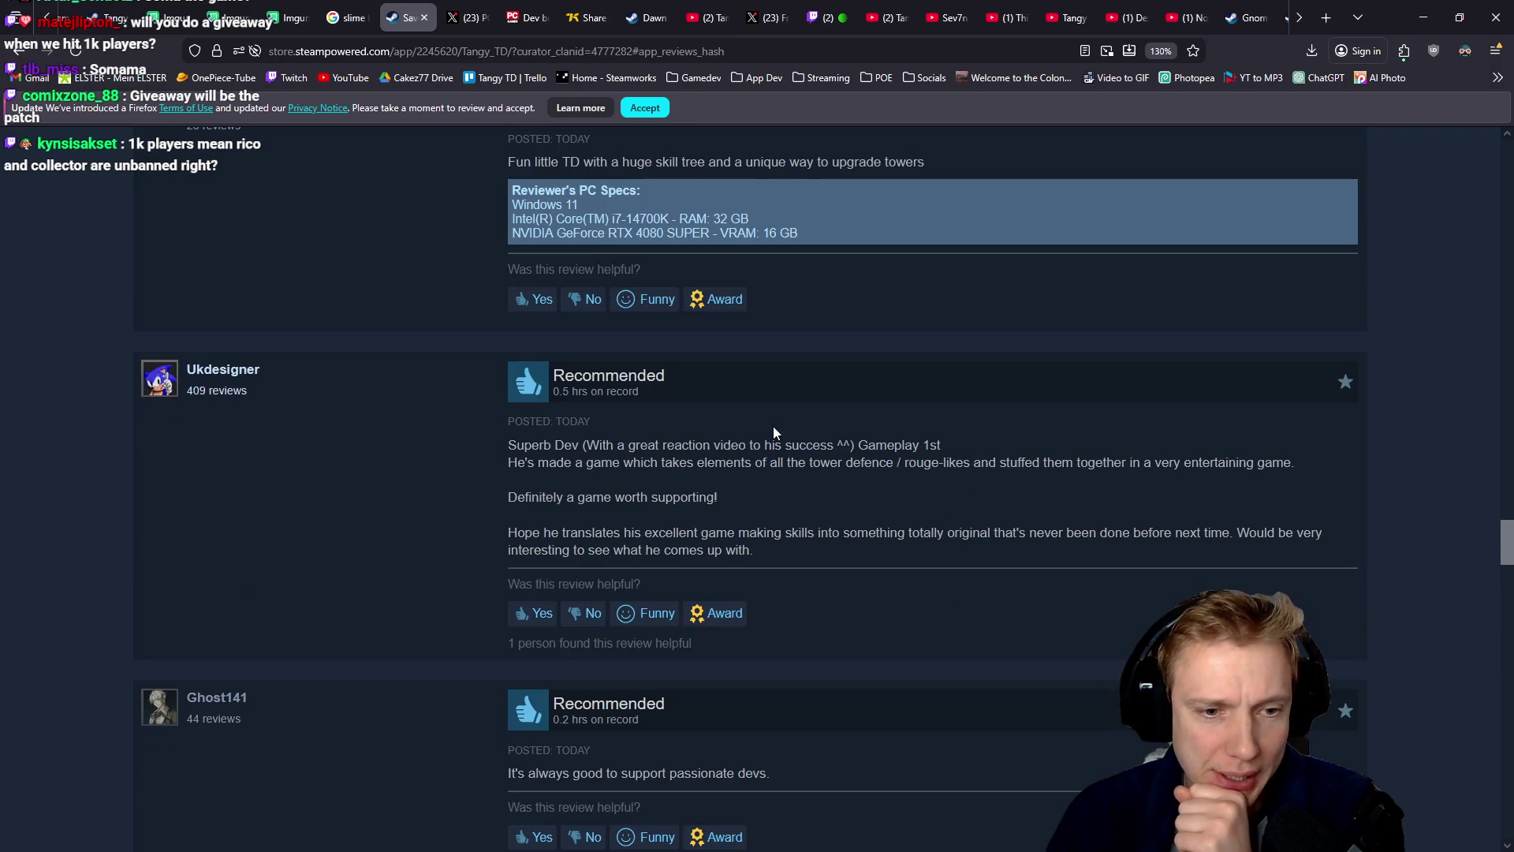
{"action": "scroll", "coordinate": [775, 432], "scroll_direction": "down", "scroll_amount": 4}
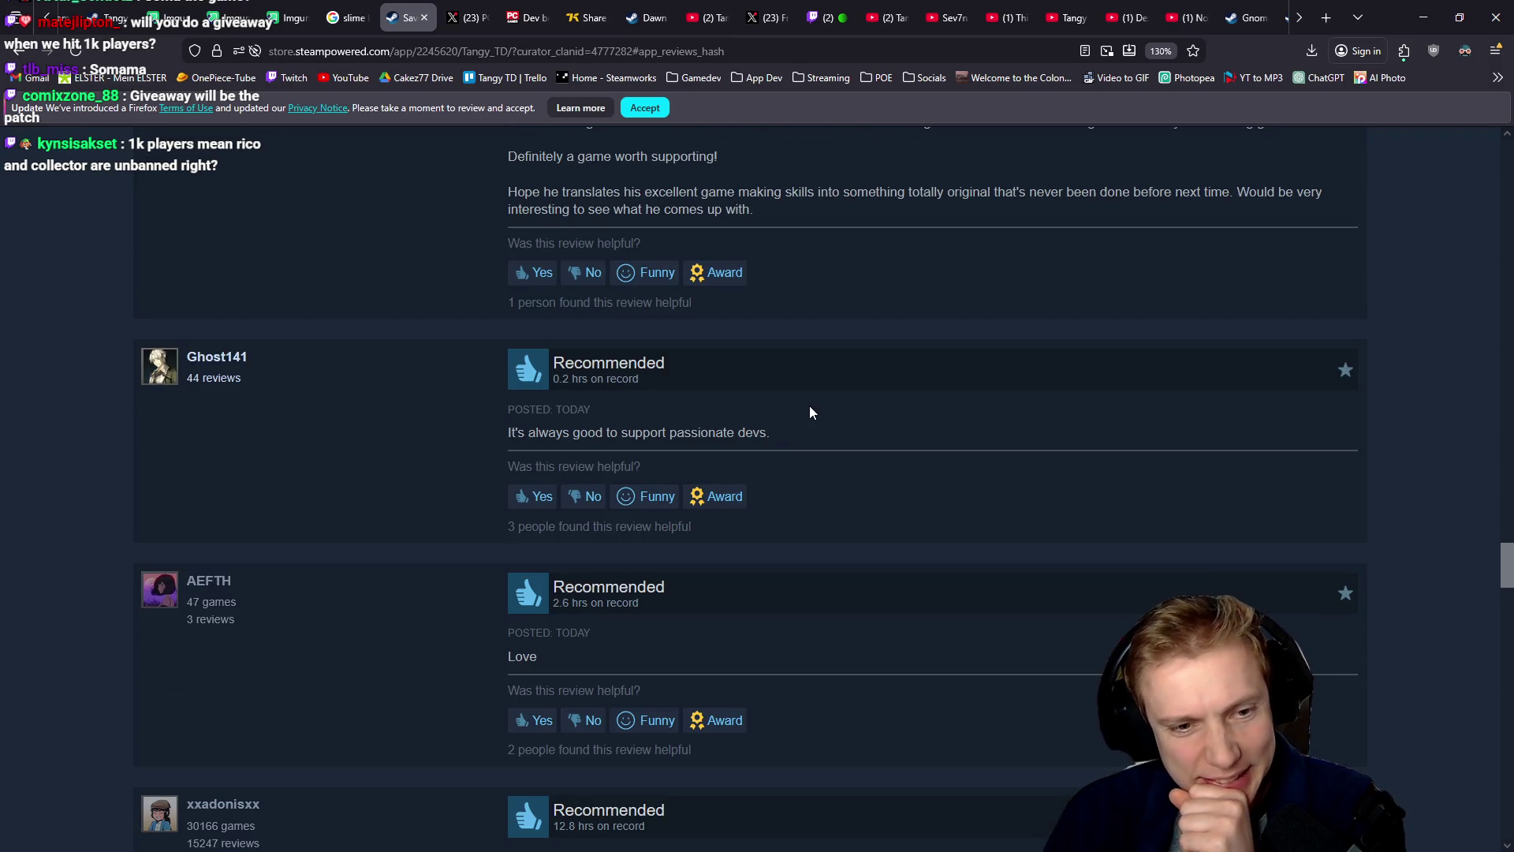
{"action": "scroll", "coordinate": [810, 407], "scroll_direction": "down", "scroll_amount": 3}
{"action": "scroll", "coordinate": [810, 405], "scroll_direction": "down", "scroll_amount": 2}
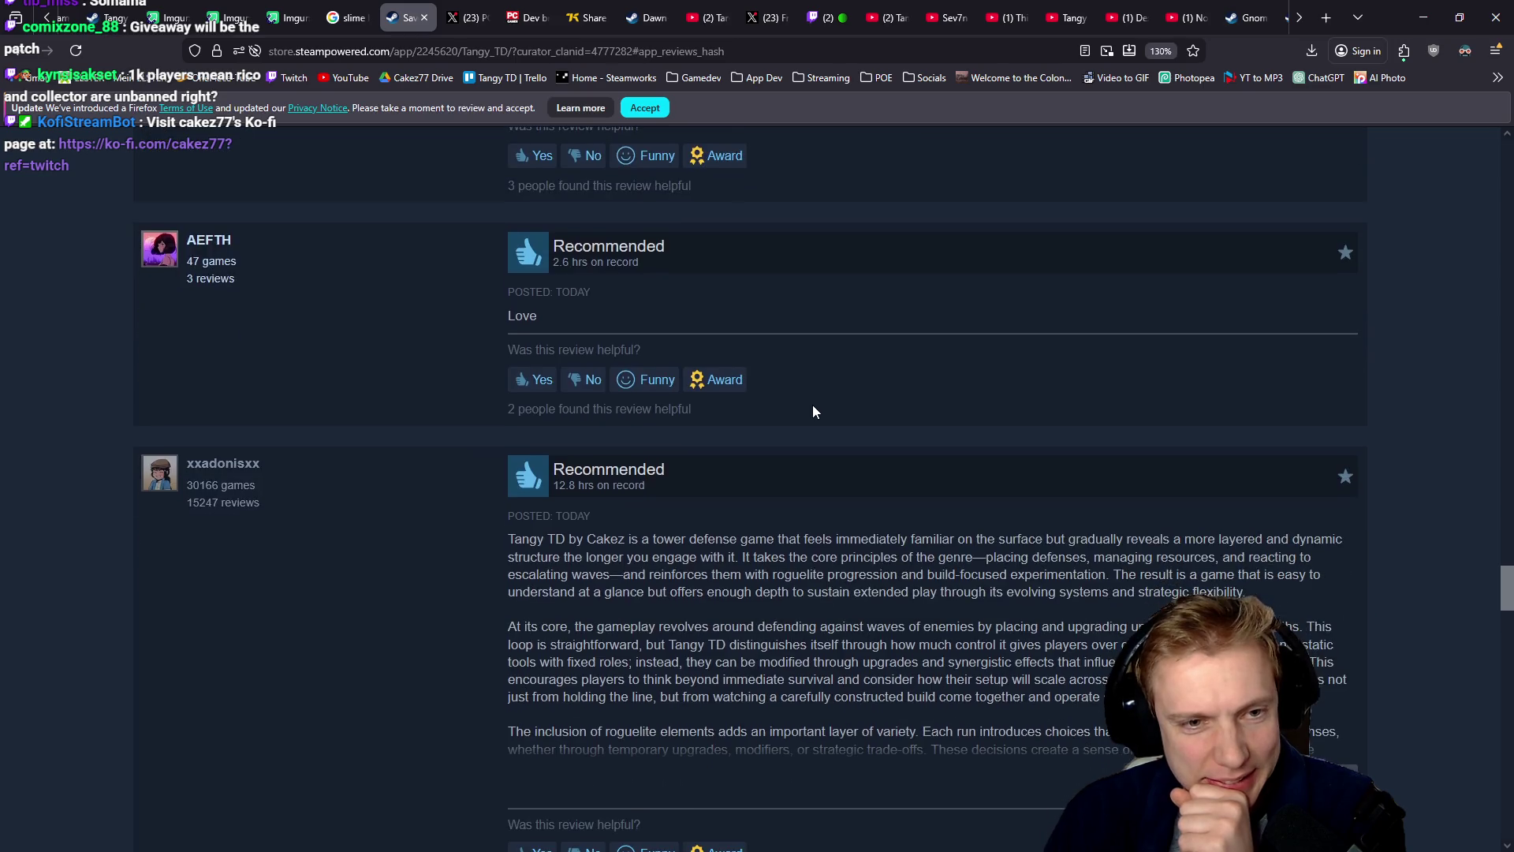
{"action": "scroll", "coordinate": [771, 342], "scroll_direction": "down", "scroll_amount": 2}
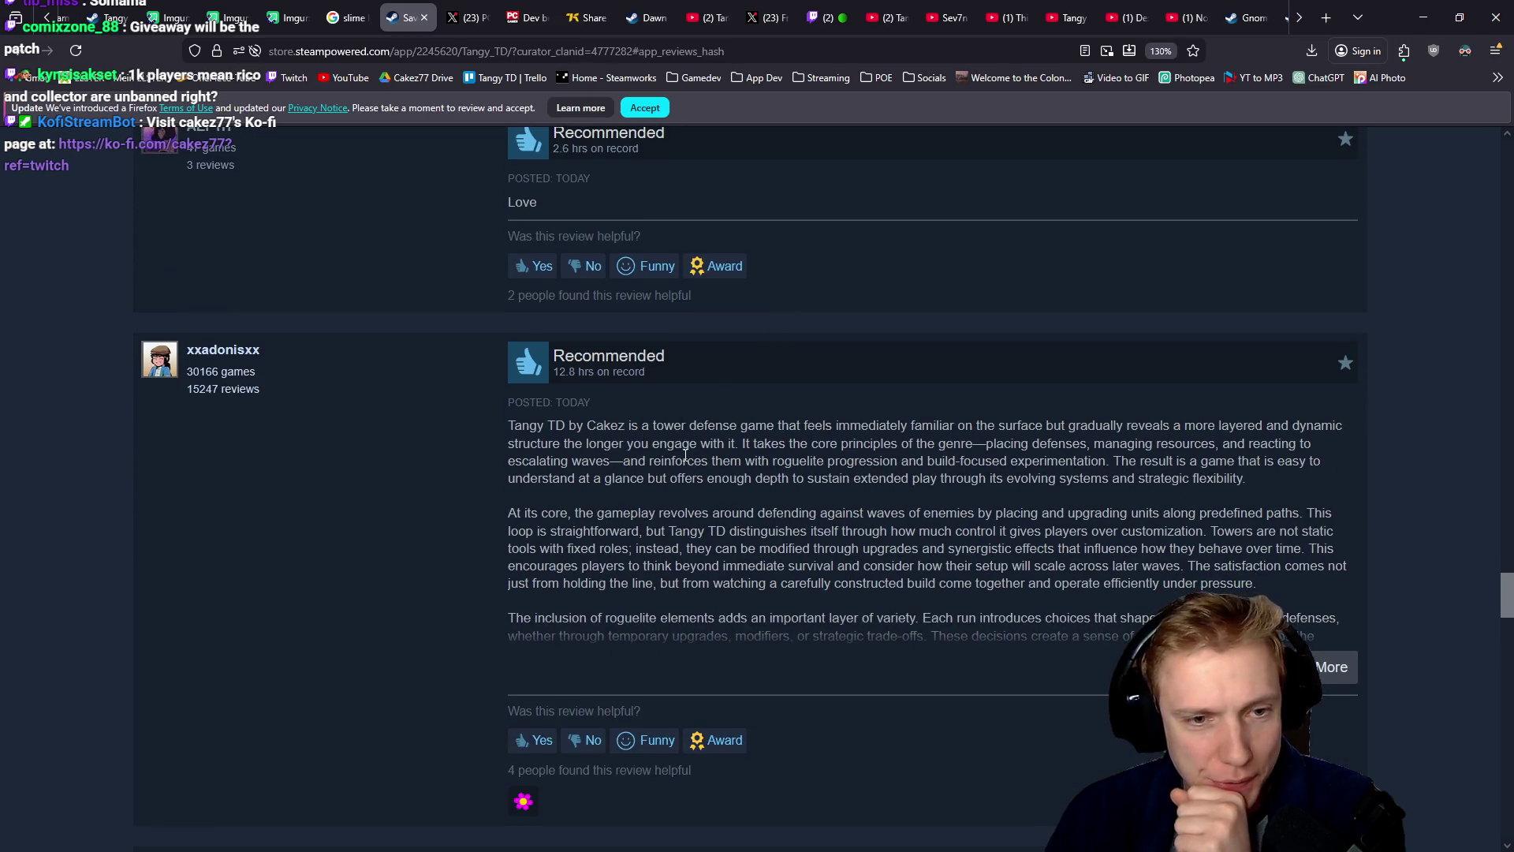
{"action": "scroll", "coordinate": [787, 465], "scroll_direction": "down", "scroll_amount": 5}
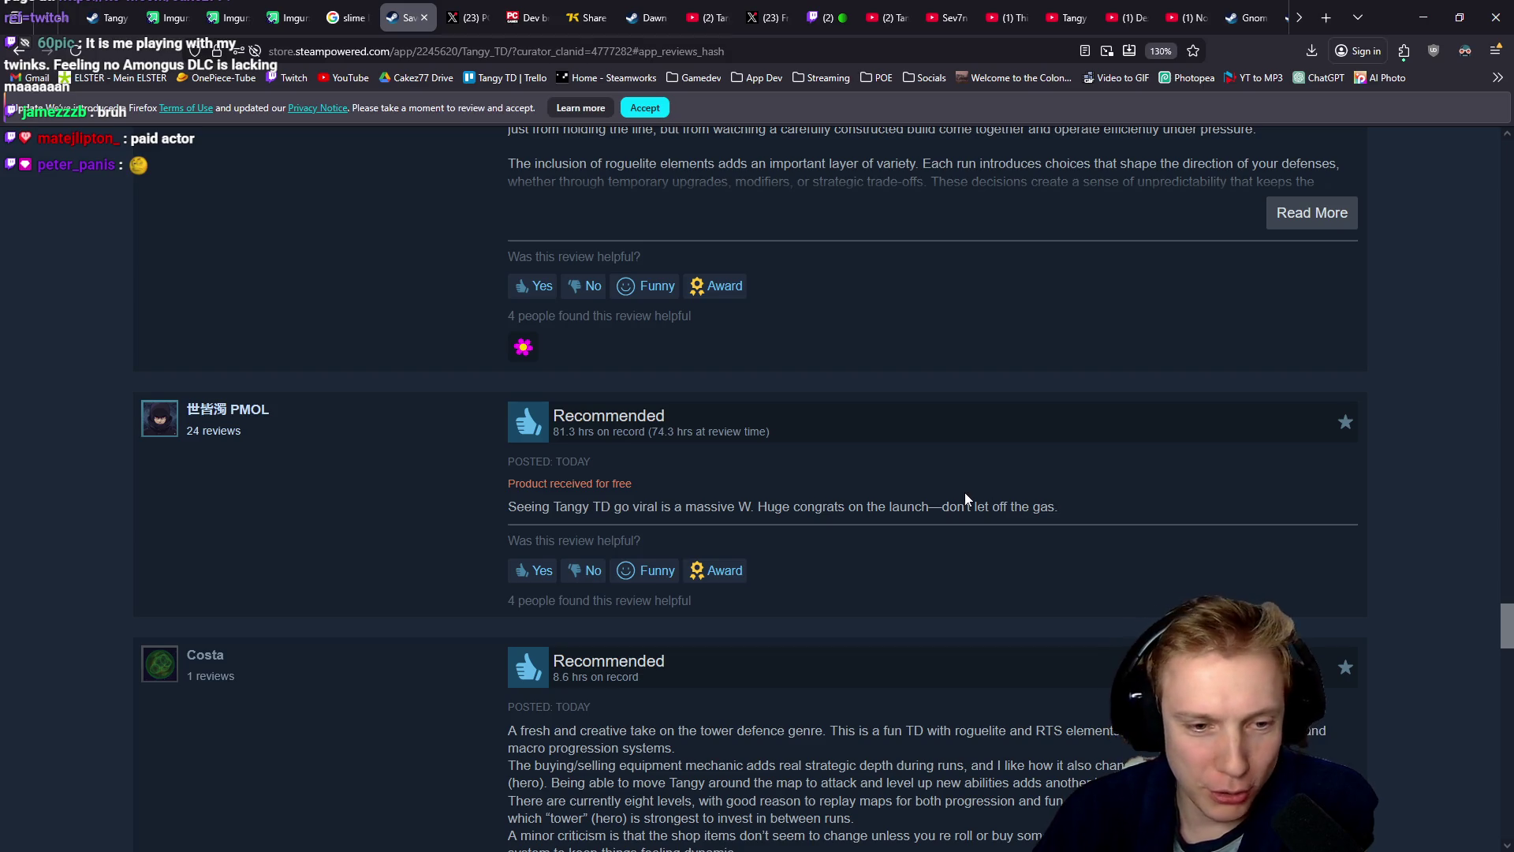
{"action": "scroll", "coordinate": [967, 498], "scroll_direction": "down", "scroll_amount": 8}
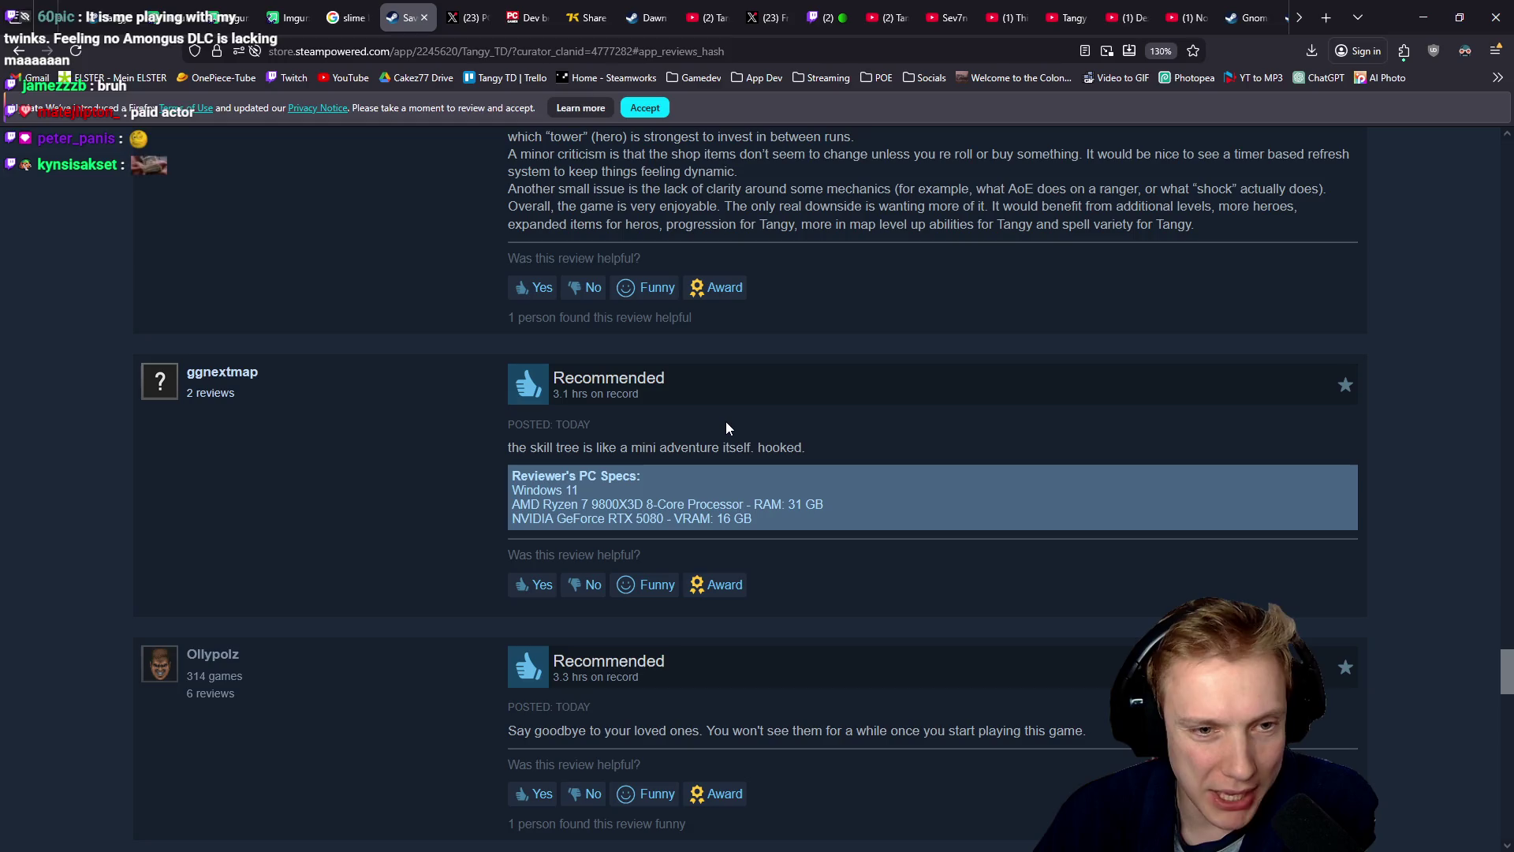
{"action": "scroll", "coordinate": [726, 430], "scroll_direction": "down", "scroll_amount": 4}
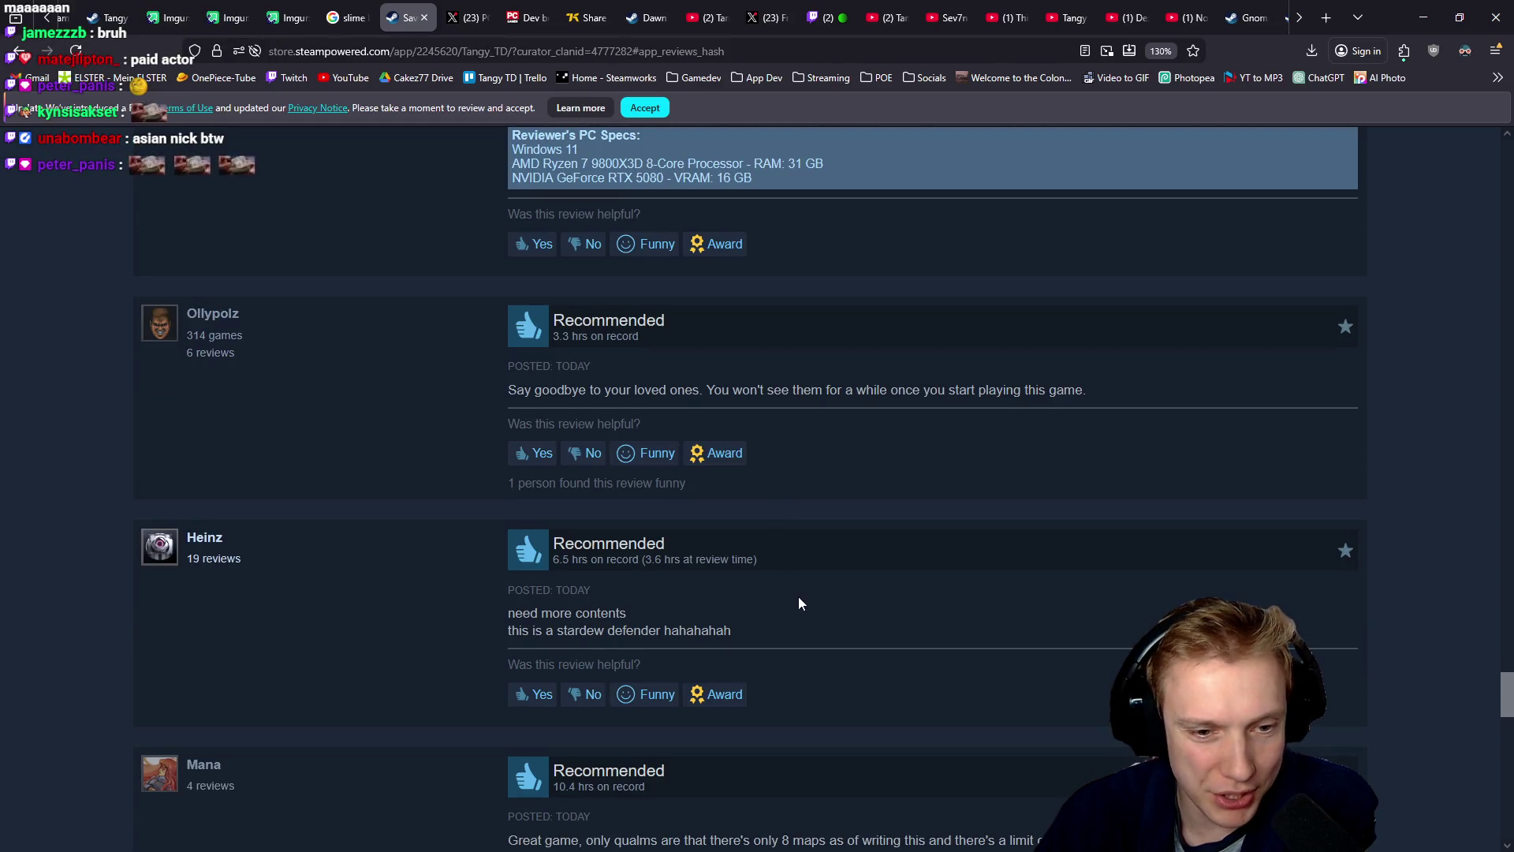
{"action": "scroll", "coordinate": [798, 596], "scroll_direction": "down", "scroll_amount": 10}
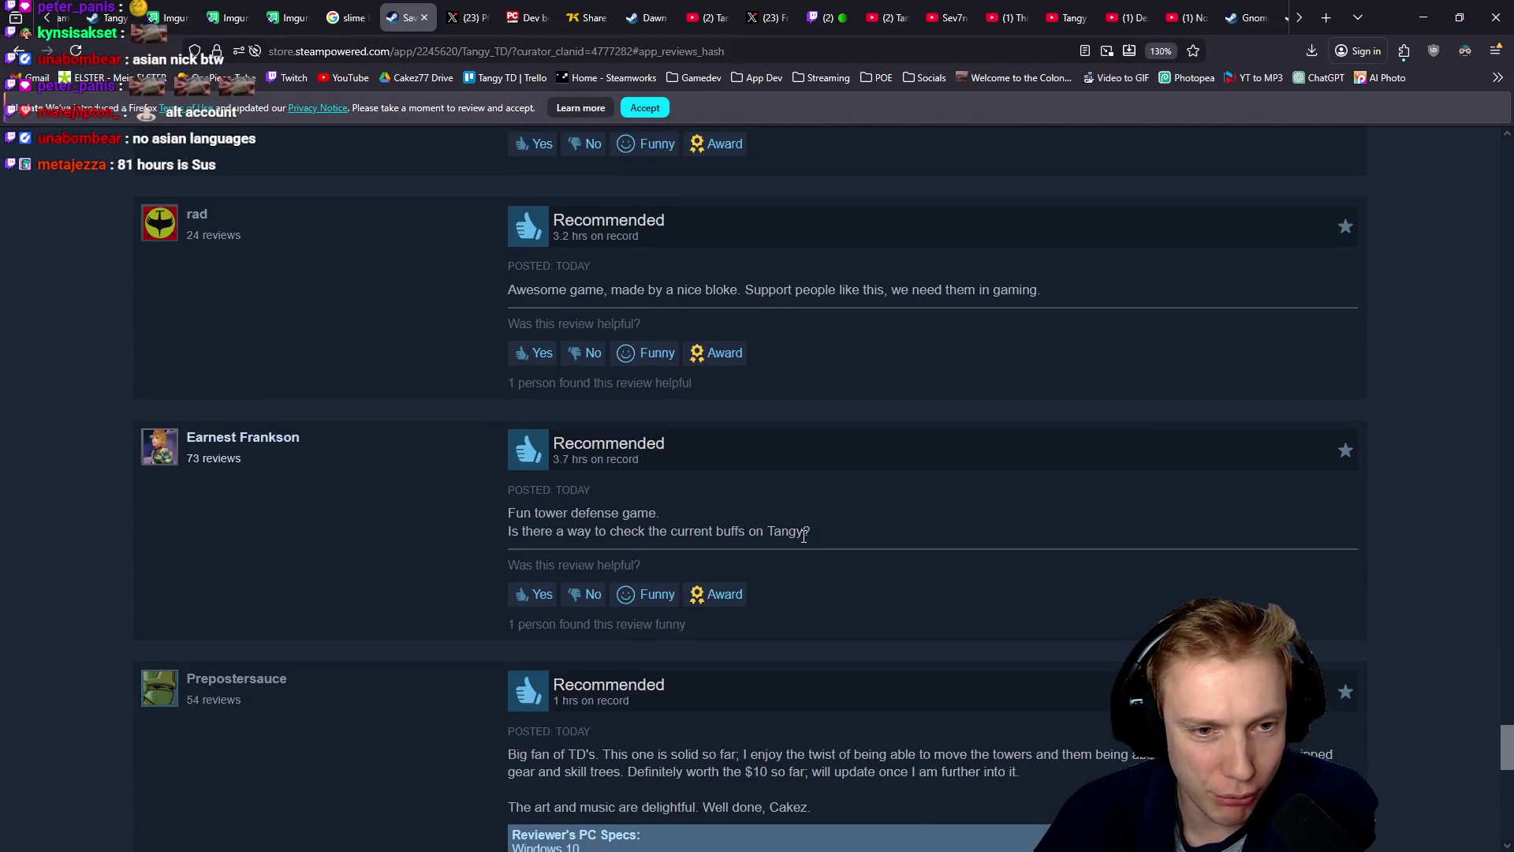
{"action": "scroll", "coordinate": [803, 535], "scroll_direction": "down", "scroll_amount": 3}
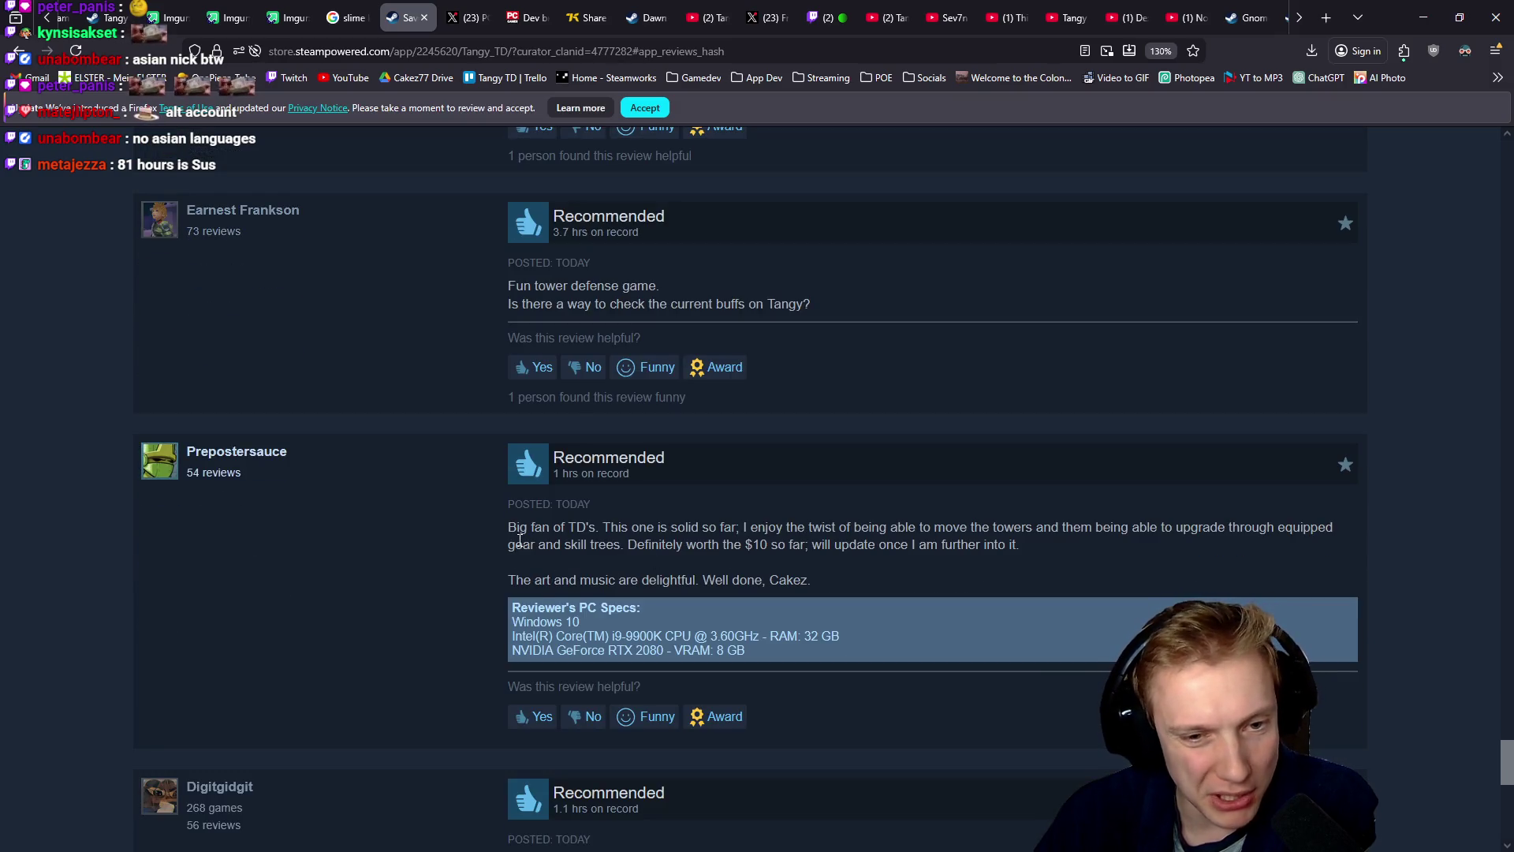
{"action": "left_click_drag", "start_coordinate": [519, 539], "coordinate": [1025, 544]}
{"action": "left_click", "coordinate": [827, 583]}
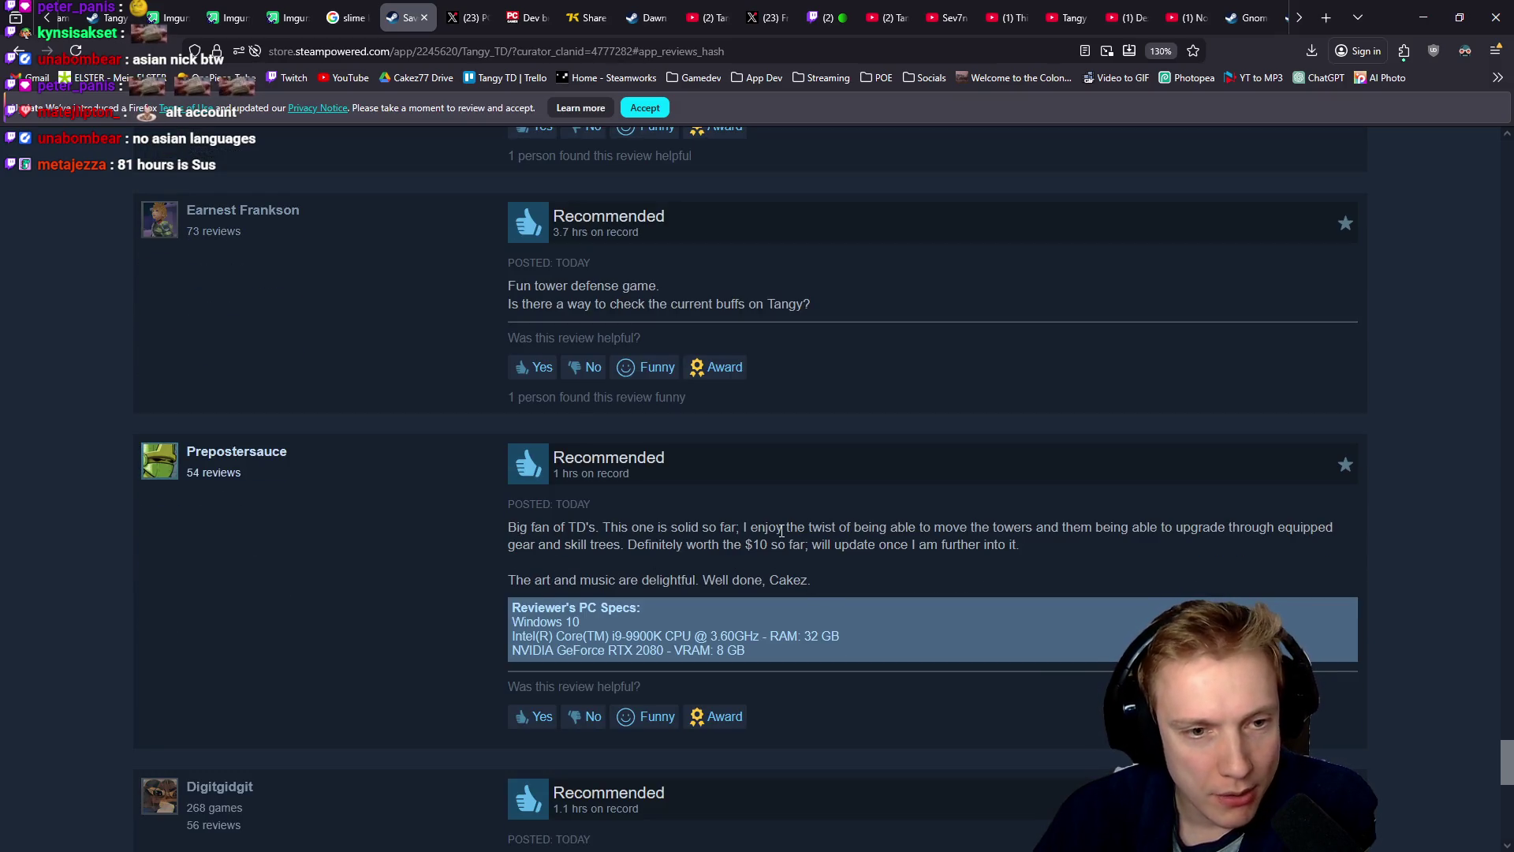
- Load more reviews, skim them, then minimize the browser
{"action": "scroll", "coordinate": [647, 495], "scroll_direction": "down", "scroll_amount": 4}
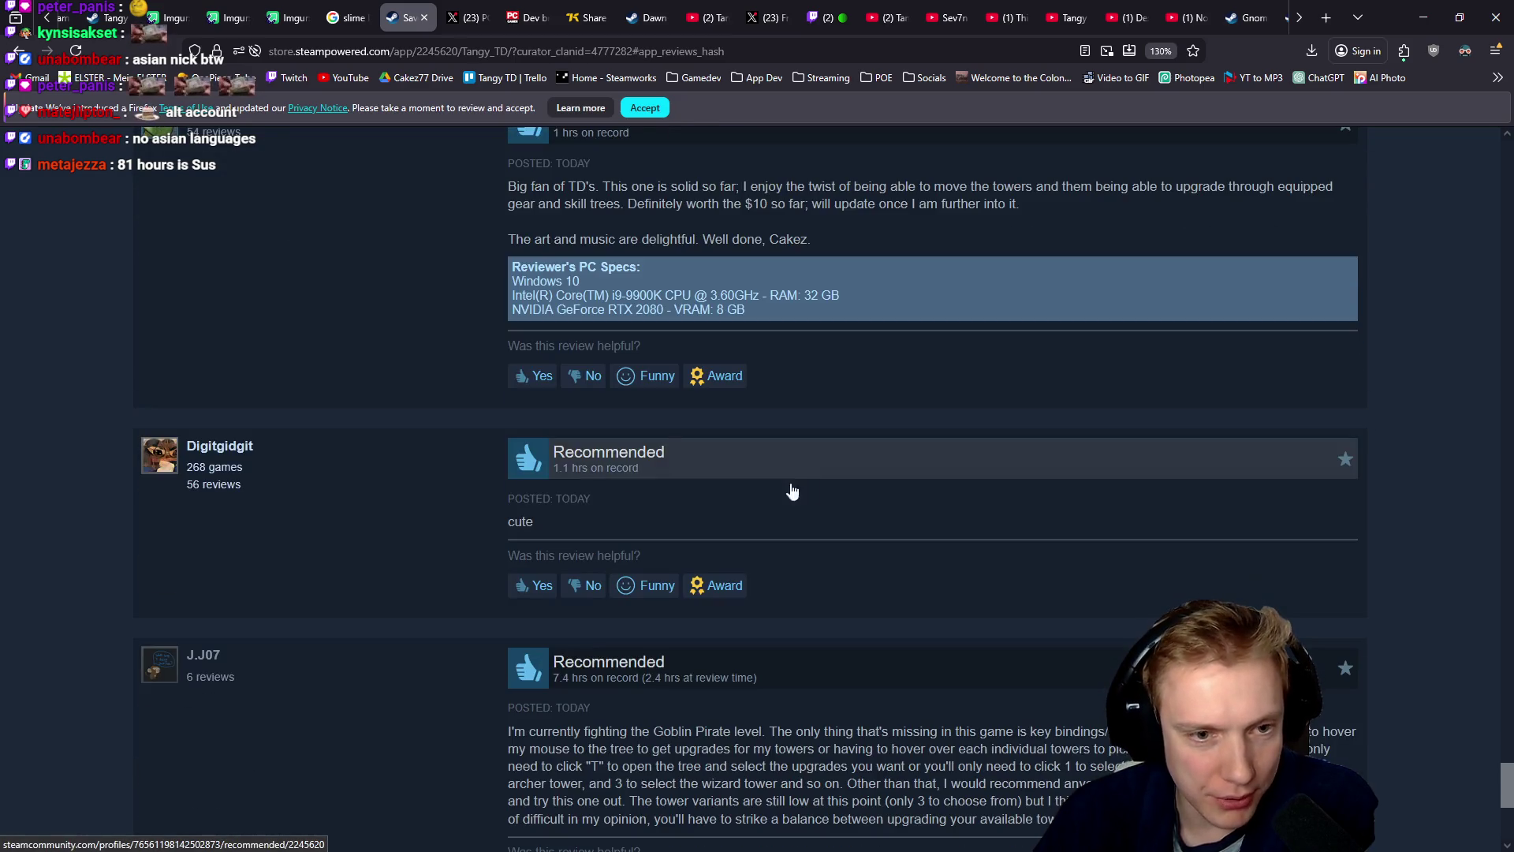
{"action": "scroll", "coordinate": [584, 505], "scroll_direction": "down", "scroll_amount": 3}
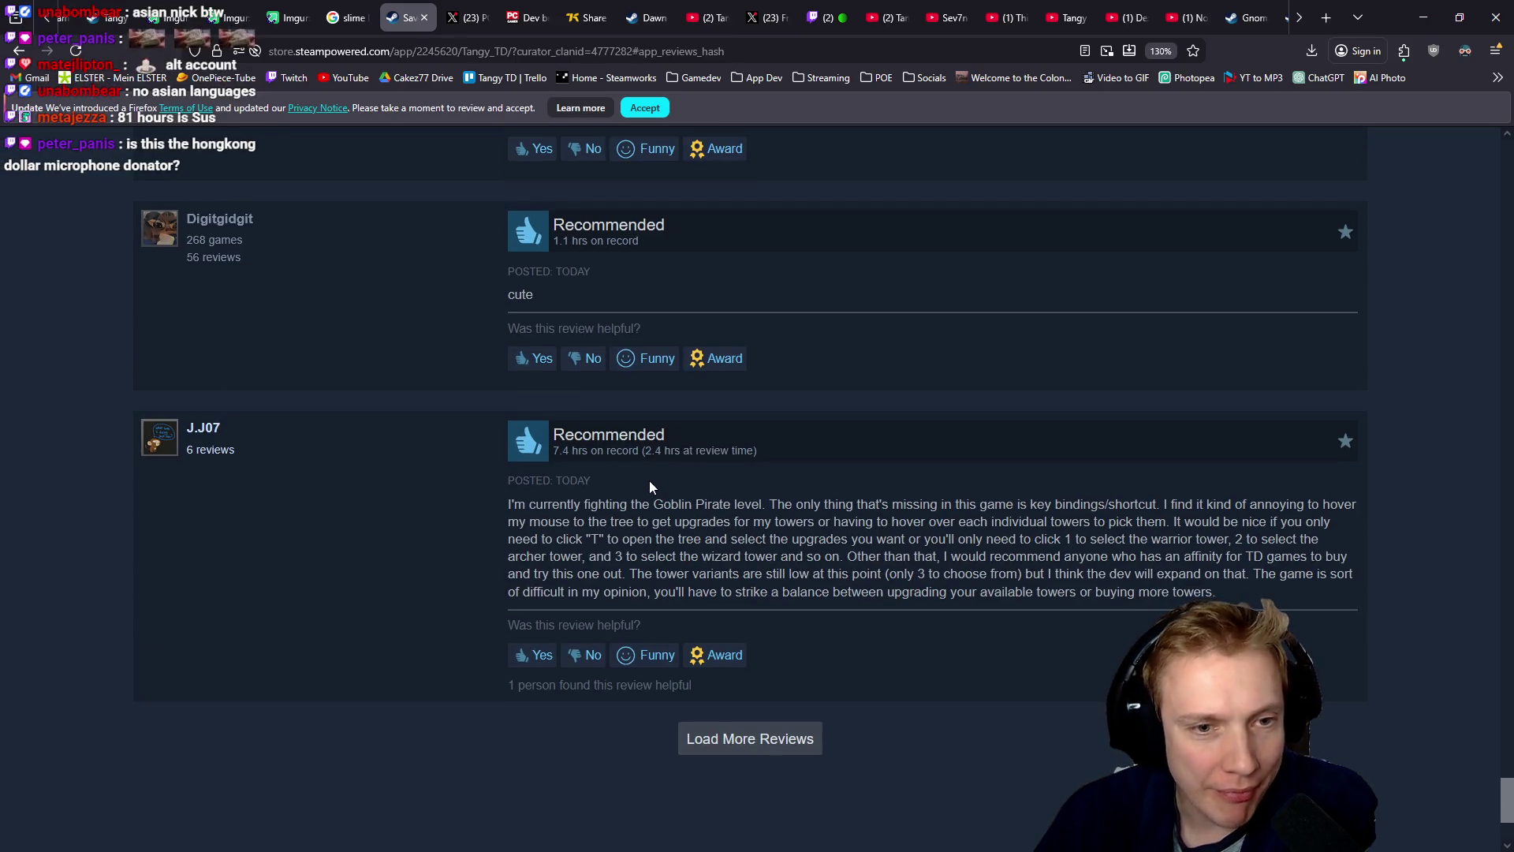
{"action": "scroll", "coordinate": [758, 503], "scroll_direction": "down", "scroll_amount": 3}
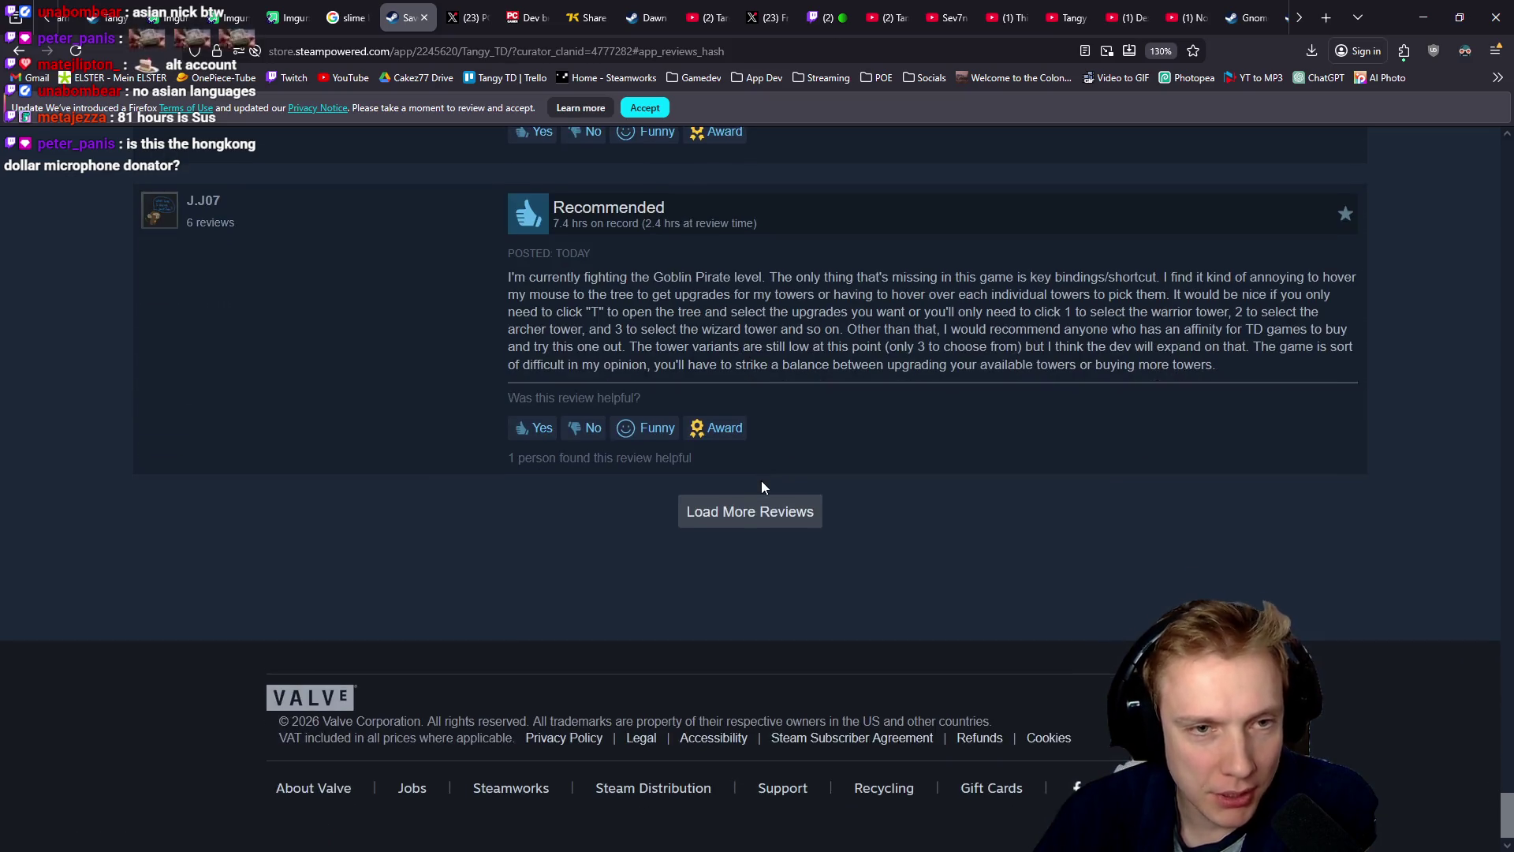
{"action": "left_click", "coordinate": [759, 509]}
{"action": "scroll", "coordinate": [762, 485], "scroll_direction": "down", "scroll_amount": 6}
{"action": "scroll", "coordinate": [761, 485], "scroll_direction": "up", "scroll_amount": 20}
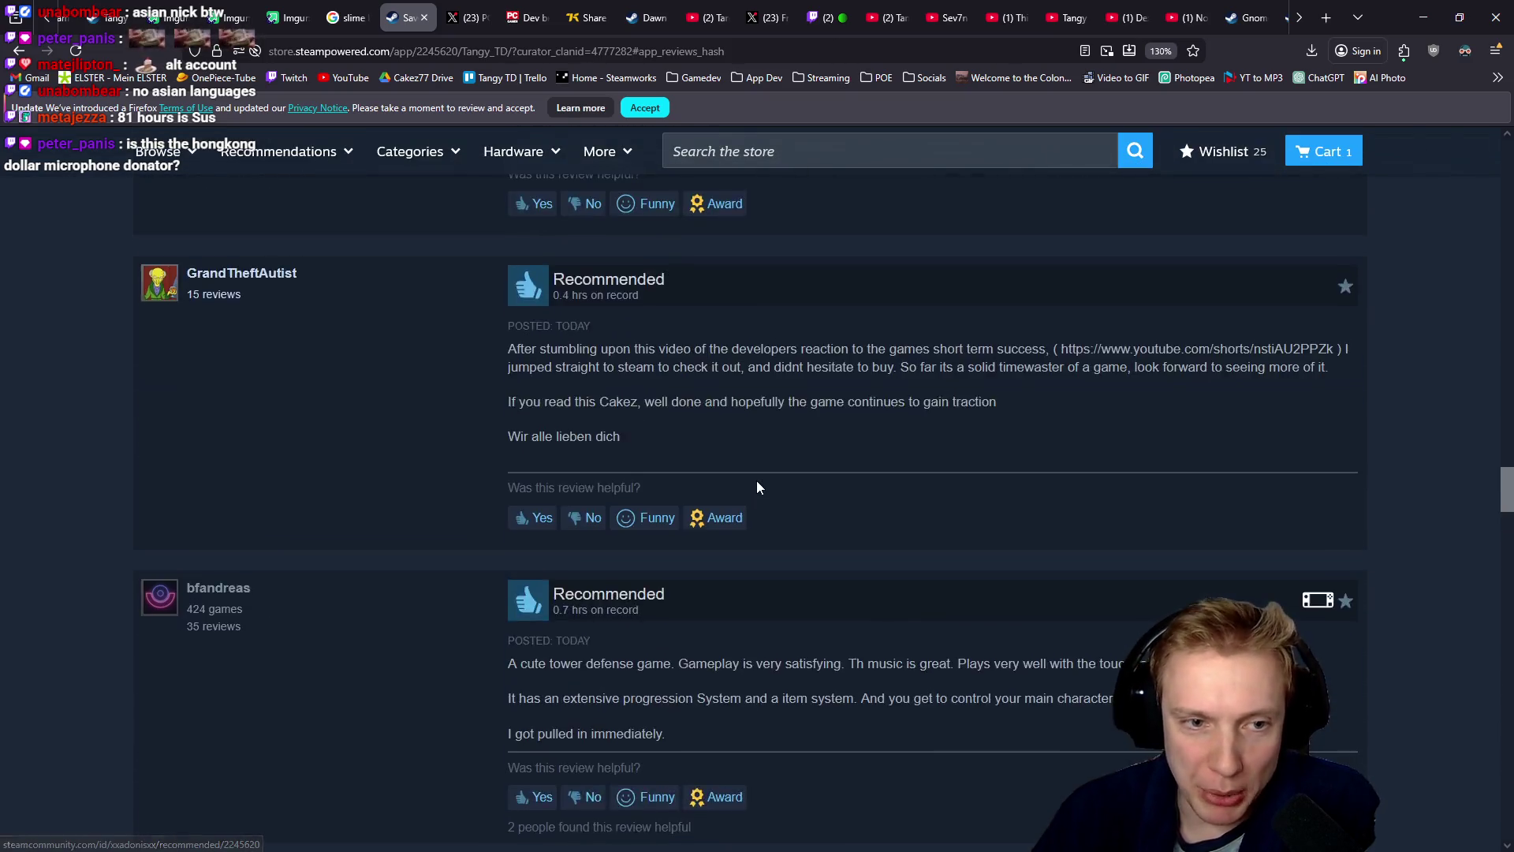
{"action": "scroll", "coordinate": [781, 474], "scroll_direction": "down", "scroll_amount": 4}
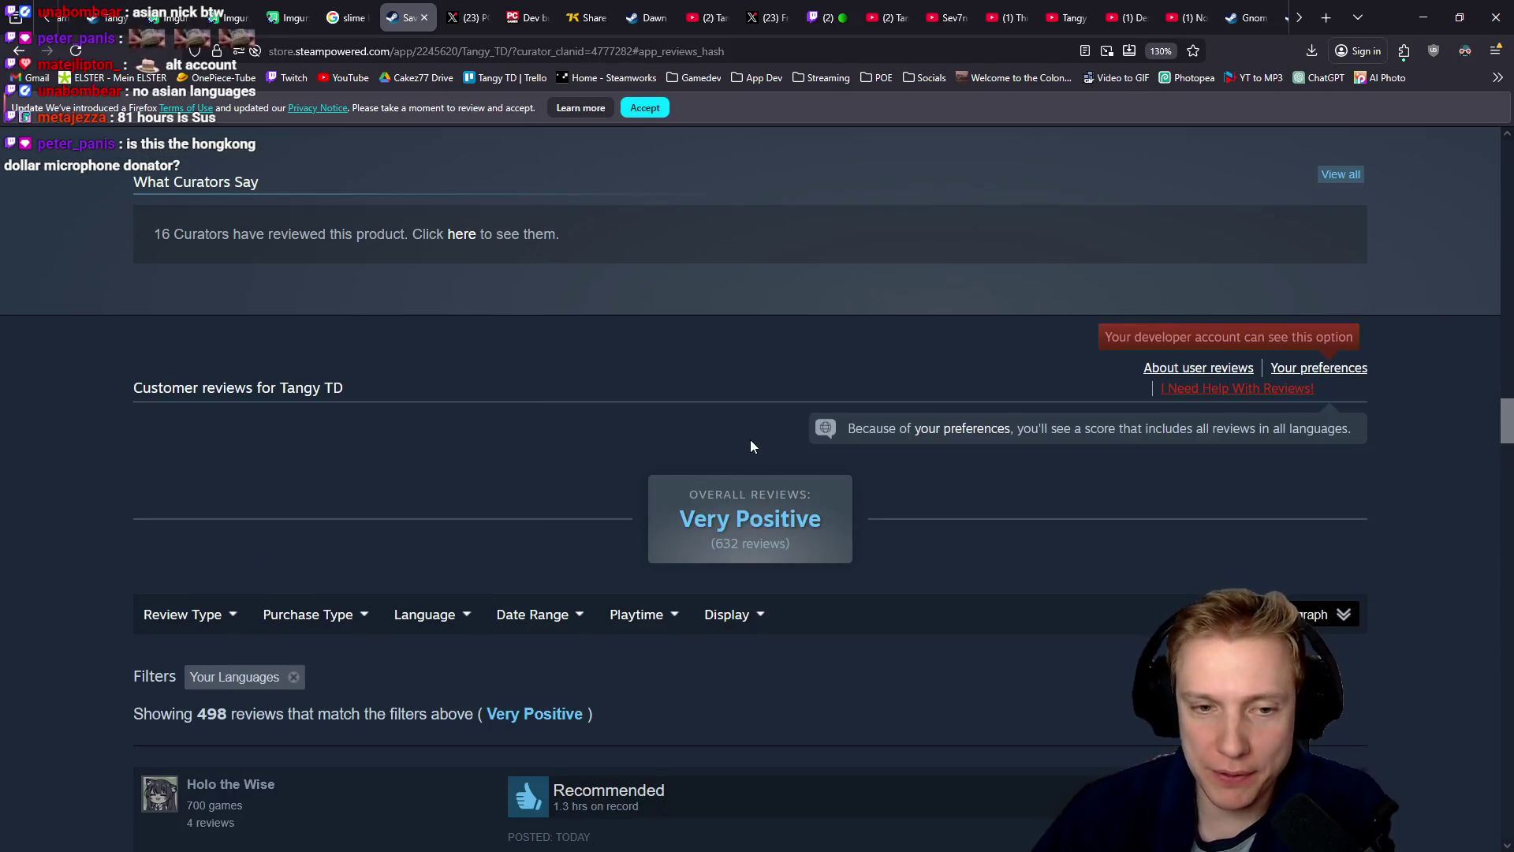
{"action": "scroll", "coordinate": [750, 438], "scroll_direction": "down", "scroll_amount": 3}
{"action": "left_click", "coordinate": [1440, 17]}
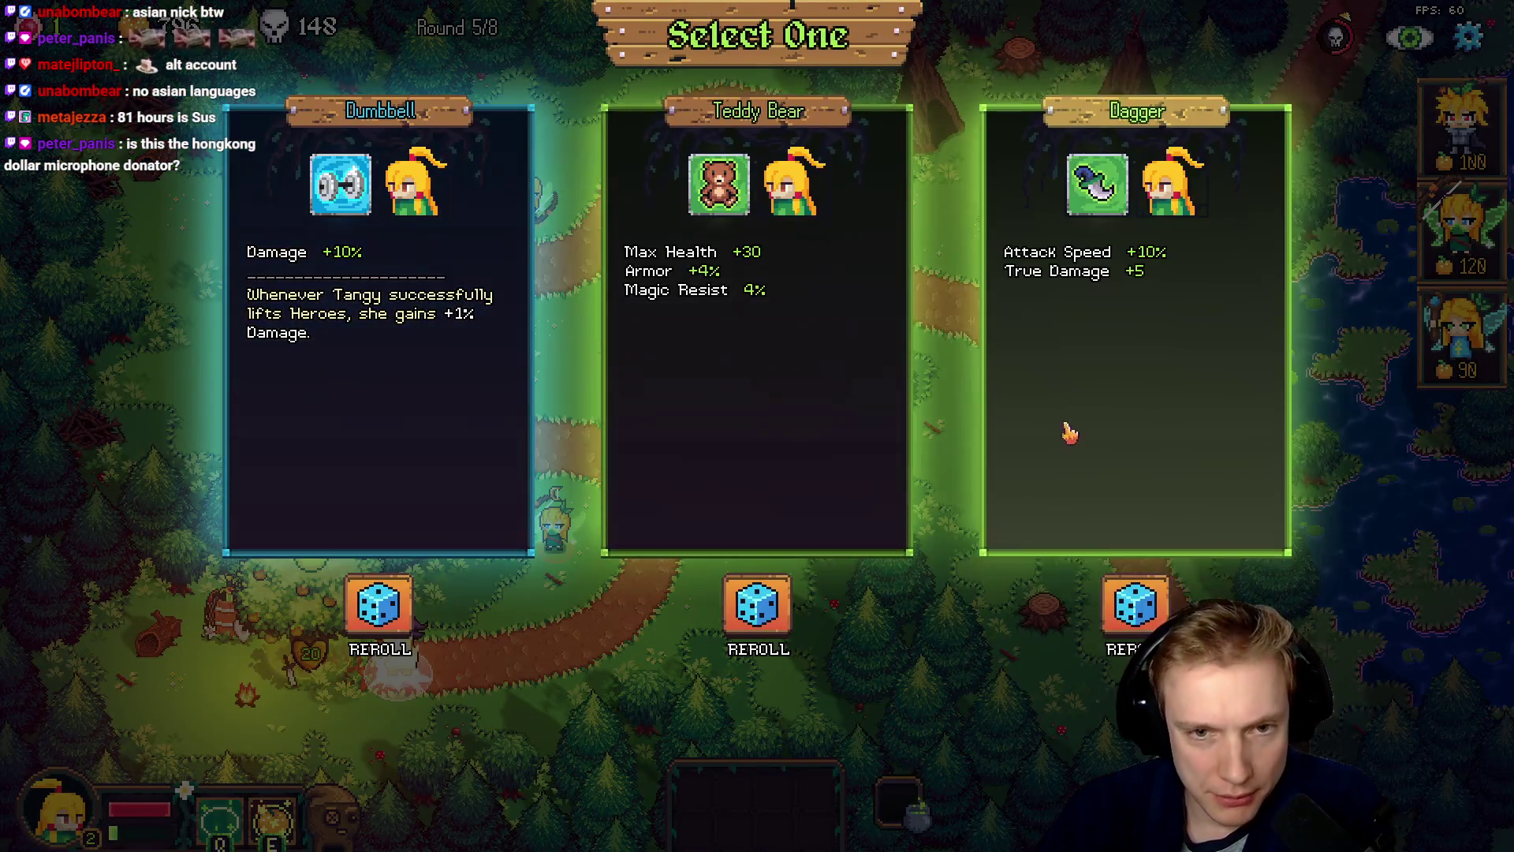
- Reroll the Dumbbell, Teddy Bear and Dagger offers, take the Holy Cross, and send the witch toward the path bend
{"action": "left_click", "coordinate": [396, 606]}
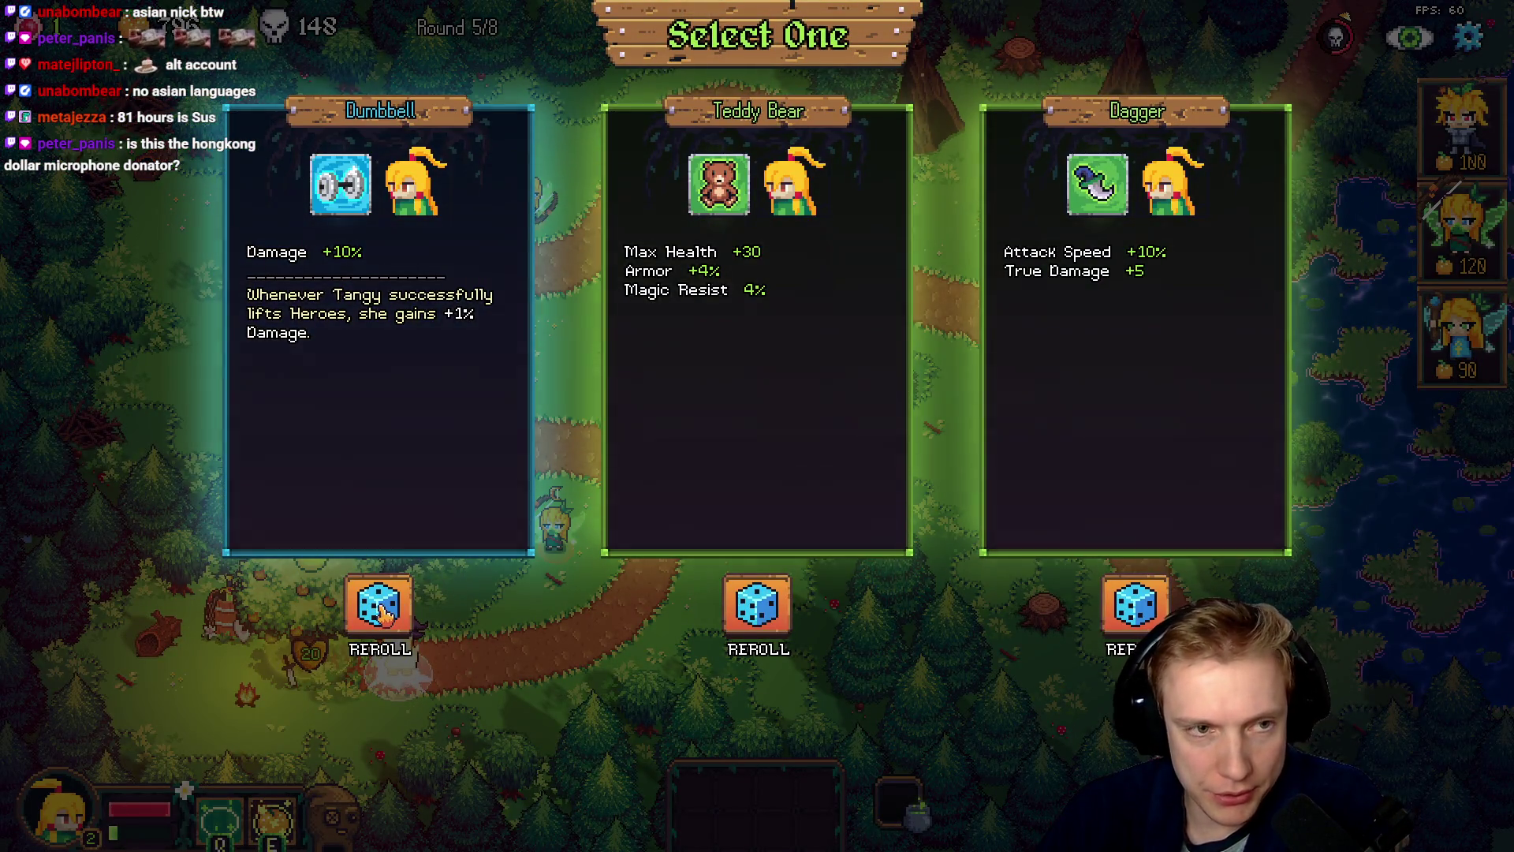
{"action": "left_click", "coordinate": [763, 622]}
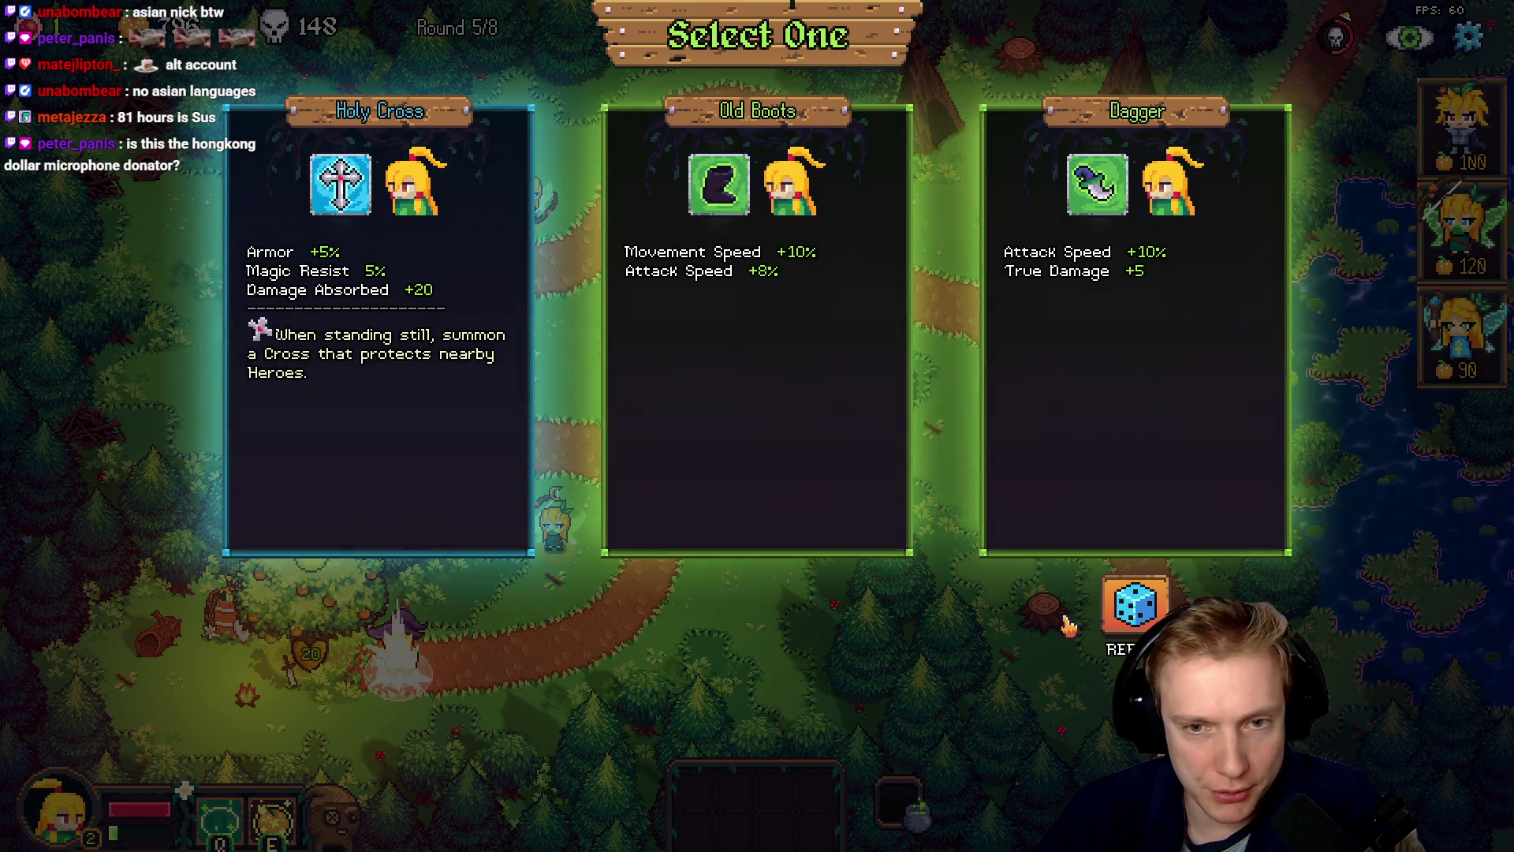
{"action": "left_click", "coordinate": [1135, 613]}
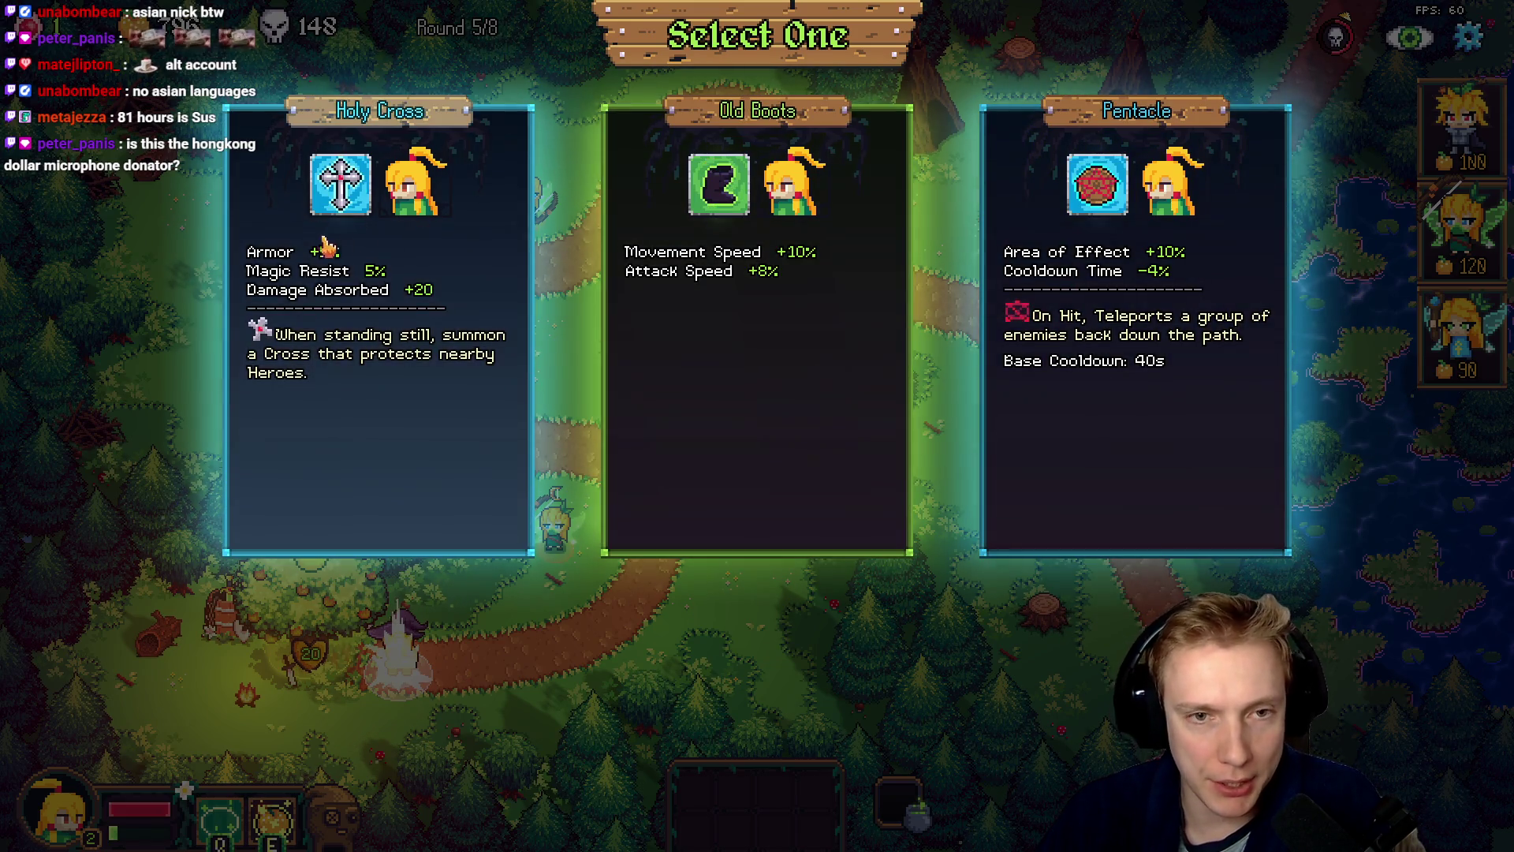
{"action": "left_click", "coordinate": [415, 223]}
{"action": "right_click", "coordinate": [579, 449]}
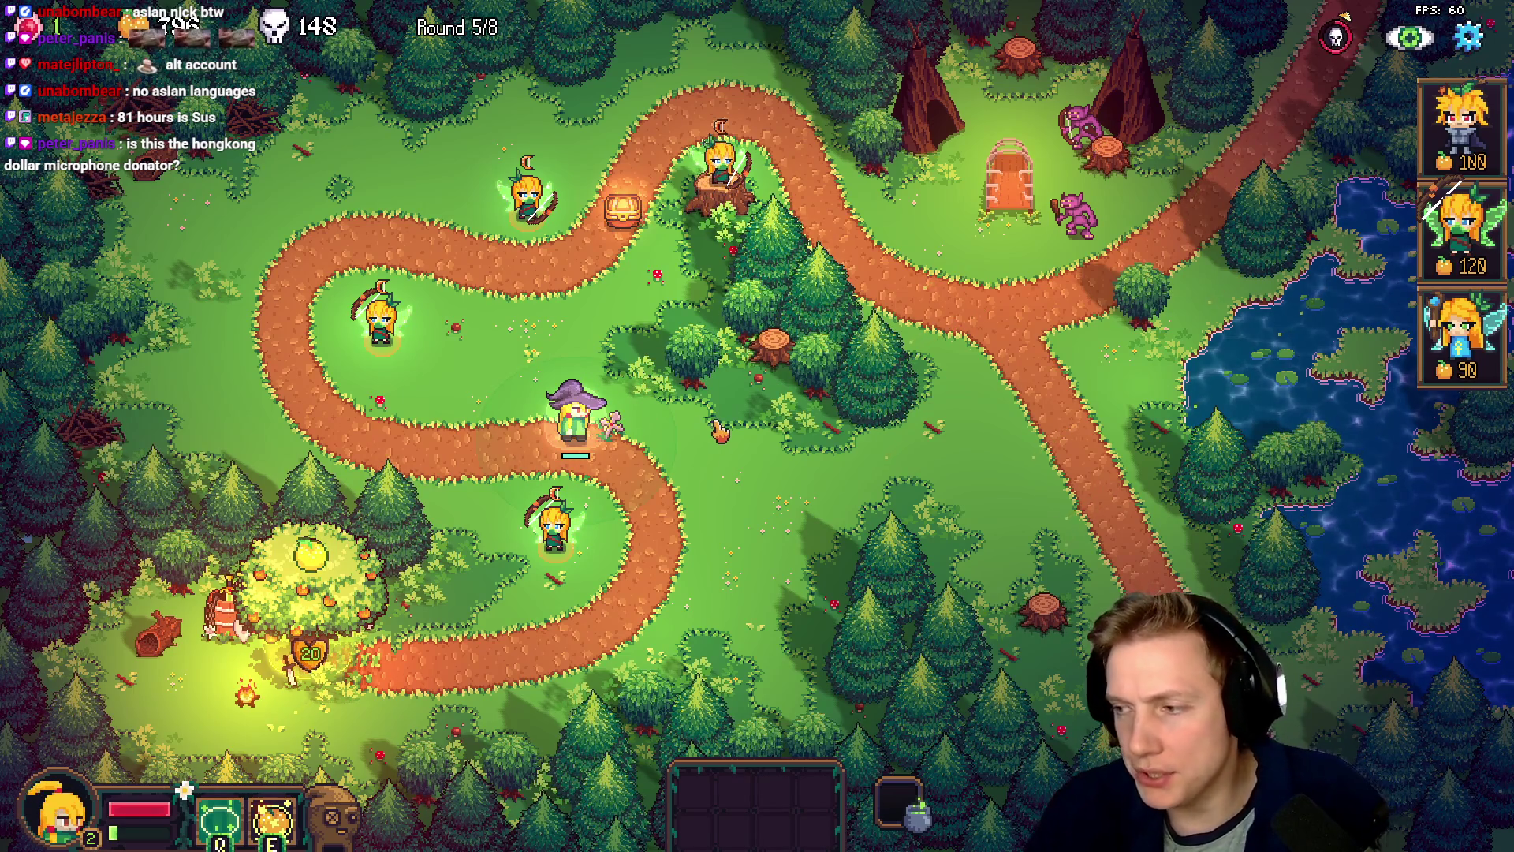
- Move the witch up-left onto the grass inside the bend and pause to the Options menu
{"action": "right_click", "coordinate": [527, 398]}
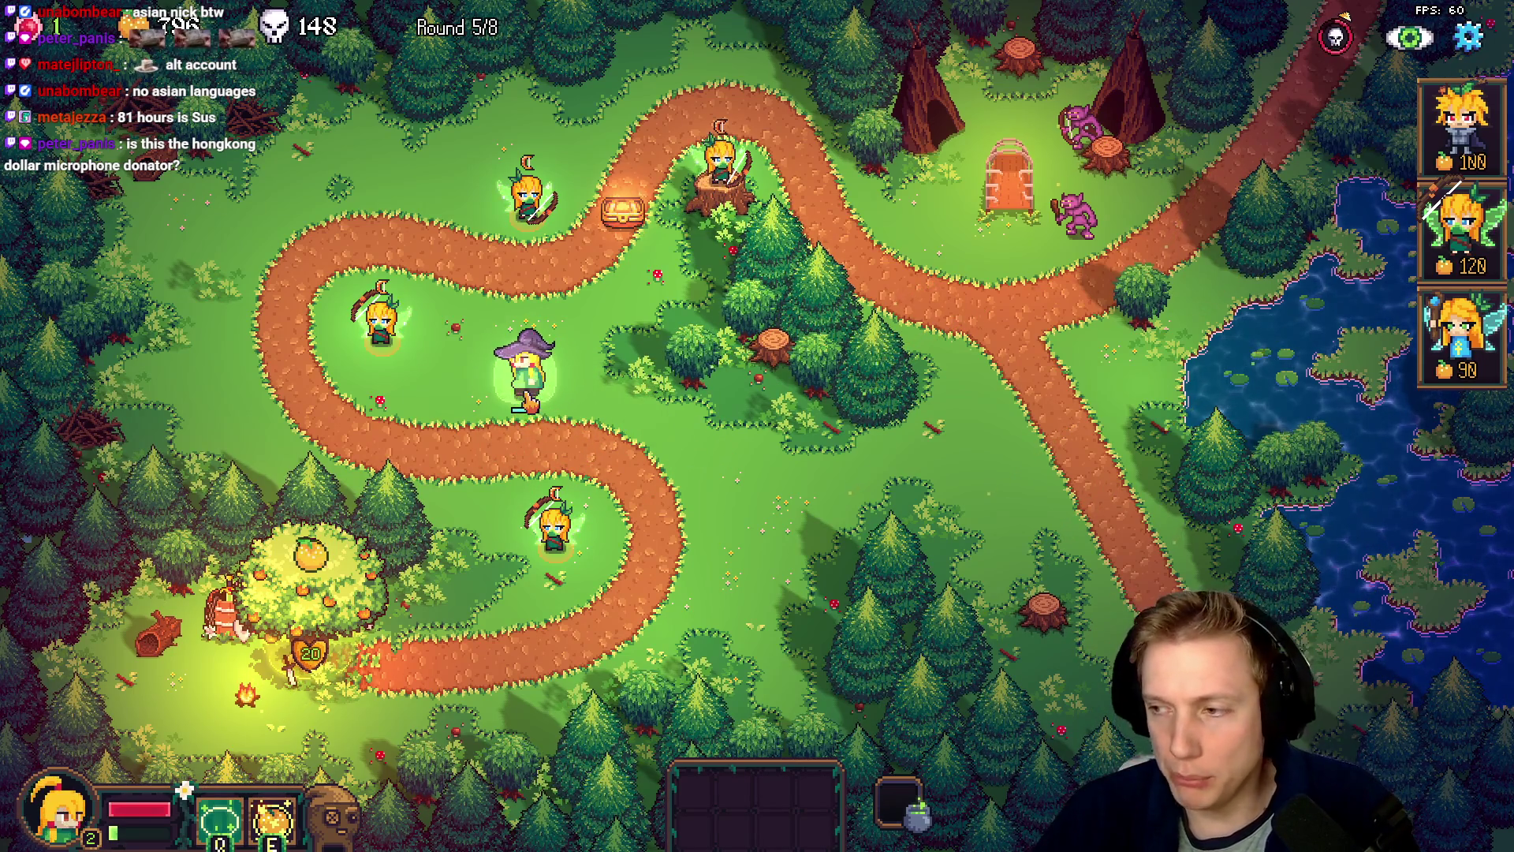
{"action": "key", "text": "Escape"}
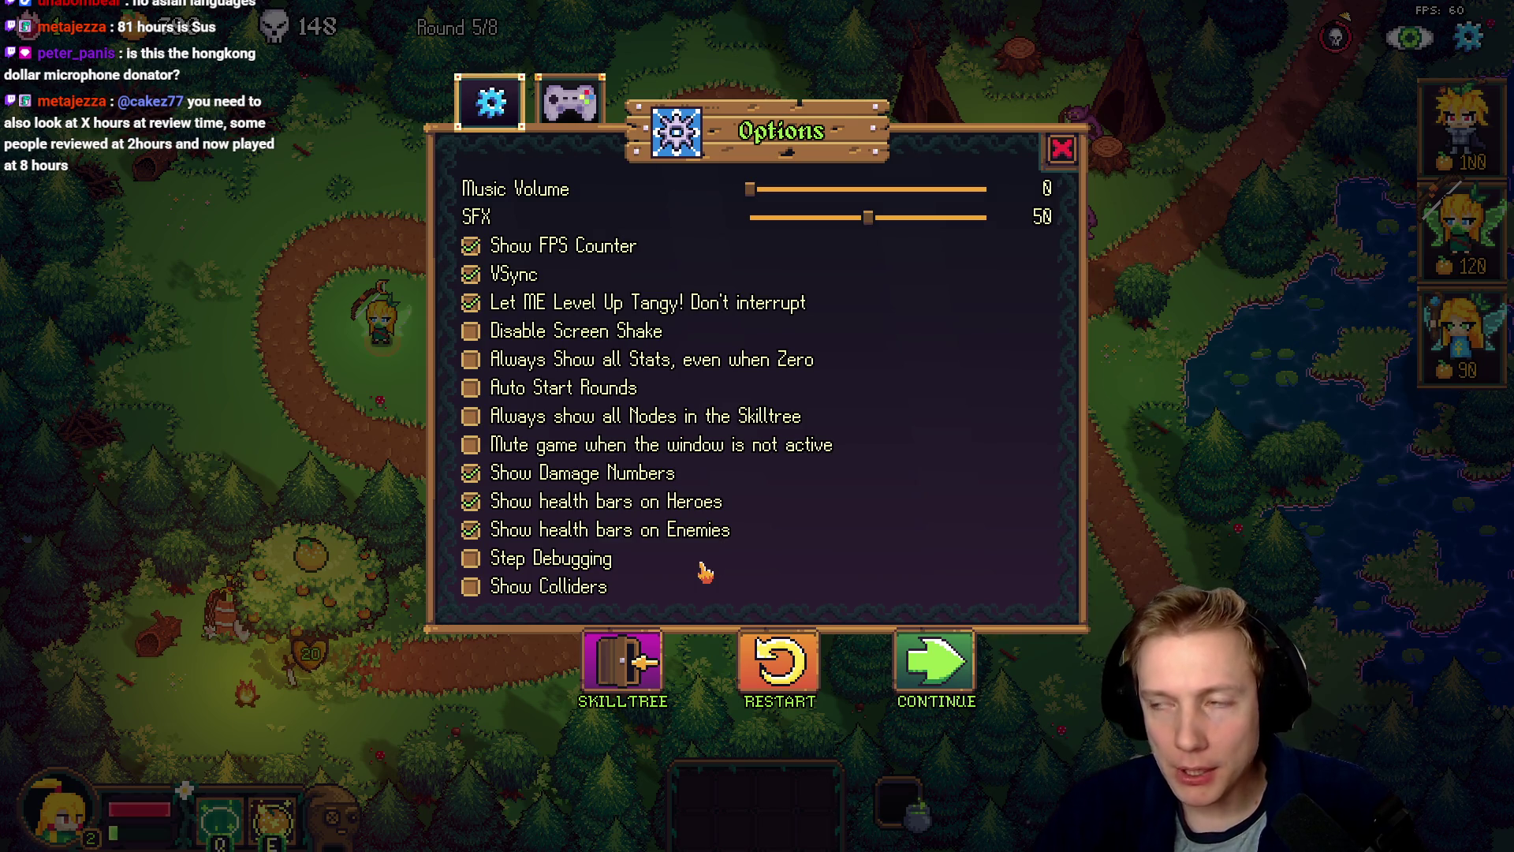
- Choose Continue in the Options menu to resume round 5
{"action": "left_click", "coordinate": [952, 674]}
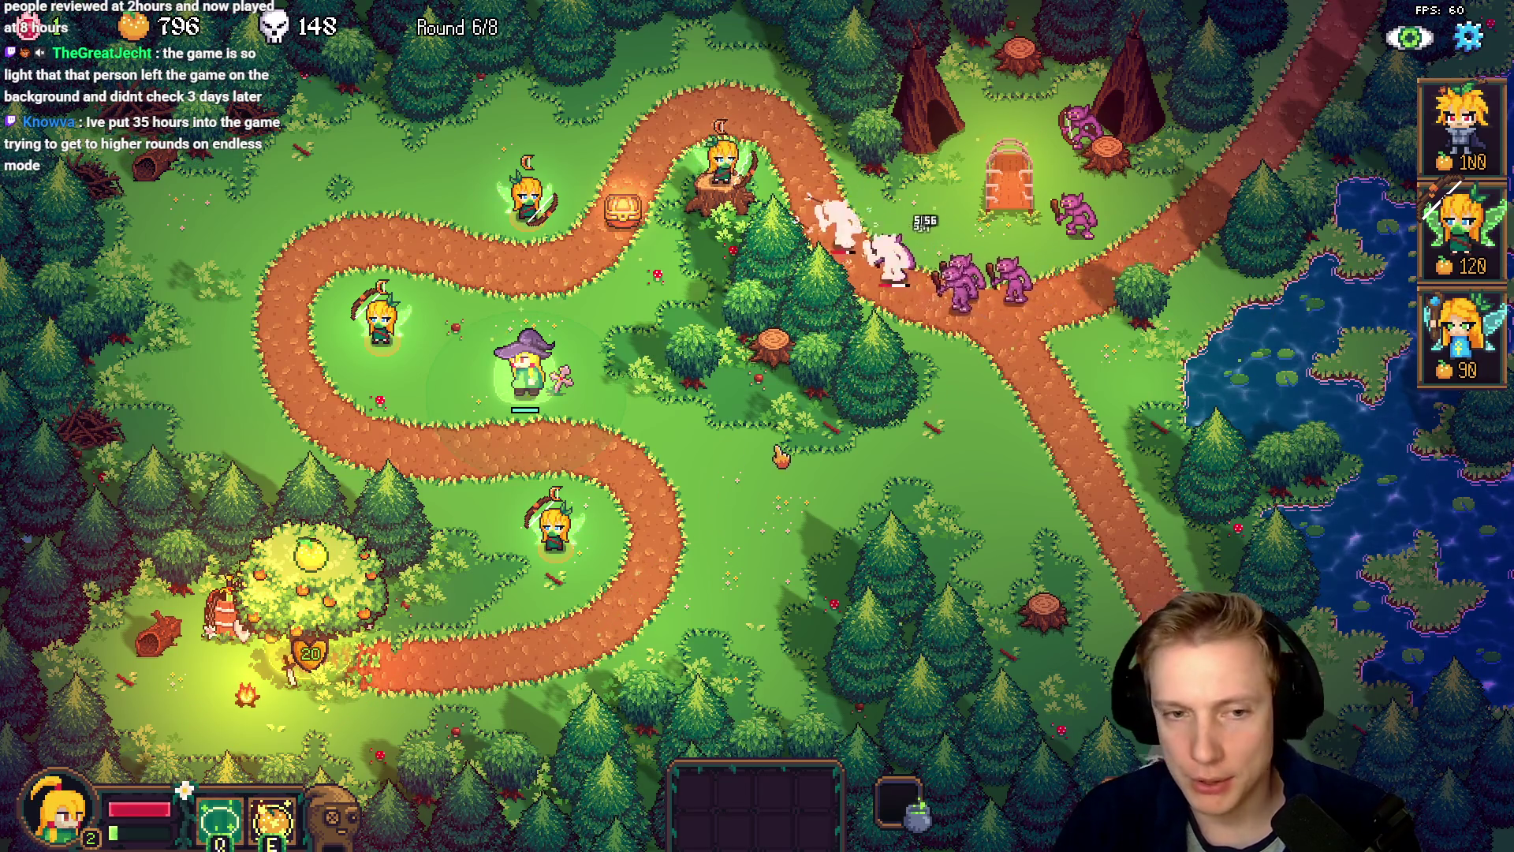
{"action": "key", "text": "F1"}
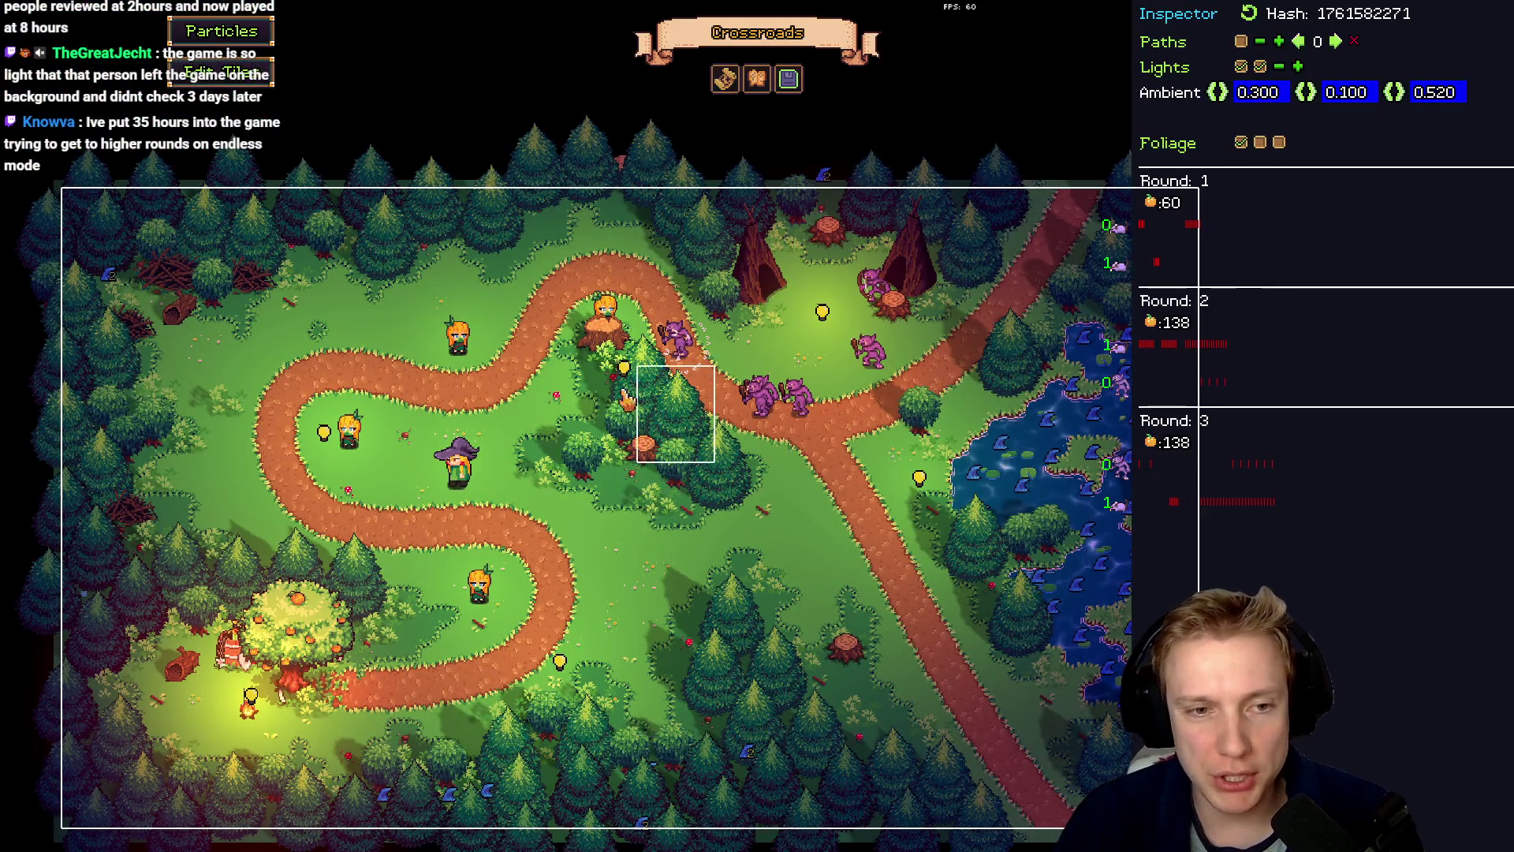
{"action": "key", "text": "d"}
{"action": "key", "text": "s"}
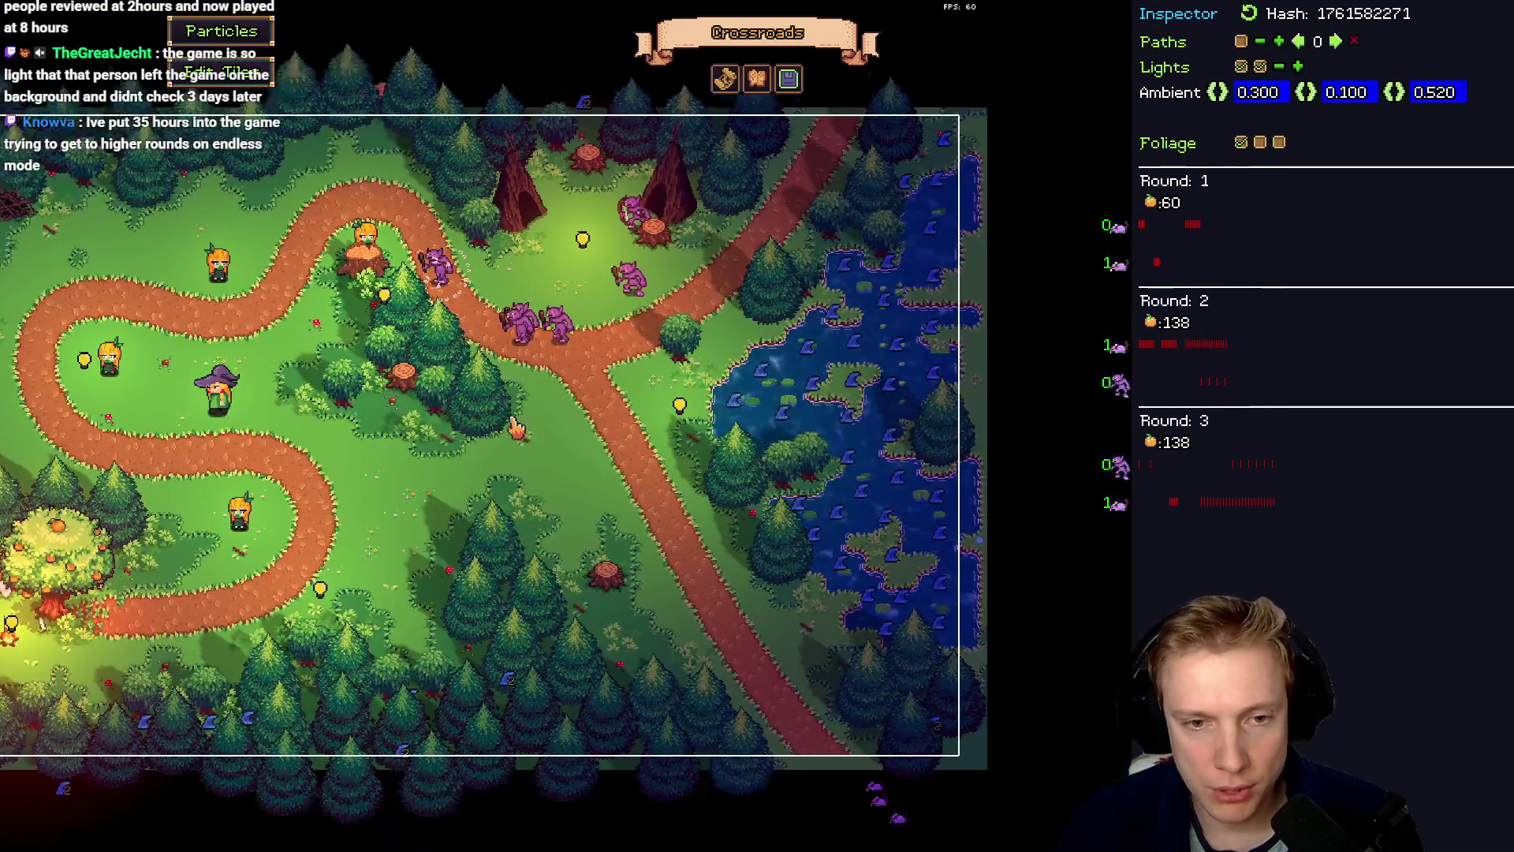
{"action": "key", "text": "a"}
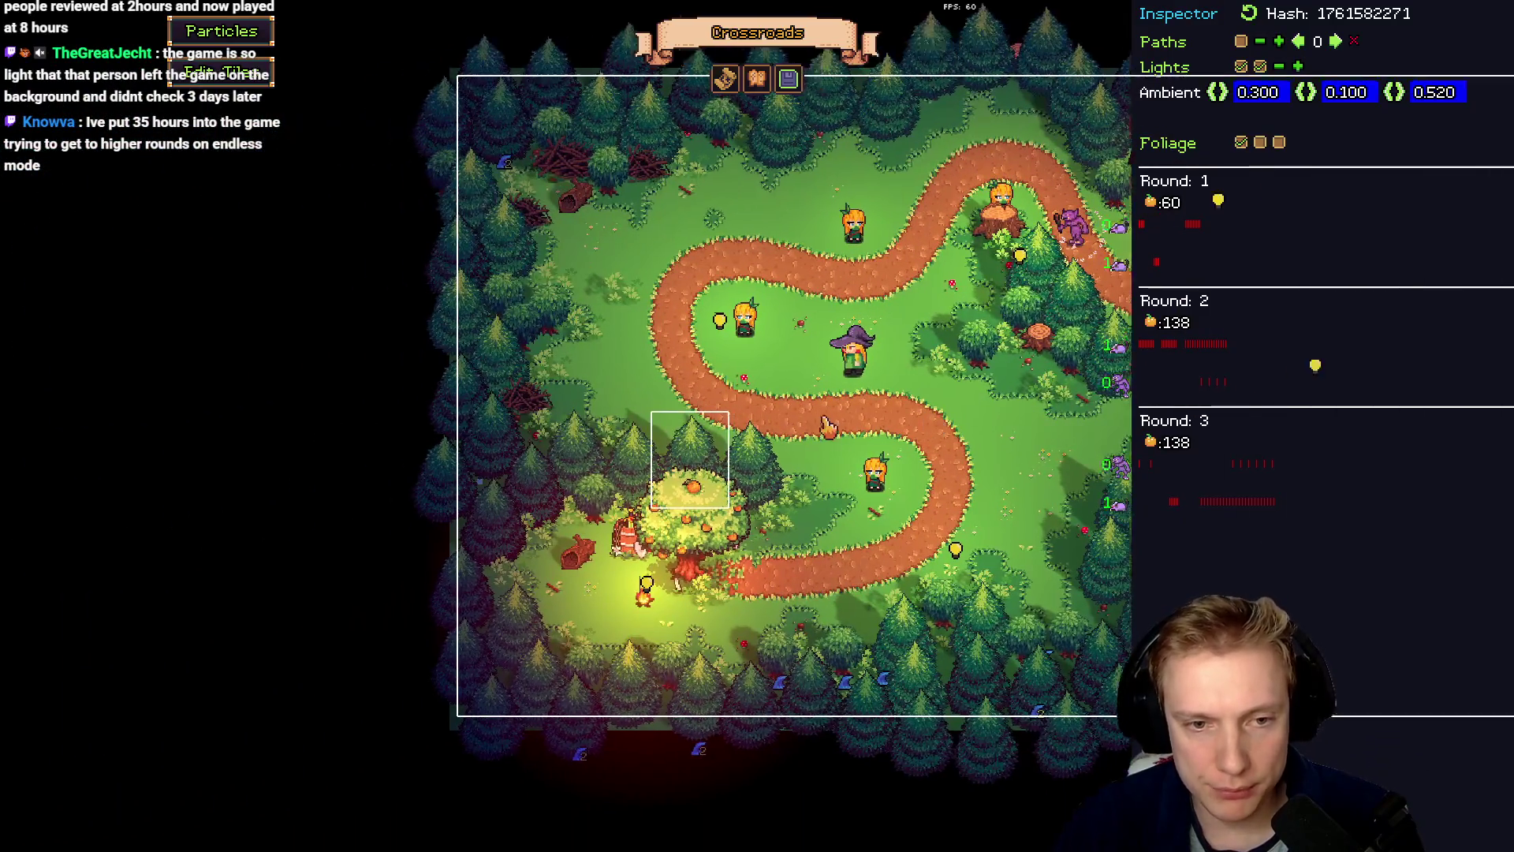
{"action": "key", "text": "w"}
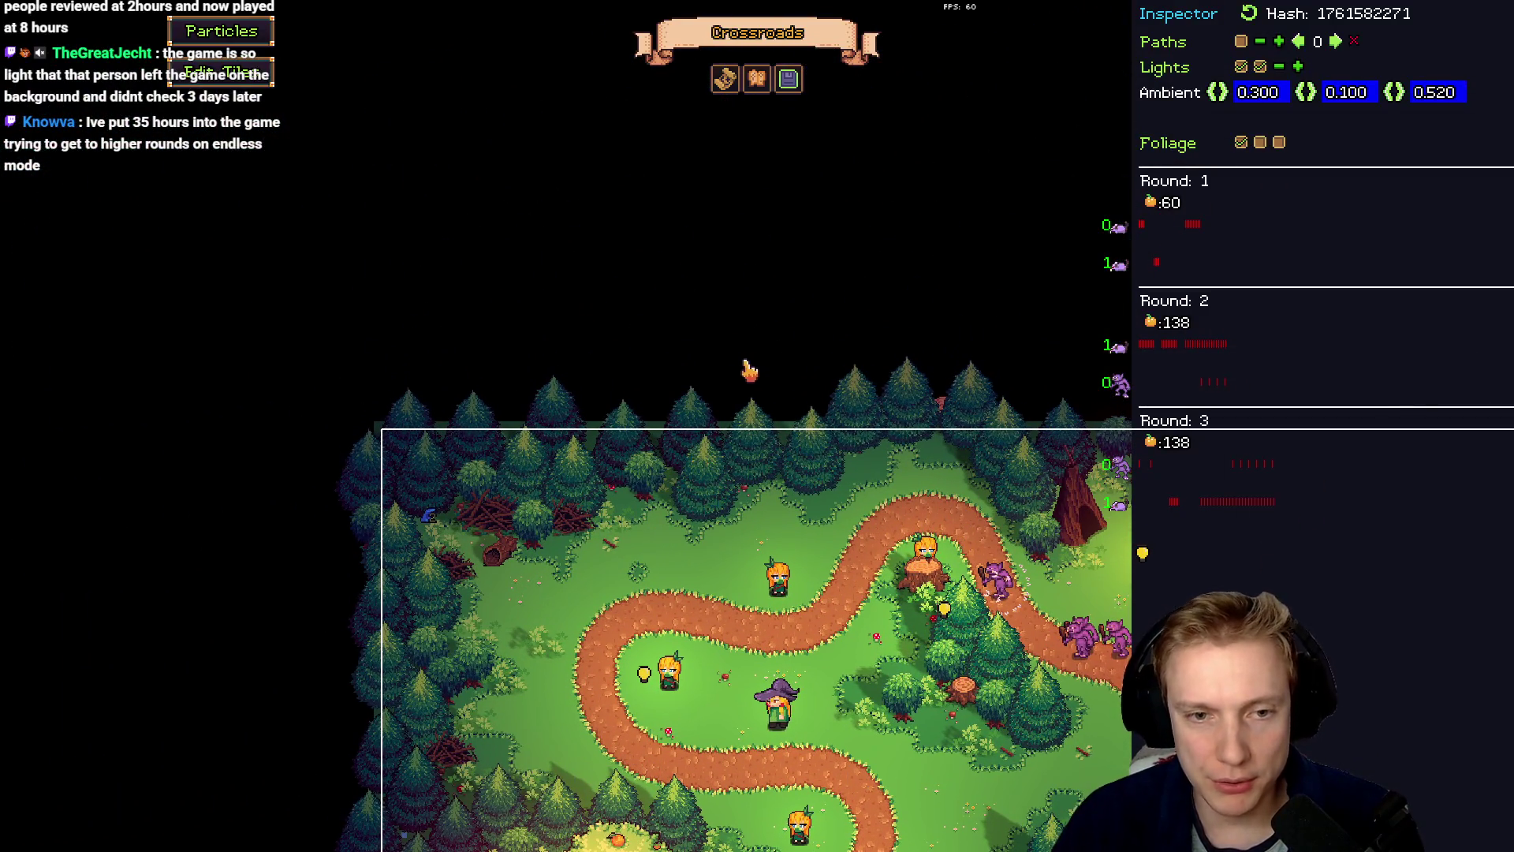
{"action": "key", "text": "s"}
{"action": "key", "text": "d"}
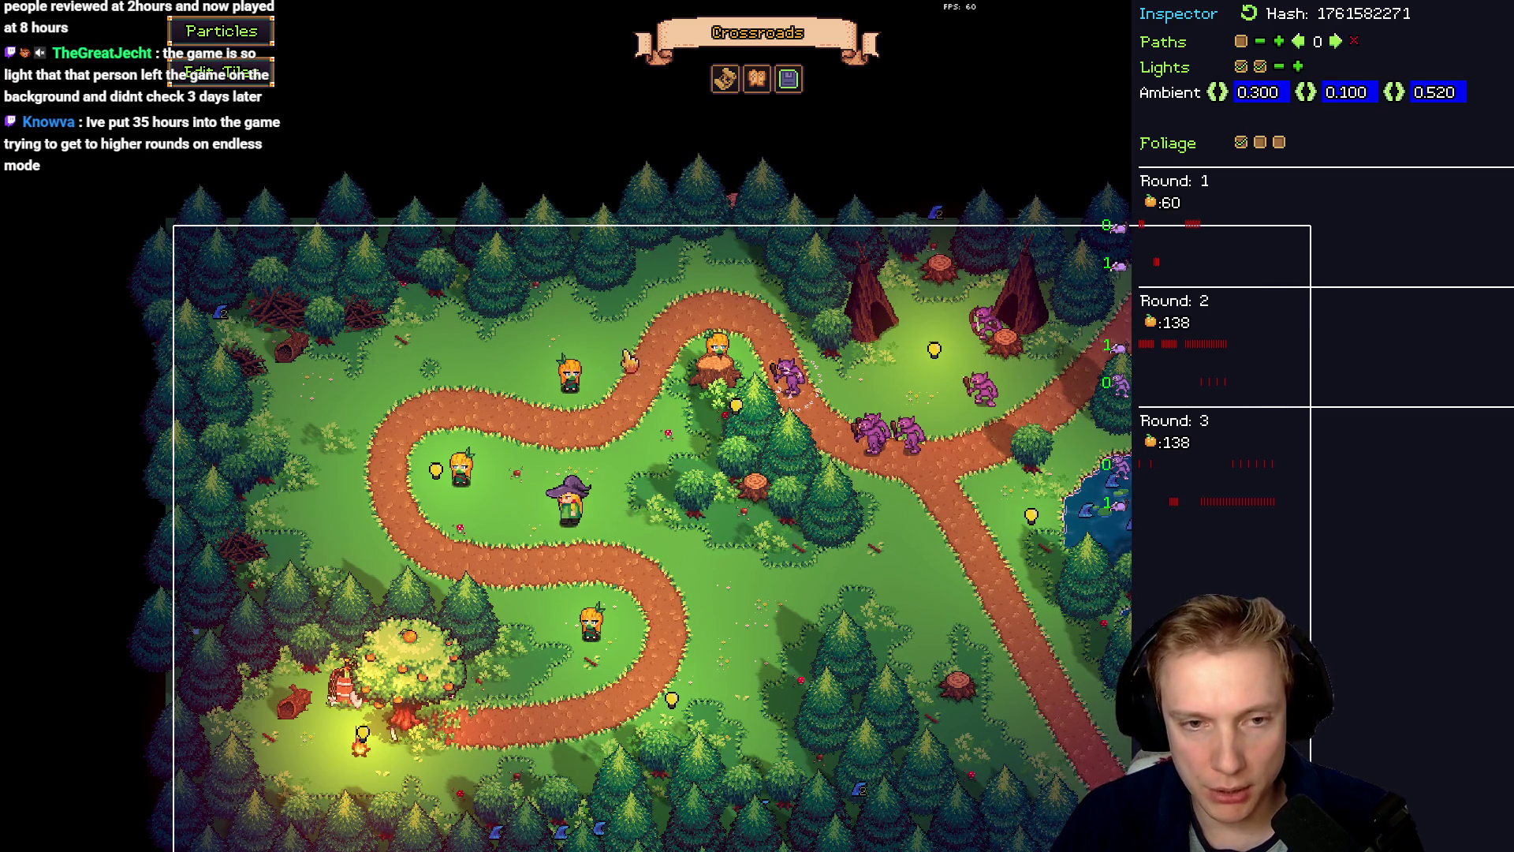
{"action": "key", "text": "w"}
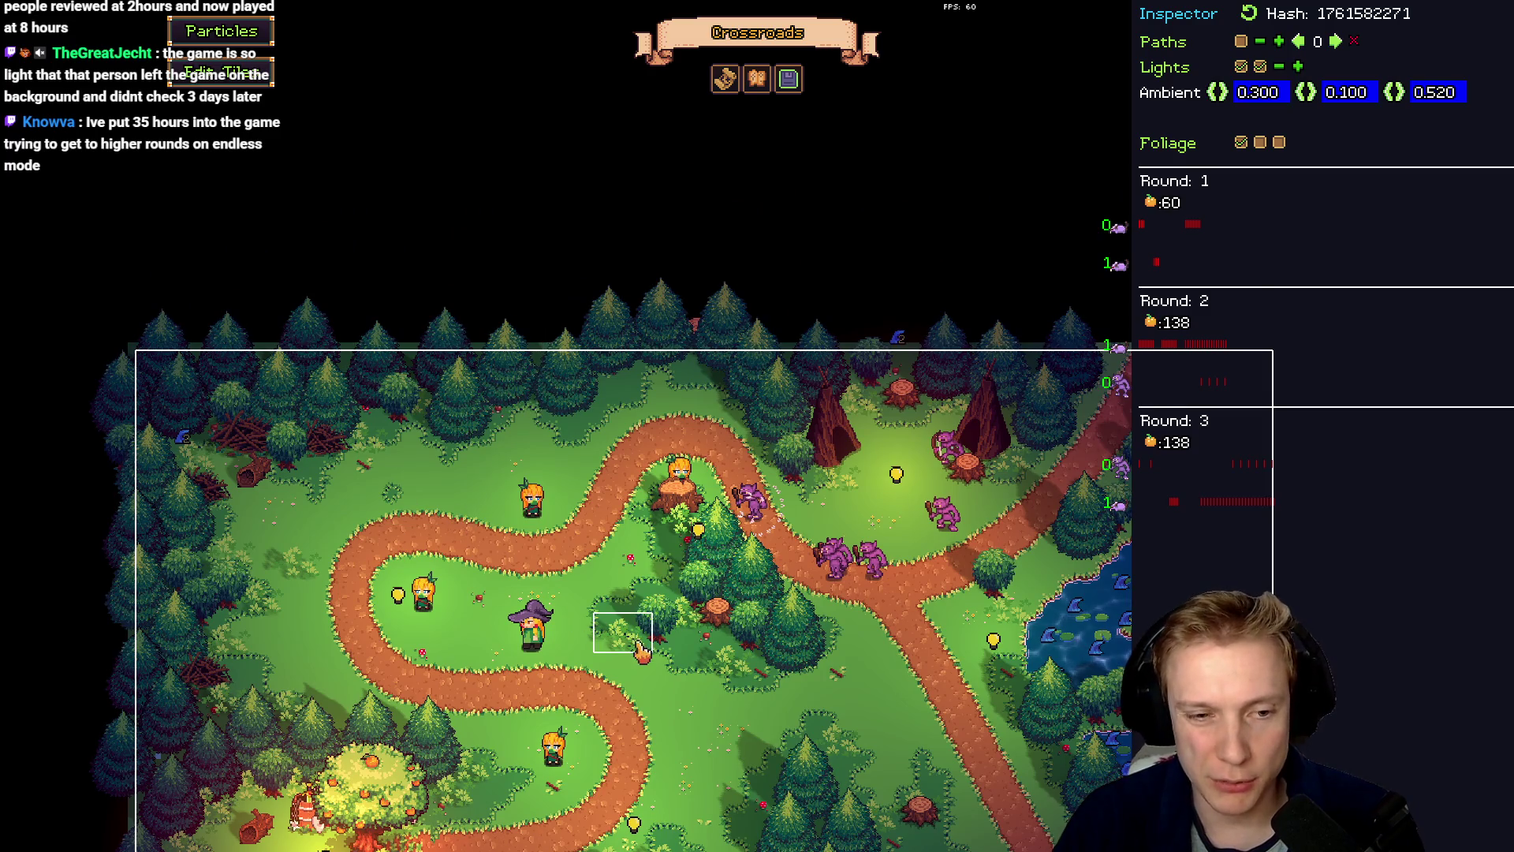
{"action": "key", "text": "s"}
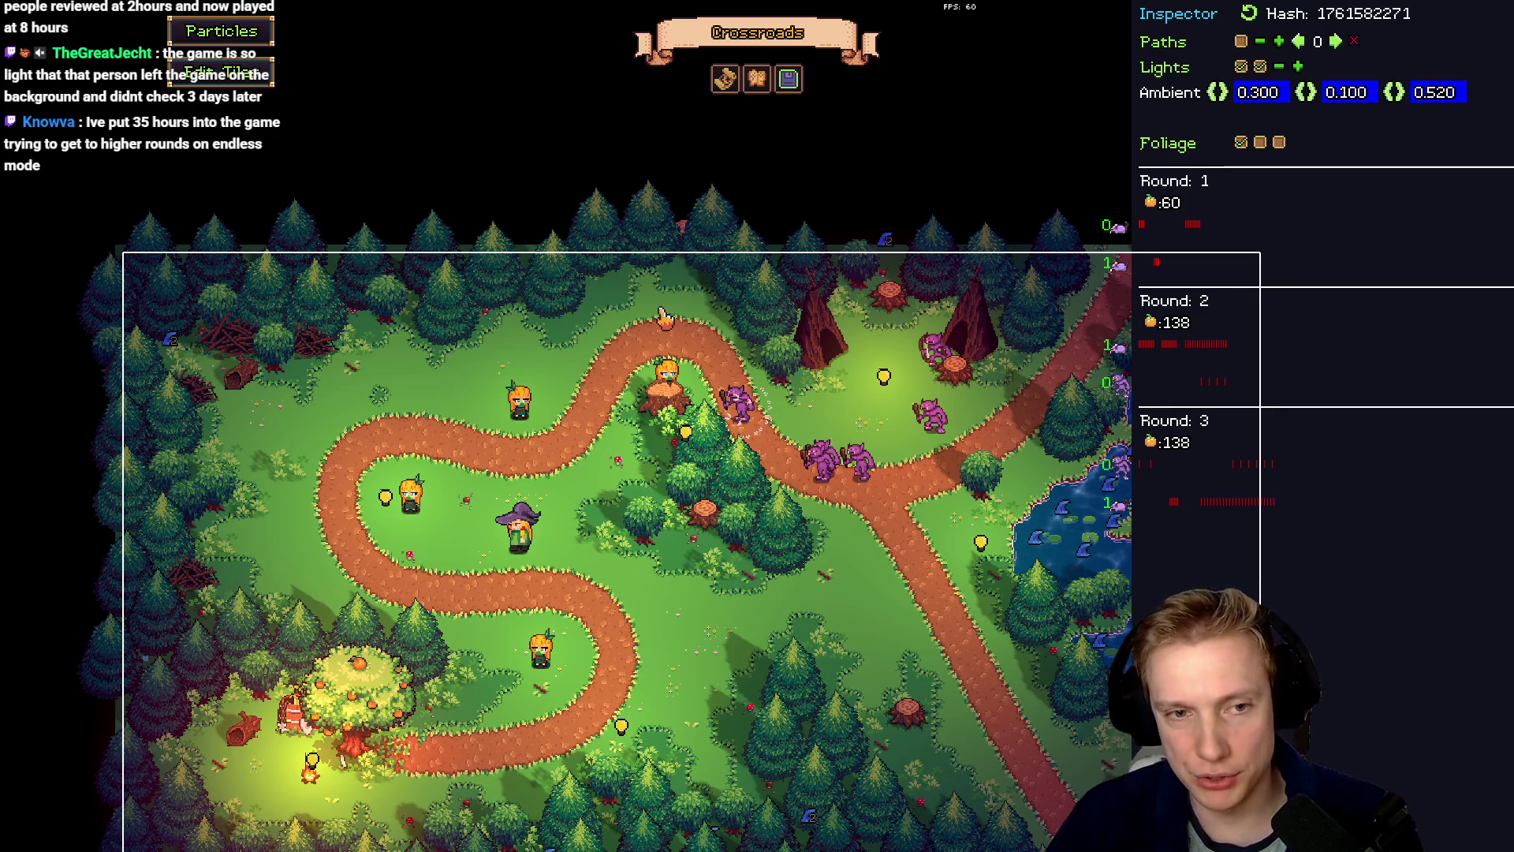
{"action": "key", "text": "d"}
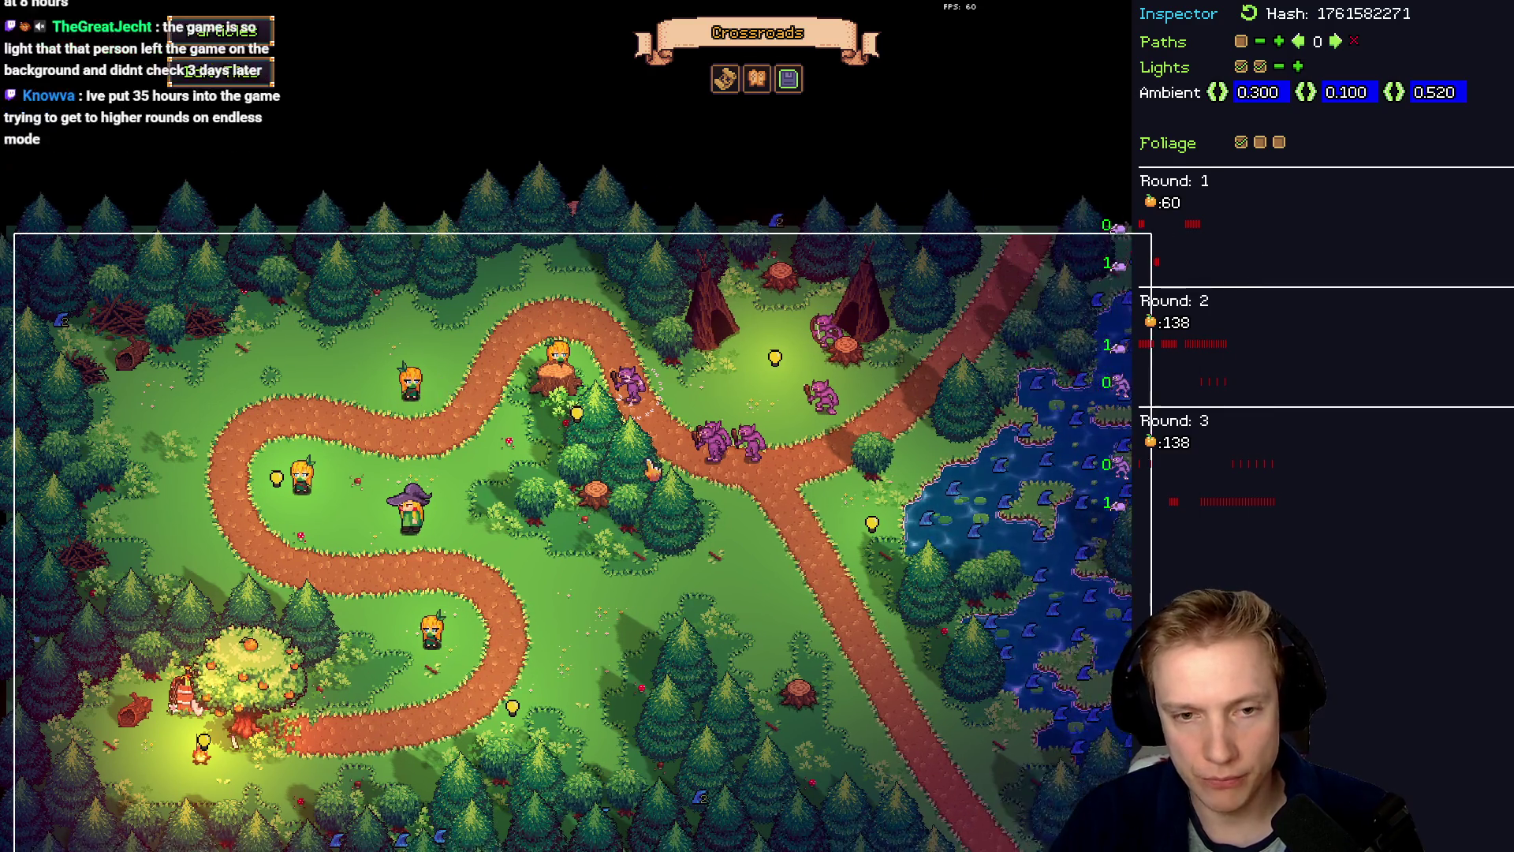
{"action": "key", "text": "s"}
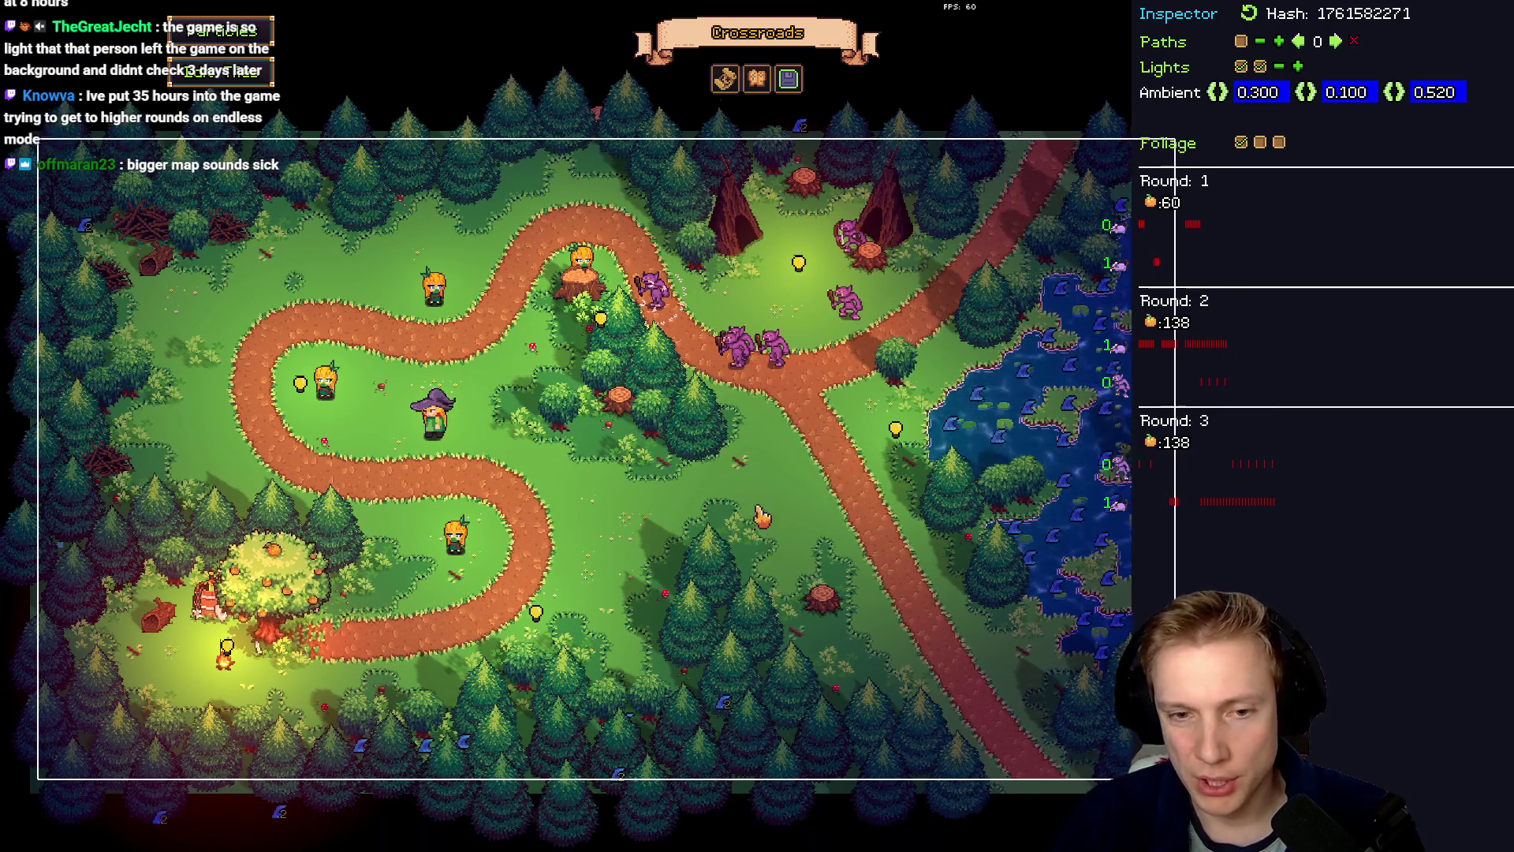
{"action": "key", "text": "w"}
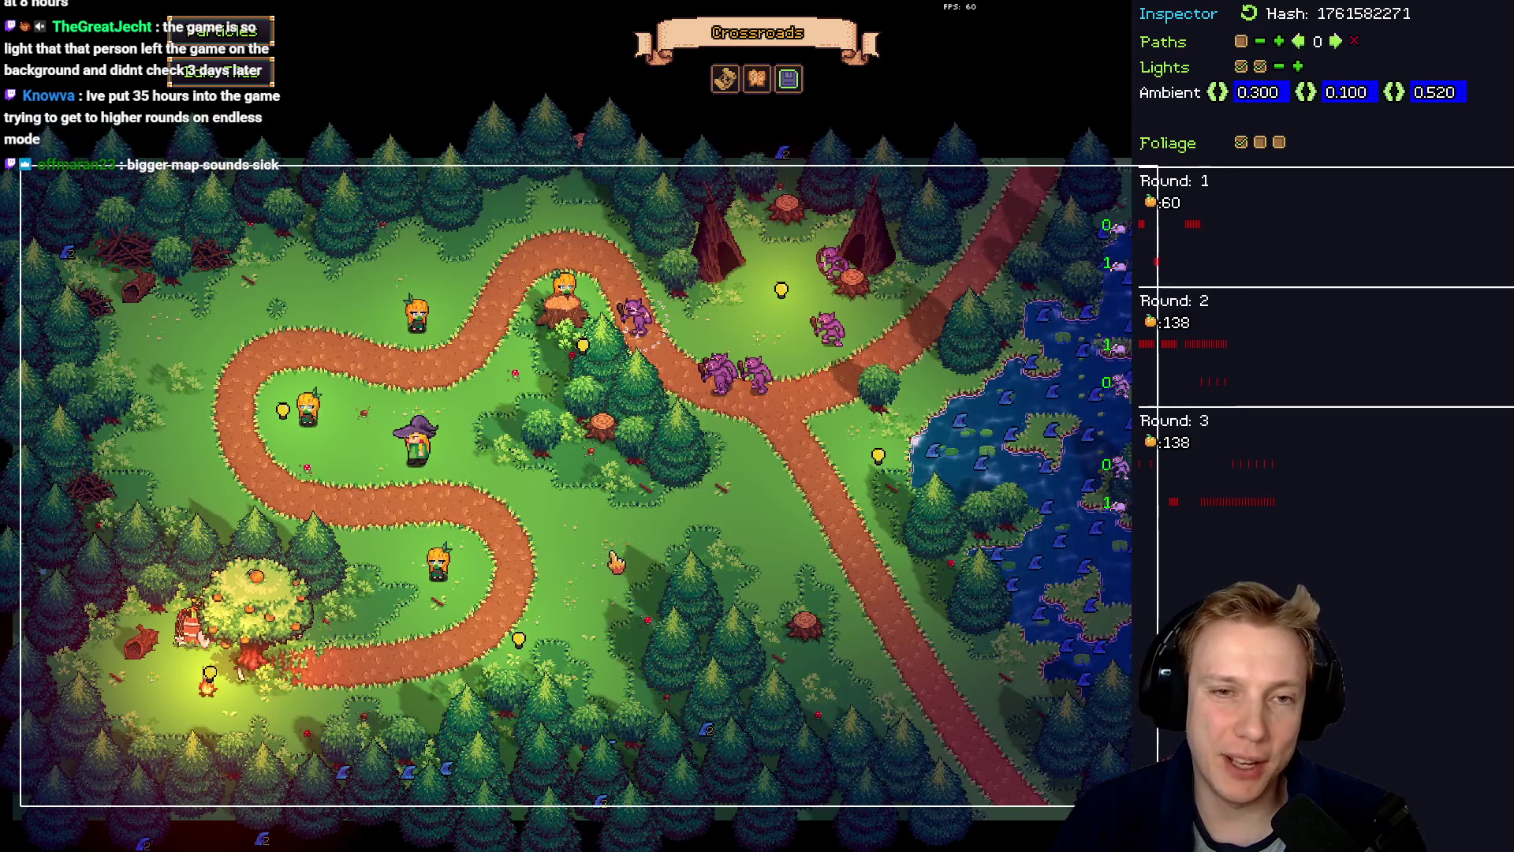
{"action": "key", "text": "F1"}
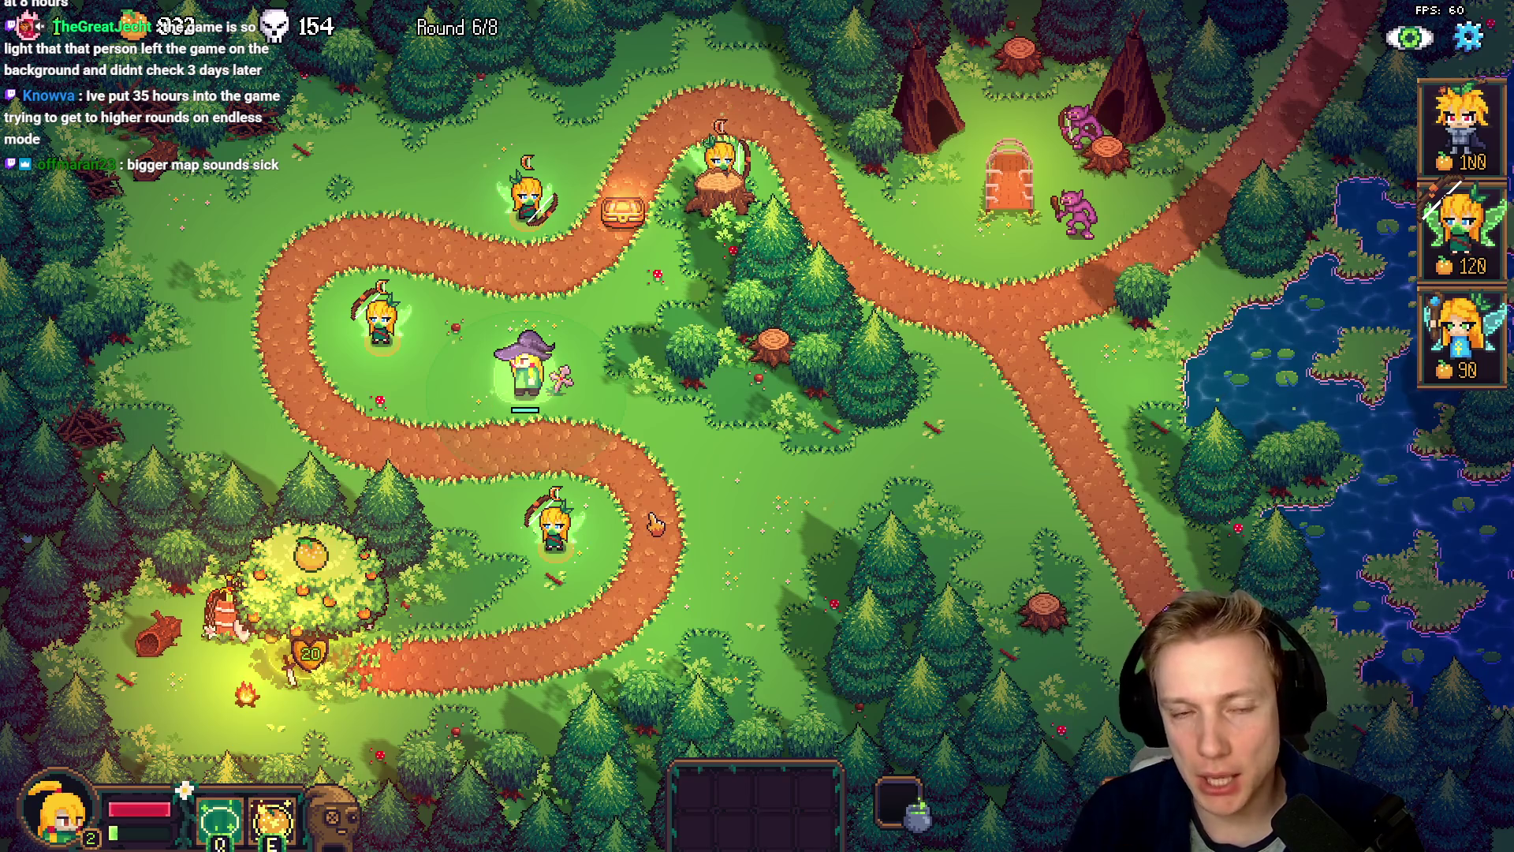
- Walk the witch with WASD to the treasure chest, up to the stump tower, and back to the chest
{"action": "key", "text": "w"}
{"action": "key", "text": "d"}
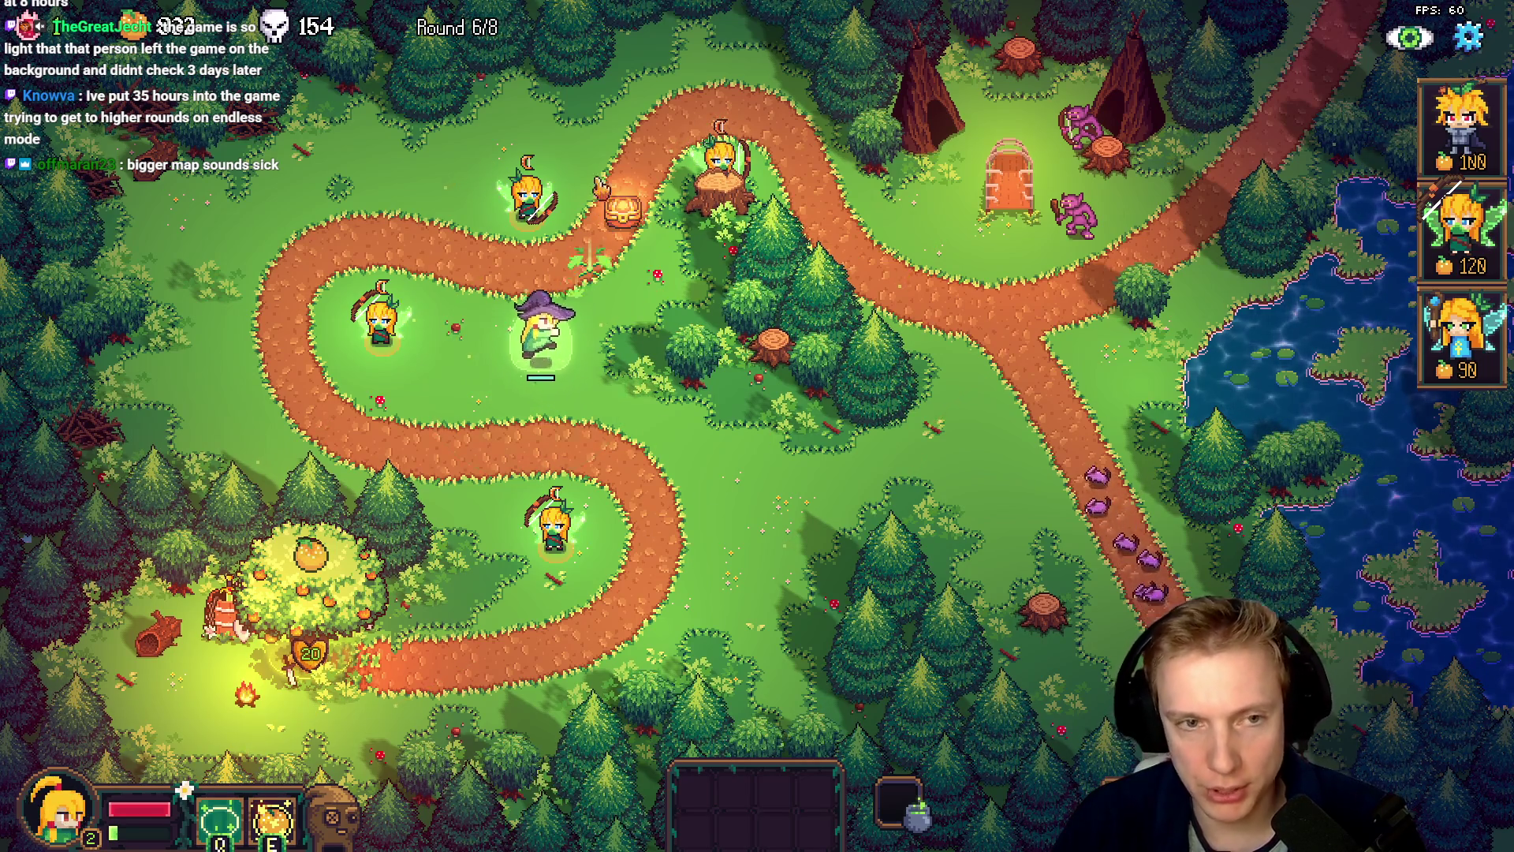
{"action": "key", "text": "w"}
{"action": "key", "text": "d"}
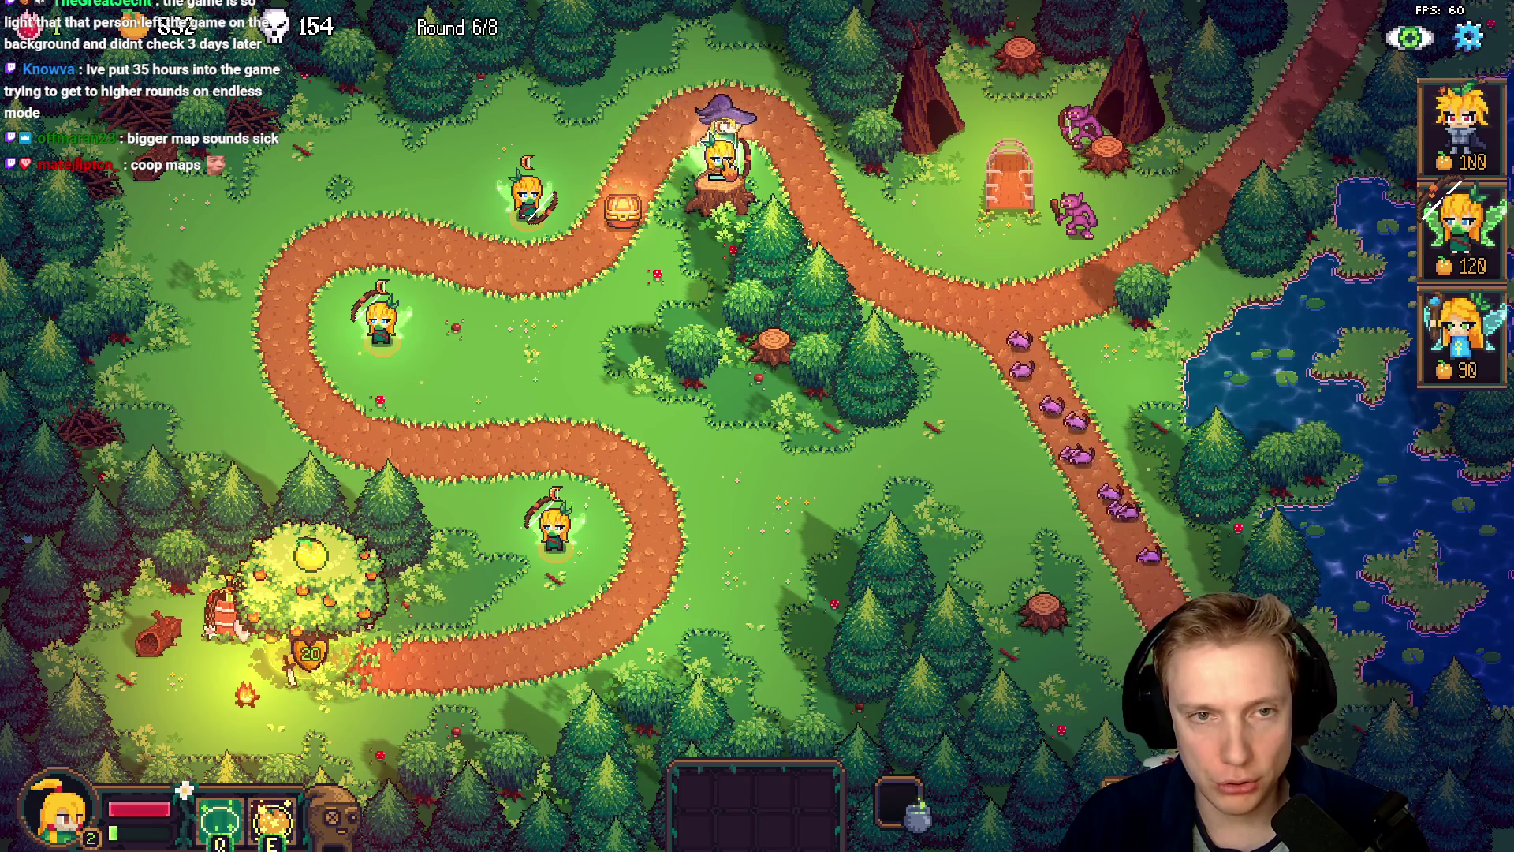
{"action": "key", "text": "s"}
{"action": "key", "text": "a"}
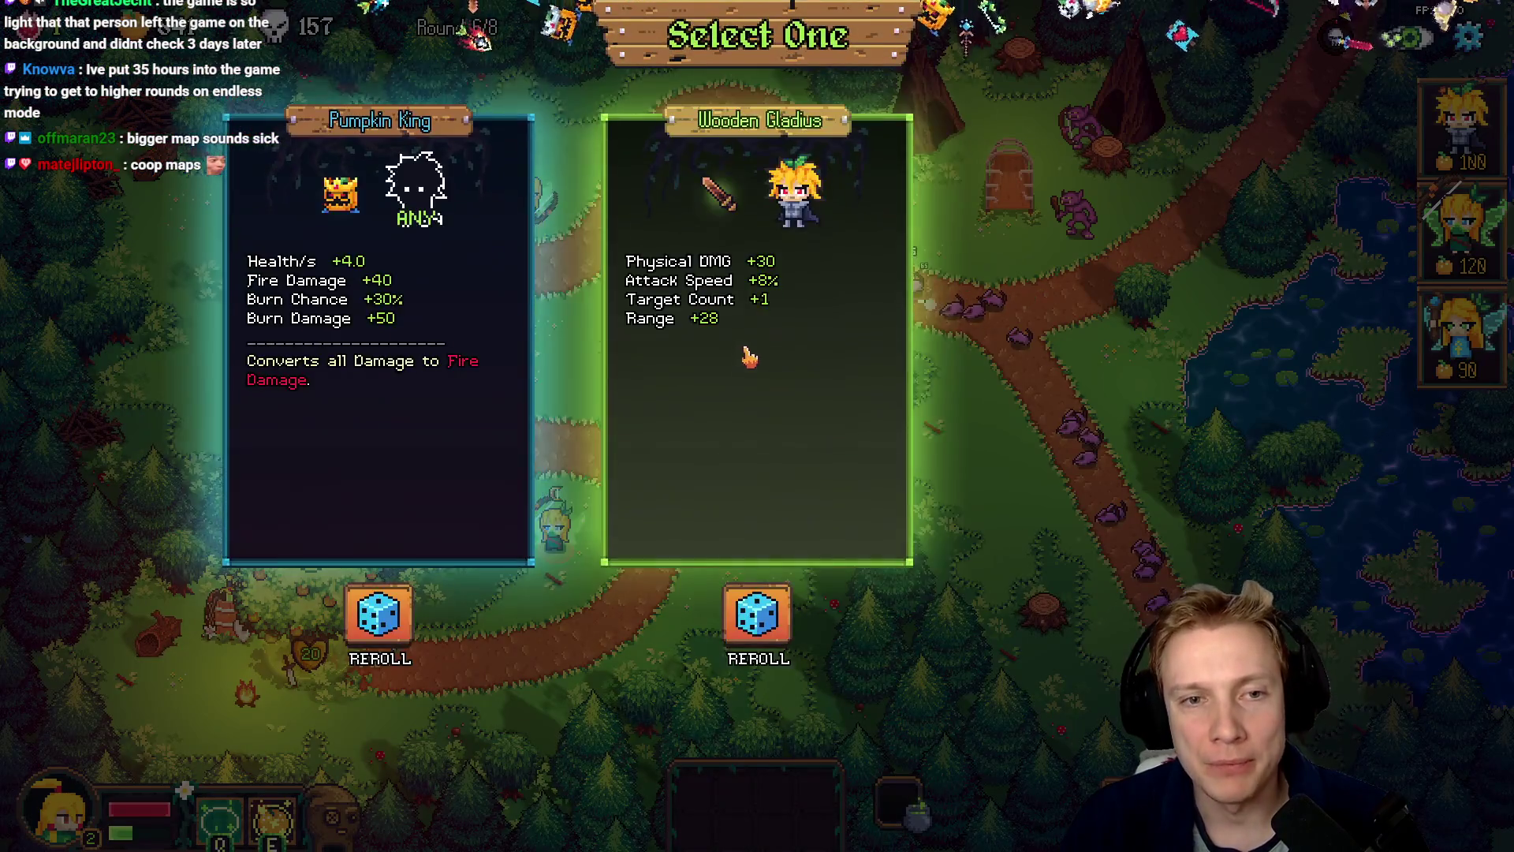
- Choose the Pumpkin King for the stump tower, check its stats, and walk the witch down-right
{"action": "left_click", "coordinate": [382, 239]}
{"action": "key", "text": "s"}
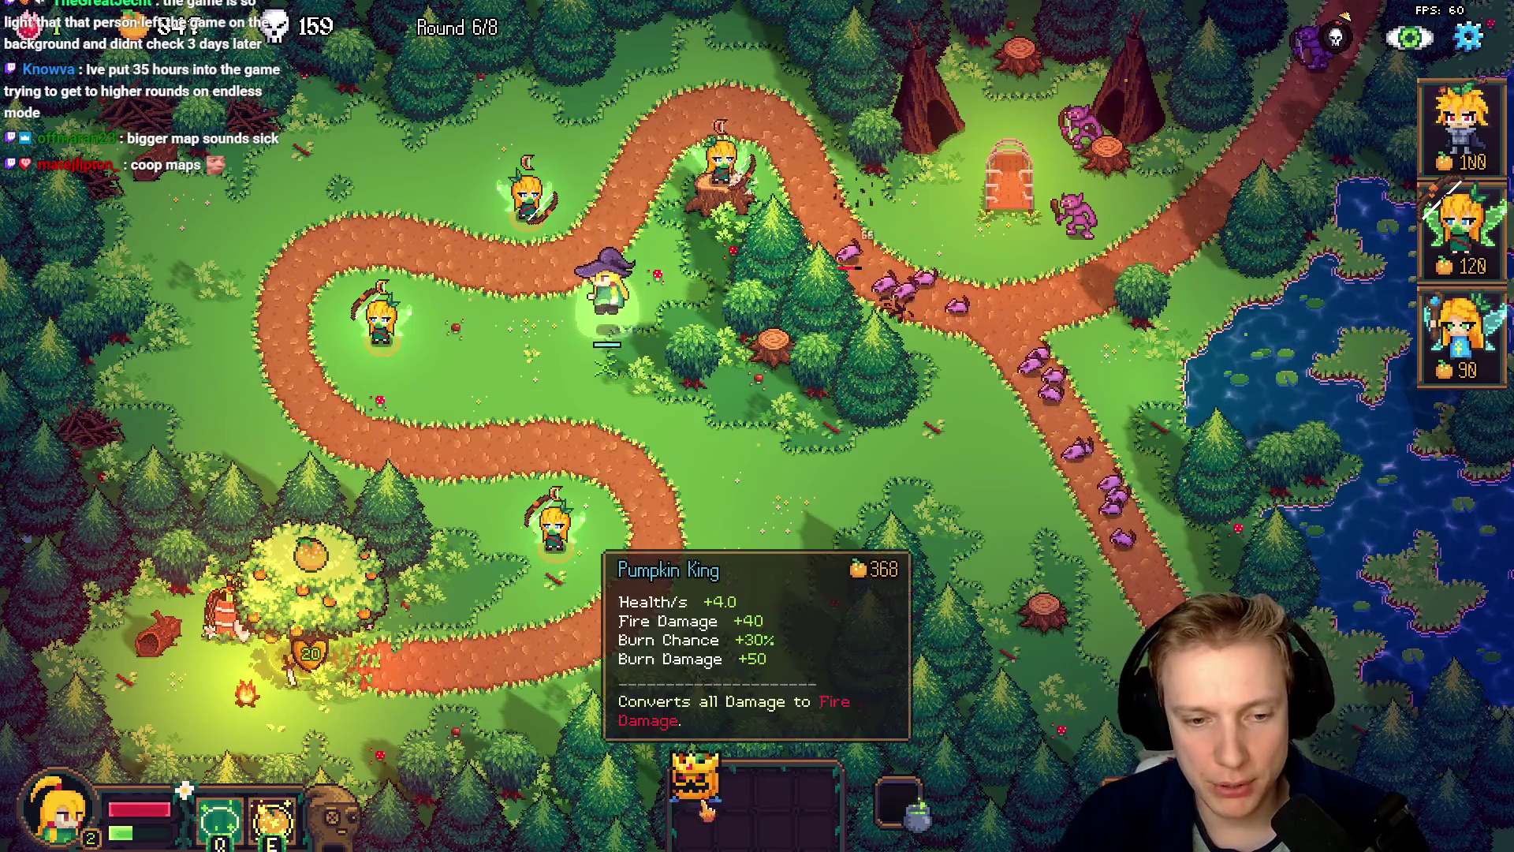
{"action": "left_click", "coordinate": [720, 158]}
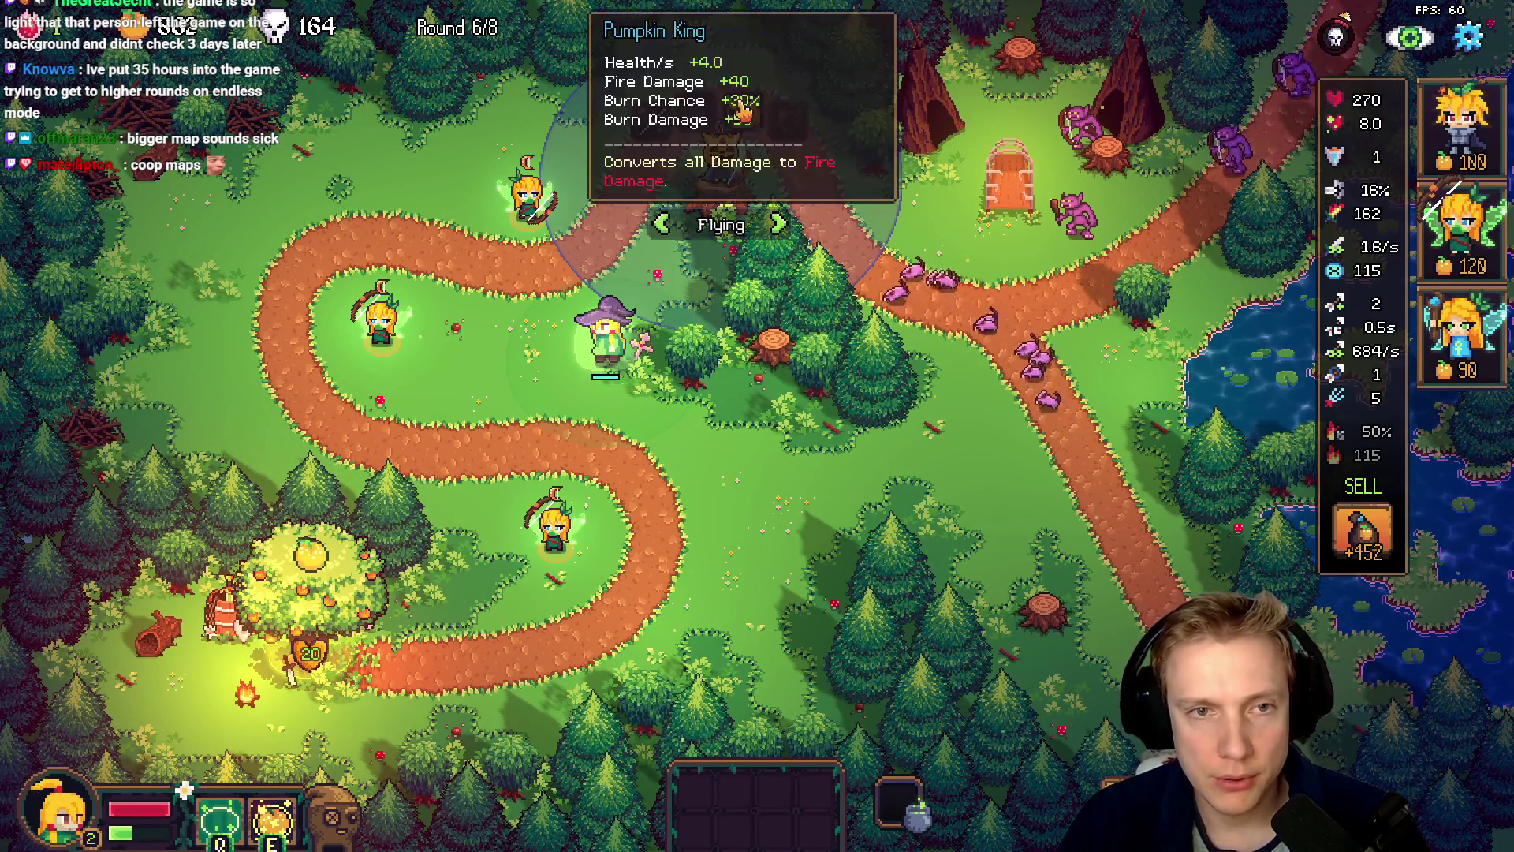
{"action": "left_click", "coordinate": [801, 490]}
{"action": "left_click", "coordinate": [906, 481]}
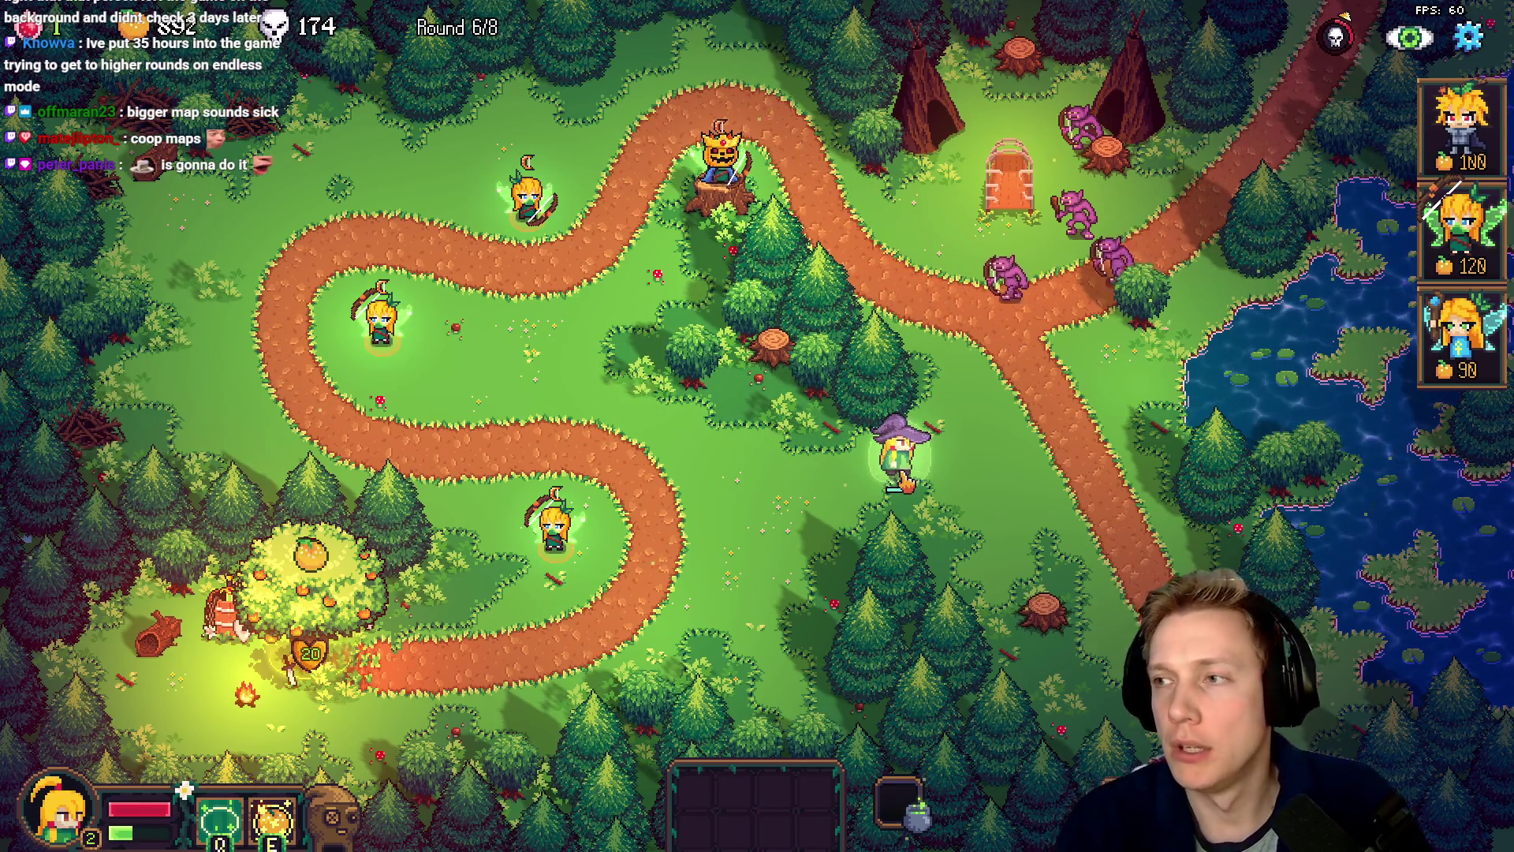
- Switch to VS Code showing game.cpp's ITEMS section with the Arctic Scepter and wand entries
{"action": "key", "text": "alt+Tab"}
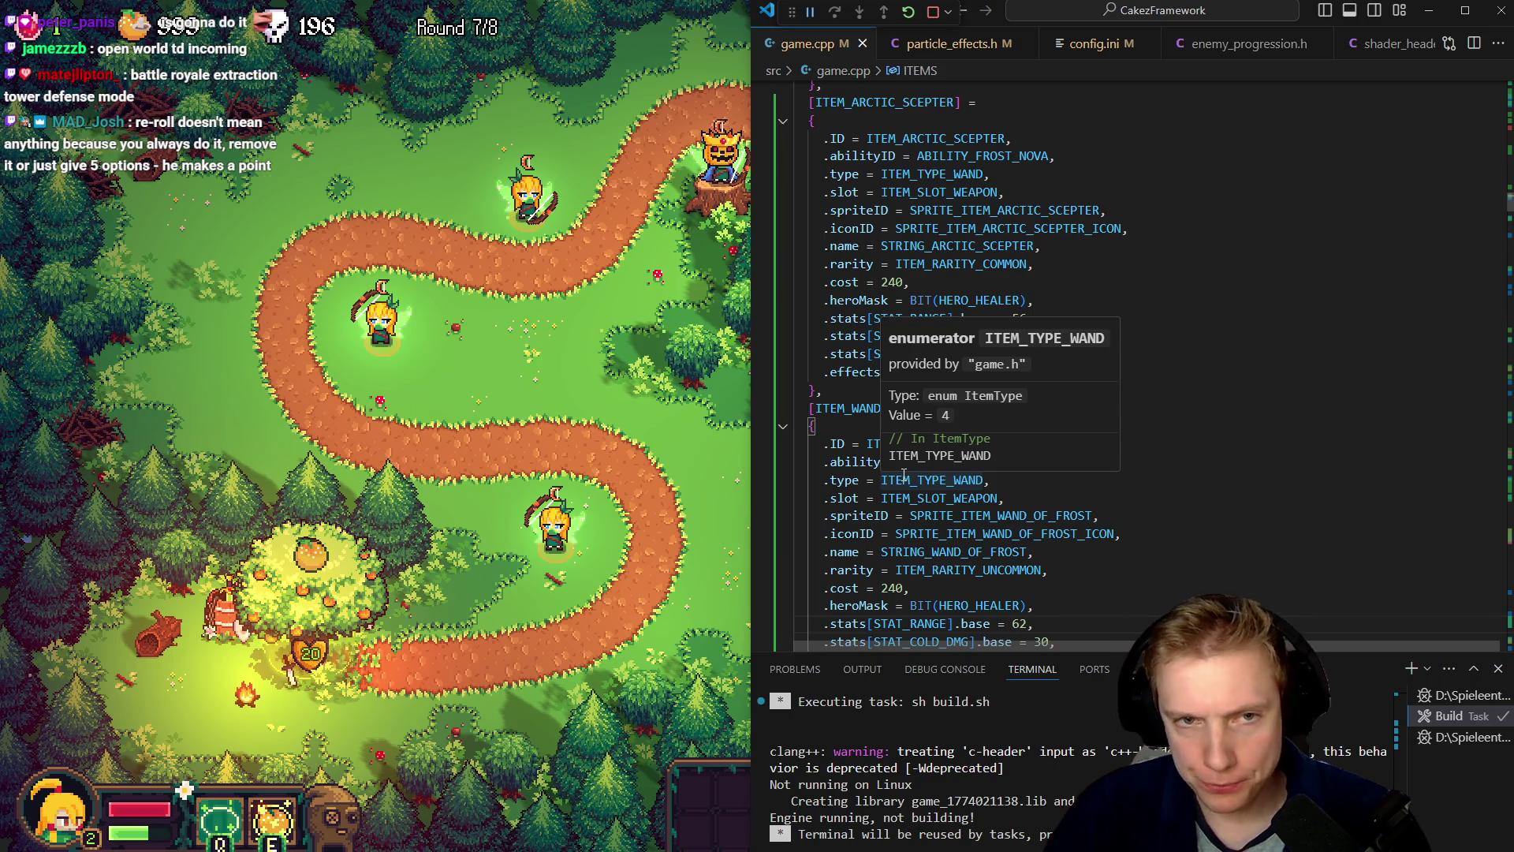
- Switch back so Tangy TD fills the whole screen again
{"action": "key", "text": "alt+Tab"}
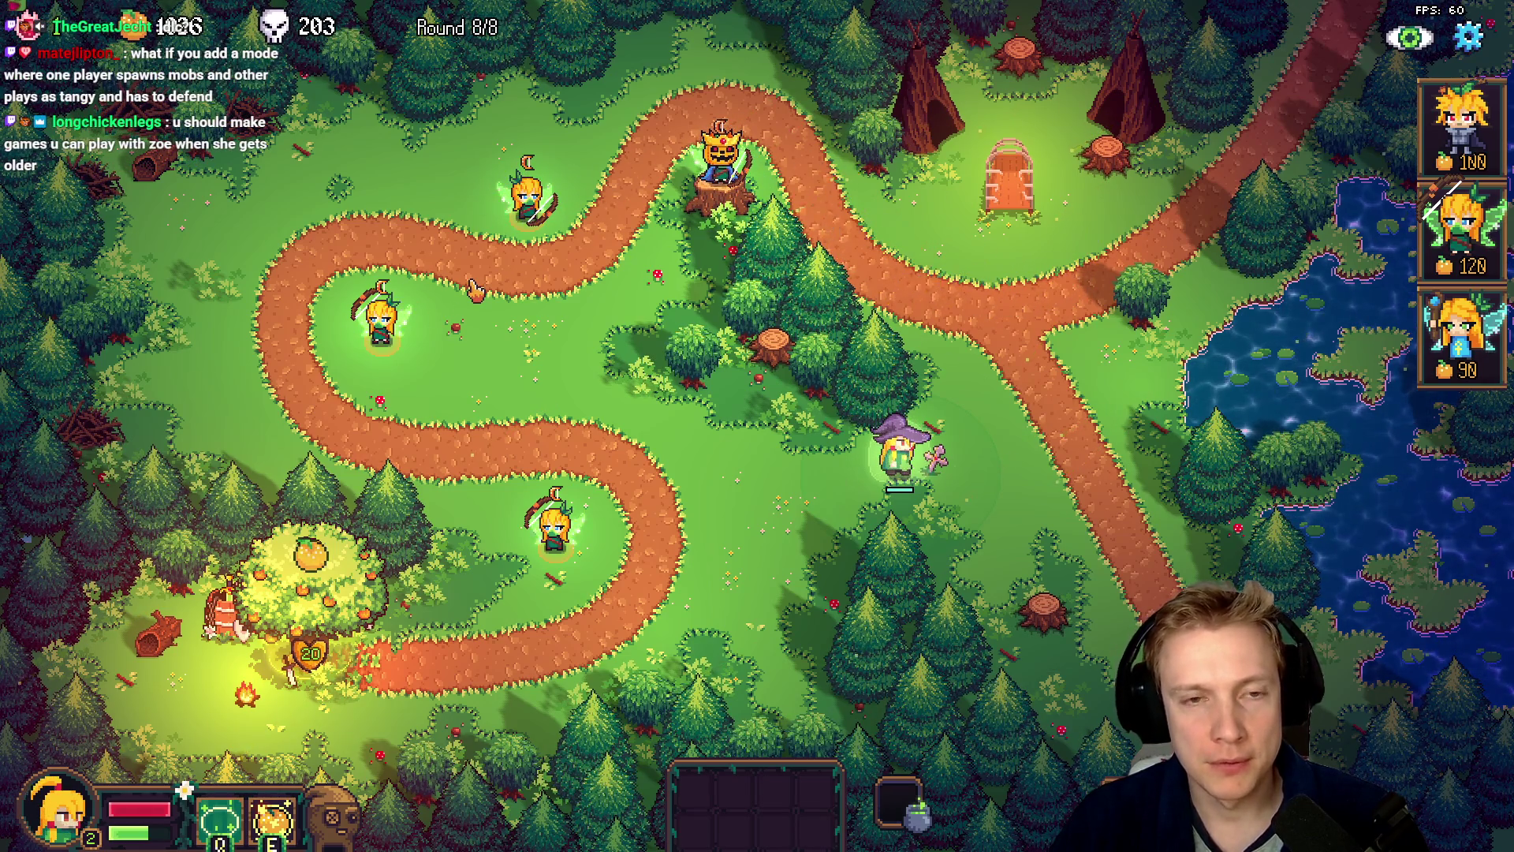
- Walk the witch around the meadow and up-left toward the trees
{"action": "key", "text": "w+a"}
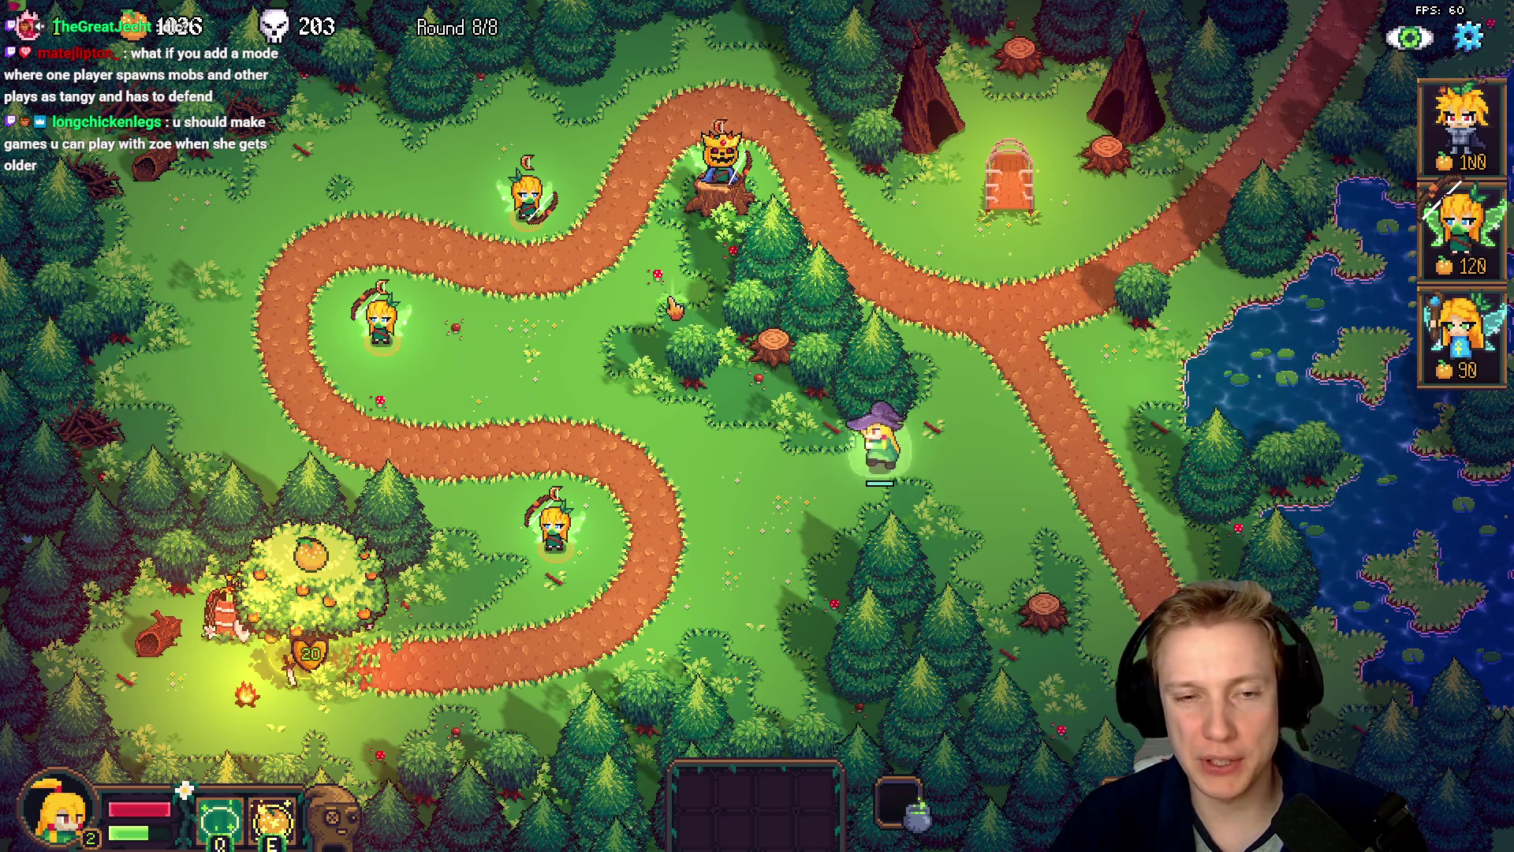
{"action": "key", "text": "a"}
{"action": "key", "text": "w"}
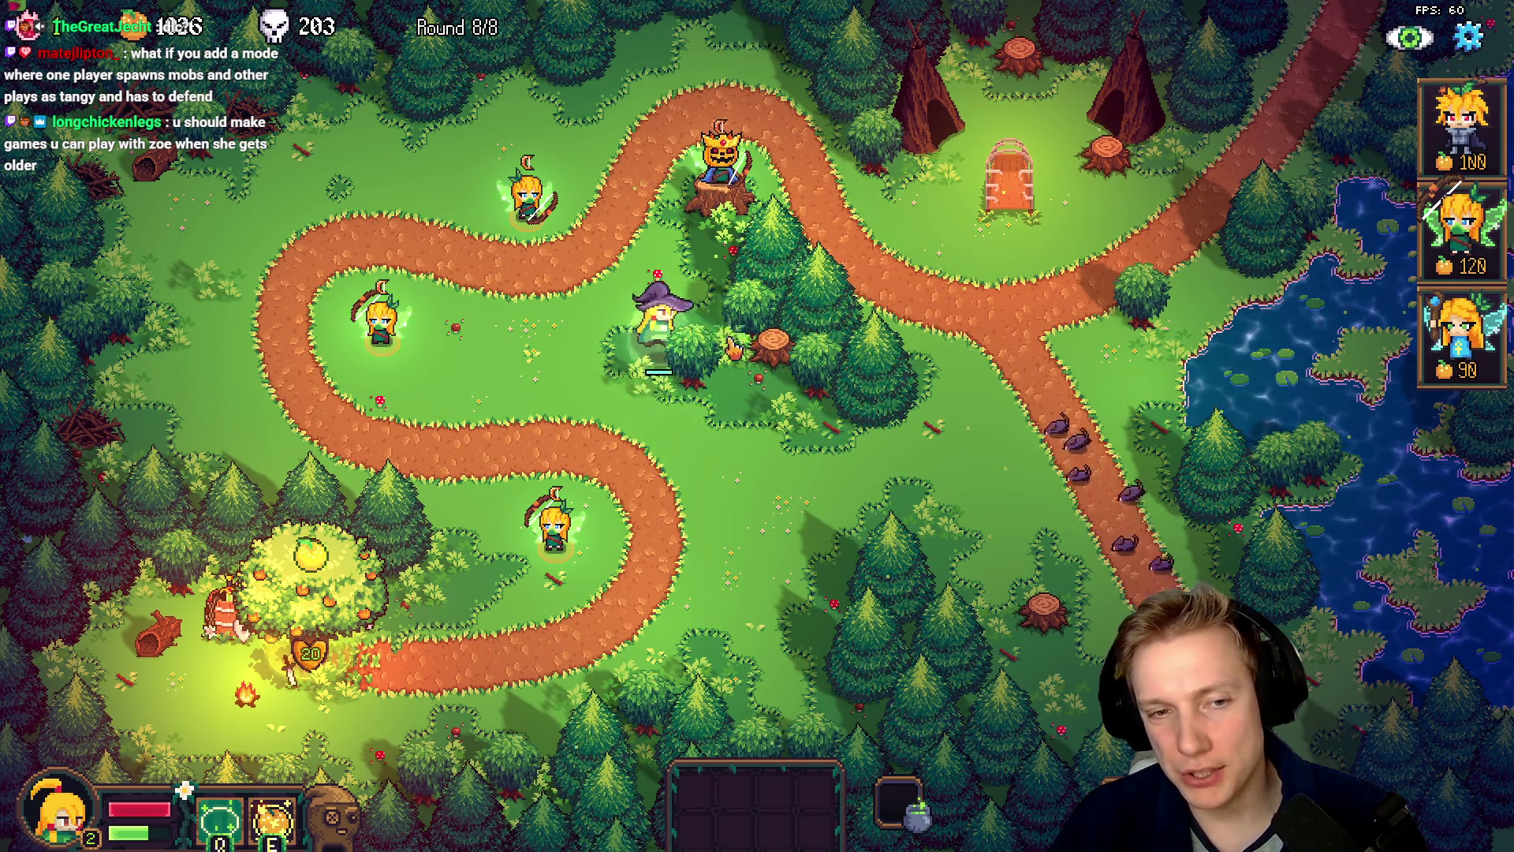
{"action": "key", "text": "d"}
{"action": "key", "text": "s"}
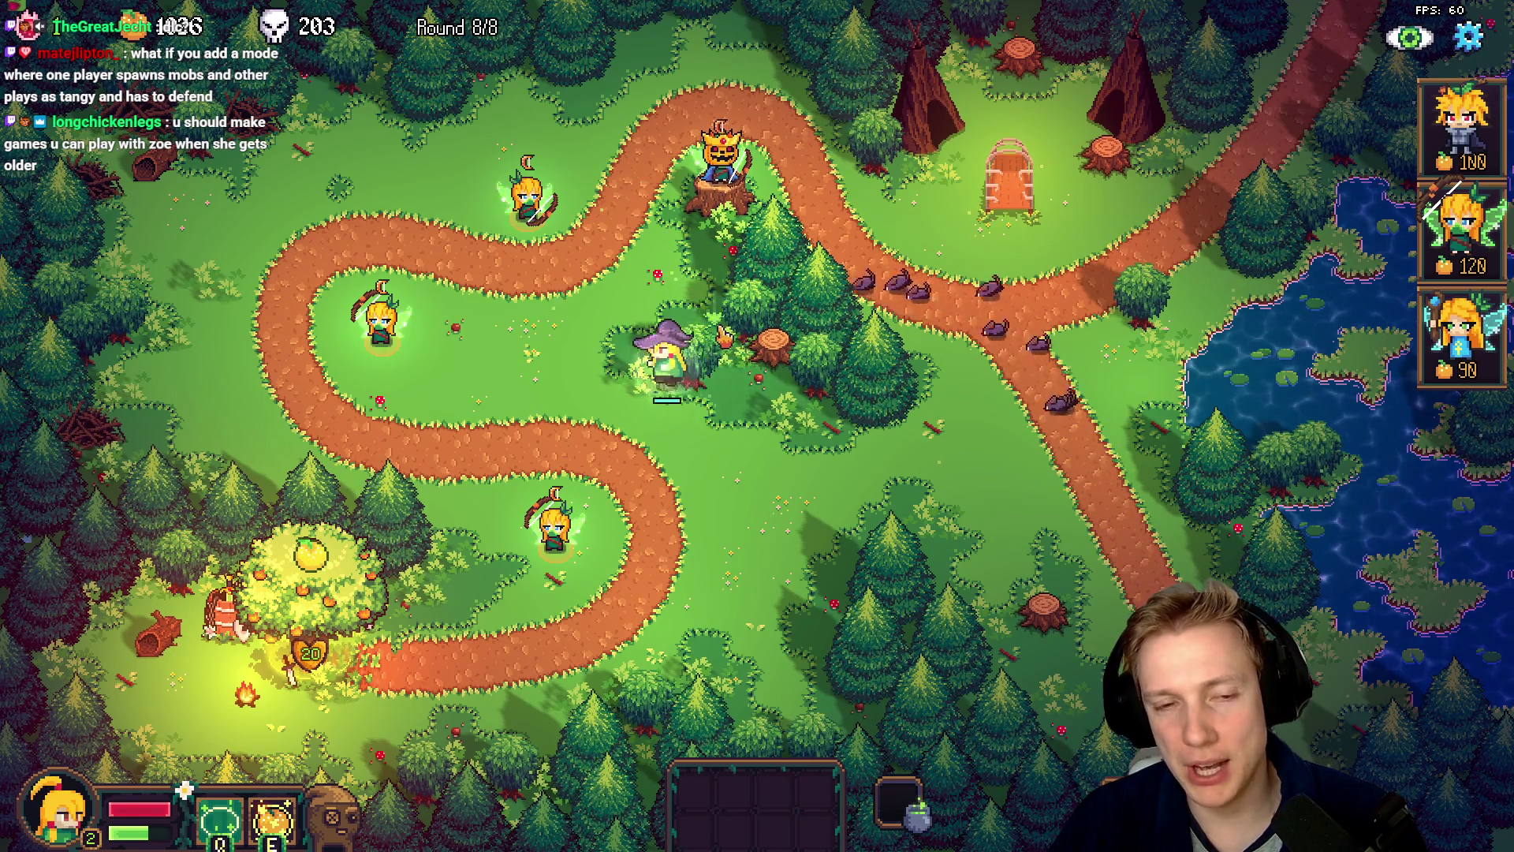
{"action": "key", "text": "w+a"}
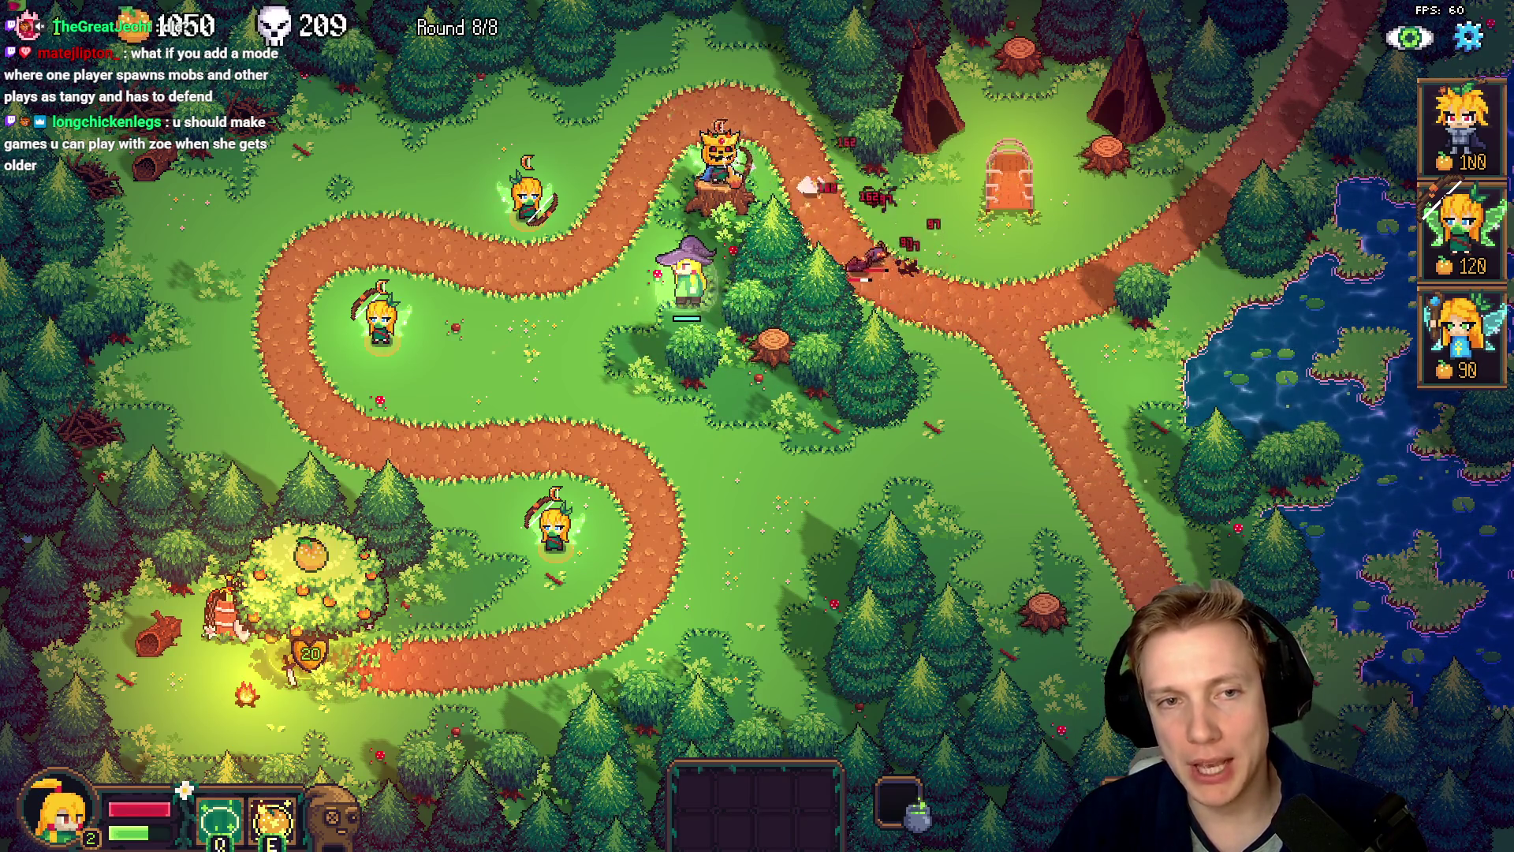
- Open then deselect the Pumpkin King tower, and walk the witch over beside it
{"action": "left_click", "coordinate": [720, 157]}
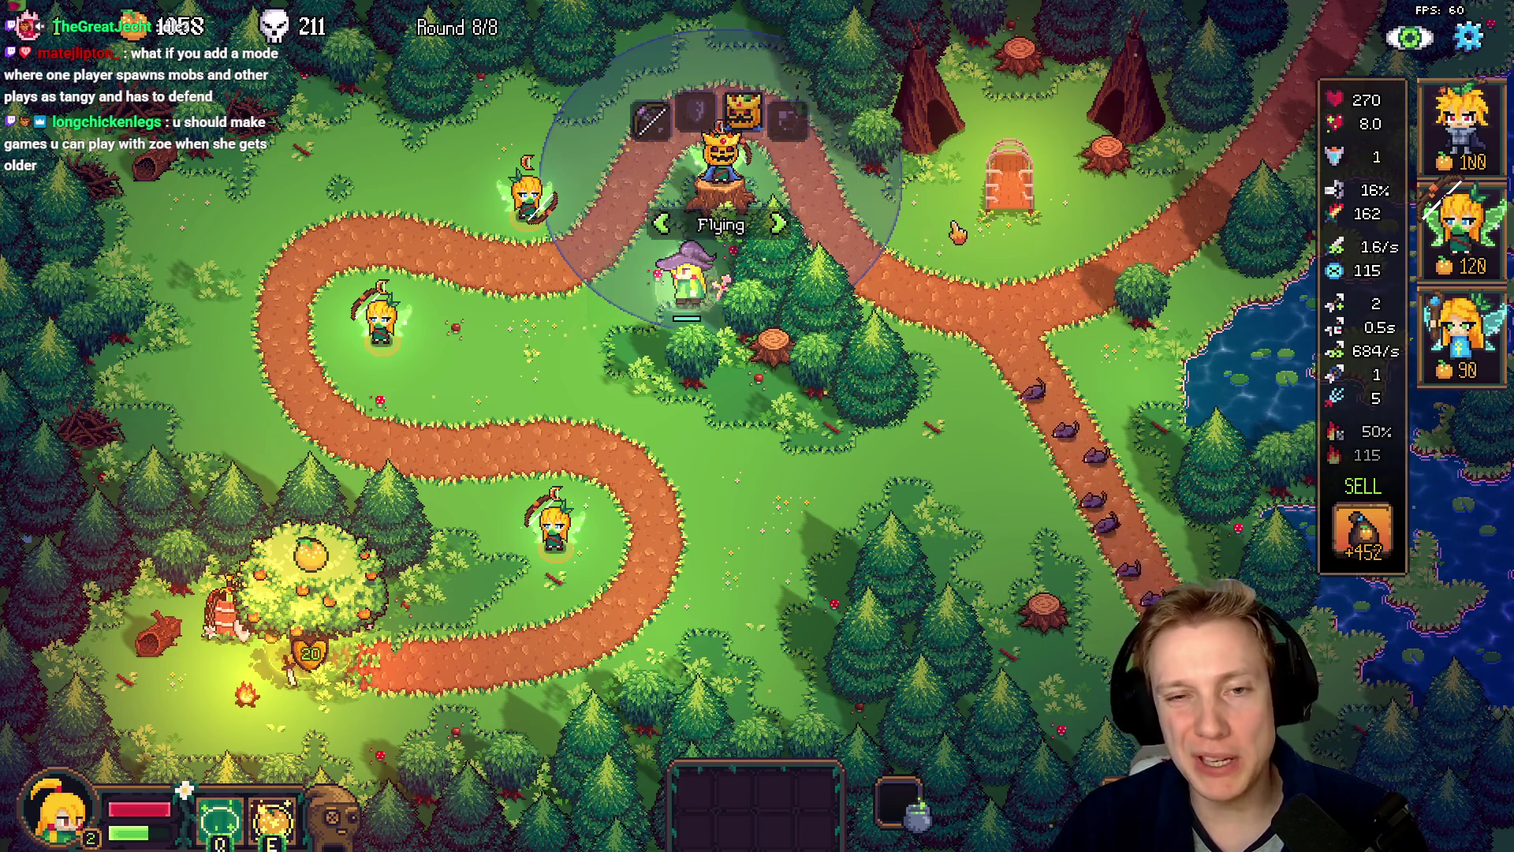
{"action": "left_click", "coordinate": [957, 231]}
{"action": "key", "text": "w"}
{"action": "key", "text": "s"}
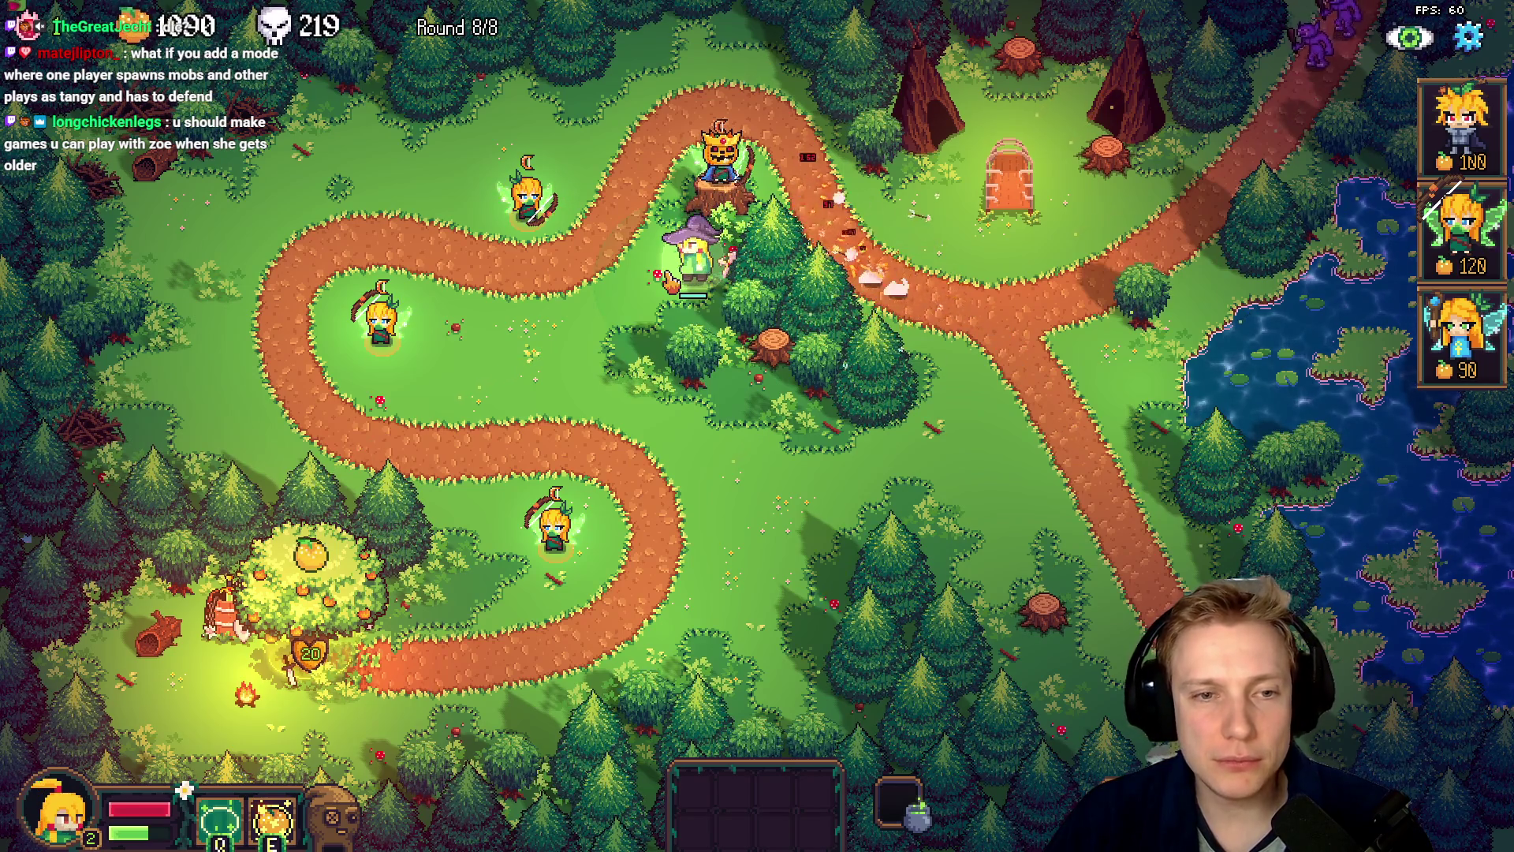
{"action": "key", "text": "w+a"}
{"action": "key", "text": "d"}
{"action": "key", "text": "s"}
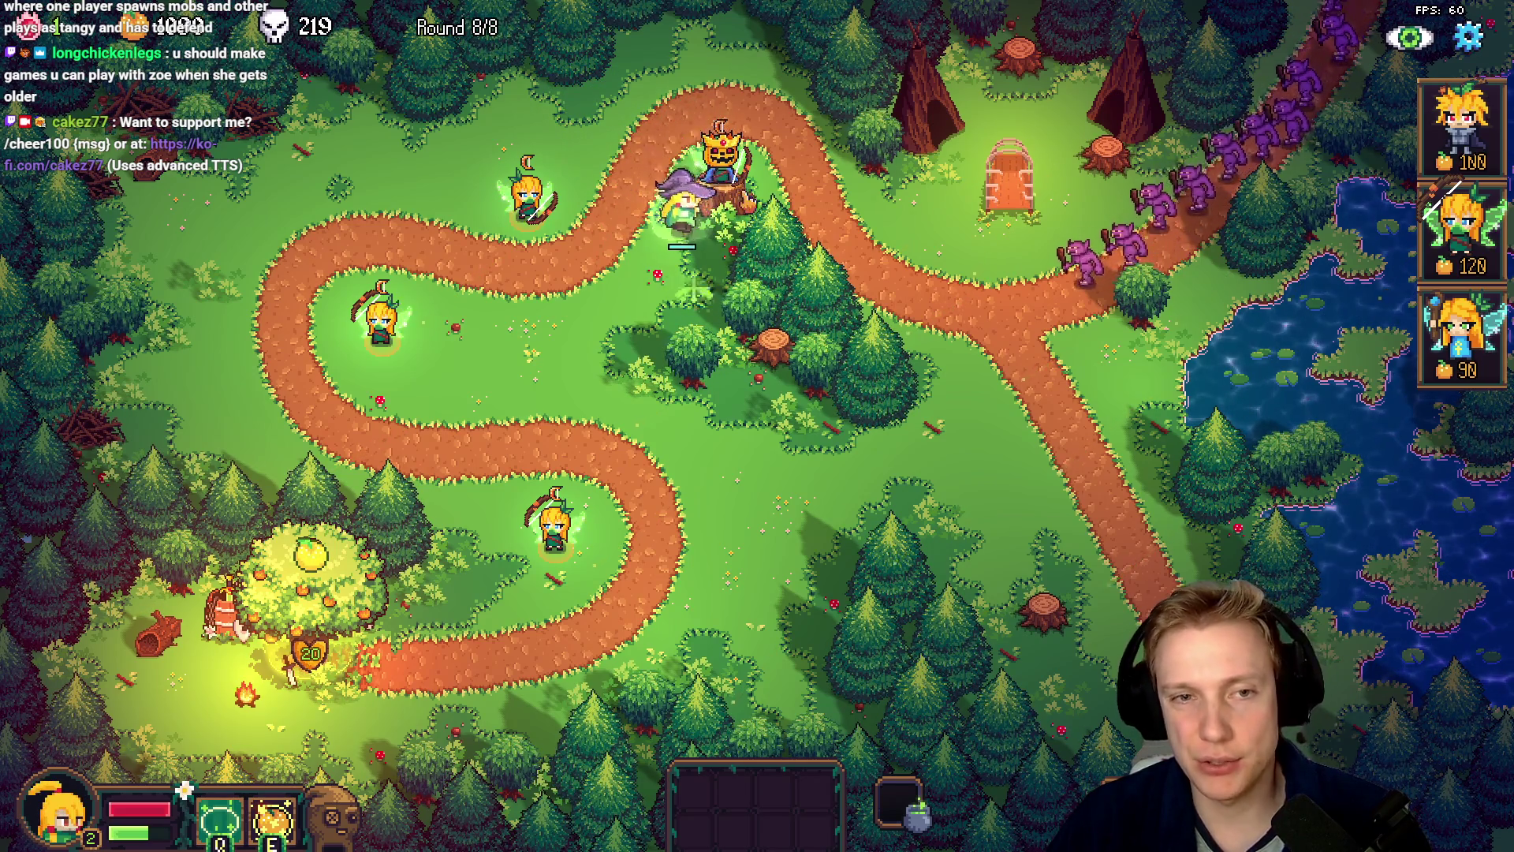
{"action": "key", "text": "s"}
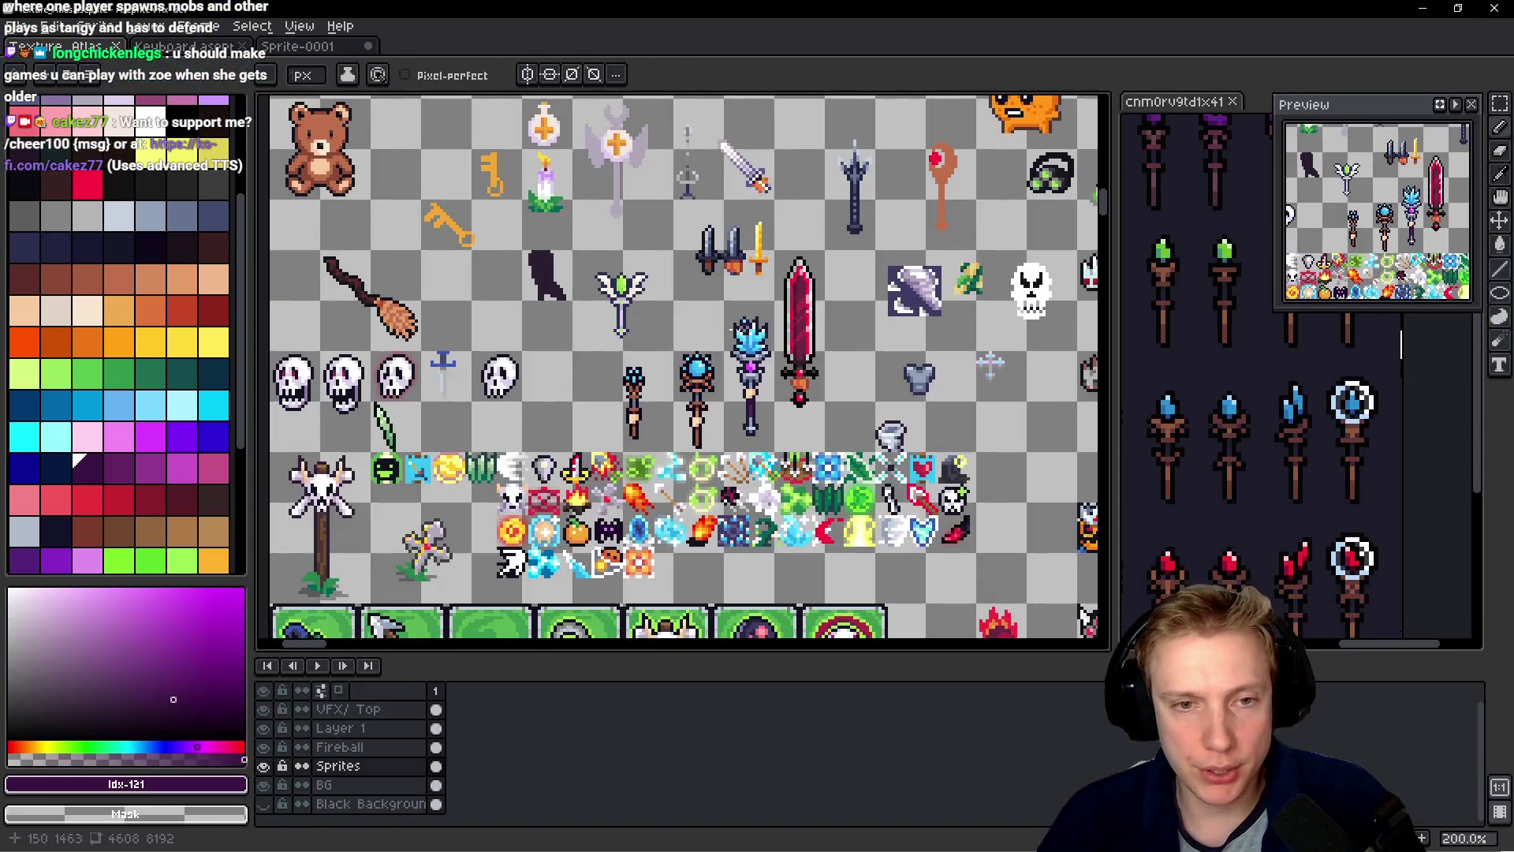
{"action": "scroll", "coordinate": [750, 359], "scroll_direction": "up", "scroll_amount": 2}
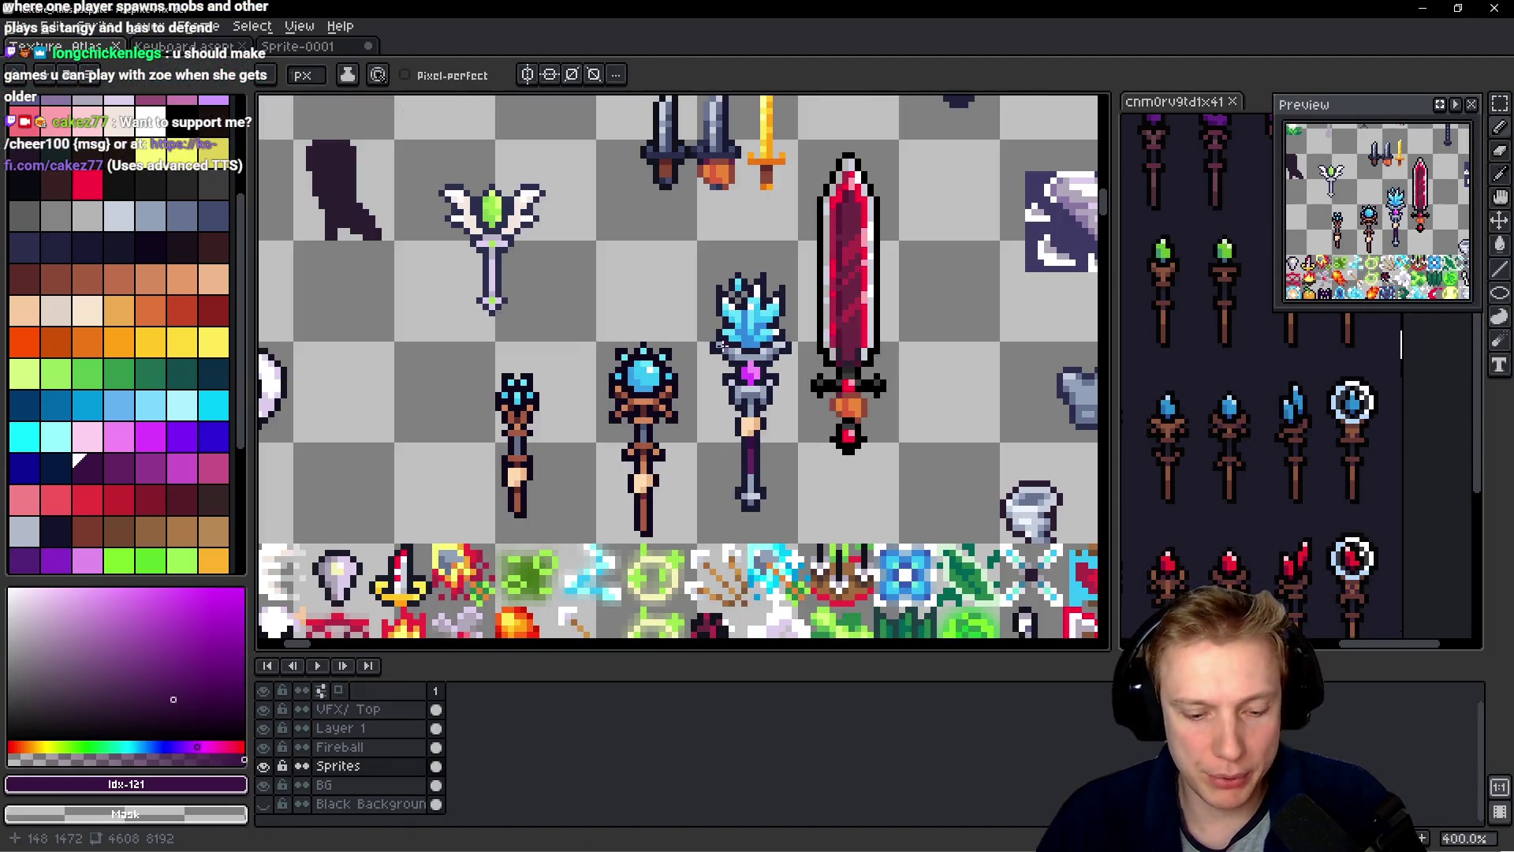
- Draw a rectangular marquee selection around the ice-crystal staff sprite
{"action": "key", "text": "m"}
{"action": "left_click_drag", "start_coordinate": [691, 224], "coordinate": [790, 522]}
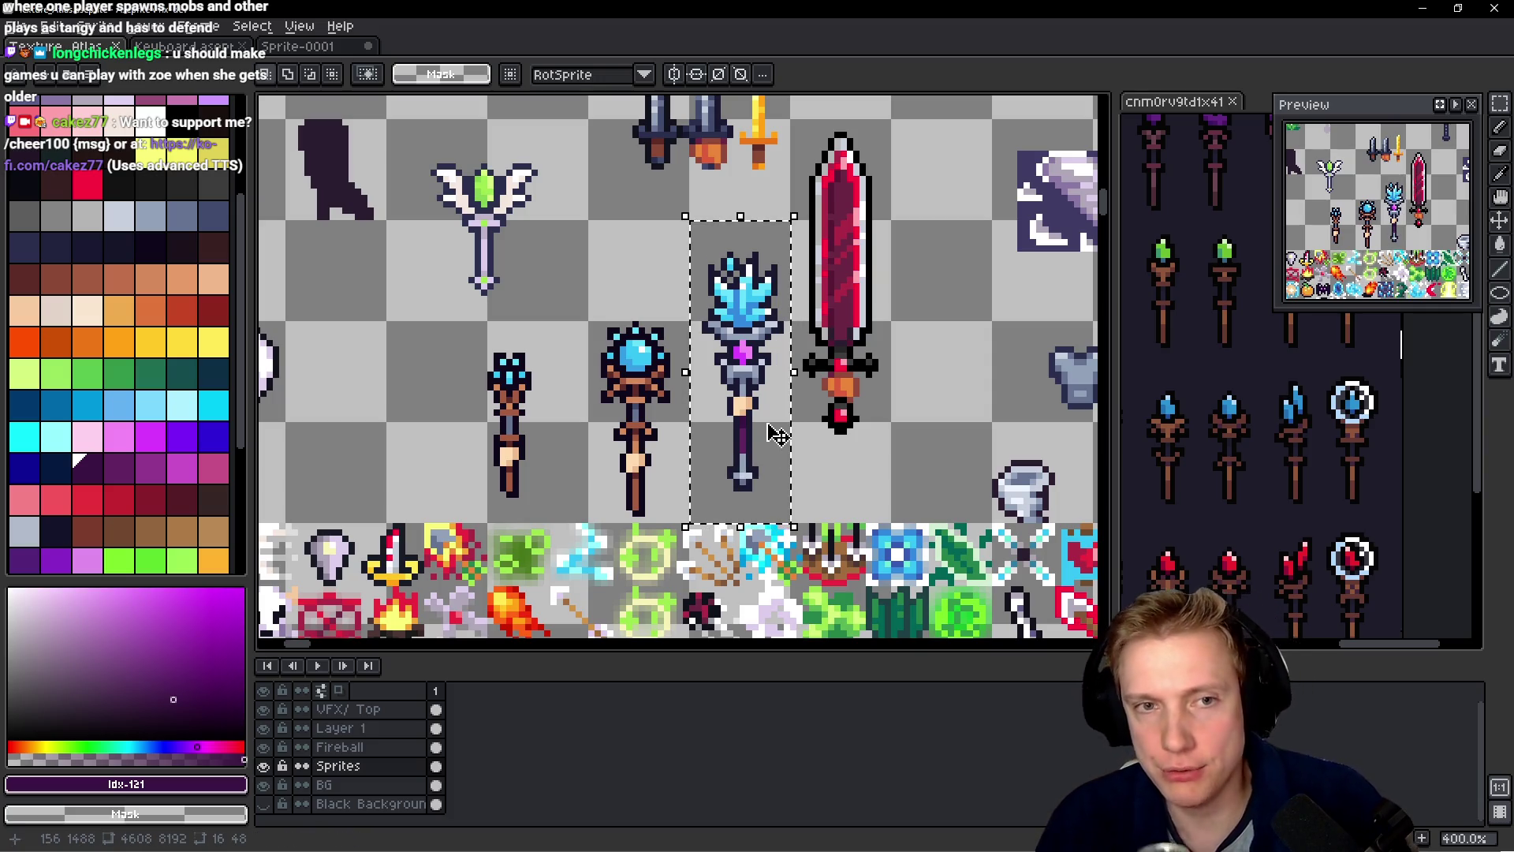
{"action": "left_click", "coordinate": [777, 433]}
- Zoom around the atlas to browse the other item sprites, then switch to the eyedropper
{"action": "scroll", "coordinate": [771, 433], "scroll_direction": "down", "scroll_amount": 3}
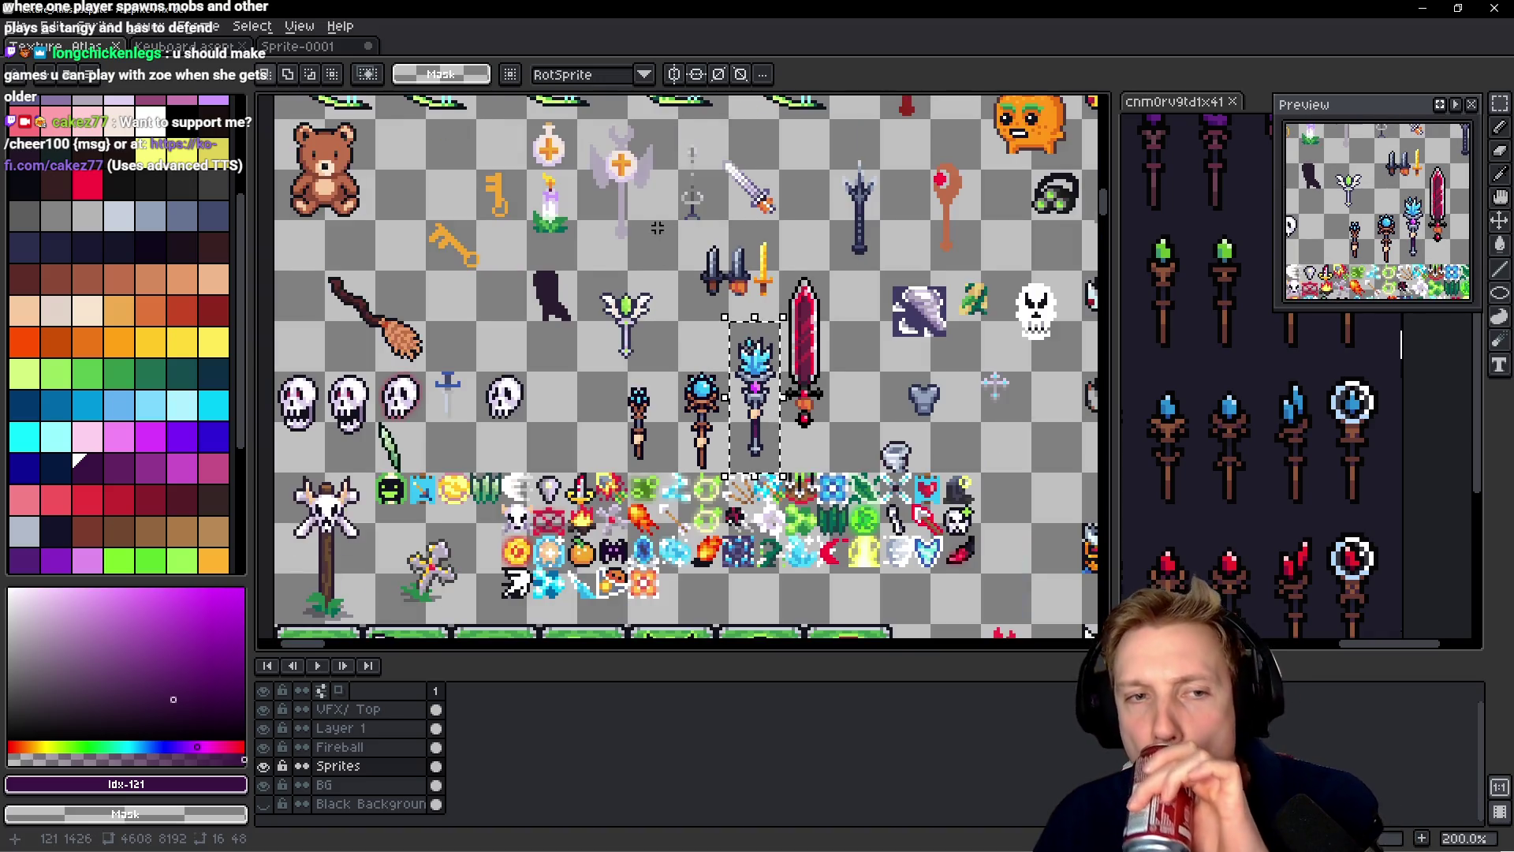
{"action": "scroll", "coordinate": [665, 371], "scroll_direction": "up", "scroll_amount": 2}
{"action": "scroll", "coordinate": [665, 371], "scroll_direction": "up", "scroll_amount": 2}
{"action": "scroll", "coordinate": [631, 315], "scroll_direction": "down", "scroll_amount": 5}
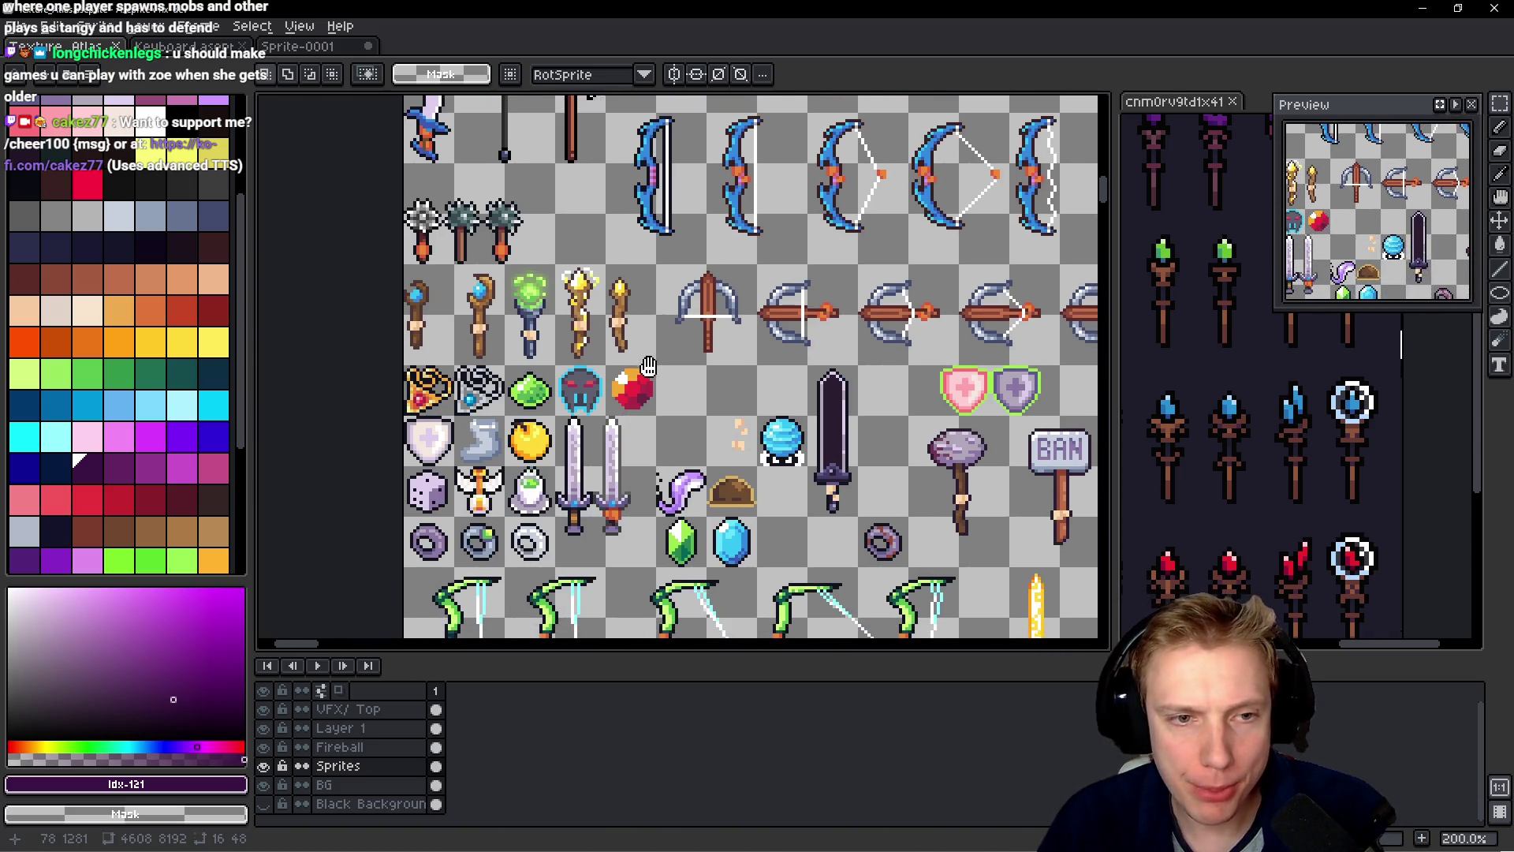
{"action": "scroll", "coordinate": [631, 209], "scroll_direction": "down", "scroll_amount": 4}
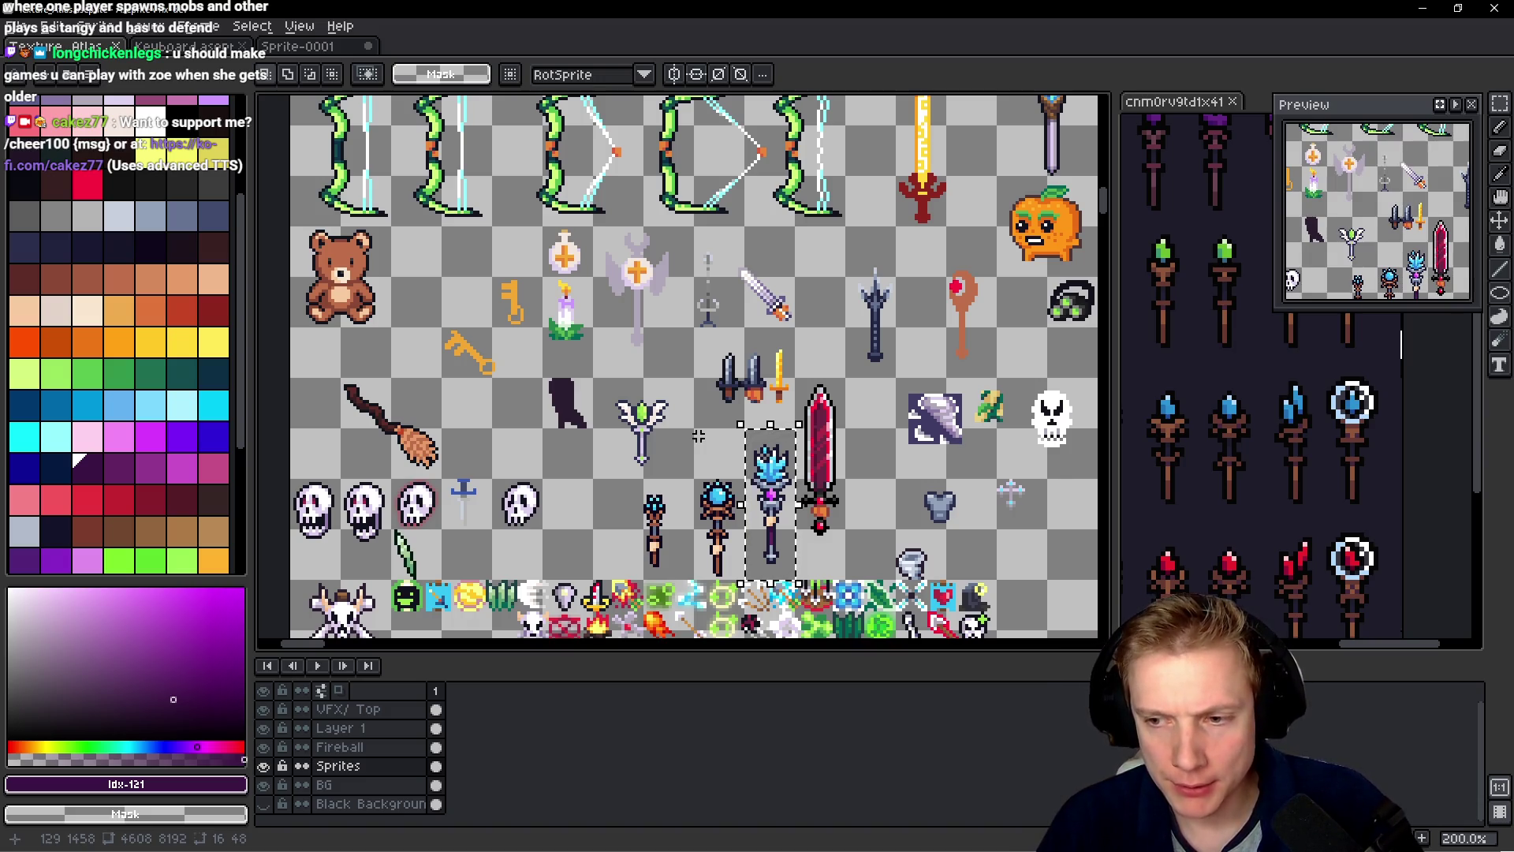
{"action": "key", "text": "i"}
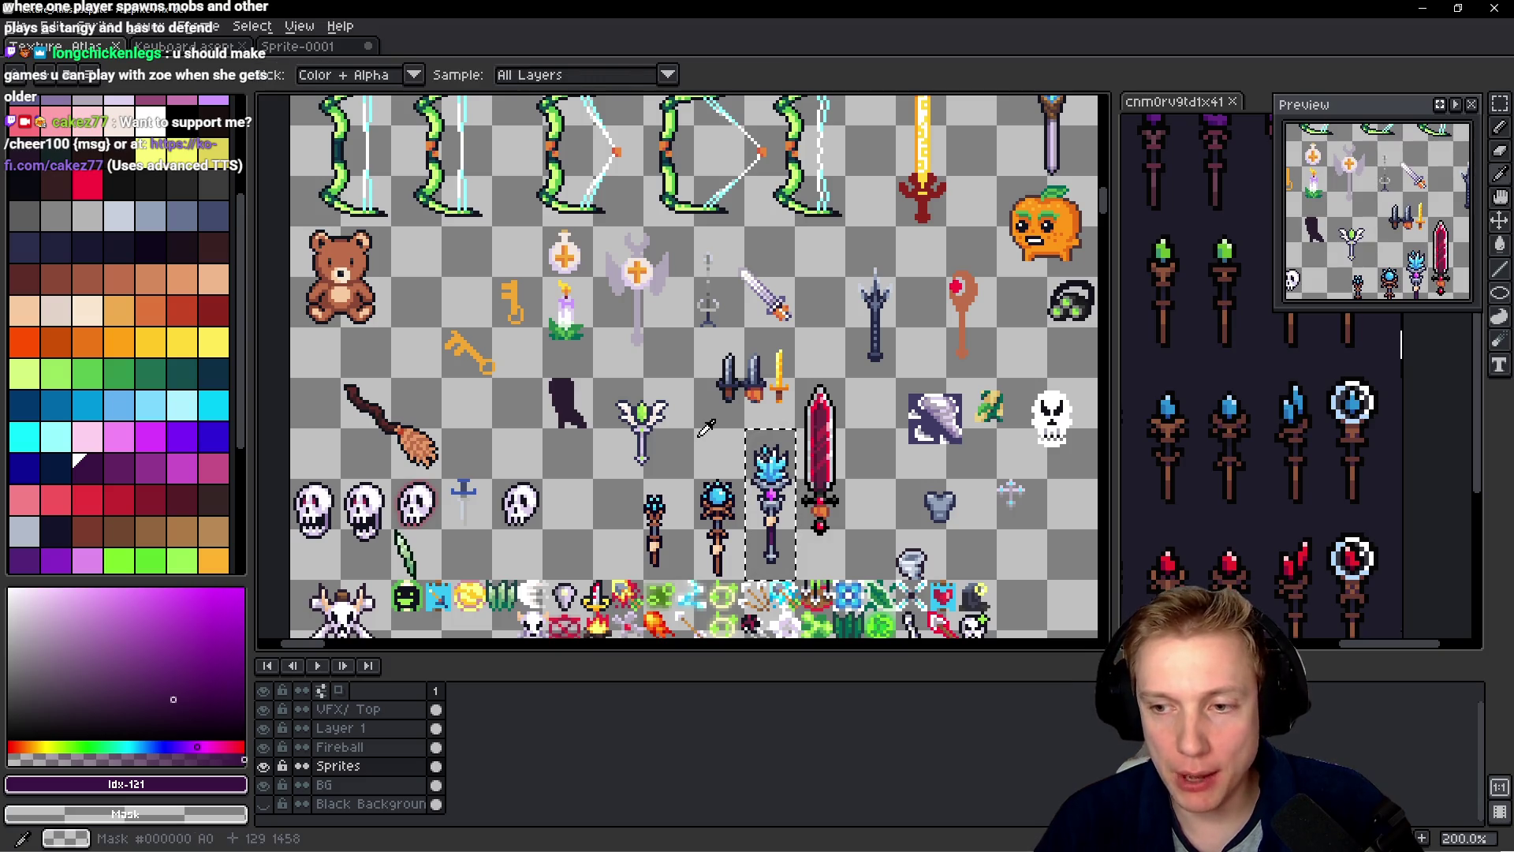
{"action": "key", "text": "alt+Tab"}
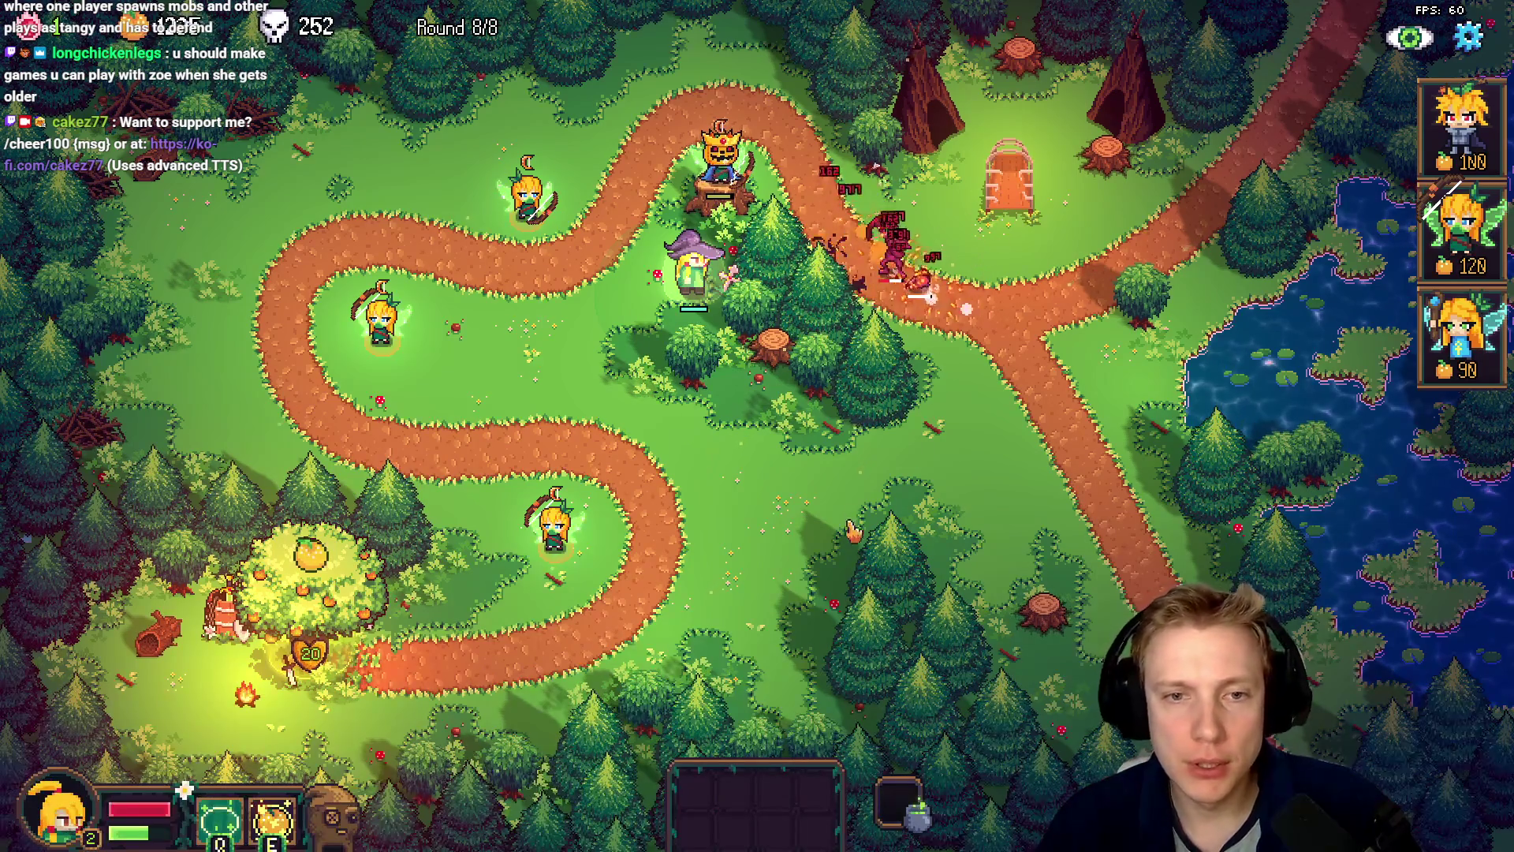
- Leave the current Tangy TD level and go to the Missions world map
{"action": "key", "text": "Escape"}
{"action": "left_click", "coordinate": [622, 662]}
{"action": "left_click", "coordinate": [872, 544]}
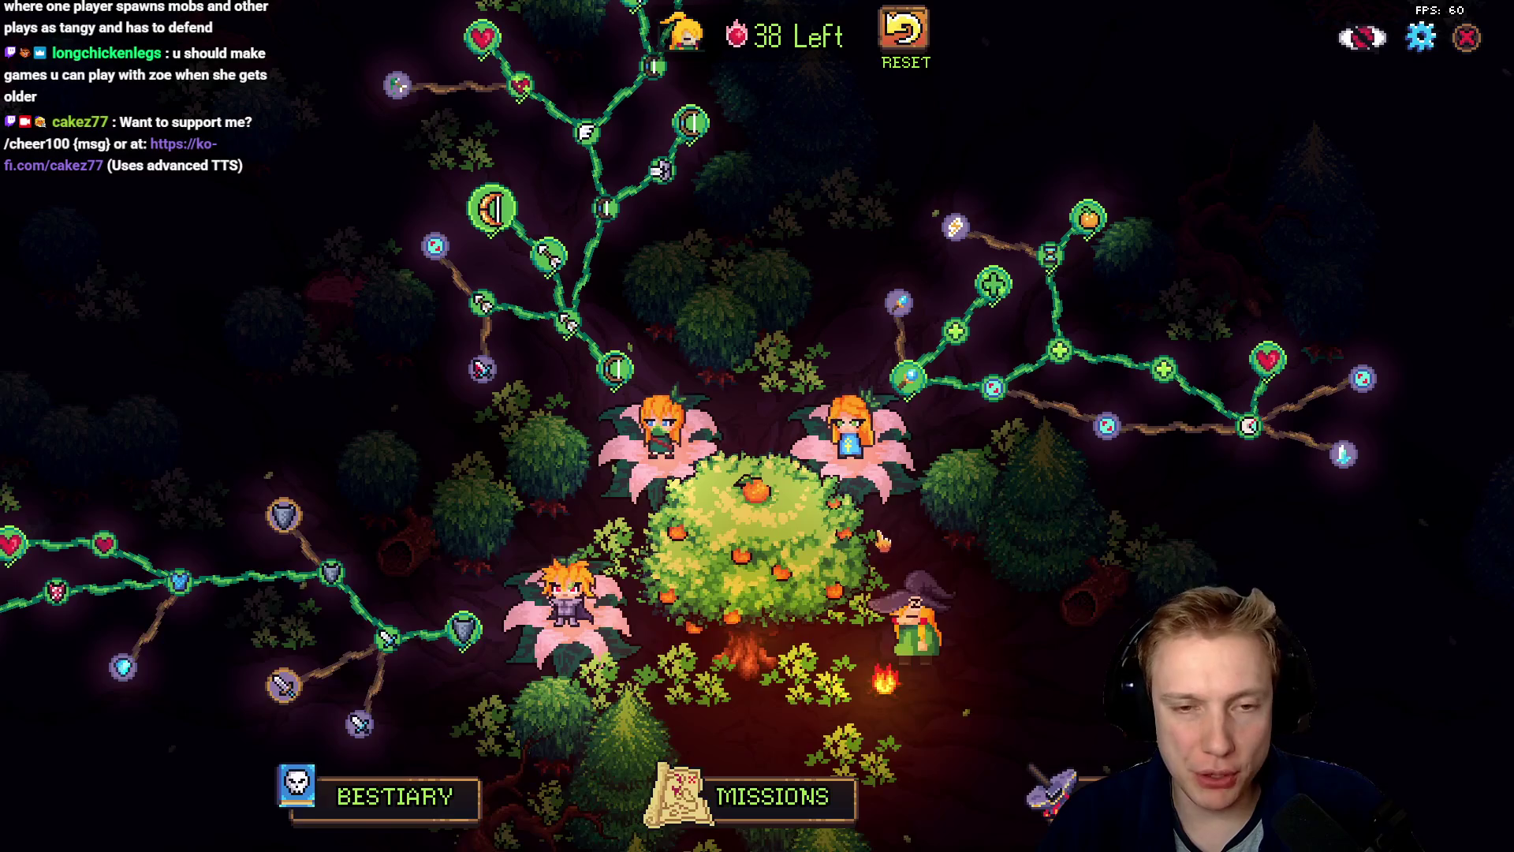
{"action": "left_click", "coordinate": [772, 796]}
- Check the Wolfs Den and Misty Mountain mission details, closing each
{"action": "left_click", "coordinate": [819, 290]}
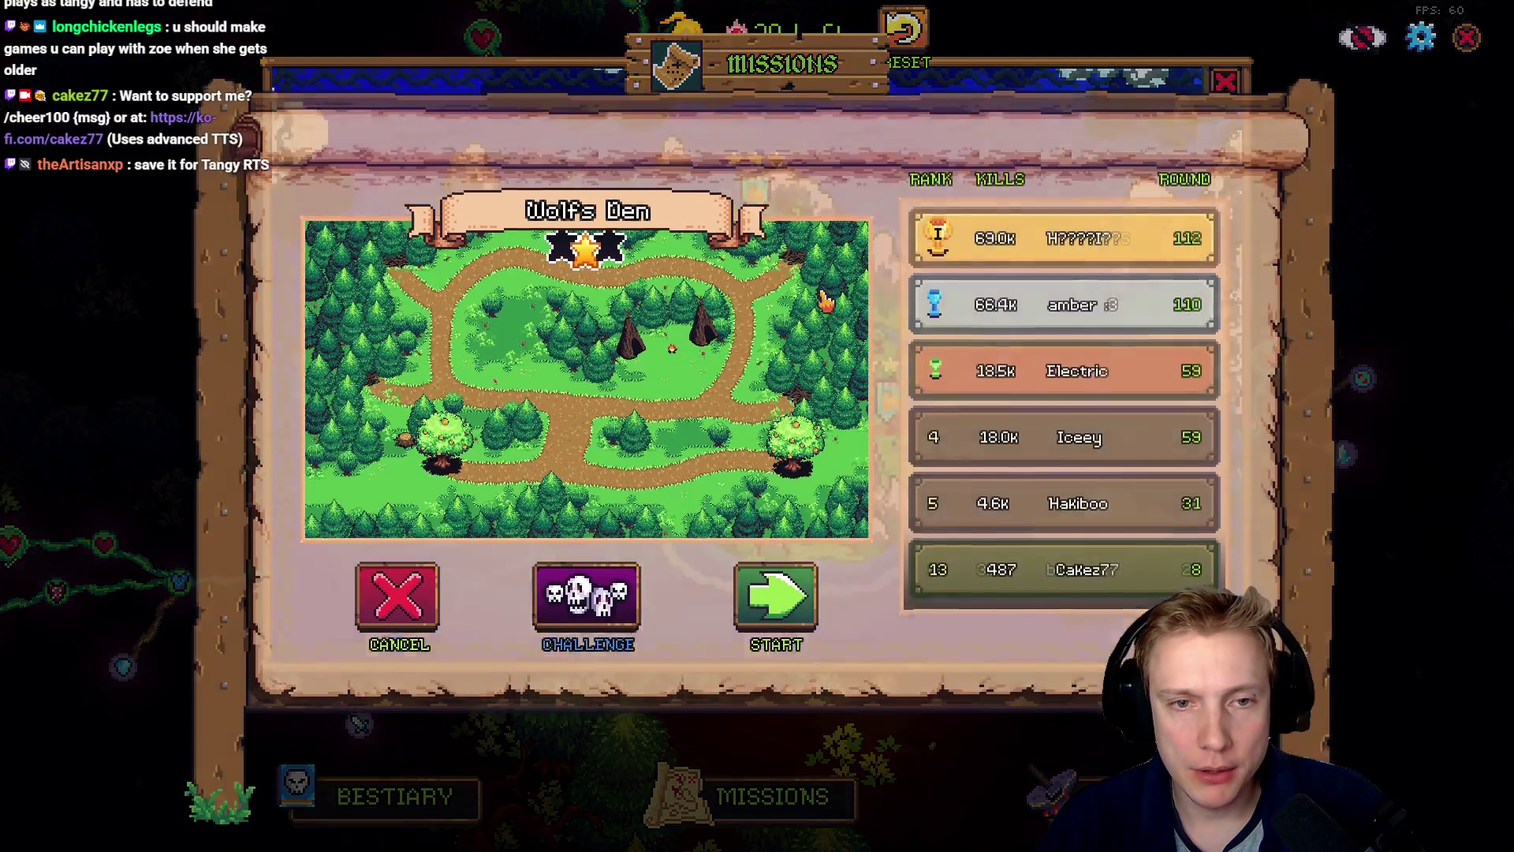
{"action": "left_click", "coordinate": [394, 596]}
{"action": "scroll", "coordinate": [786, 315], "scroll_direction": "right", "scroll_amount": 5}
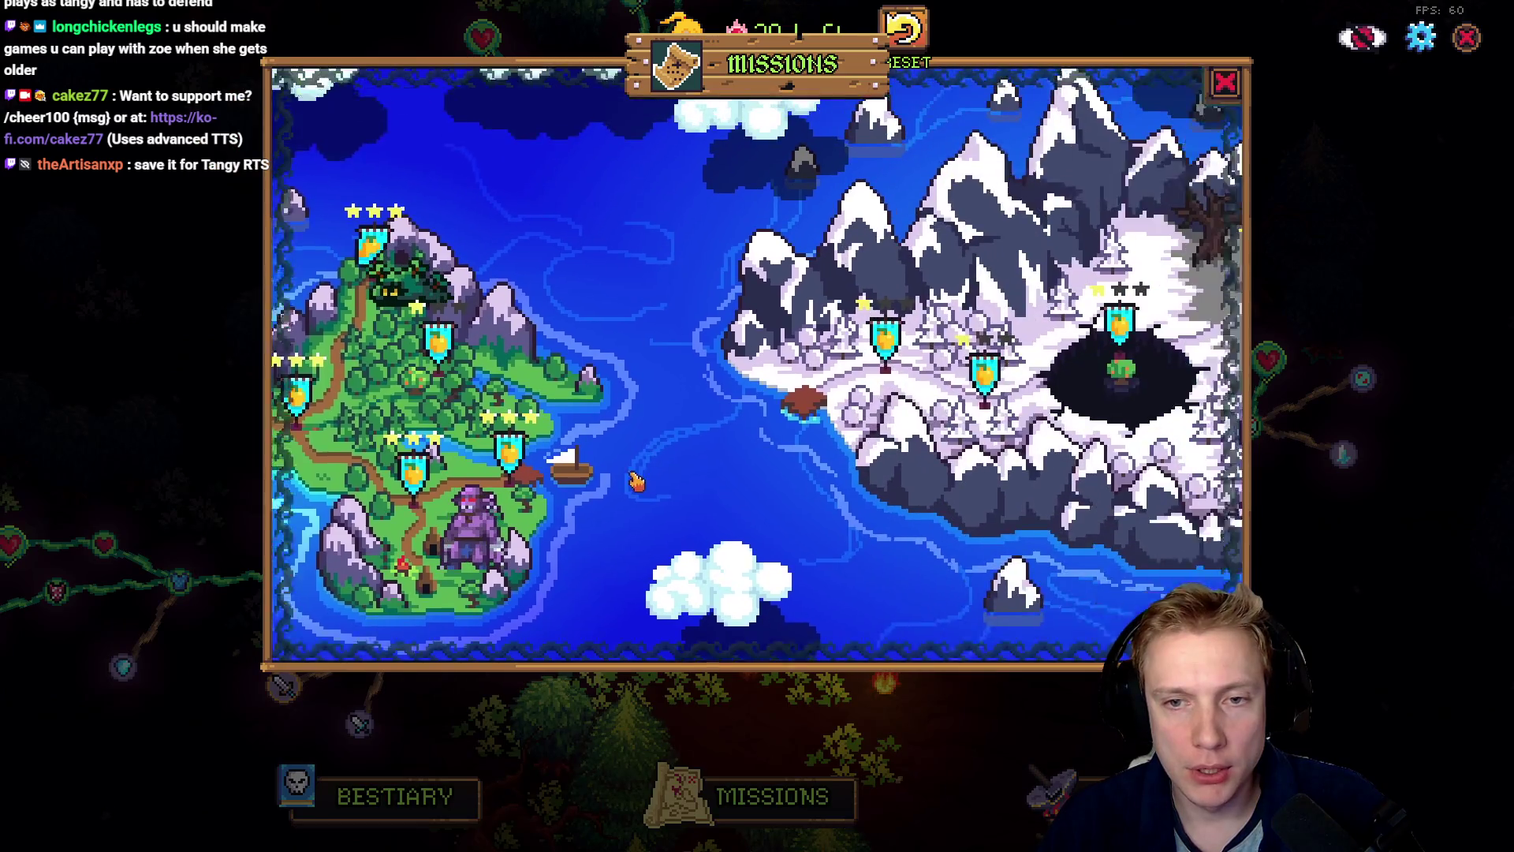
{"action": "left_click", "coordinate": [786, 306]}
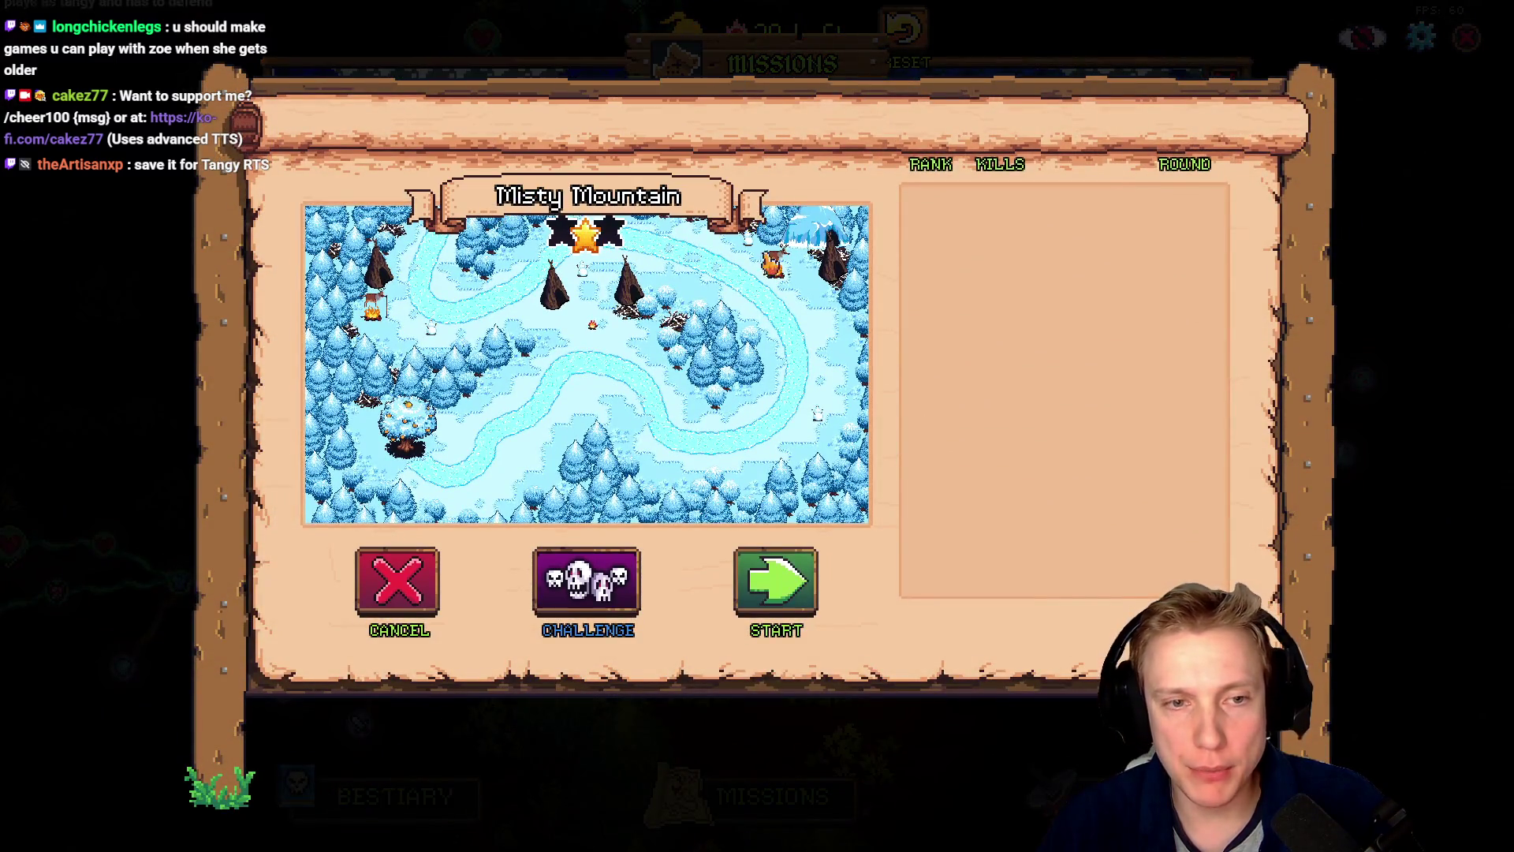
{"action": "left_click", "coordinate": [390, 599]}
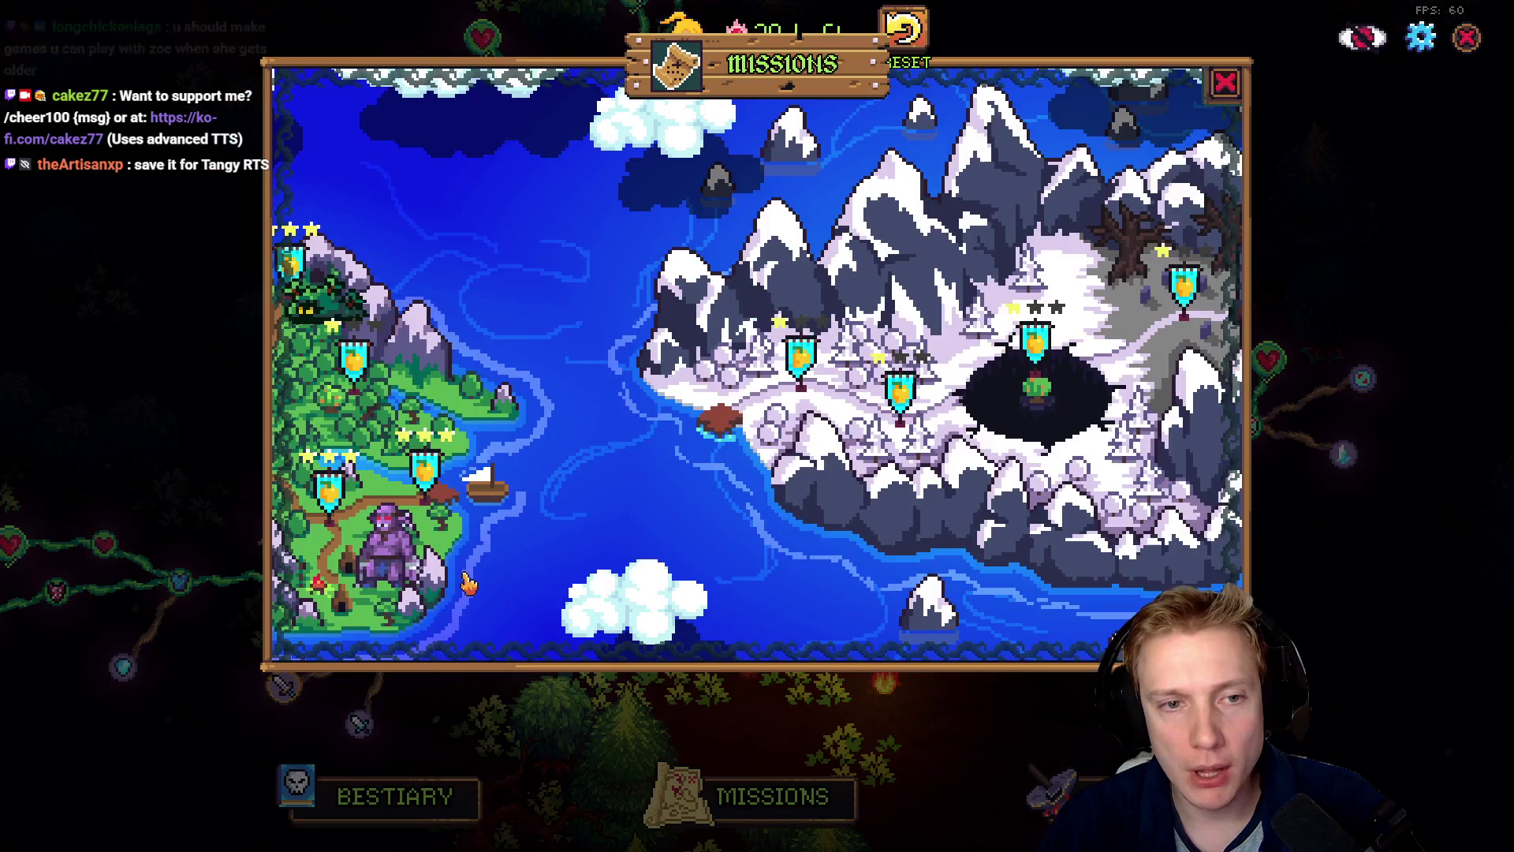
{"action": "scroll", "coordinate": [850, 423], "scroll_direction": "left", "scroll_amount": 5}
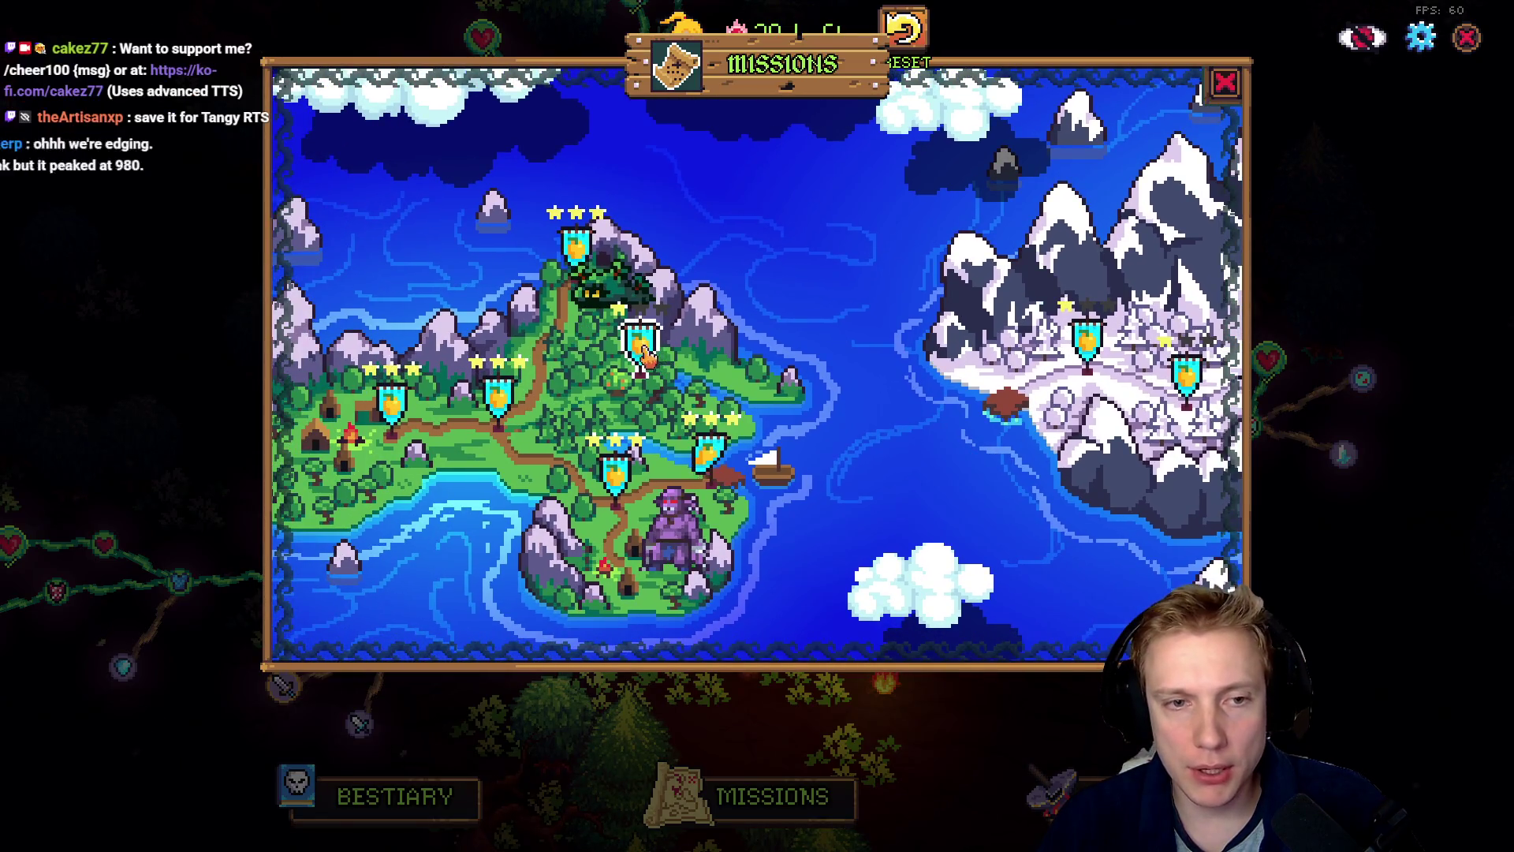
- Revisit Wolfs Den and Misty Mountain, panning toward the snowy region and western island
{"action": "left_click", "coordinate": [637, 348]}
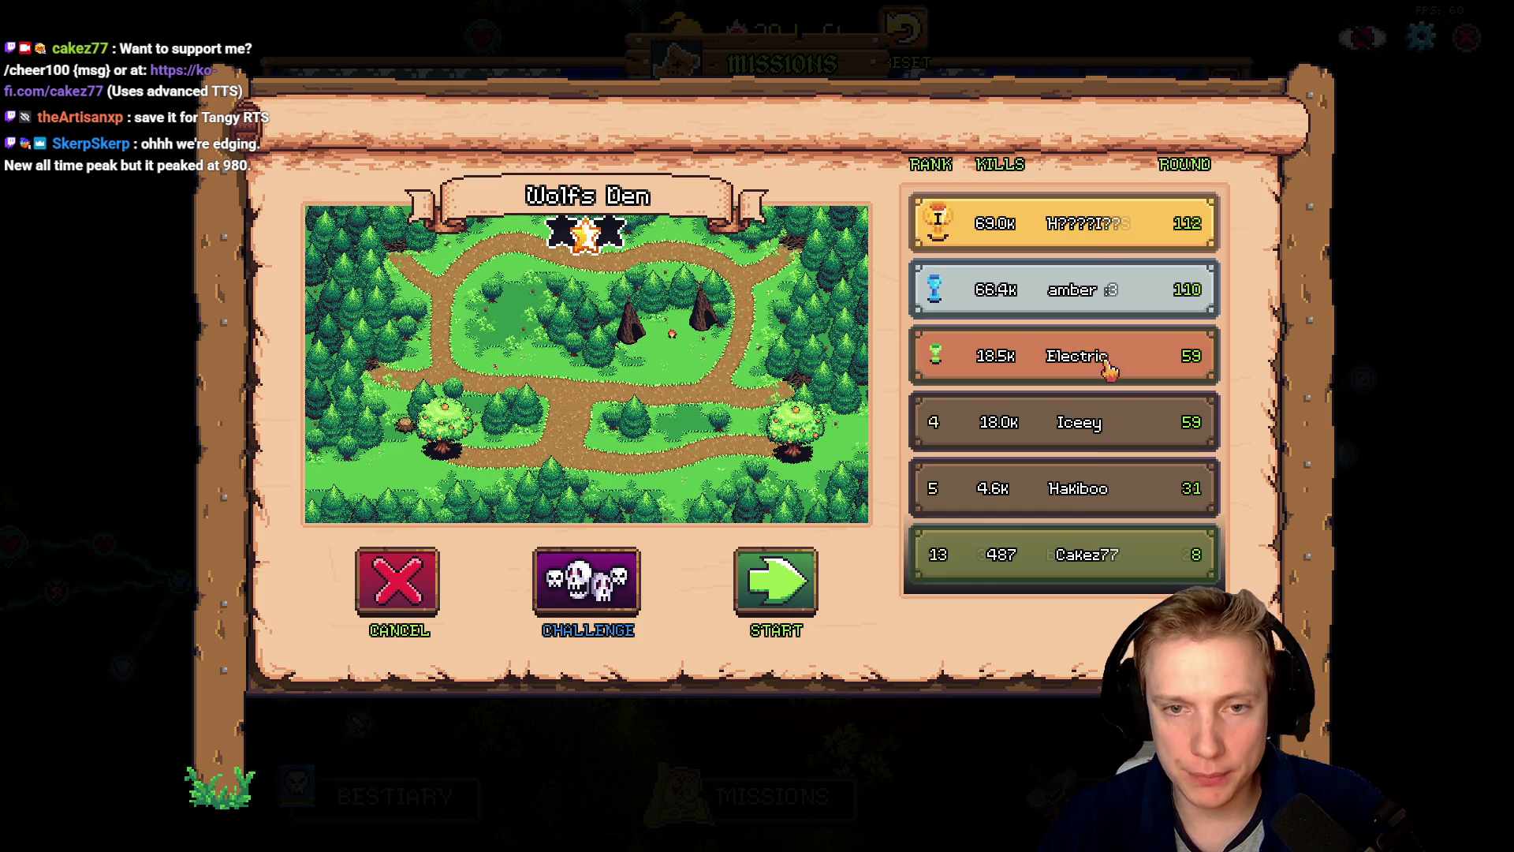
{"action": "scroll", "coordinate": [1124, 410], "scroll_direction": "down", "scroll_amount": 5}
{"action": "scroll", "coordinate": [1112, 394], "scroll_direction": "up", "scroll_amount": 5}
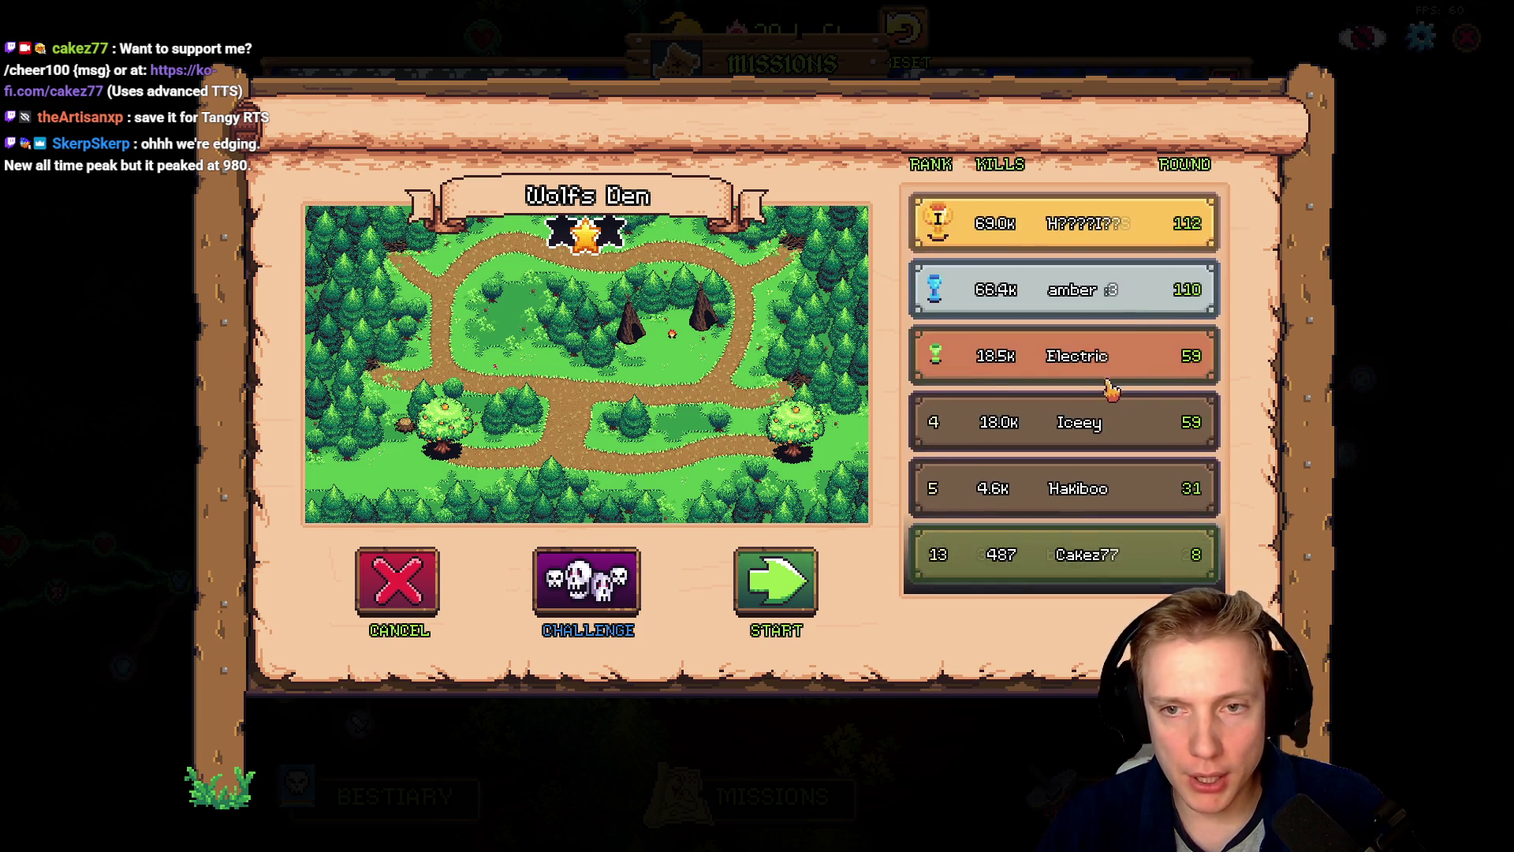
{"action": "left_click_drag", "start_coordinate": [573, 495], "coordinate": [499, 452]}
{"action": "left_click", "coordinate": [500, 452]}
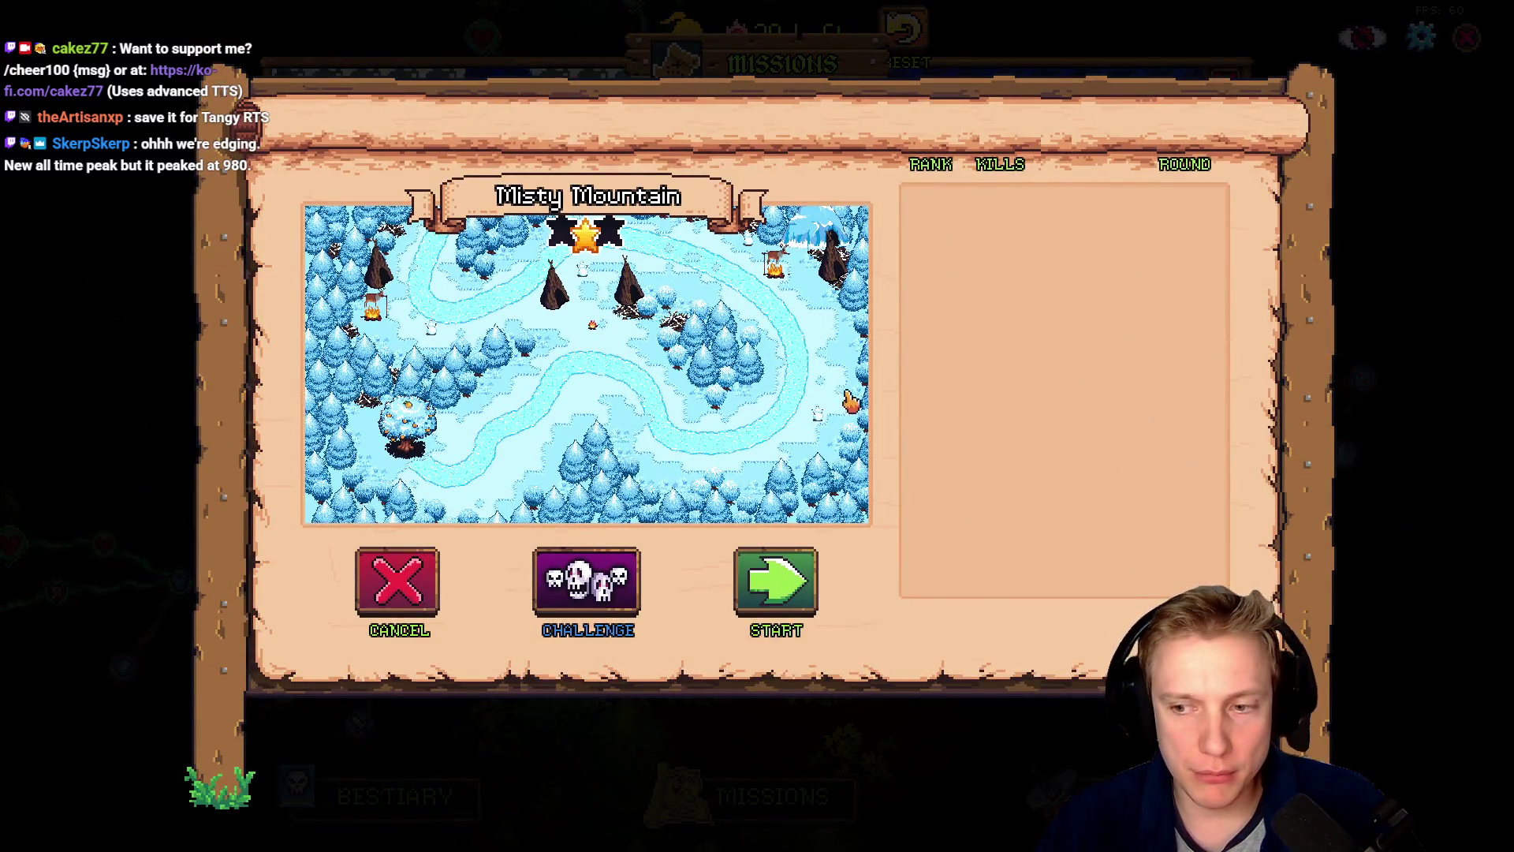
{"action": "left_click", "coordinate": [396, 584]}
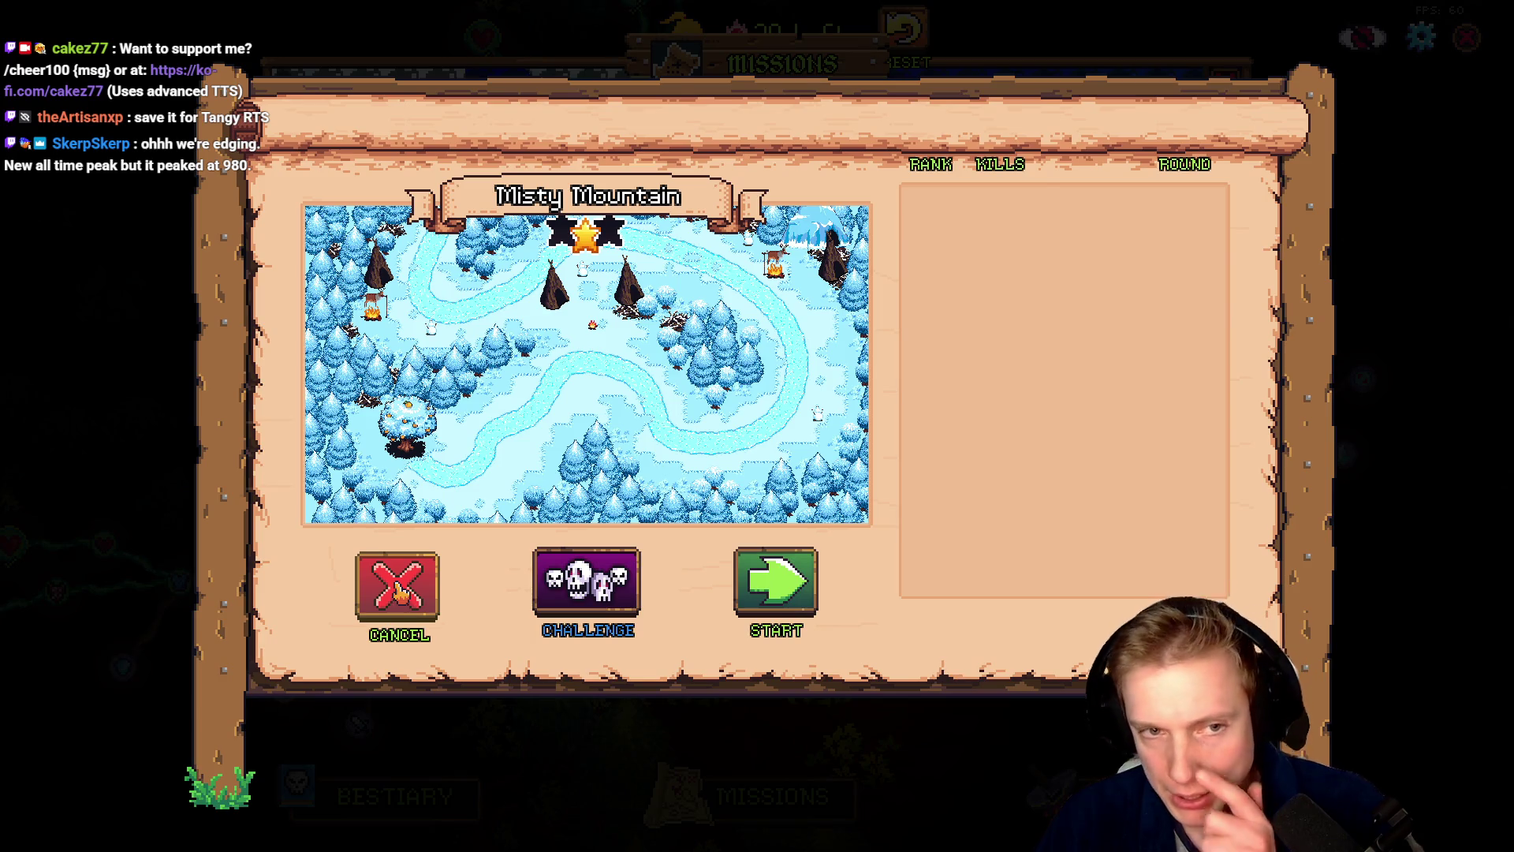
{"action": "left_click_drag", "start_coordinate": [781, 465], "coordinate": [878, 404]}
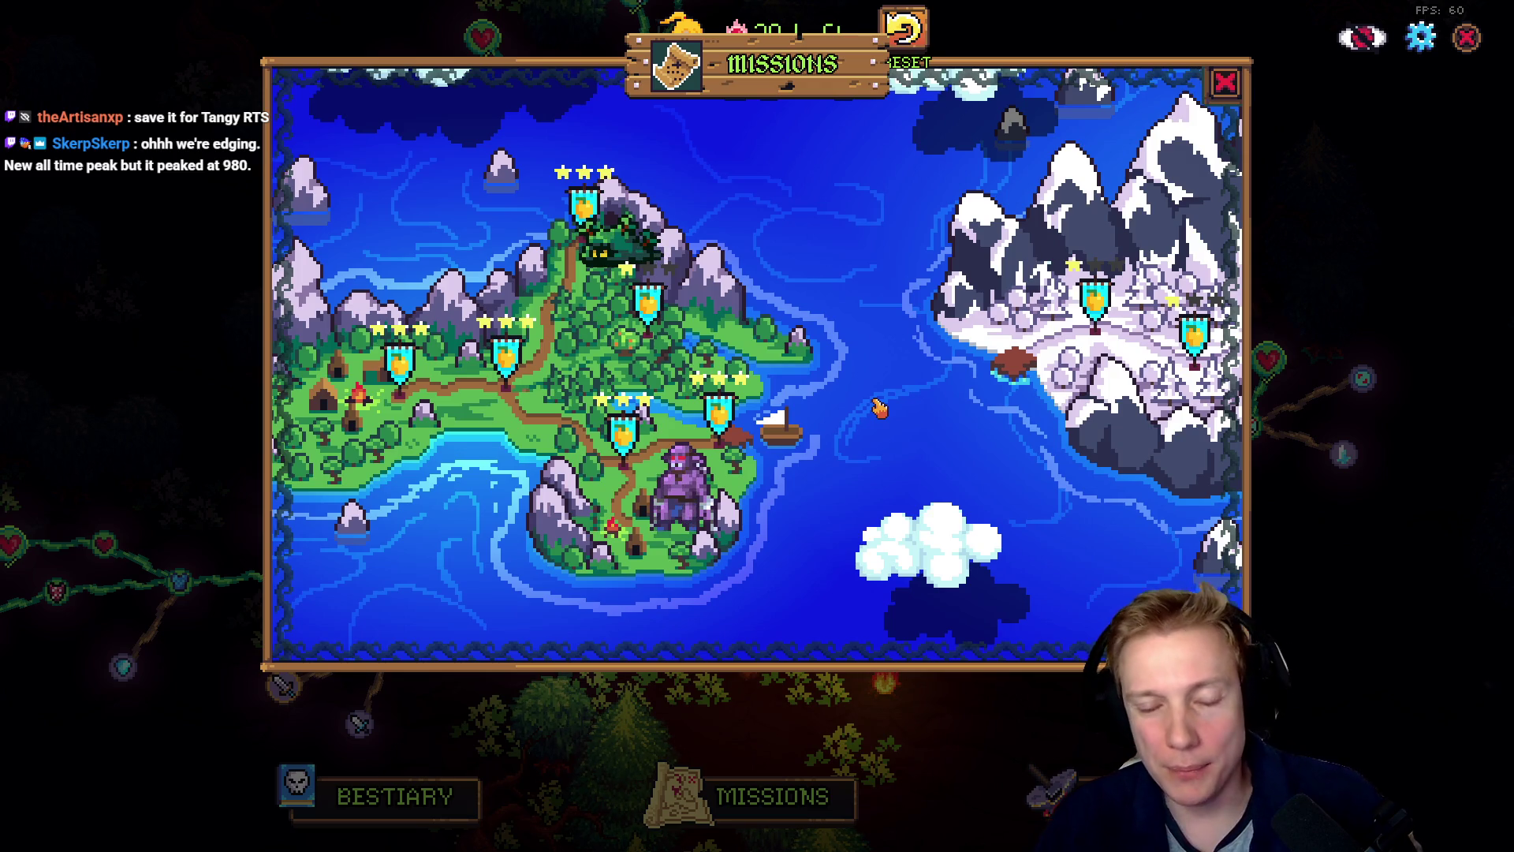
- In game.cpp, go from the Wand of Frost entry to the item ID declarations
{"action": "key", "text": "alt+Tab"}
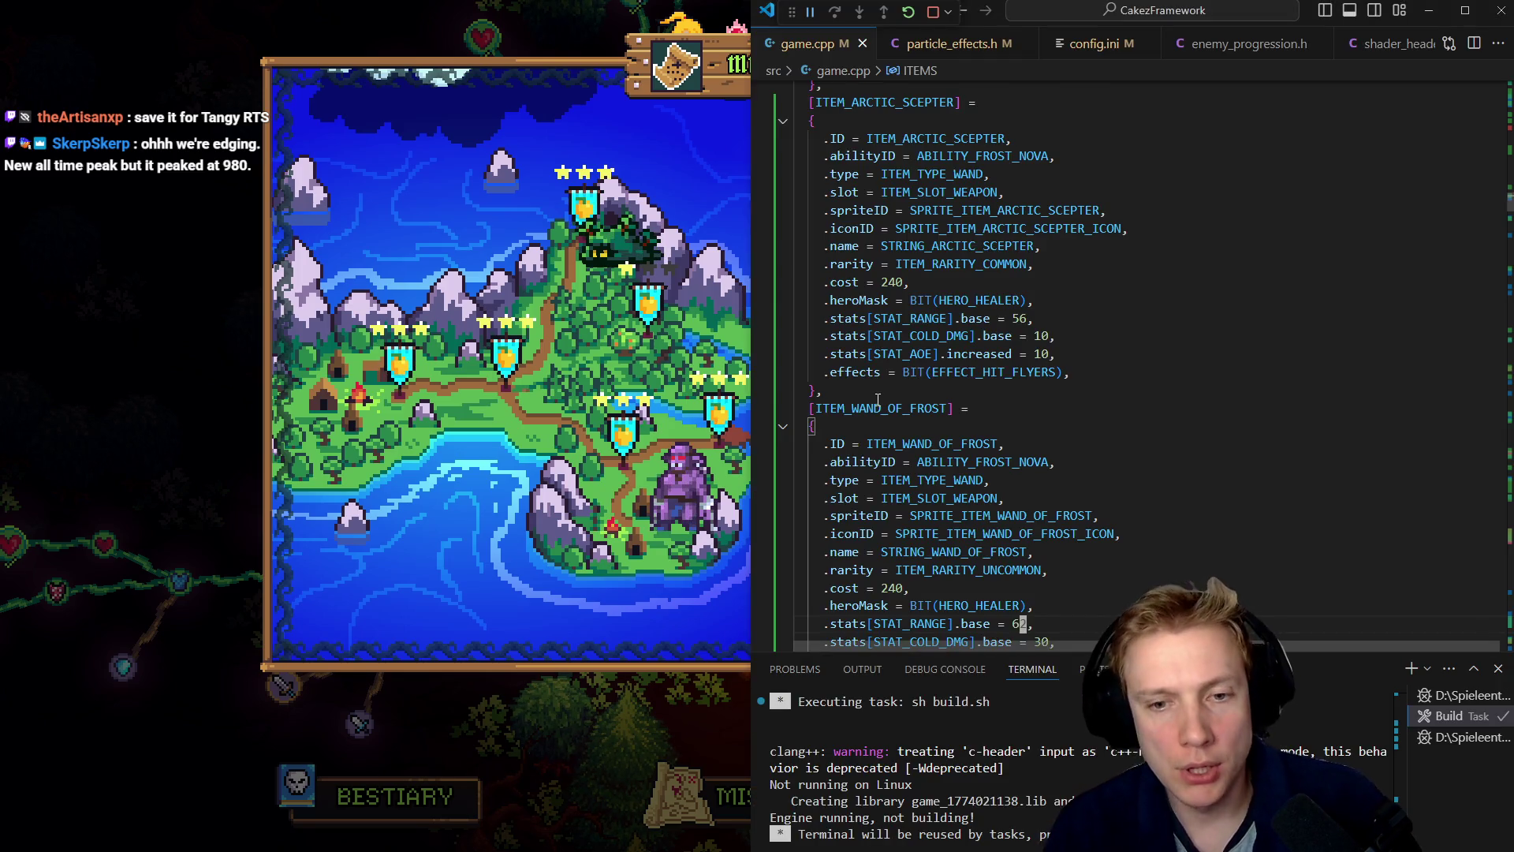
{"action": "key", "text": "Up"}
{"action": "key", "text": "Up"}
{"action": "key", "text": "Up"}
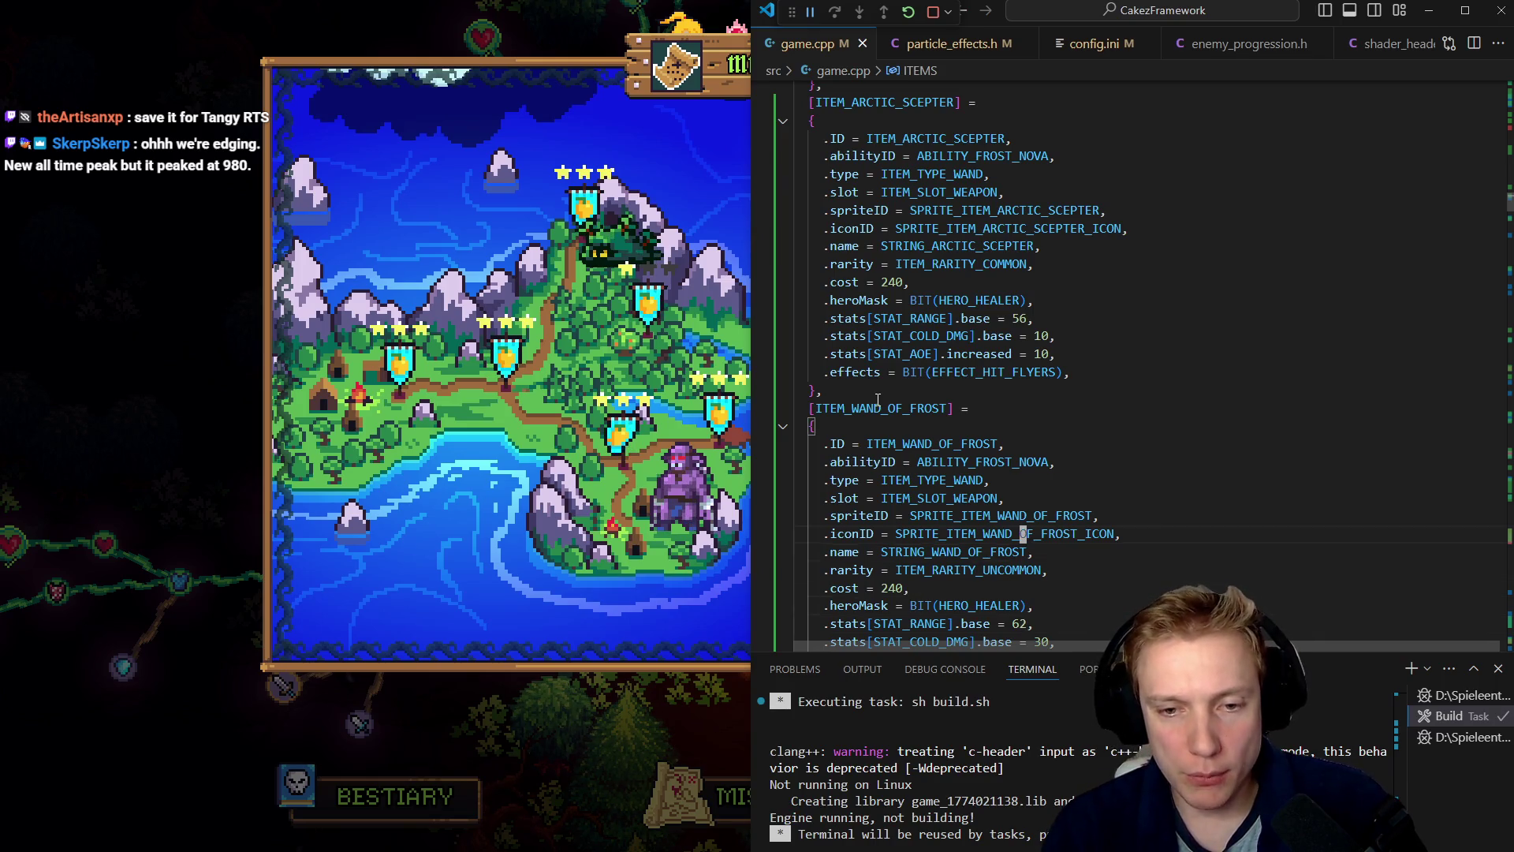
{"action": "key", "text": "ctrl+j"}
{"action": "key", "text": "Up"}
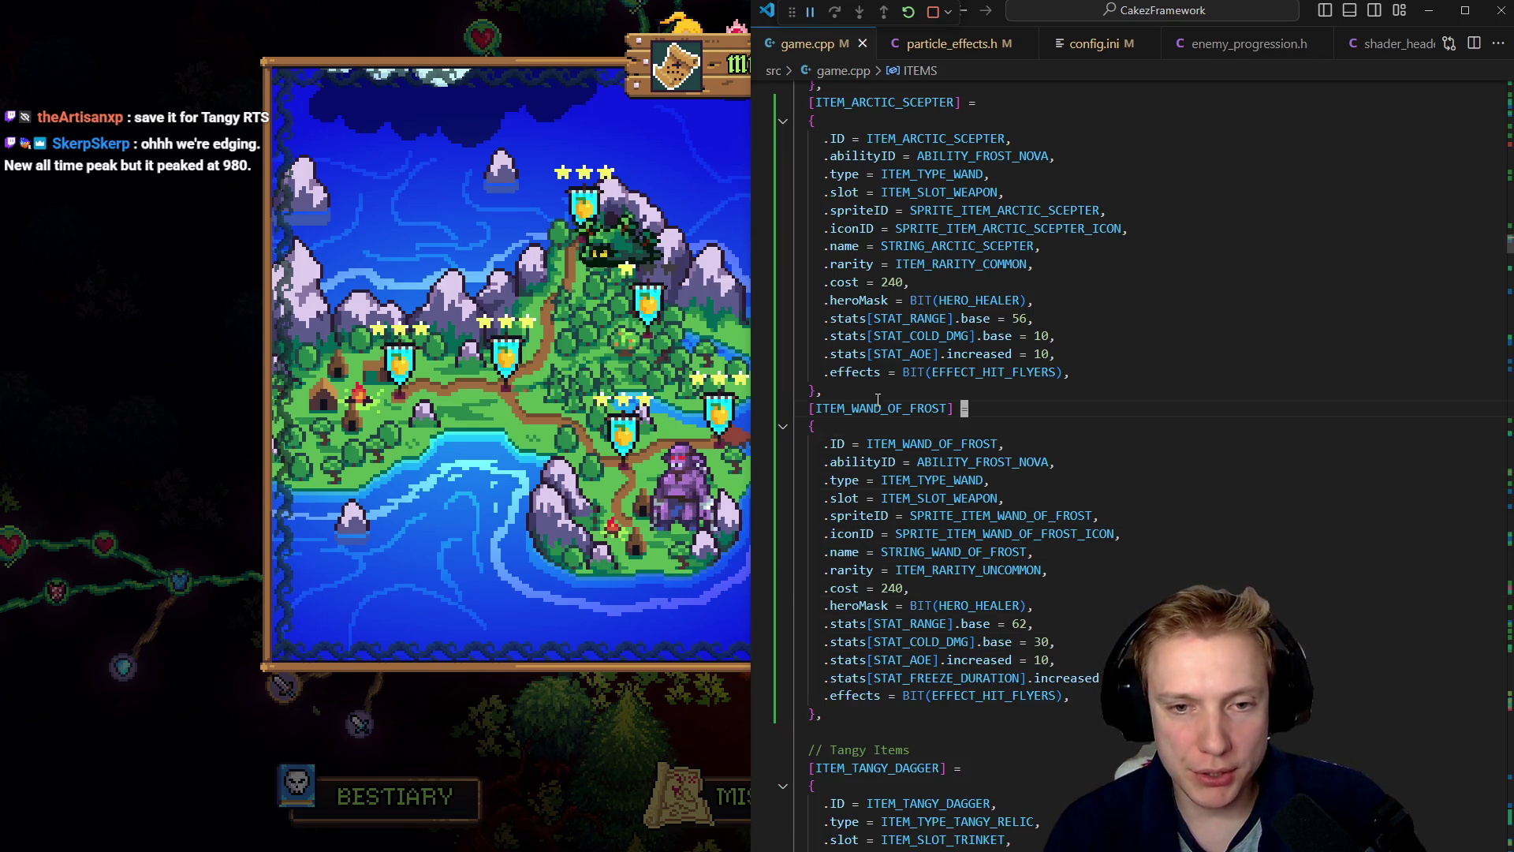
{"action": "key", "text": "F12"}
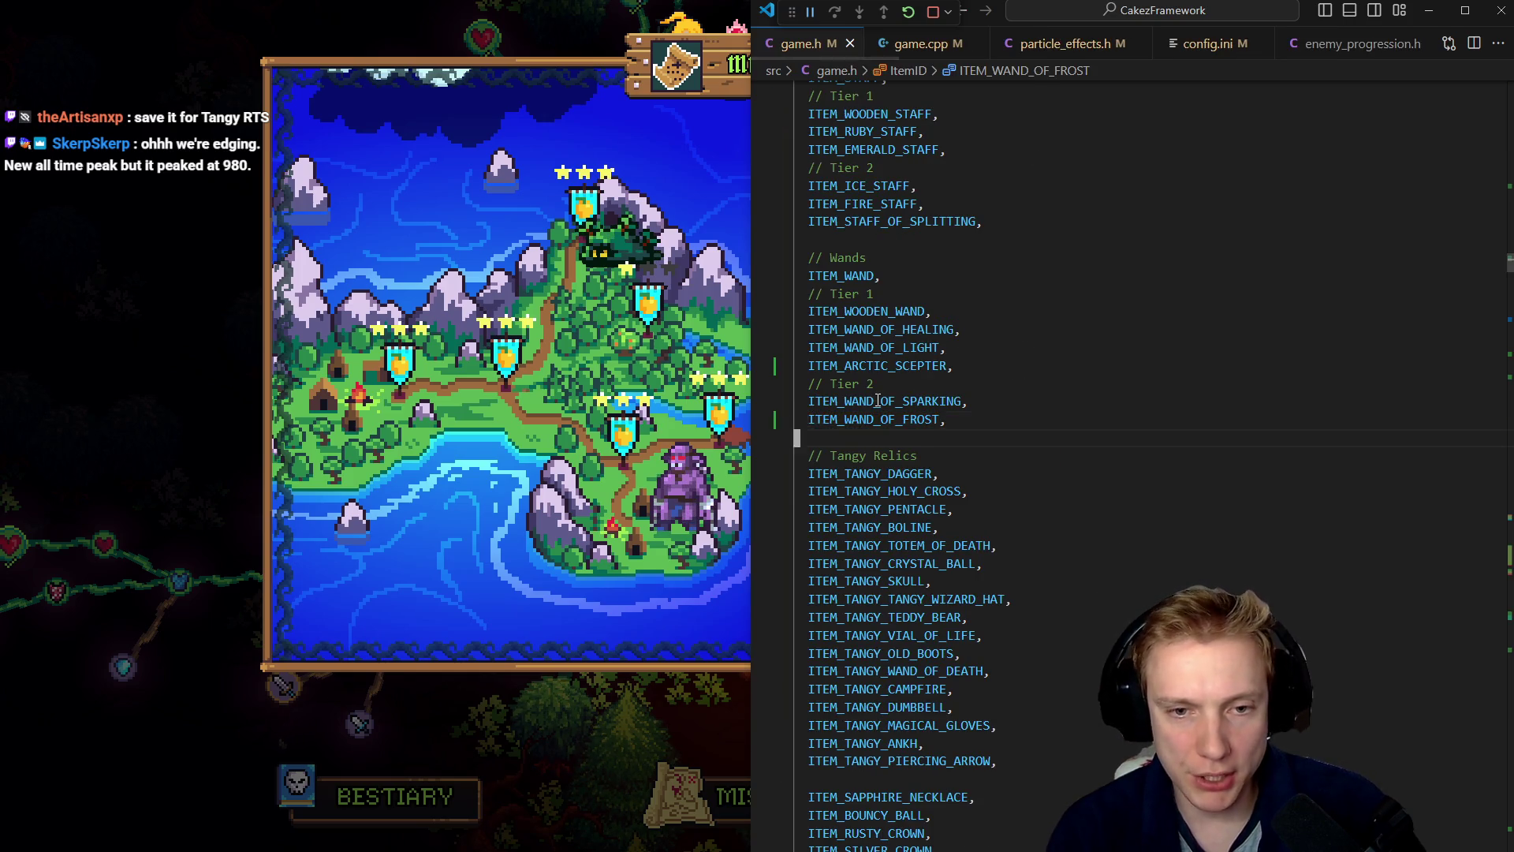
- Declare a new ITEM_PERMAFROST ID by duplicating the ITEM_WAND_OF_FROST line
{"action": "key", "text": "shift+alt+Down"}
{"action": "key", "text": "ctrl+Right"}
{"action": "key", "text": "BackSpace"}
{"action": "key", "text": "BackSpace"}
{"action": "key", "text": "BackSpace"}
{"action": "key", "text": "BackSpace"}
{"action": "key", "text": "BackSpace"}
{"action": "key", "text": "BackSpace"}
{"action": "type", "text": "PERM"}
{"action": "key", "text": "Escape"}
{"action": "key", "text": "ctrl+shift+Left"}
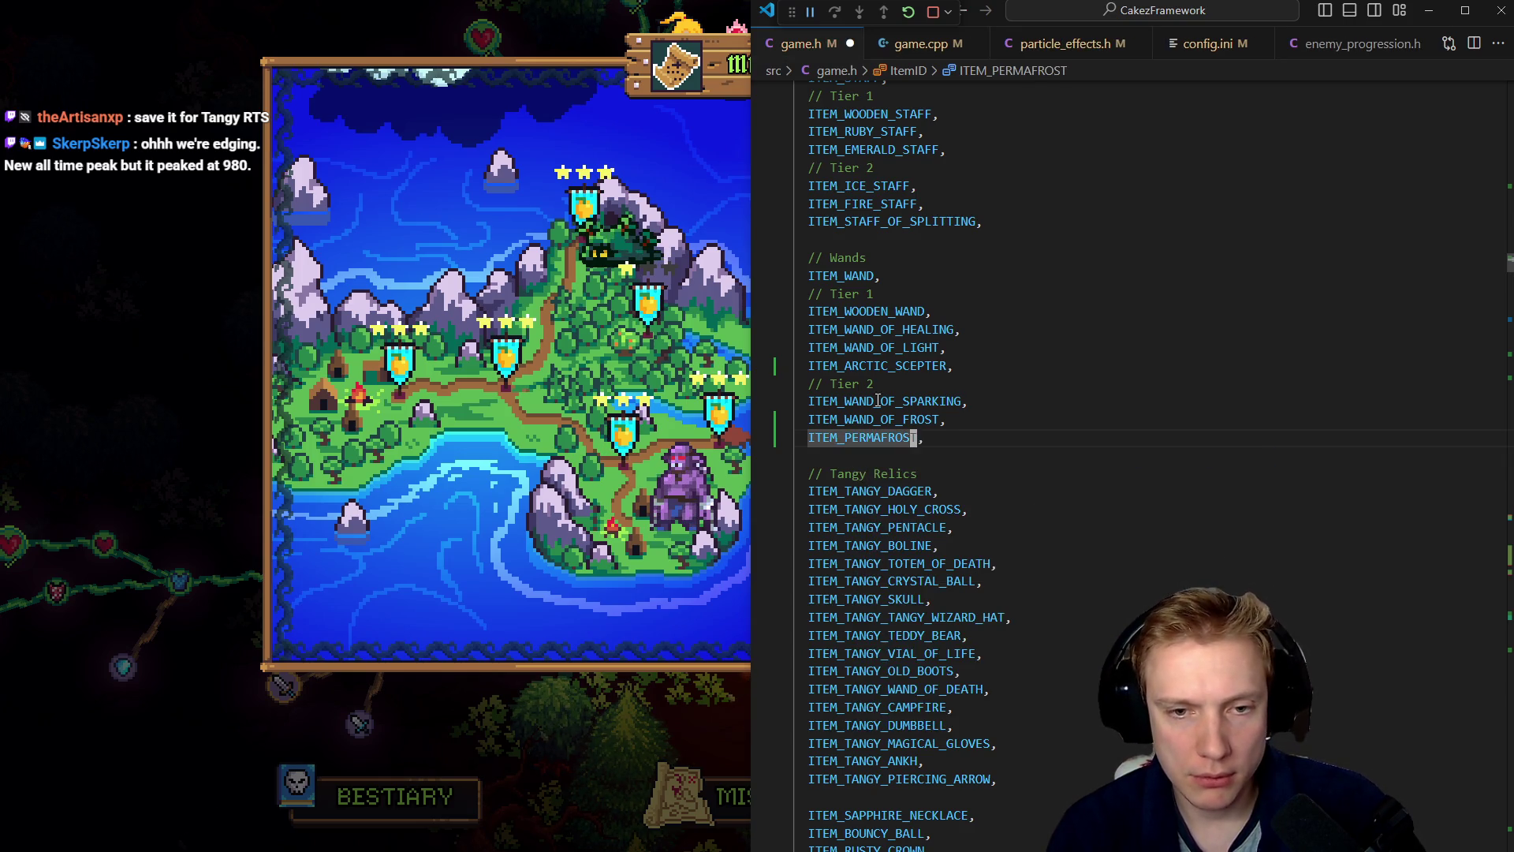
- Create an ITEM_PERMAFROST entry in game.cpp as a copy of the Wand of Frost entry
{"action": "key", "text": "ctrl+Tab"}
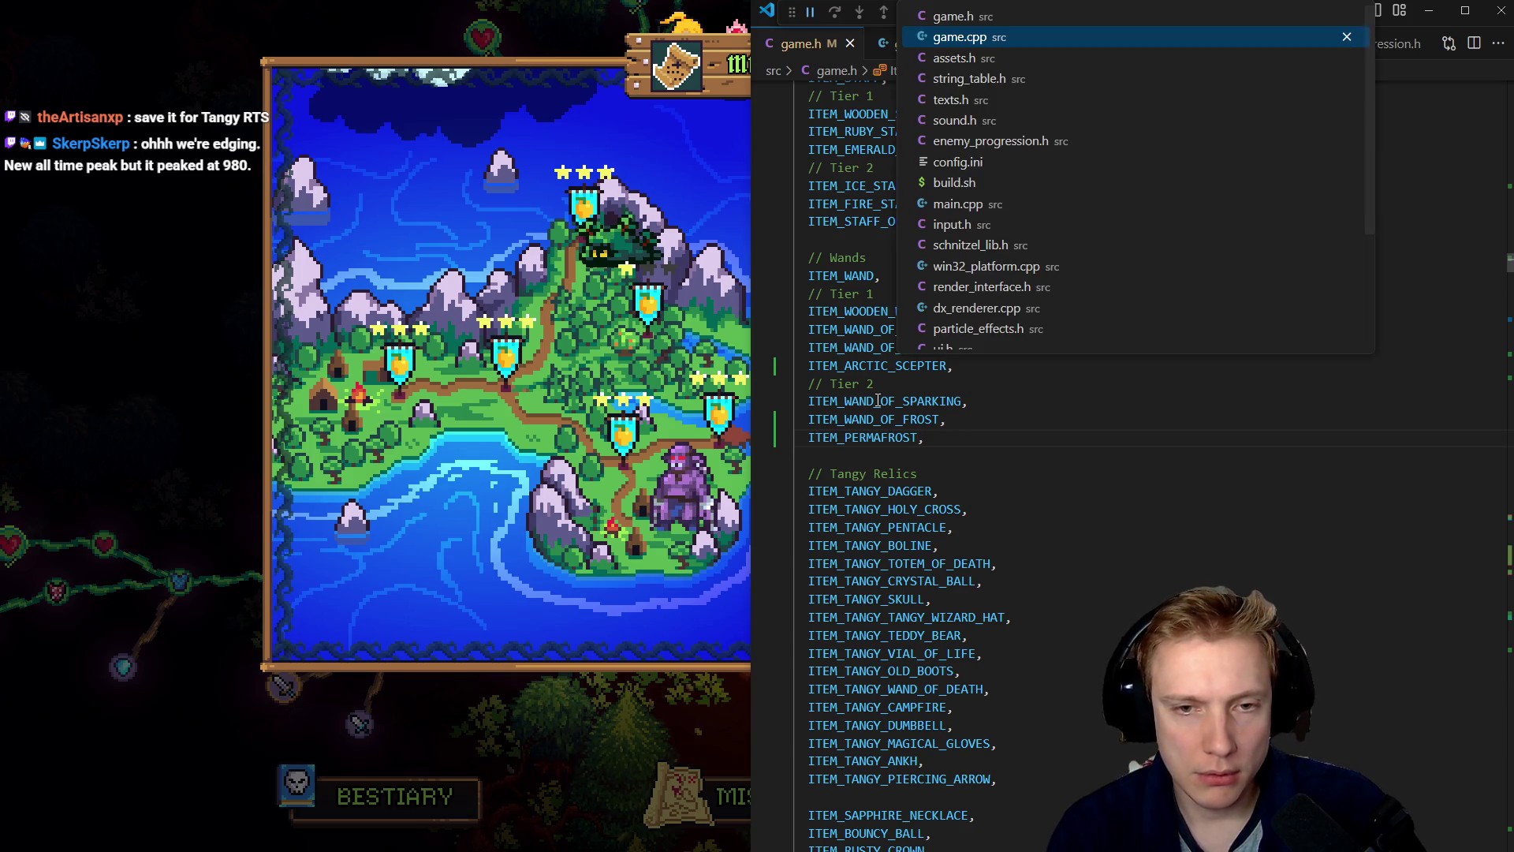
{"action": "key", "text": "Down"}
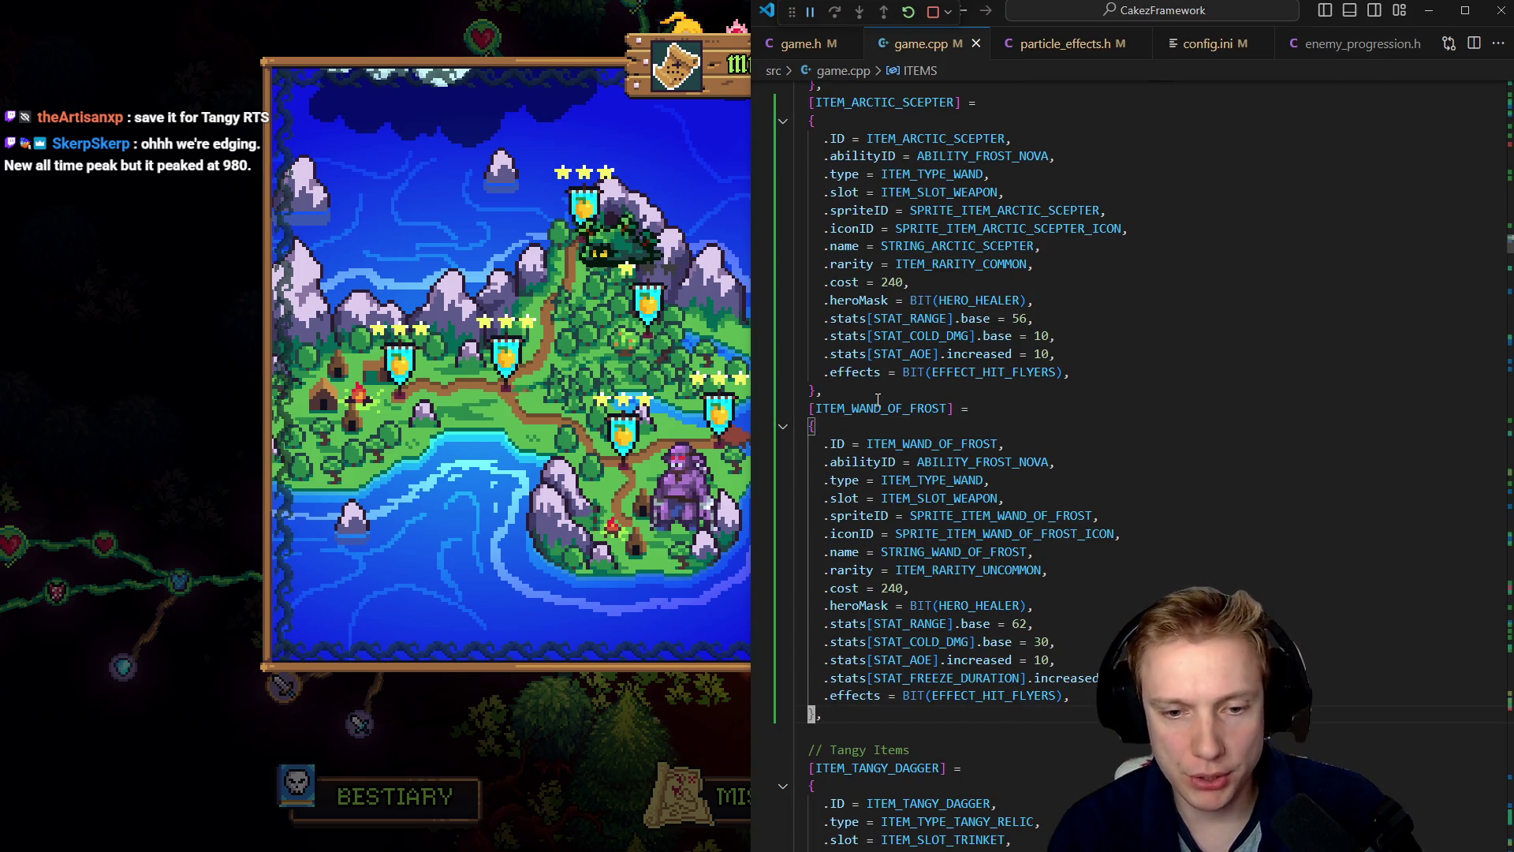
{"action": "key", "text": "ctrl+v"}
{"action": "key", "text": "shift+alt+Right"}
{"action": "key", "text": "ctrl+c"}
{"action": "key", "text": "Down"}
{"action": "key", "text": "ctrl+v"}
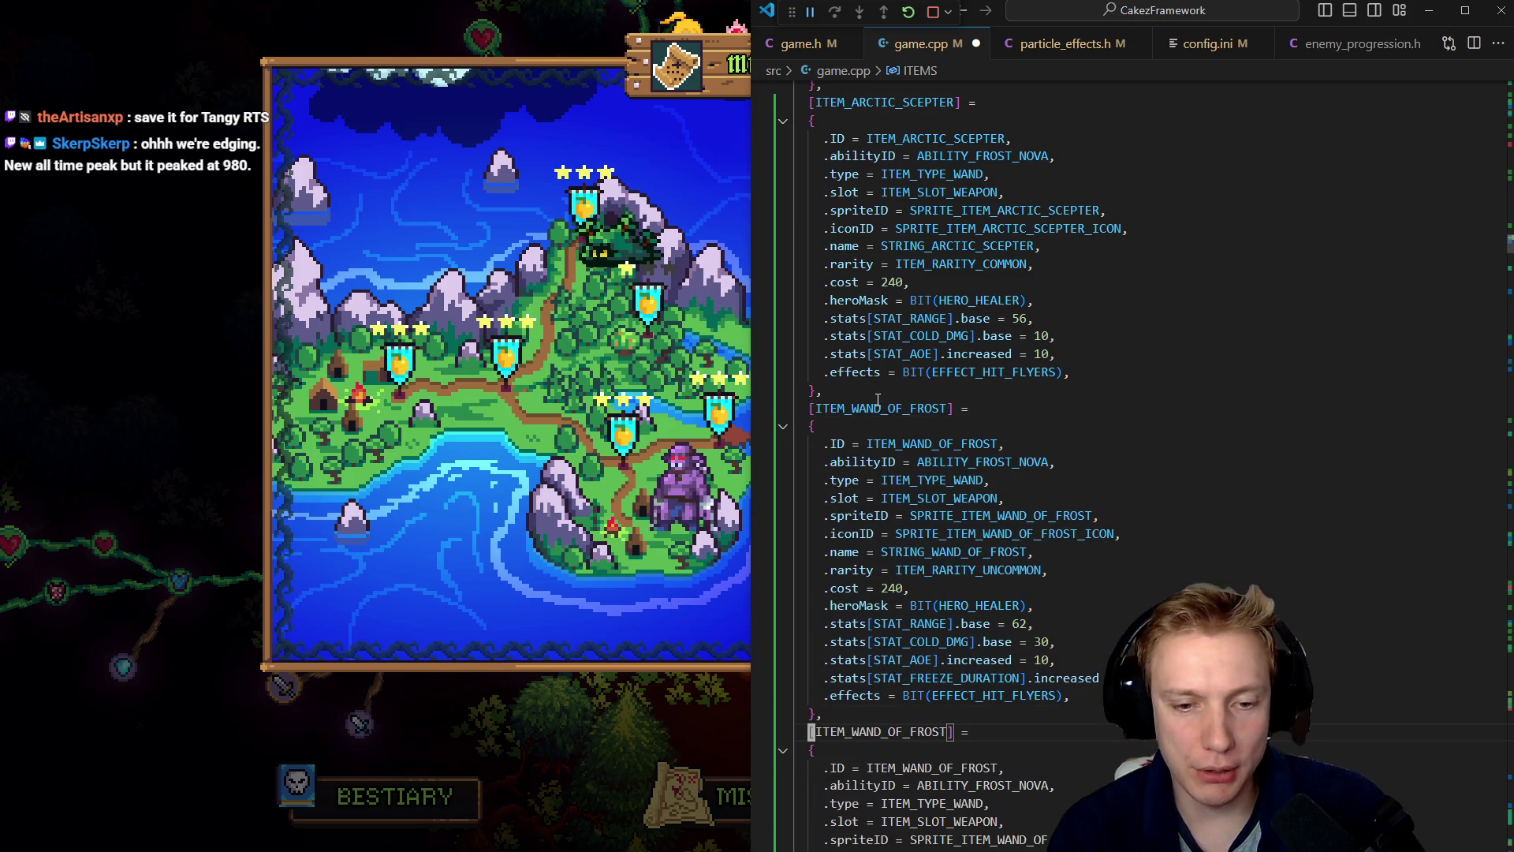
{"action": "key", "text": "BackSpace"}
{"action": "key", "text": "Down"}
{"action": "key", "text": "Down"}
{"action": "key", "text": "Down"}
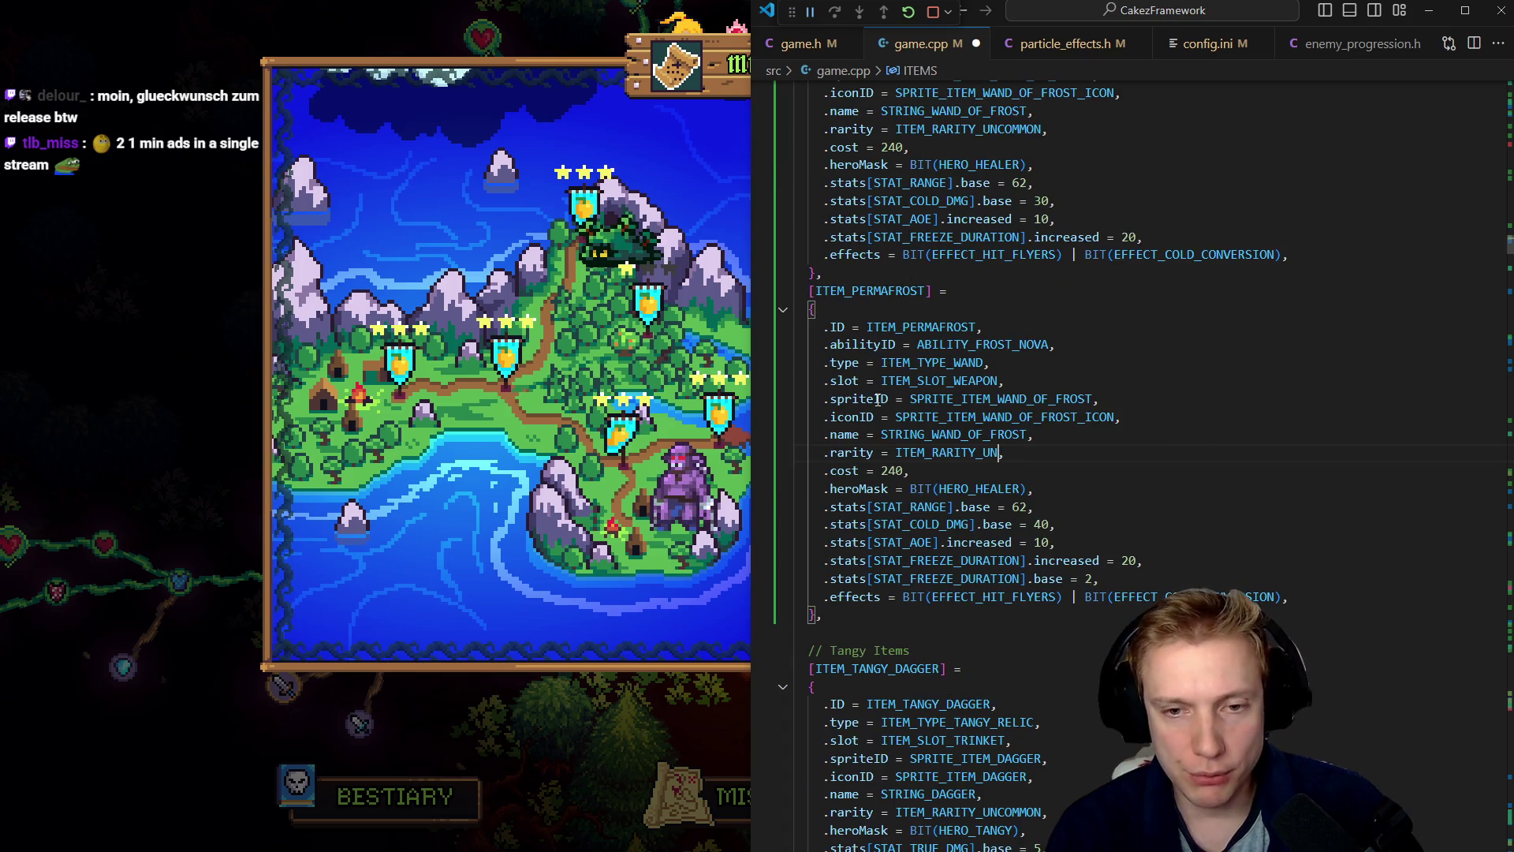
- Set Permafrost's rarity to ITEM_RARITY_MAGIC, cost to 810 and range to 68
{"action": "type", "text": "MAG"}
{"action": "key", "text": "Tab"}
{"action": "key", "text": "Down"}
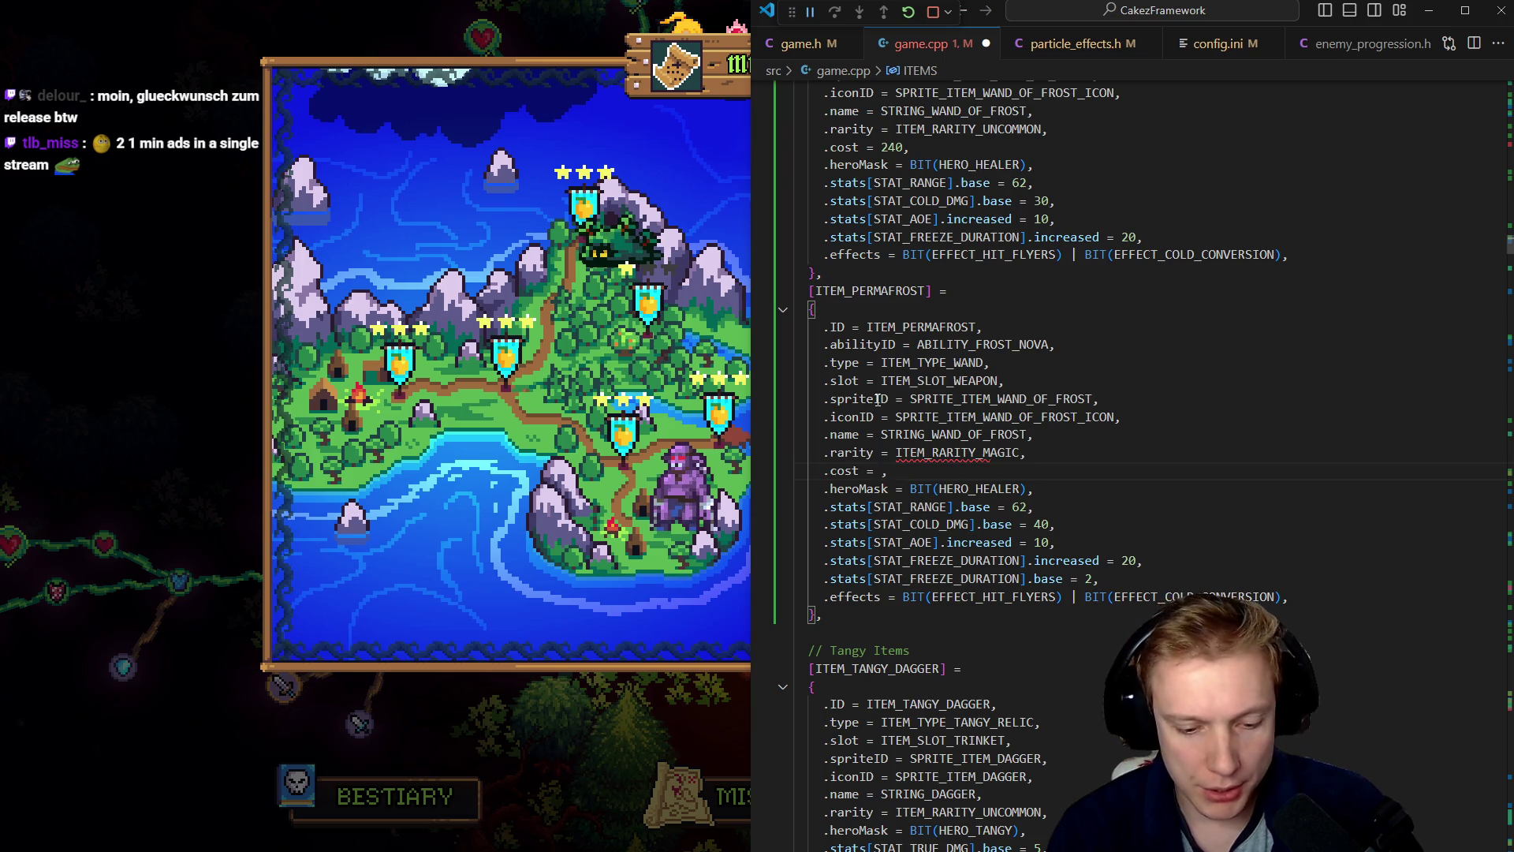
{"action": "type", "text": "810"}
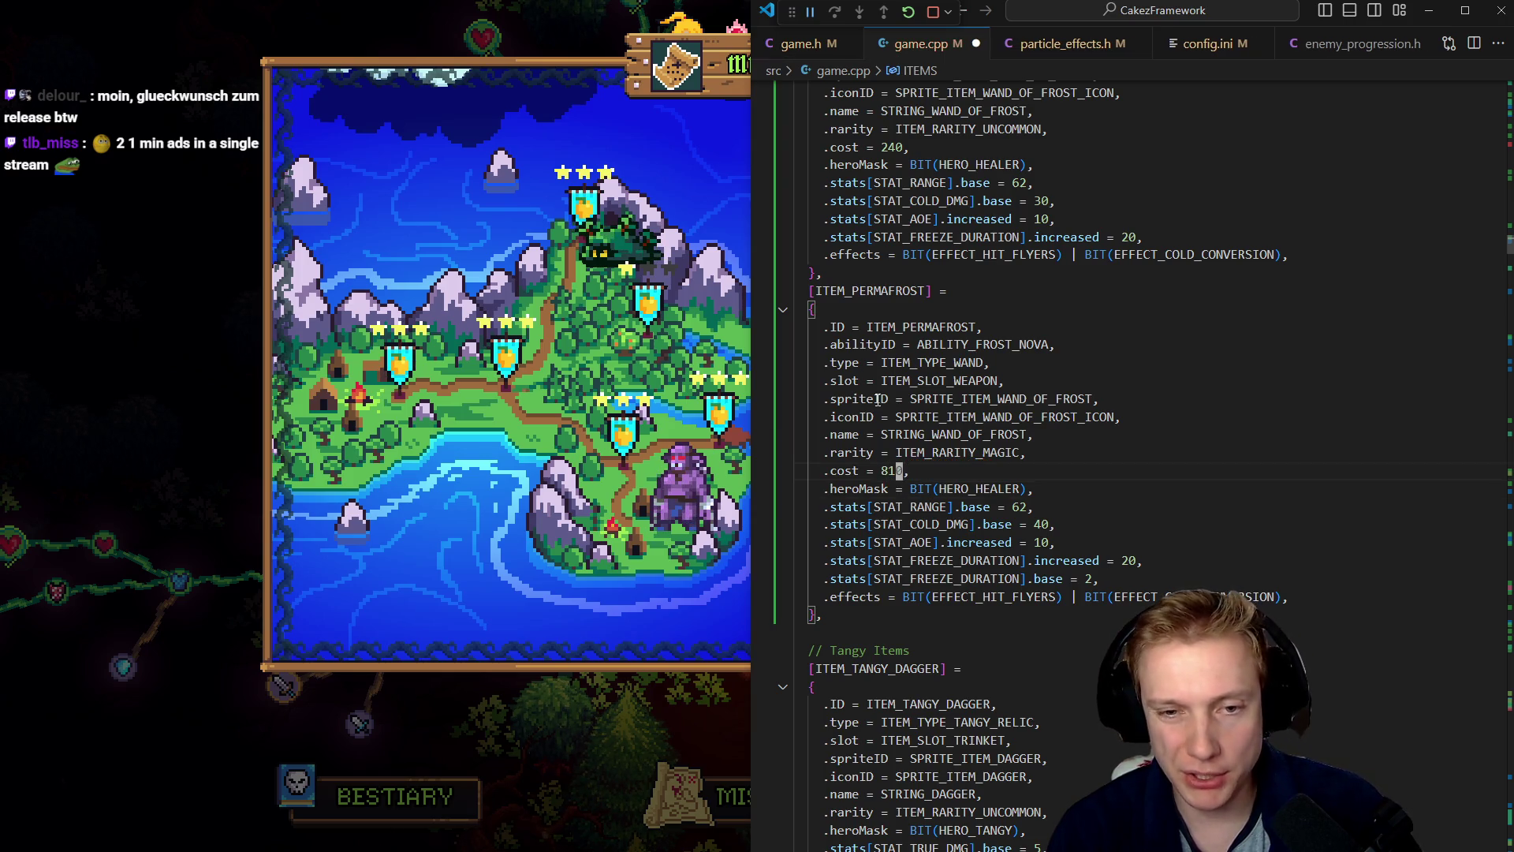
{"action": "key", "text": "Down"}
{"action": "key", "text": "End"}
{"action": "key", "text": "Left"}
{"action": "key", "text": "BackSpace"}
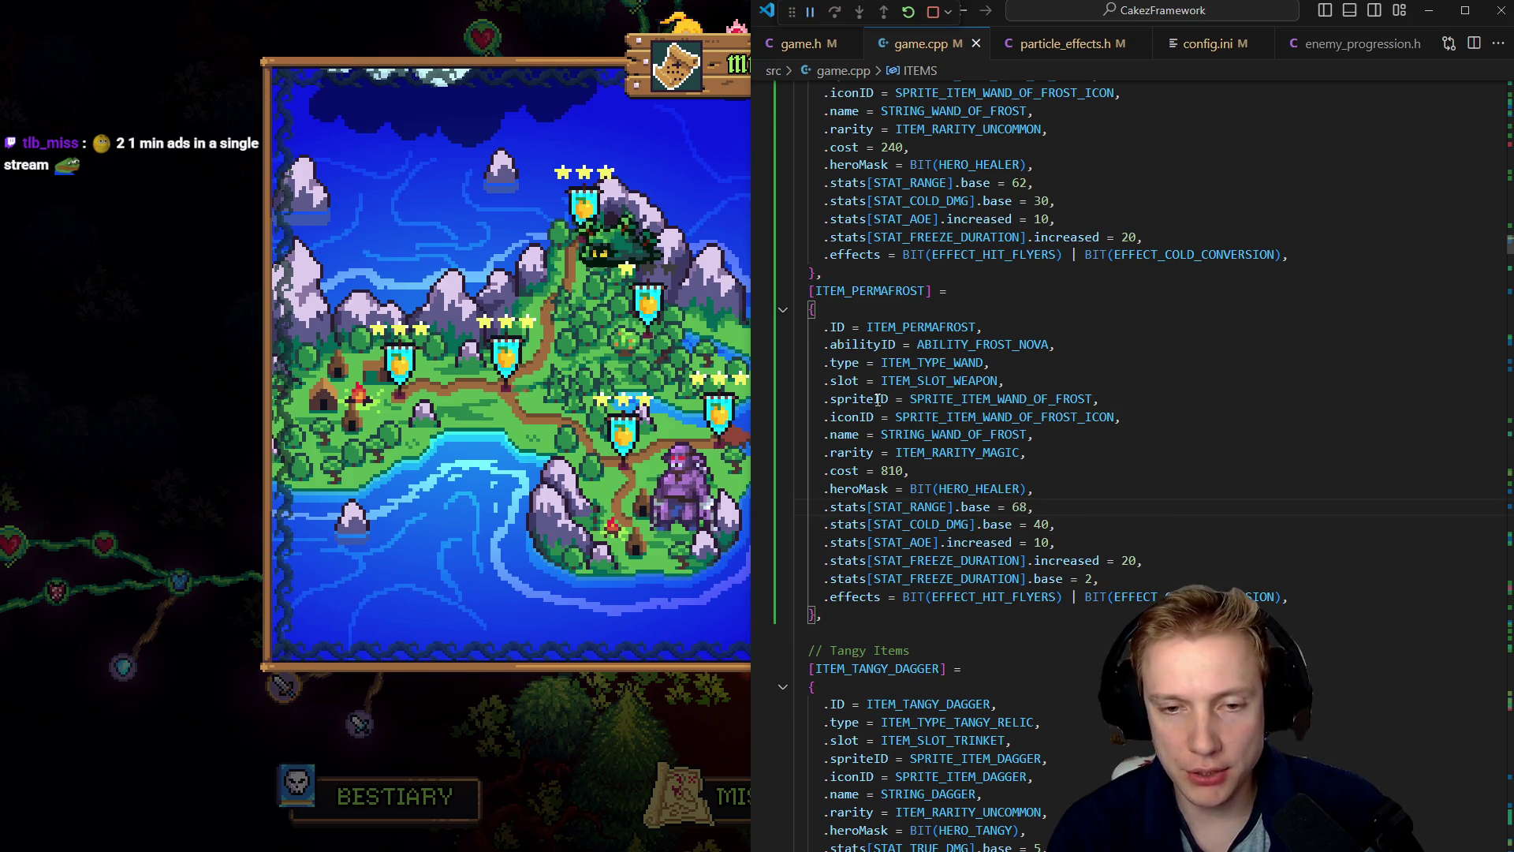
{"action": "key", "text": "Down"}
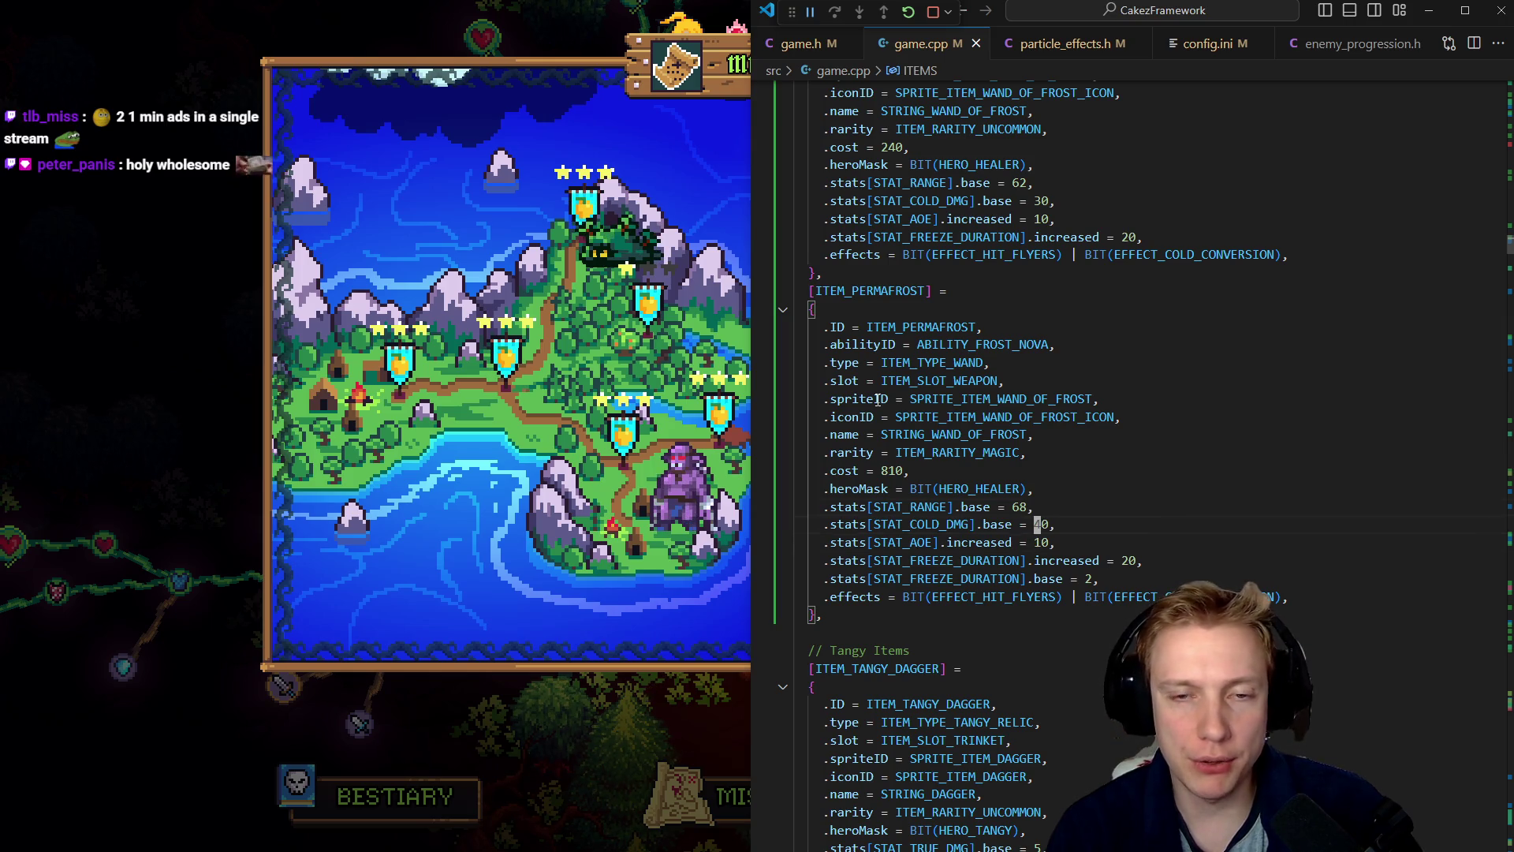
{"action": "key", "text": "Up"}
{"action": "key", "text": "Up"}
{"action": "key", "text": "Up"}
{"action": "key", "text": "Up"}
{"action": "key", "text": "shift+Home"}
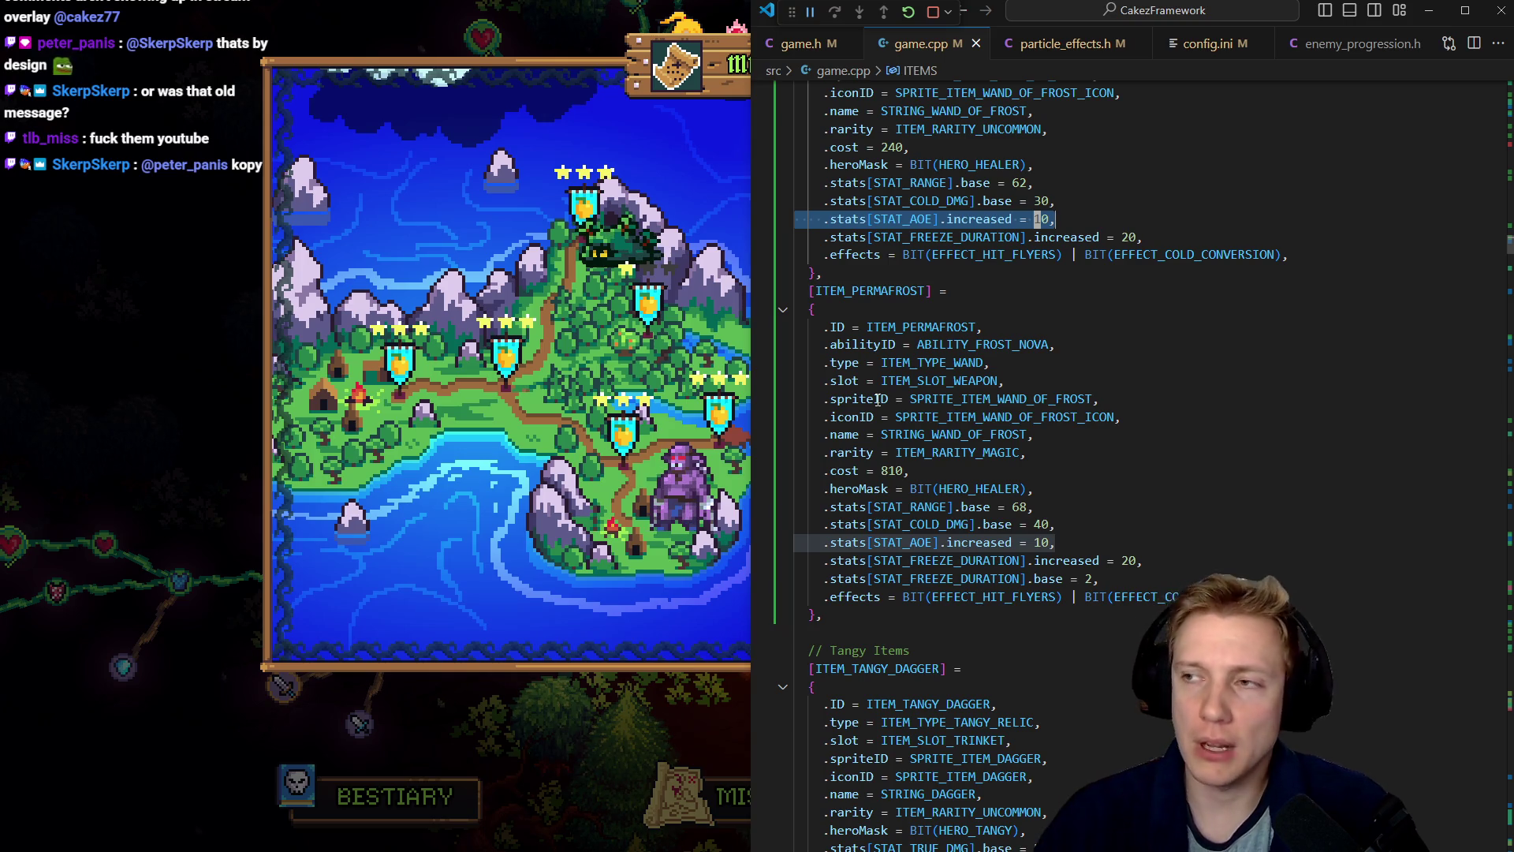
{"action": "key", "text": "alt+Tab"}
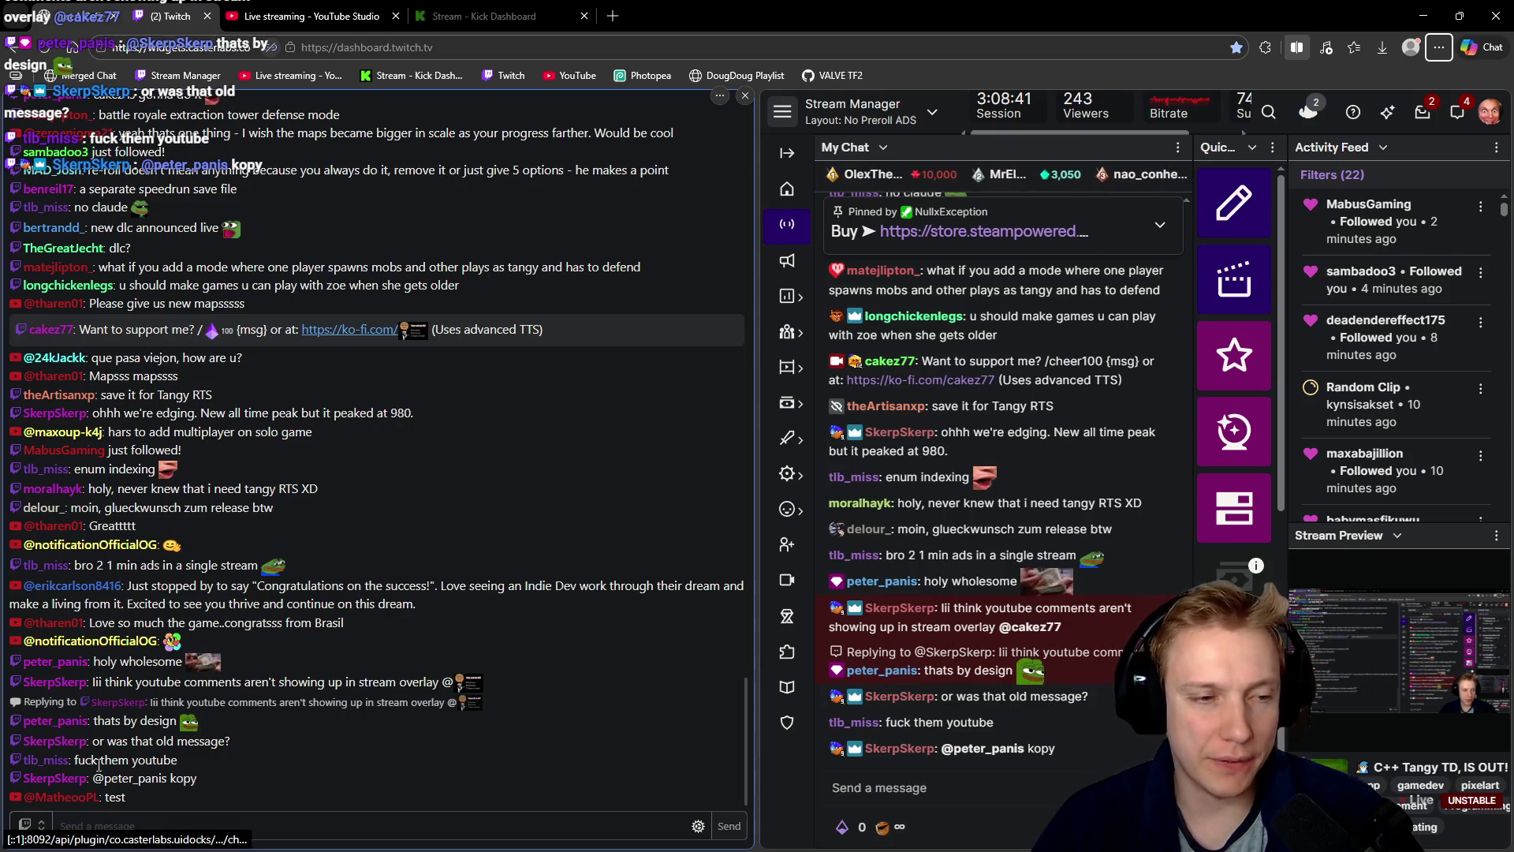
- Compare YouTube Studio stream analytics with the Twitch stream manager, then minimise the browser
{"action": "left_click", "coordinate": [312, 16]}
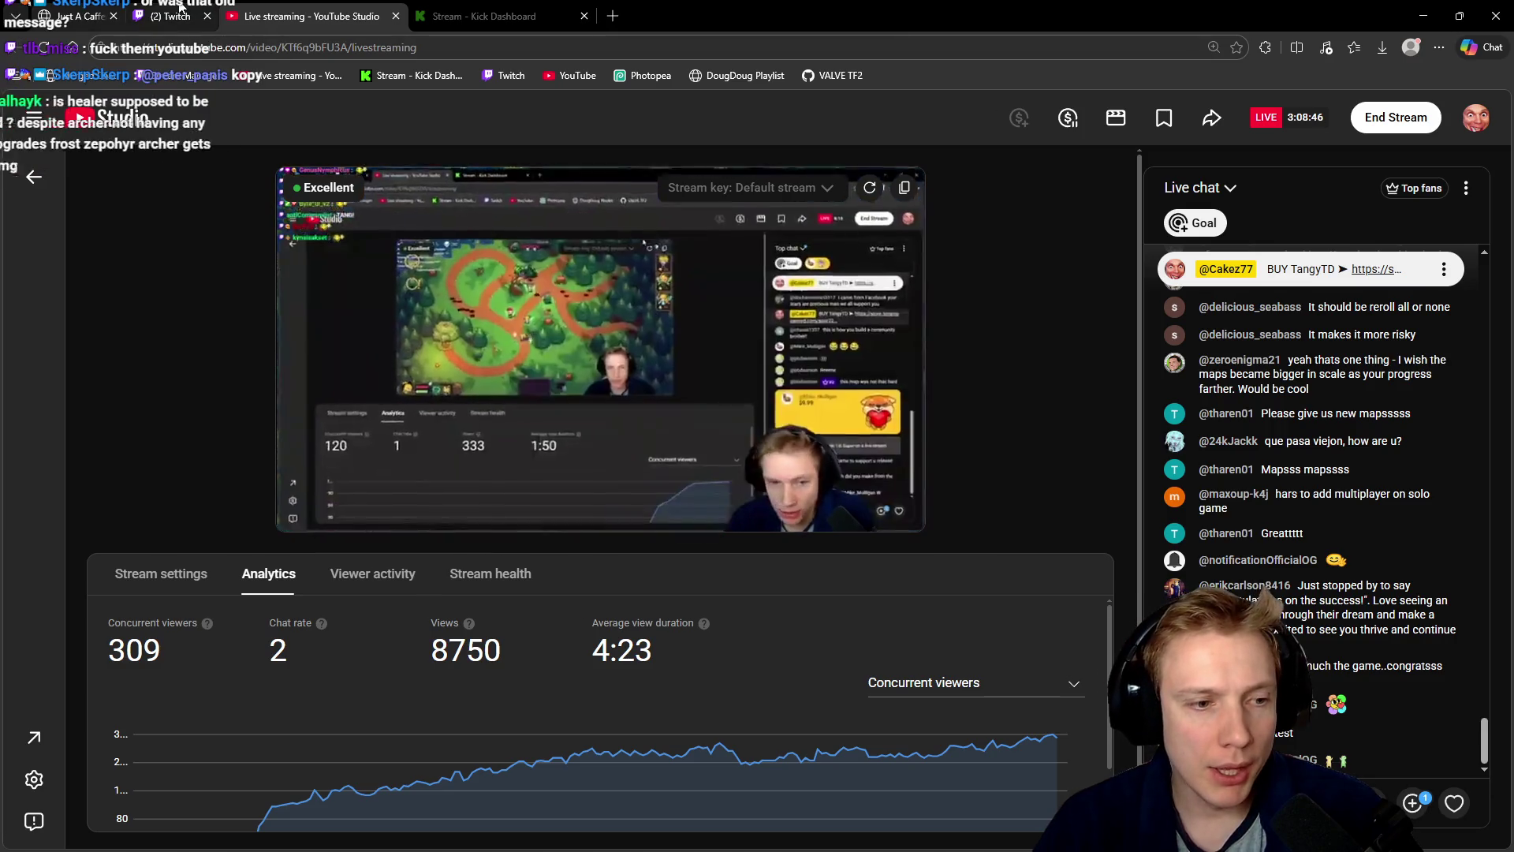
{"action": "left_click", "coordinate": [180, 9]}
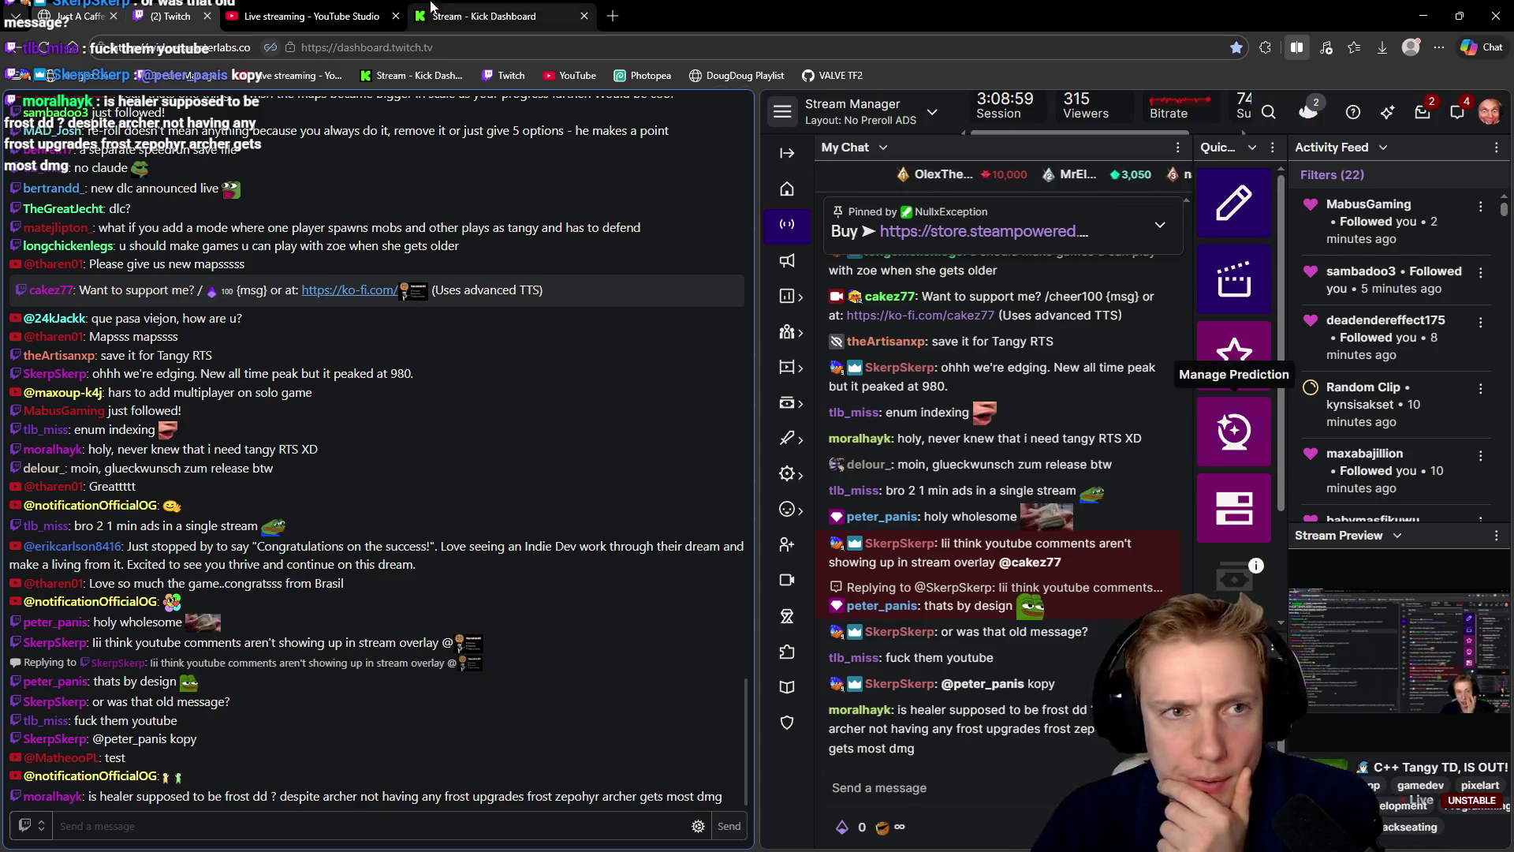
{"action": "left_click", "coordinate": [312, 16]}
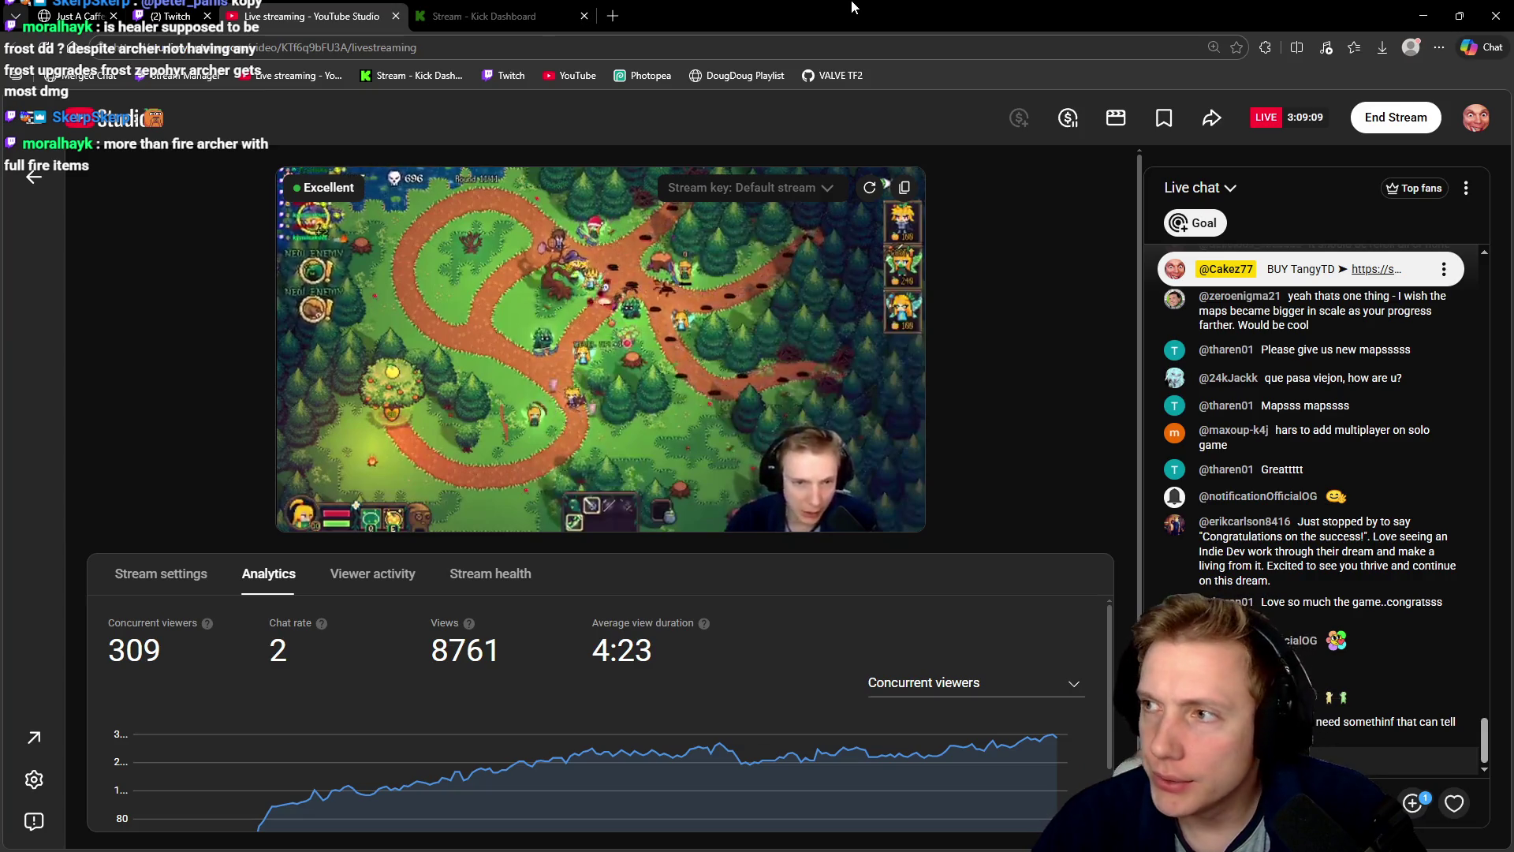
{"action": "key", "text": "super+Down"}
{"action": "key", "text": "super+Down"}
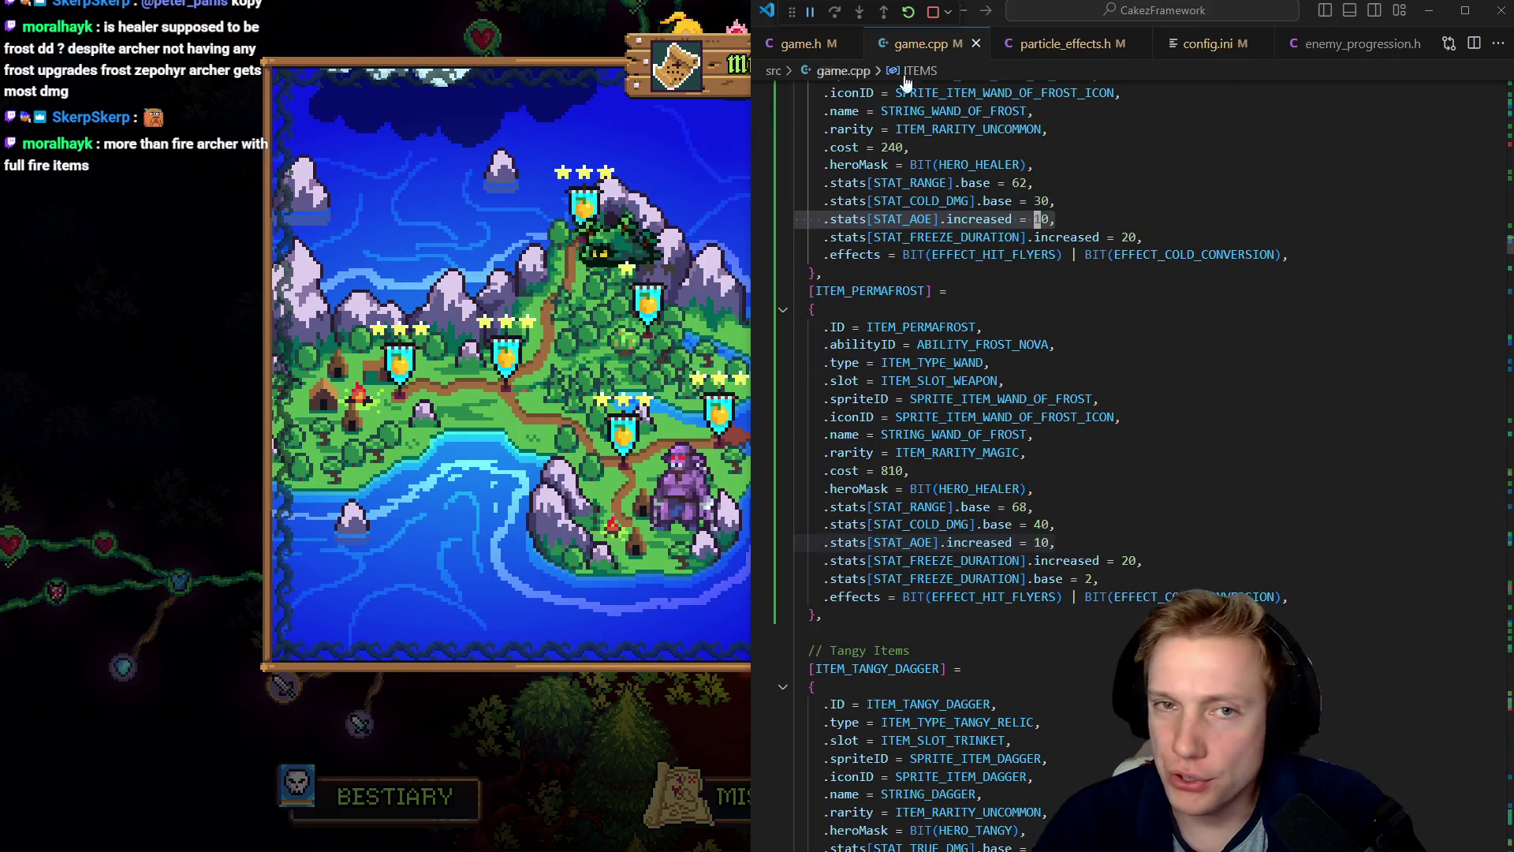
- Bring up the Tangy TD Steam reviews page in a restored-size window
{"action": "key", "text": "alt+Tab"}
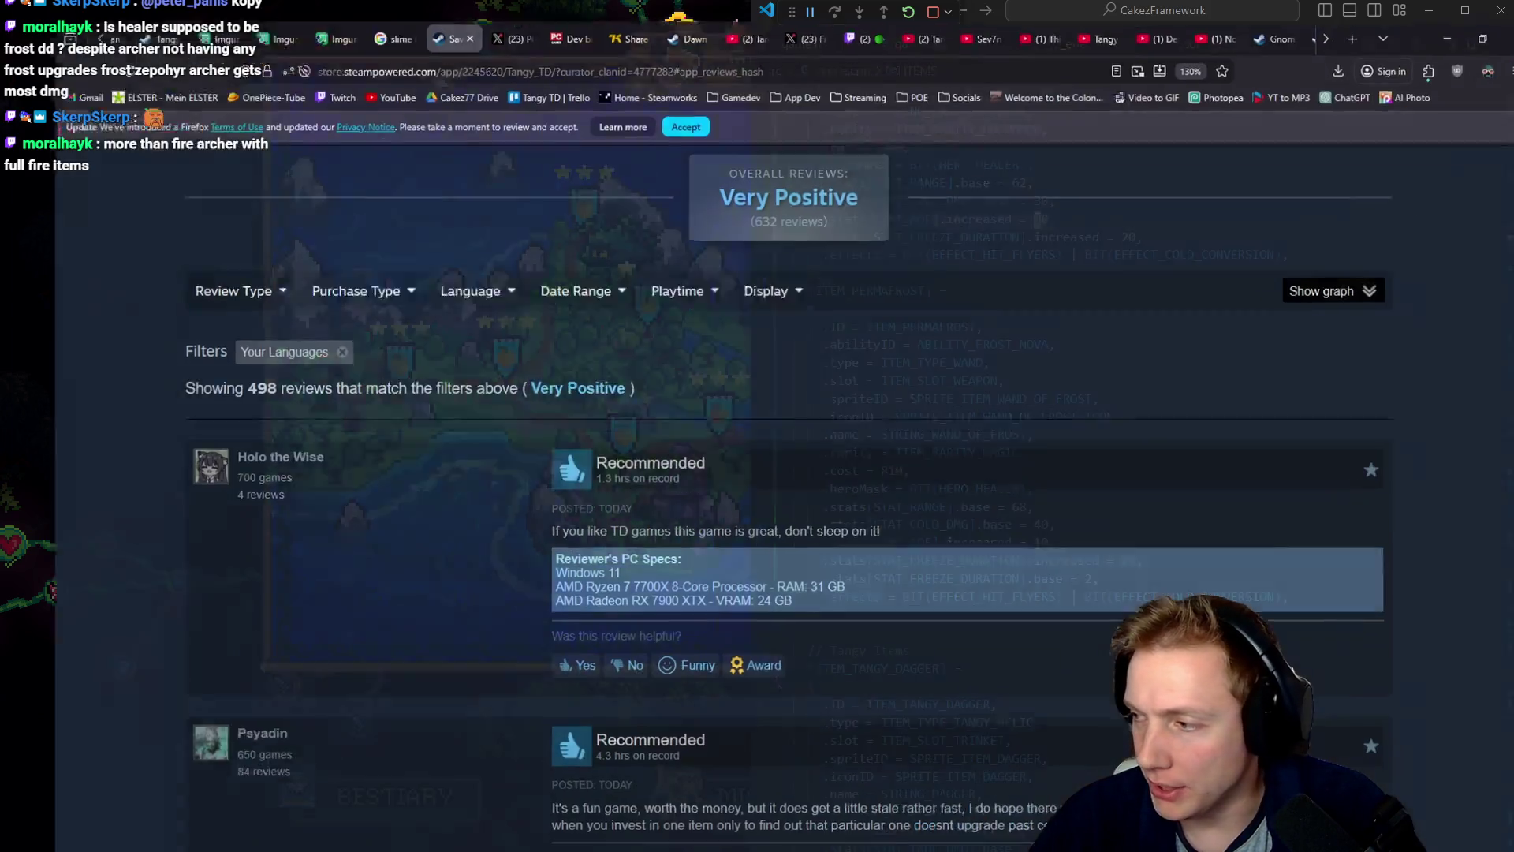
{"action": "key", "text": "super+Down"}
{"action": "key", "text": "super+Down"}
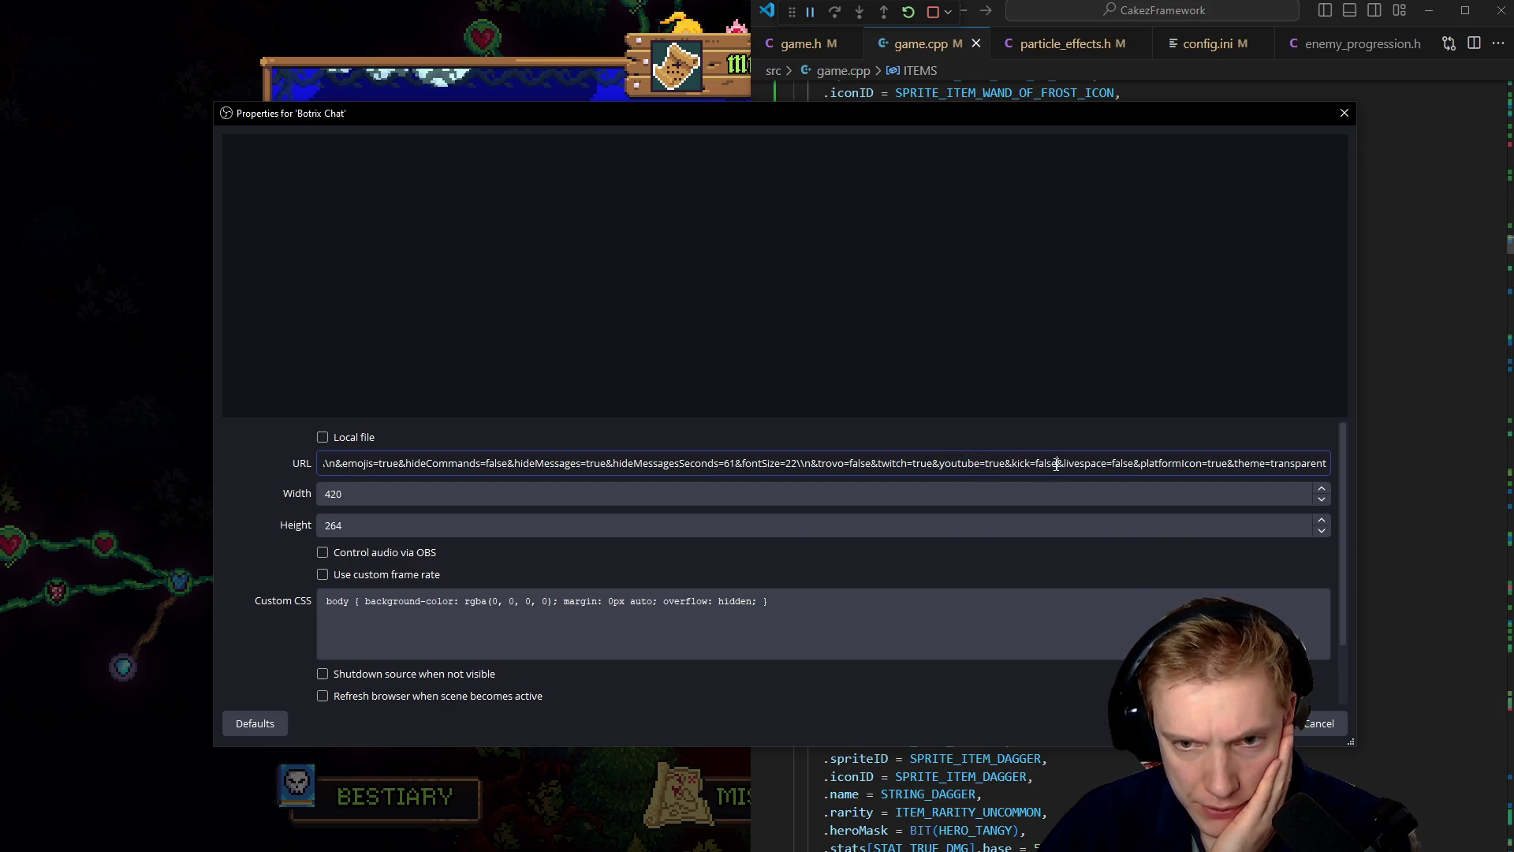
- Change the Botrix Chat URL's kick=false to kick=true and confirm the properties
{"action": "key", "text": "BackSpace"}
{"action": "key", "text": "BackSpace"}
{"action": "key", "text": "BackSpace"}
{"action": "key", "text": "BackSpace"}
{"action": "type", "text": "true"}
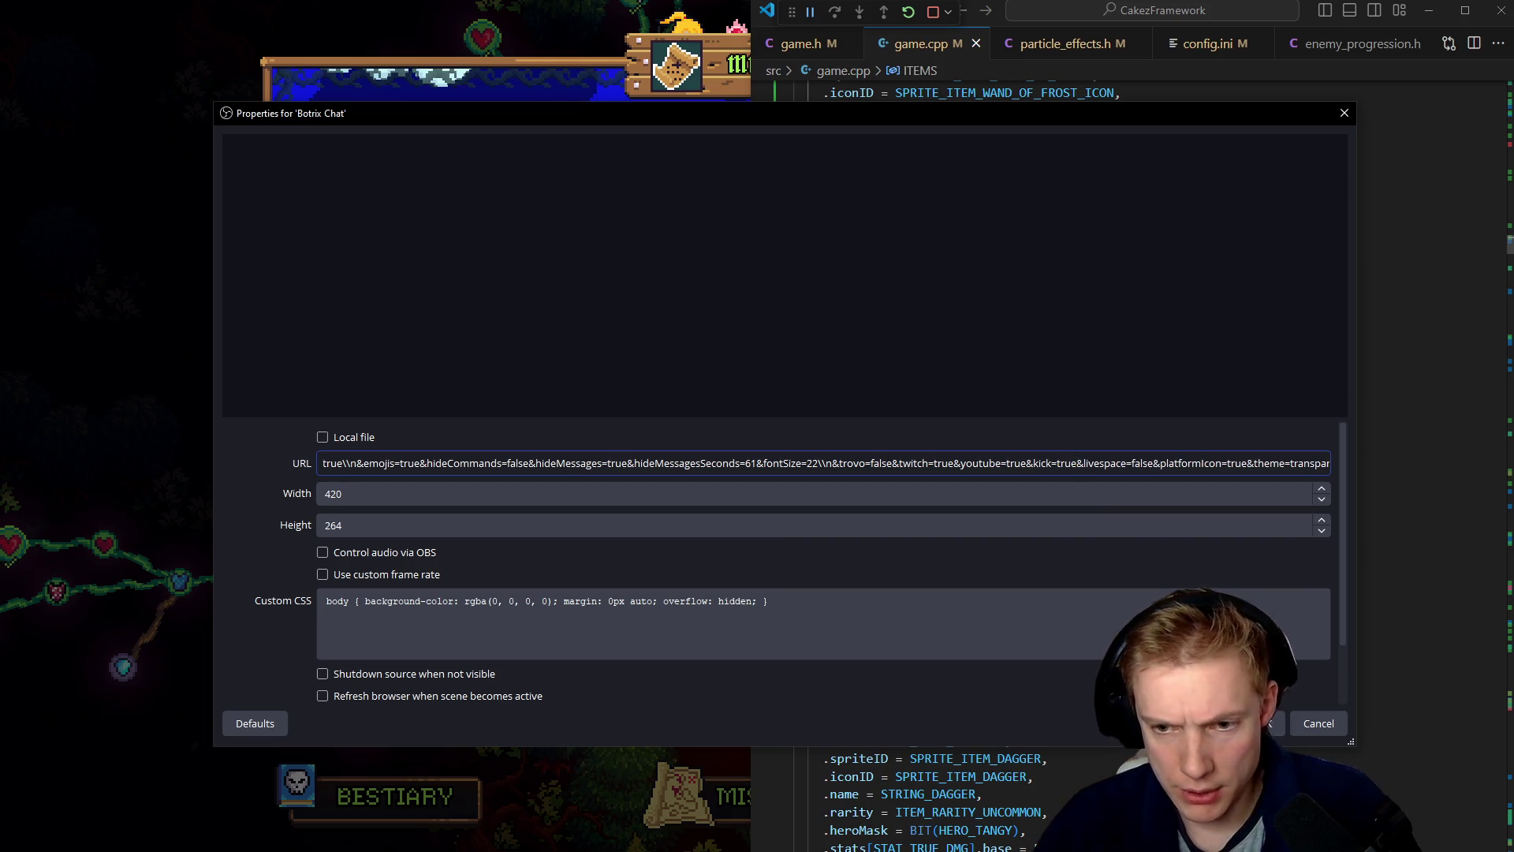
{"action": "key", "text": "Return"}
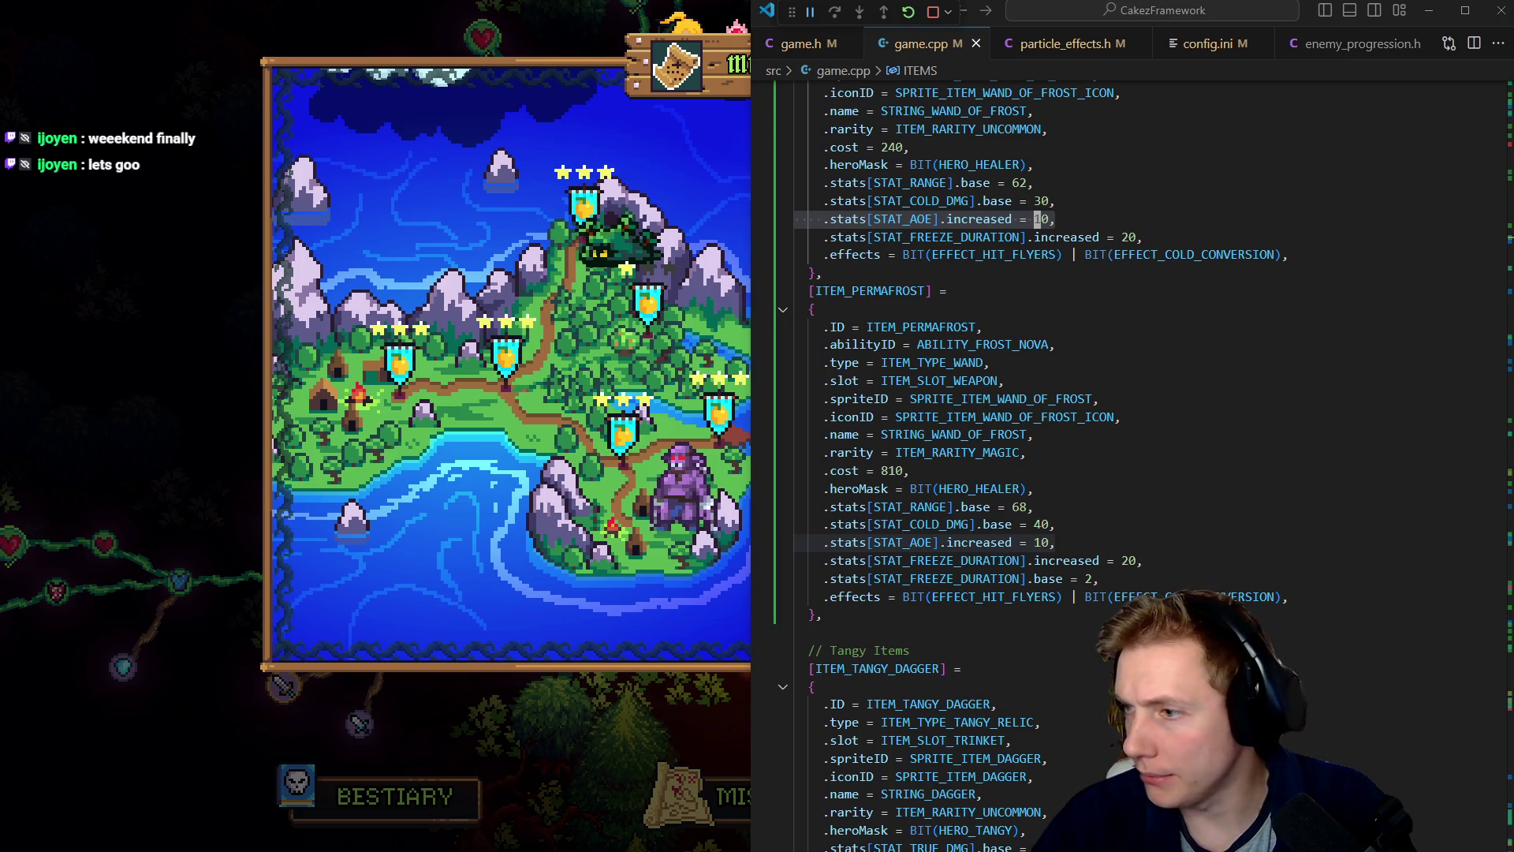
{"action": "key", "text": "alt+Tab"}
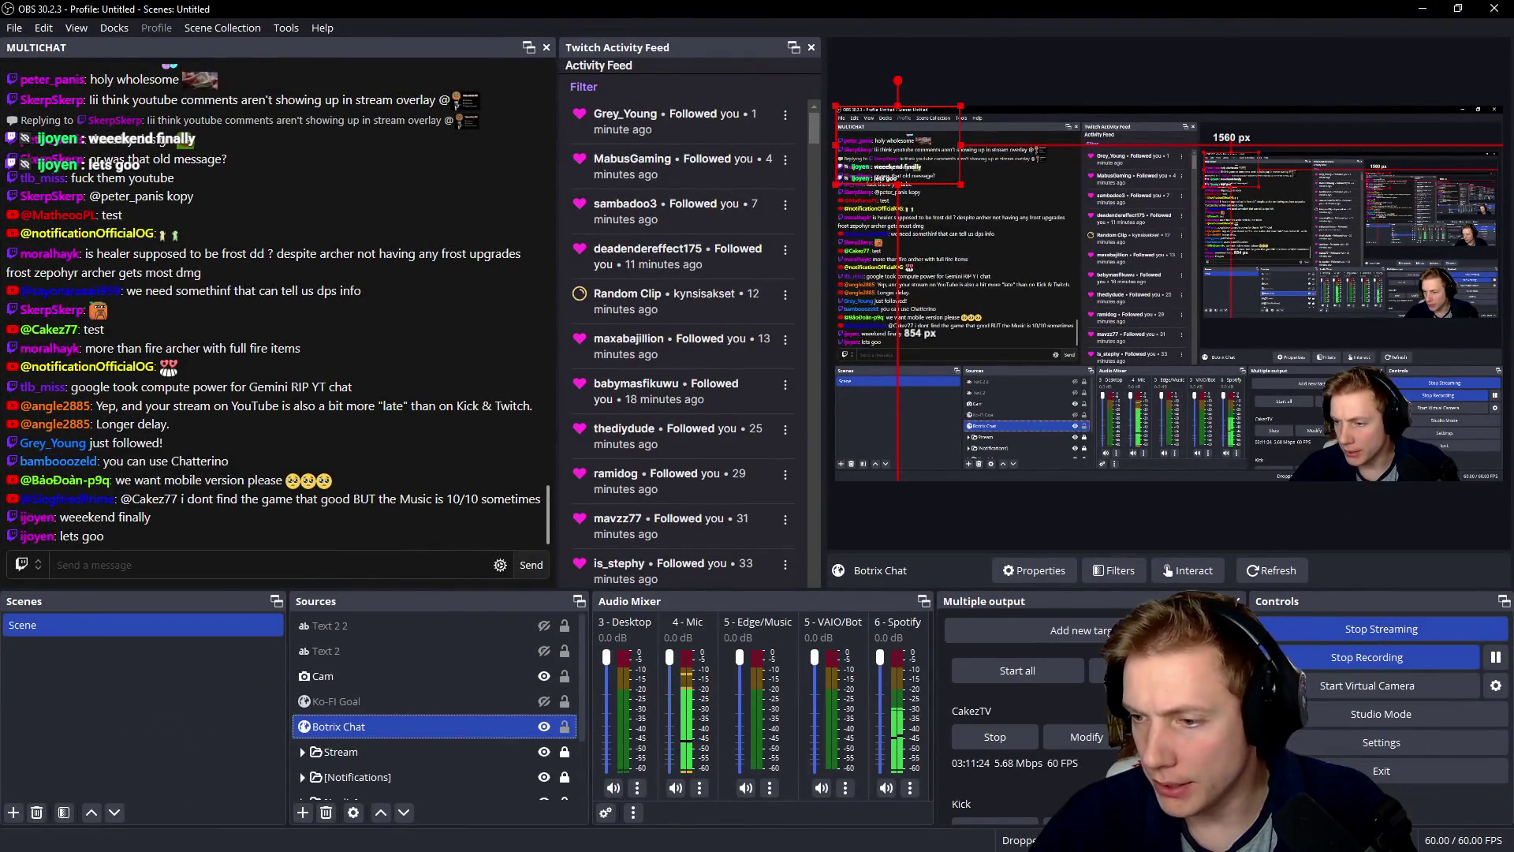
- Enlarge the Botrix Chat overlay in the OBS preview and drag Casterlabs Caffeinated onscreen
{"action": "key", "text": "super+d"}
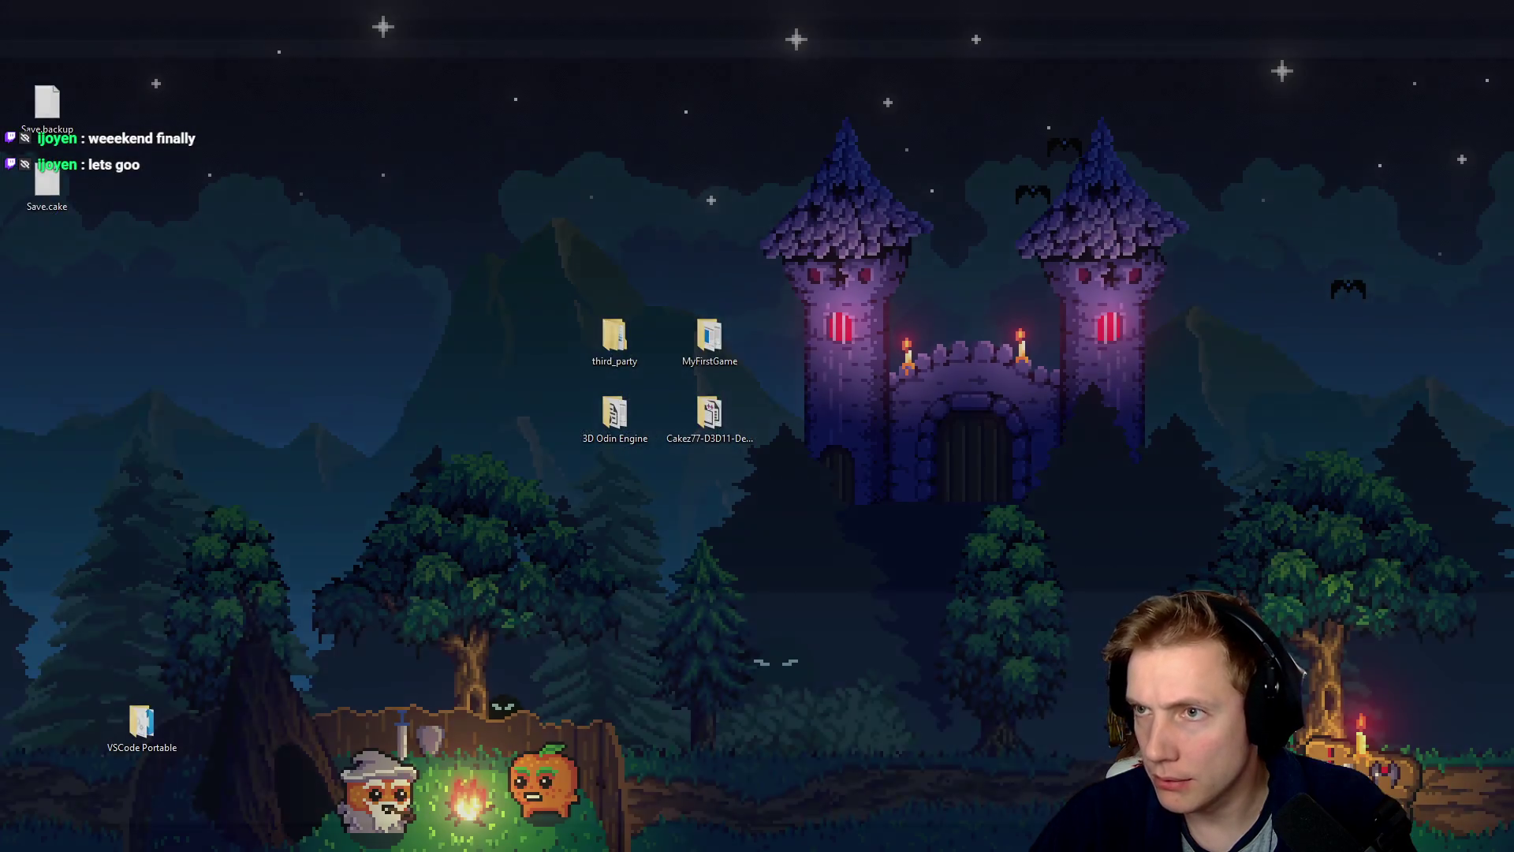
{"action": "key", "text": "alt+Tab"}
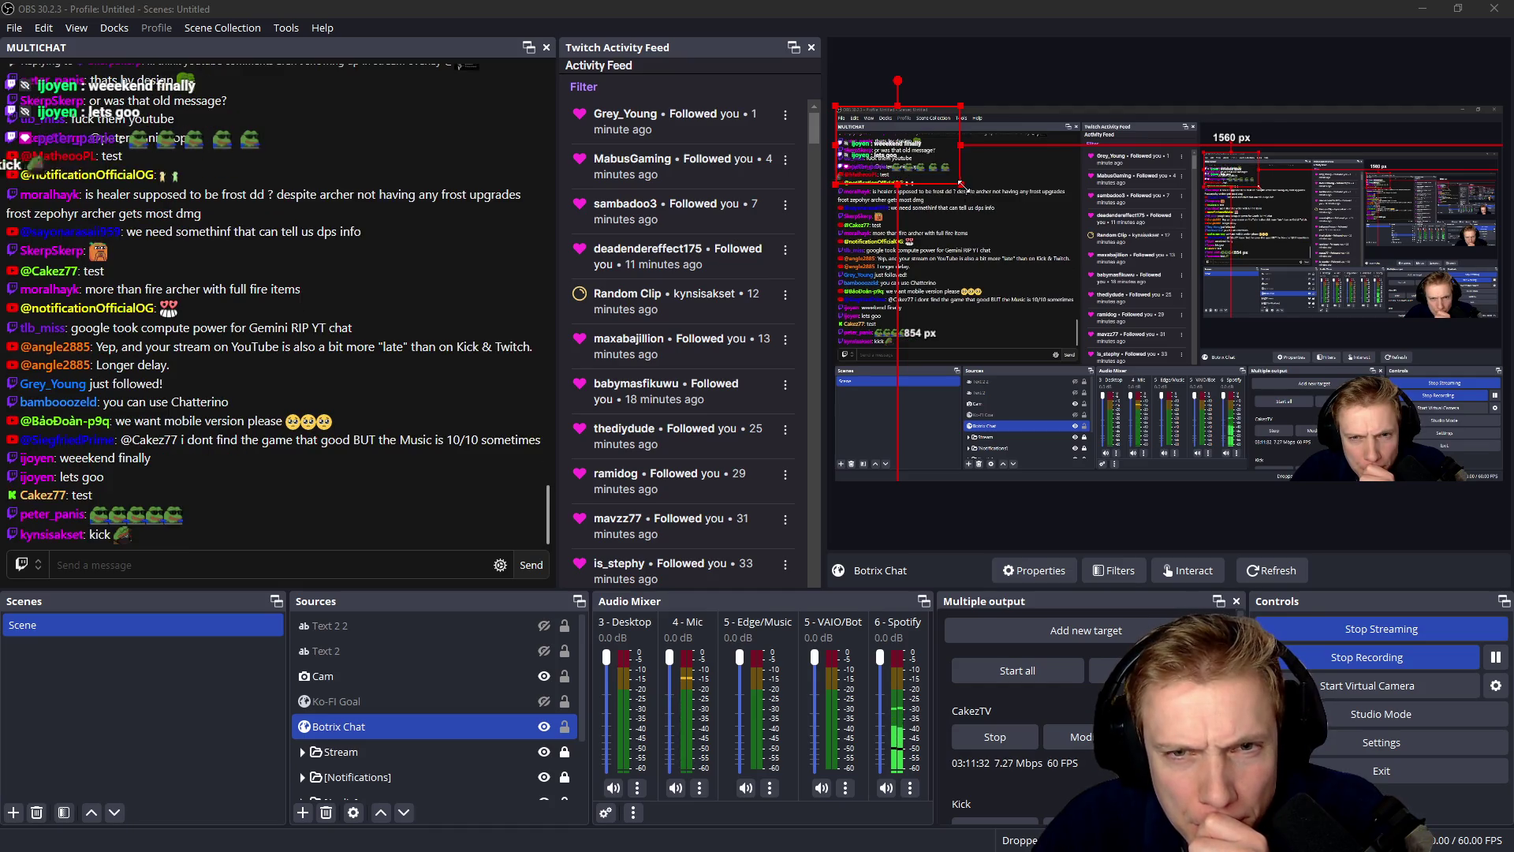
{"action": "mouse_move", "coordinate": [960, 184]}
{"action": "left_mouse_down"}
{"action": "mouse_move", "coordinate": [1222, 348]}
{"action": "mouse_move", "coordinate": [1207, 342]}
{"action": "left_mouse_up"}
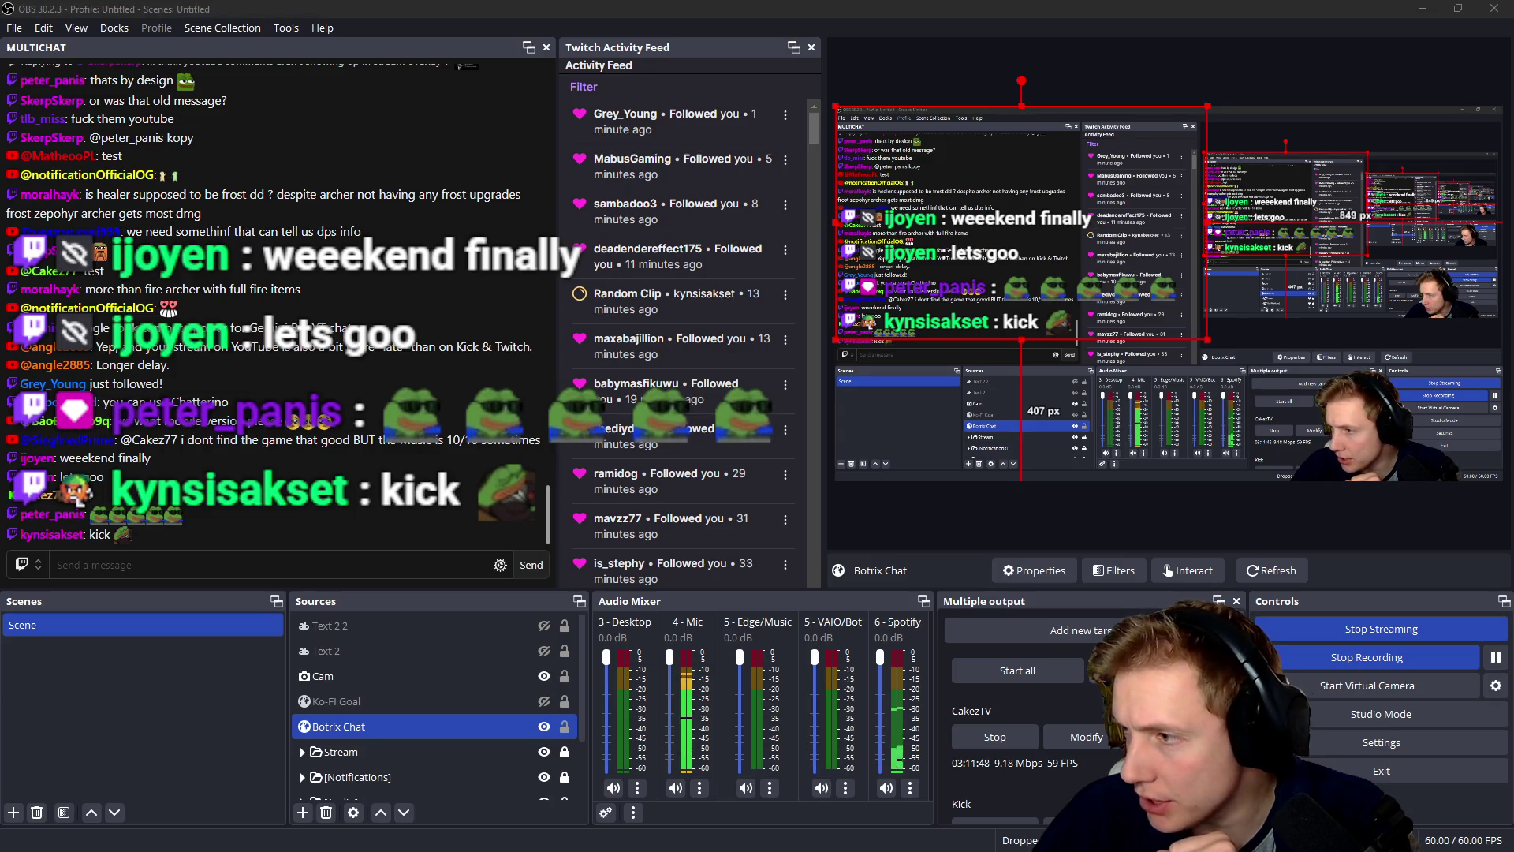
{"action": "mouse_move", "coordinate": [1513, 112]}
{"action": "left_mouse_down"}
{"action": "mouse_move", "coordinate": [804, 111]}
{"action": "mouse_move", "coordinate": [840, 120]}
{"action": "left_mouse_up"}
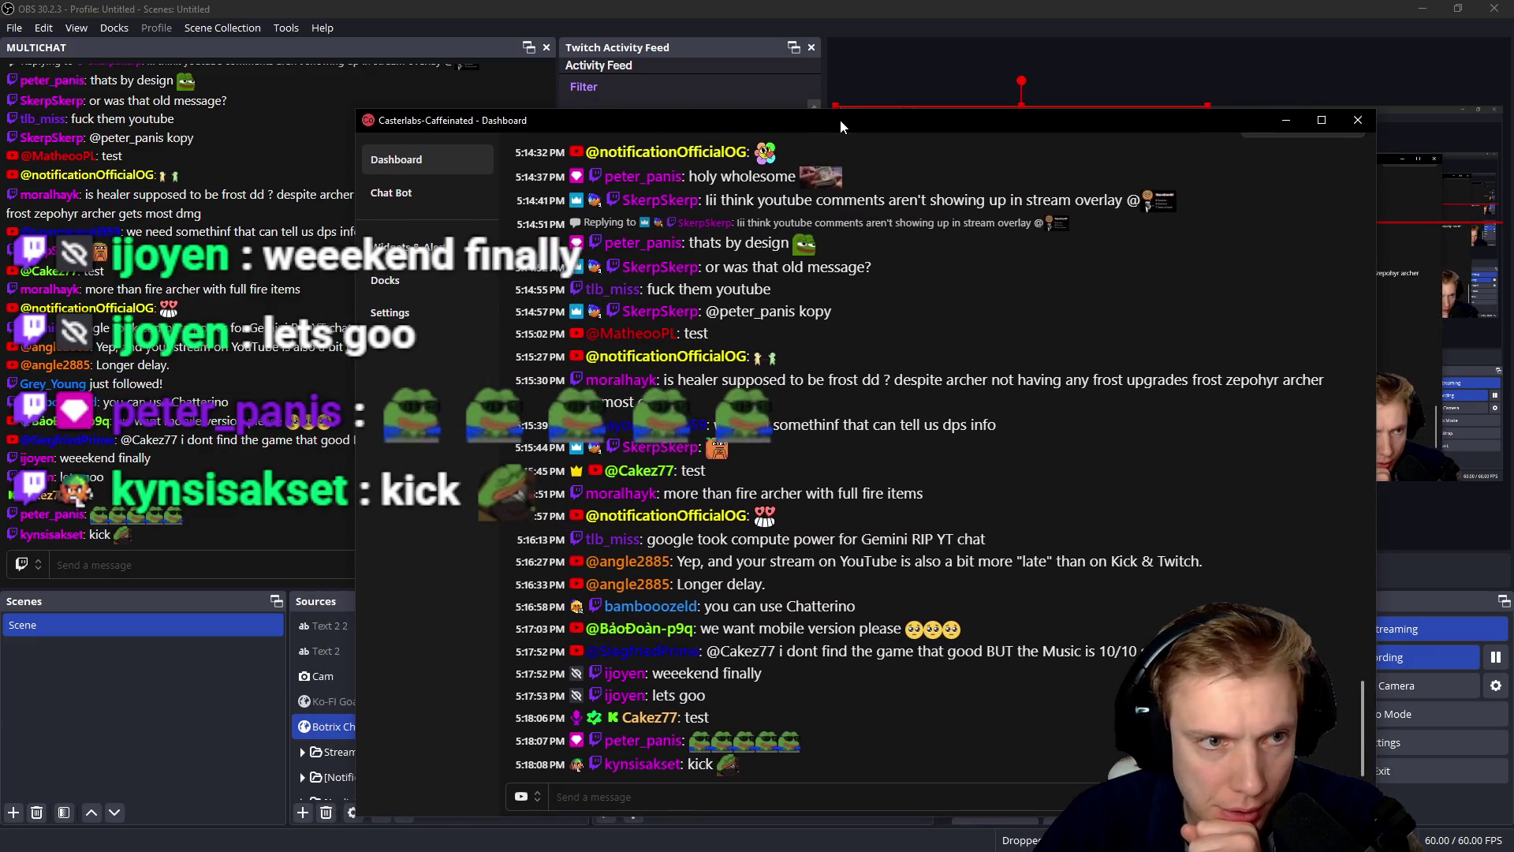
- Add a new chat widget from Casterlabs' widgets and alerts page
{"action": "left_click", "coordinate": [390, 251]}
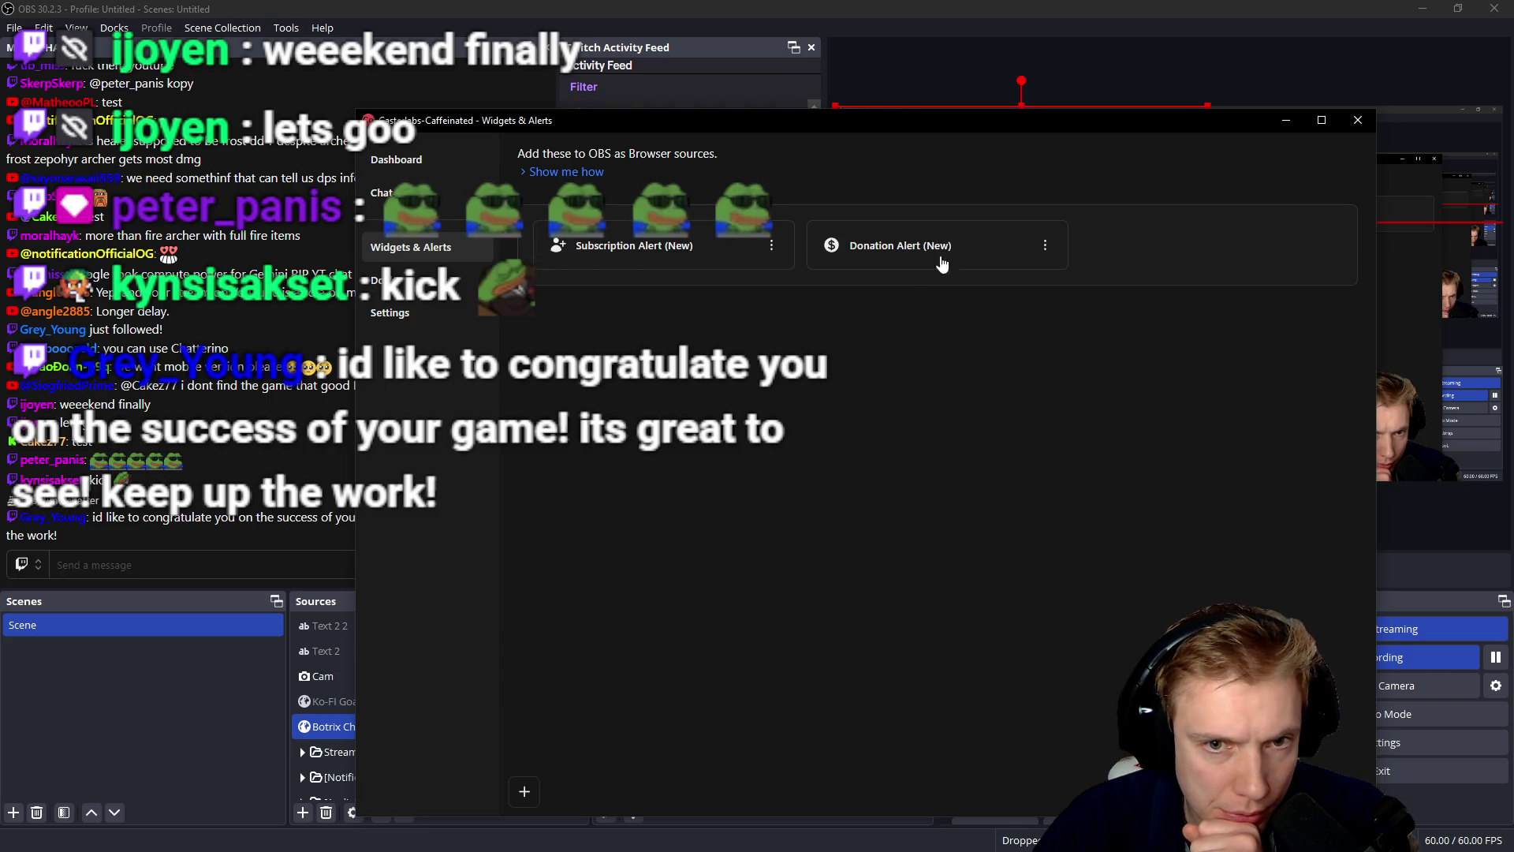
{"action": "left_click", "coordinate": [524, 791]}
{"action": "mouse_move", "coordinate": [550, 713]}
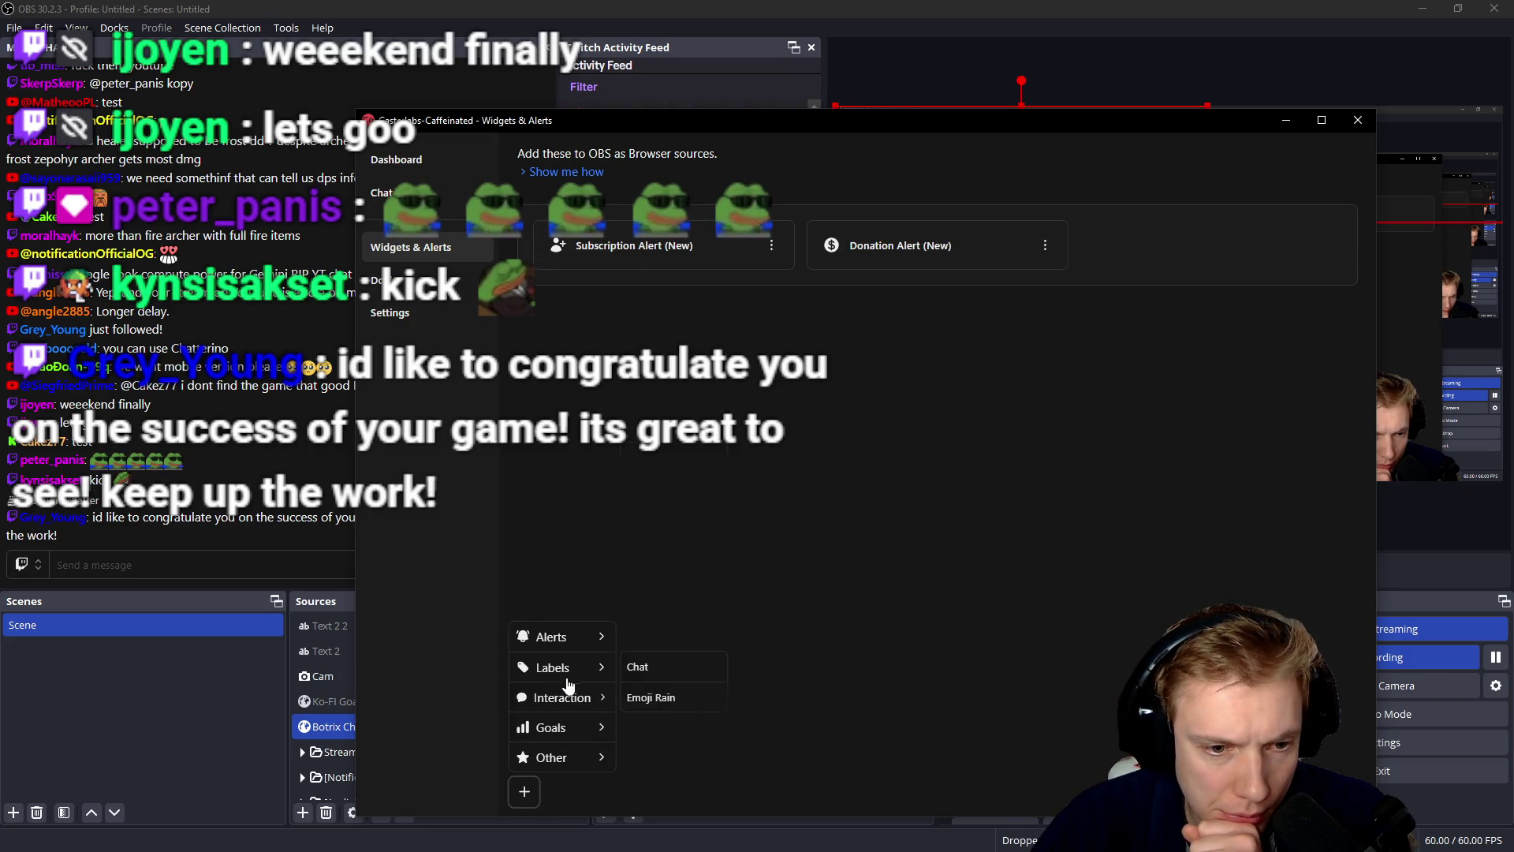
{"action": "left_click", "coordinate": [637, 704]}
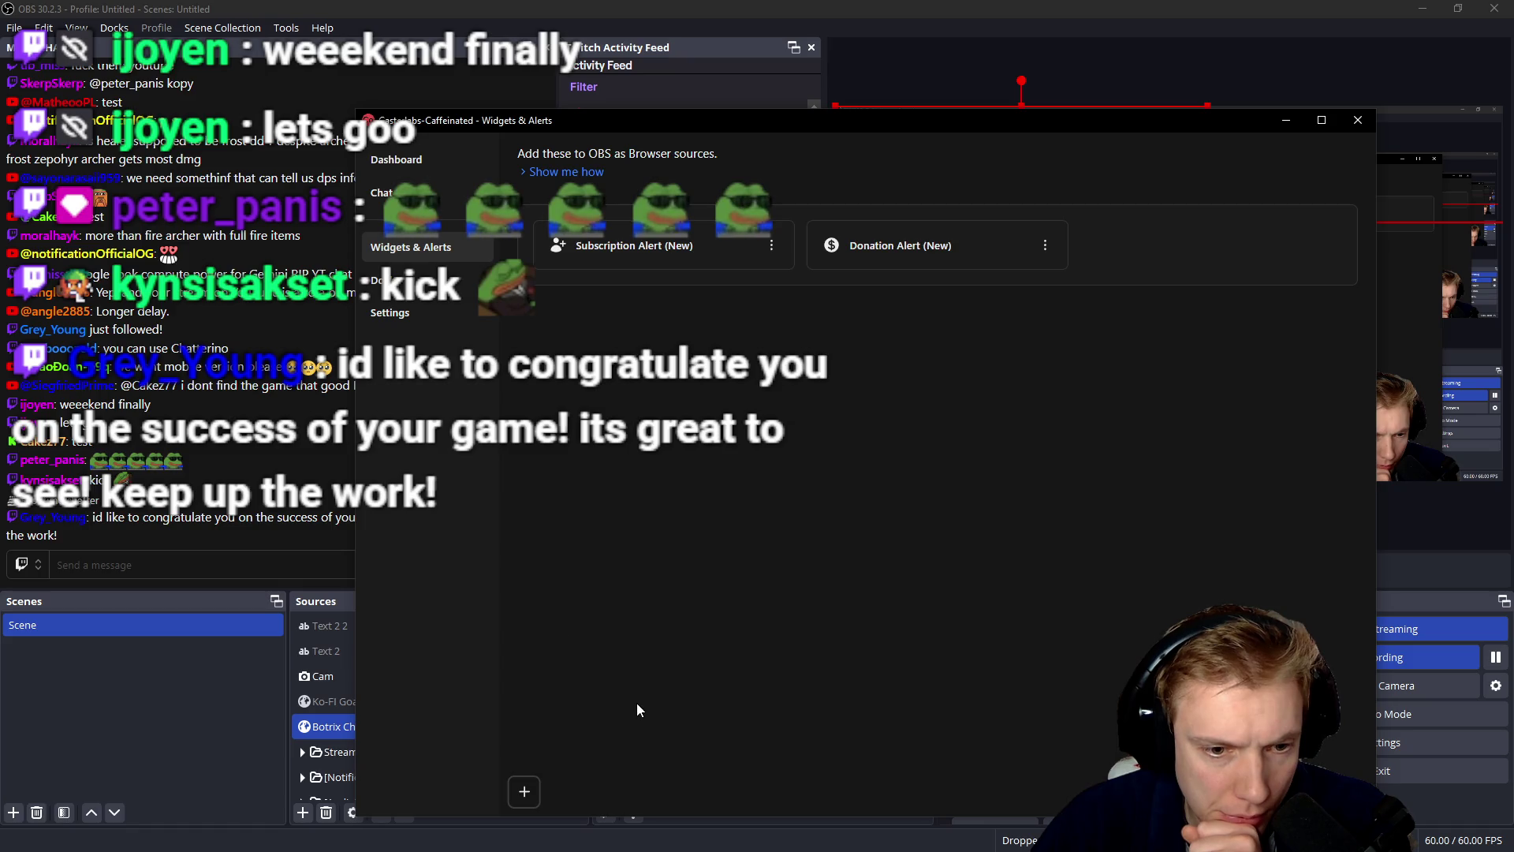
{"action": "left_click", "coordinate": [528, 781]}
{"action": "mouse_move", "coordinate": [556, 706]}
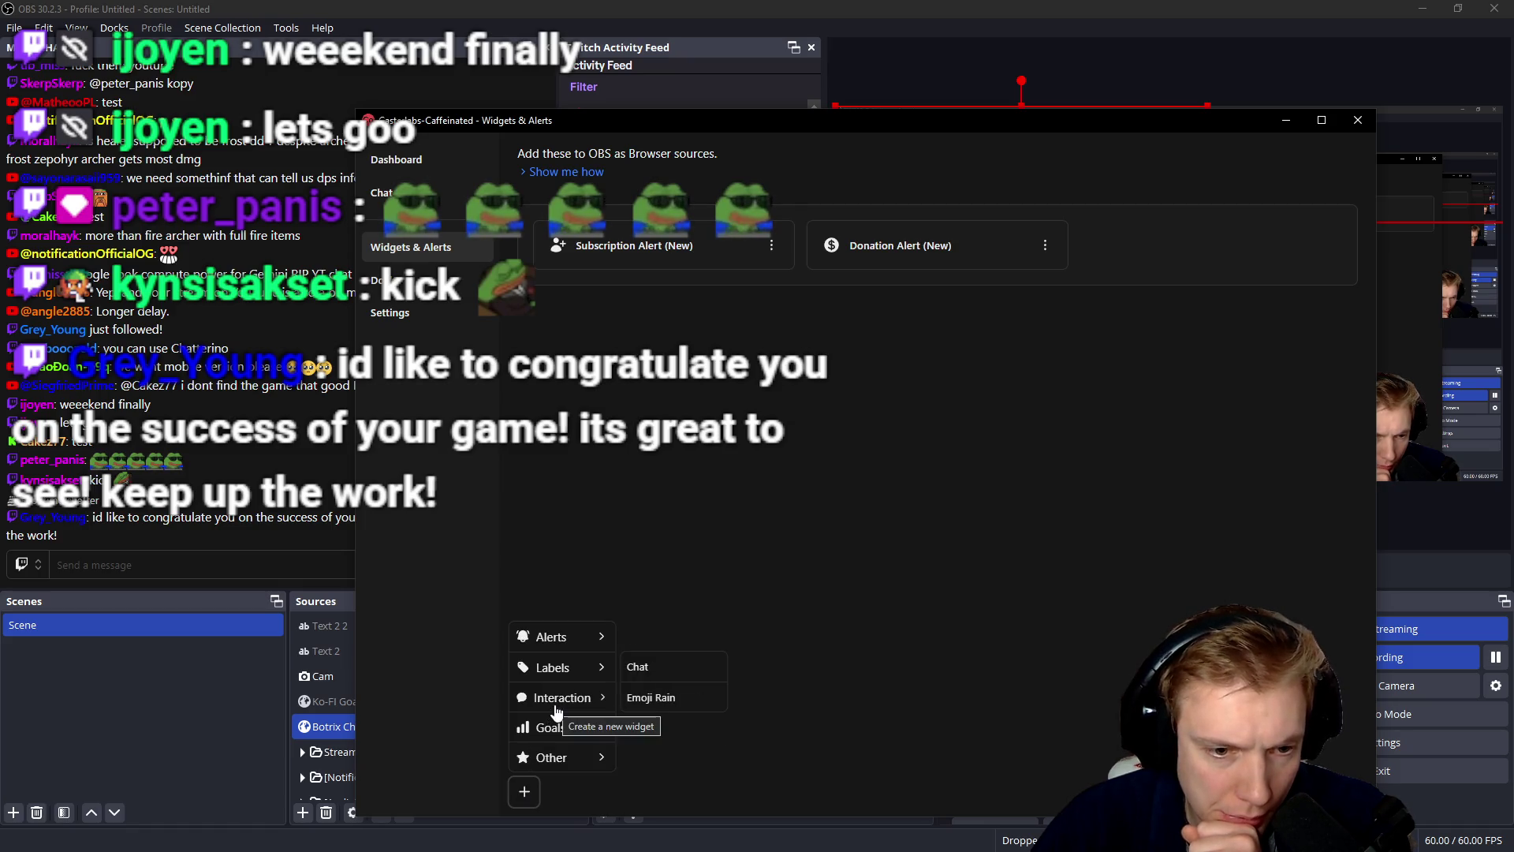
{"action": "mouse_move", "coordinate": [567, 759]}
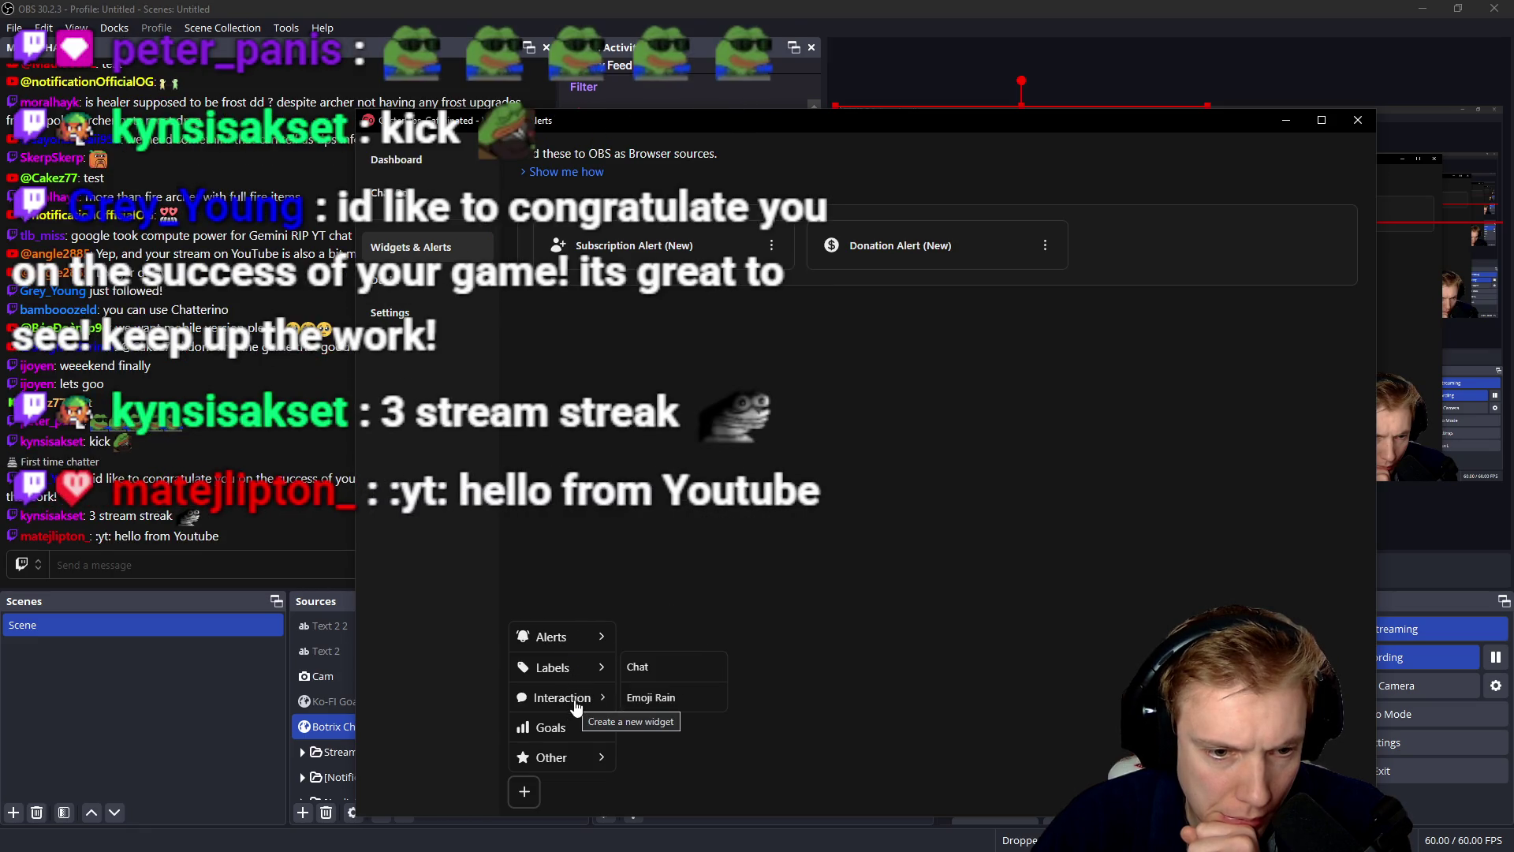
{"action": "left_click", "coordinate": [652, 668]}
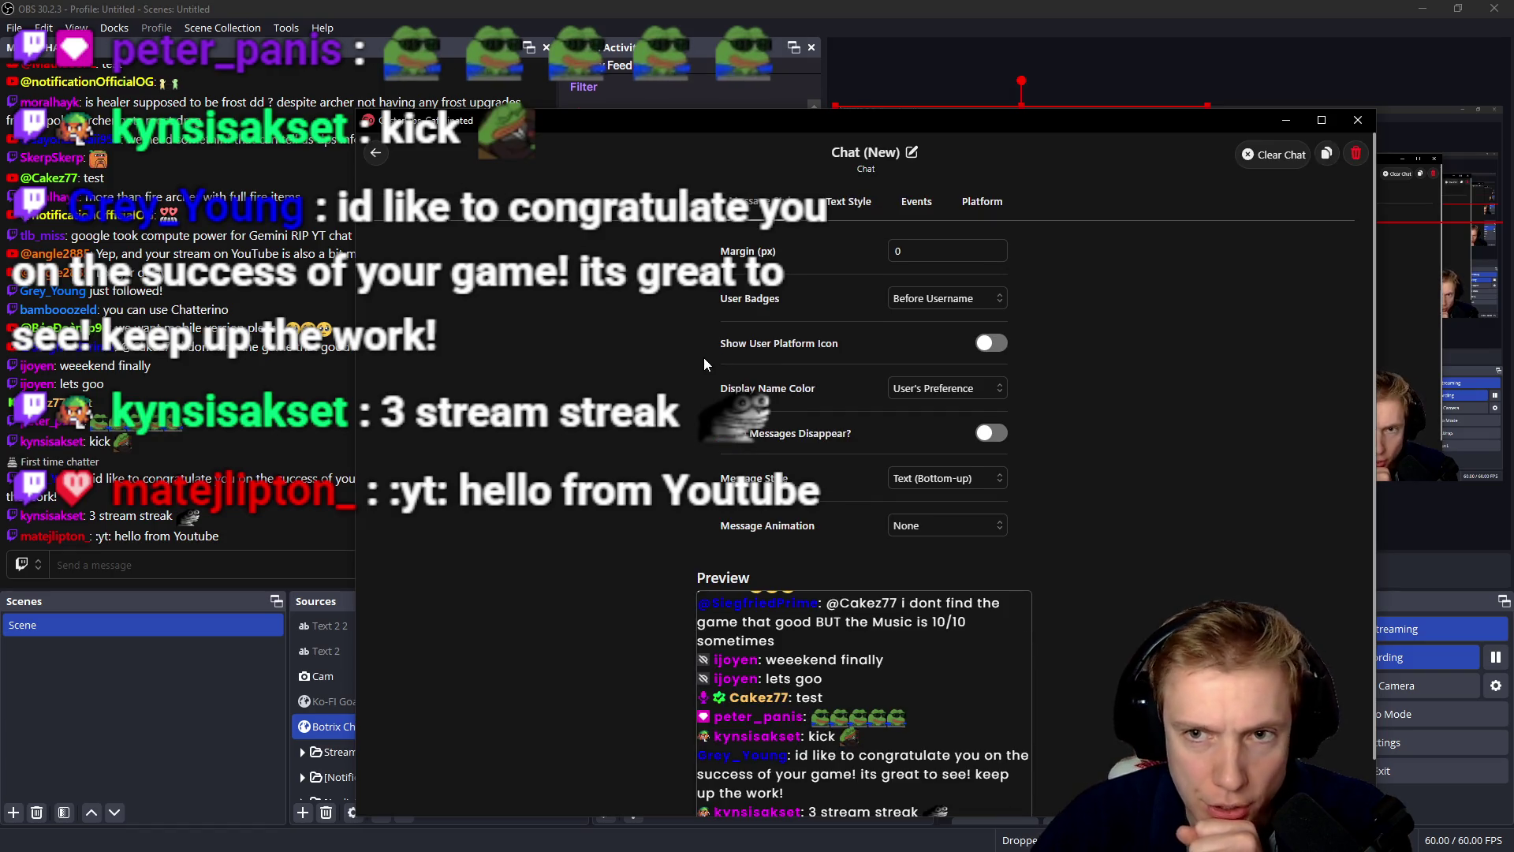
- Copy the chat widget link, set User Badges to Hidden and show platform icons
{"action": "scroll", "coordinate": [882, 660], "scroll_direction": "down", "scroll_amount": 1}
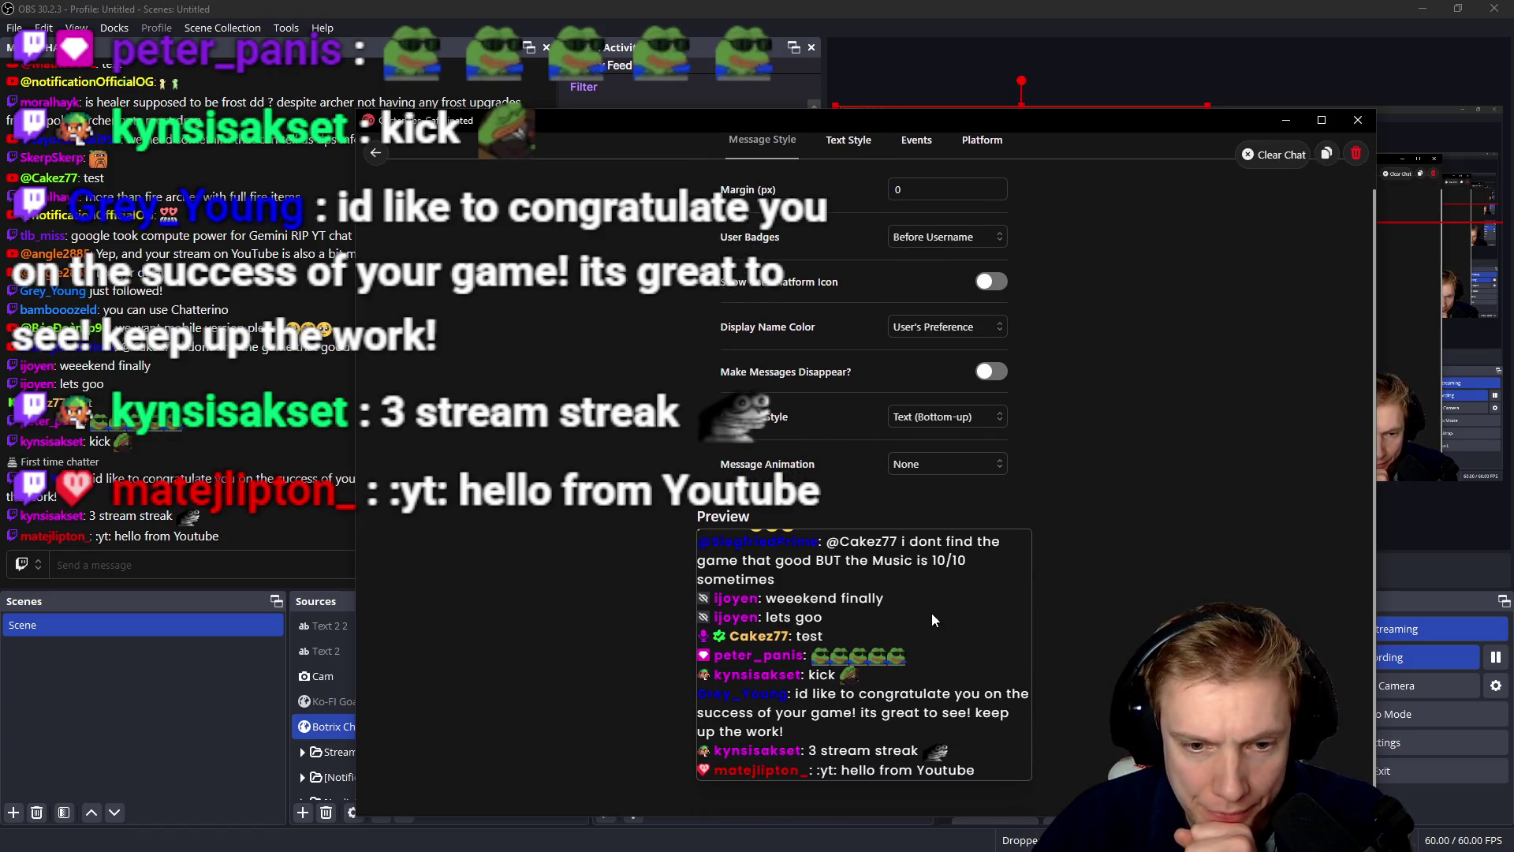
{"action": "scroll", "coordinate": [931, 613], "scroll_direction": "up", "scroll_amount": 1}
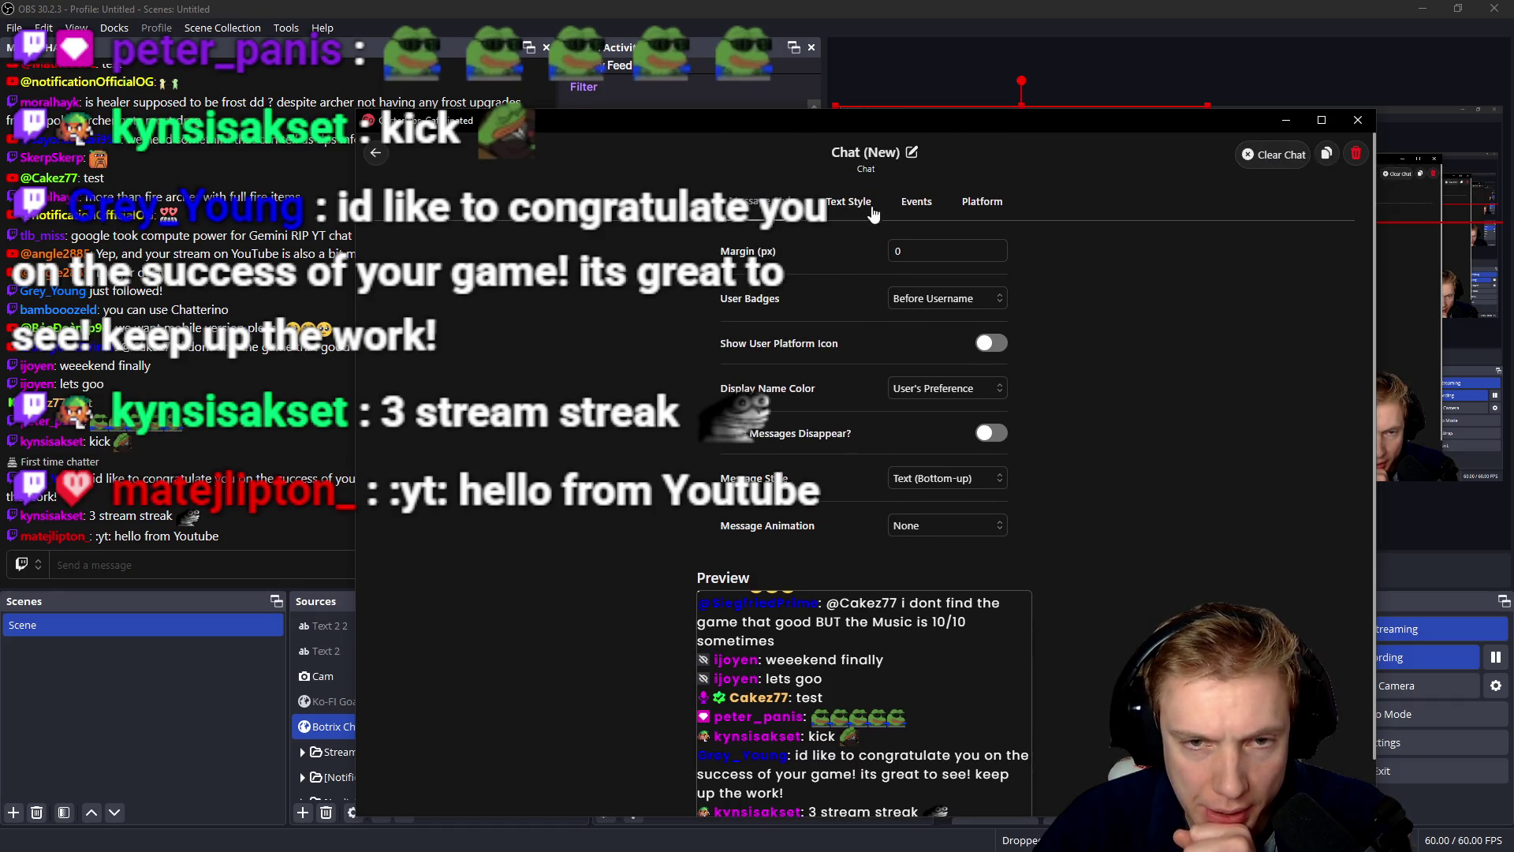
{"action": "left_click", "coordinate": [1328, 155]}
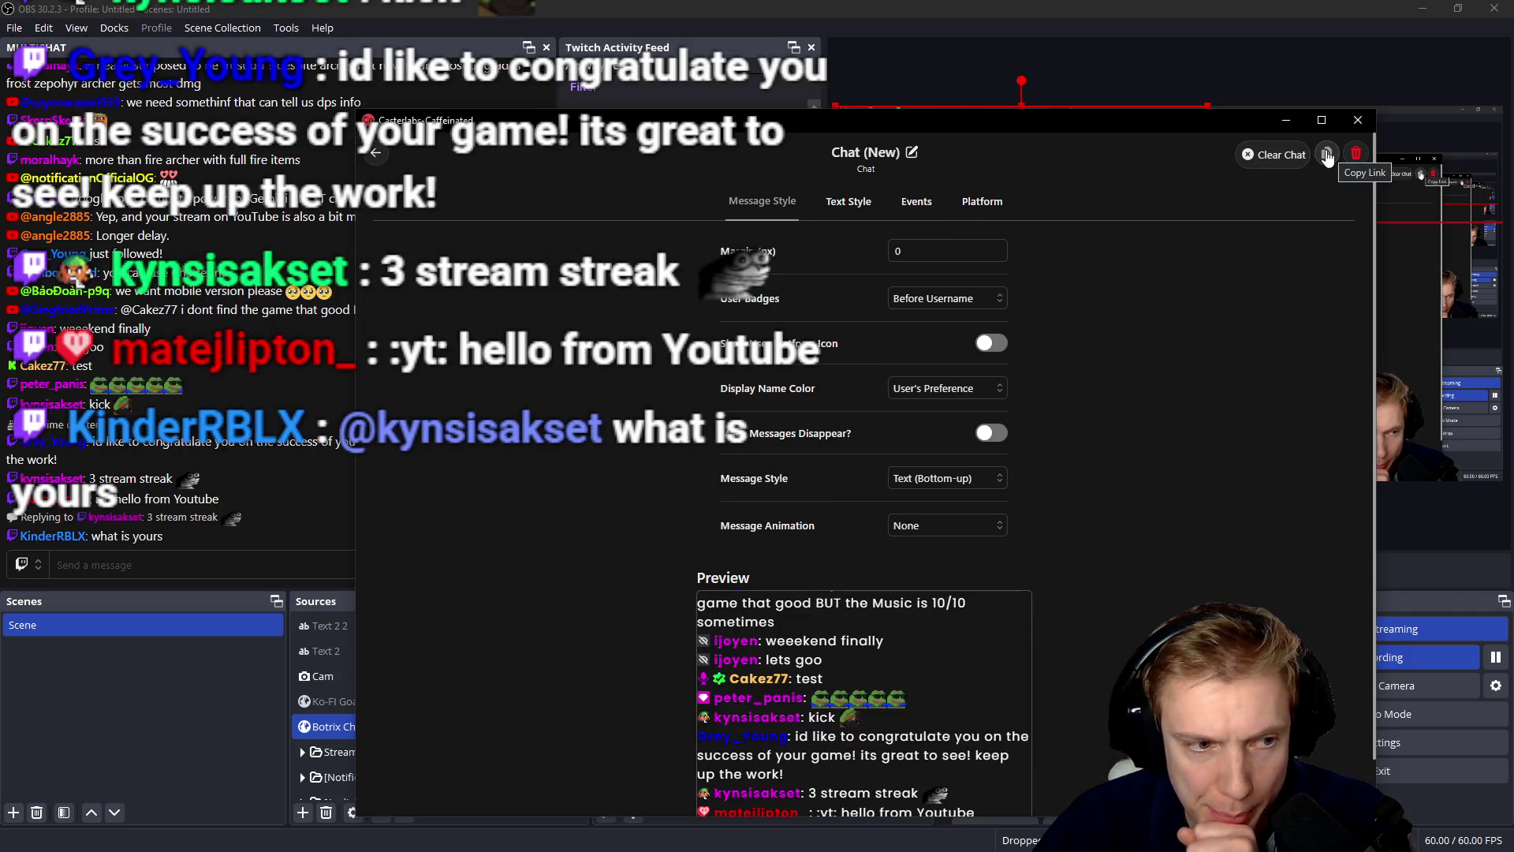
{"action": "scroll", "coordinate": [1180, 451], "scroll_direction": "down", "scroll_amount": 1}
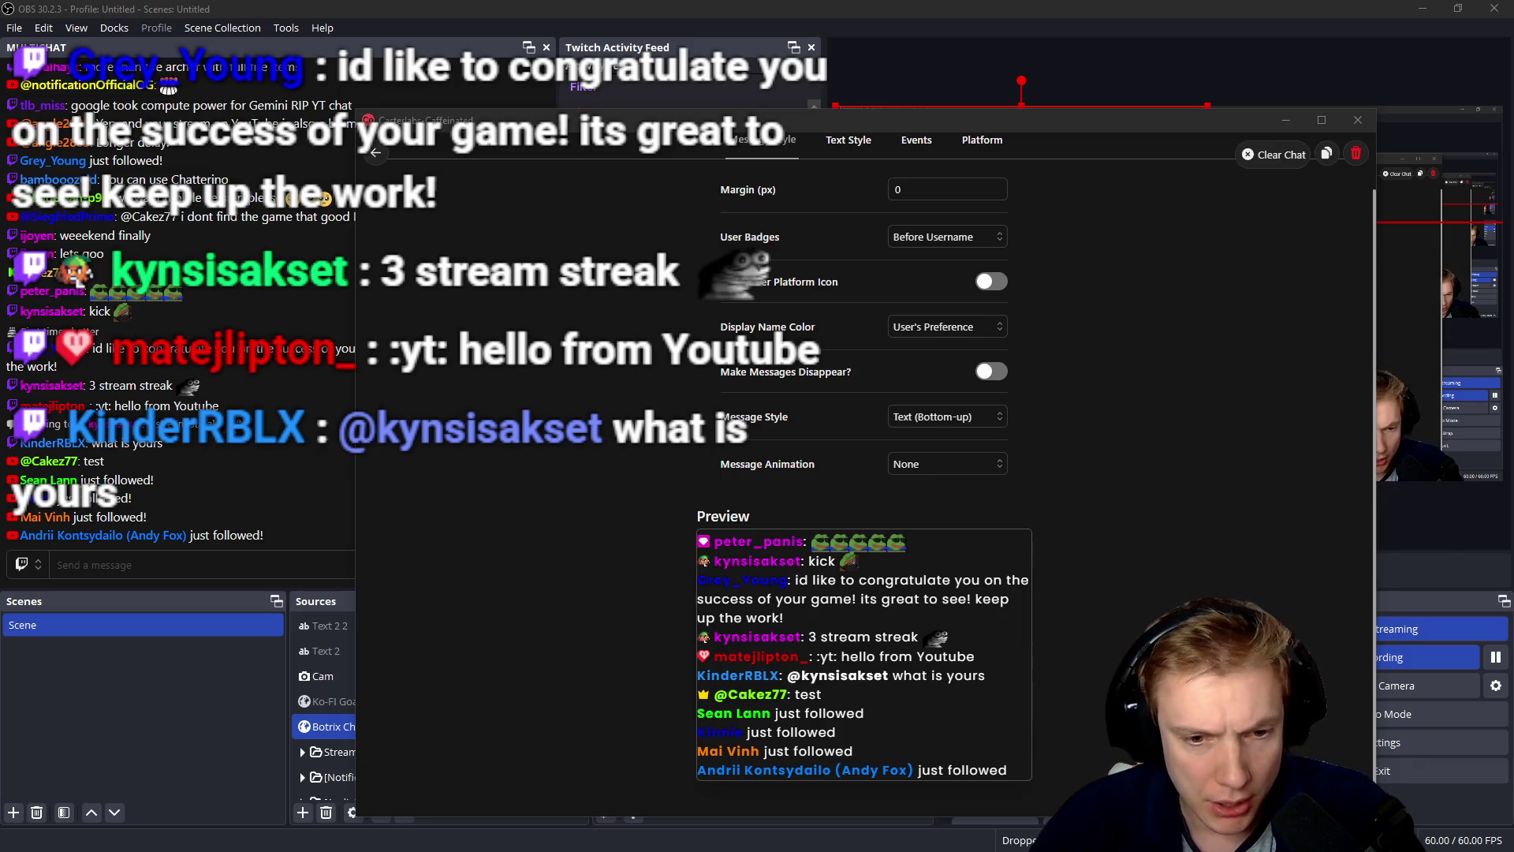
{"action": "scroll", "coordinate": [1104, 433], "scroll_direction": "up", "scroll_amount": 2}
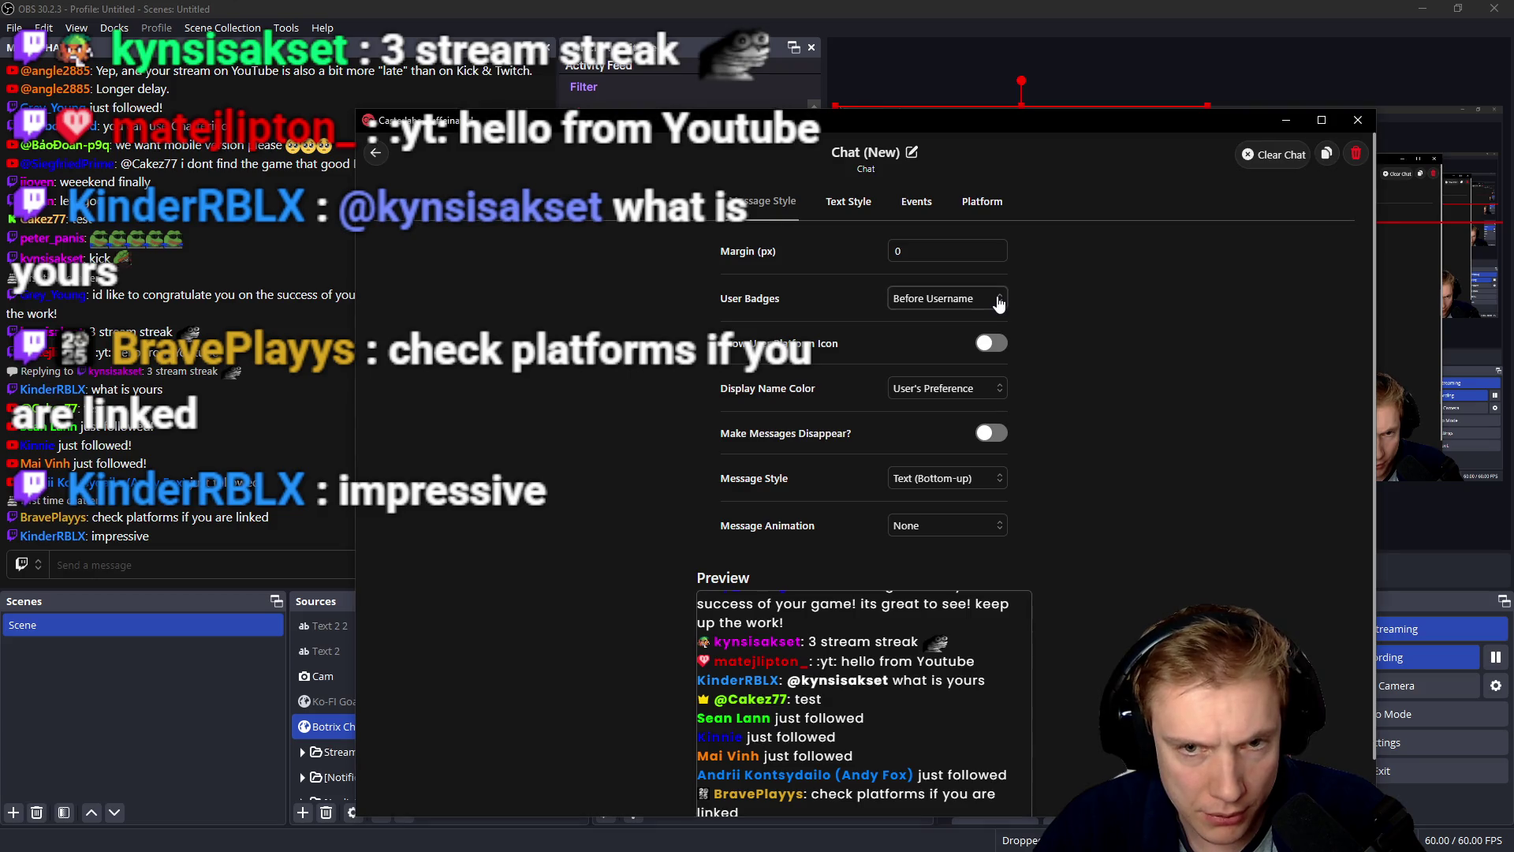
{"action": "left_click", "coordinate": [1000, 303]}
{"action": "left_click", "coordinate": [930, 355]}
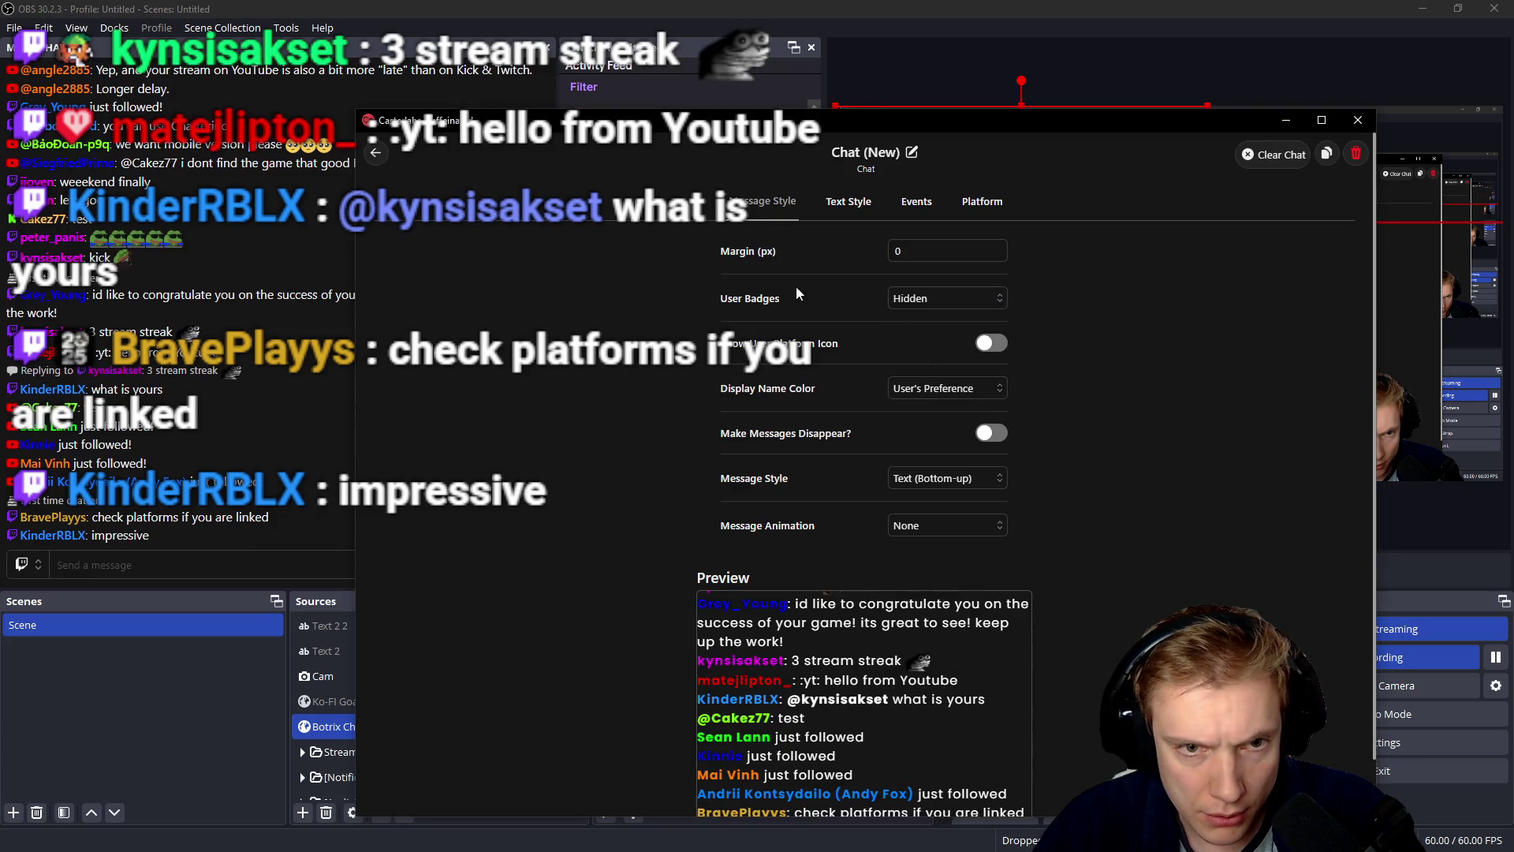
{"action": "left_click", "coordinate": [982, 347]}
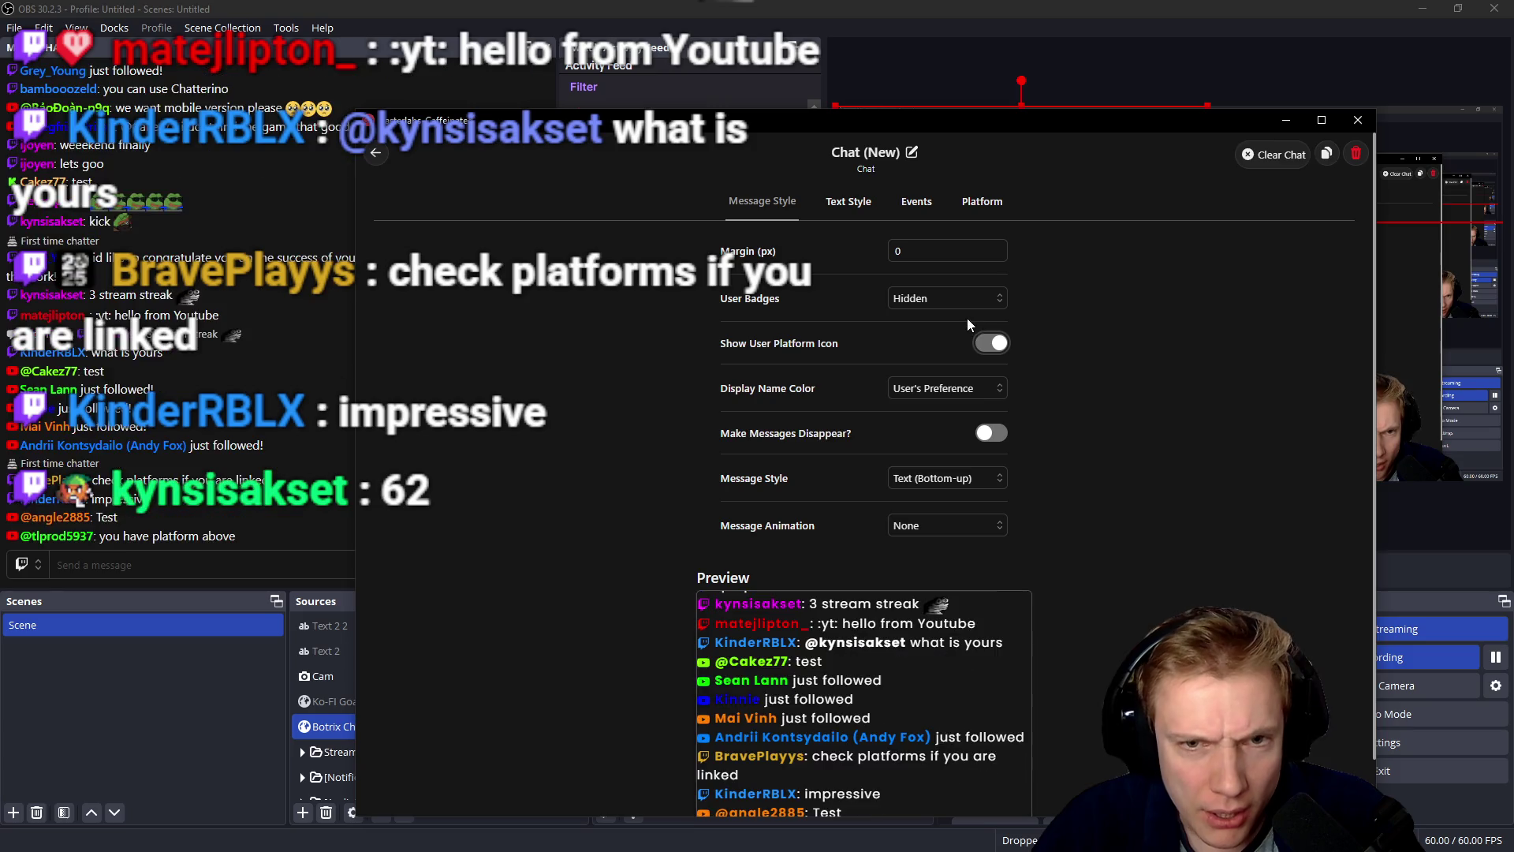
- Try static and platform name colours, settling on each user's preferred name colour
{"action": "left_click", "coordinate": [847, 203]}
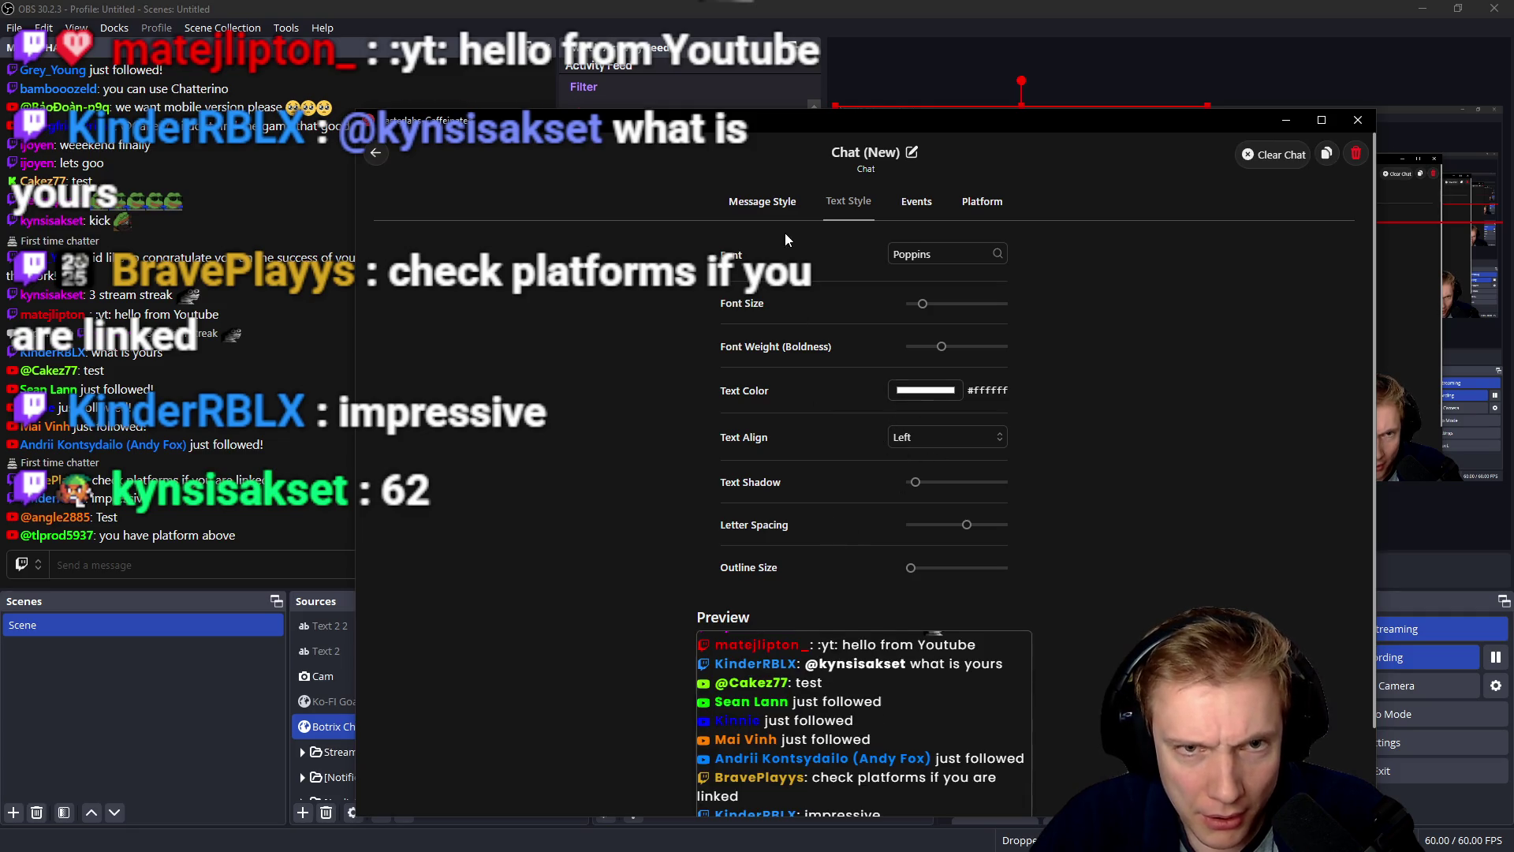
{"action": "left_click", "coordinate": [762, 204]}
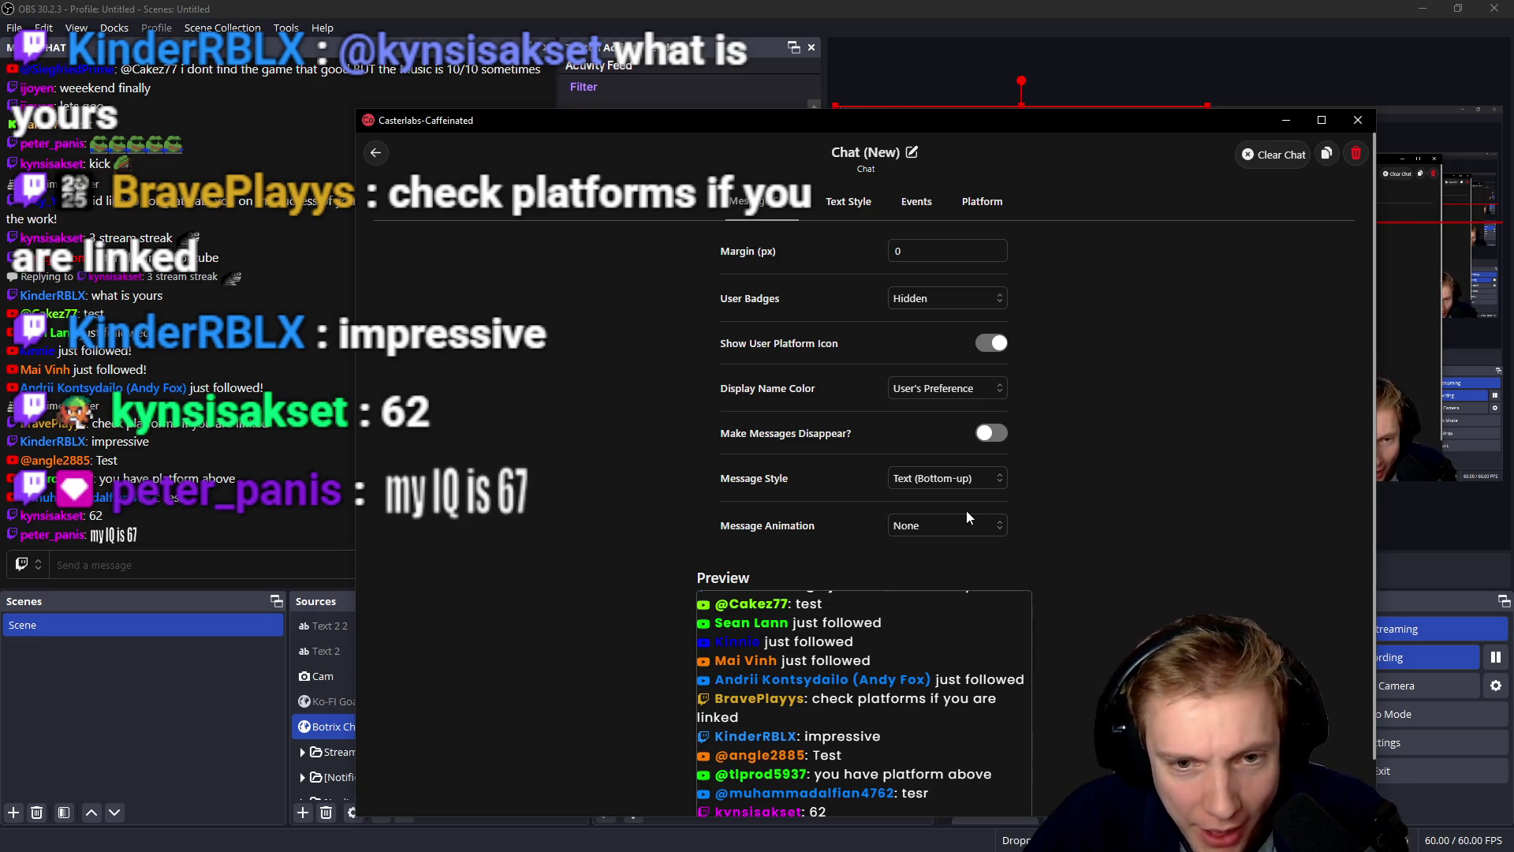
{"action": "left_click", "coordinate": [991, 389]}
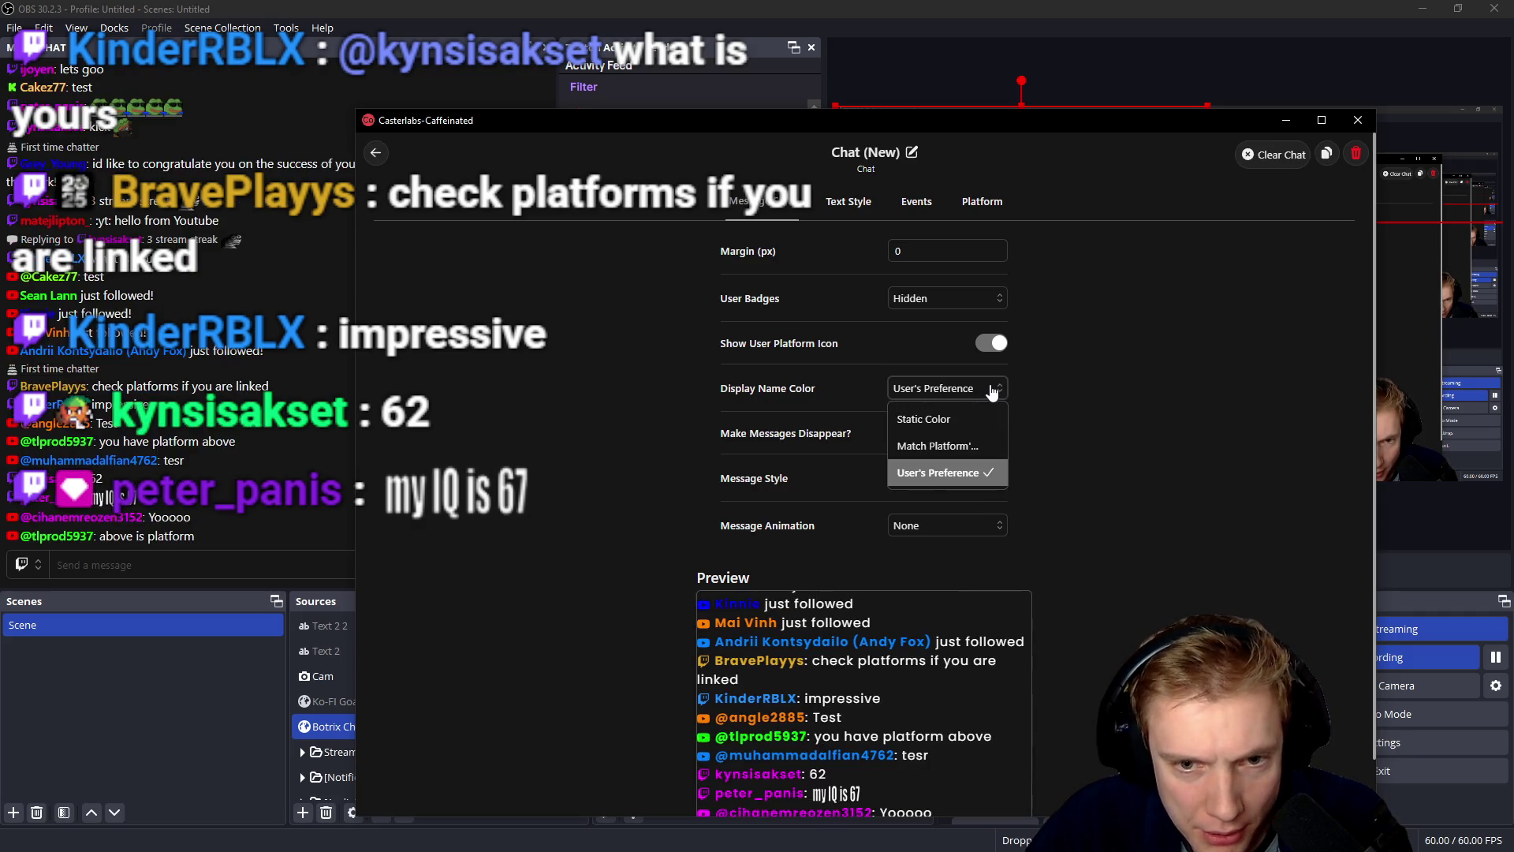
{"action": "left_click", "coordinate": [935, 418]}
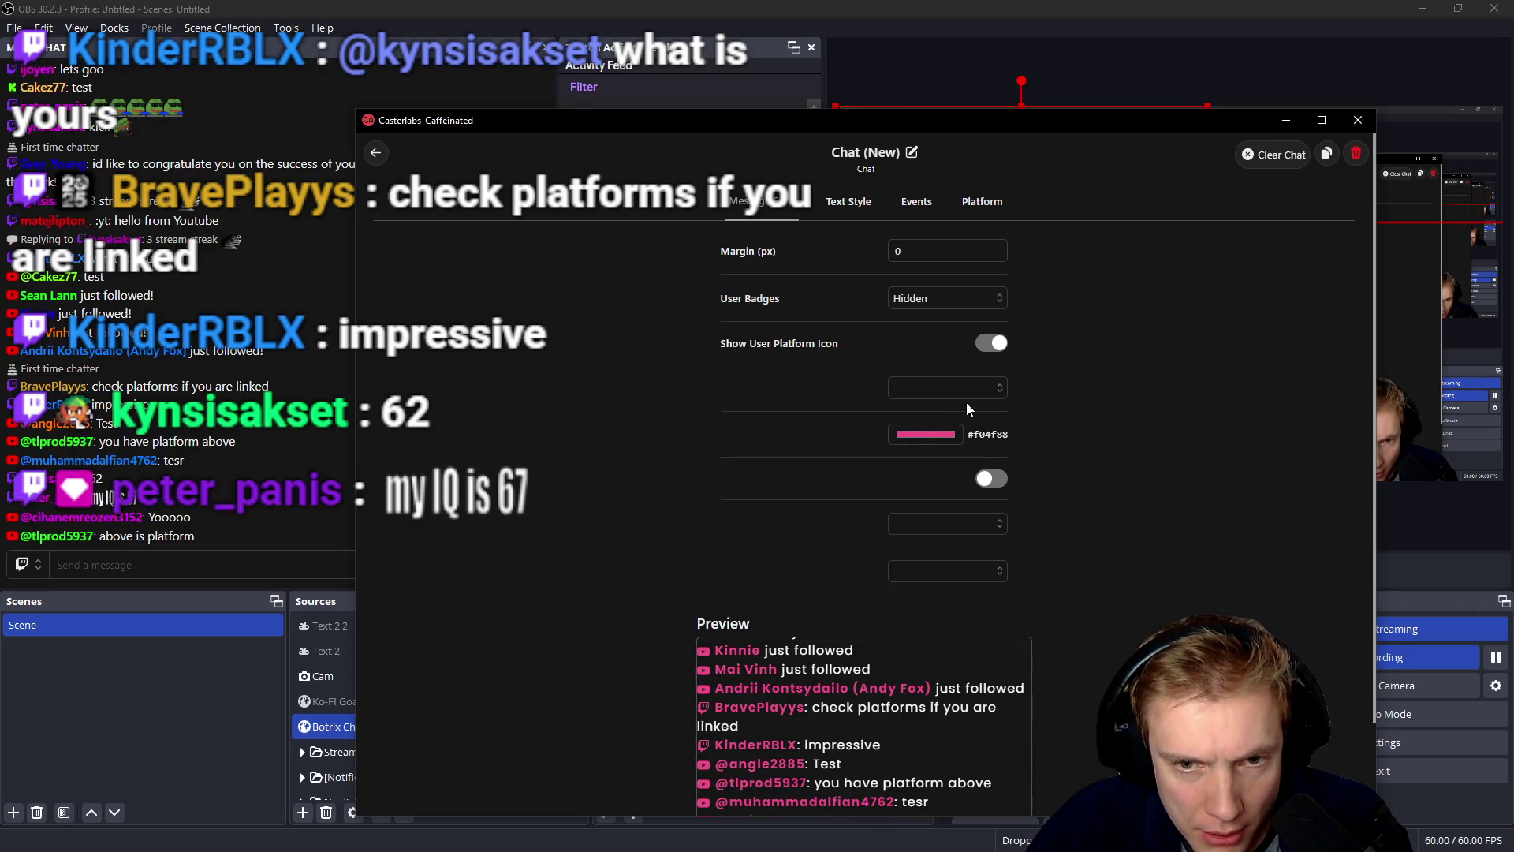
{"action": "left_click", "coordinate": [995, 394]}
{"action": "left_click", "coordinate": [943, 441]}
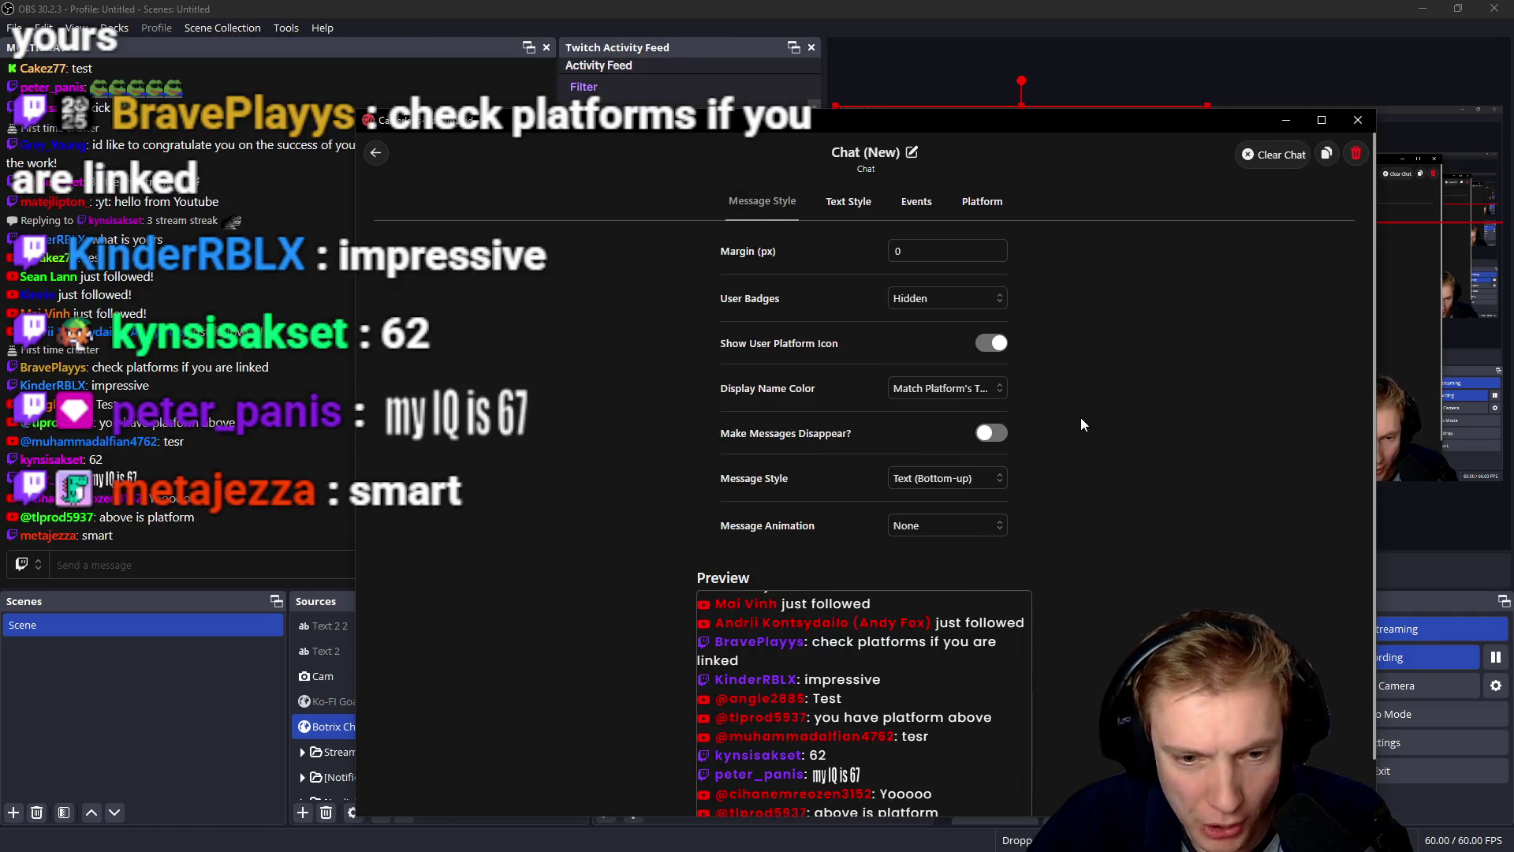
{"action": "left_click", "coordinate": [998, 390]}
{"action": "left_click", "coordinate": [924, 473]}
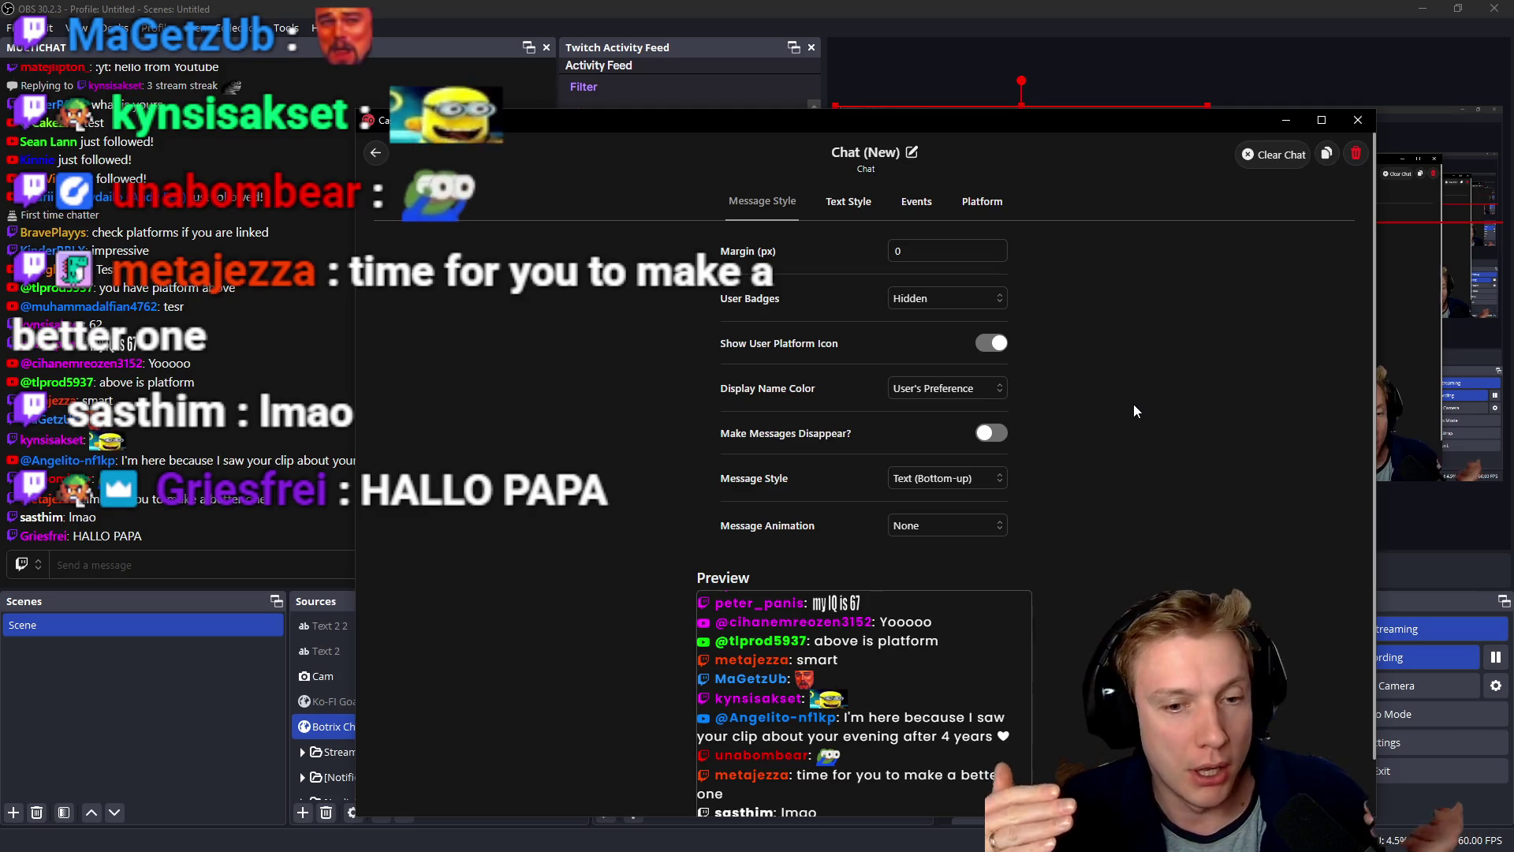
{"action": "left_click", "coordinate": [615, 7]}
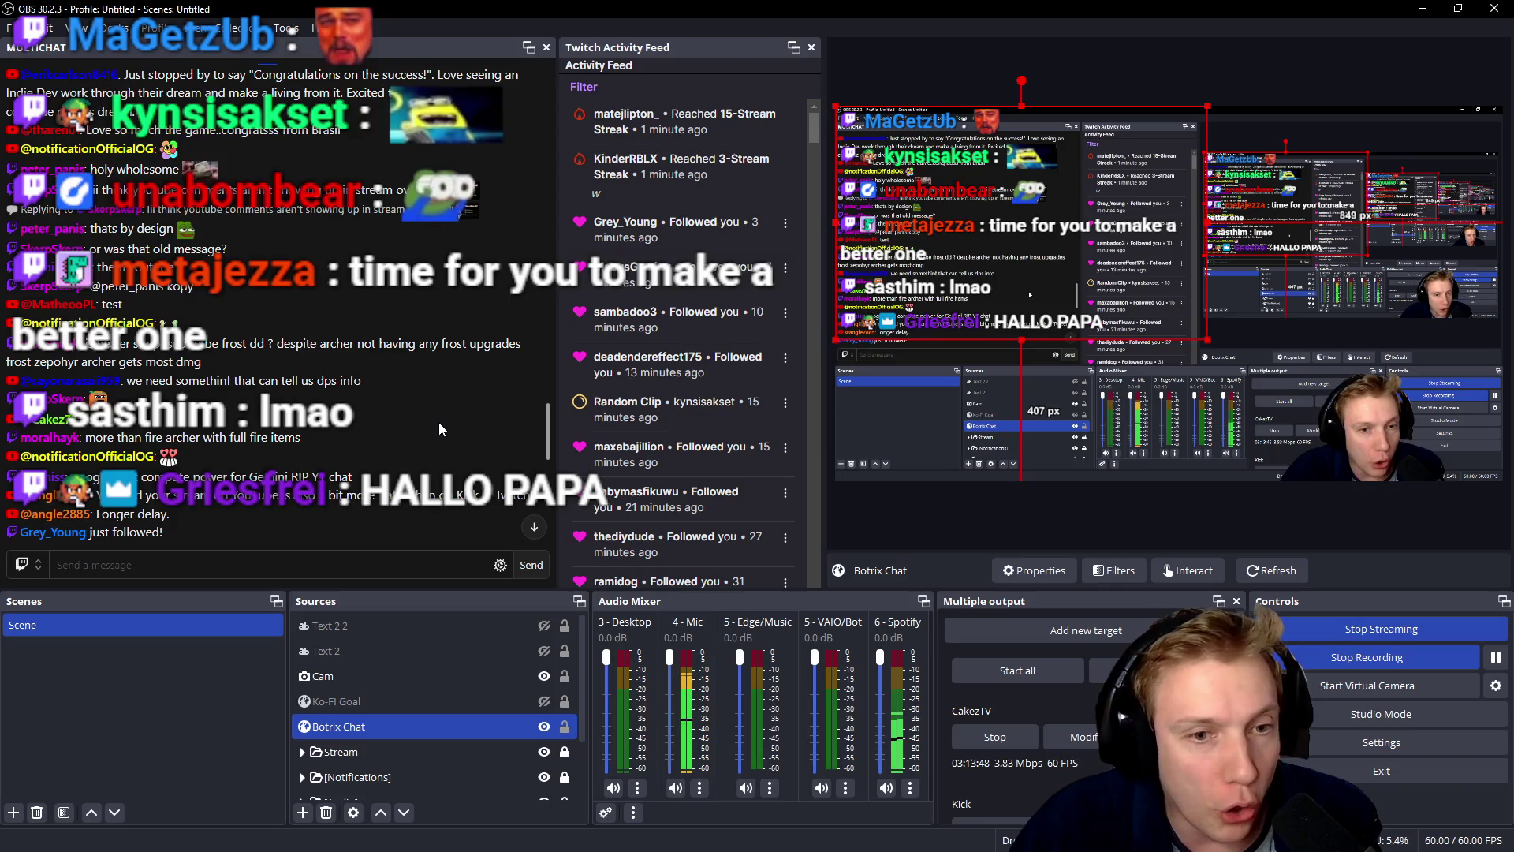
- Jump the OBS chat dock to the newest messages and raise the Casterlabs chat settings
{"action": "left_click", "coordinate": [533, 527]}
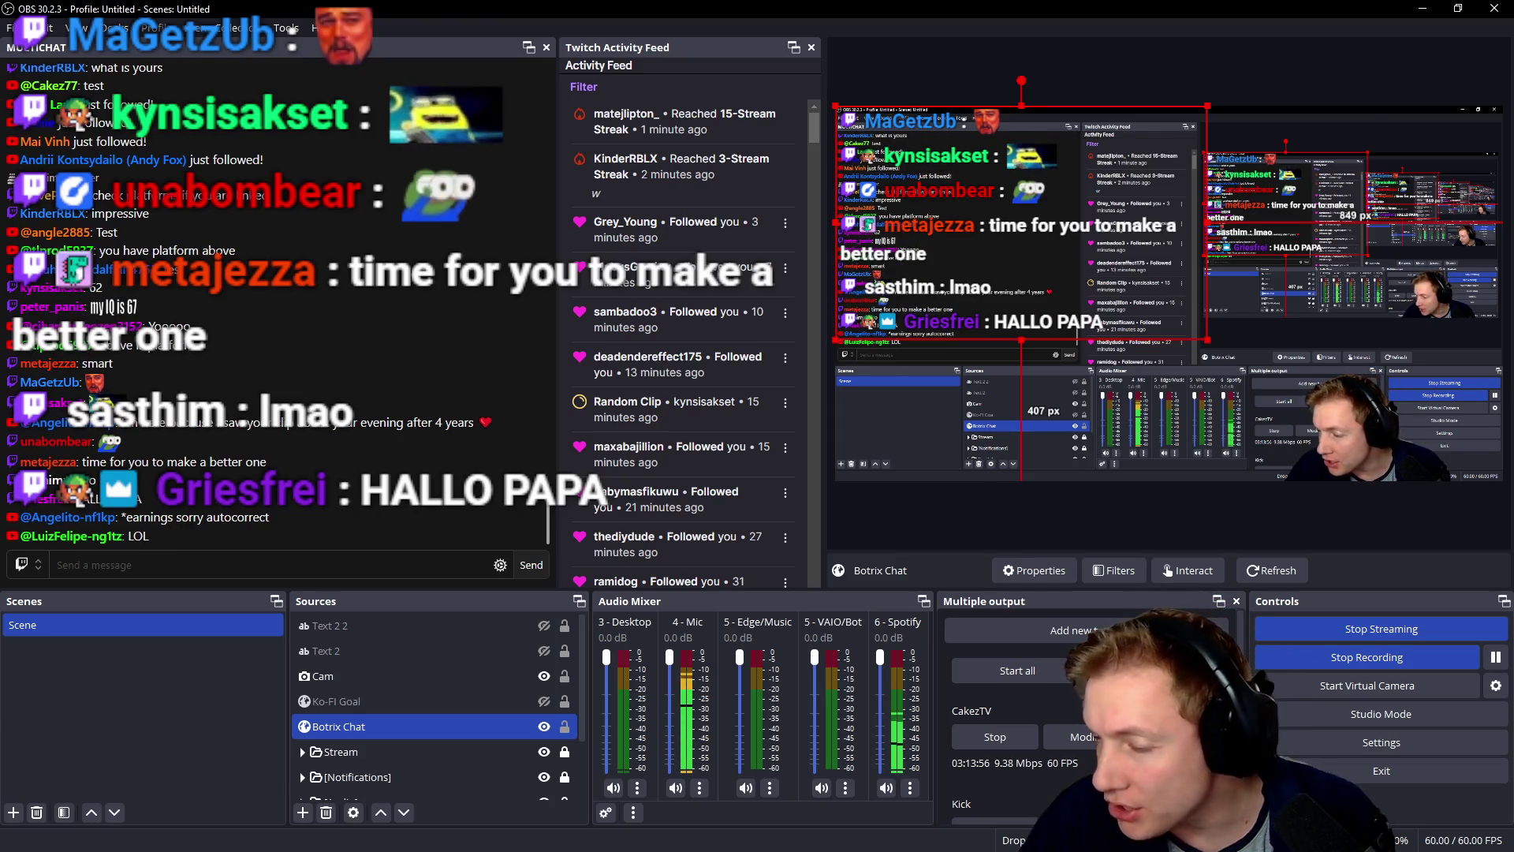
{"action": "key", "text": "alt+Tab"}
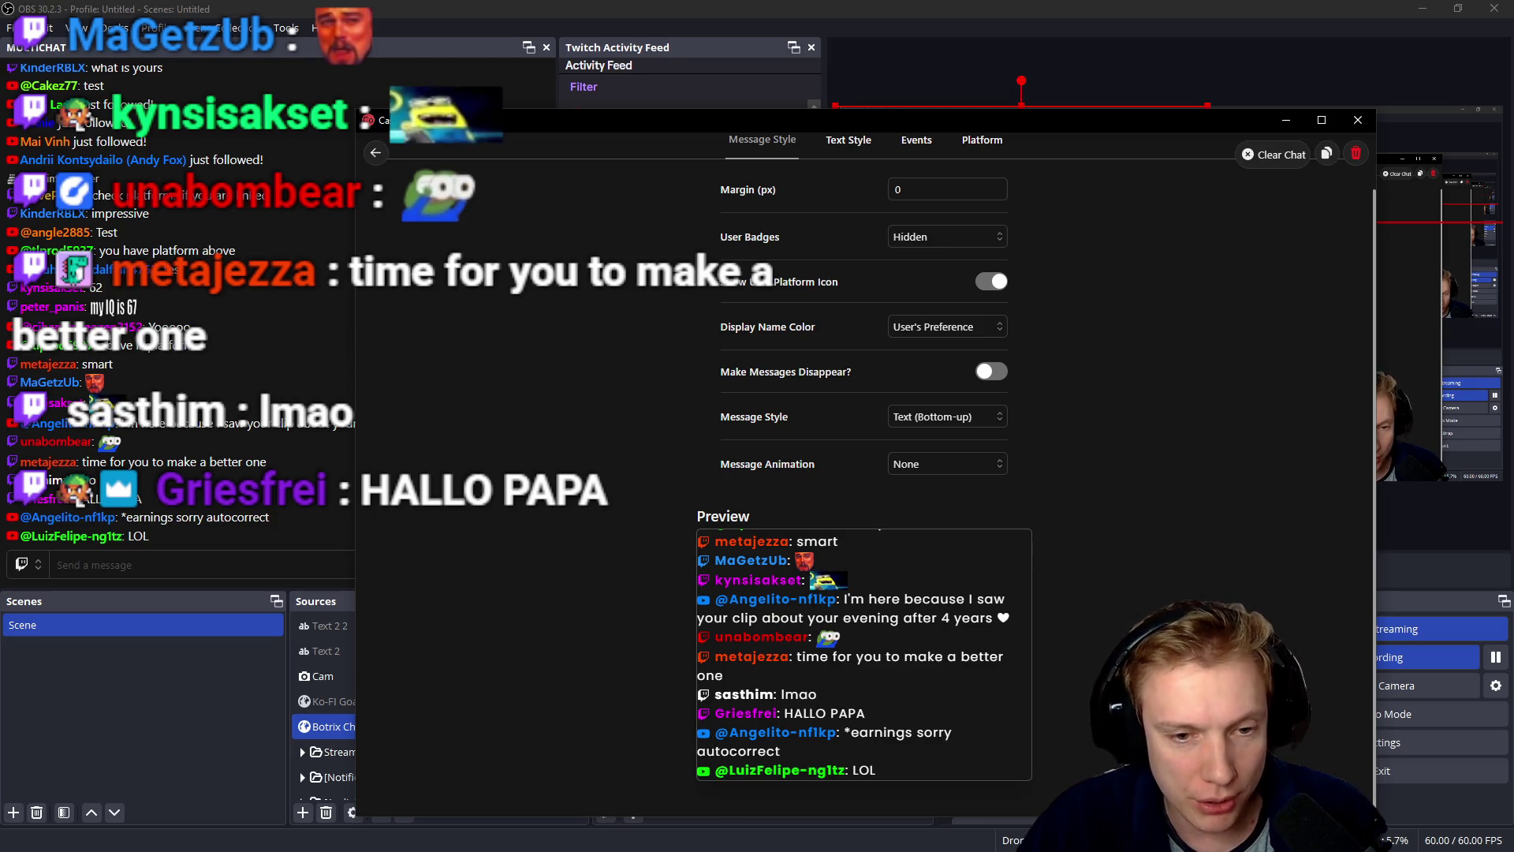
{"action": "scroll", "coordinate": [1176, 527], "scroll_direction": "up", "scroll_amount": 1}
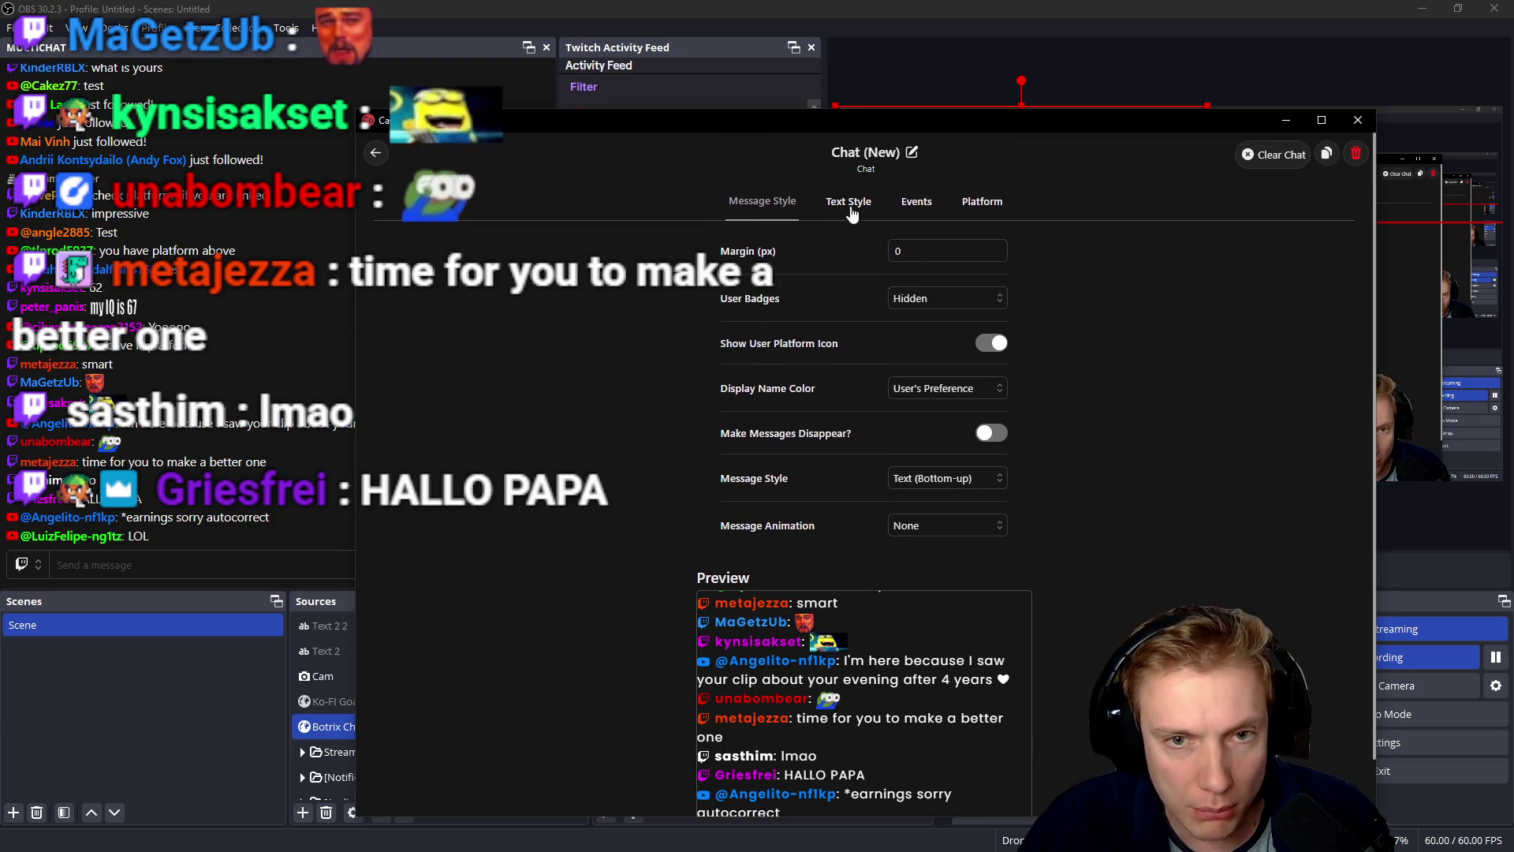
{"action": "left_click", "coordinate": [917, 202]}
{"action": "left_click", "coordinate": [995, 202]}
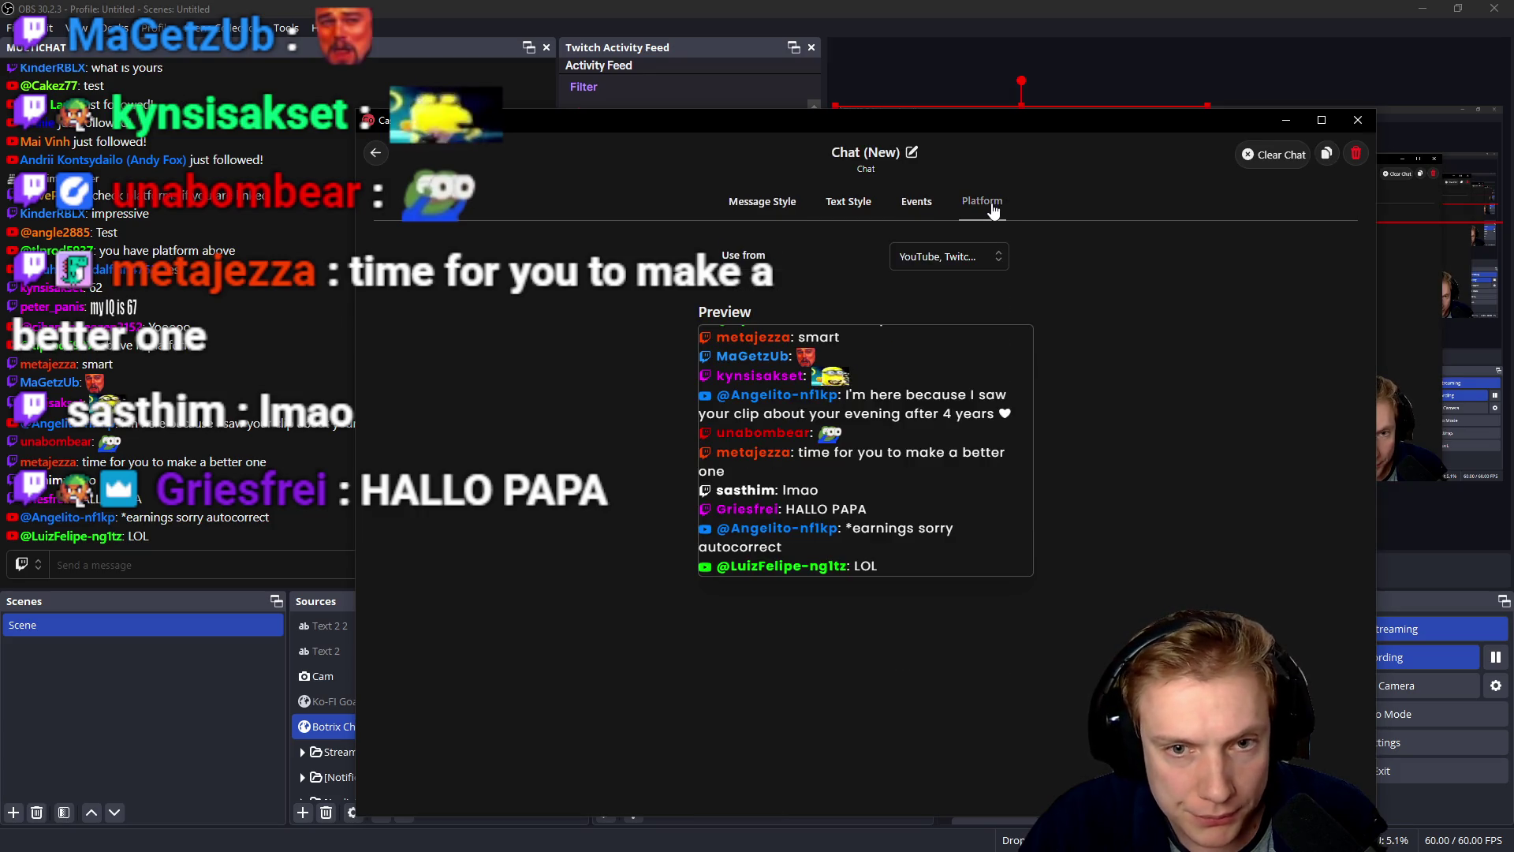
{"action": "left_click", "coordinate": [995, 262]}
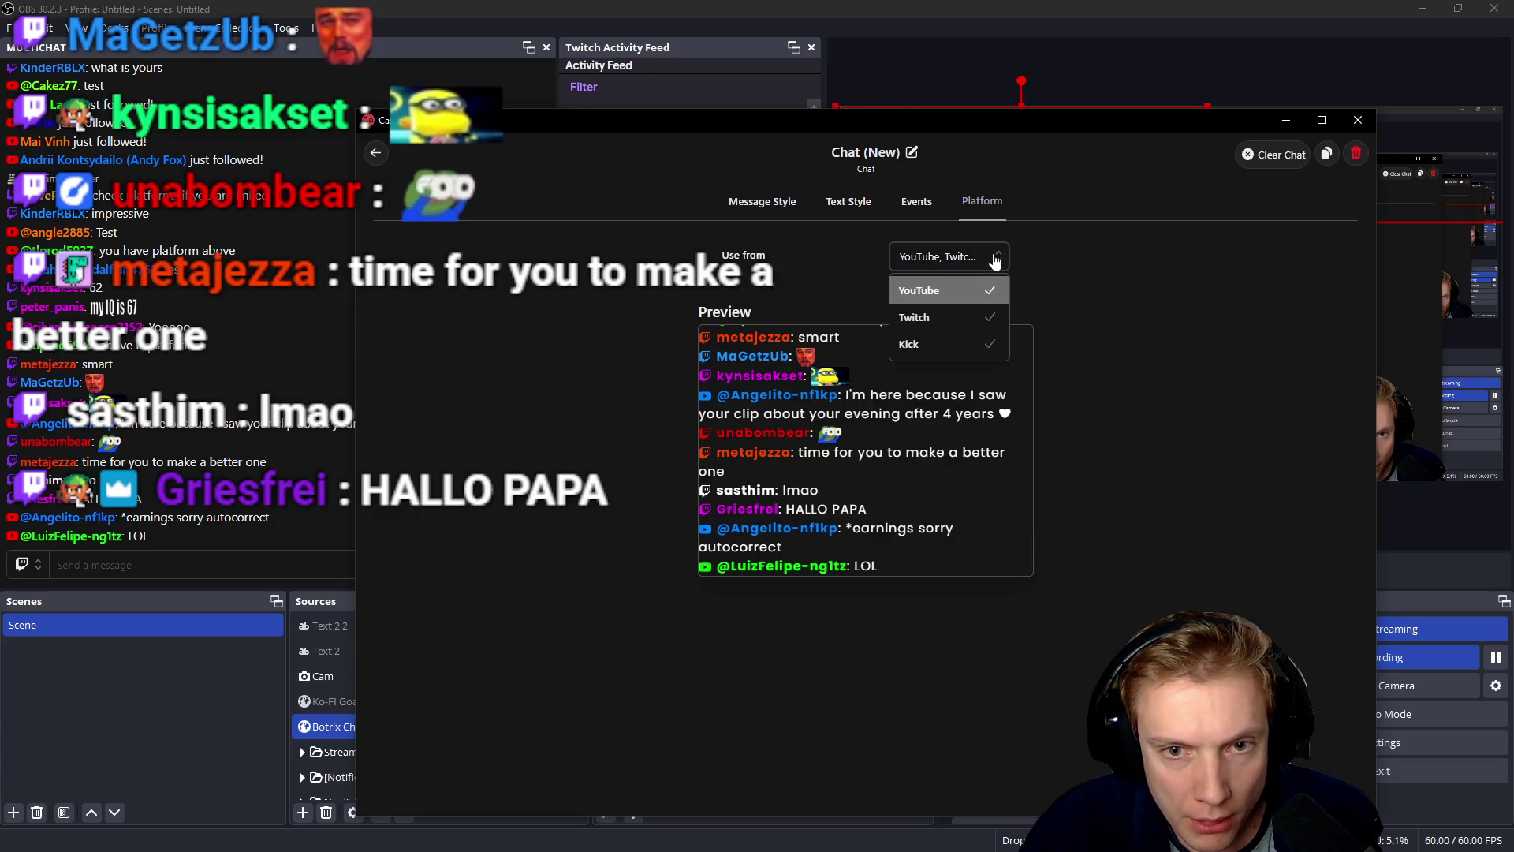
{"action": "left_click", "coordinate": [995, 260]}
{"action": "left_click", "coordinate": [917, 207]}
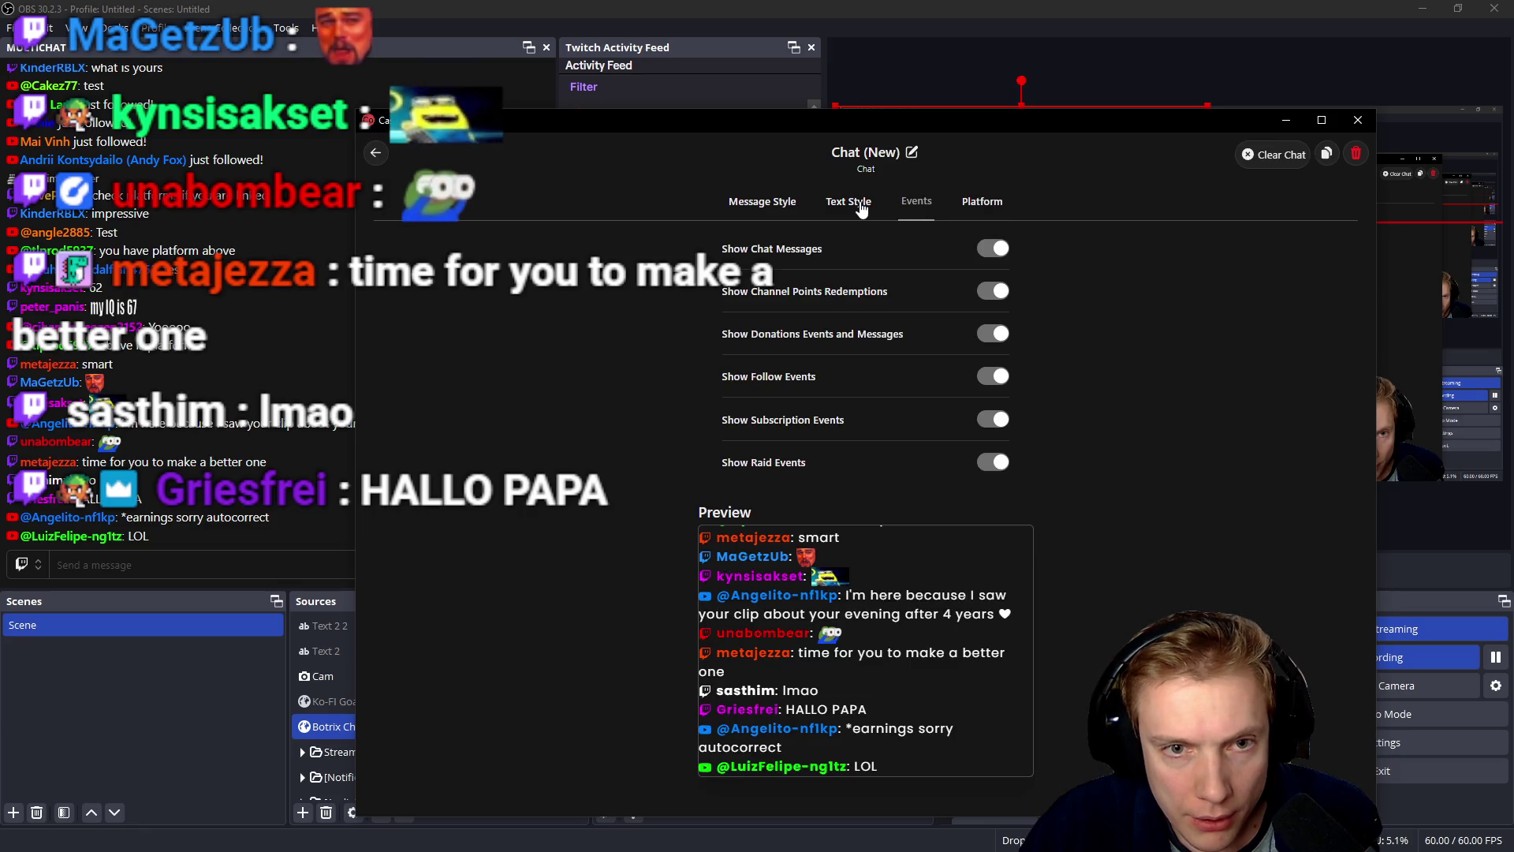
{"action": "left_click", "coordinate": [850, 204]}
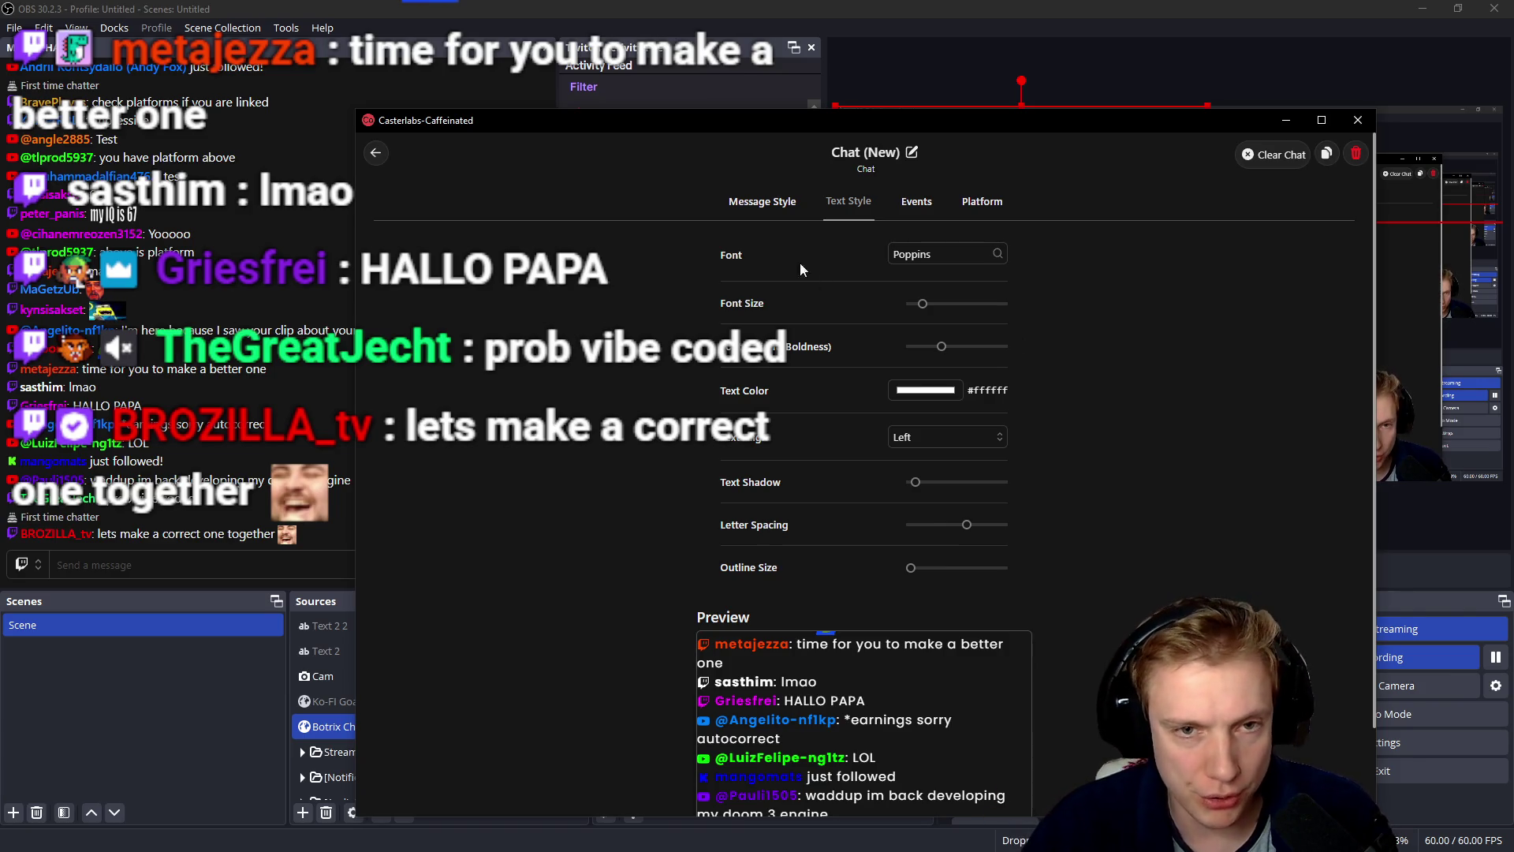
{"action": "left_click", "coordinate": [761, 211]}
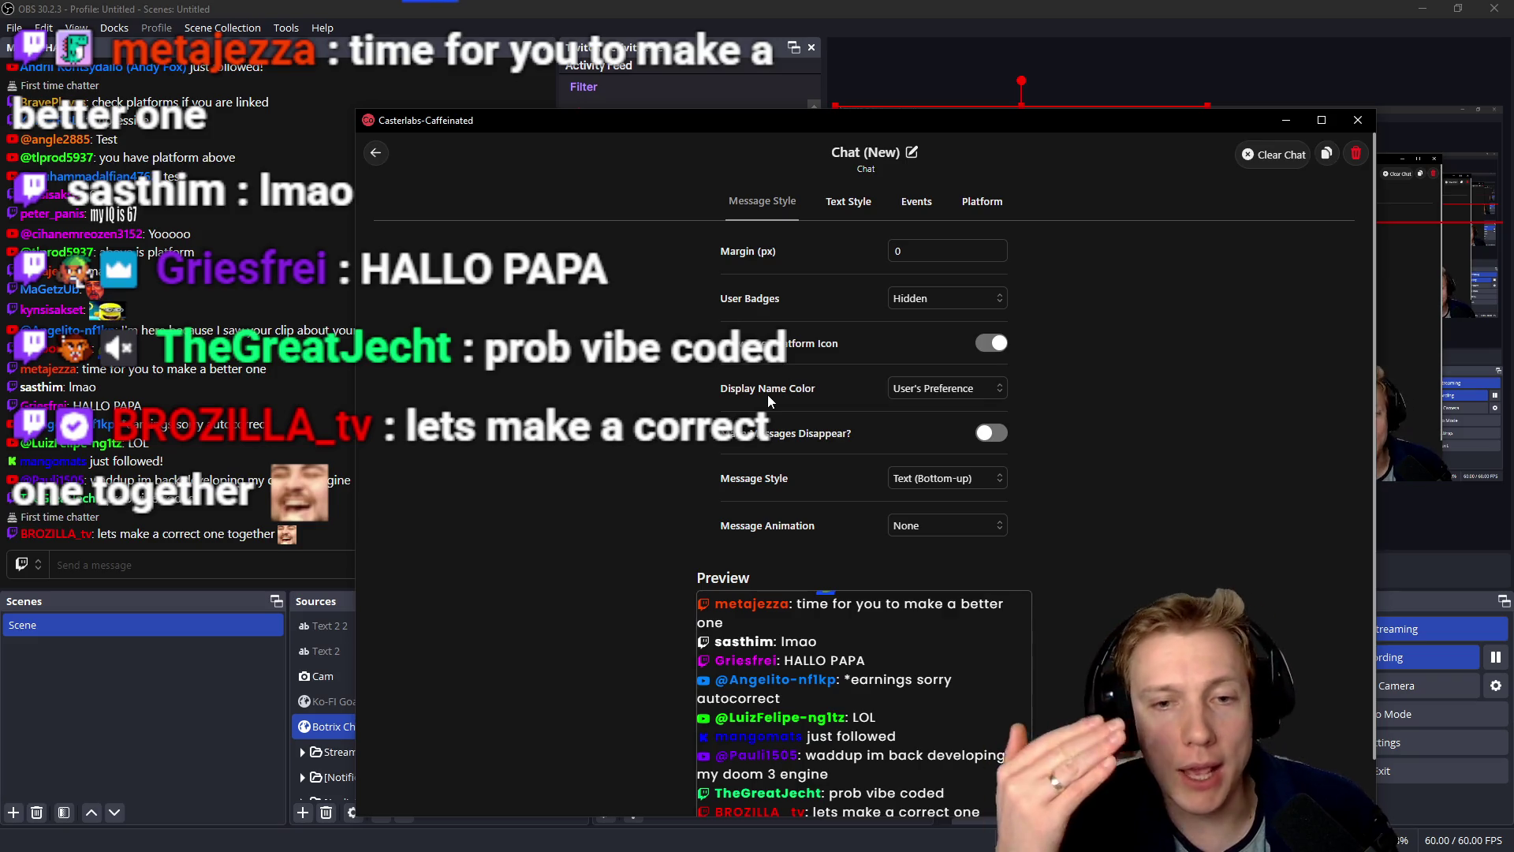
{"action": "scroll", "coordinate": [660, 544], "scroll_direction": "down", "scroll_amount": 1}
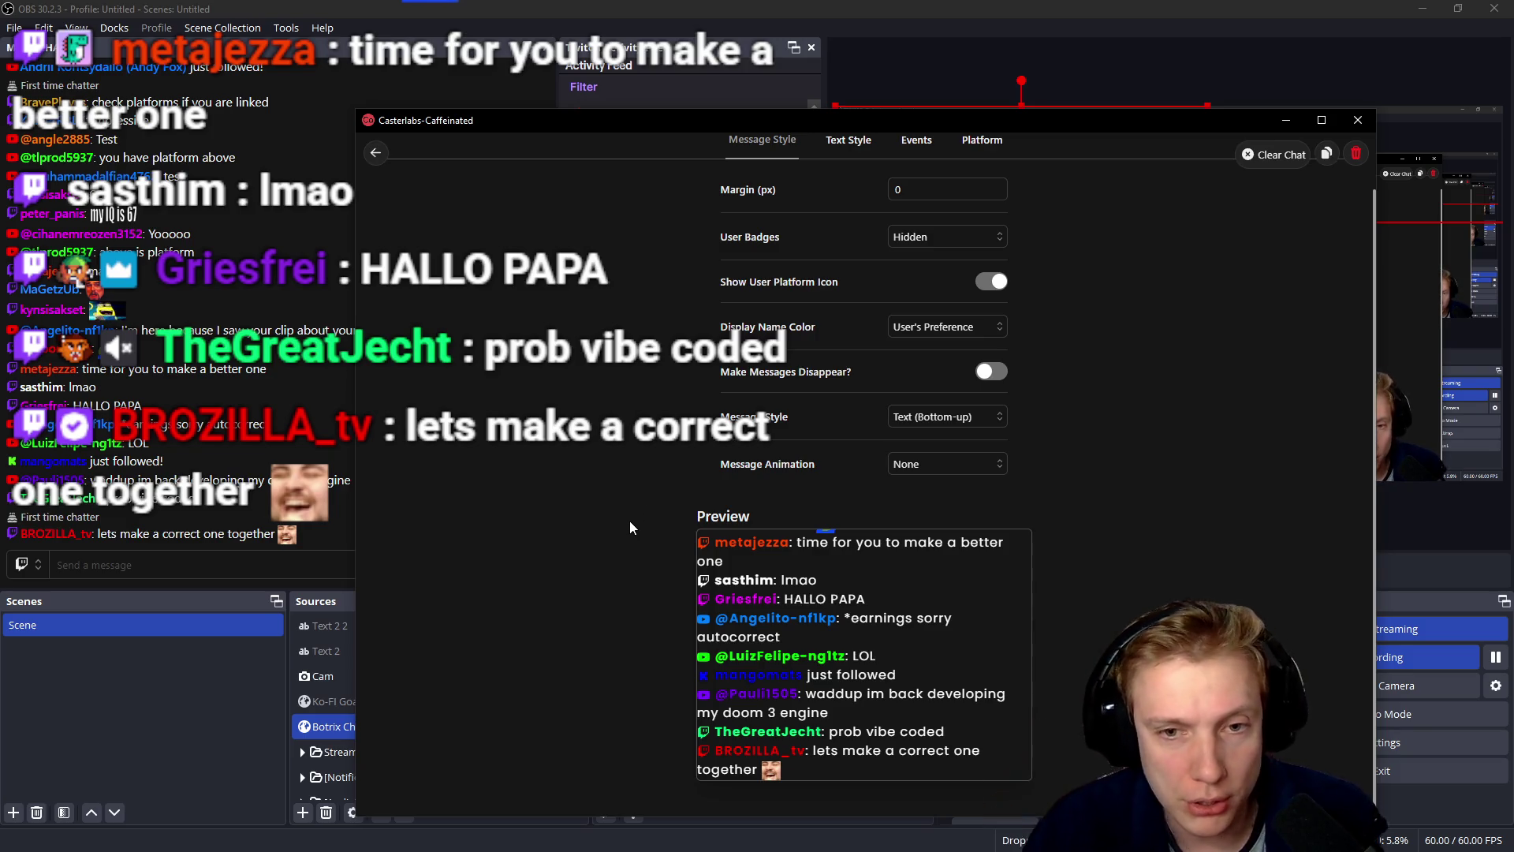
{"action": "scroll", "coordinate": [653, 438], "scroll_direction": "up", "scroll_amount": 1}
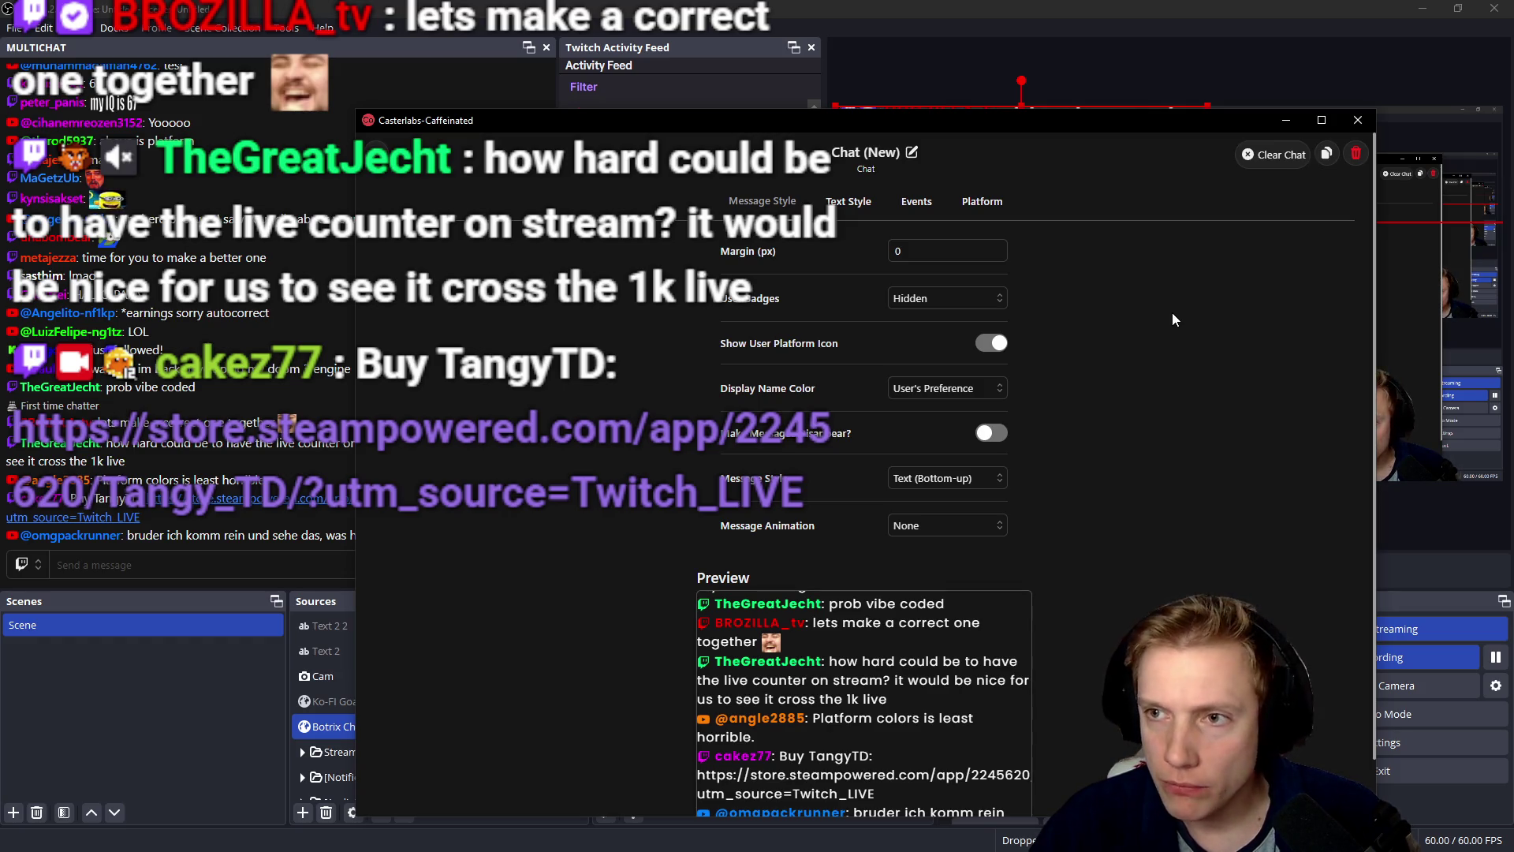
- Set the chat Message Animation to Slide-in from the left, then close Casterlabs to the tray
{"action": "scroll", "coordinate": [1173, 478], "scroll_direction": "down", "scroll_amount": 1}
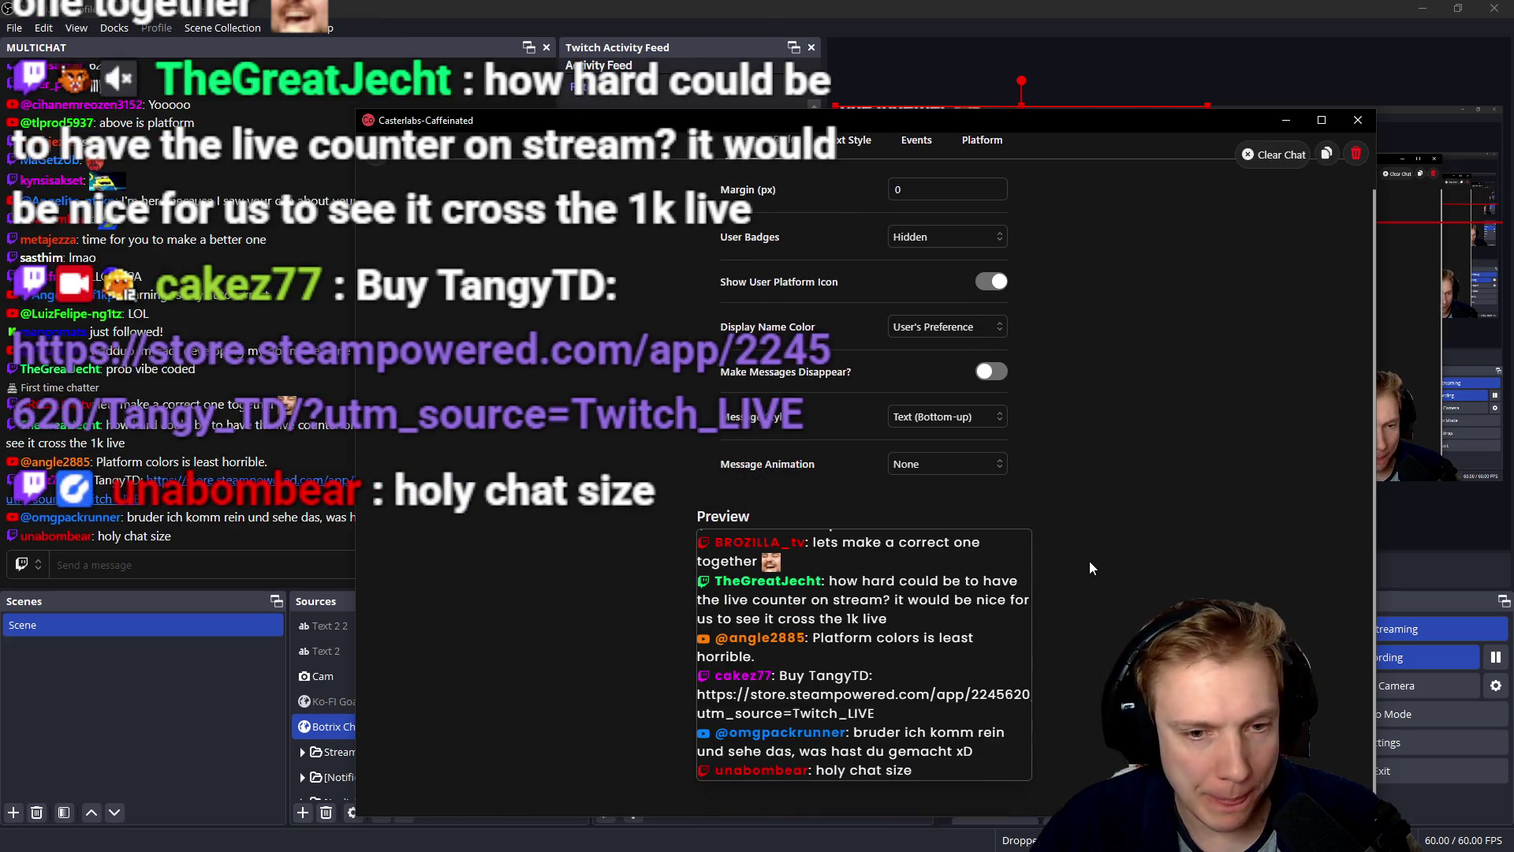
{"action": "left_click", "coordinate": [1228, 404]}
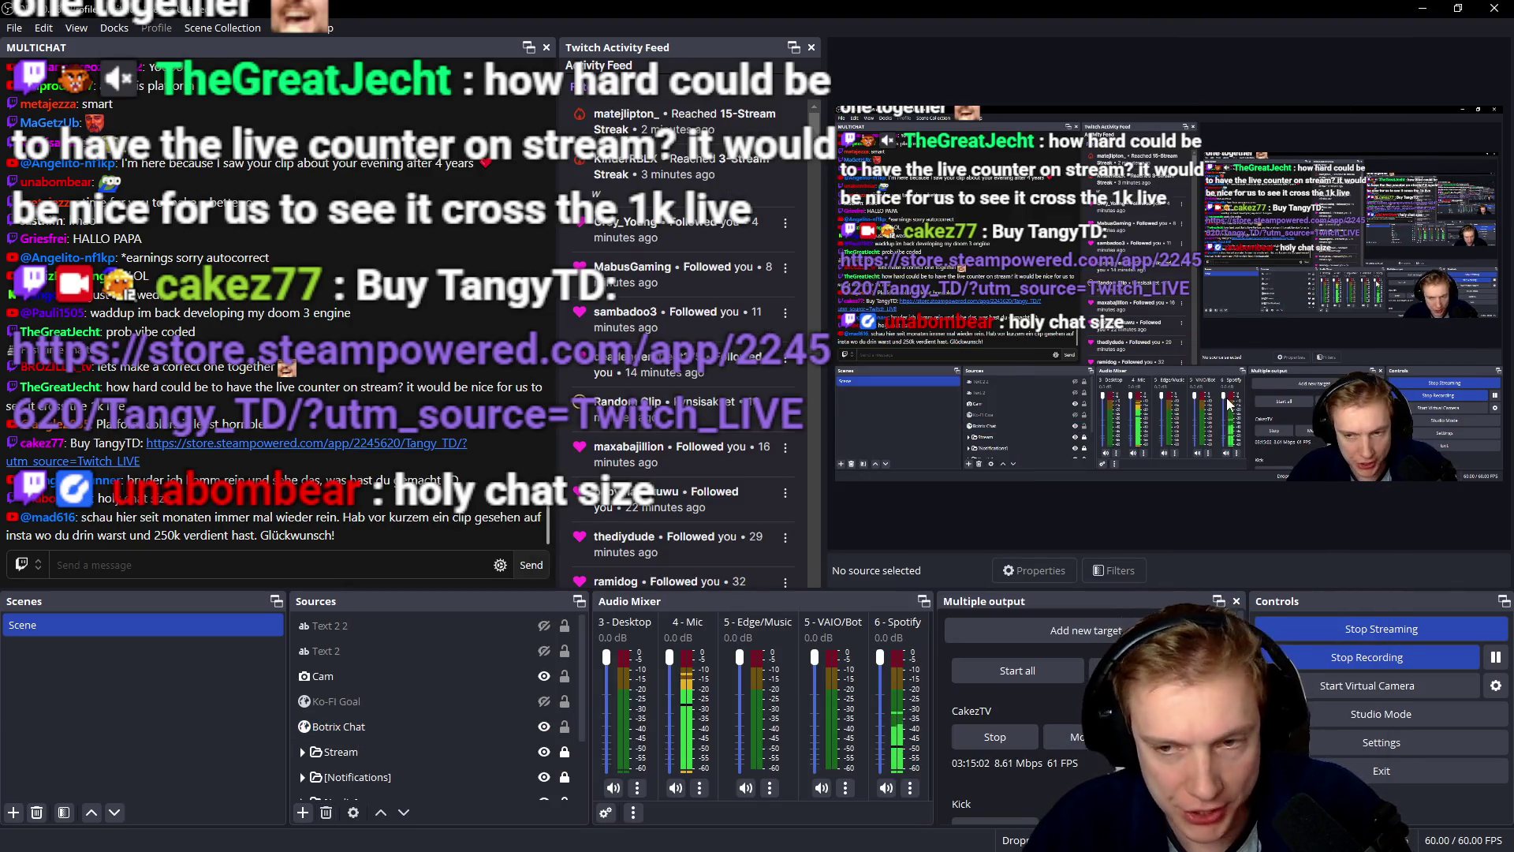
{"action": "key", "text": "alt+Tab"}
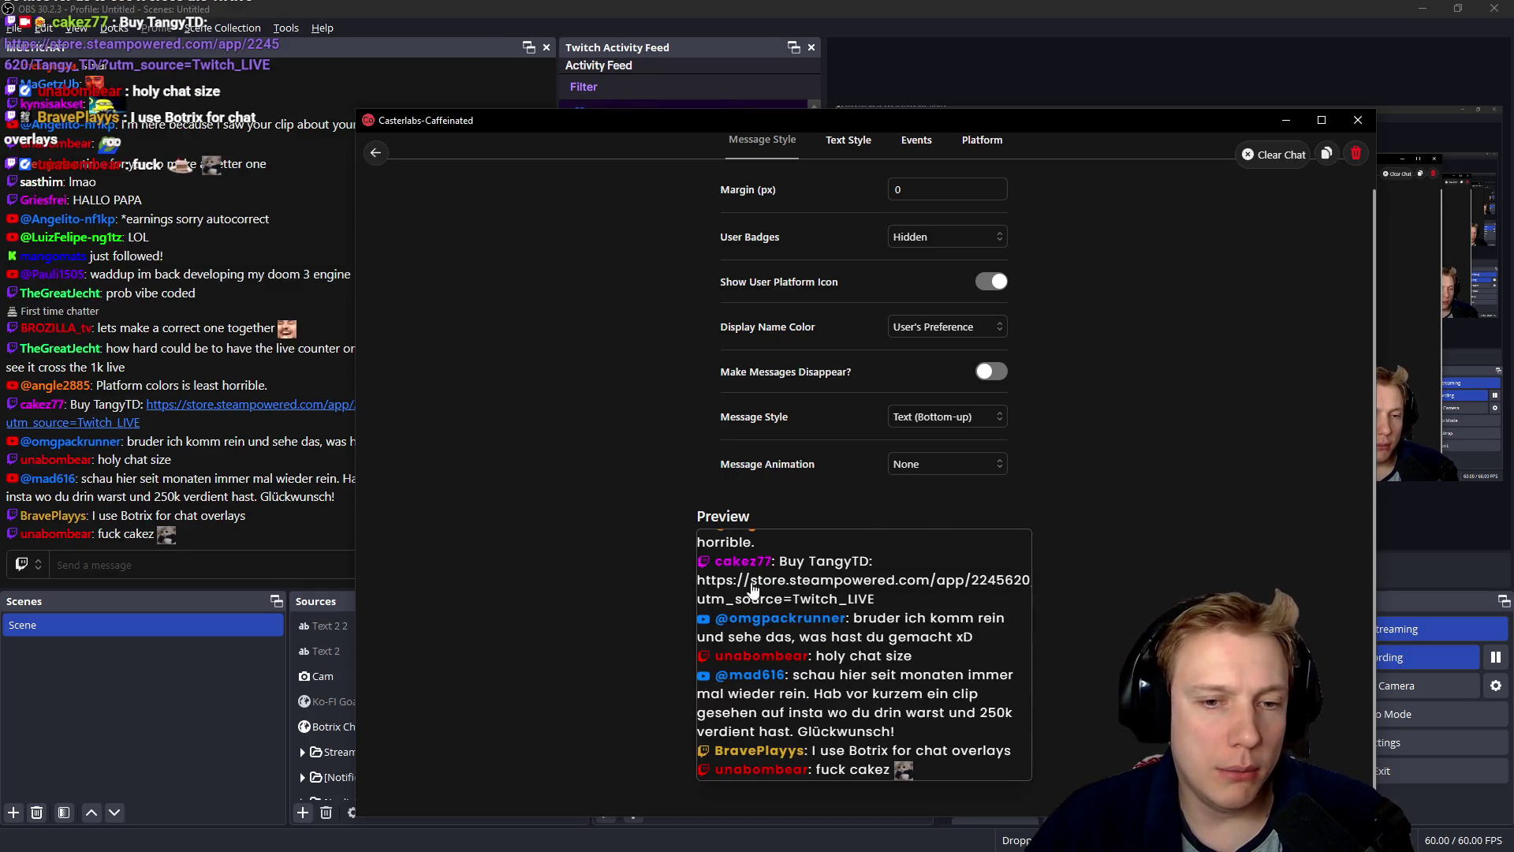
{"action": "left_click", "coordinate": [996, 467]}
{"action": "left_click", "coordinate": [915, 524]}
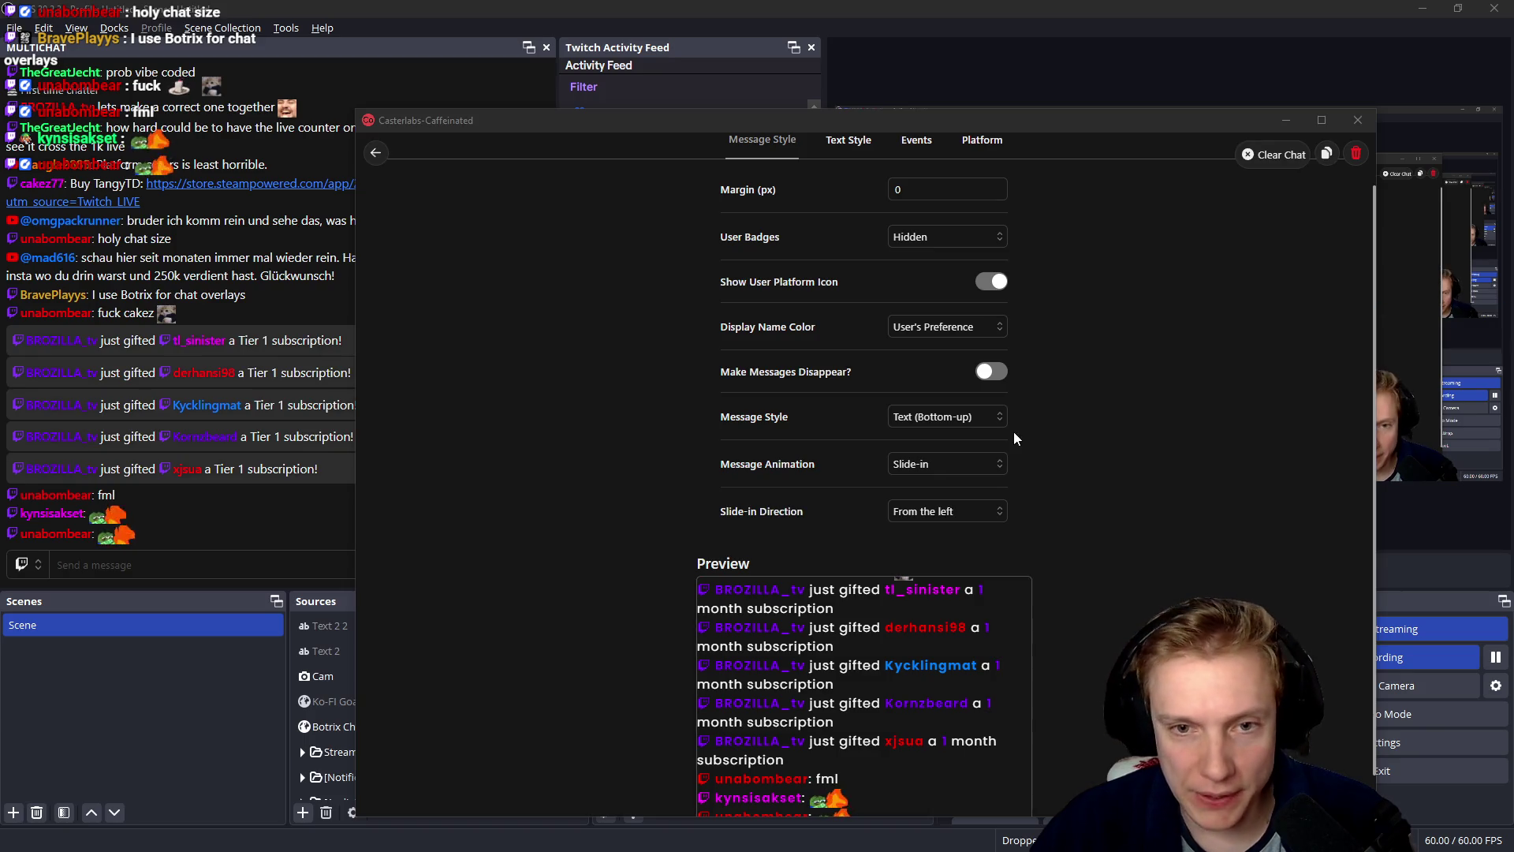
{"action": "scroll", "coordinate": [1136, 384], "scroll_direction": "up", "scroll_amount": 1}
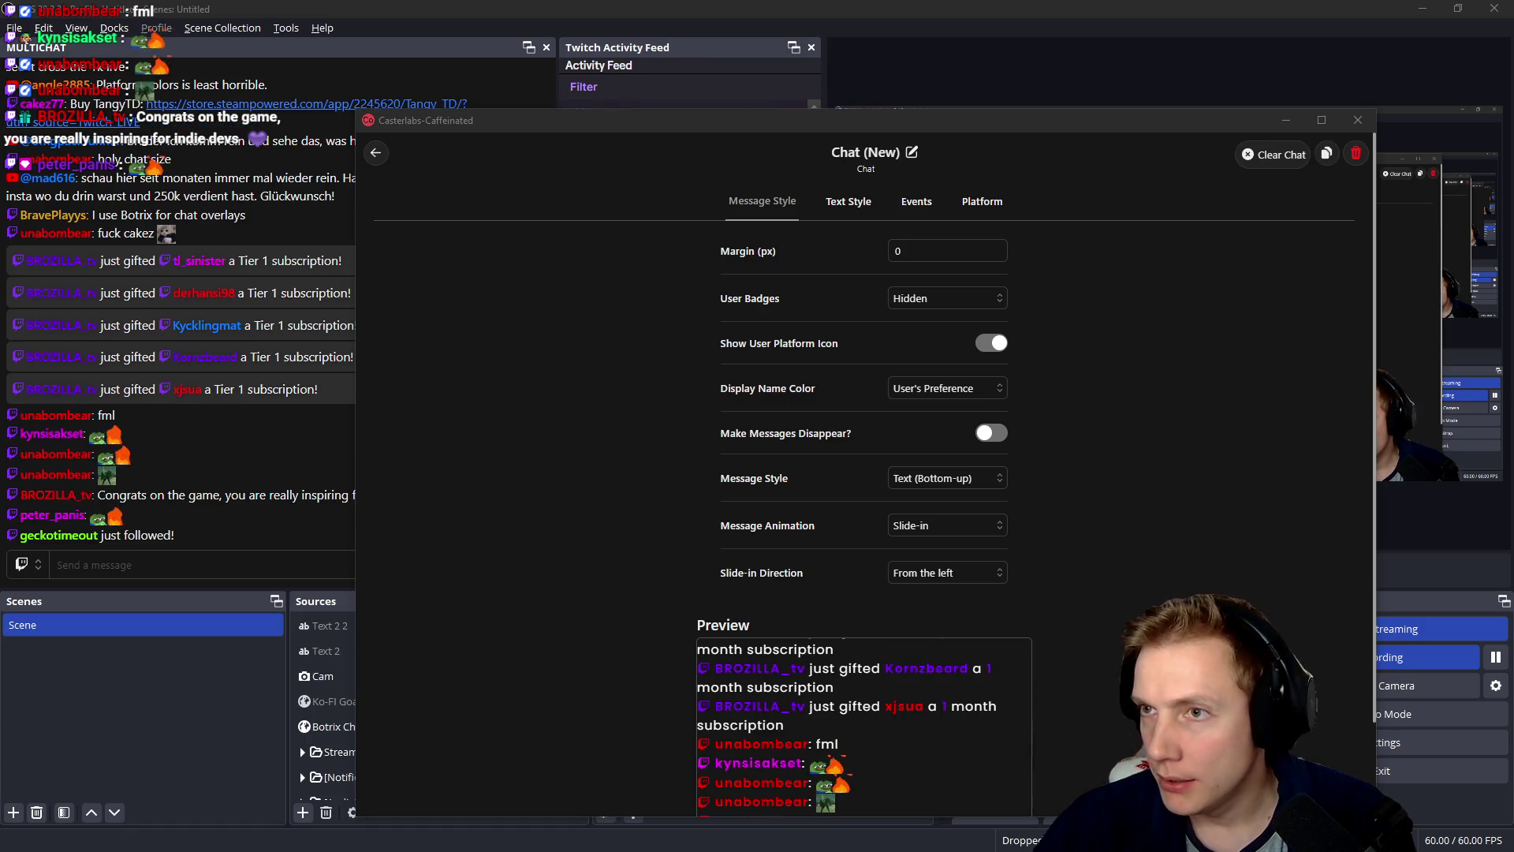
{"action": "left_click", "coordinate": [1357, 120]}
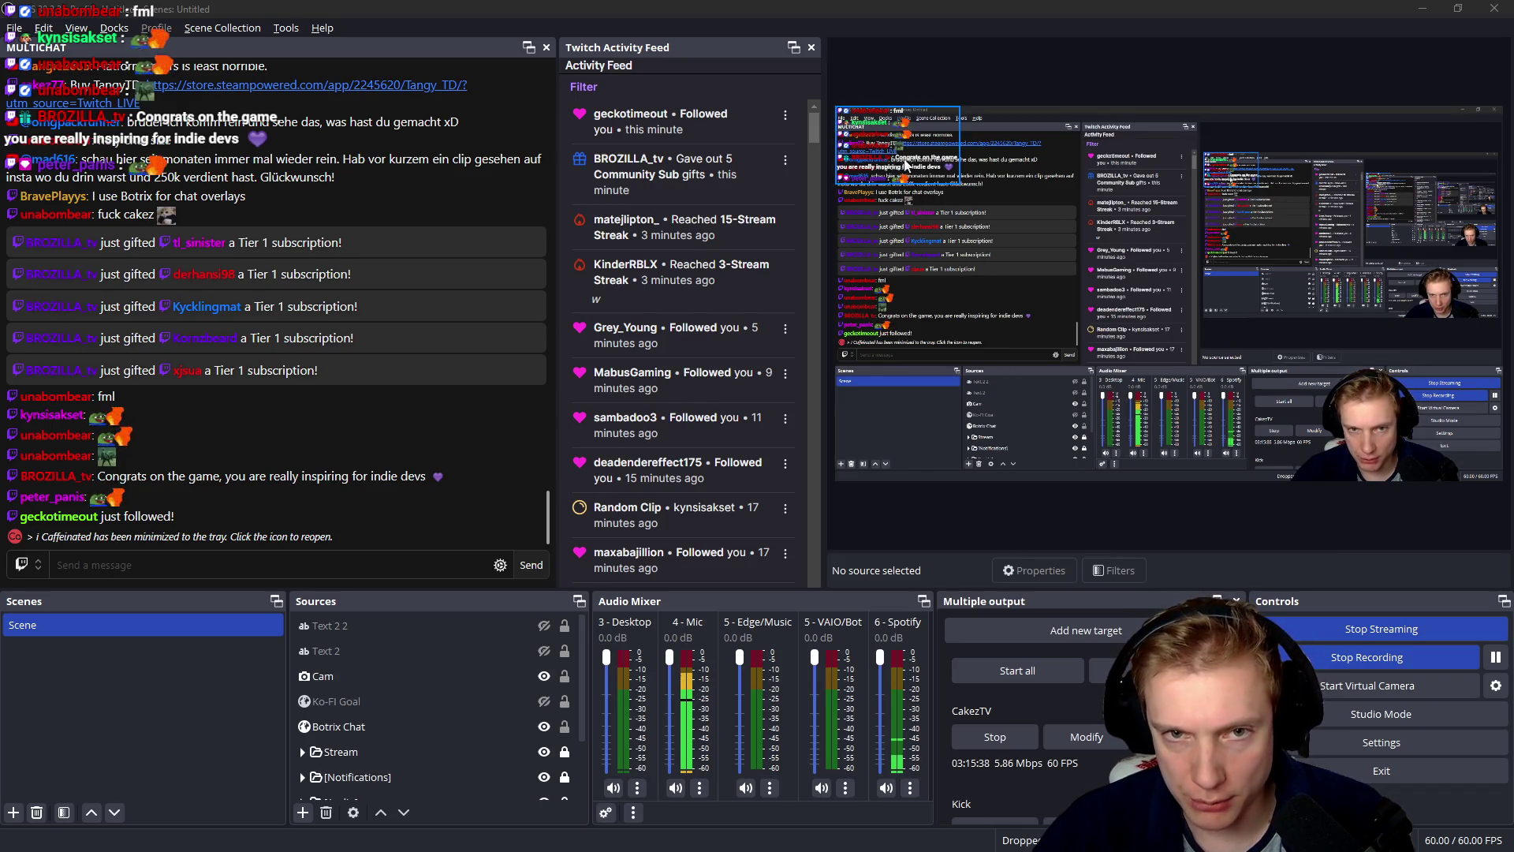
- Minimise OBS and switch windows to the browser showing the Imgur frost items image
{"action": "double_click", "coordinate": [850, 16]}
{"action": "key", "text": "super+Down"}
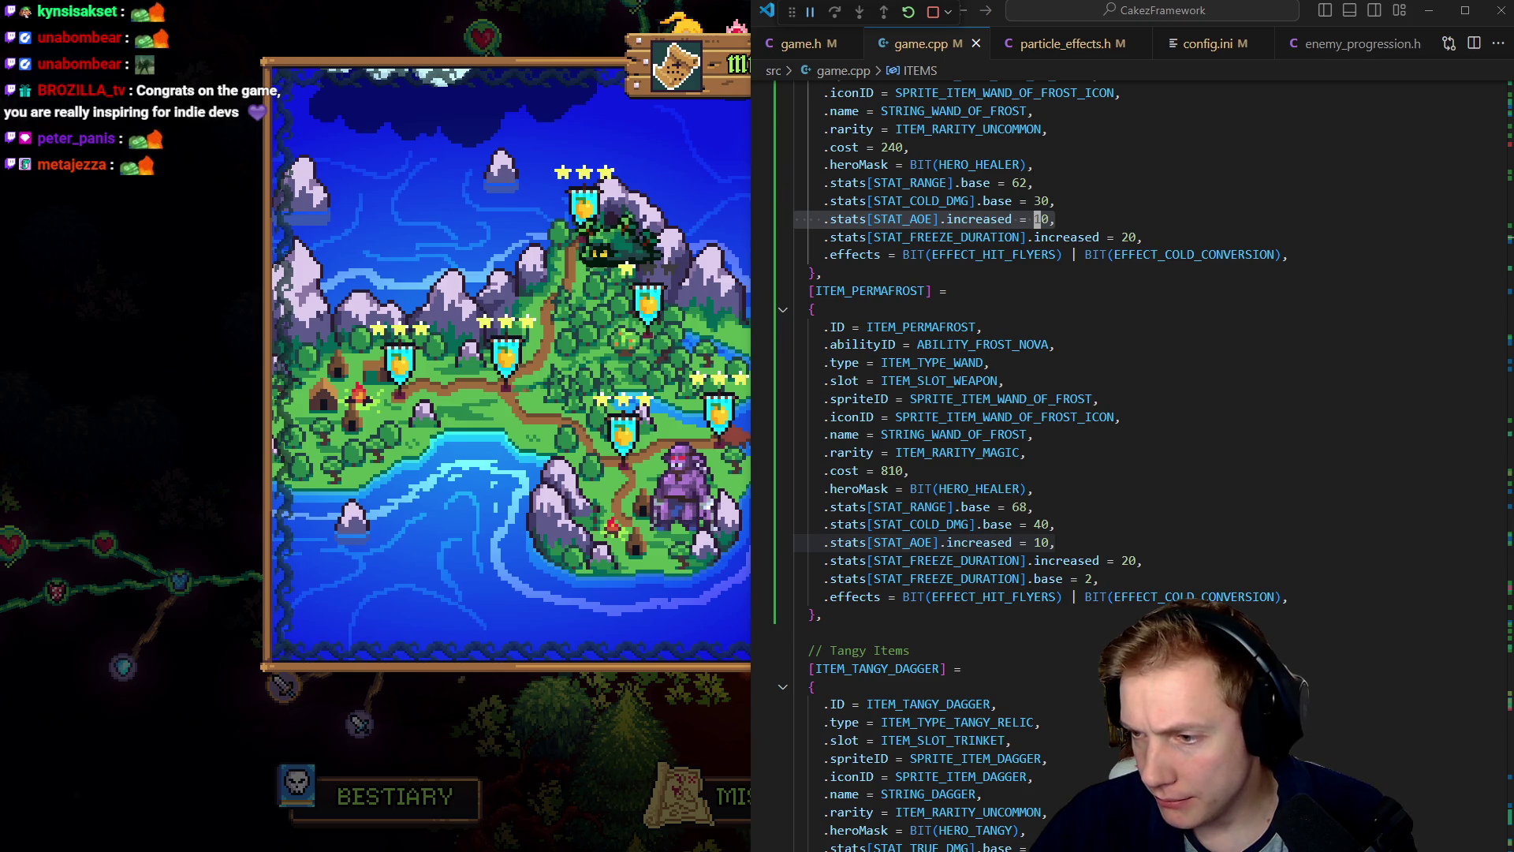
{"action": "key", "text": "alt+Tab"}
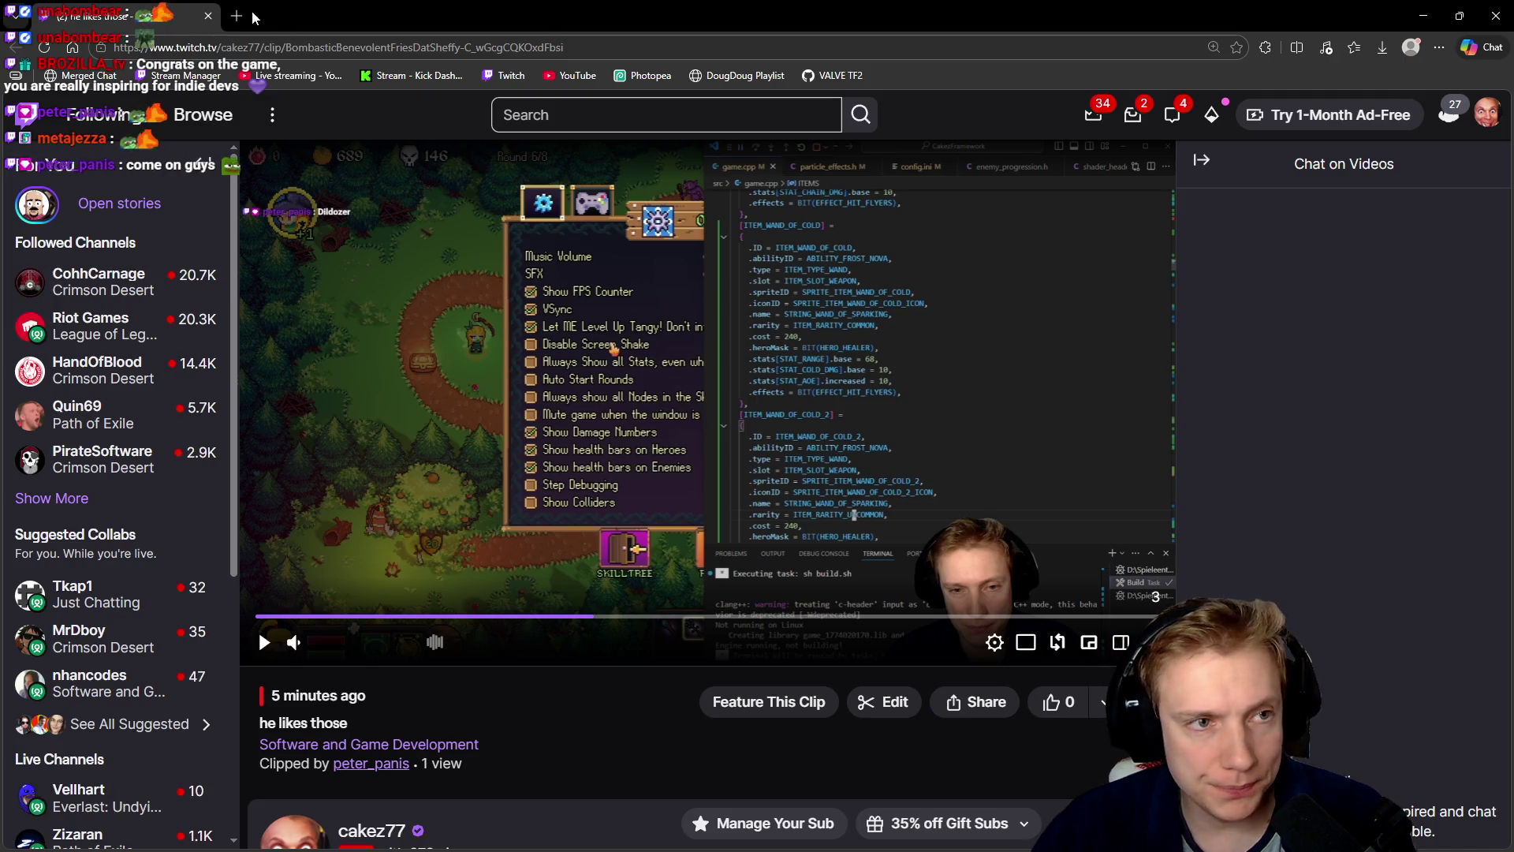
{"action": "key", "text": "alt+Tab"}
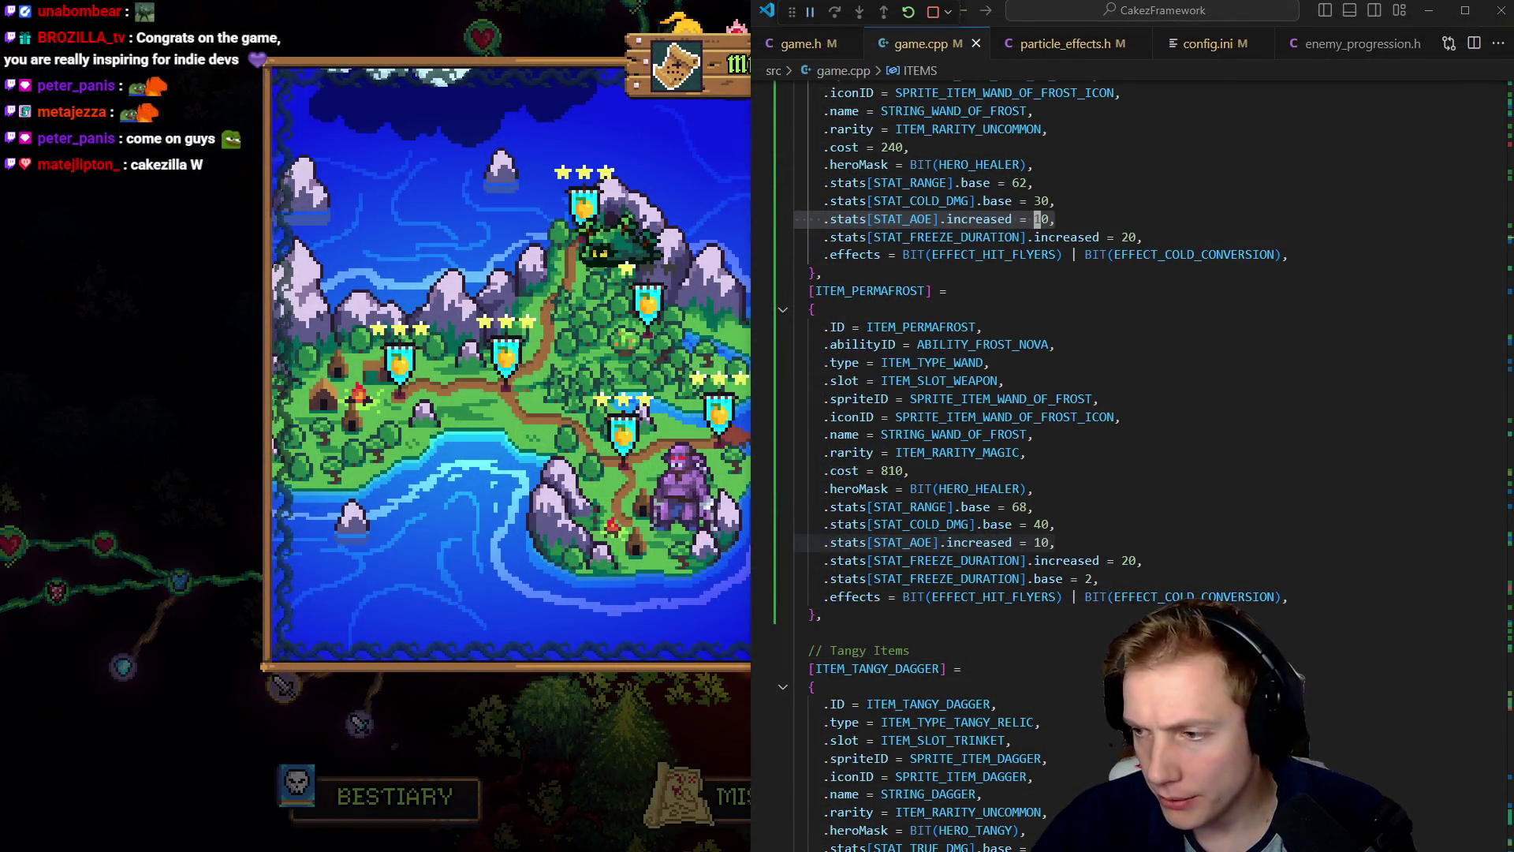
{"action": "key", "text": "alt+Tab"}
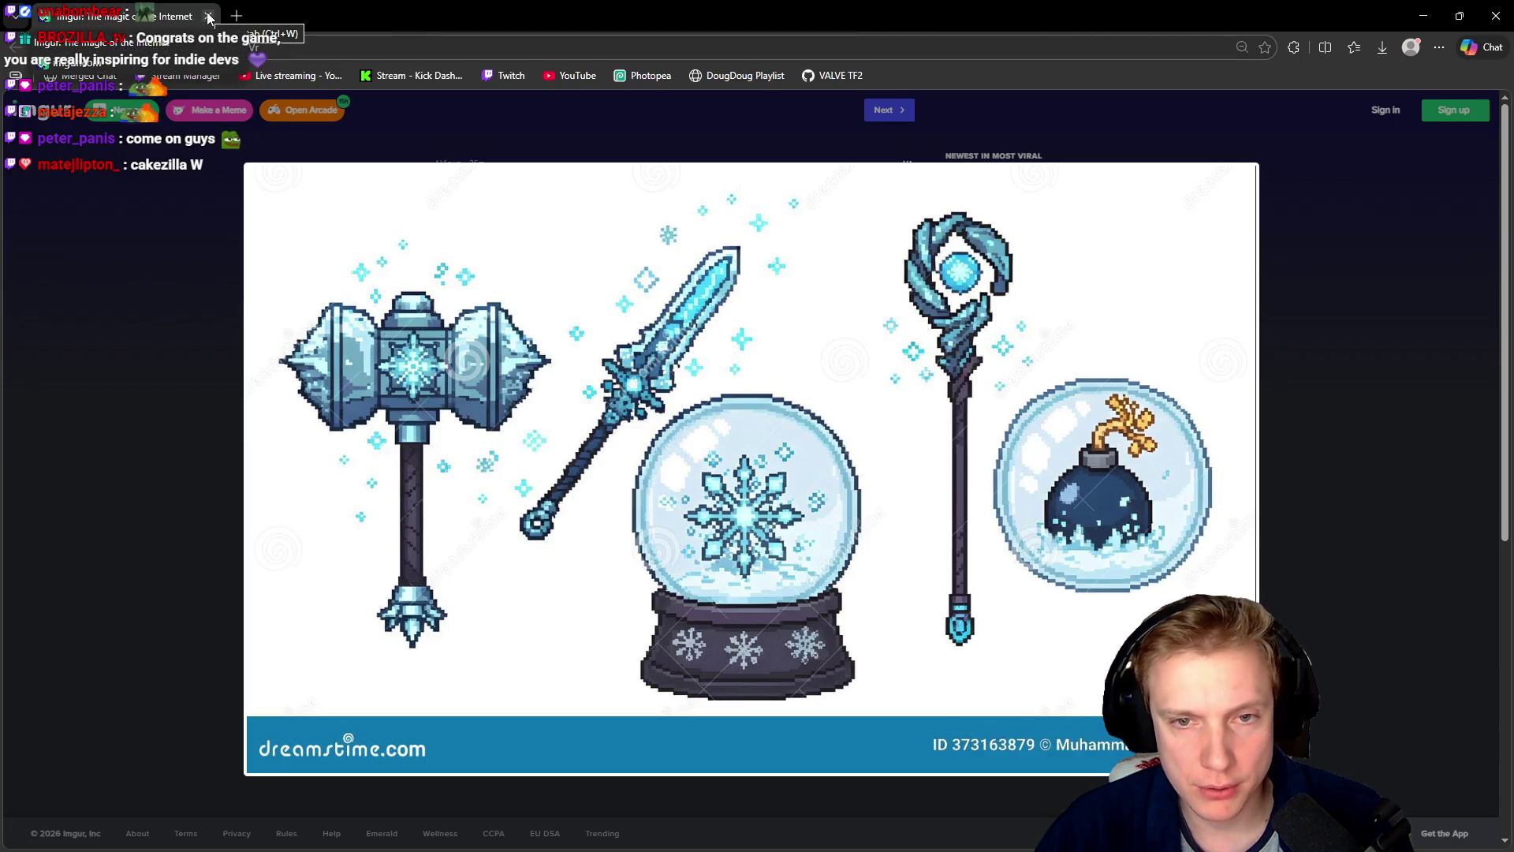
- Copy the ice-weapons reference image from Imgur and close the browser
{"action": "right_click", "coordinate": [734, 331]}
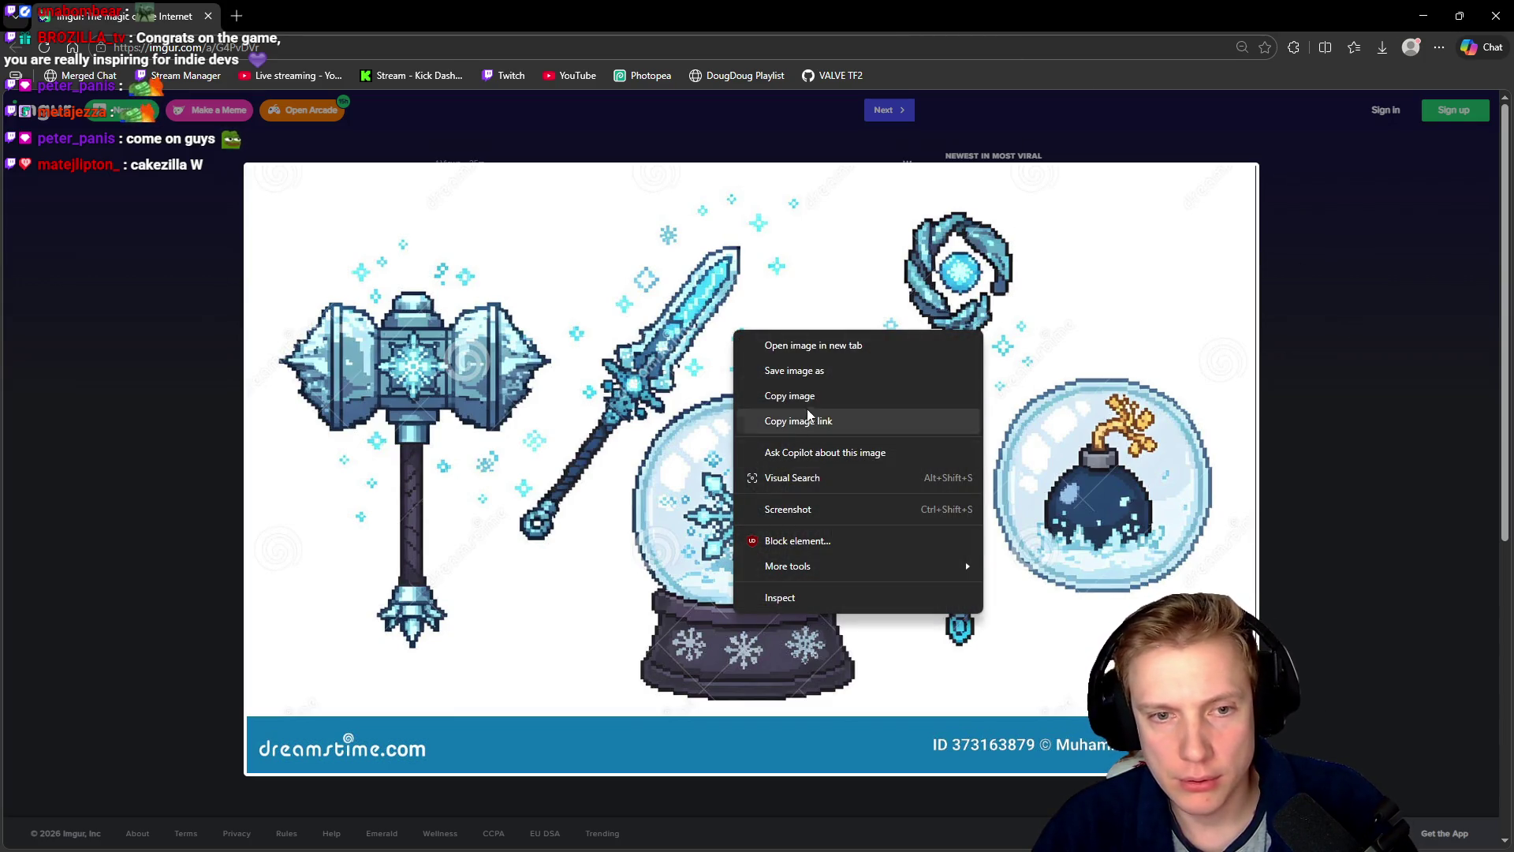
{"action": "left_click", "coordinate": [820, 395]}
{"action": "left_click", "coordinate": [1495, 23]}
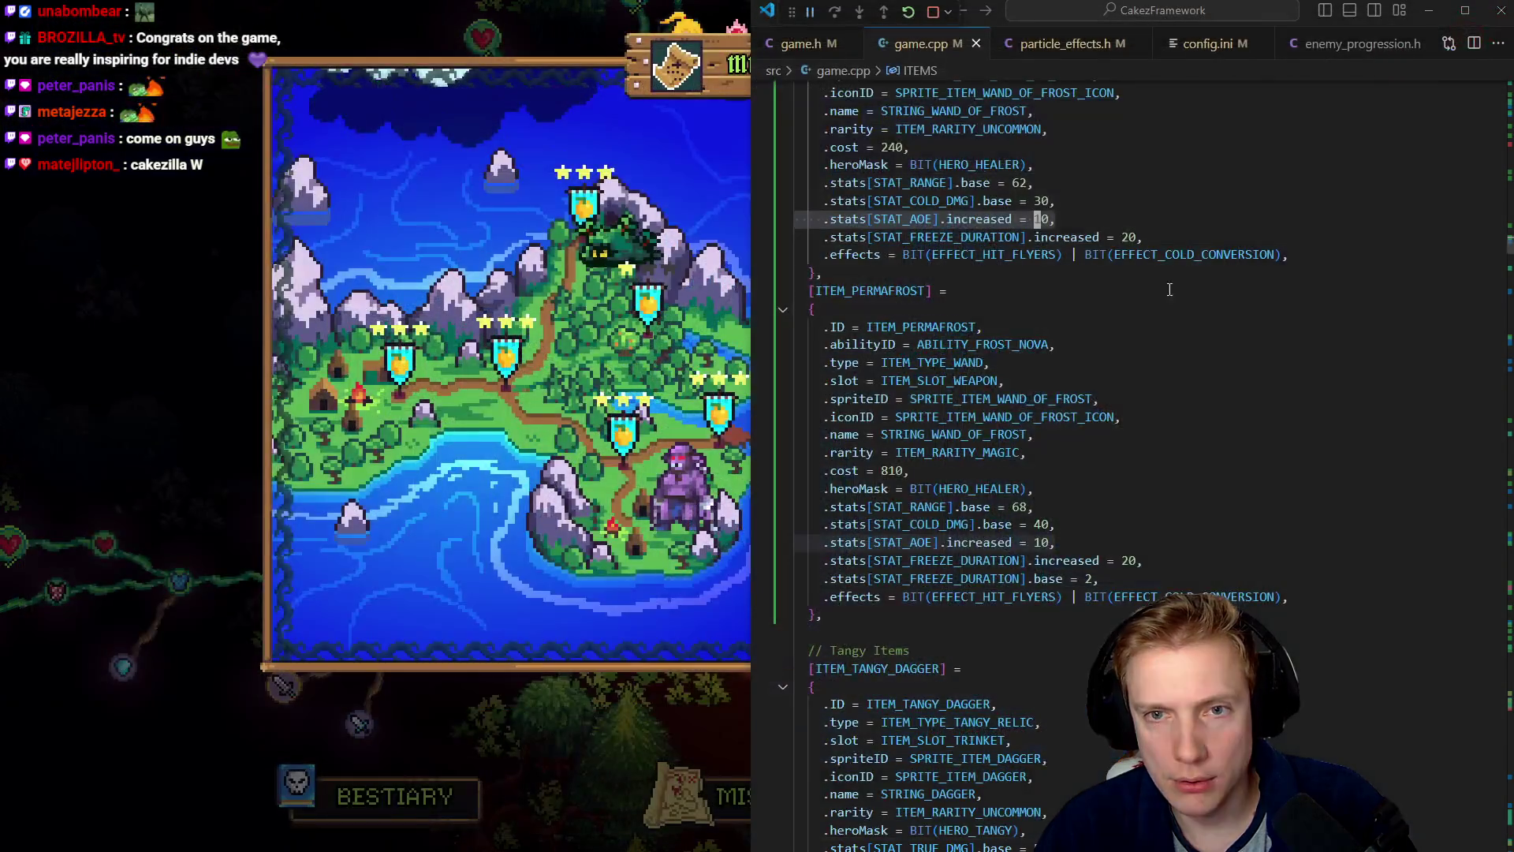
- Paste the copied frost-weapons picture into a new 1600×963 sprite in Aseprite
{"action": "key", "text": "alt+Tab"}
{"action": "key", "text": "ctrl+n"}
{"action": "key", "text": "Return"}
{"action": "key", "text": "ctrl+v"}
- Dock the reference sprite beside the atlas, then save and close Keyboard.aseprite
{"action": "left_click_drag", "start_coordinate": [424, 45], "coordinate": [1253, 102]}
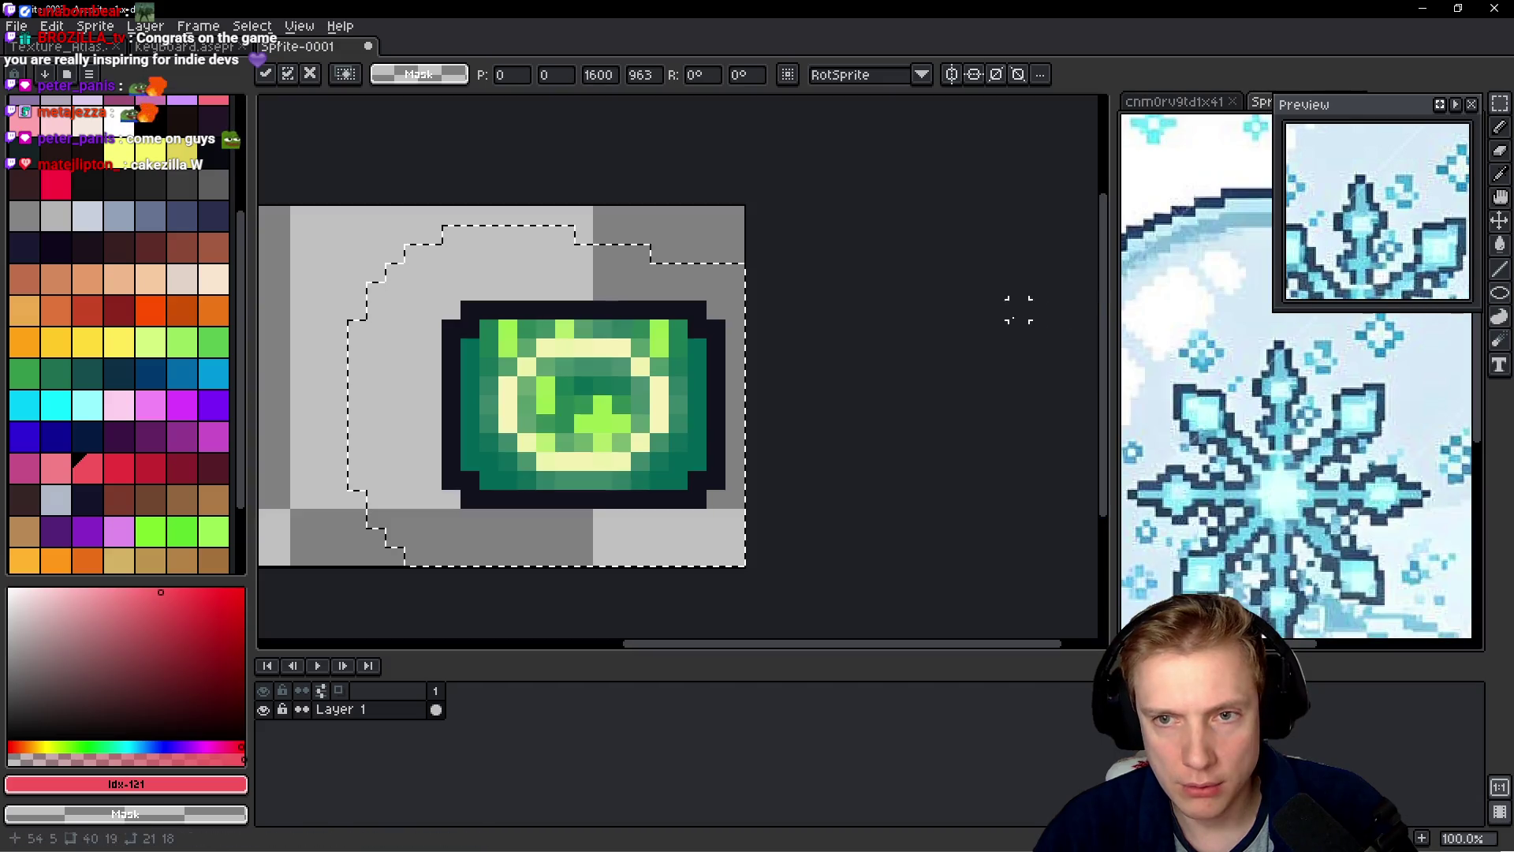
{"action": "scroll", "coordinate": [1293, 446], "scroll_direction": "down", "scroll_amount": 5}
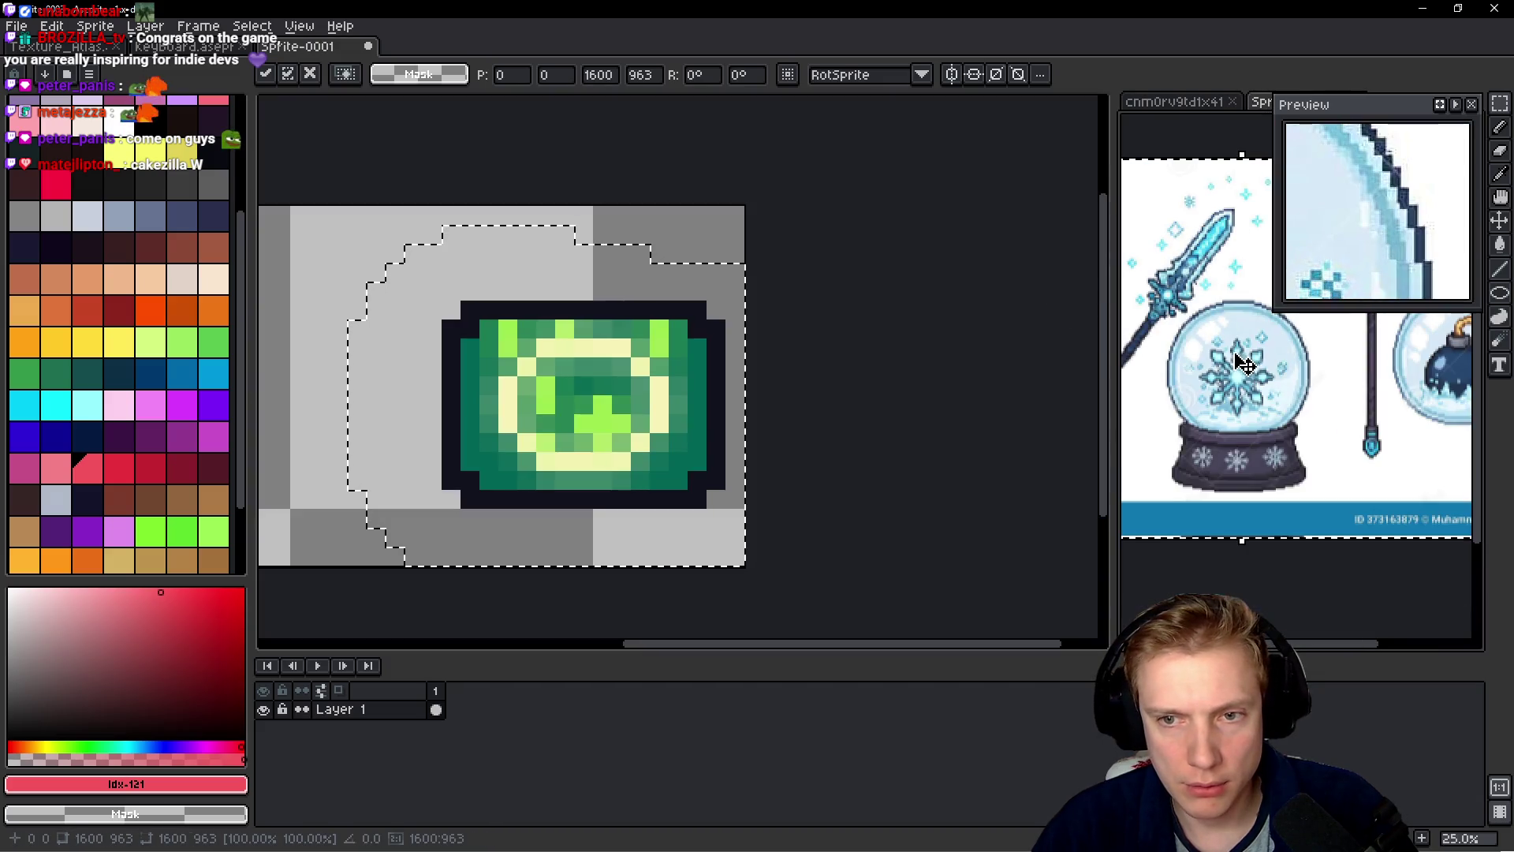
{"action": "left_click", "coordinate": [183, 46]}
{"action": "scroll", "coordinate": [748, 295], "scroll_direction": "down", "scroll_amount": 3}
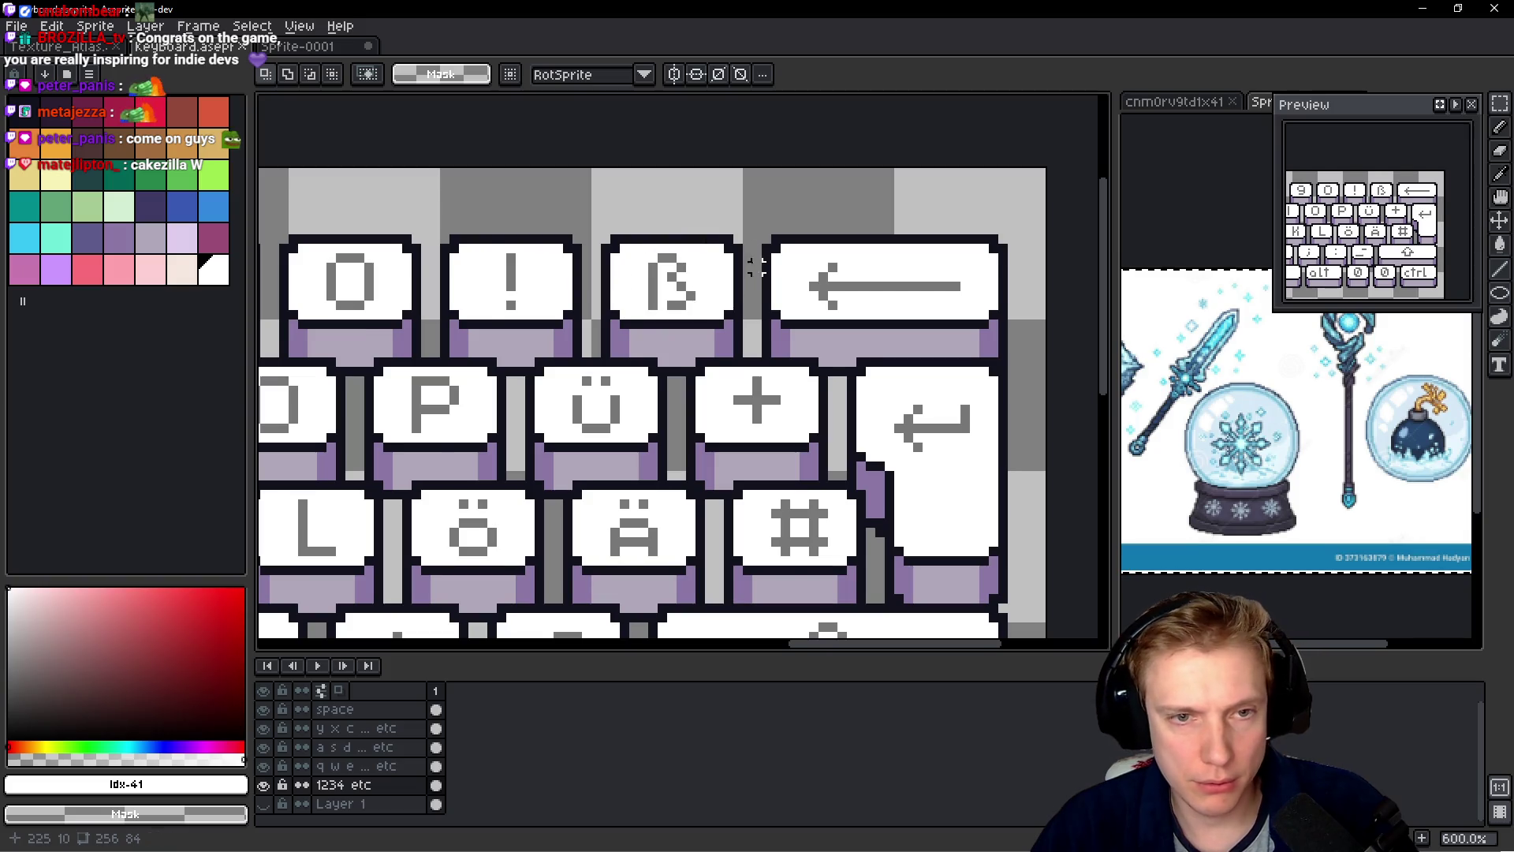
{"action": "scroll", "coordinate": [755, 268], "scroll_direction": "down", "scroll_amount": 2}
{"action": "key", "text": "ctrl+s"}
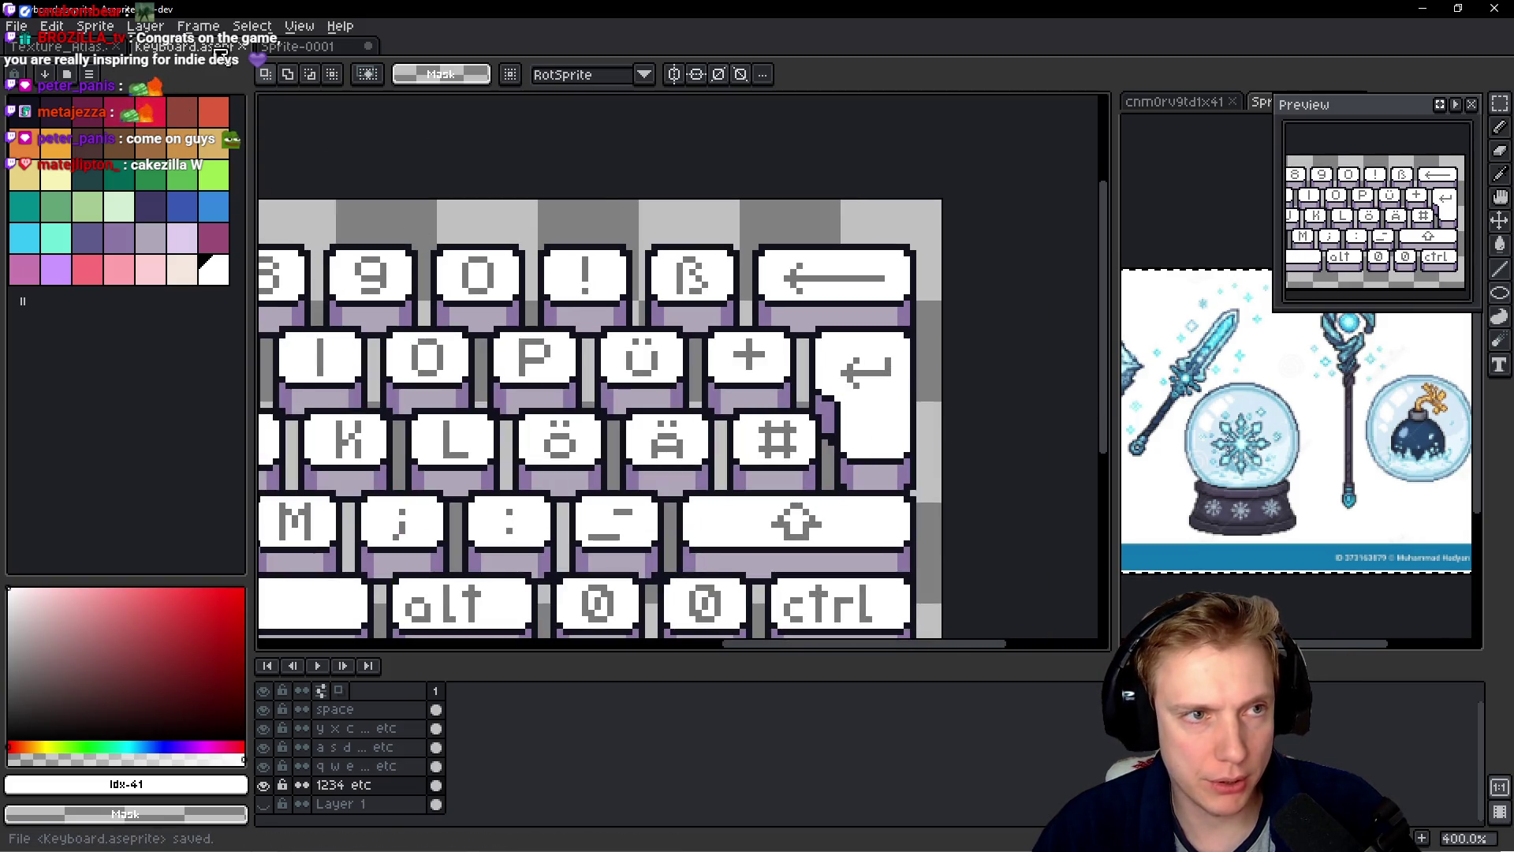
{"action": "left_click", "coordinate": [242, 47]}
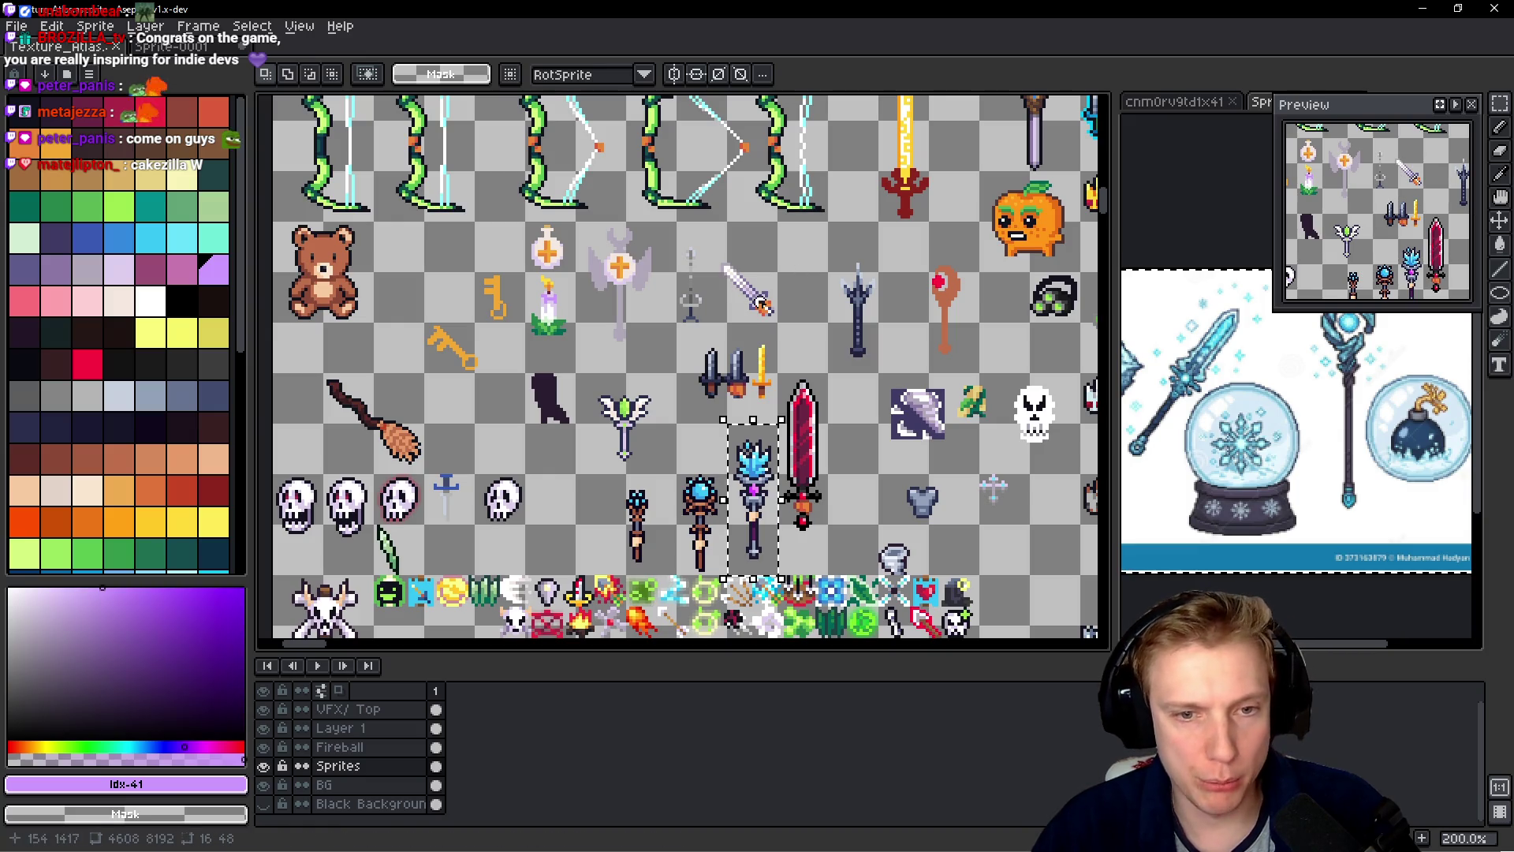
- Save Texture_Atlas.aseprite and re-export its sprite sheet
{"action": "scroll", "coordinate": [781, 436], "scroll_direction": "up", "scroll_amount": 2}
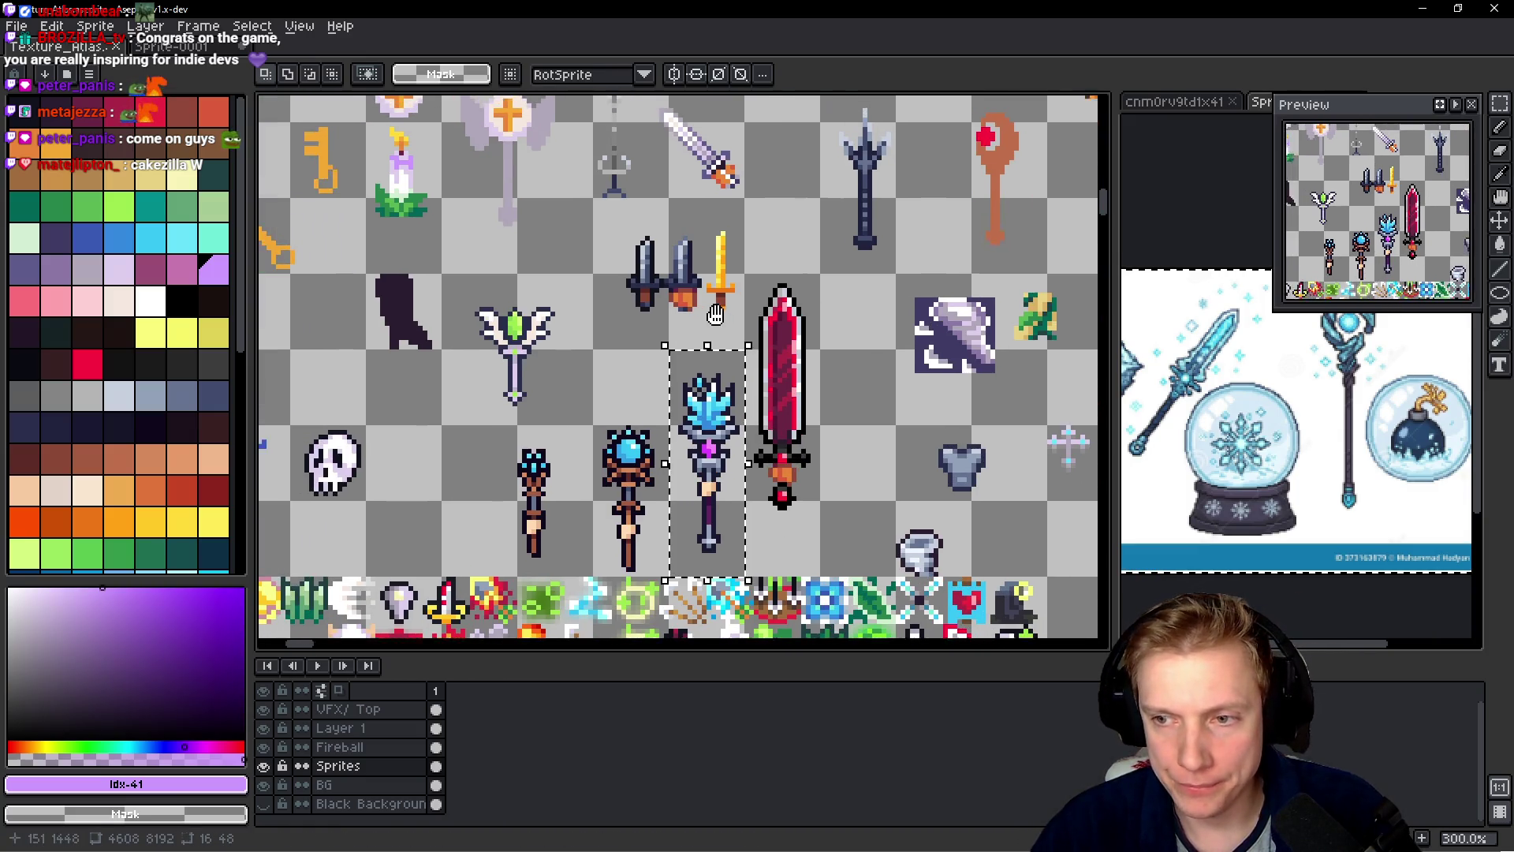
{"action": "key", "text": "ctrl+s"}
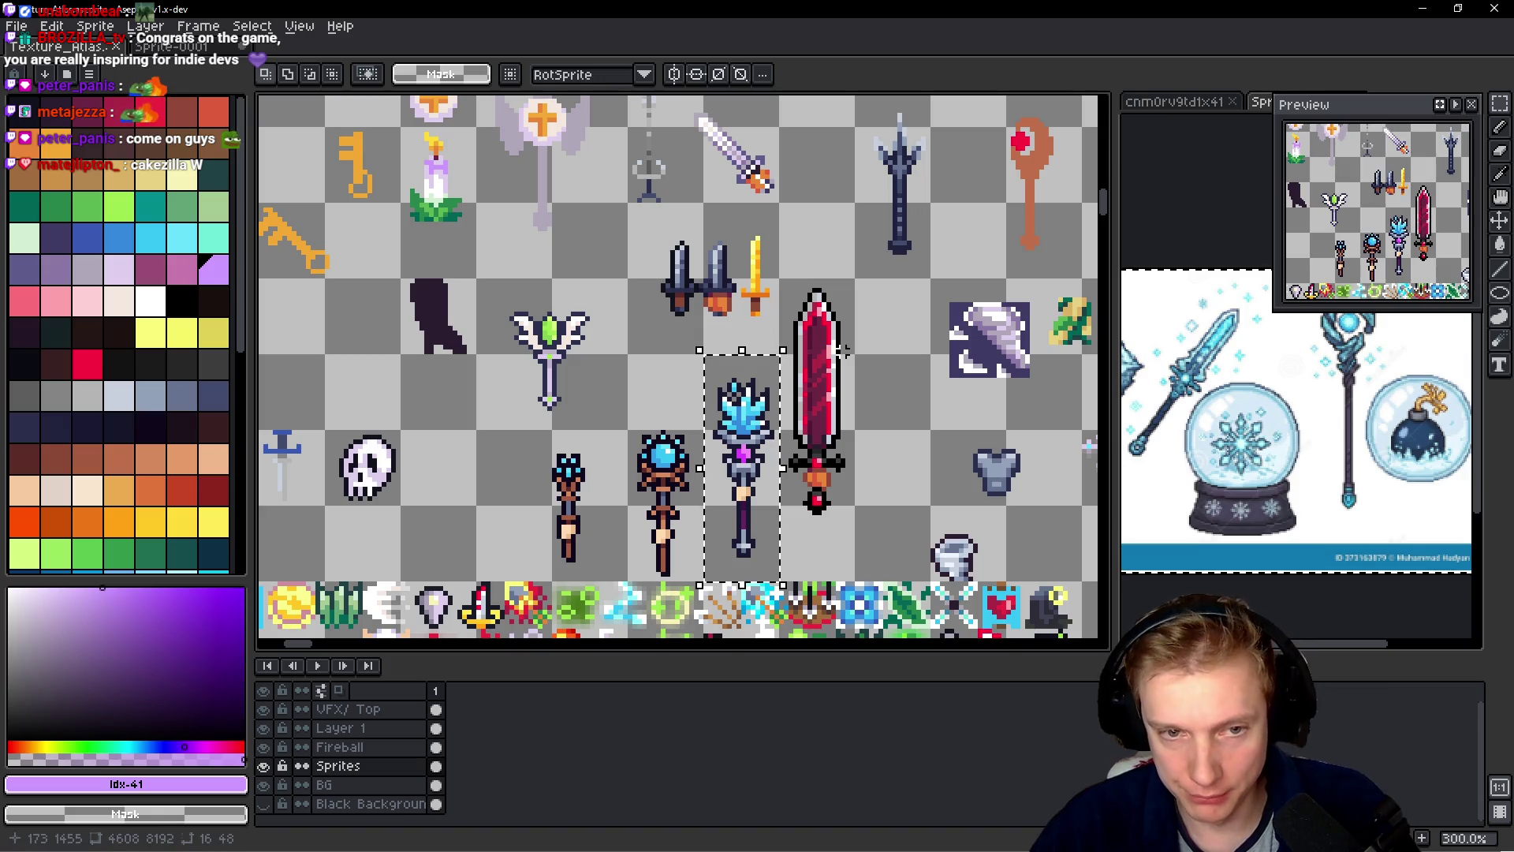
{"action": "key", "text": "ctrl+e"}
{"action": "left_click", "coordinate": [873, 641]}
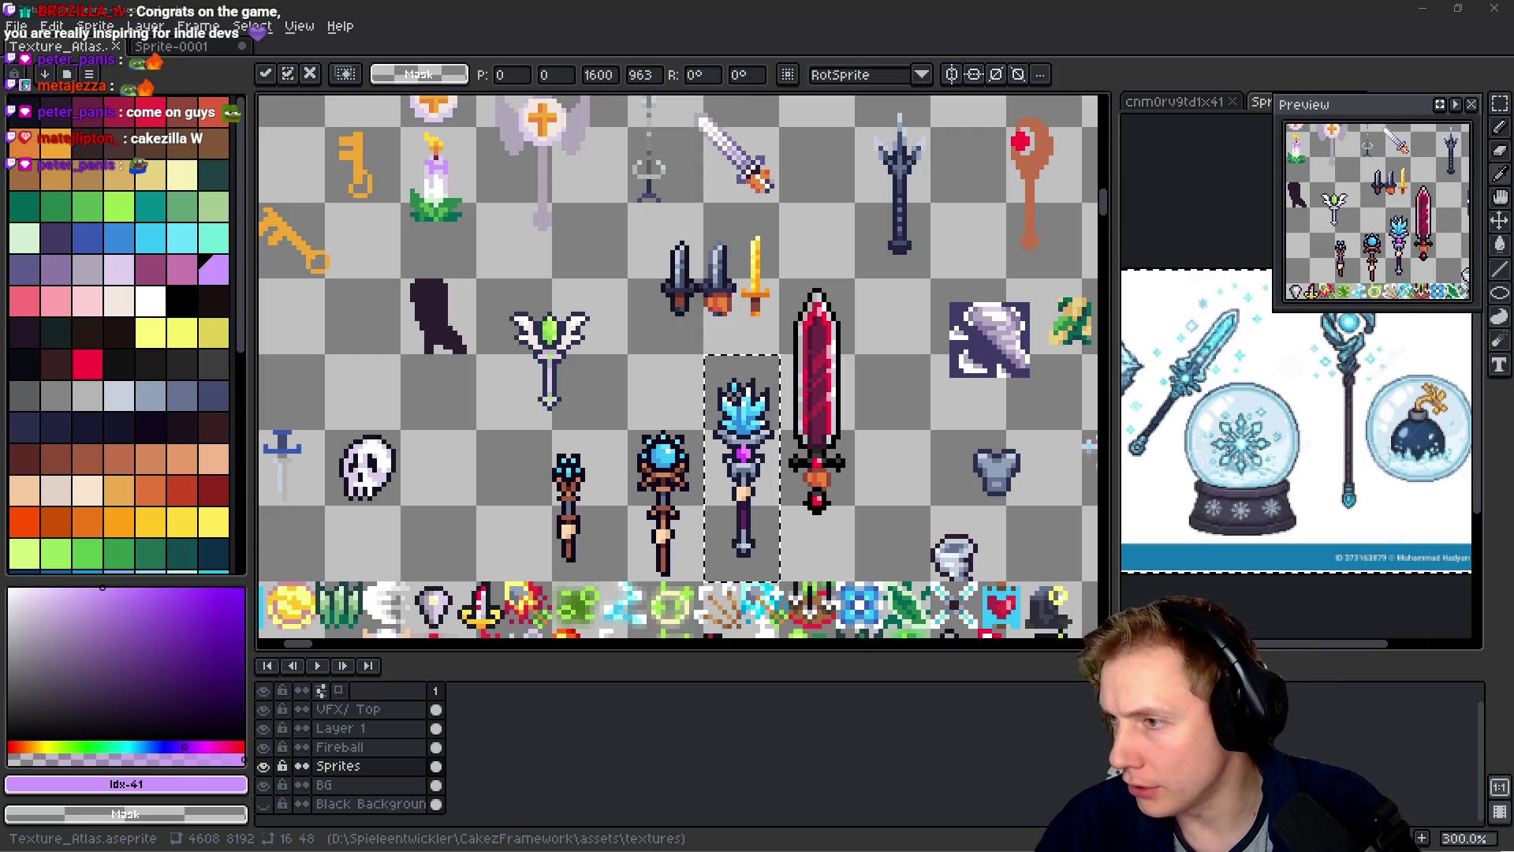
{"action": "key", "text": "alt+Tab"}
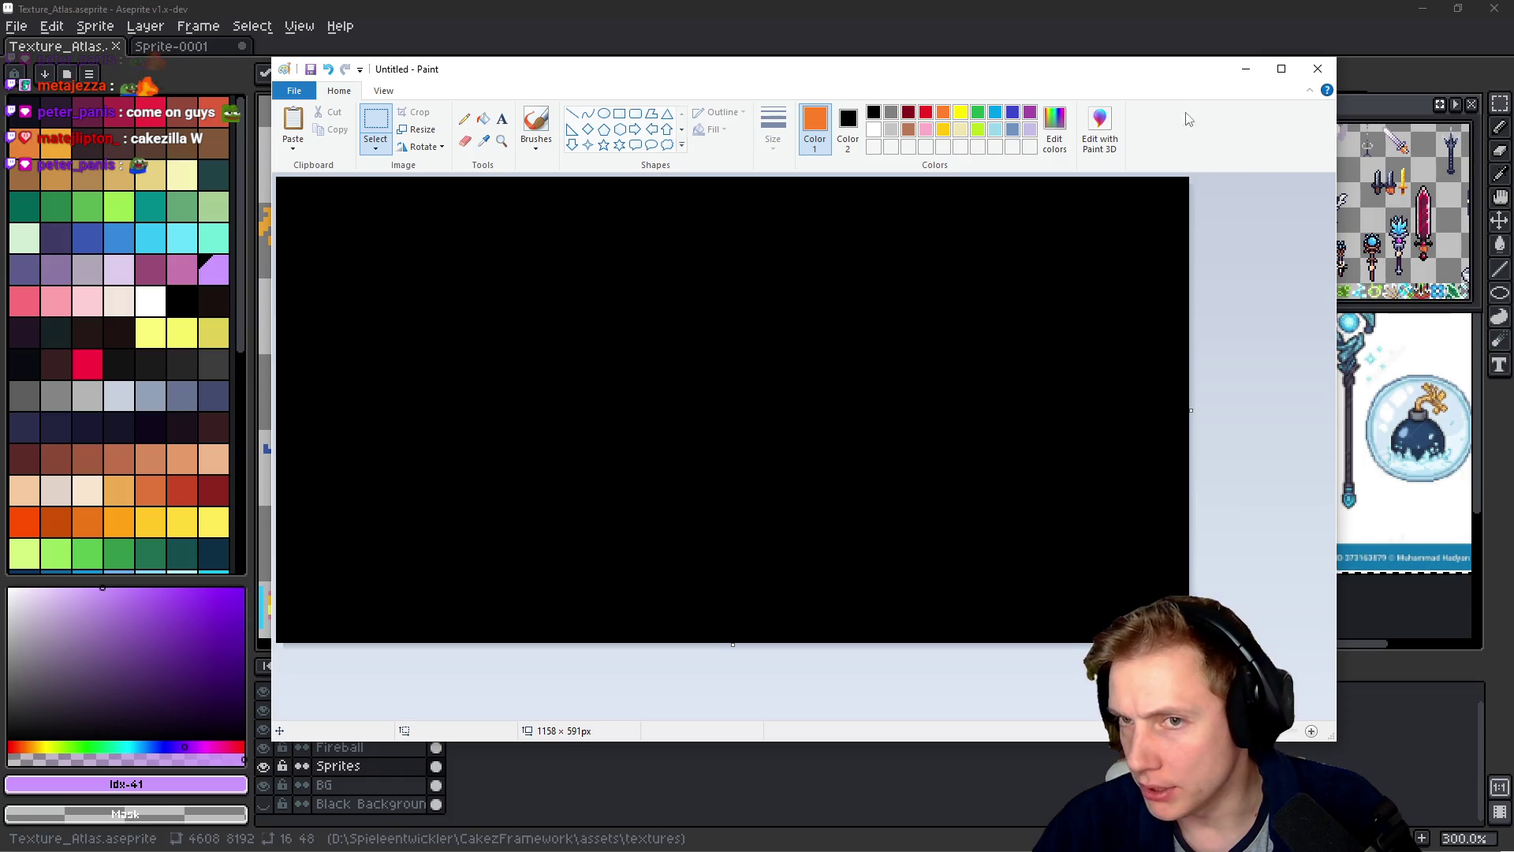
- Jump from the Permafrost item's spriteID line to the SPRITE_ITEM_WAND_OF_FROST definition
{"action": "left_click", "coordinate": [1243, 76]}
{"action": "key", "text": "alt+Tab"}
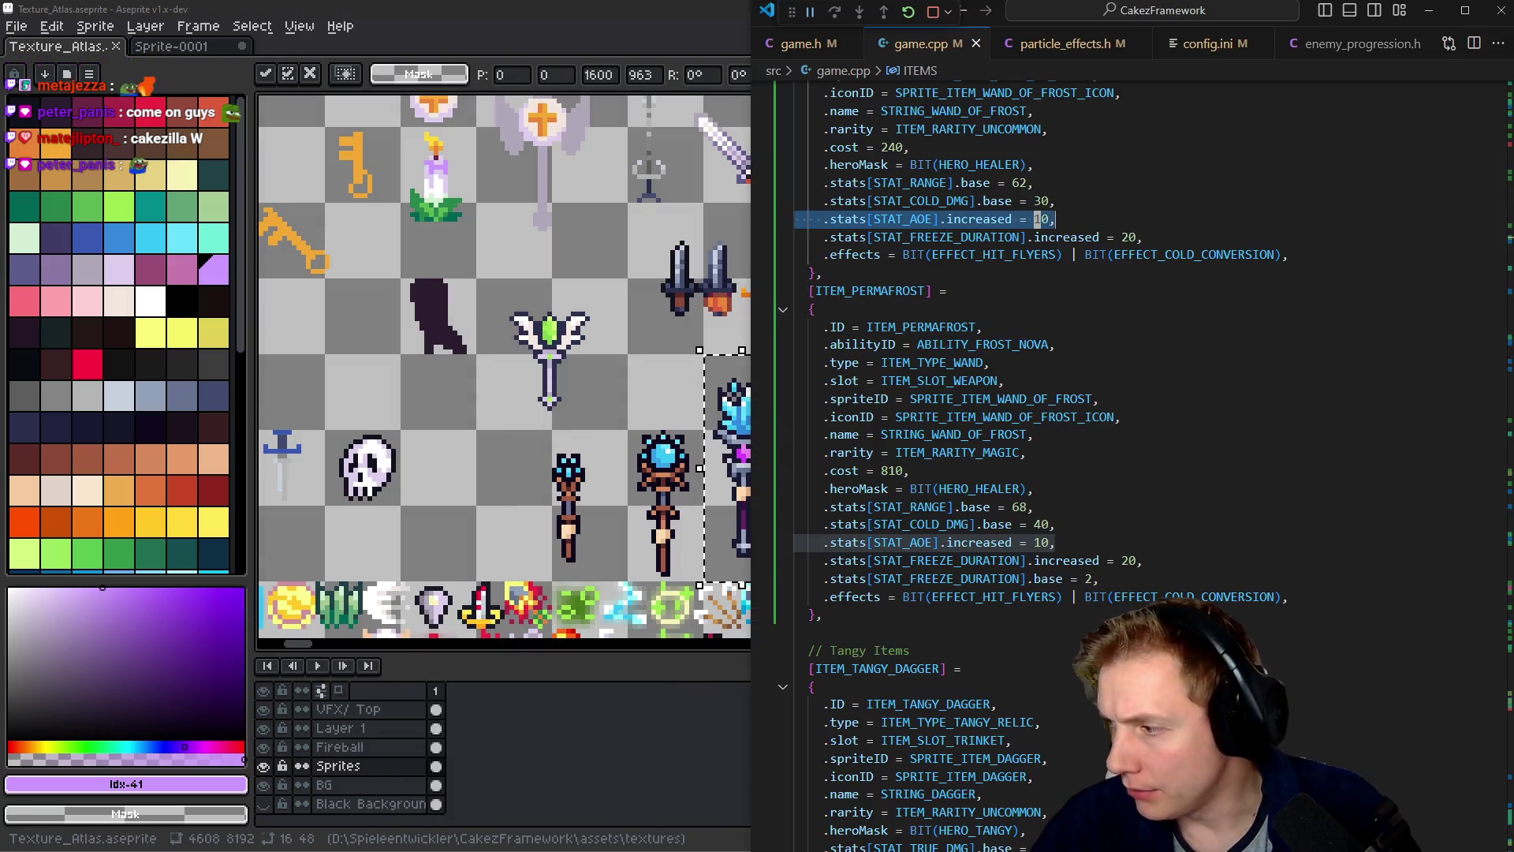
{"action": "left_click", "coordinate": [1019, 358]}
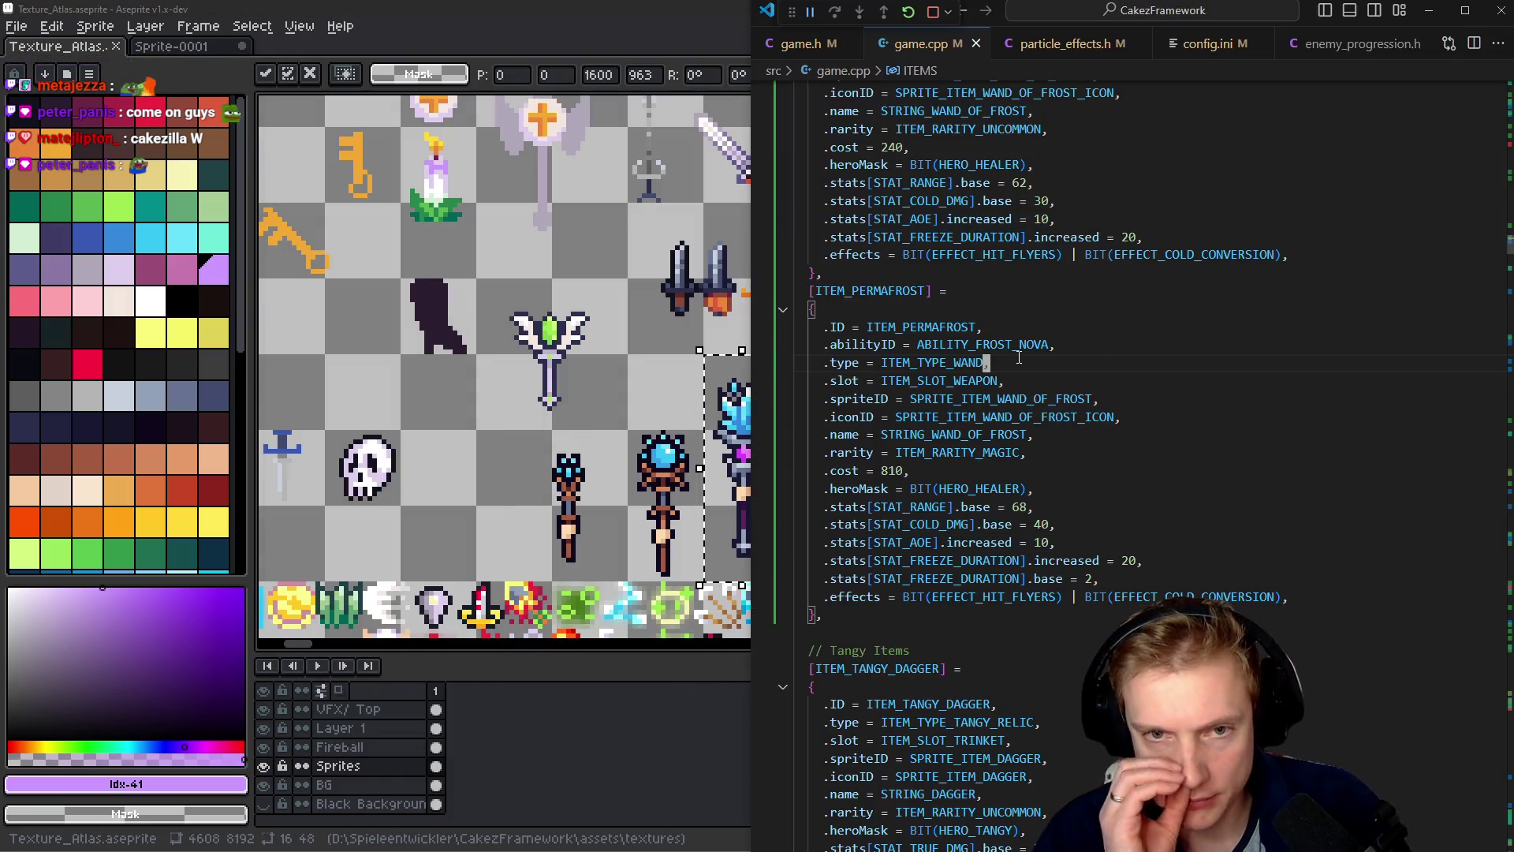
{"action": "double_click", "coordinate": [1019, 358]}
{"action": "left_click", "coordinate": [1019, 358]}
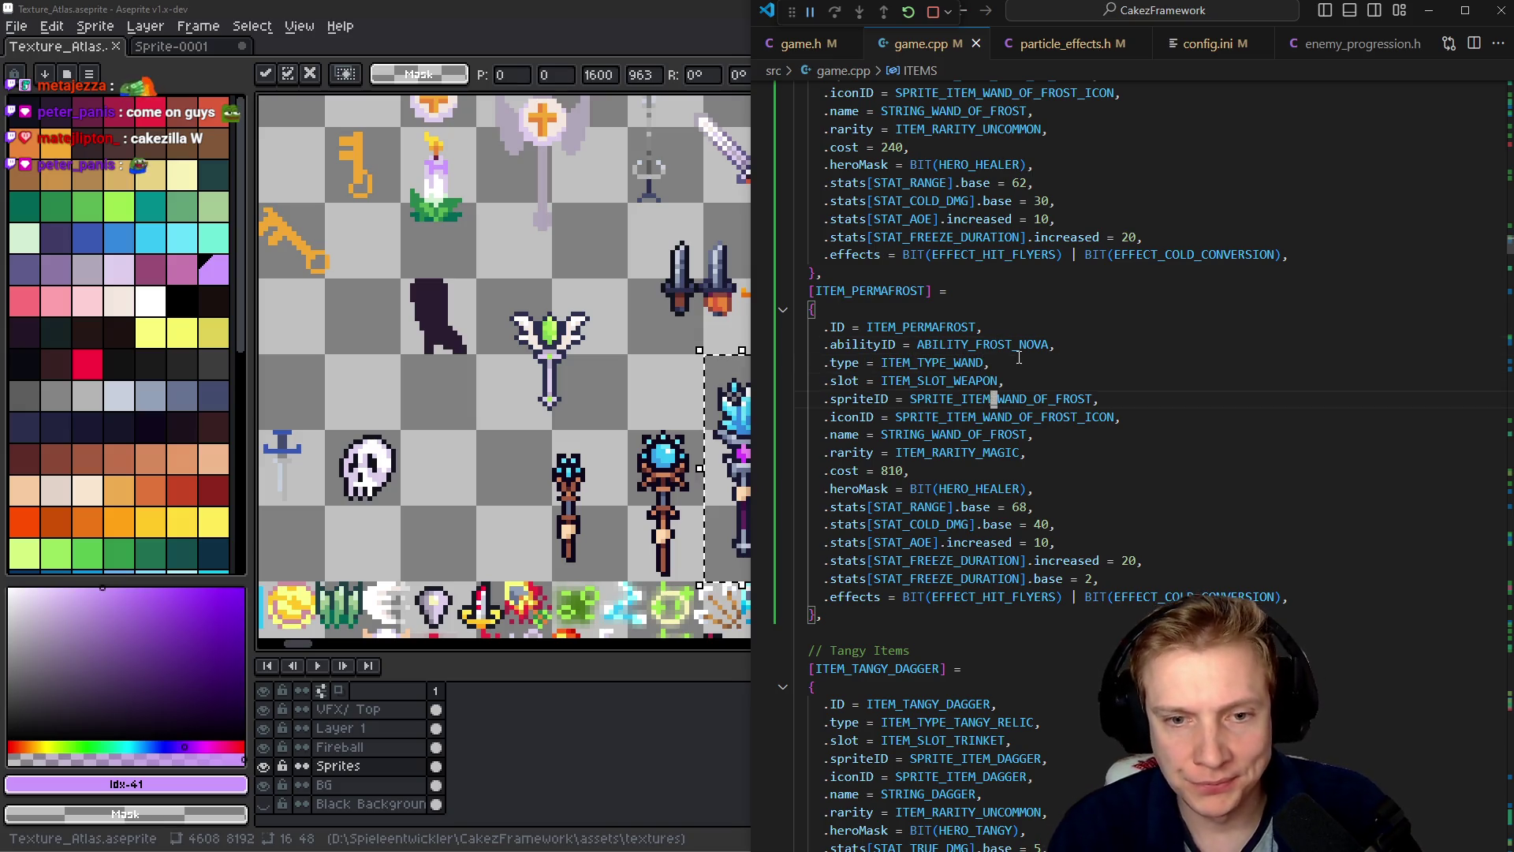
{"action": "key", "text": "Up"}
{"action": "key", "text": "F12"}
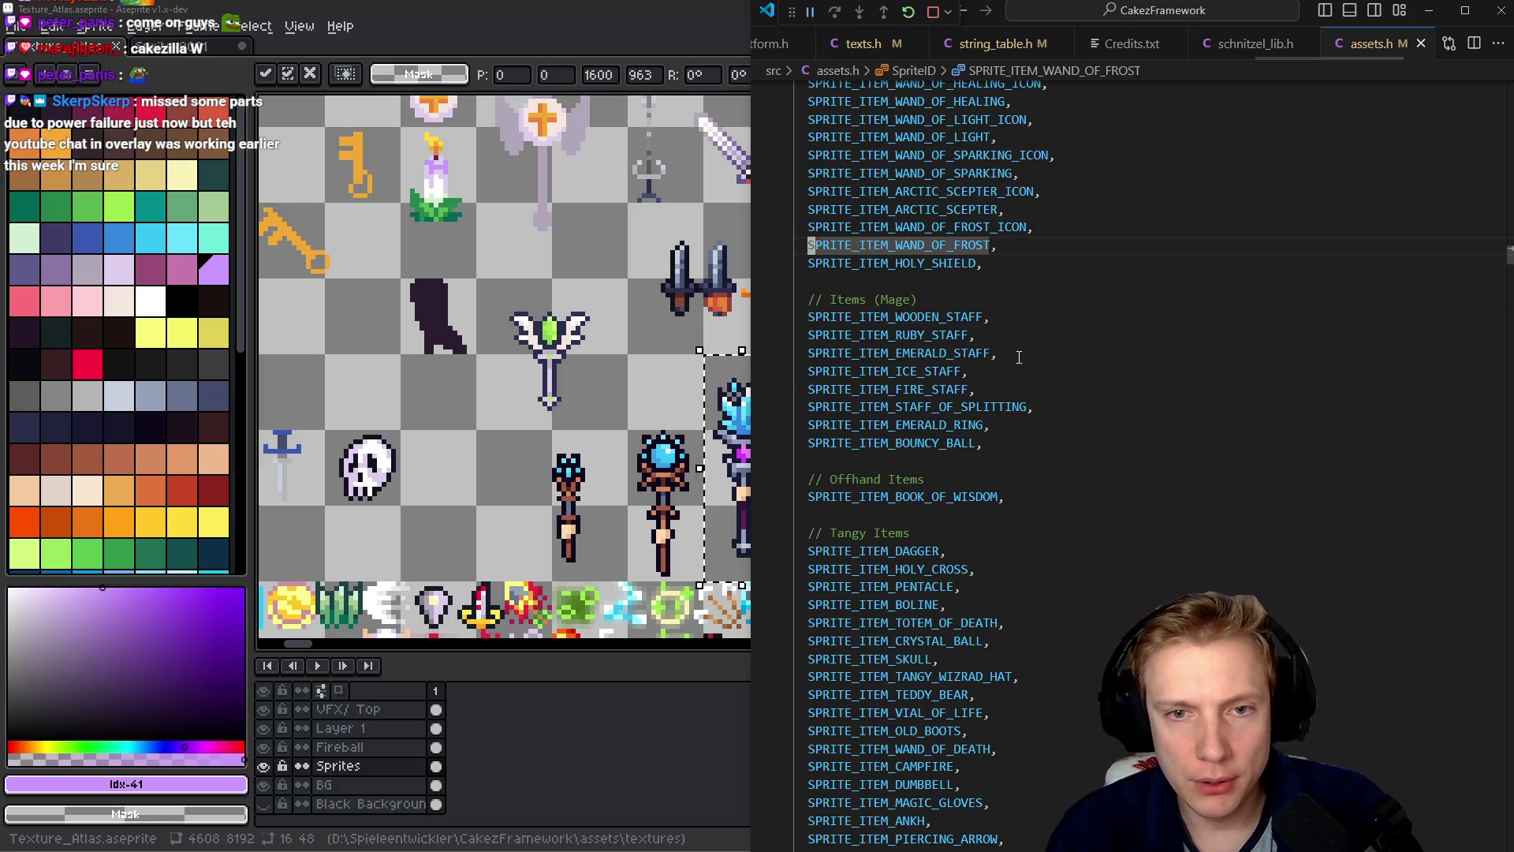
- Duplicate the two frost-wand sprite IDs, rename them PERMAFROST_ICON and PERMAFROST, and save assets.h
{"action": "key", "text": "shift+alt+Down"}
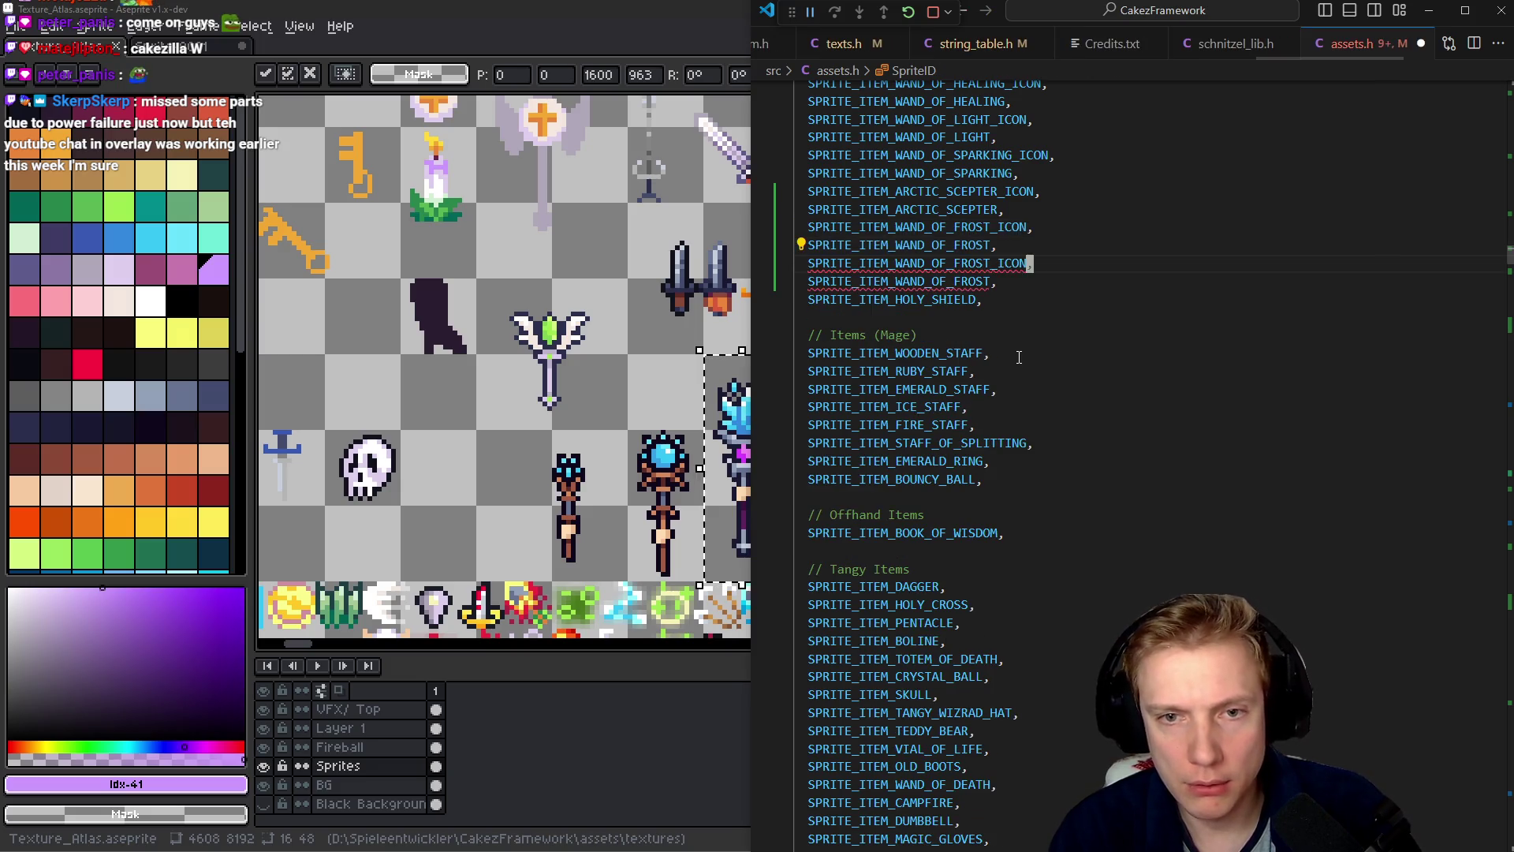
{"action": "key", "text": "BackSpace"}
{"action": "key", "text": "BackSpace"}
{"action": "key", "text": "BackSpace"}
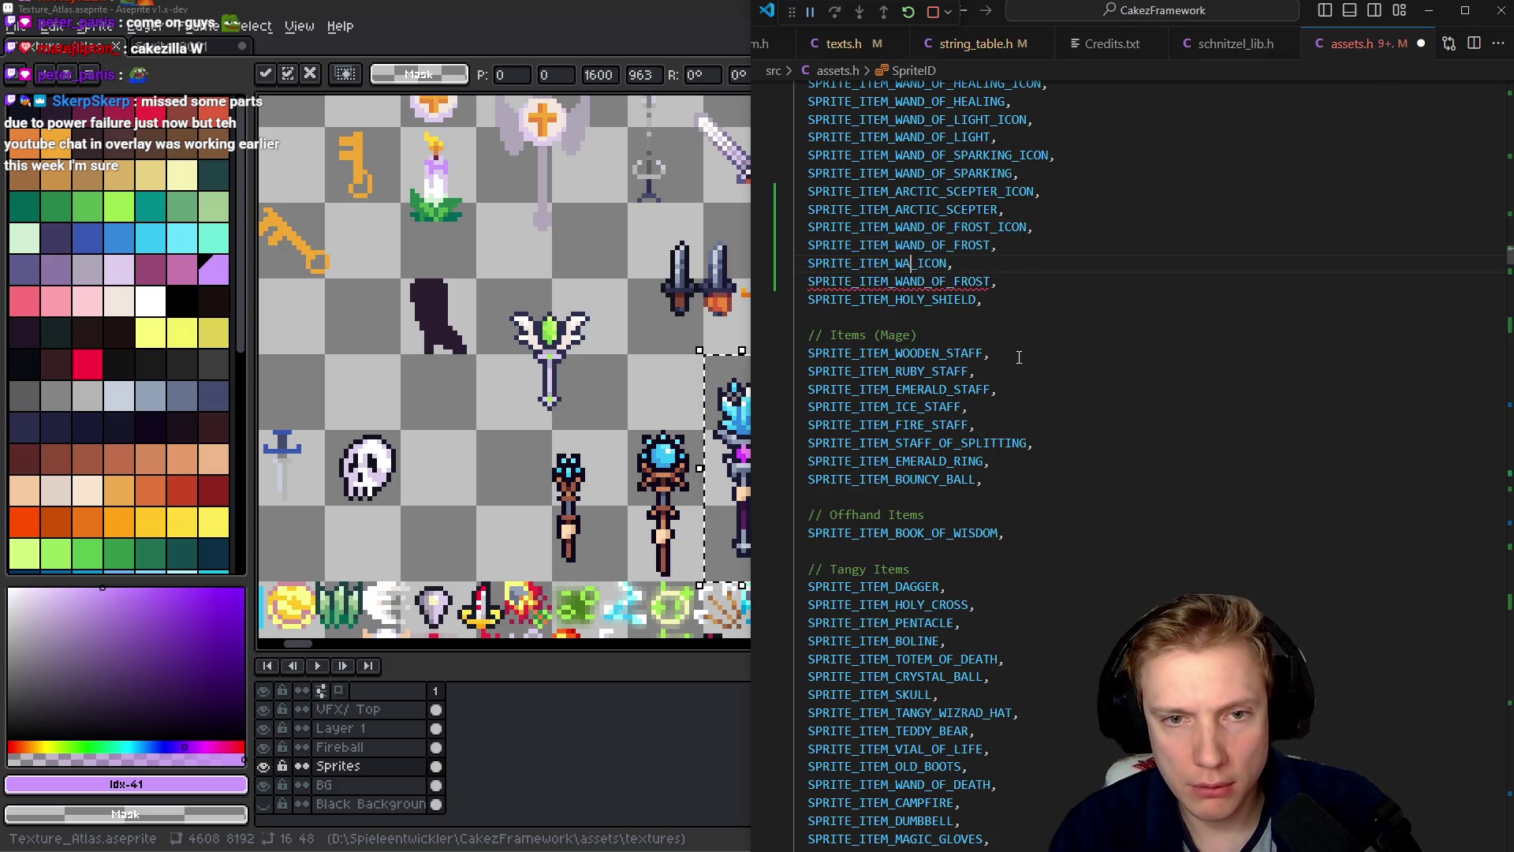
{"action": "type", "text": "PERM"}
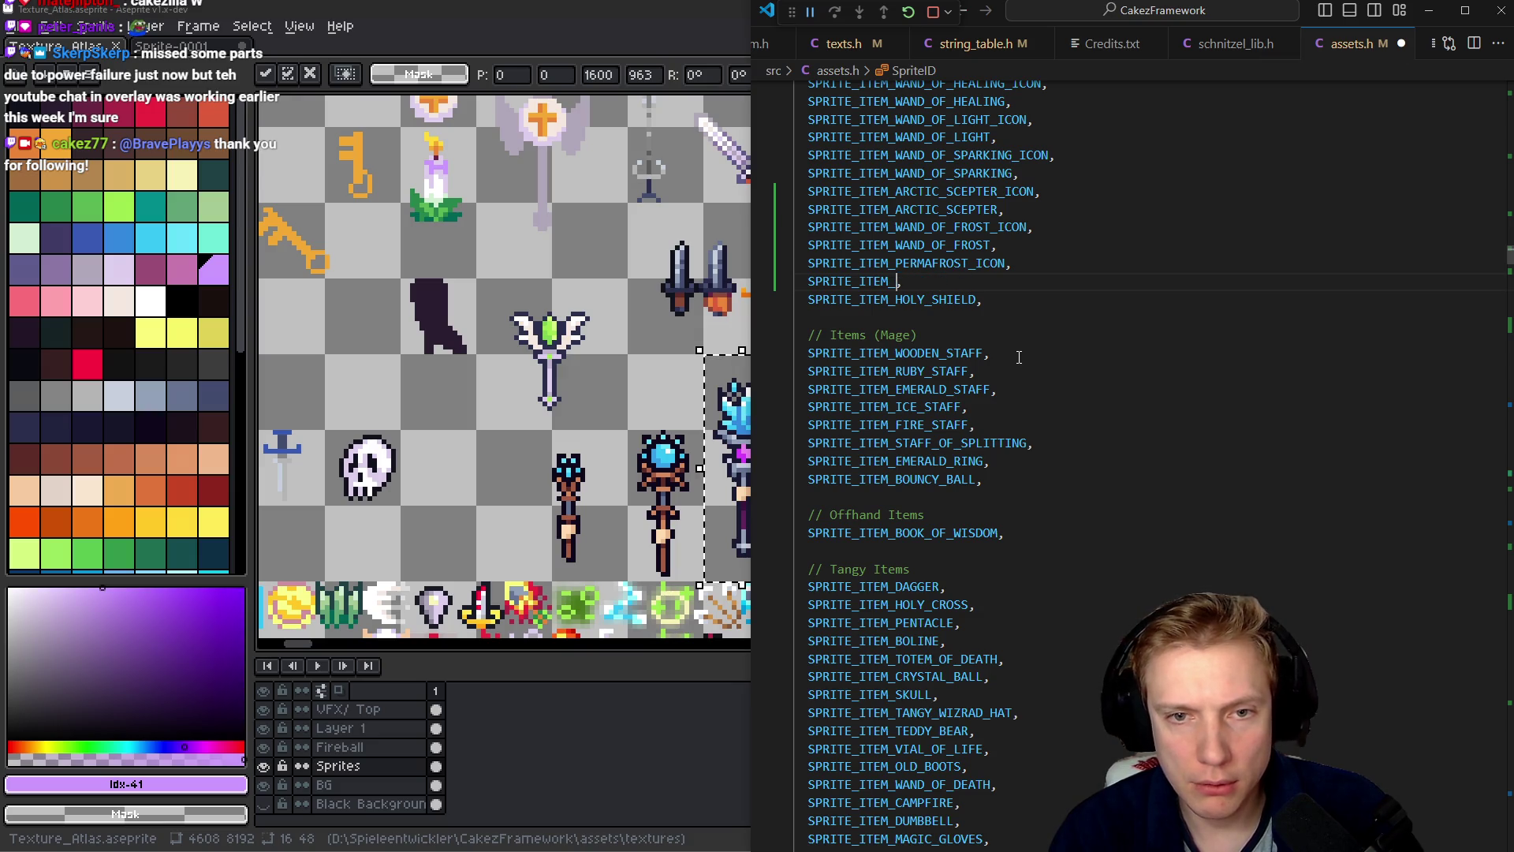
{"action": "type", "text": "AFROST"}
{"action": "key", "text": "Escape"}
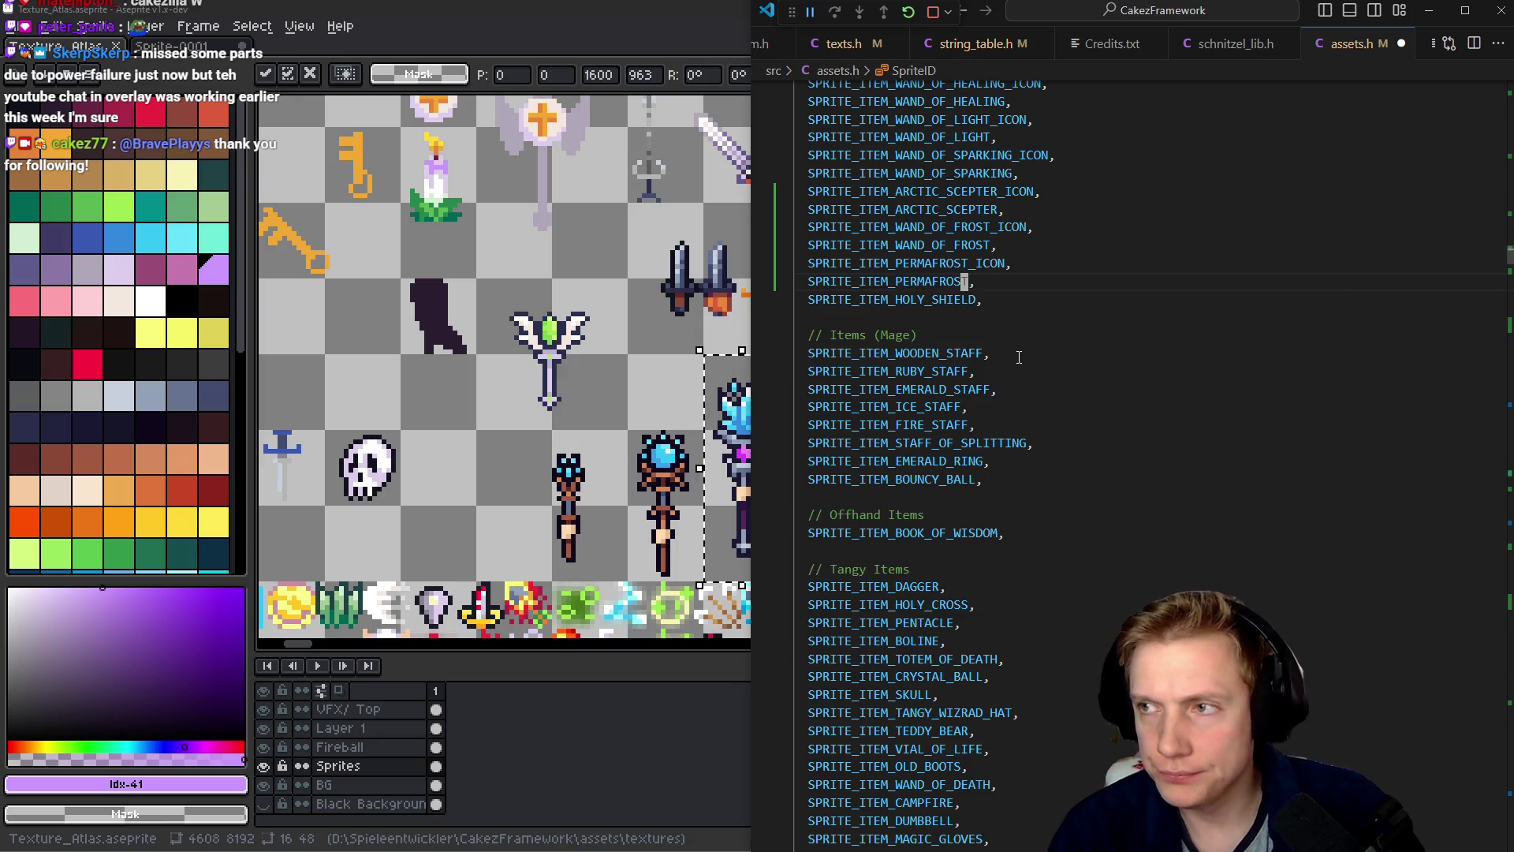
{"action": "key", "text": "ctrl+s"}
- Go to the new Permafrost entries in the SPRITES table
{"action": "key", "text": "shift+Up"}
{"action": "key", "text": "Left"}
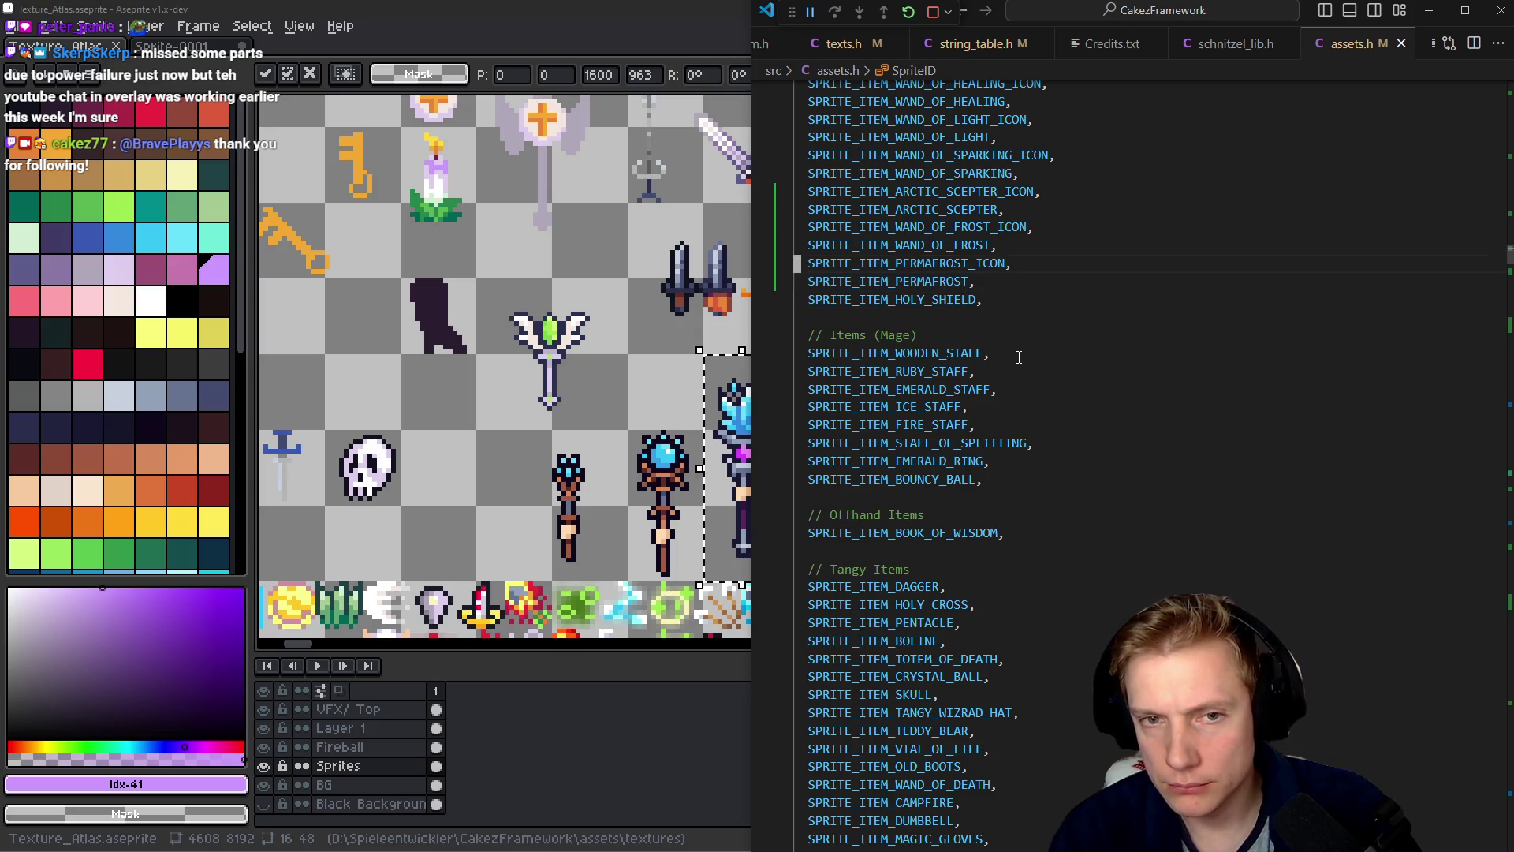
{"action": "key", "text": "shift+Right"}
{"action": "key", "text": "shift+Right"}
{"action": "key", "text": "shift+Right"}
{"action": "key", "text": "alt+Left"}
- Set the SPRITE_ITEM_PERMAFROST size to {16, 32}
{"action": "type", "text": "16 ,"}
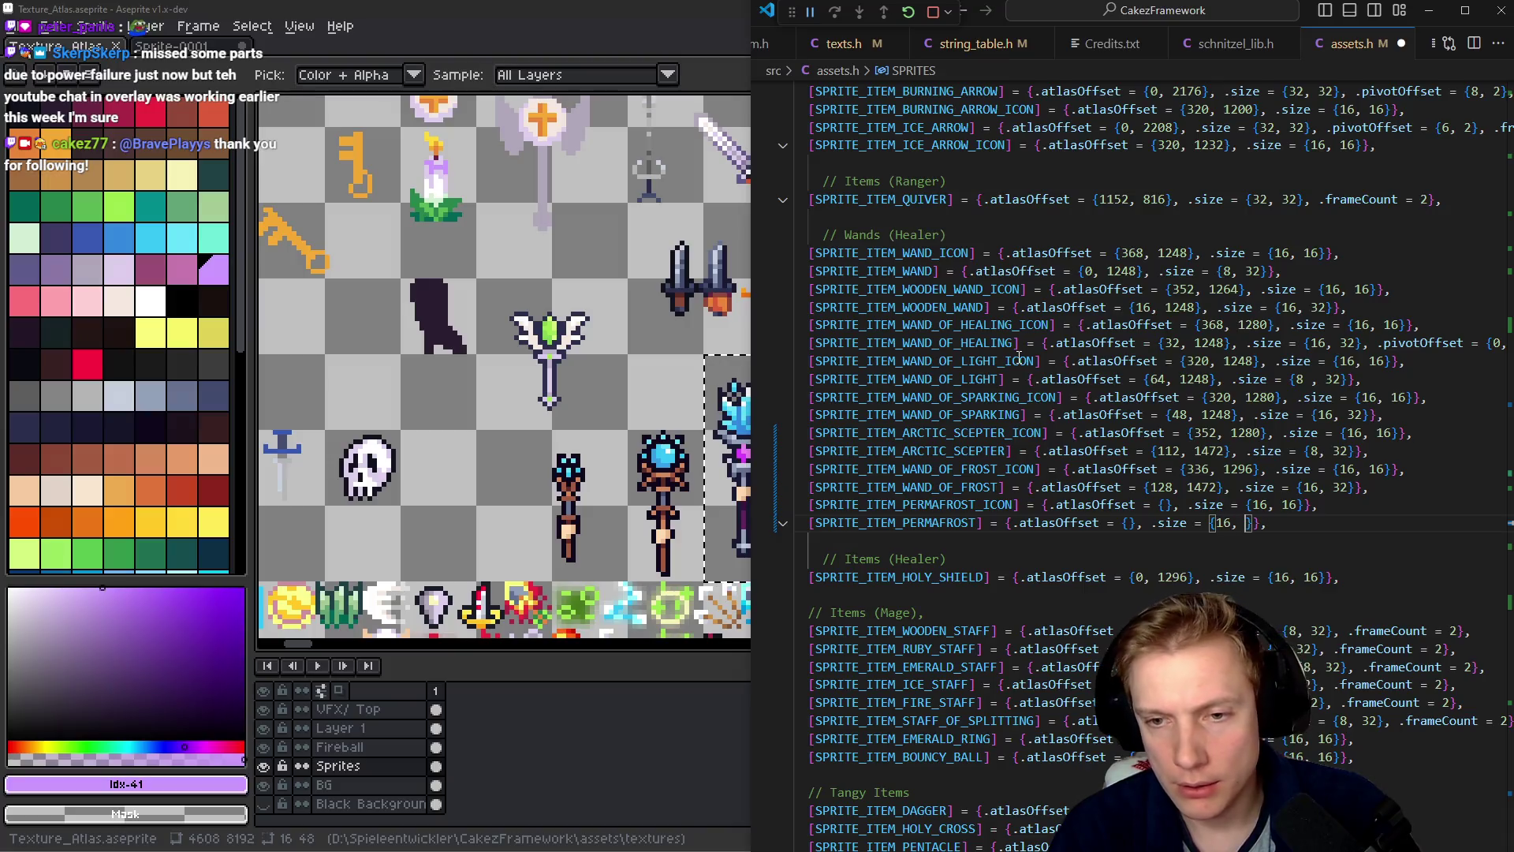
{"action": "key", "text": "BackSpace"}
{"action": "key", "text": "BackSpace"}
{"action": "type", "text": ", 32"}
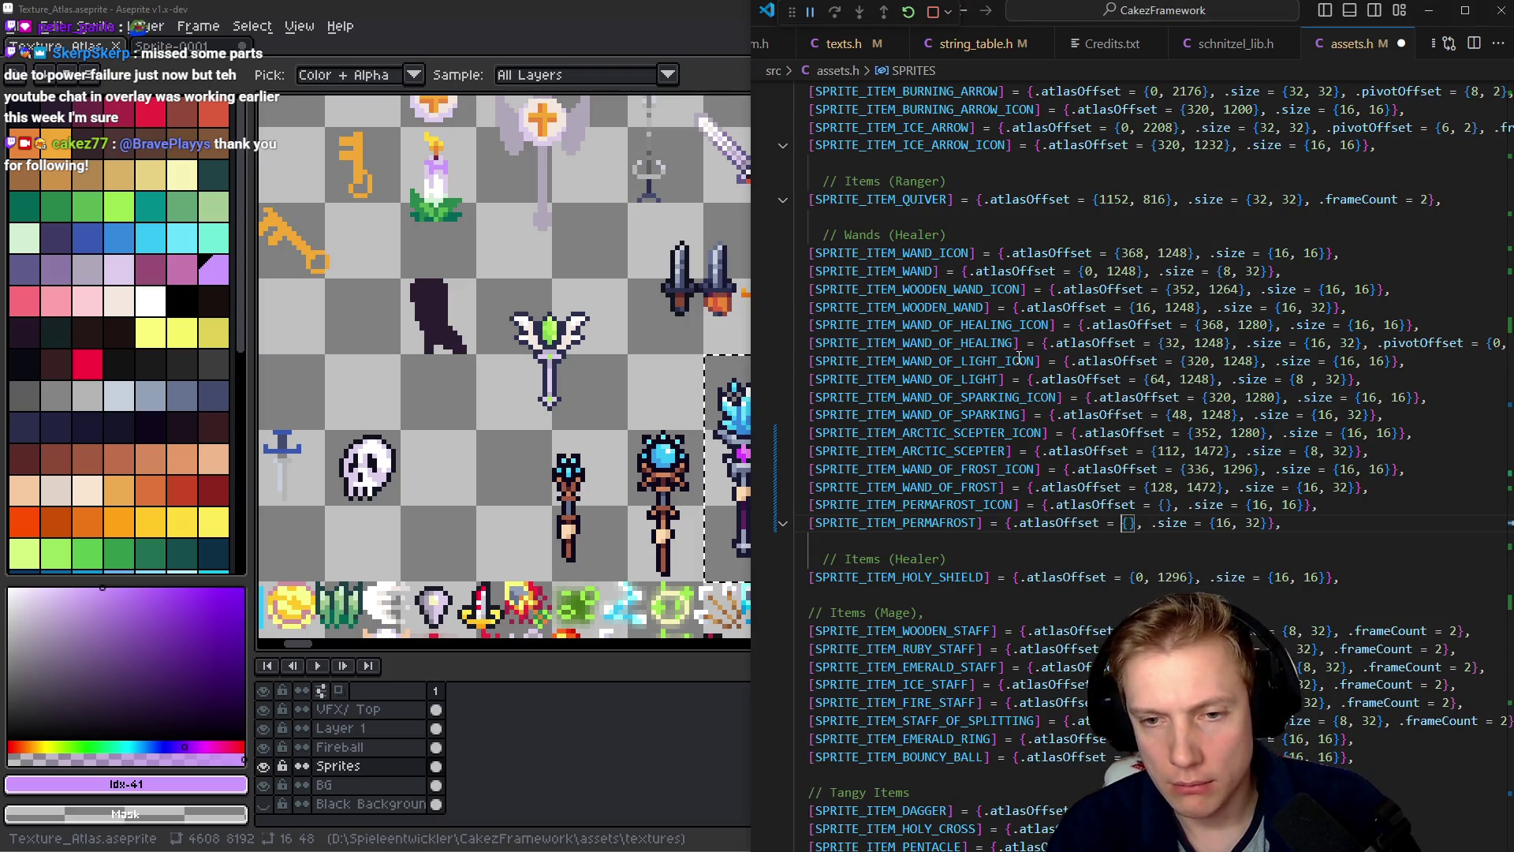
- Read the wand's pixel position in the atlas and enter x offset 144
{"action": "key", "text": "alt+Tab"}
{"action": "scroll", "coordinate": [699, 345], "scroll_direction": "up", "scroll_amount": 5}
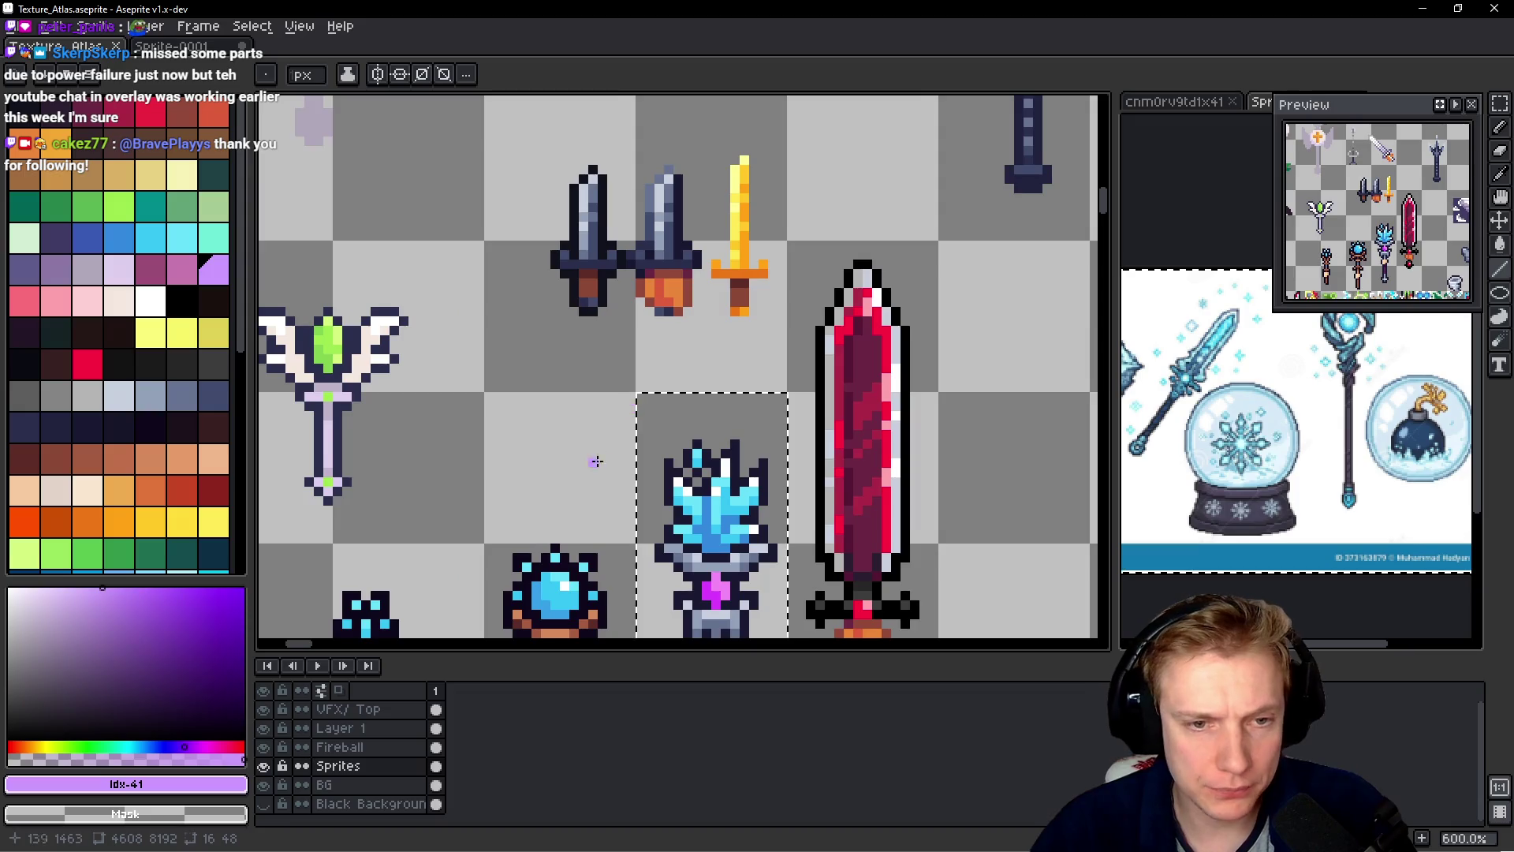
{"action": "key", "text": "ctrl+d"}
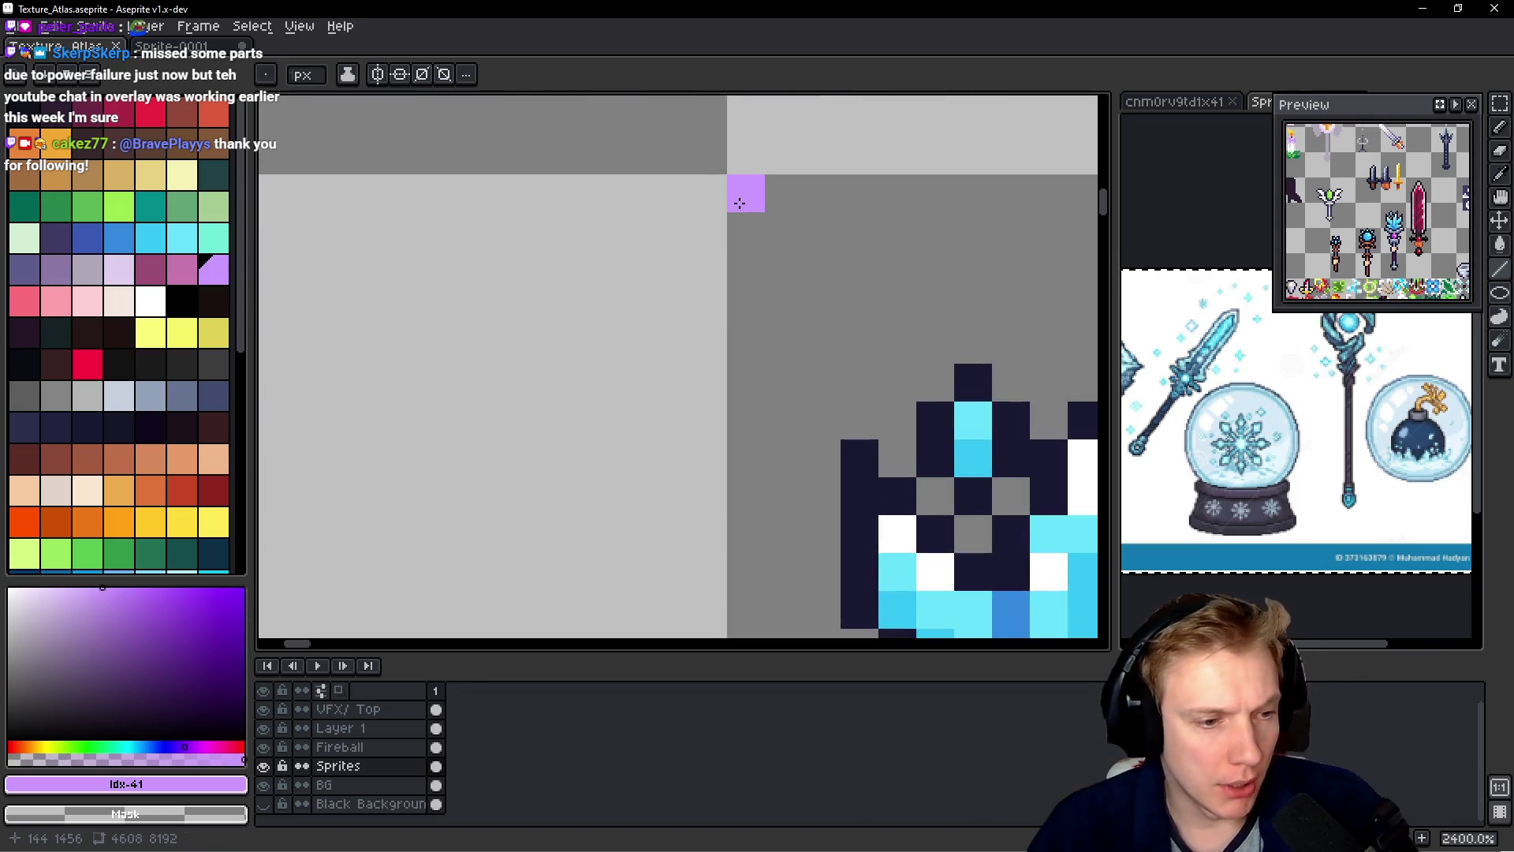
{"action": "key", "text": "alt+Tab"}
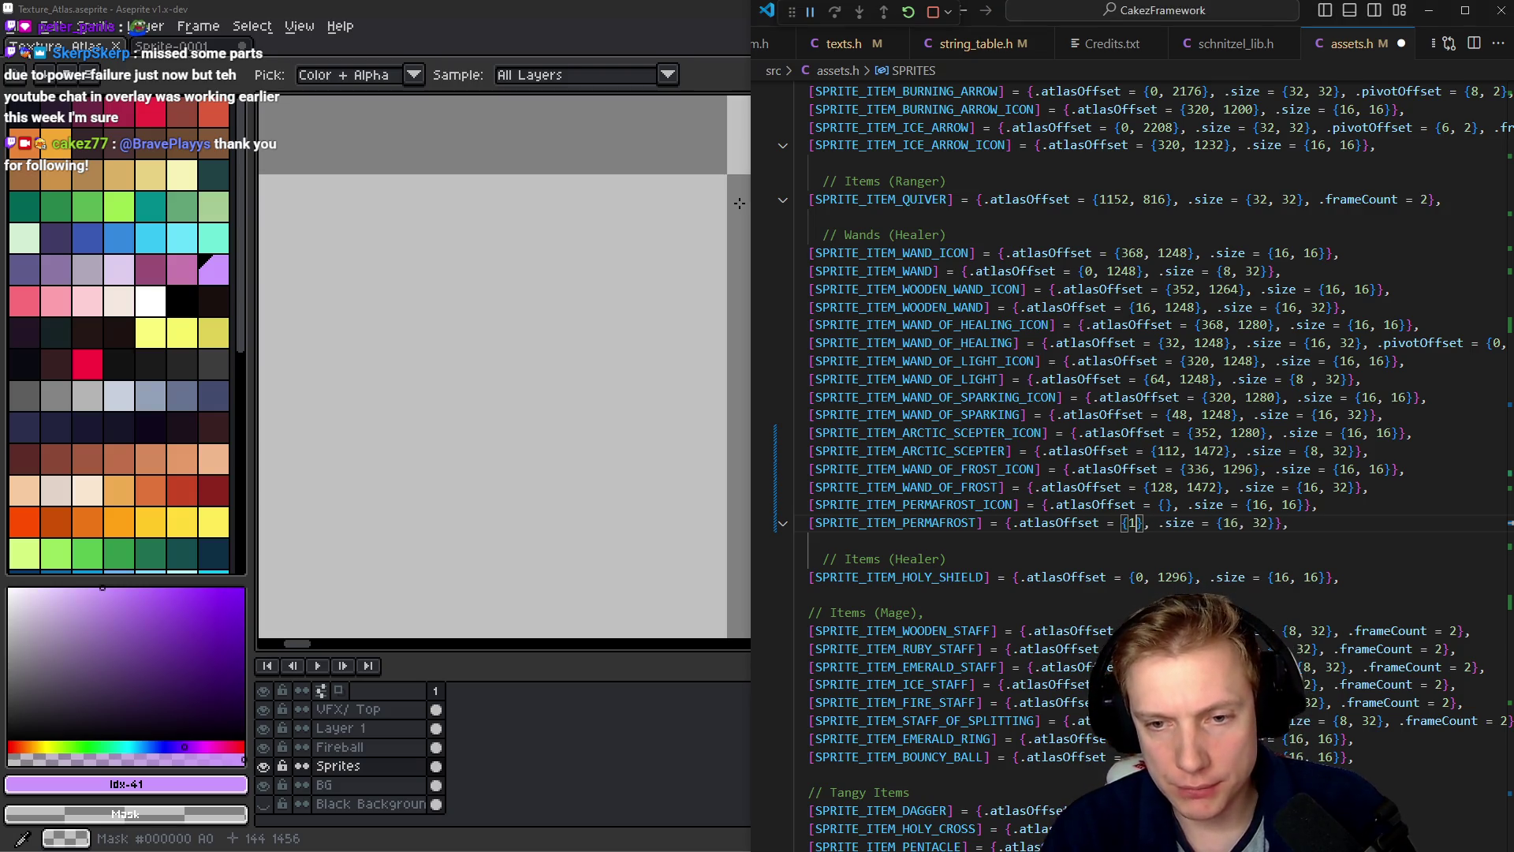
{"action": "type", "text": "44, 1456"}
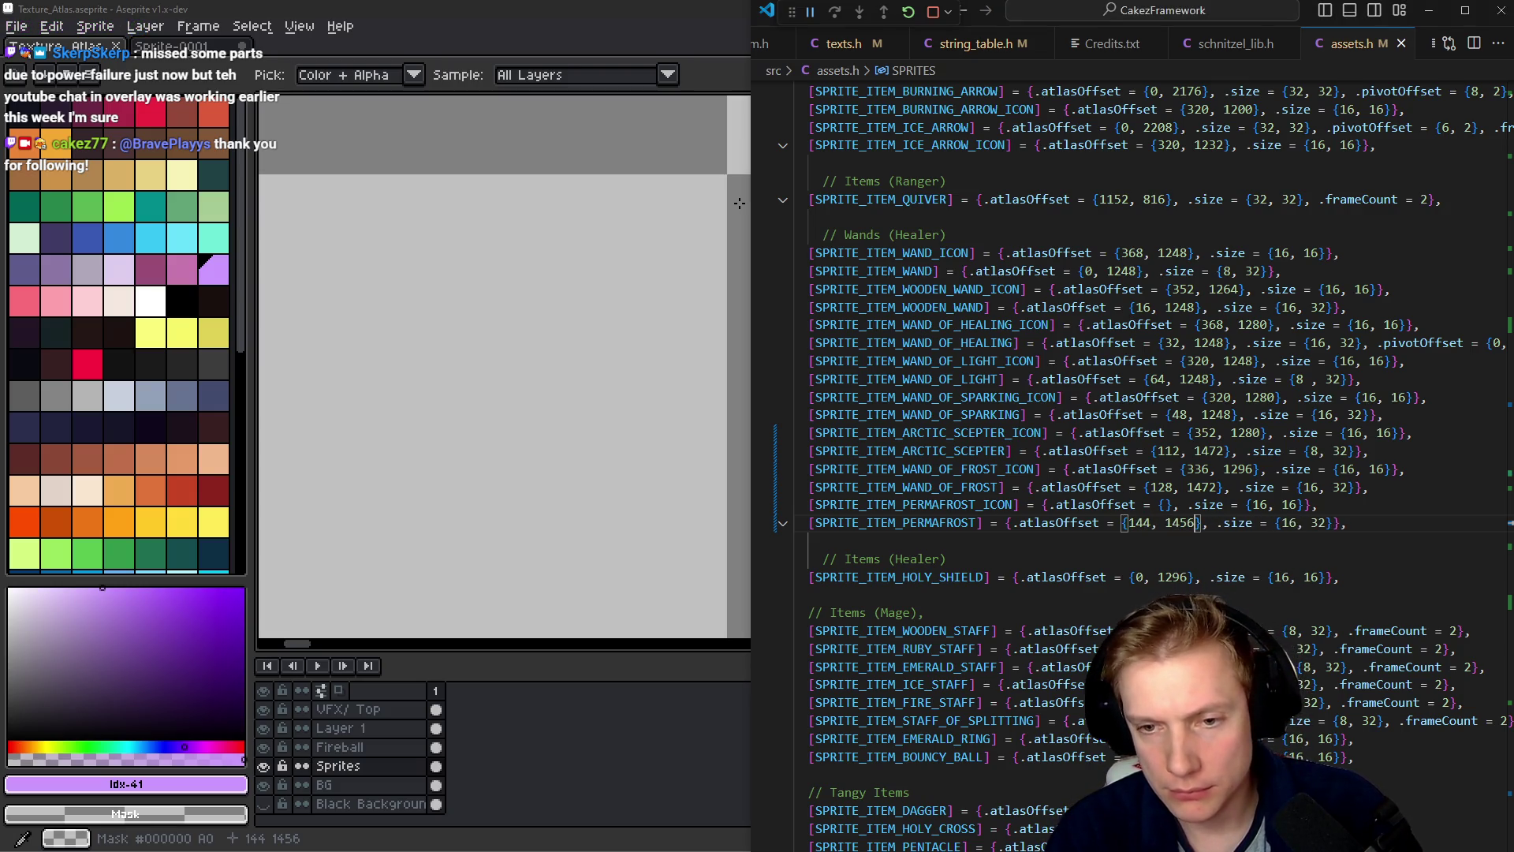
{"action": "key", "text": "Up"}
{"action": "key", "text": "Left"}
- Draw a grey diagonal shaft for the new wand using an existing wand's grey
{"action": "left_click", "coordinate": [739, 204]}
{"action": "scroll", "coordinate": [739, 203], "scroll_direction": "down", "scroll_amount": 4}
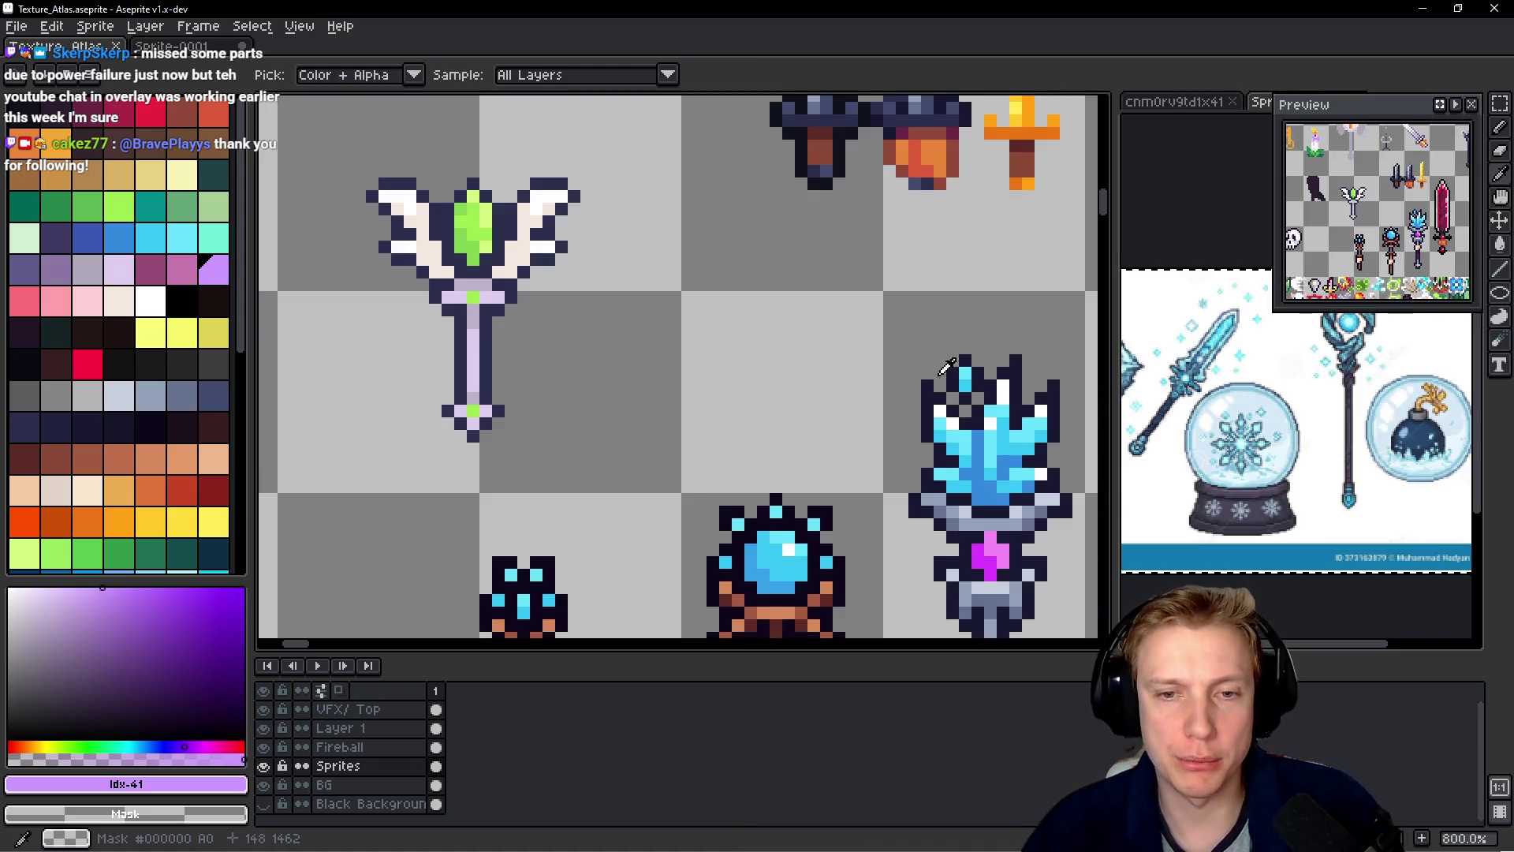
{"action": "scroll", "coordinate": [739, 203], "scroll_direction": "up", "scroll_amount": 2}
{"action": "scroll", "coordinate": [704, 345], "scroll_direction": "up", "scroll_amount": 2}
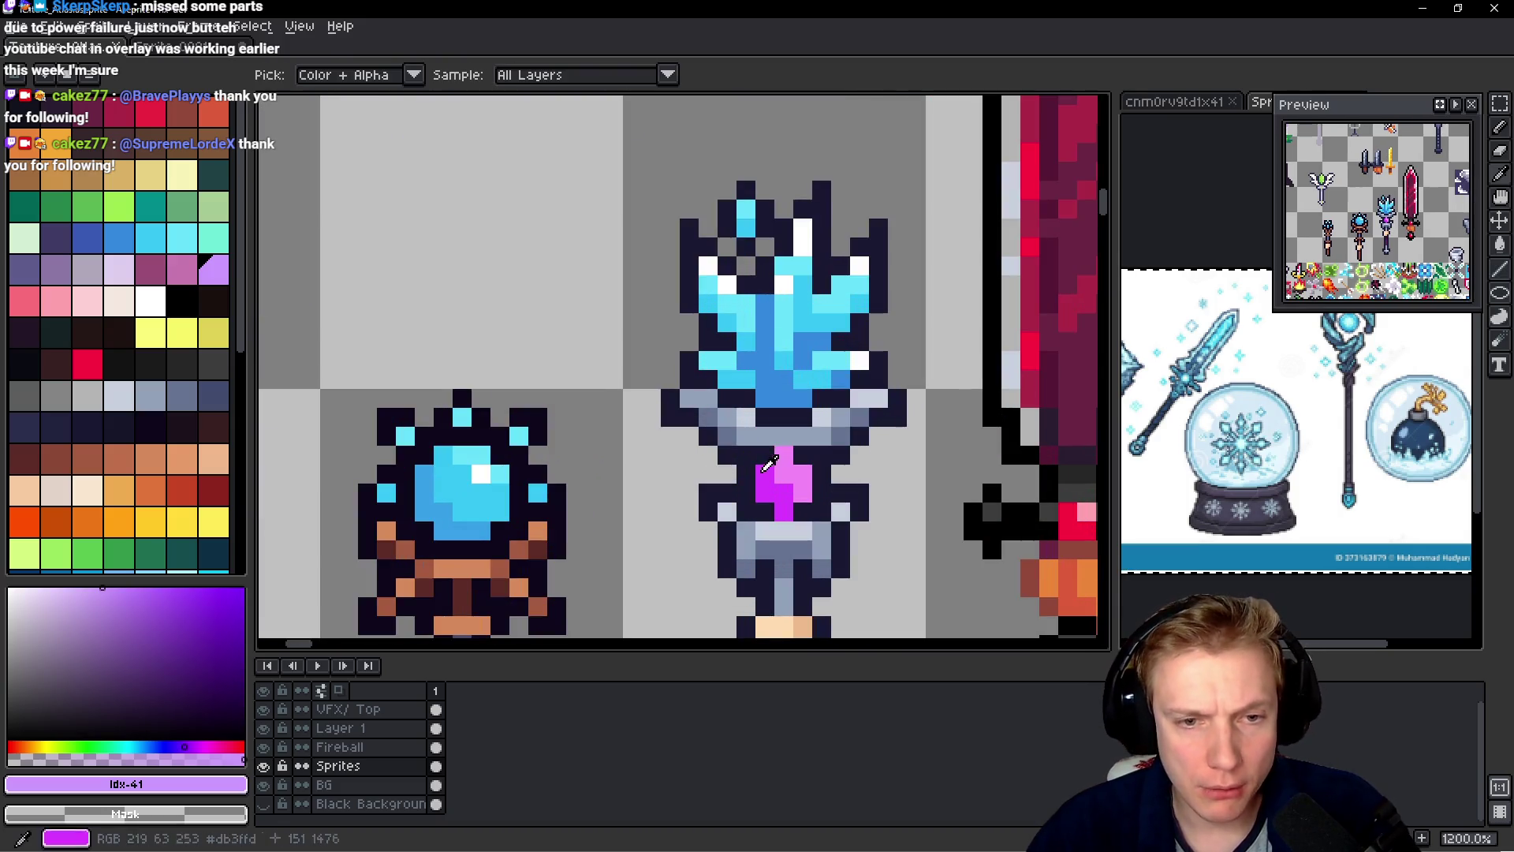
{"action": "left_click", "coordinate": [714, 371], "text": "alt"}
{"action": "scroll", "coordinate": [726, 381], "scroll_direction": "left", "scroll_amount": 3}
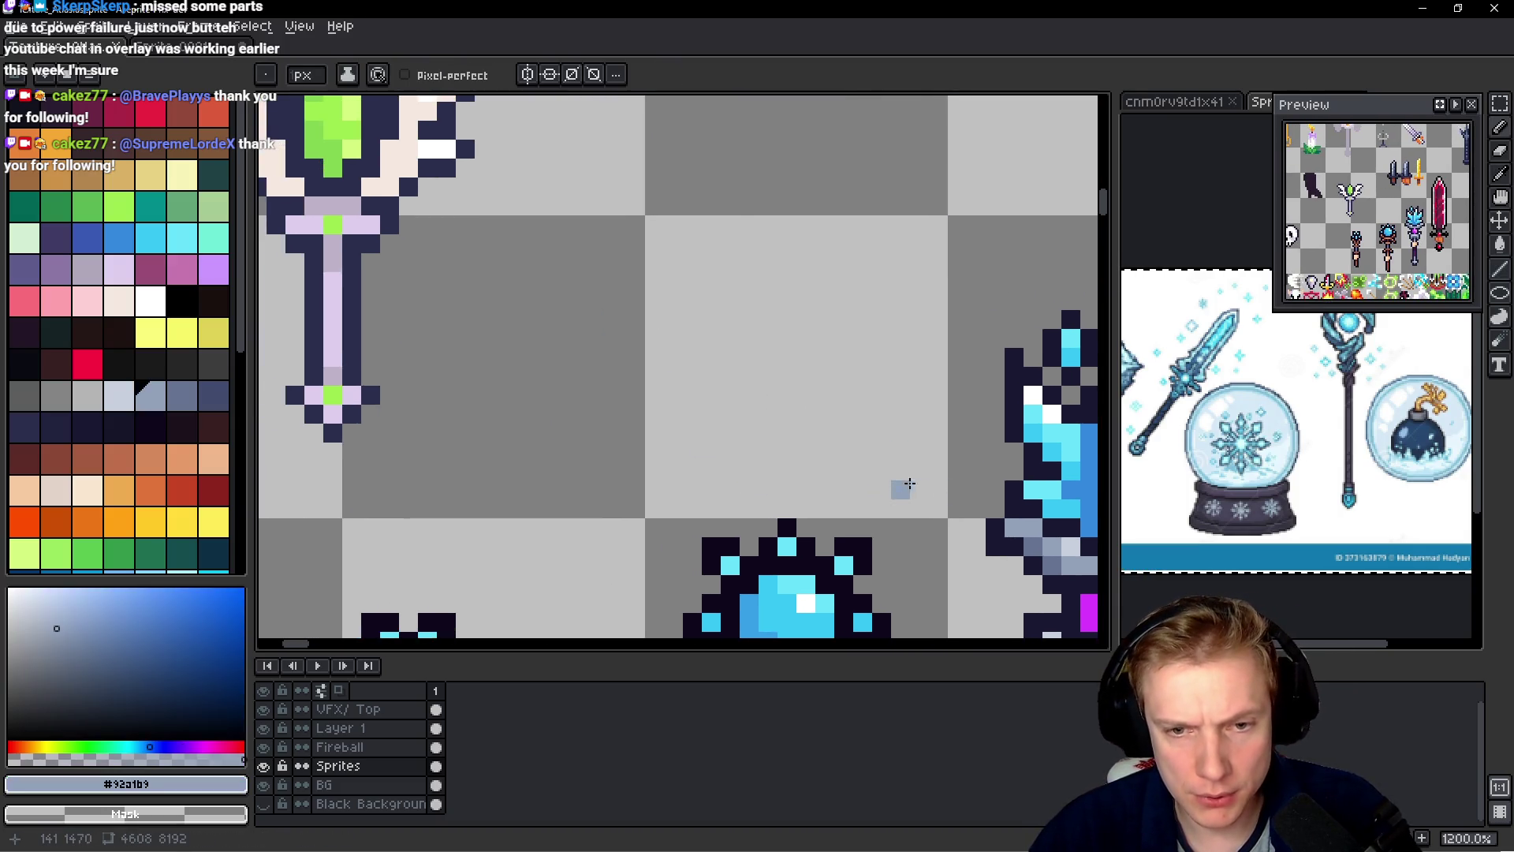
{"action": "mouse_move", "coordinate": [918, 488]}
{"action": "left_mouse_down"}
{"action": "mouse_move", "coordinate": [761, 313]}
{"action": "mouse_move", "coordinate": [734, 304]}
{"action": "left_mouse_up"}
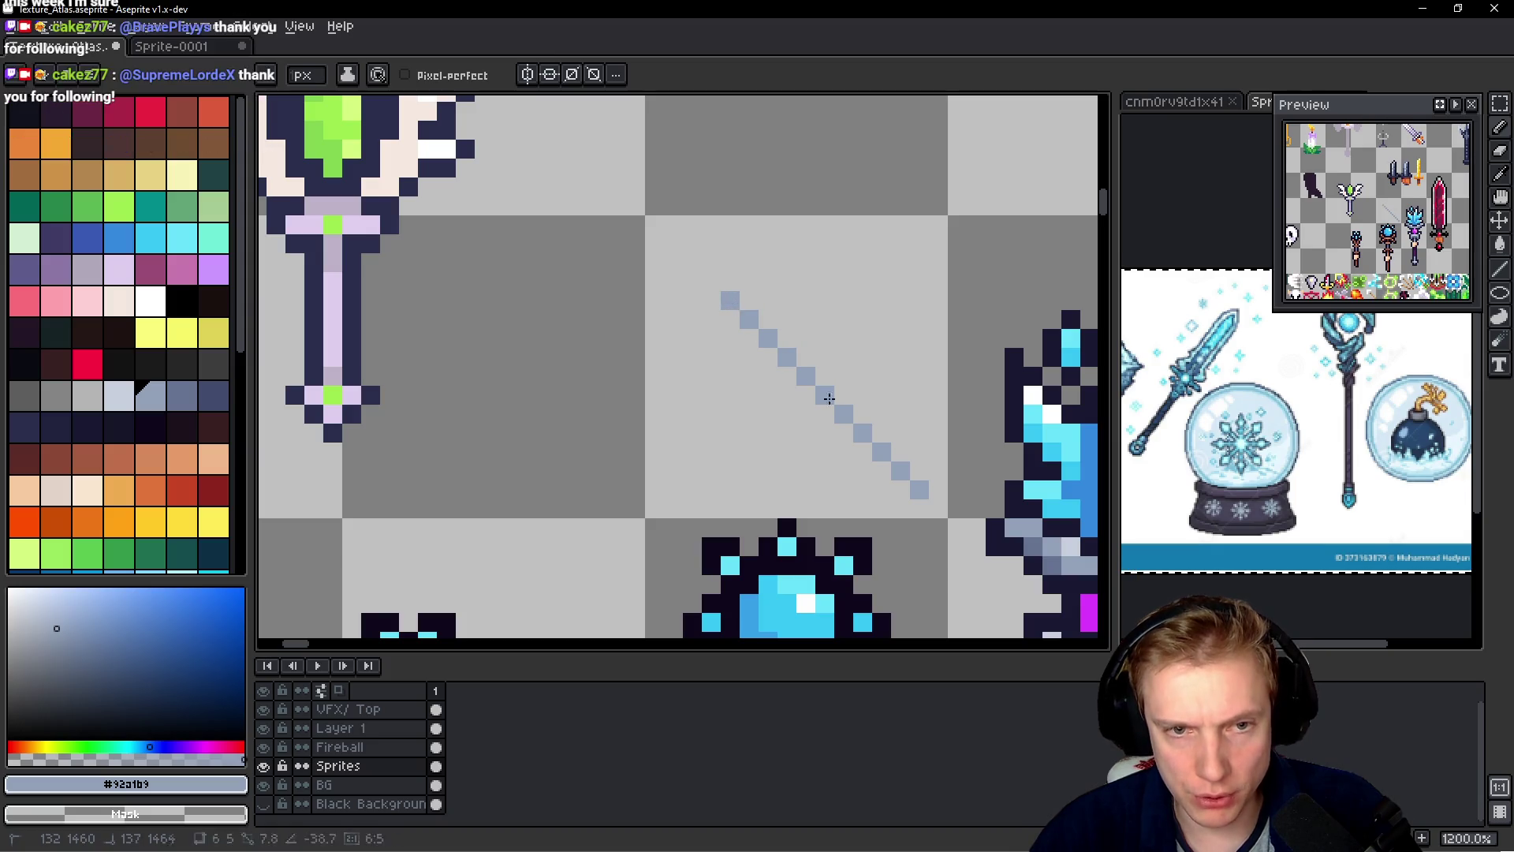
- Paint a small magenta gem at the top of the shaft, undoing stray pixels
{"action": "scroll", "coordinate": [734, 305], "scroll_direction": "down", "scroll_amount": 2}
{"action": "scroll", "coordinate": [734, 305], "scroll_direction": "right", "scroll_amount": 3}
{"action": "left_click", "coordinate": [889, 505], "text": "alt"}
{"action": "scroll", "coordinate": [789, 394], "scroll_direction": "up", "scroll_amount": 2}
{"action": "scroll", "coordinate": [789, 394], "scroll_direction": "left", "scroll_amount": 2}
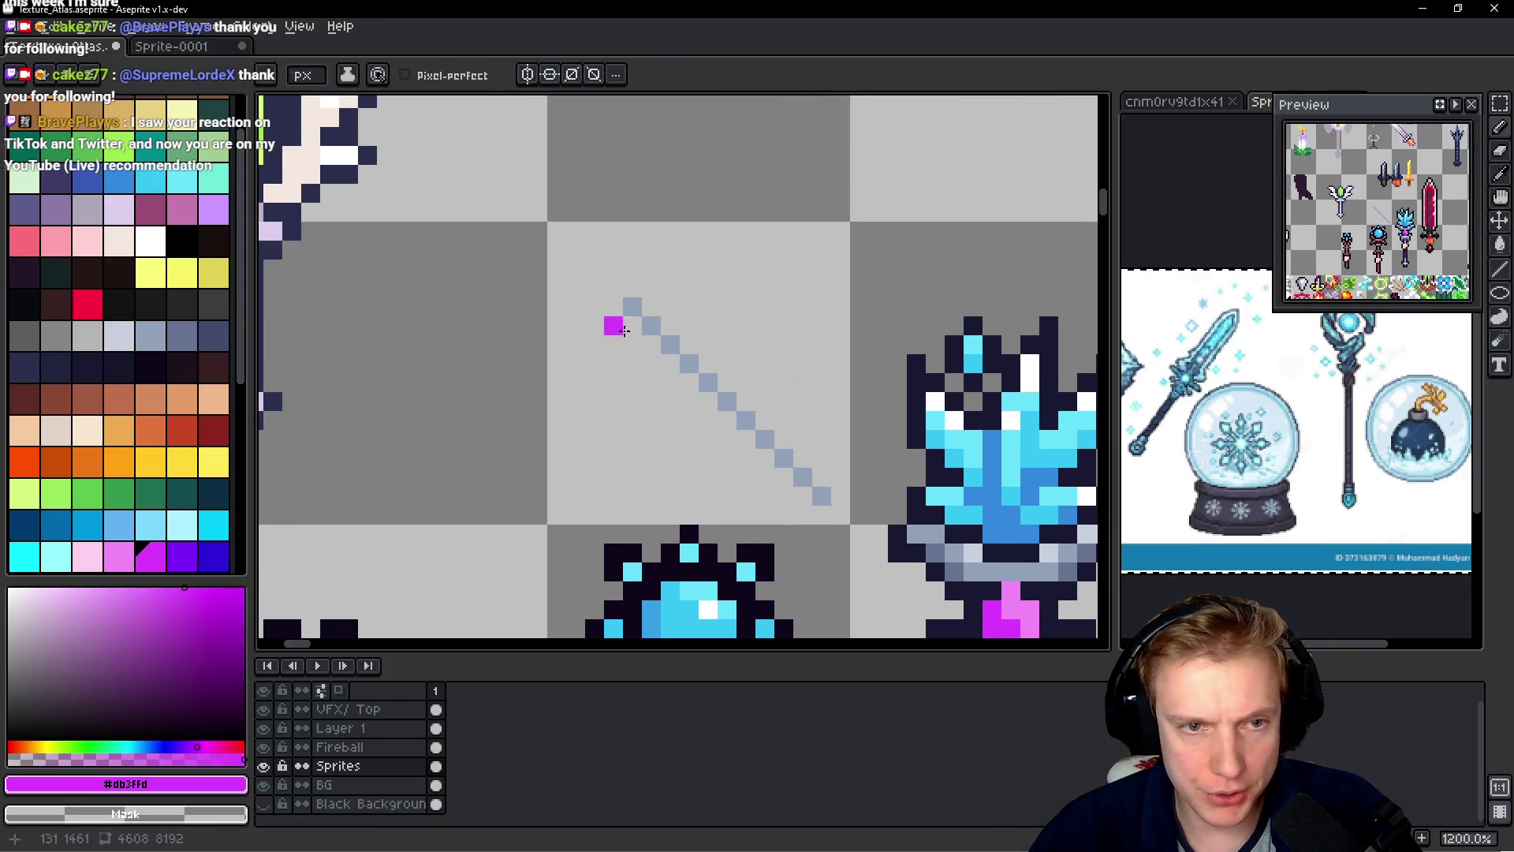
{"action": "left_click_drag", "start_coordinate": [631, 306], "coordinate": [660, 329]}
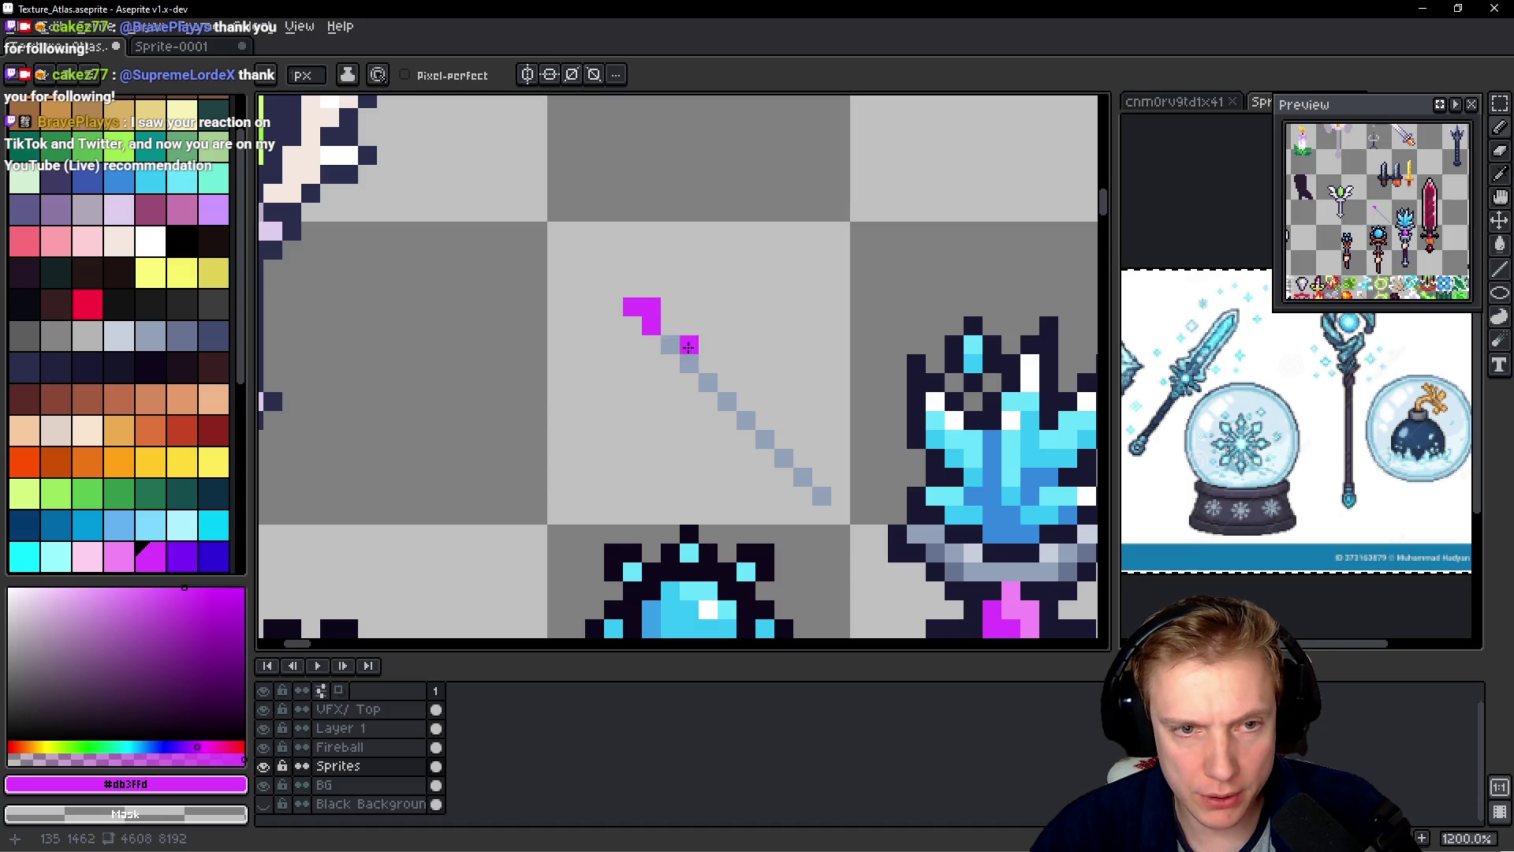
{"action": "left_click", "coordinate": [651, 345]}
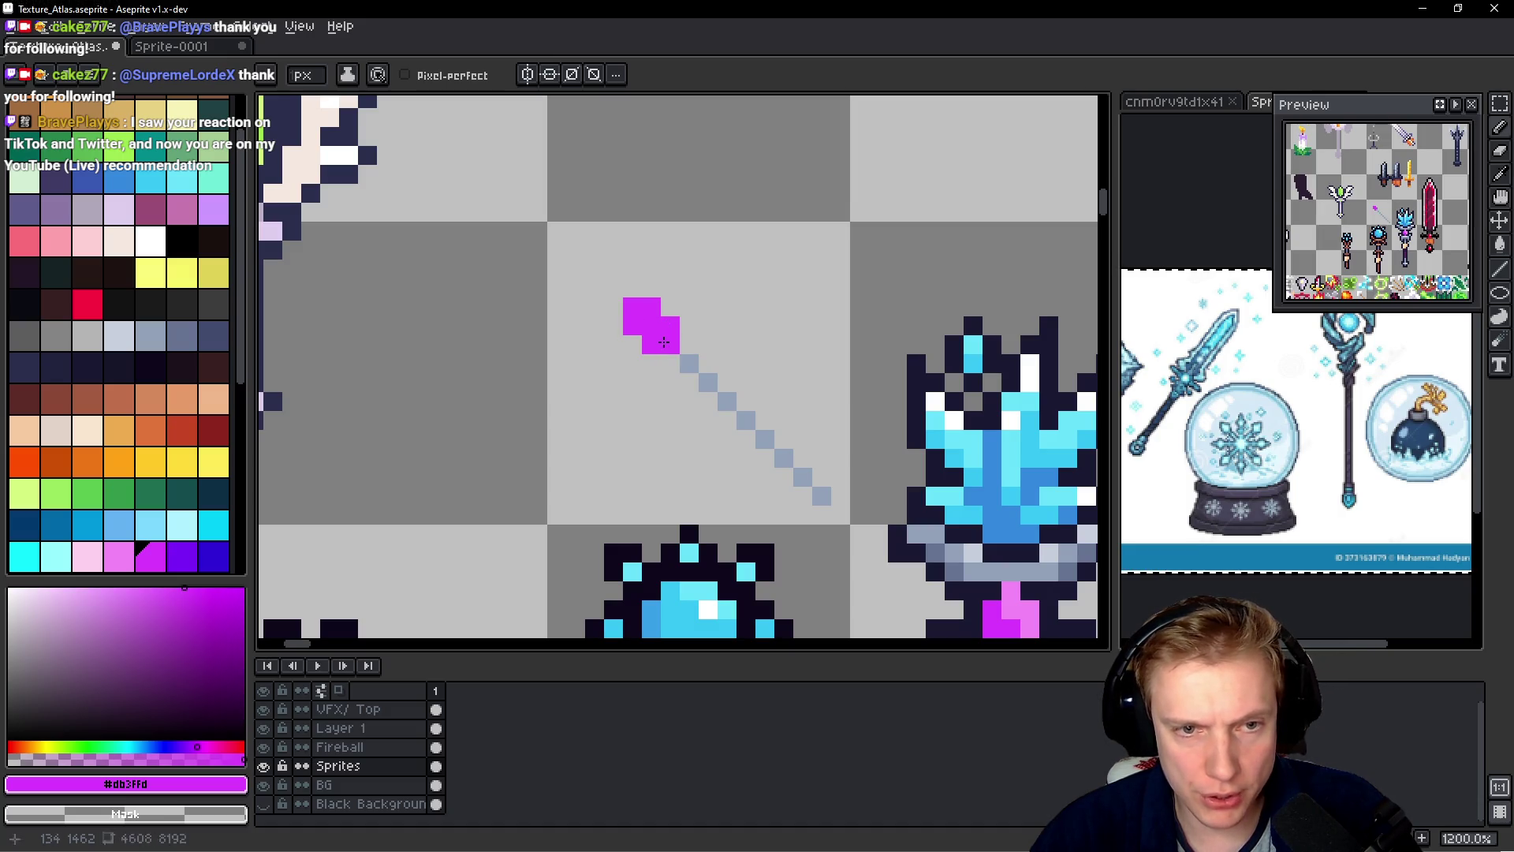
{"action": "scroll", "coordinate": [742, 335], "scroll_direction": "down", "scroll_amount": 3}
{"action": "scroll", "coordinate": [753, 336], "scroll_direction": "up", "scroll_amount": 2}
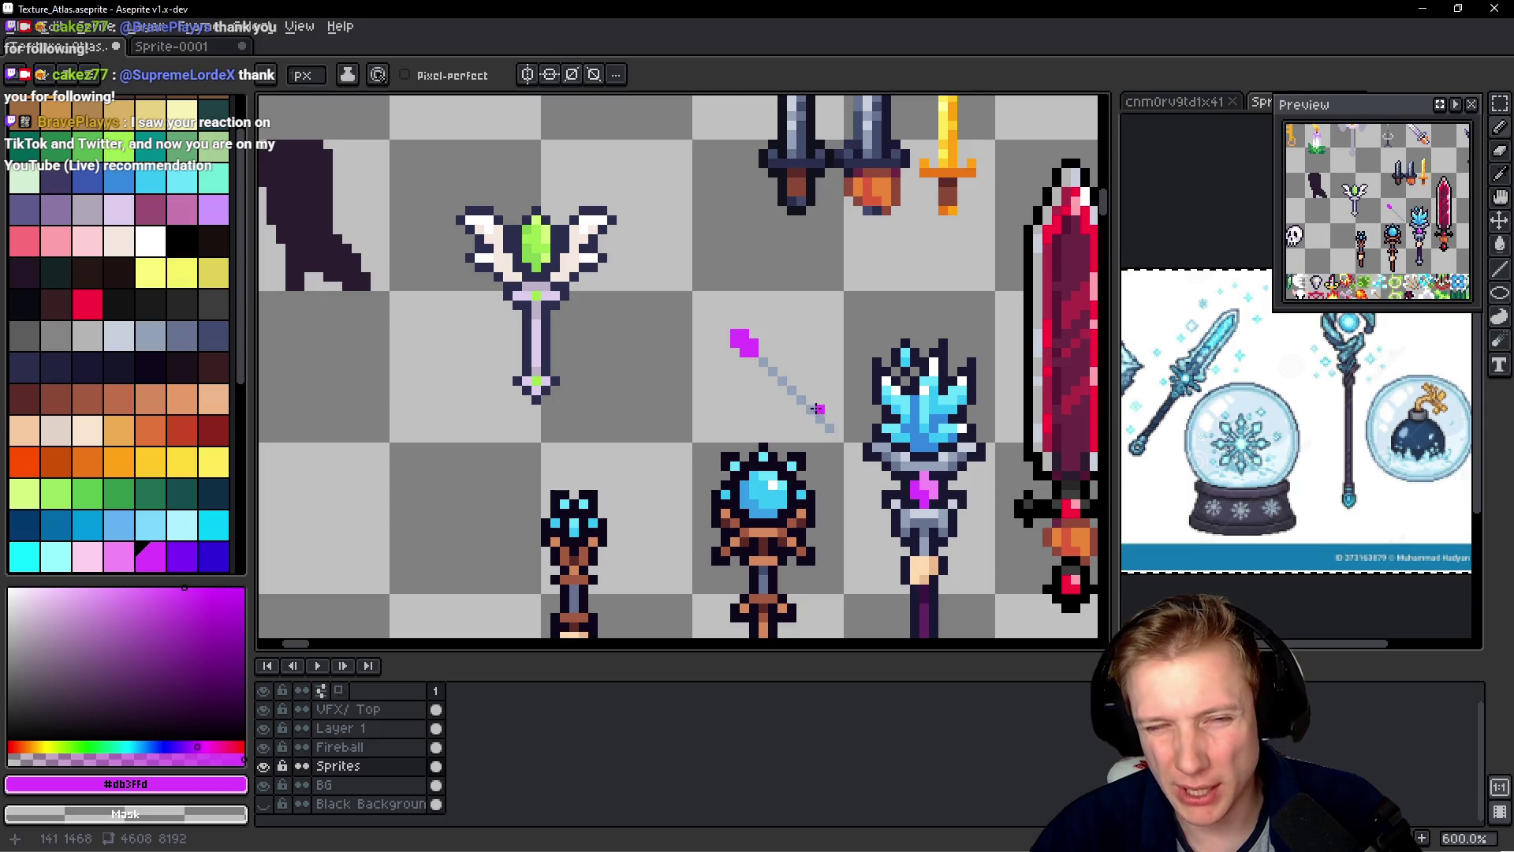
{"action": "scroll", "coordinate": [826, 404], "scroll_direction": "up", "scroll_amount": 4}
{"action": "key", "text": "ctrl+z"}
{"action": "key", "text": "ctrl+z"}
{"action": "scroll", "coordinate": [735, 405], "scroll_direction": "down", "scroll_amount": 1}
{"action": "key", "text": "ctrl+z"}
{"action": "key", "text": "ctrl+z"}
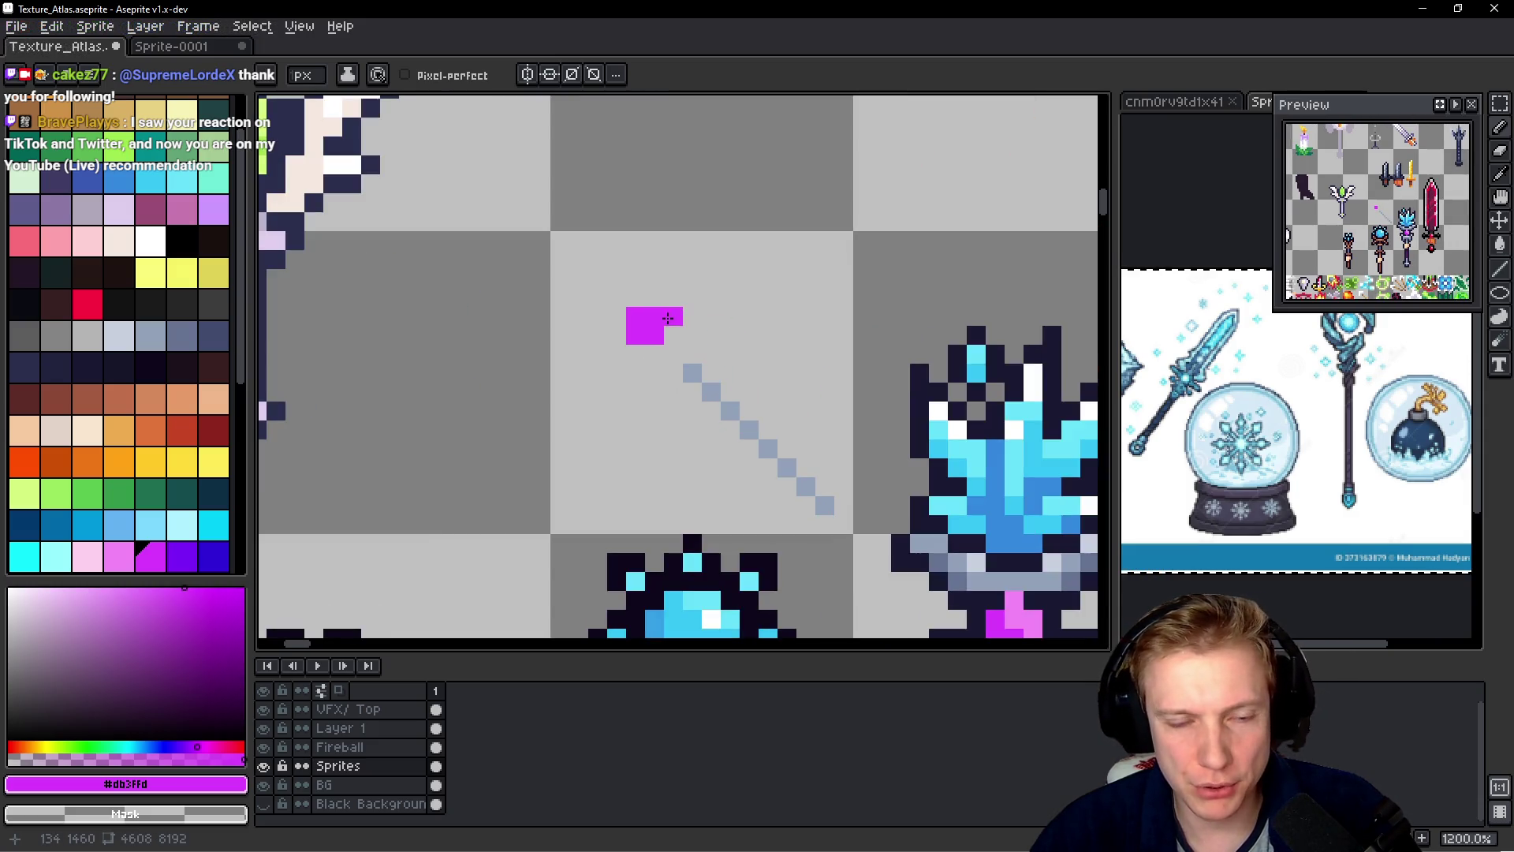
- Select the magenta gem square and nudge it down onto the shaft
{"action": "key", "text": "m"}
{"action": "mouse_move", "coordinate": [687, 265]}
{"action": "left_mouse_down"}
{"action": "mouse_move", "coordinate": [560, 365]}
{"action": "mouse_move", "coordinate": [667, 375]}
{"action": "left_mouse_up"}
{"action": "key", "text": "ctrl+d"}
{"action": "scroll", "coordinate": [749, 367], "scroll_direction": "down", "scroll_amount": 1}
{"action": "key", "text": "v"}
{"action": "scroll", "coordinate": [848, 404], "scroll_direction": "up", "scroll_amount": 1}
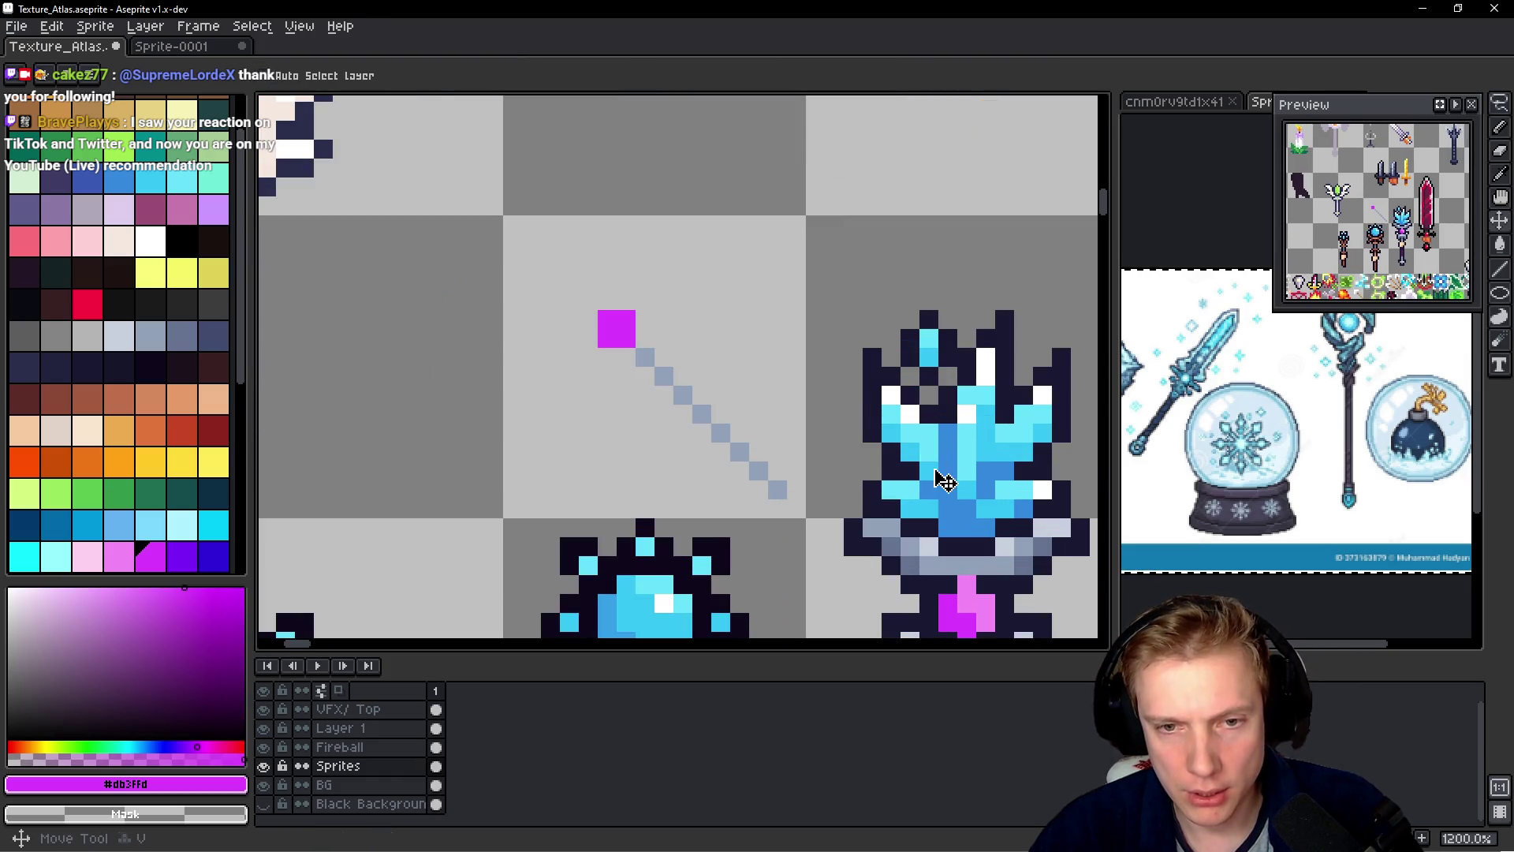
- Place cyan #36c5f4 pixels above-left of the magenta gem
{"action": "key", "text": "b"}
{"action": "left_click", "coordinate": [907, 449], "text": "alt"}
{"action": "left_click", "coordinate": [588, 282]}
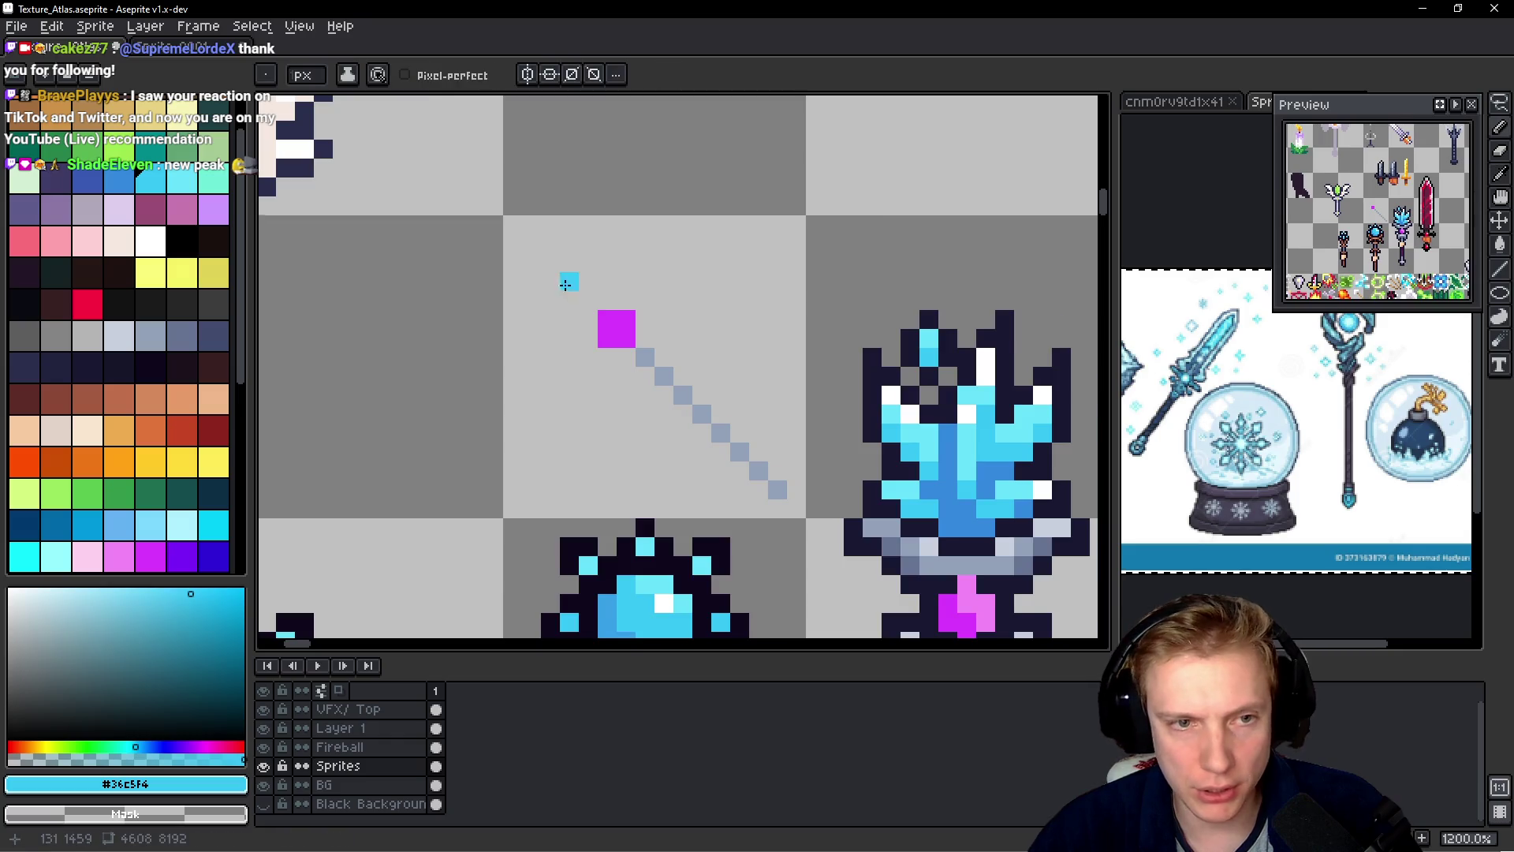
{"action": "scroll", "coordinate": [603, 275], "scroll_direction": "up", "scroll_amount": 1}
{"action": "left_click", "coordinate": [595, 305]}
{"action": "scroll", "coordinate": [644, 308], "scroll_direction": "down", "scroll_amount": 2}
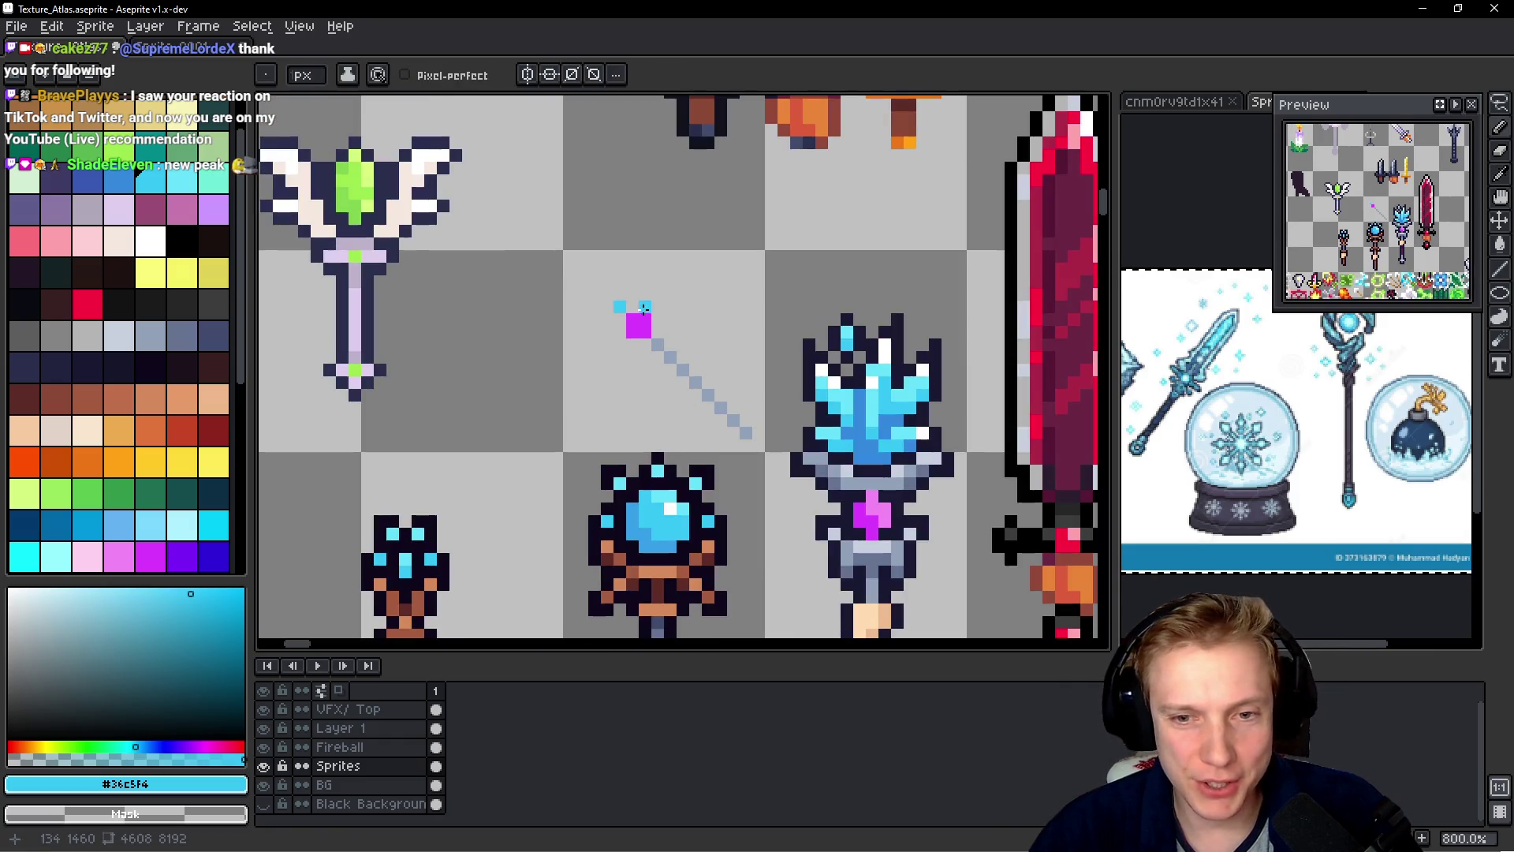
- Replace the cyan pixel with a cyan stroke higher above the gem
{"action": "scroll", "coordinate": [626, 294], "scroll_direction": "up", "scroll_amount": 2}
{"action": "key", "text": "ctrl+z"}
{"action": "left_click_drag", "start_coordinate": [588, 298], "coordinate": [562, 217]}
{"action": "scroll", "coordinate": [561, 221], "scroll_direction": "down", "scroll_amount": 5}
{"action": "scroll", "coordinate": [659, 297], "scroll_direction": "up", "scroll_amount": 4}
- Lasso the cyan stroke and magenta gem together and shift them into place
{"action": "key", "text": "q"}
{"action": "mouse_move", "coordinate": [651, 209]}
{"action": "left_mouse_down"}
{"action": "mouse_move", "coordinate": [578, 380]}
{"action": "mouse_move", "coordinate": [618, 297]}
{"action": "mouse_move", "coordinate": [656, 335]}
{"action": "mouse_move", "coordinate": [584, 298]}
{"action": "mouse_move", "coordinate": [546, 244]}
{"action": "left_mouse_up"}
{"action": "key", "text": "ctrl+d"}
{"action": "key", "text": "b"}
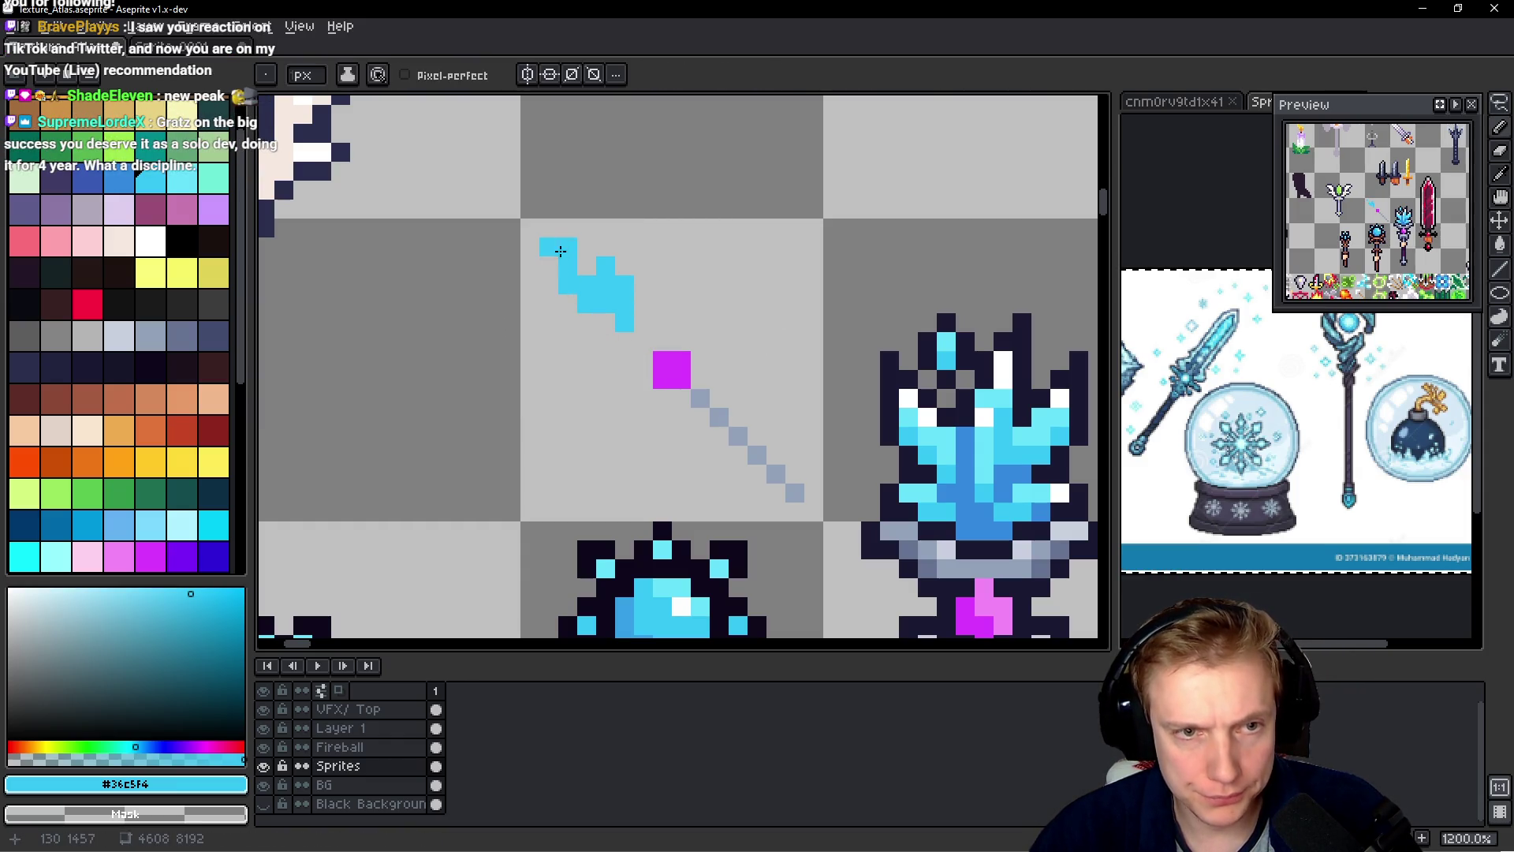
- Add cyan pixels at the crystal head's lower-left, discarding two trial pixels
{"action": "left_click", "coordinate": [620, 270]}
{"action": "left_click", "coordinate": [624, 246]}
{"action": "key", "text": "ctrl+z"}
{"action": "key", "text": "ctrl+z"}
{"action": "left_click", "coordinate": [587, 322]}
{"action": "left_click", "coordinate": [568, 303]}
{"action": "left_click", "coordinate": [567, 322]}
{"action": "scroll", "coordinate": [711, 292], "scroll_direction": "down", "scroll_amount": 2}
{"action": "scroll", "coordinate": [712, 292], "scroll_direction": "down", "scroll_amount": 5}
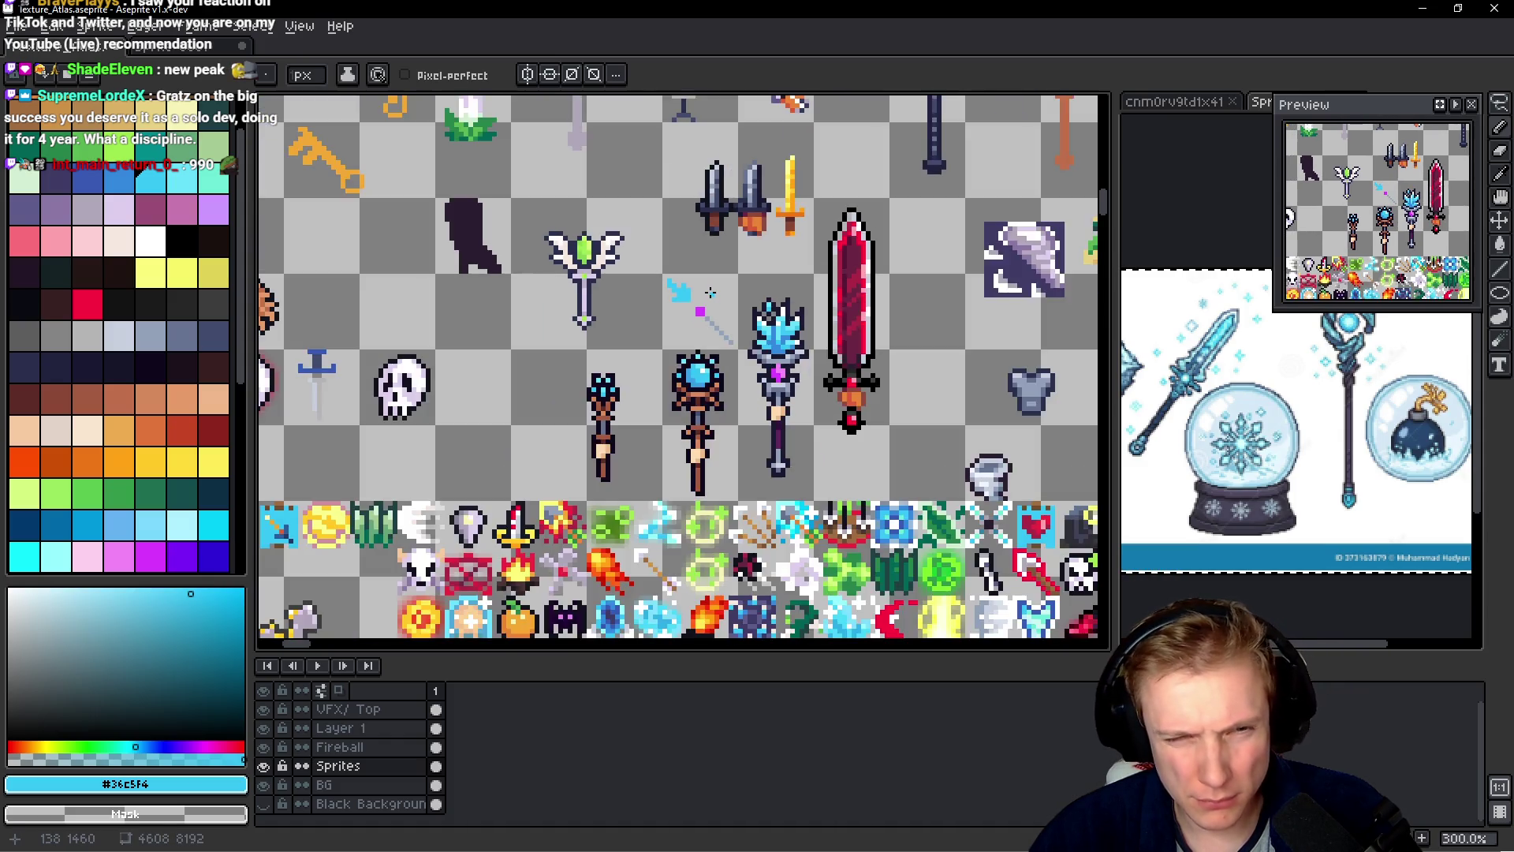
{"action": "scroll", "coordinate": [653, 306], "scroll_direction": "up", "scroll_amount": 7}
- Fill out the cyan head's top-right, top row gap, and left side
{"action": "left_click", "coordinate": [625, 261]}
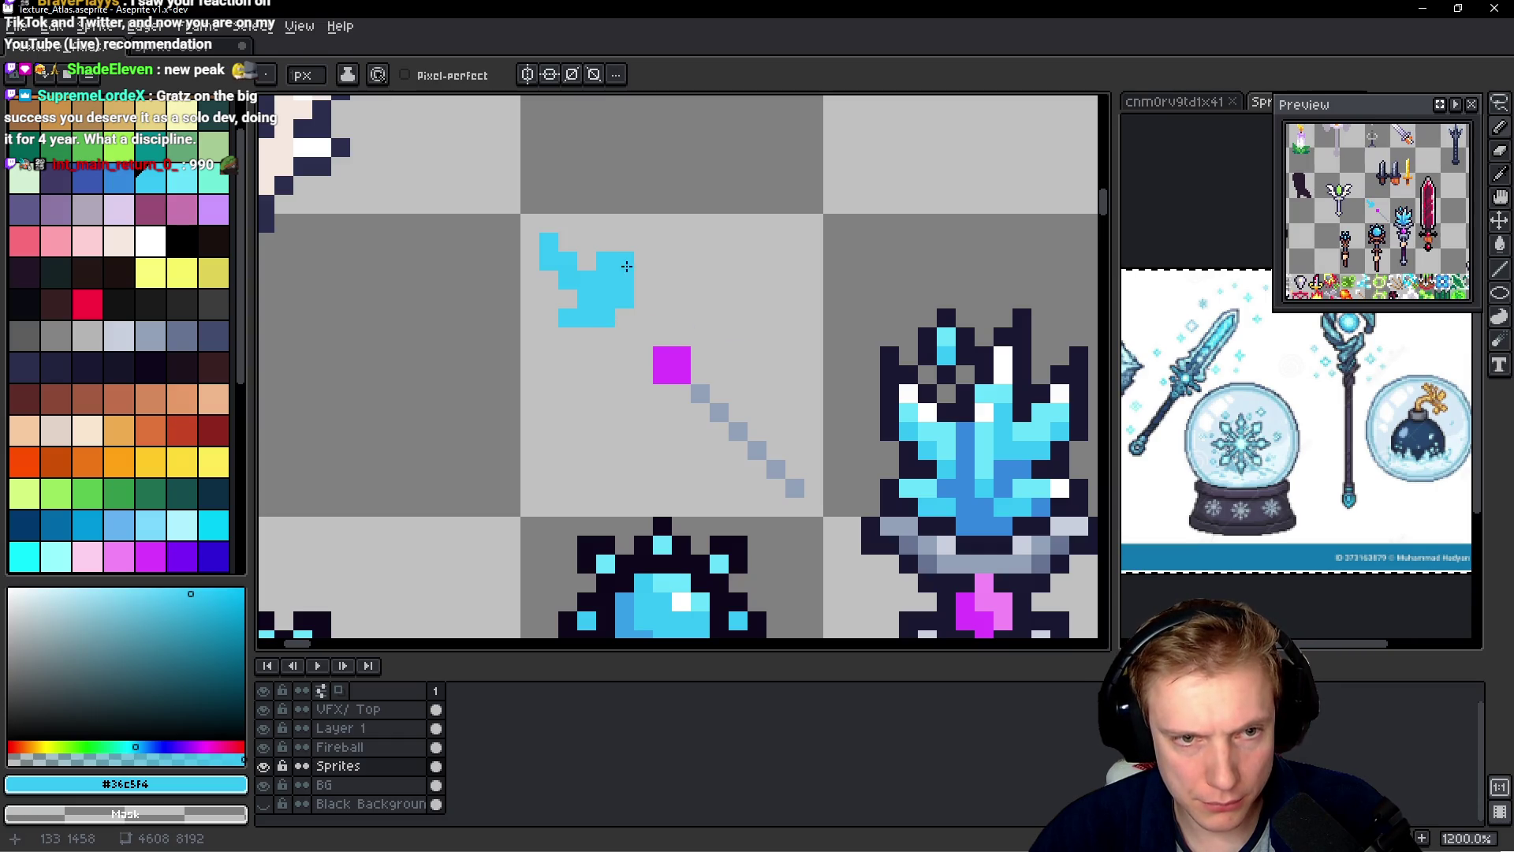
{"action": "left_click", "coordinate": [624, 242]}
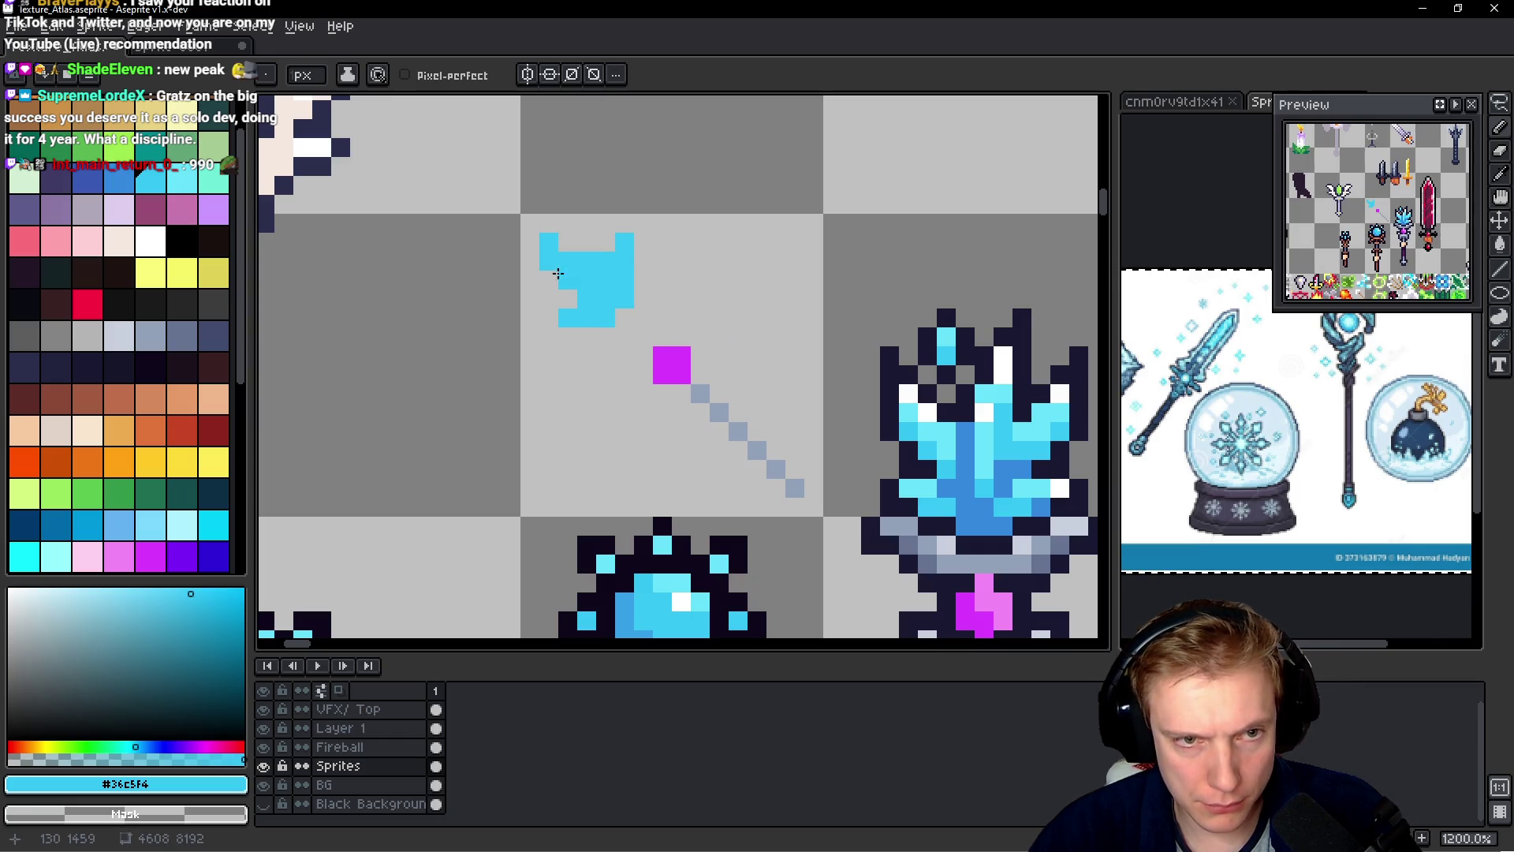
{"action": "scroll", "coordinate": [772, 279], "scroll_direction": "down", "scroll_amount": 4}
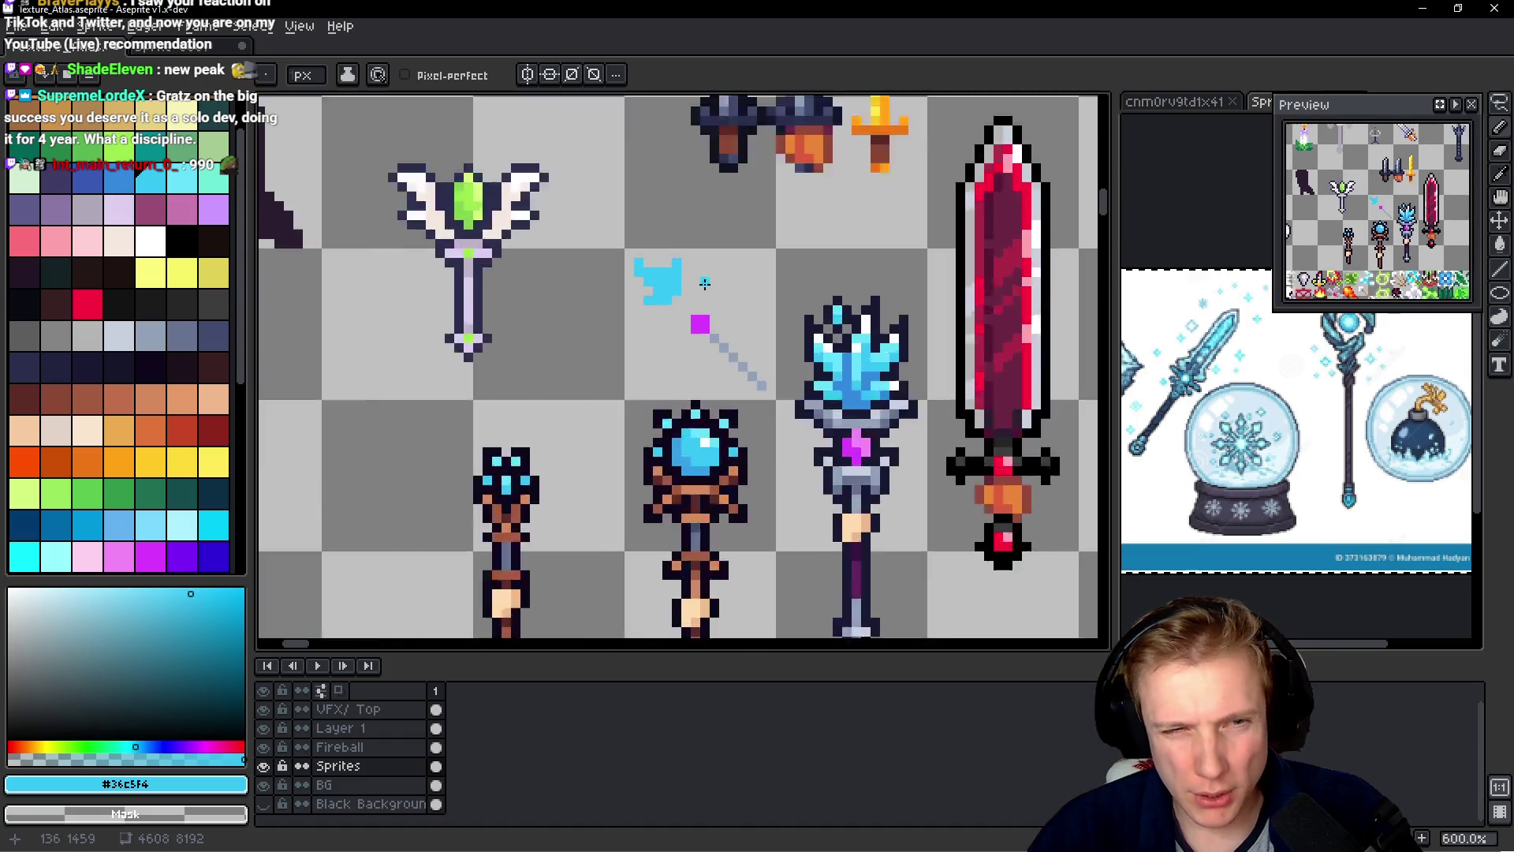
{"action": "scroll", "coordinate": [611, 260], "scroll_direction": "up", "scroll_amount": 4}
{"action": "scroll", "coordinate": [623, 261], "scroll_direction": "down", "scroll_amount": 4}
{"action": "scroll", "coordinate": [611, 236], "scroll_direction": "up", "scroll_amount": 4}
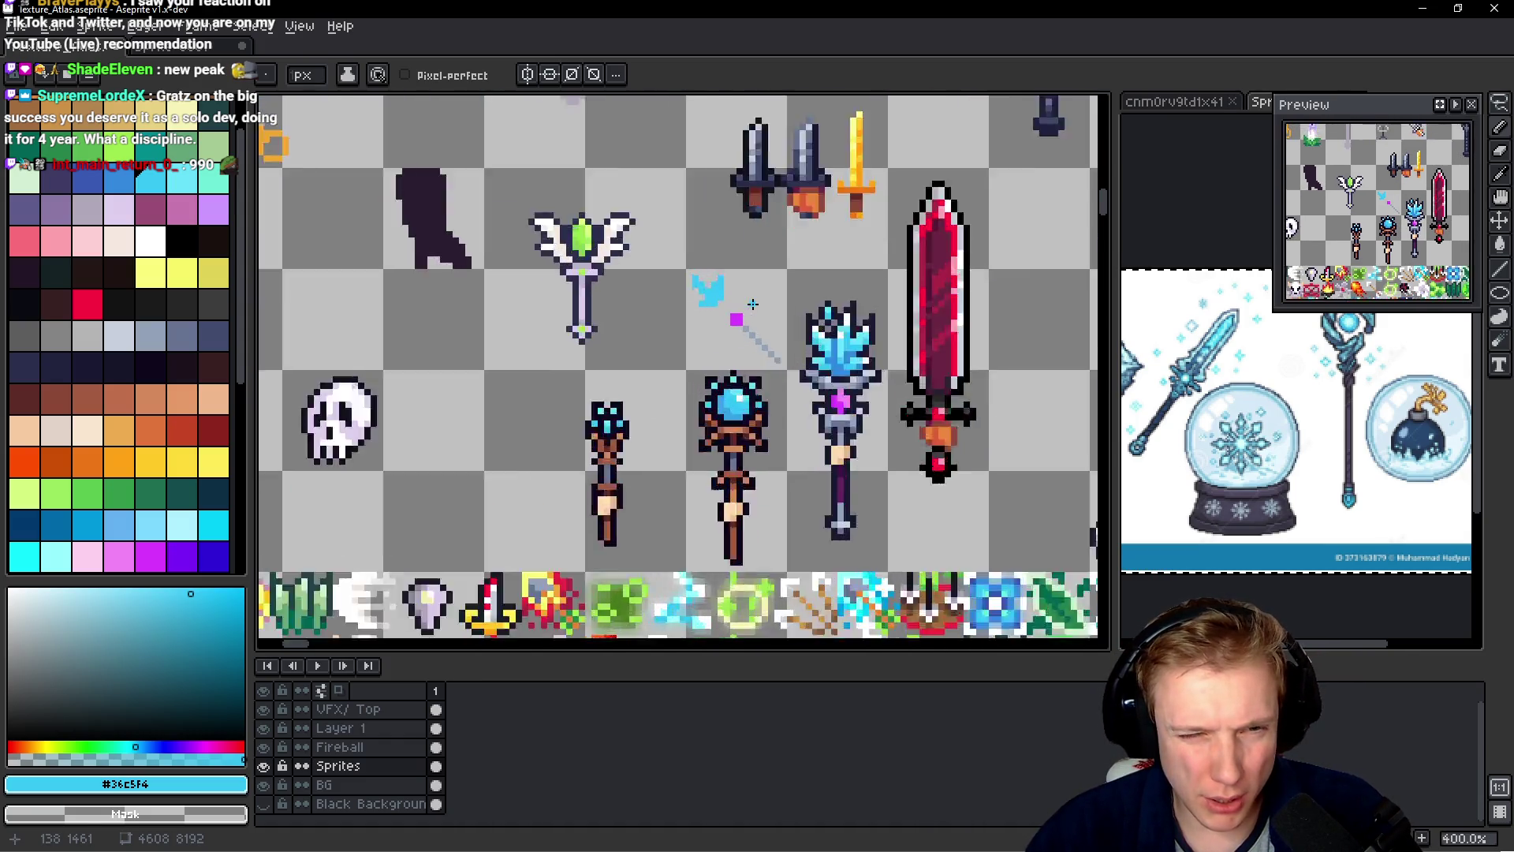
{"action": "left_click_drag", "start_coordinate": [610, 229], "coordinate": [621, 226]}
{"action": "scroll", "coordinate": [694, 276], "scroll_direction": "down", "scroll_amount": 4}
{"action": "scroll", "coordinate": [587, 257], "scroll_direction": "up", "scroll_amount": 4}
{"action": "left_click", "coordinate": [562, 251]}
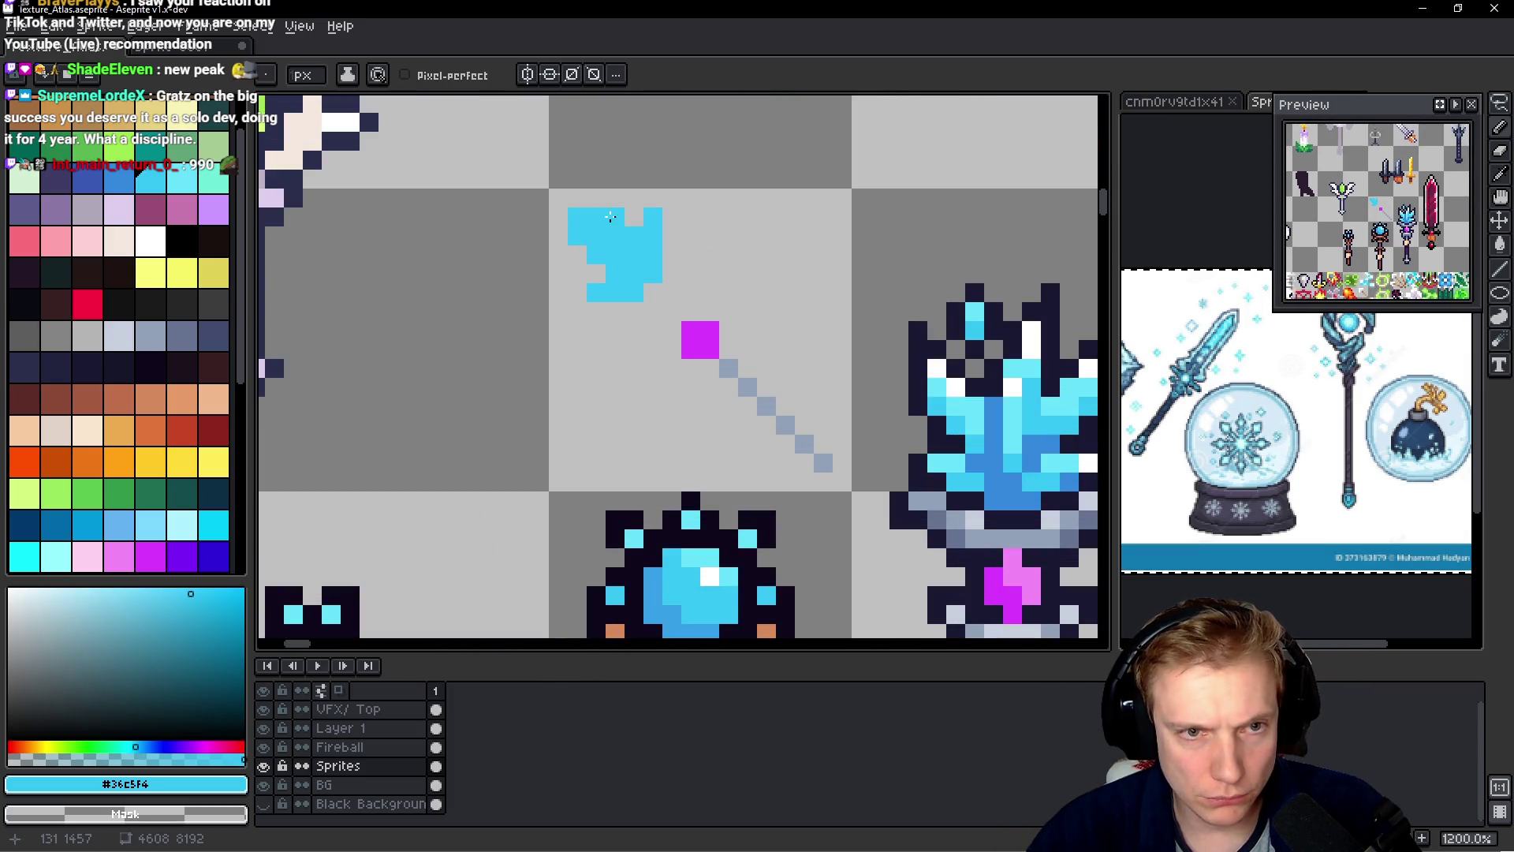
- Add cyan pixels to thicken the head's top-right, right edge and bottom-left
{"action": "left_click", "coordinate": [668, 226]}
{"action": "left_click", "coordinate": [669, 234]}
{"action": "left_click", "coordinate": [577, 293]}
{"action": "left_click", "coordinate": [596, 303]}
{"action": "left_click", "coordinate": [653, 293]}
{"action": "left_click", "coordinate": [671, 274]}
{"action": "left_click", "coordinate": [672, 293]}
{"action": "left_click", "coordinate": [671, 255]}
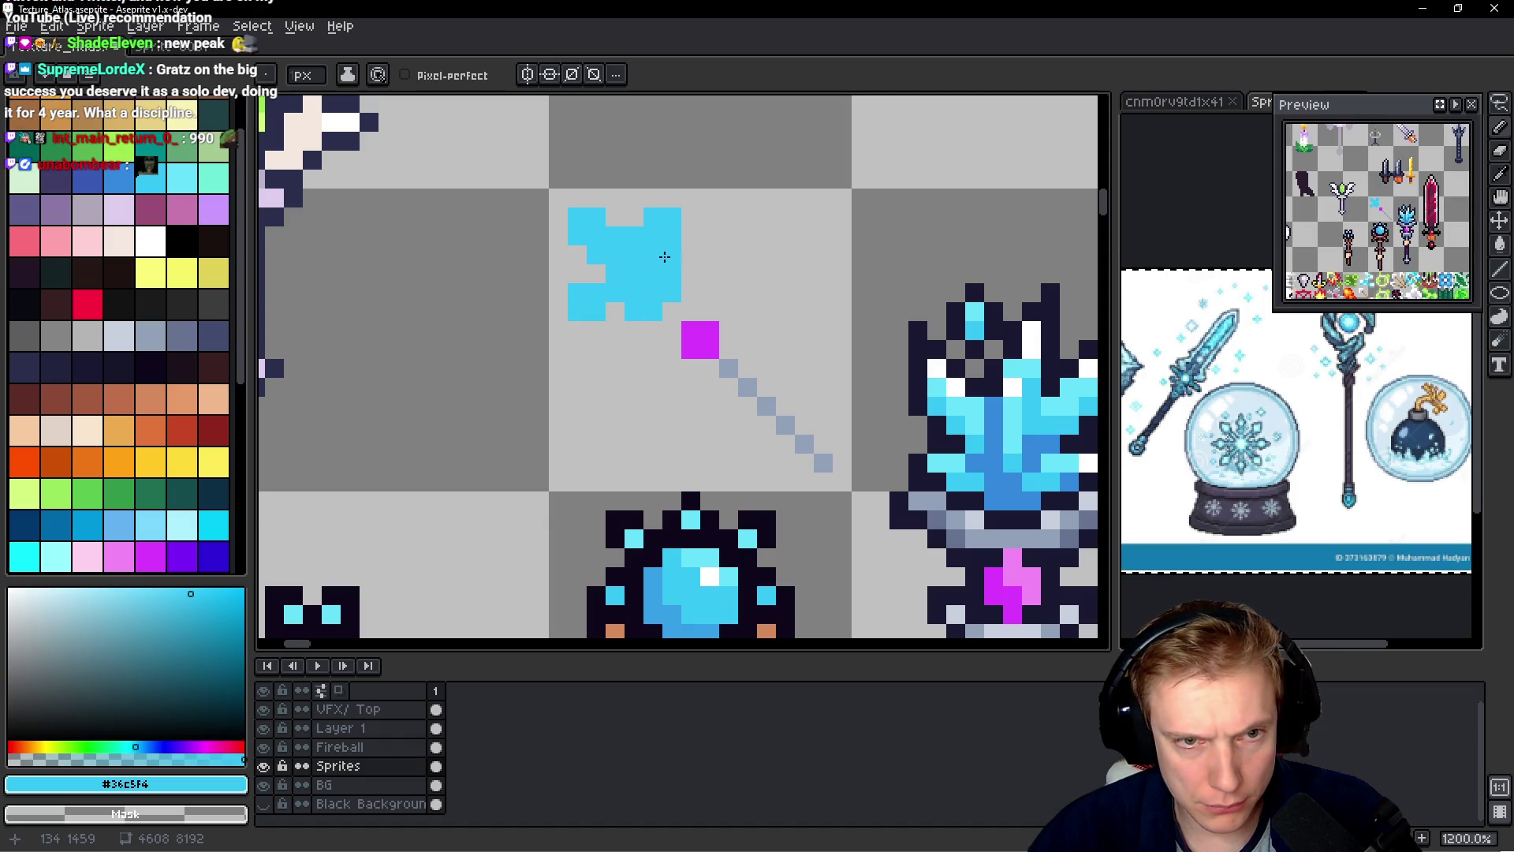
- Erase stray cyan pixels at the top, bottom-left and interior to start reshaping the head
{"action": "right_click", "coordinate": [651, 218]}
{"action": "left_click", "coordinate": [615, 311]}
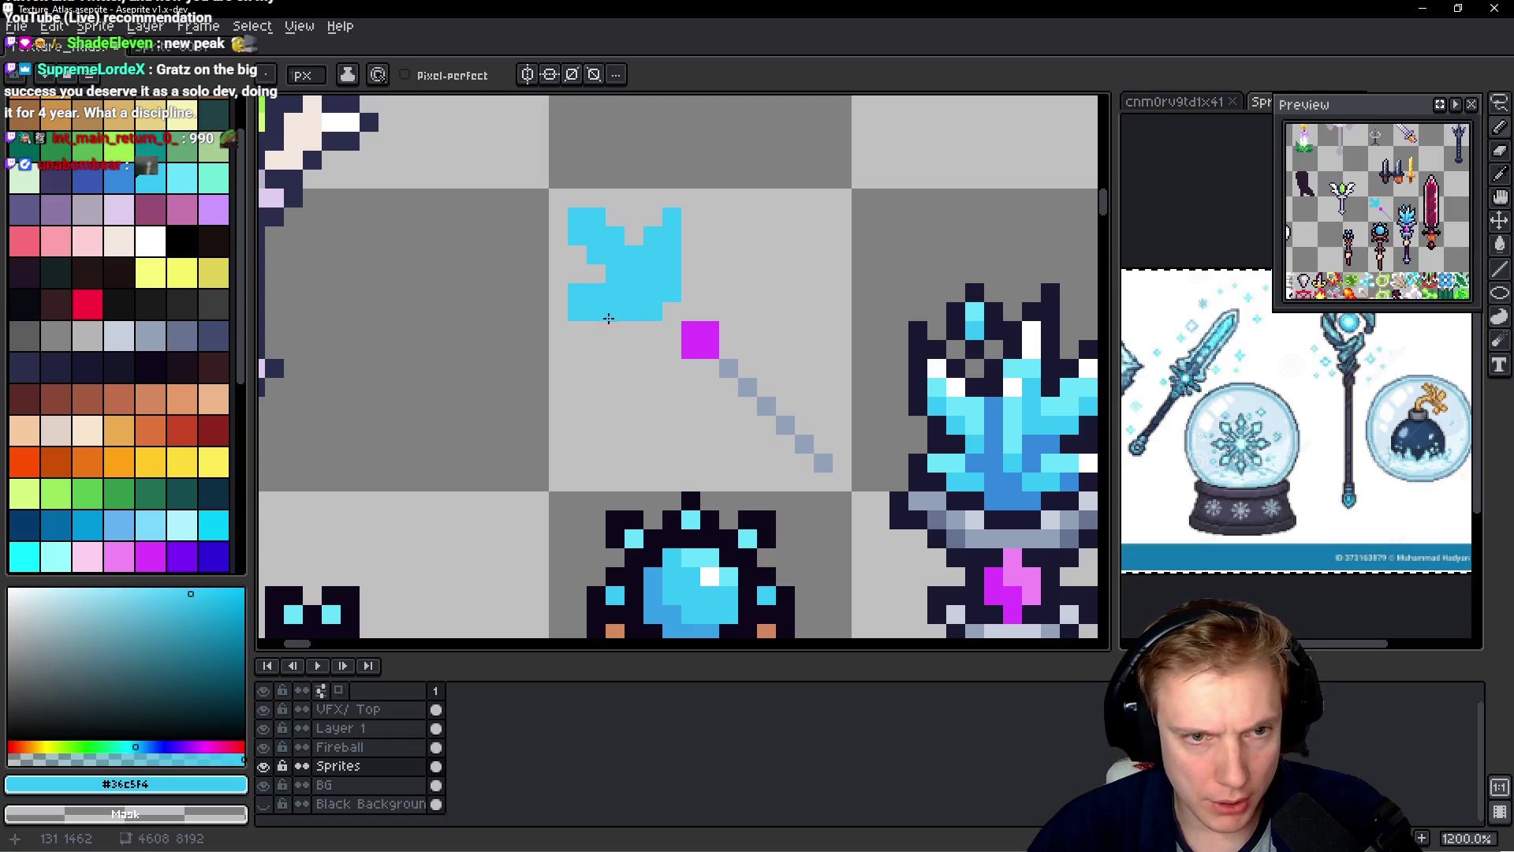
{"action": "right_click", "coordinate": [577, 292]}
{"action": "right_click", "coordinate": [638, 257]}
{"action": "left_click", "coordinate": [582, 256]}
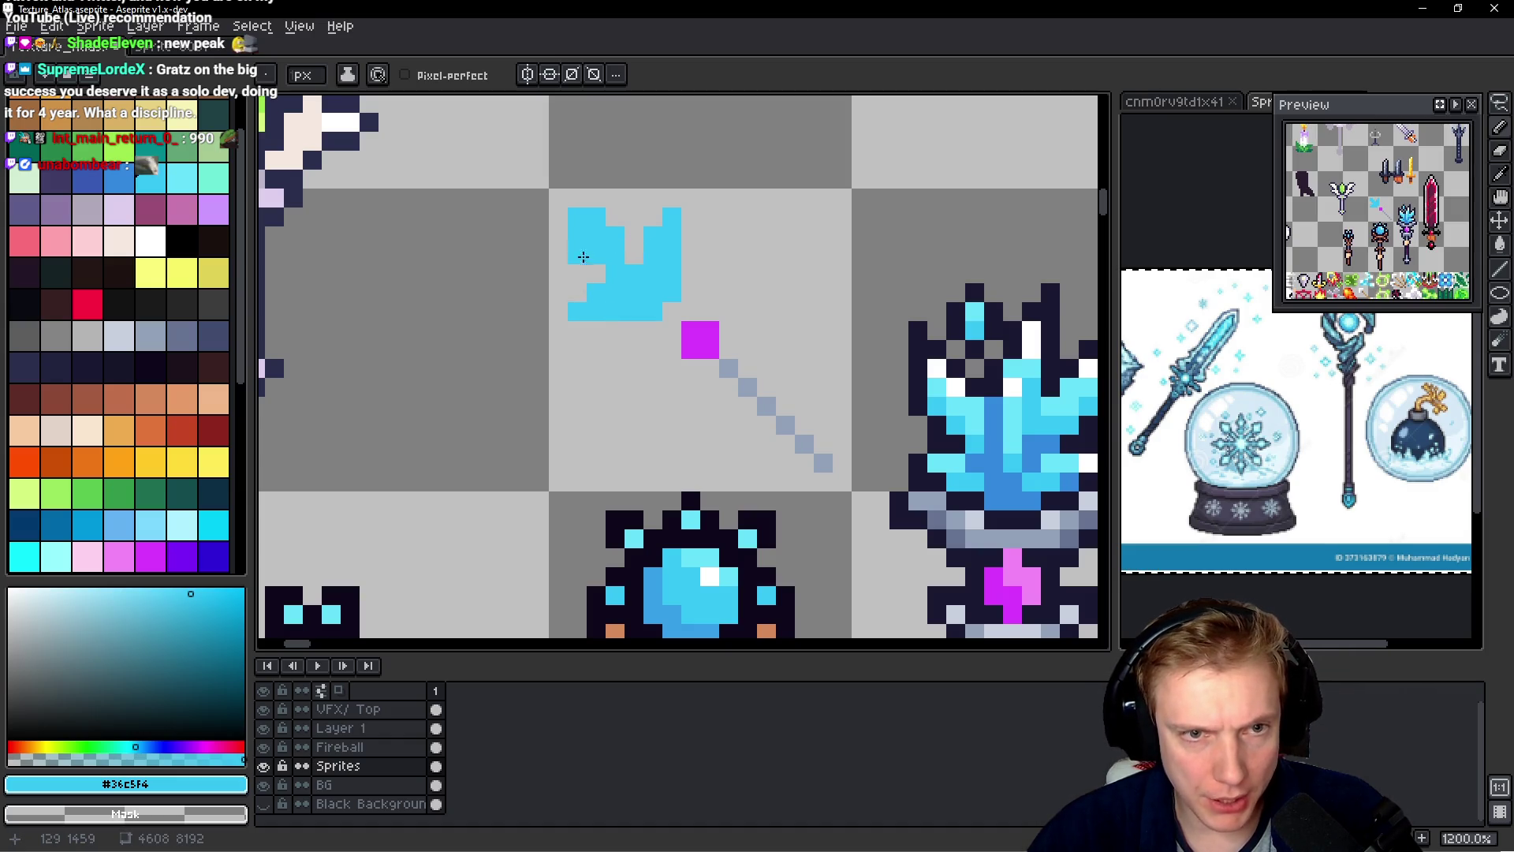
{"action": "right_click", "coordinate": [596, 274]}
{"action": "right_click", "coordinate": [577, 216]}
{"action": "right_click", "coordinate": [596, 217]}
- Tweak cyan pixels along the head's top and middle, adding and removing single pixels
{"action": "left_click", "coordinate": [577, 217]}
{"action": "right_click", "coordinate": [578, 217]}
{"action": "left_click", "coordinate": [634, 254]}
{"action": "left_click", "coordinate": [634, 235]}
{"action": "right_click", "coordinate": [634, 255]}
{"action": "left_click", "coordinate": [615, 217]}
{"action": "left_click", "coordinate": [596, 198]}
{"action": "left_click", "coordinate": [634, 254]}
{"action": "left_click", "coordinate": [577, 198]}
{"action": "right_click", "coordinate": [577, 198]}
{"action": "left_click", "coordinate": [634, 217]}
{"action": "right_click", "coordinate": [634, 216]}
{"action": "left_click", "coordinate": [634, 216]}
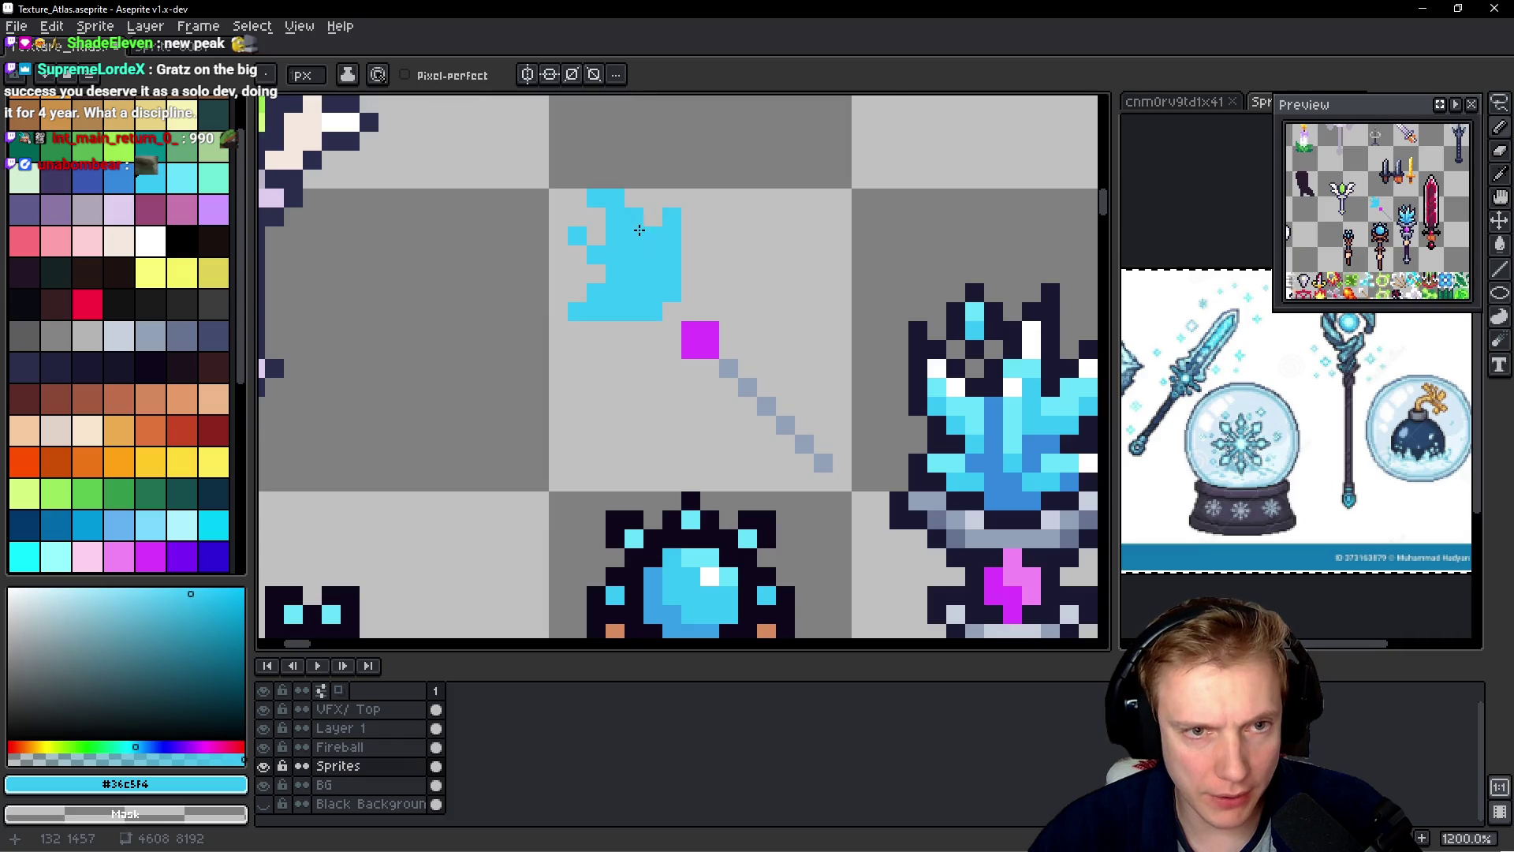
- Erase most of the cyan head and redraw its edge with a vertical and a diagonal line
{"action": "scroll", "coordinate": [715, 286], "scroll_direction": "down", "scroll_amount": 5}
{"action": "scroll", "coordinate": [715, 287], "scroll_direction": "down", "scroll_amount": 1}
{"action": "scroll", "coordinate": [715, 286], "scroll_direction": "up", "scroll_amount": 7}
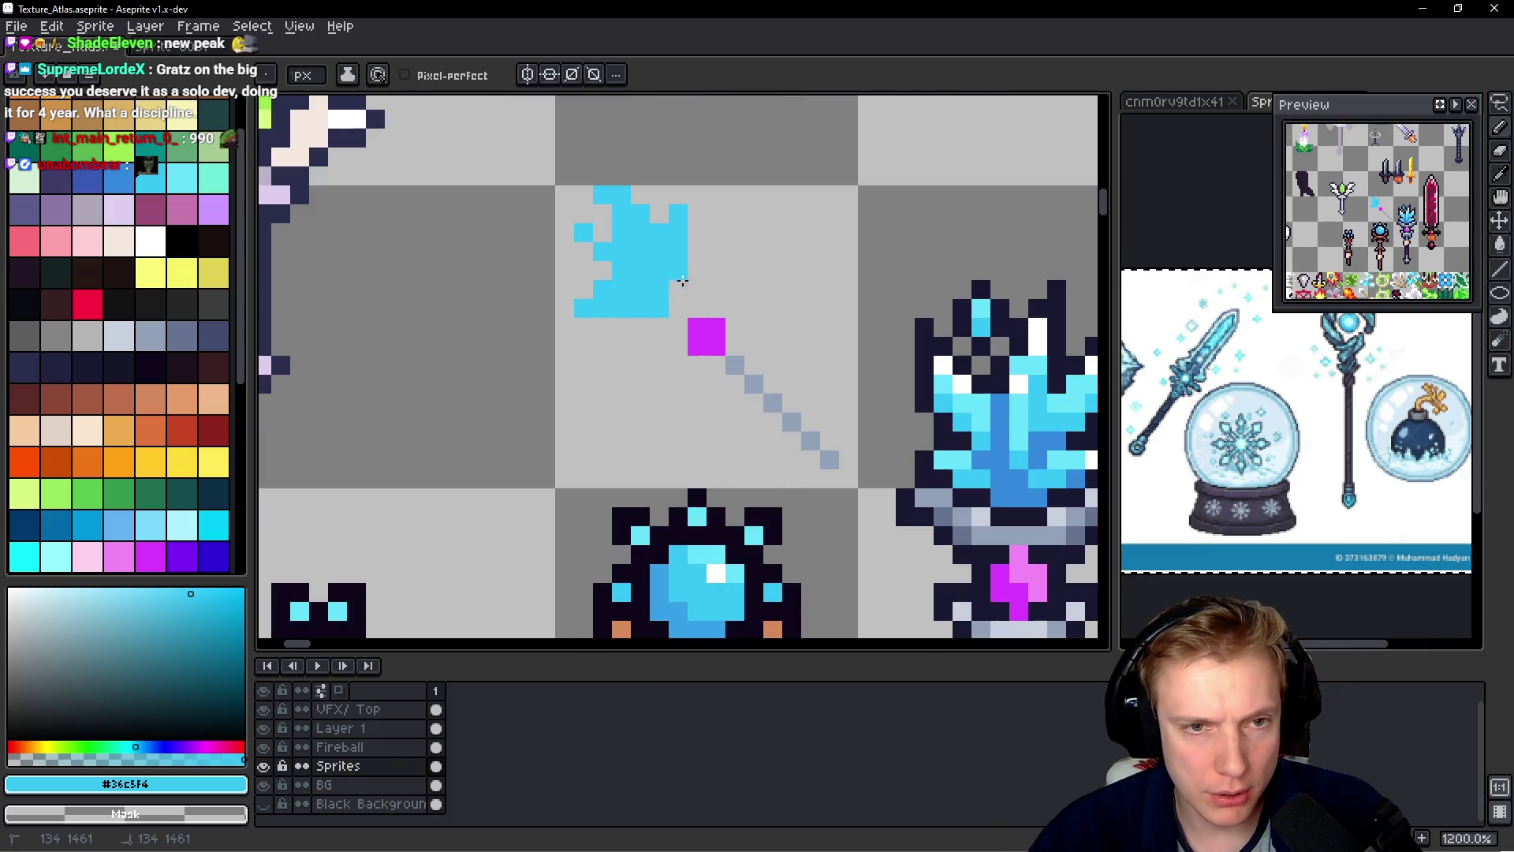
{"action": "mouse_move", "coordinate": [678, 220]}
{"action": "left_mouse_down"}
{"action": "mouse_move", "coordinate": [676, 193]}
{"action": "mouse_move", "coordinate": [581, 260]}
{"action": "mouse_move", "coordinate": [622, 284]}
{"action": "mouse_move", "coordinate": [640, 250]}
{"action": "mouse_move", "coordinate": [583, 211]}
{"action": "left_mouse_up"}
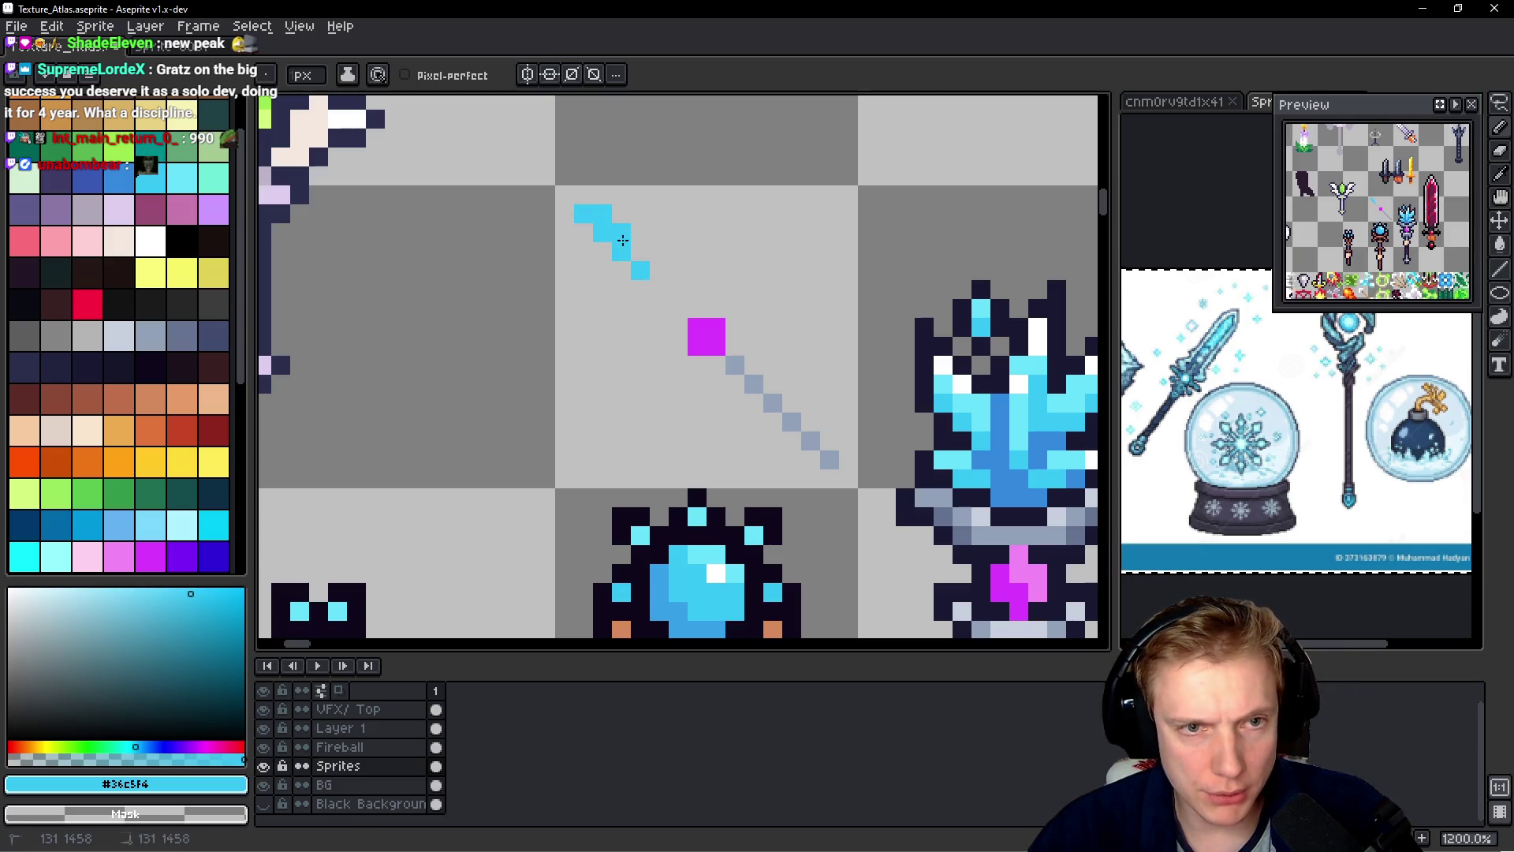
{"action": "left_click_drag", "start_coordinate": [659, 260], "coordinate": [655, 218]}
{"action": "mouse_move", "coordinate": [641, 290]}
{"action": "left_mouse_down"}
{"action": "mouse_move", "coordinate": [591, 280]}
{"action": "mouse_move", "coordinate": [658, 268]}
{"action": "left_mouse_up"}
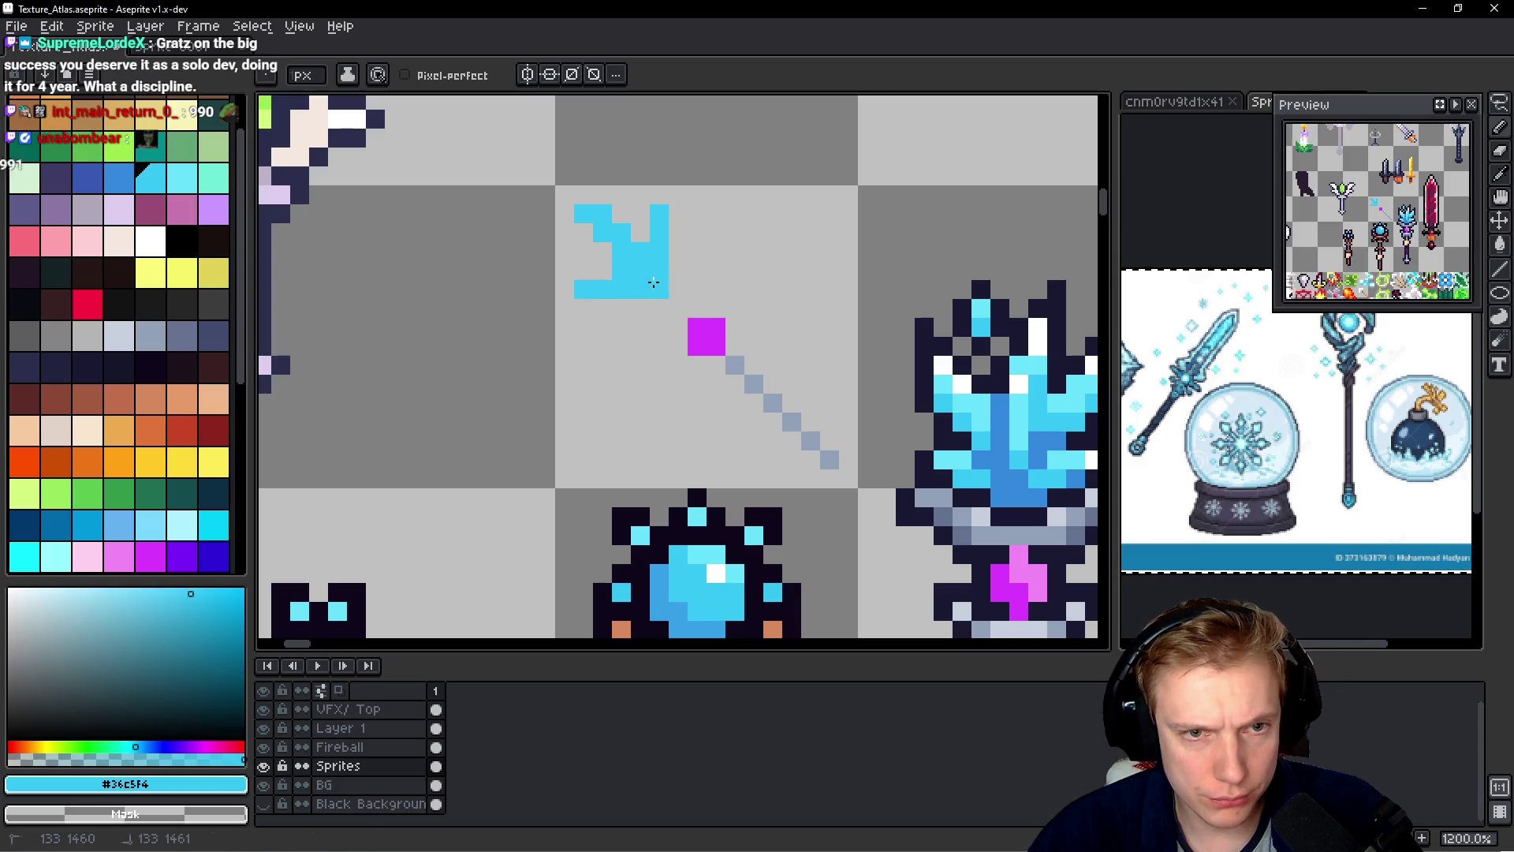
- Fill a cyan pixel inside the head and undo a stray pixel up-right of the gem
{"action": "left_click", "coordinate": [603, 257]}
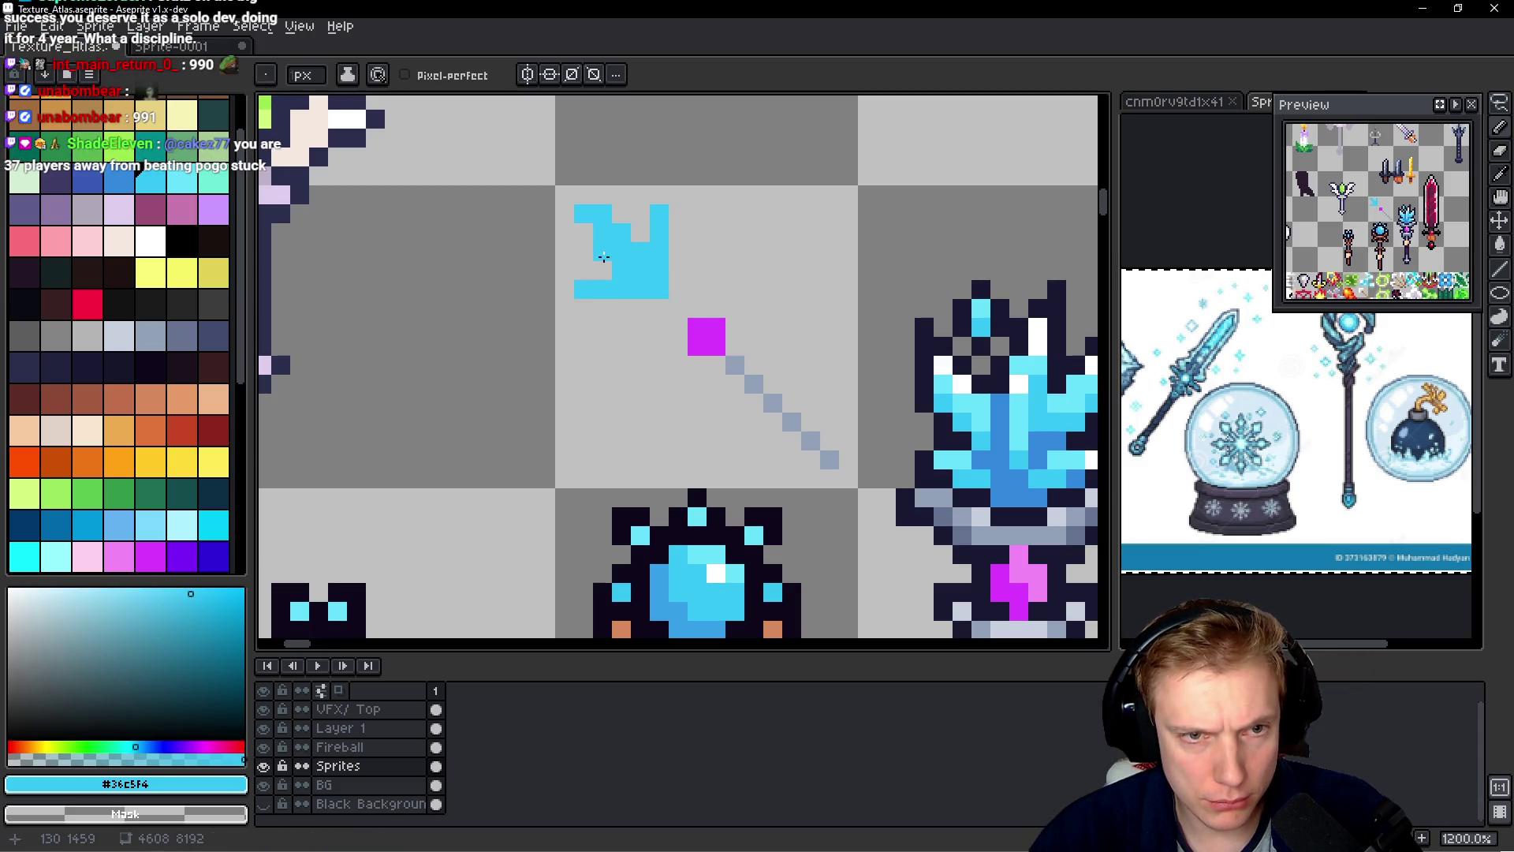
{"action": "left_click", "coordinate": [715, 271]}
{"action": "scroll", "coordinate": [710, 273], "scroll_direction": "down", "scroll_amount": 5}
{"action": "scroll", "coordinate": [710, 273], "scroll_direction": "up", "scroll_amount": 6}
{"action": "key", "text": "ctrl+z"}
- Fill out the head's base and extend its right point upward
{"action": "left_click", "coordinate": [631, 300]}
{"action": "left_click", "coordinate": [660, 278]}
{"action": "left_click_drag", "start_coordinate": [659, 276], "coordinate": [661, 227]}
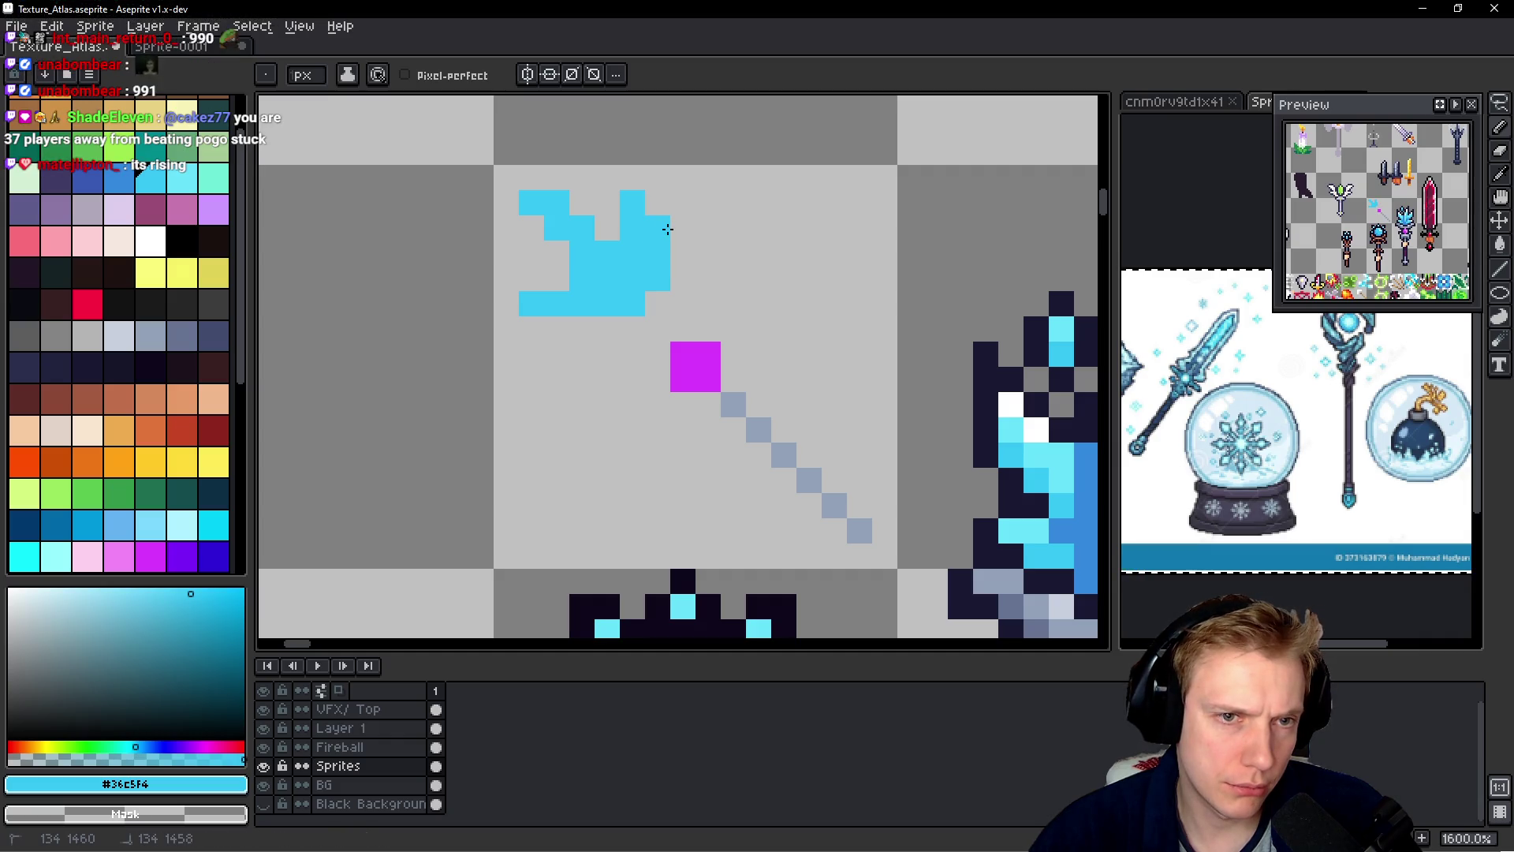
{"action": "left_click", "coordinate": [593, 323]}
{"action": "scroll", "coordinate": [706, 323], "scroll_direction": "down", "scroll_amount": 6}
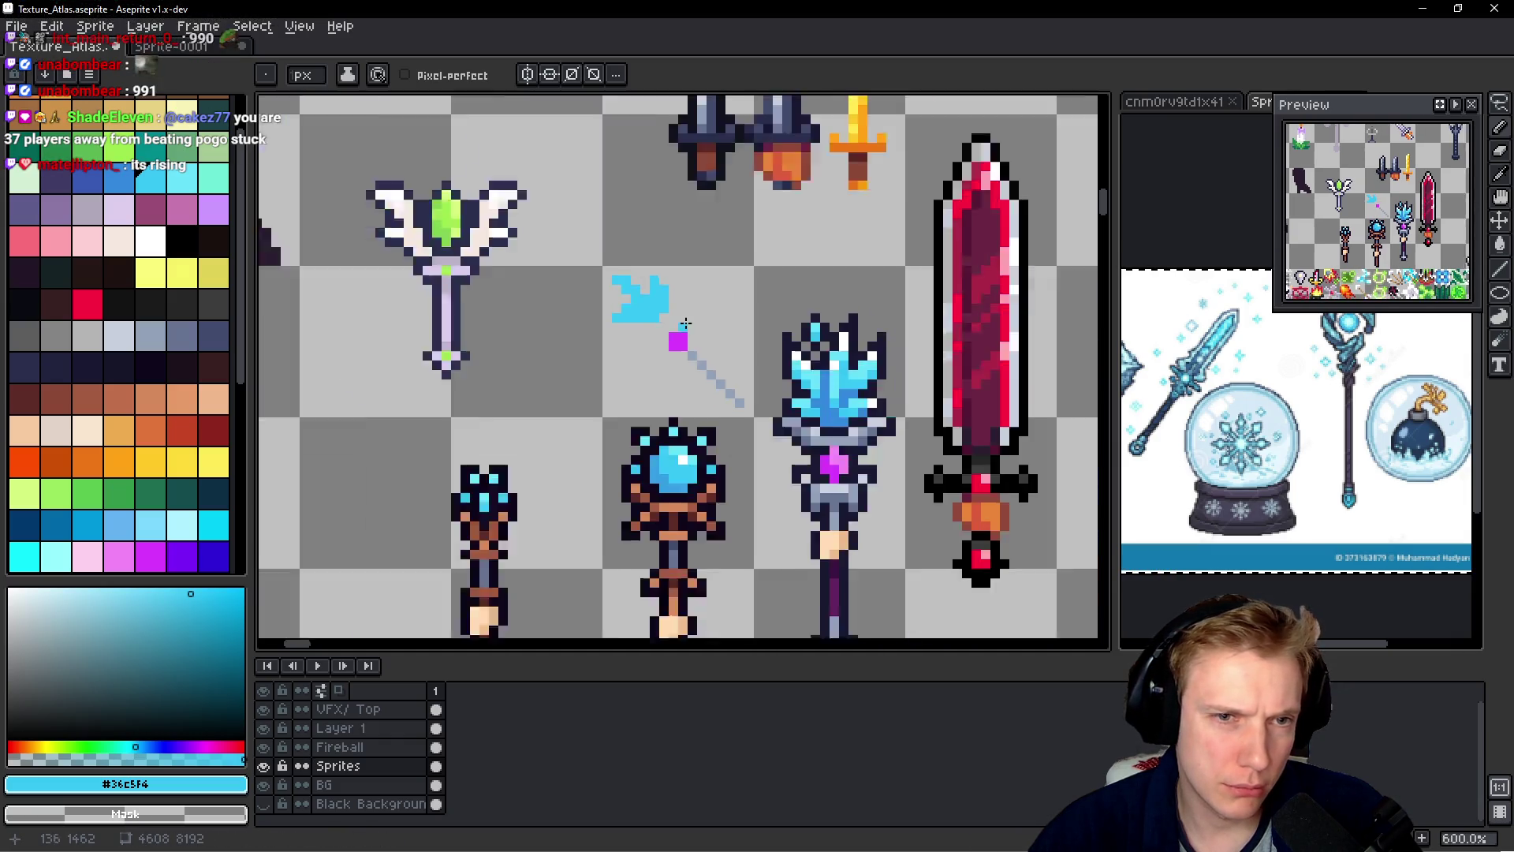
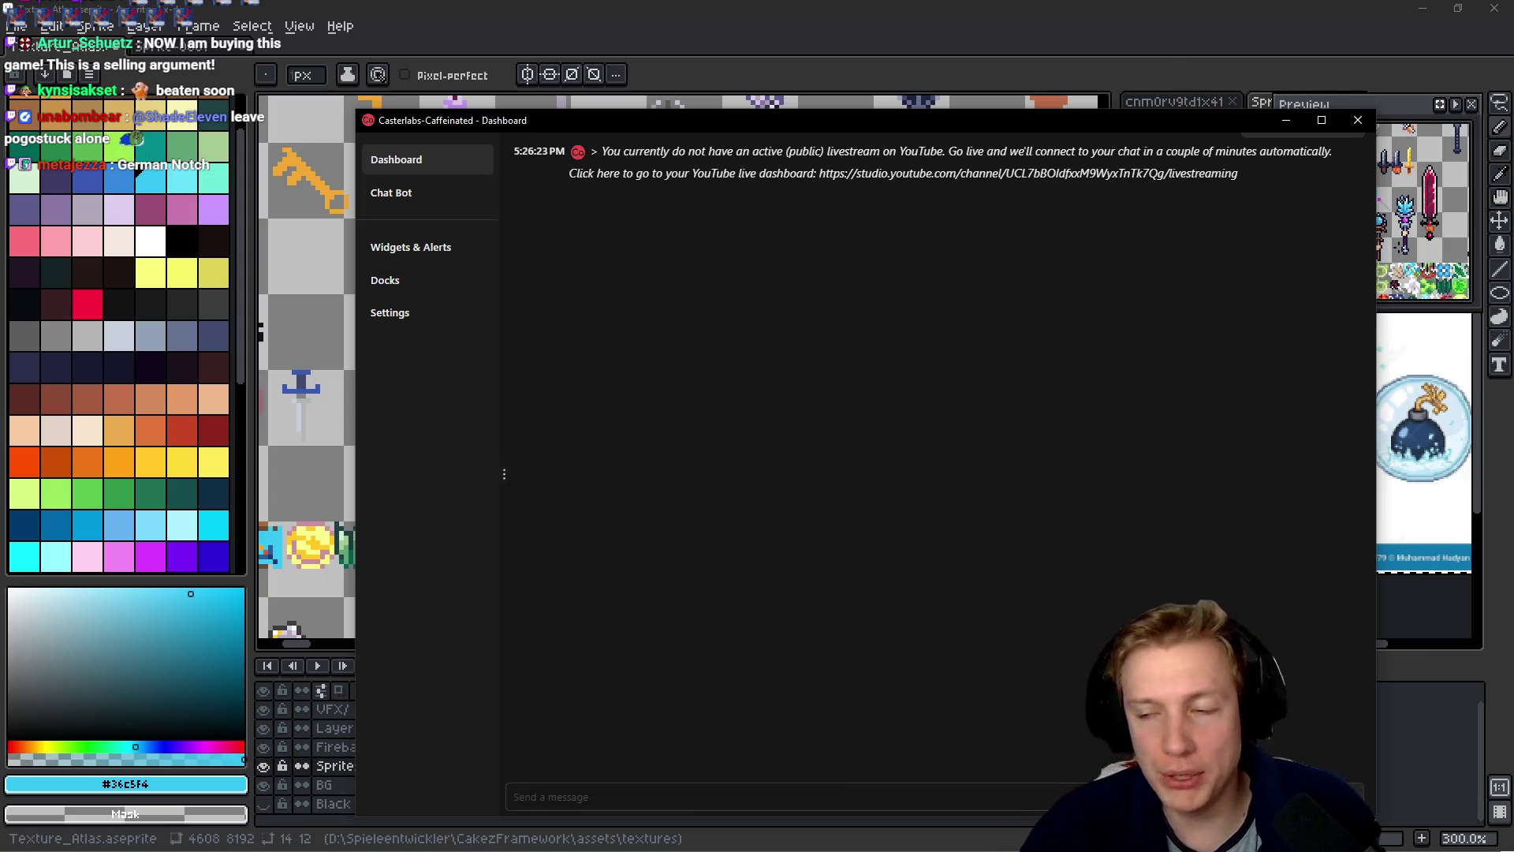
- Browse the chat dashboard's bot commands page and its list of widgets and alerts
{"action": "left_click", "coordinate": [1357, 119]}
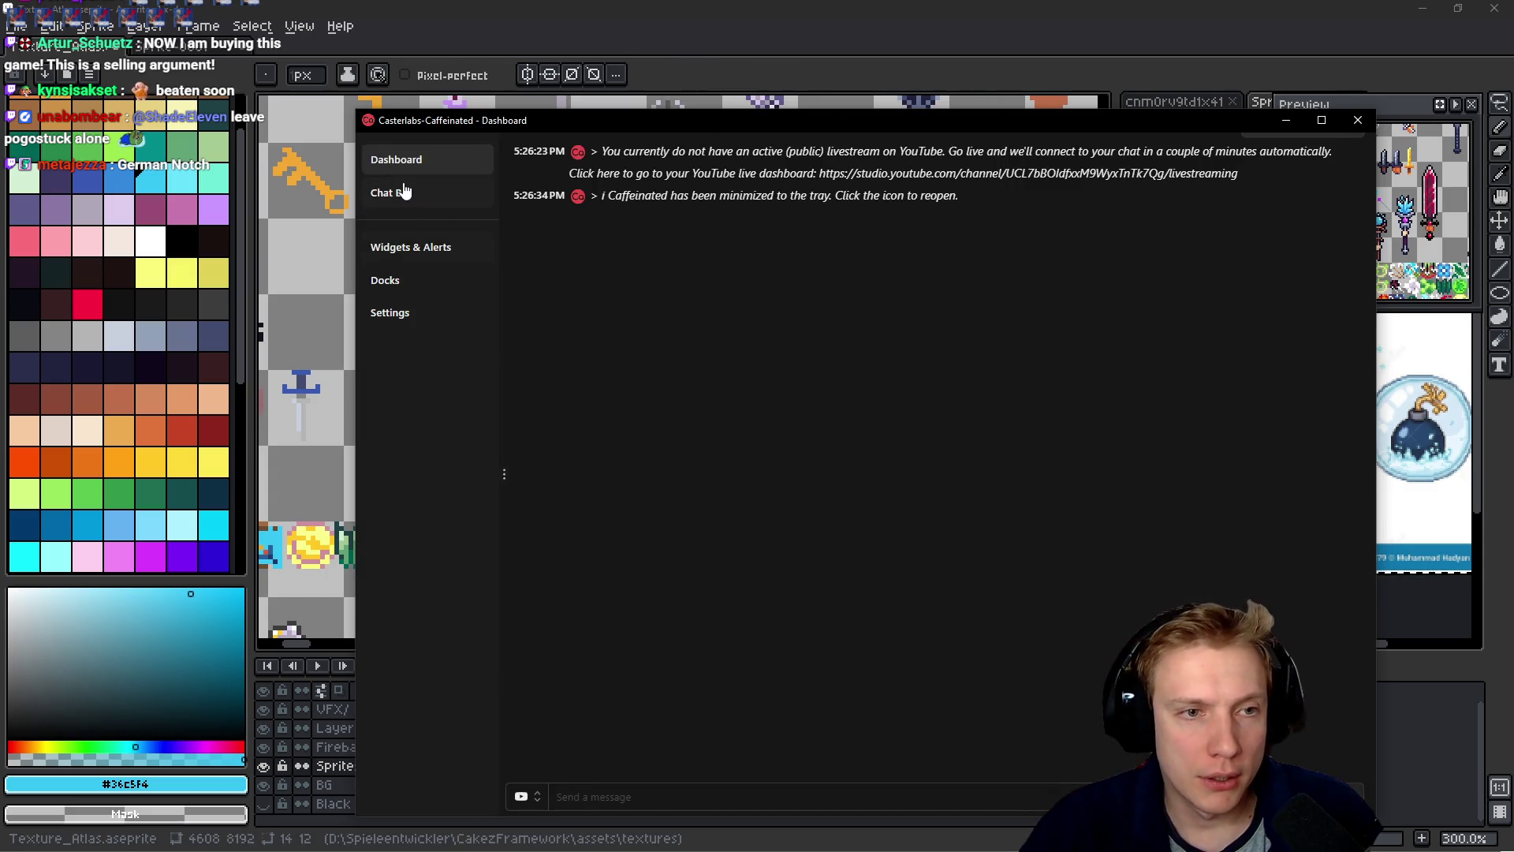
{"action": "left_click", "coordinate": [406, 196]}
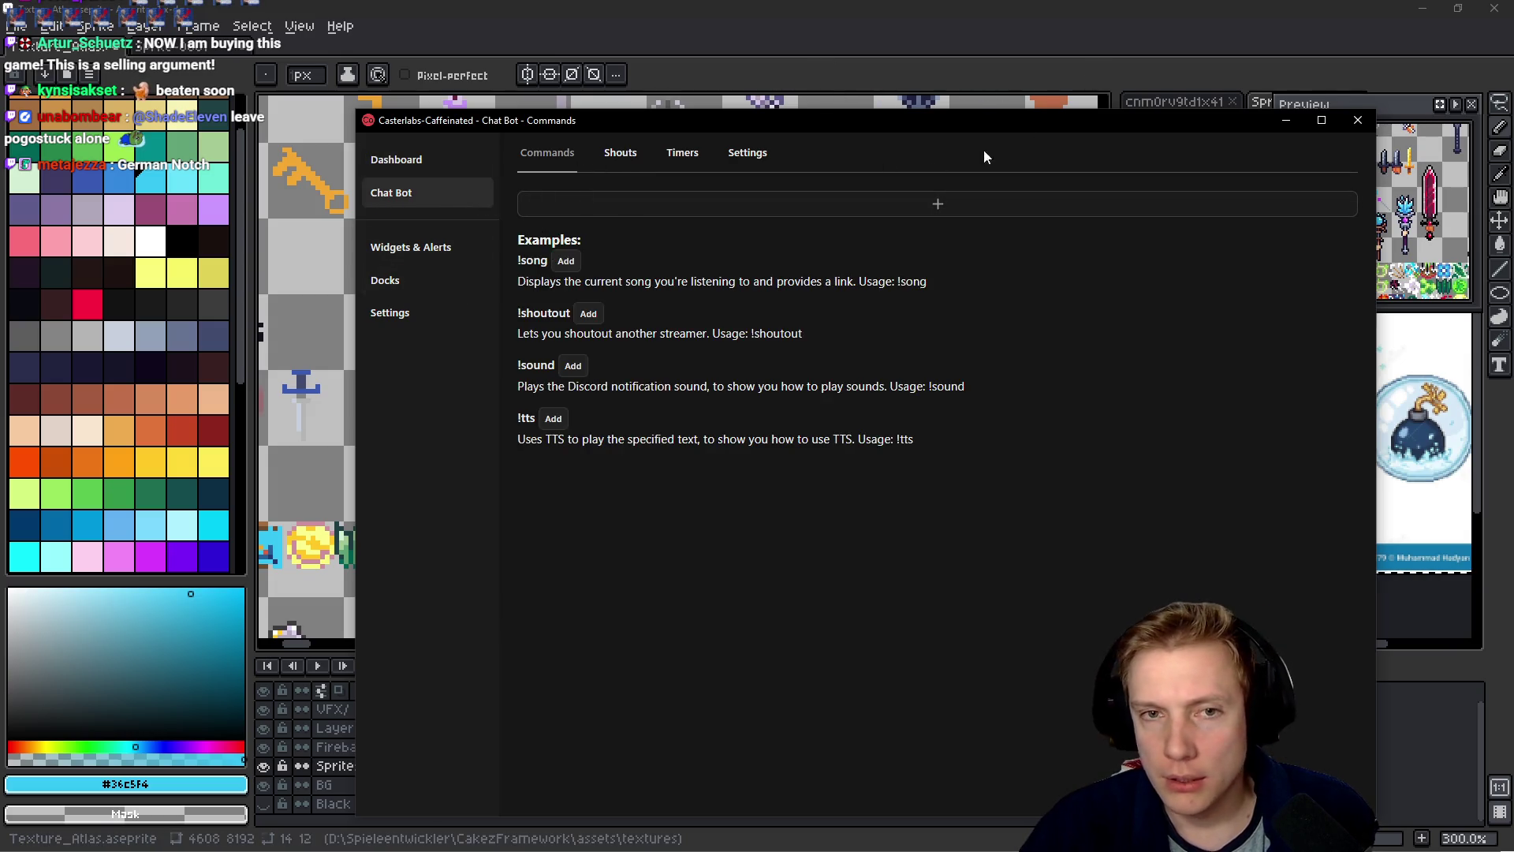
{"action": "left_click", "coordinate": [436, 169]}
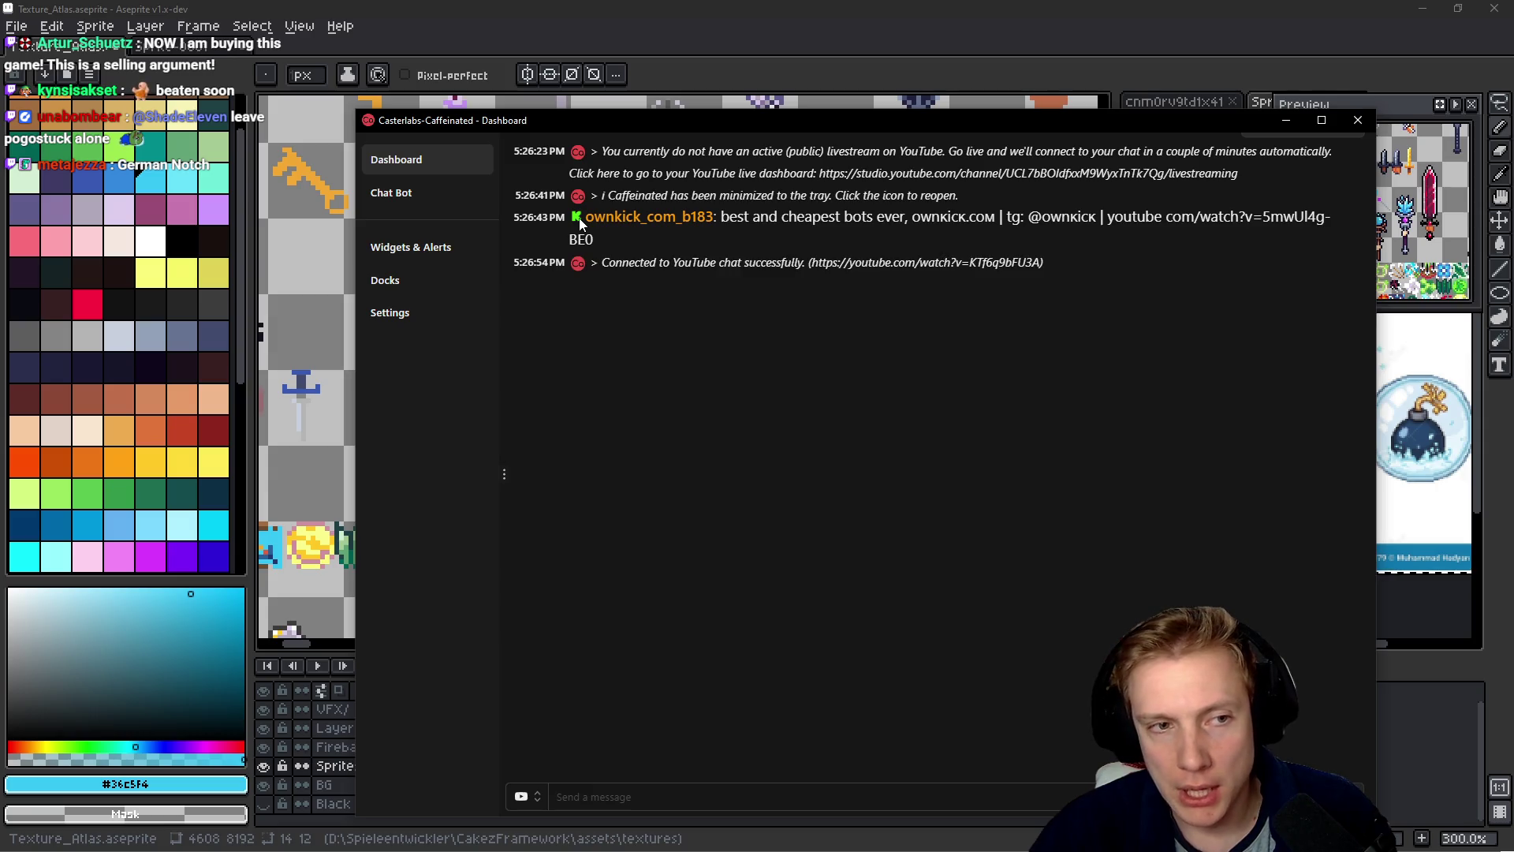
{"action": "left_click", "coordinate": [404, 248]}
{"action": "left_click", "coordinate": [398, 250]}
- Cancel the add-widget menu without adding anything, then switch back to the Aseprite texture atlas
{"action": "left_click", "coordinate": [524, 791]}
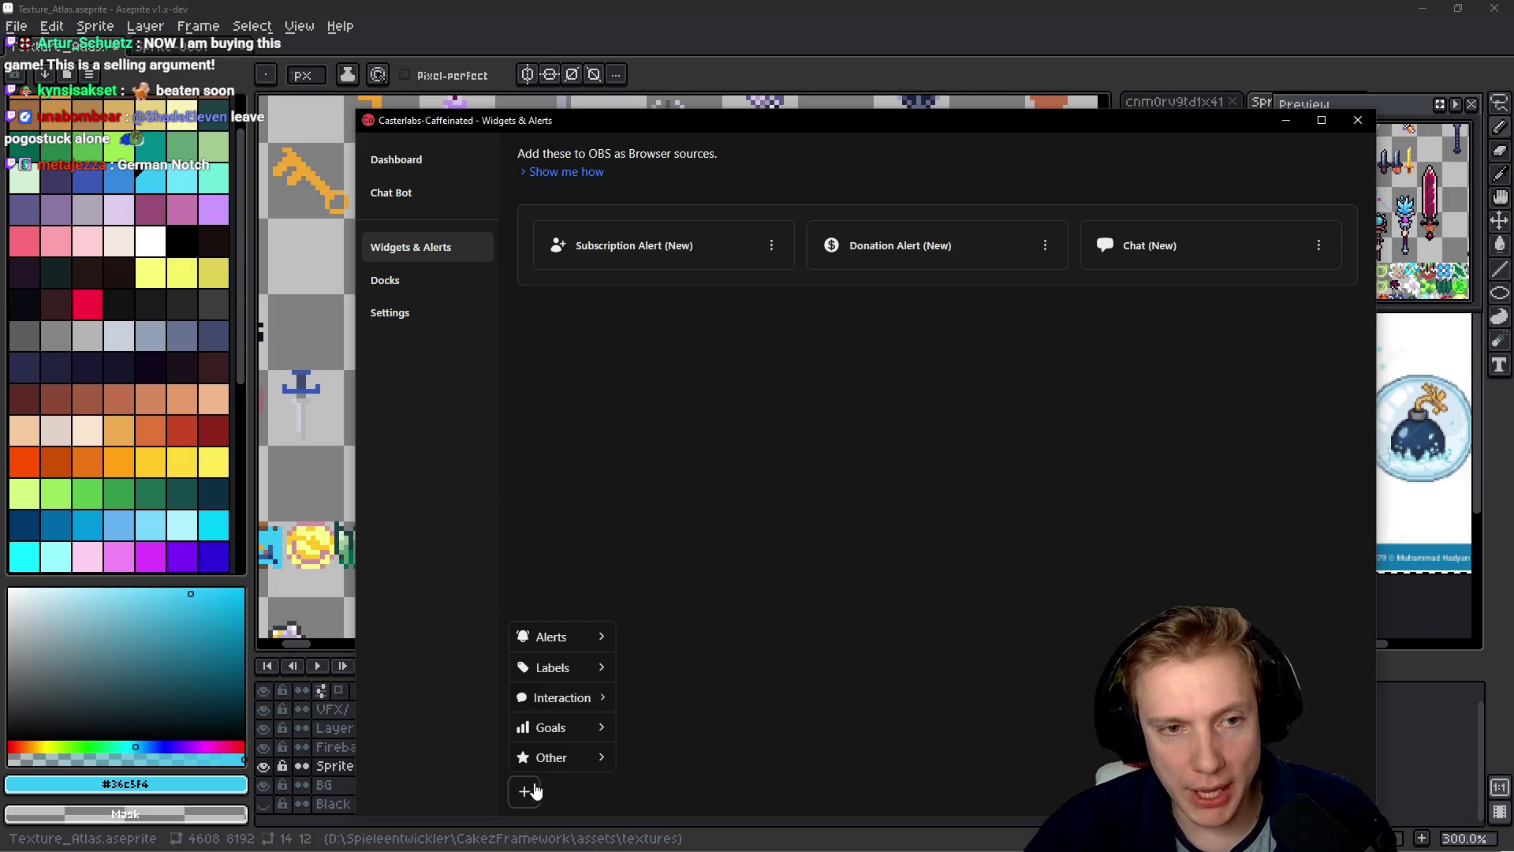
{"action": "mouse_move", "coordinate": [567, 635]}
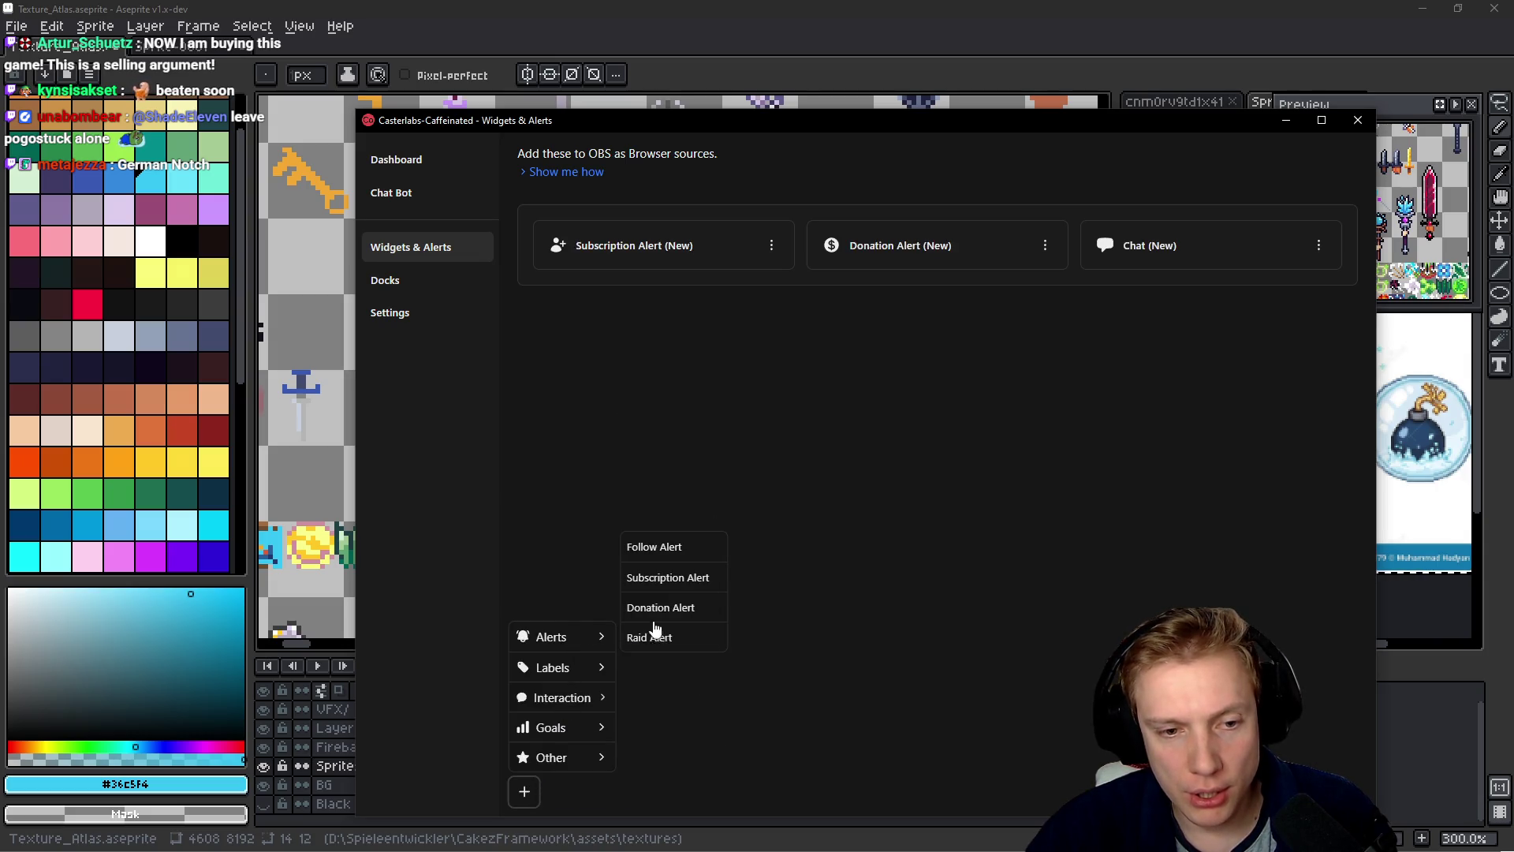
{"action": "mouse_move", "coordinate": [567, 667]}
{"action": "left_click", "coordinate": [906, 525]}
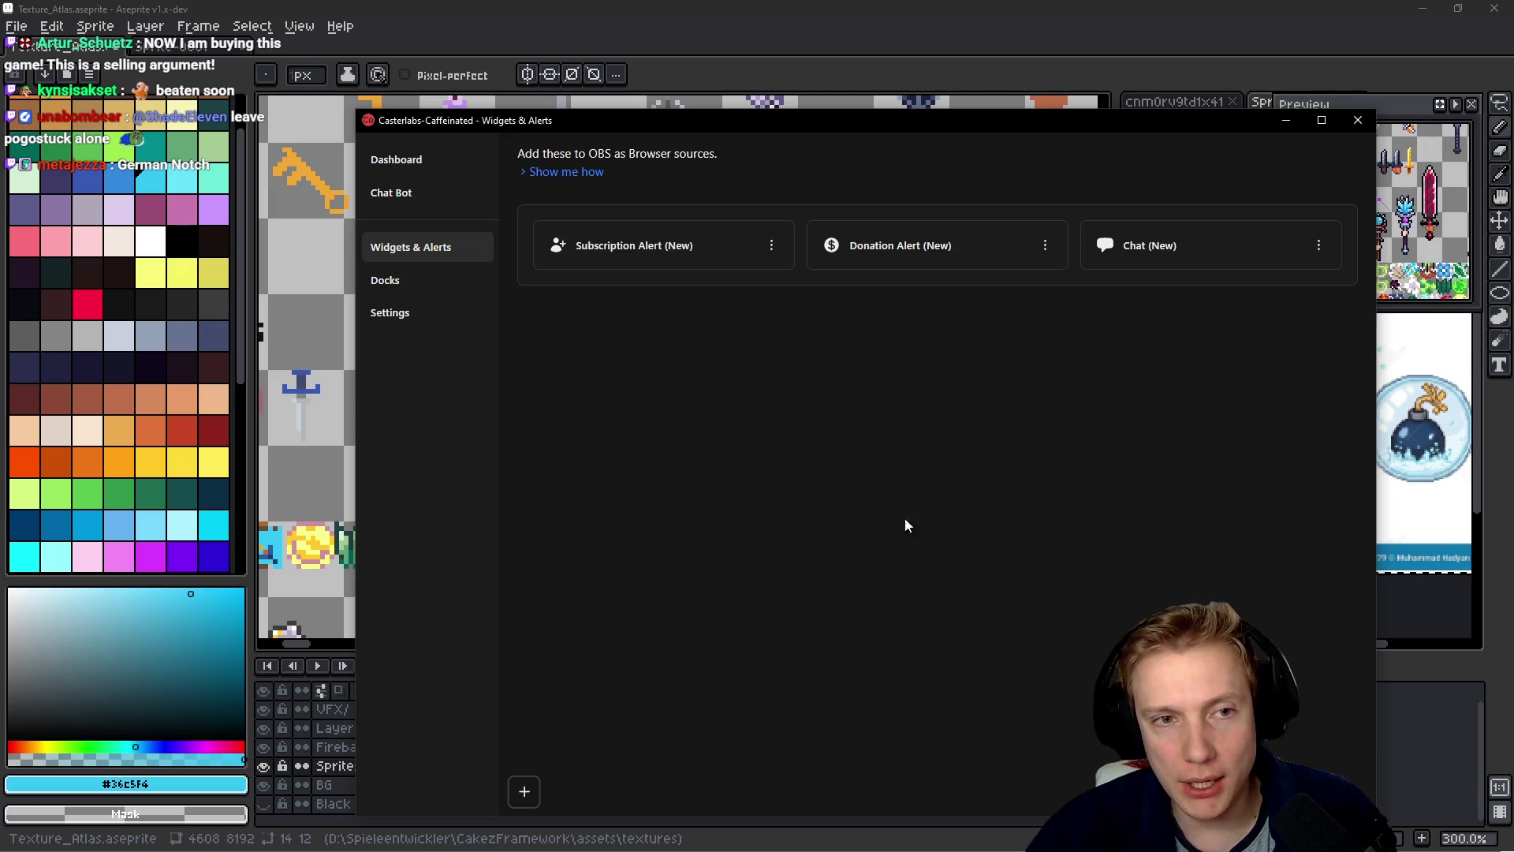
{"action": "left_click", "coordinate": [407, 161]}
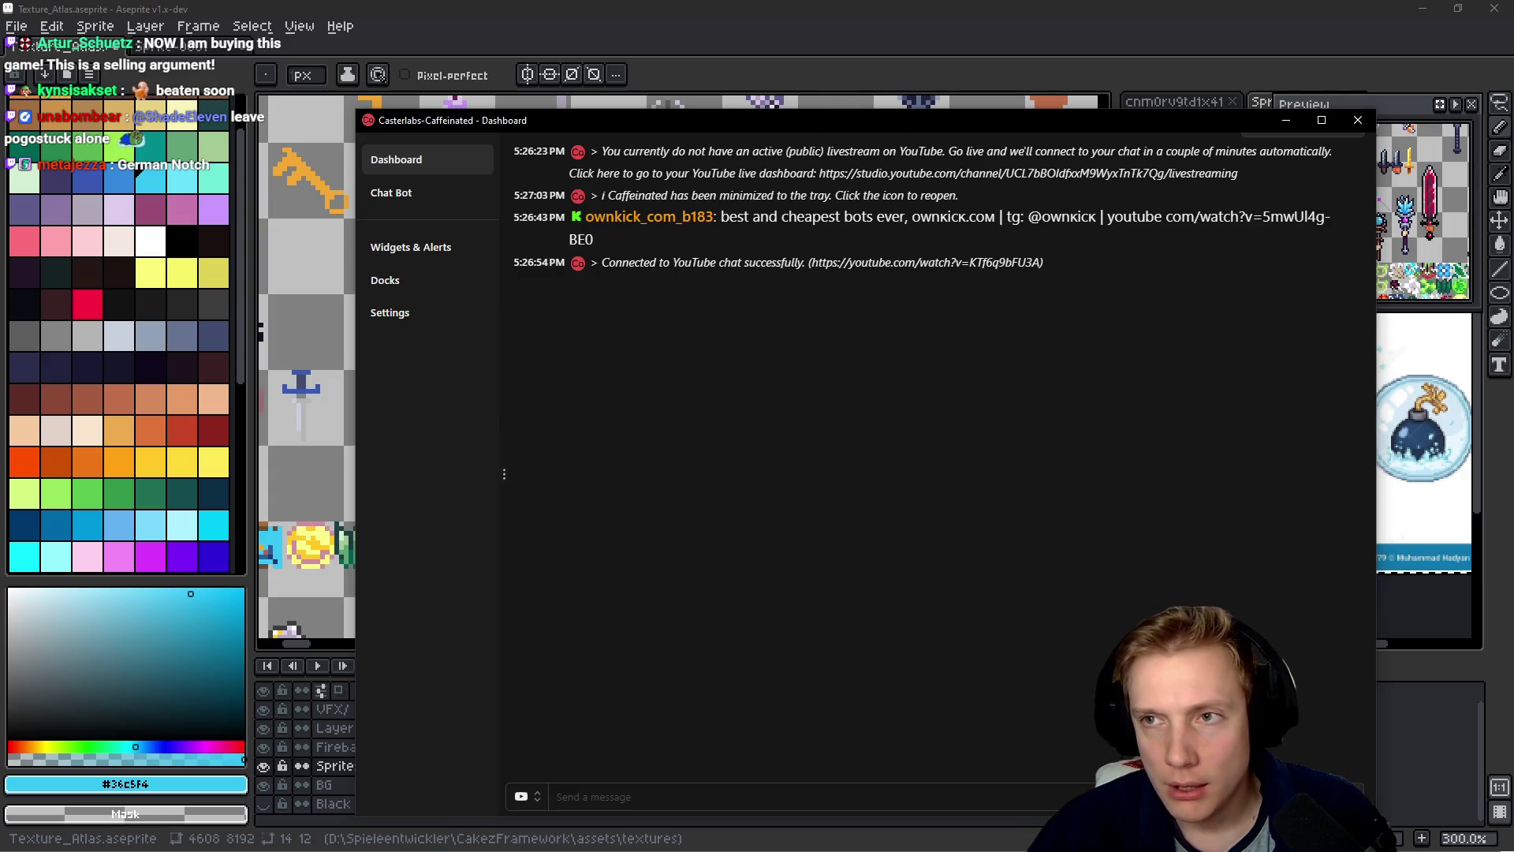
{"action": "key", "text": "alt+Tab"}
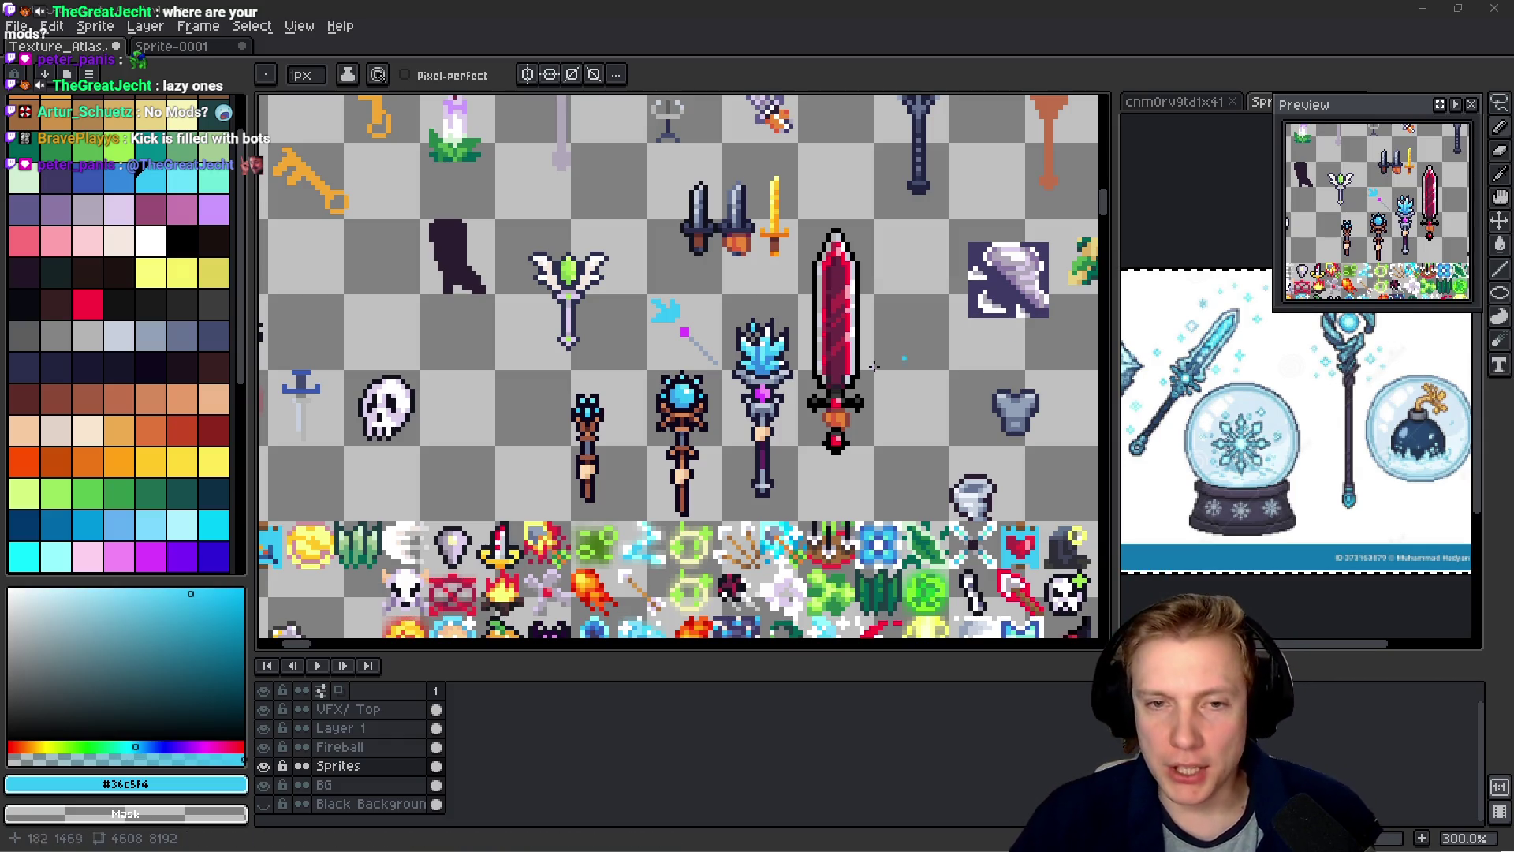
- Sample the shaft grey and pencil grey outline pixels beside and under the magenta gem
{"action": "scroll", "coordinate": [700, 325], "scroll_direction": "up", "scroll_amount": 2}
{"action": "scroll", "coordinate": [700, 326], "scroll_direction": "up", "scroll_amount": 5}
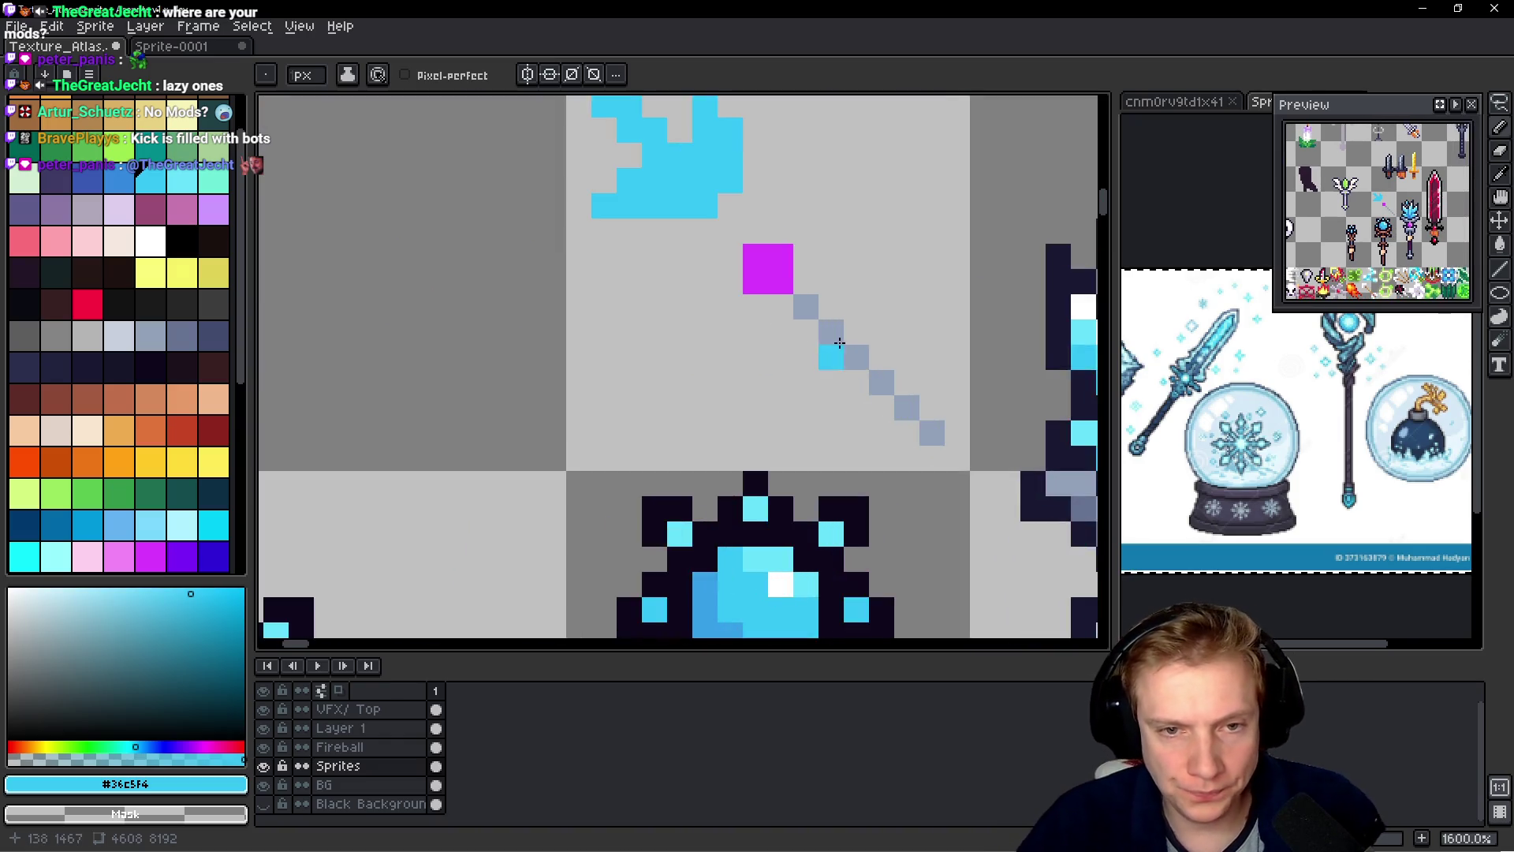
{"action": "scroll", "coordinate": [694, 312], "scroll_direction": "down", "scroll_amount": 3}
{"action": "scroll", "coordinate": [691, 306], "scroll_direction": "up", "scroll_amount": 5}
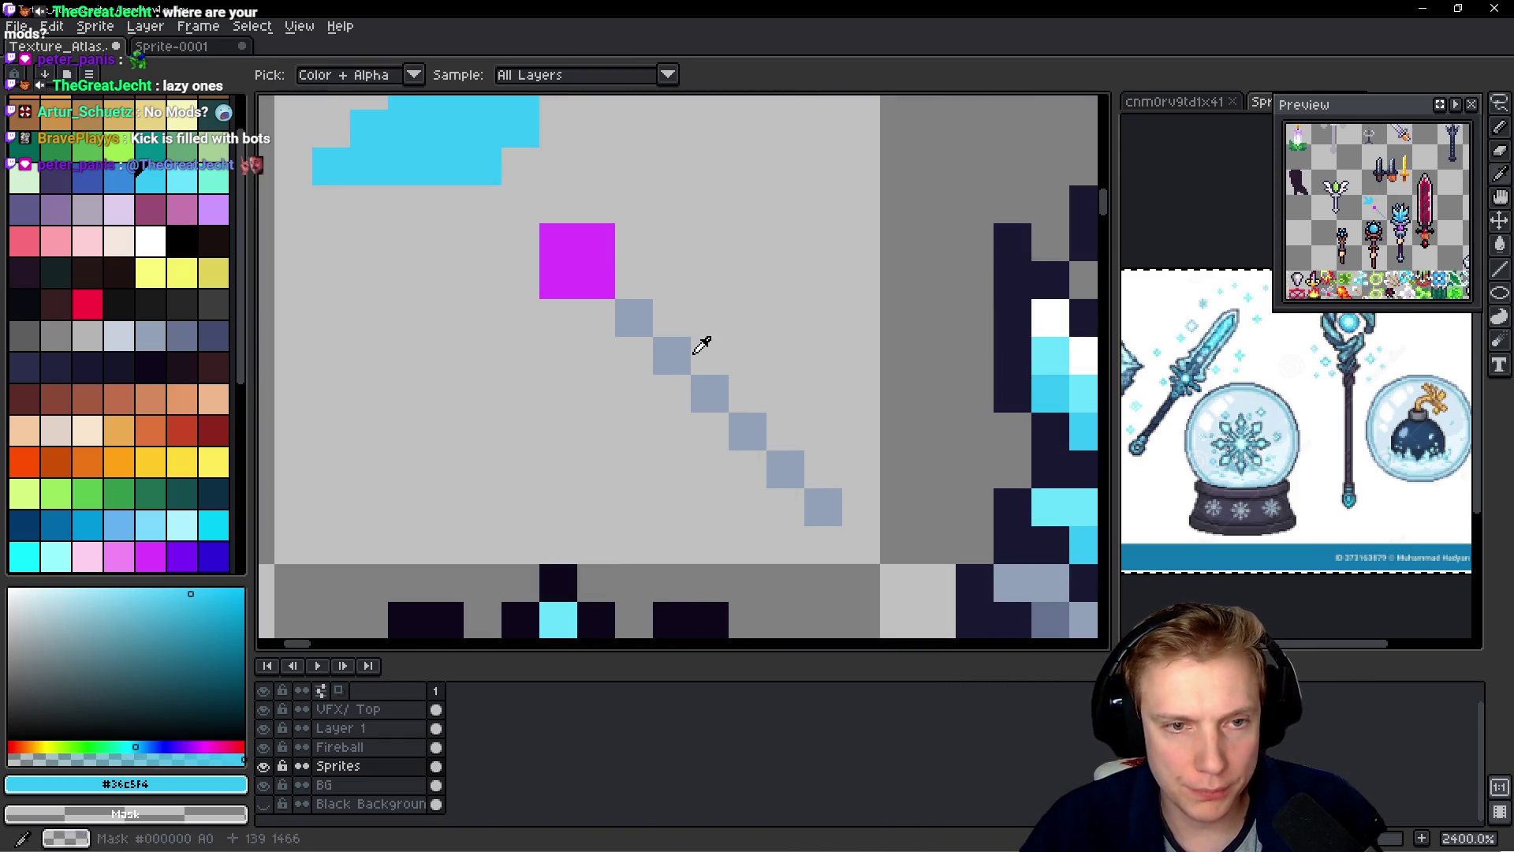
{"action": "left_click", "coordinate": [678, 347], "text": "alt"}
{"action": "mouse_move", "coordinate": [628, 253]}
{"action": "left_mouse_down"}
{"action": "mouse_move", "coordinate": [629, 287]}
{"action": "mouse_move", "coordinate": [668, 246]}
{"action": "left_mouse_up"}
{"action": "left_click", "coordinate": [702, 277]}
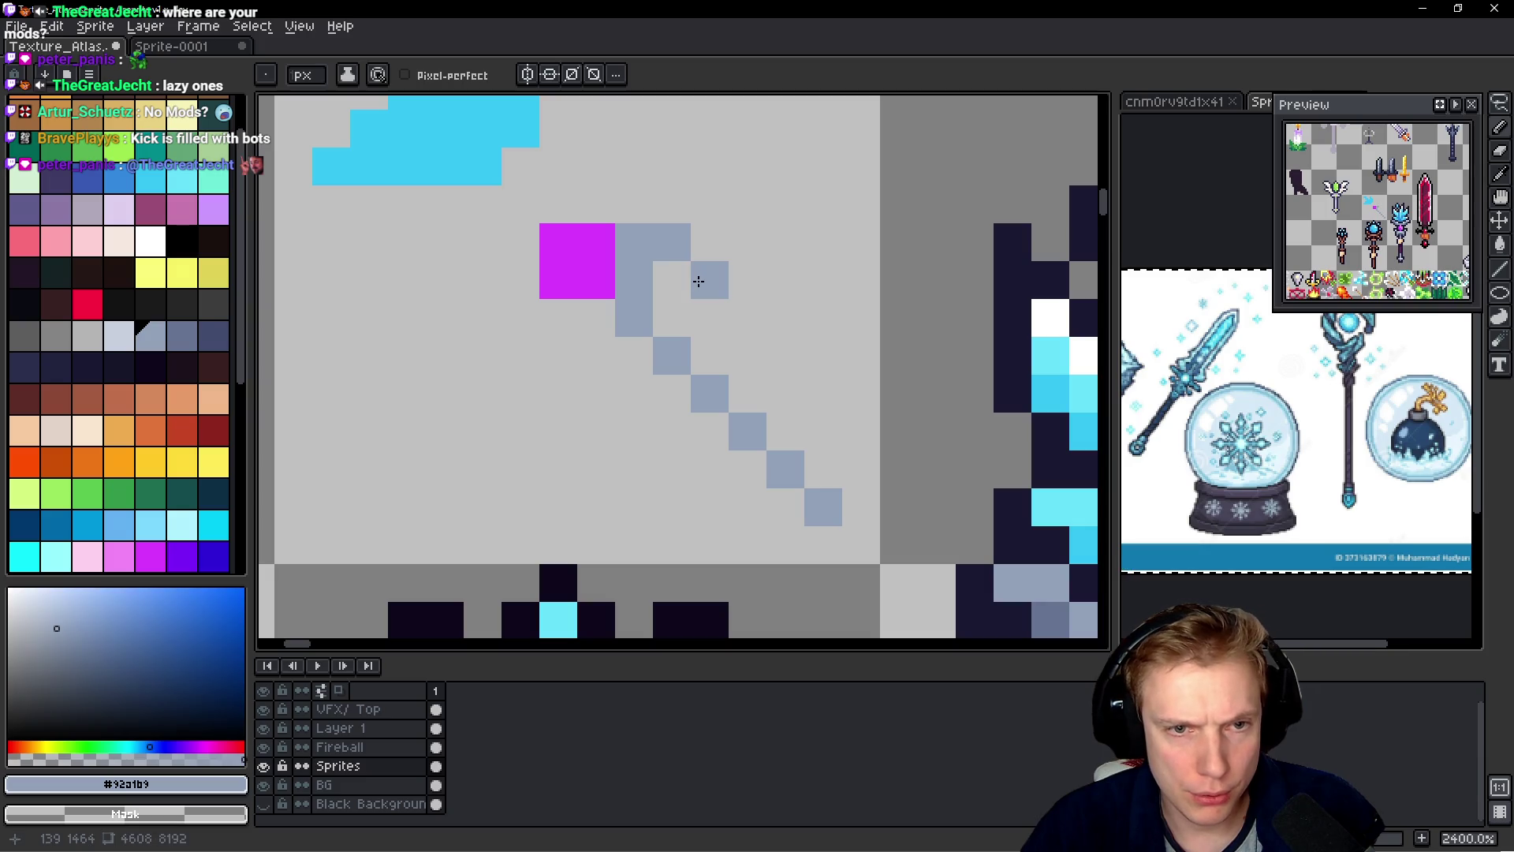
{"action": "left_click", "coordinate": [584, 308]}
{"action": "left_click", "coordinate": [566, 320]}
{"action": "left_click", "coordinate": [572, 349]}
{"action": "left_click", "coordinate": [596, 393]}
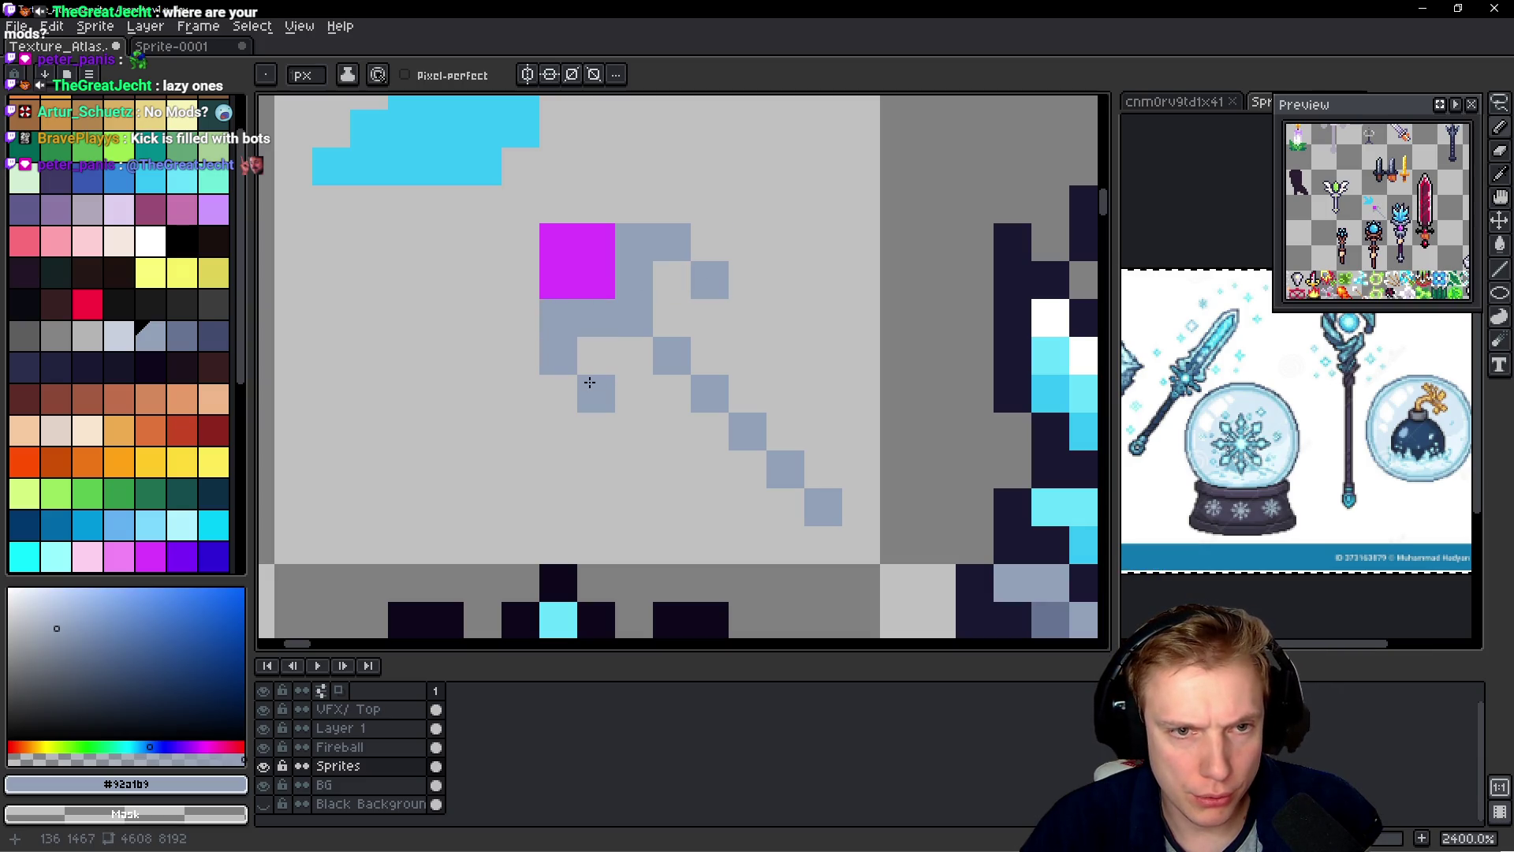
- Extend the grey outline left of the head and along its diagonal, erasing one stray pixel
{"action": "scroll", "coordinate": [694, 323], "scroll_direction": "down", "scroll_amount": 4}
{"action": "scroll", "coordinate": [742, 311], "scroll_direction": "up", "scroll_amount": 5}
{"action": "left_click", "coordinate": [742, 311]}
{"action": "scroll", "coordinate": [742, 310], "scroll_direction": "down", "scroll_amount": 1}
{"action": "right_click", "coordinate": [742, 310]}
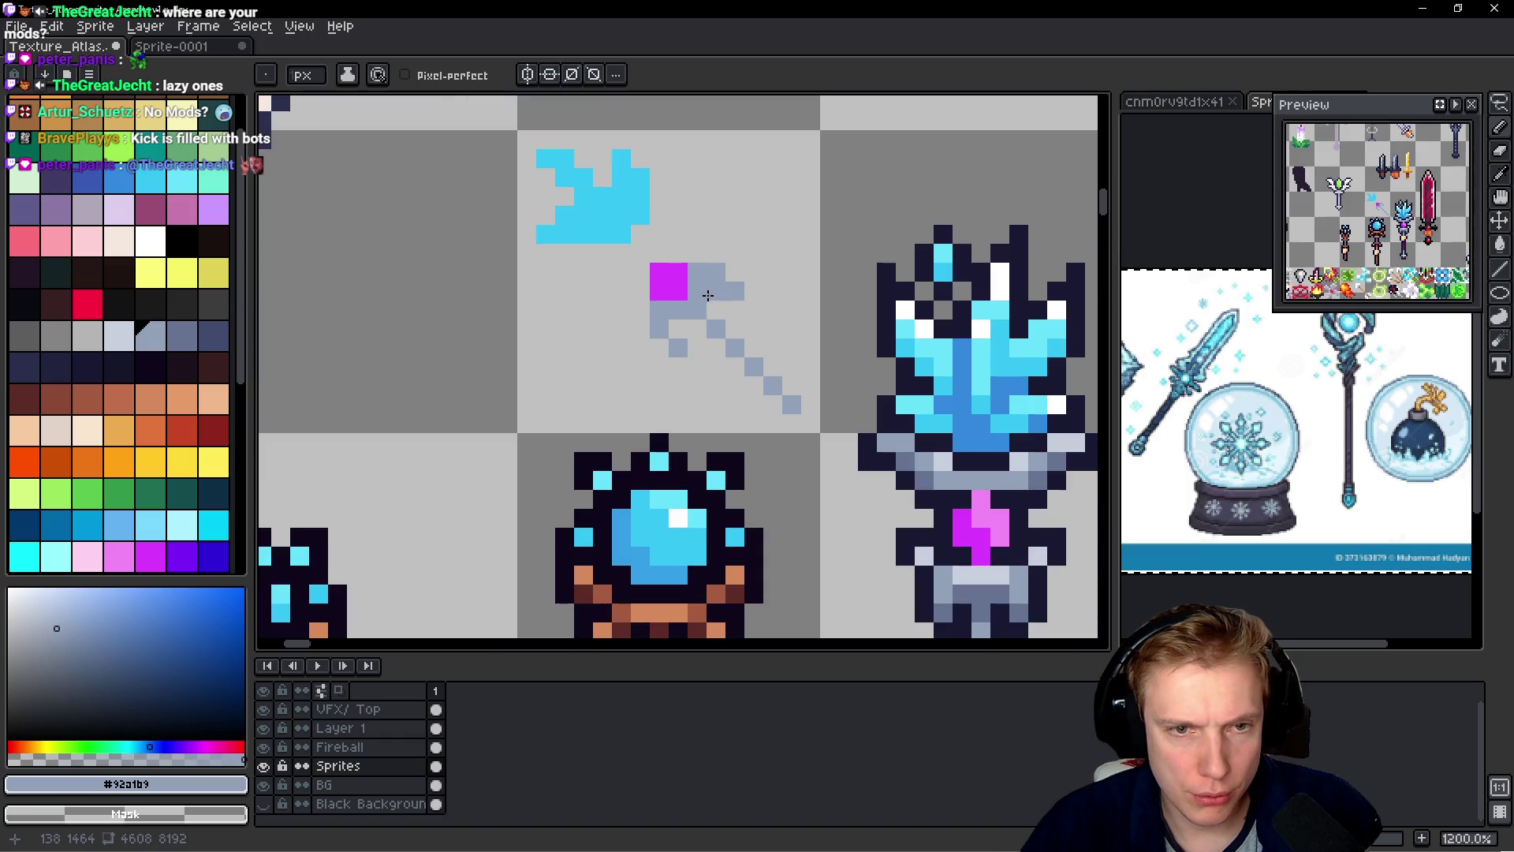
{"action": "left_click", "coordinate": [637, 297]}
{"action": "left_click", "coordinate": [621, 253]}
{"action": "left_click", "coordinate": [640, 234]}
{"action": "left_click", "coordinate": [661, 215]}
{"action": "scroll", "coordinate": [738, 236], "scroll_direction": "down", "scroll_amount": 1}
{"action": "scroll", "coordinate": [738, 236], "scroll_direction": "up", "scroll_amount": 2}
{"action": "left_click", "coordinate": [601, 255]}
{"action": "left_click", "coordinate": [614, 230]}
{"action": "left_click", "coordinate": [596, 329]}
{"action": "left_click", "coordinate": [574, 280]}
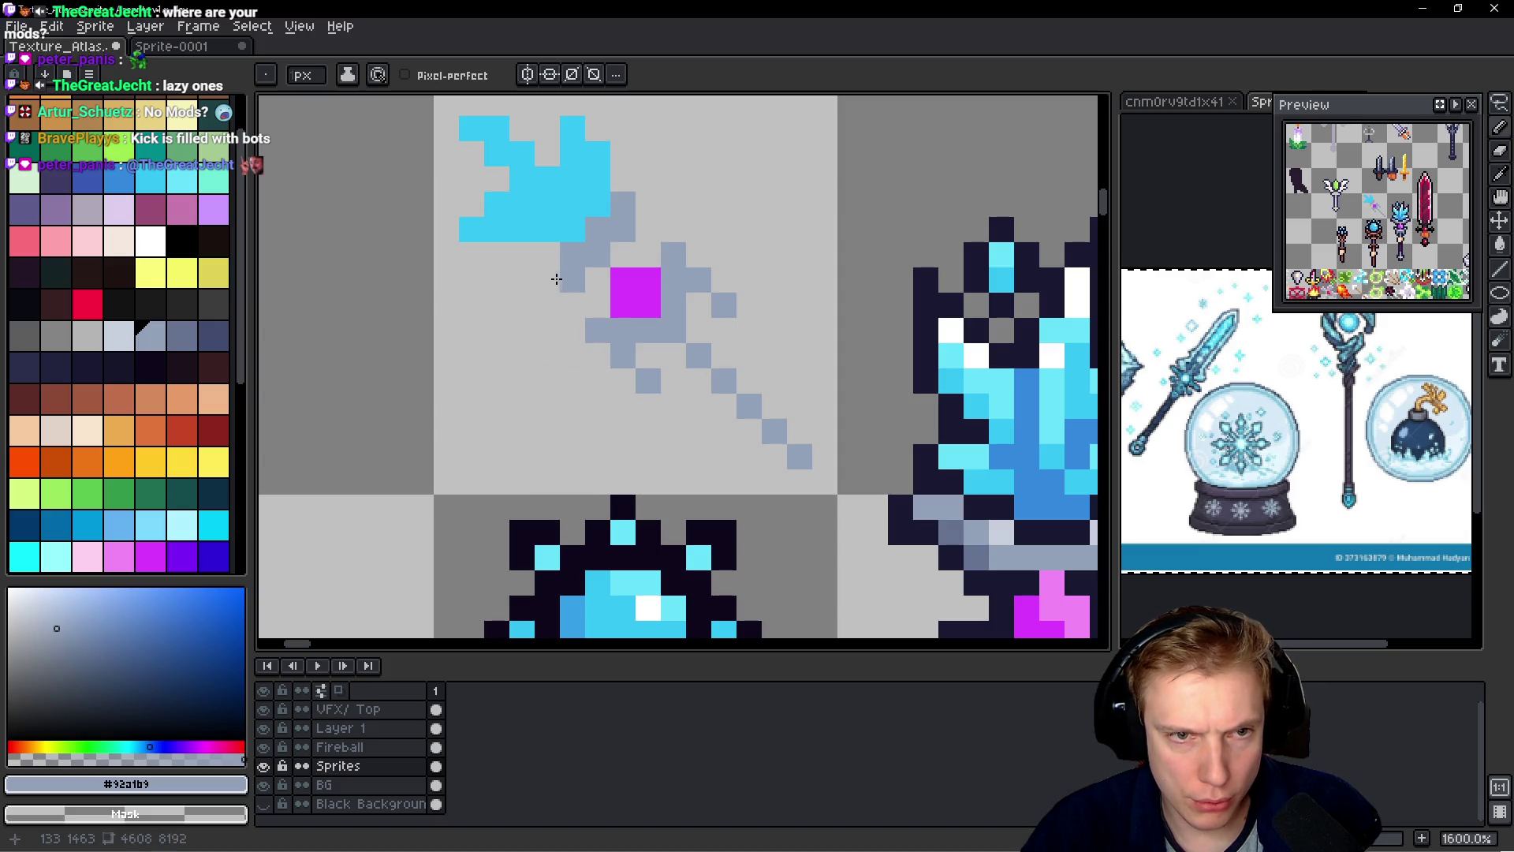
- Sample the crystal's cyan and reshape the blade's lower edge, turning a grey pixel cyan
{"action": "scroll", "coordinate": [687, 267], "scroll_direction": "down", "scroll_amount": 5}
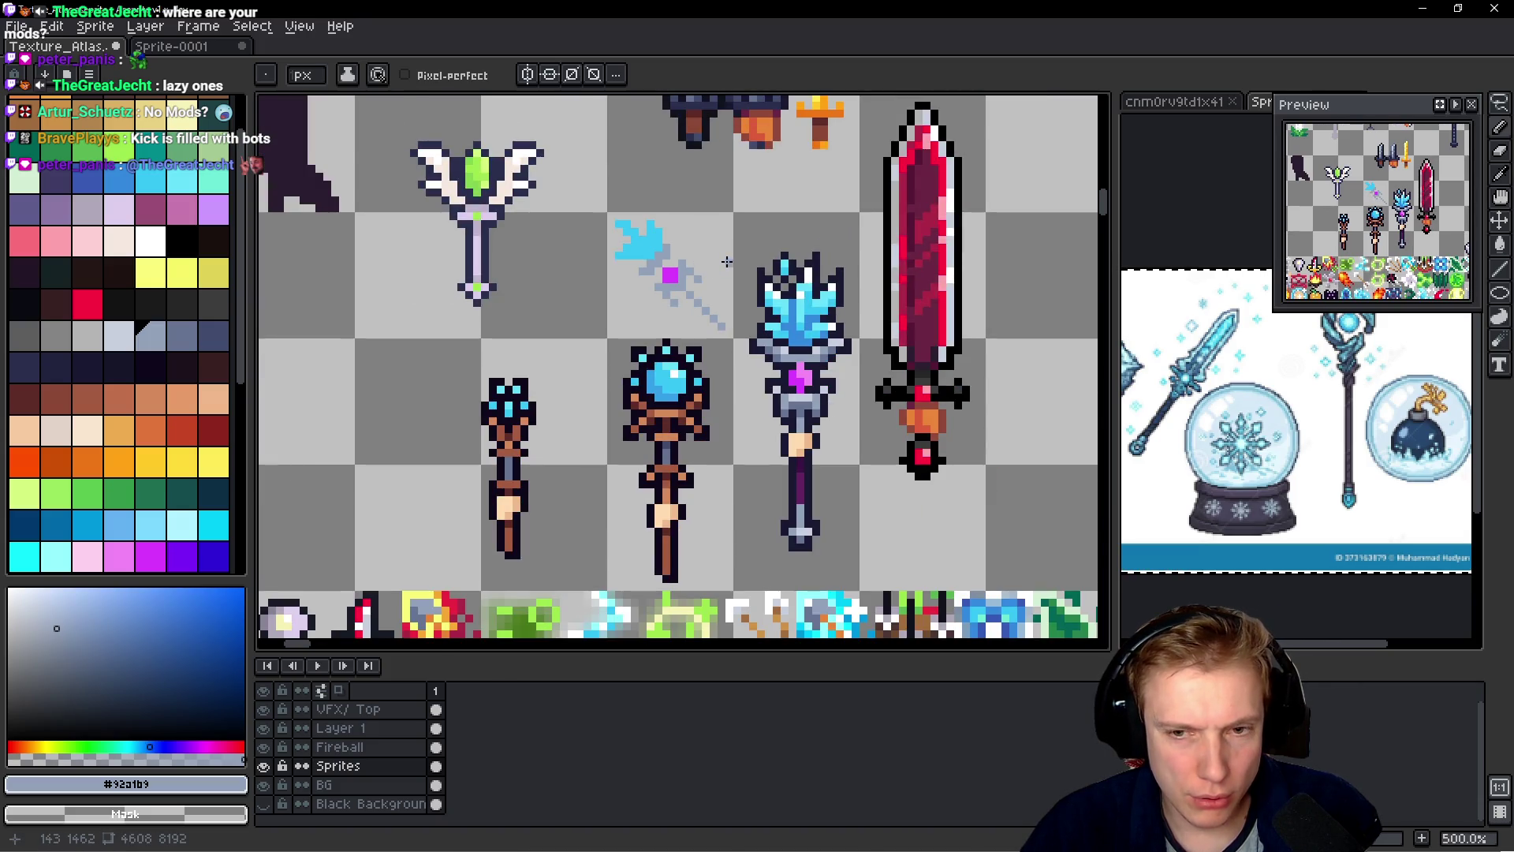
{"action": "scroll", "coordinate": [721, 260], "scroll_direction": "up", "scroll_amount": 4}
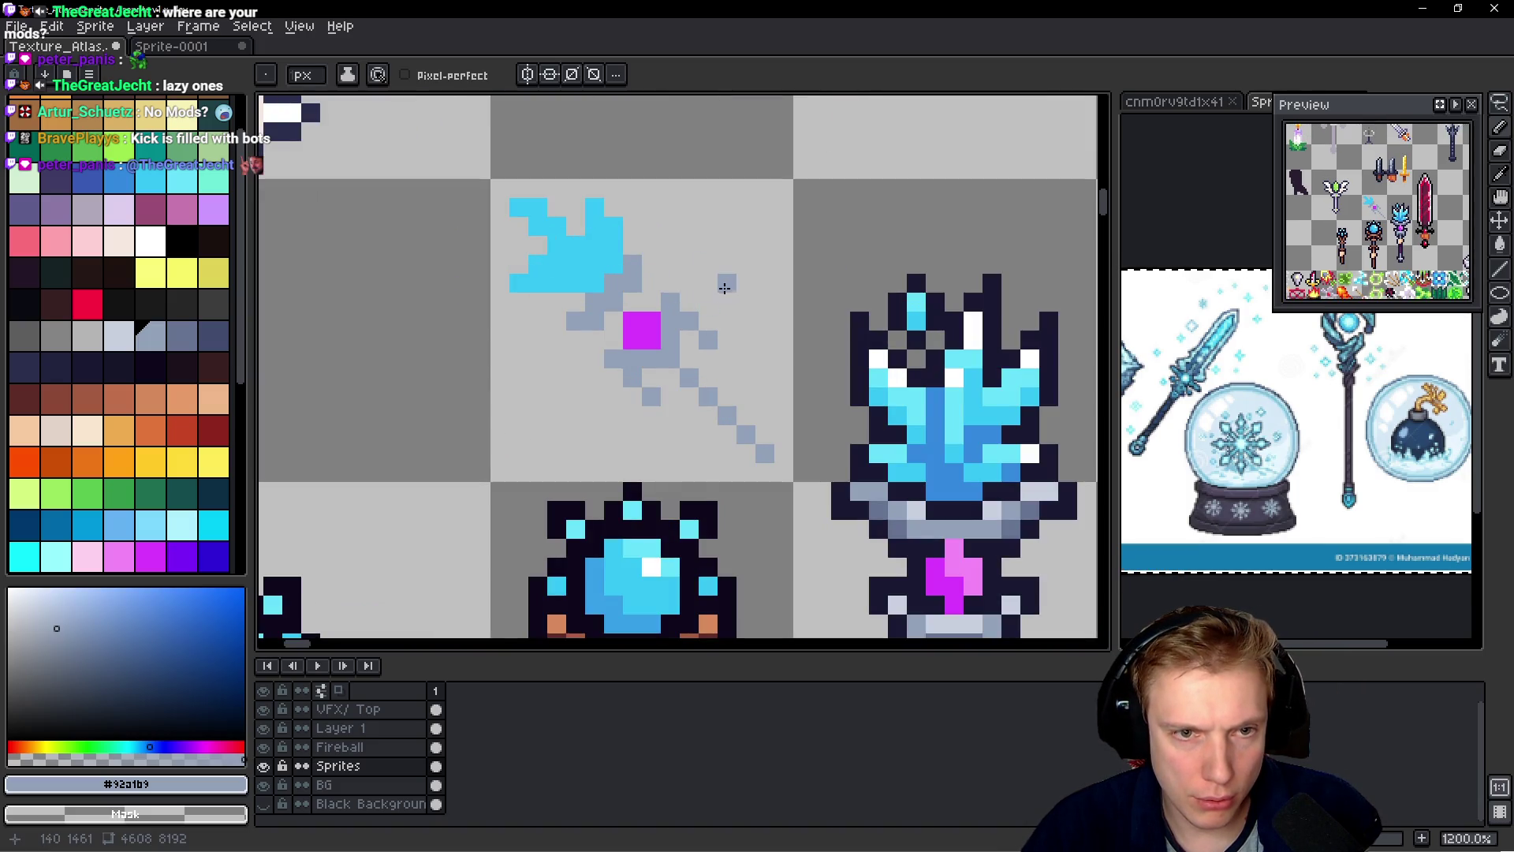
{"action": "scroll", "coordinate": [712, 281], "scroll_direction": "down", "scroll_amount": 5}
{"action": "scroll", "coordinate": [712, 281], "scroll_direction": "up", "scroll_amount": 4}
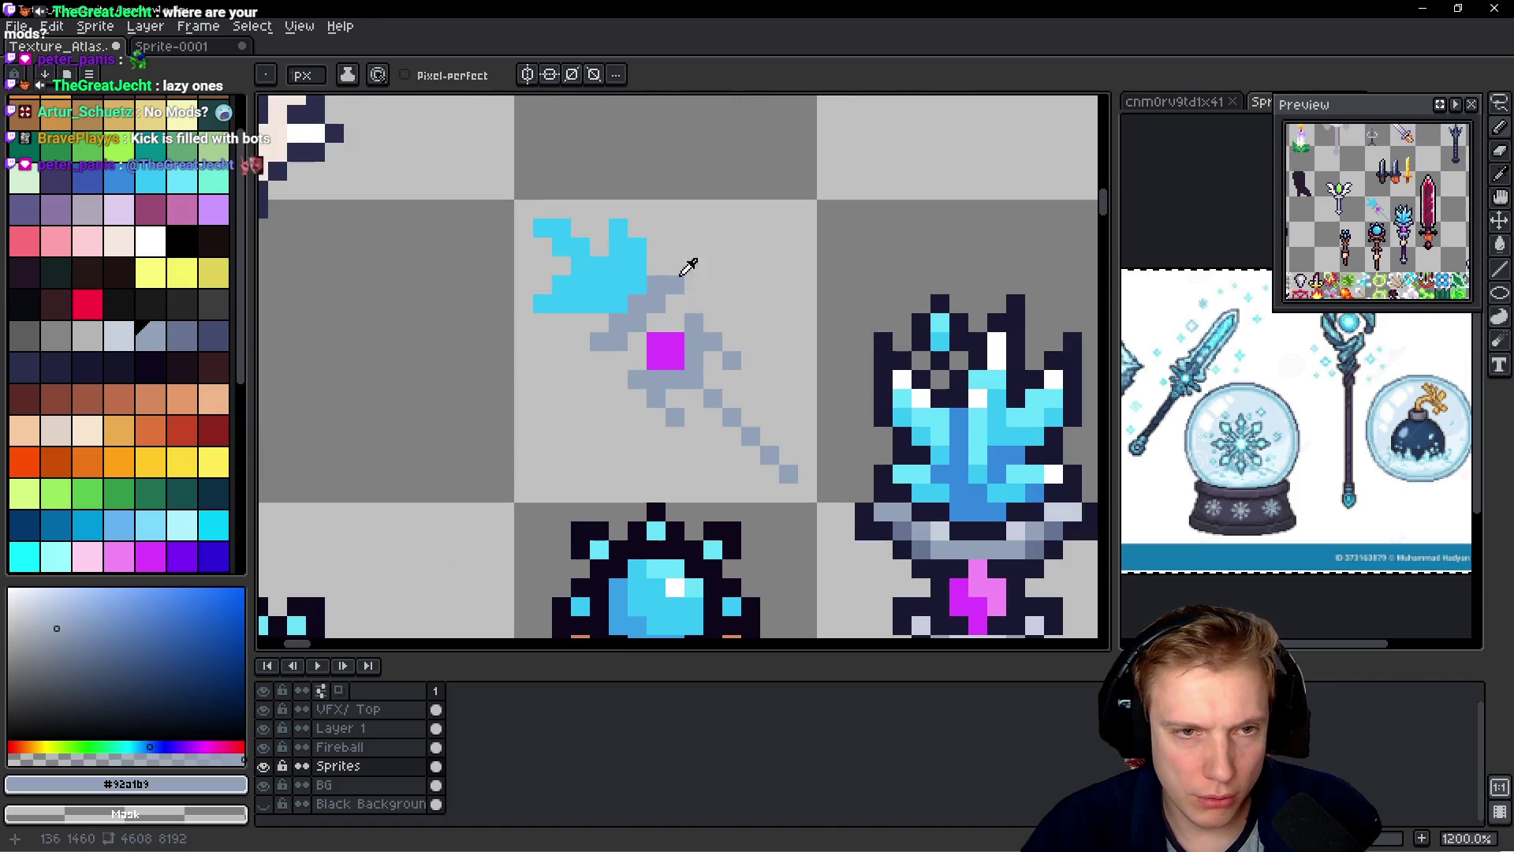
{"action": "left_click", "coordinate": [596, 321], "text": "alt"}
{"action": "left_click_drag", "start_coordinate": [597, 320], "coordinate": [553, 317]}
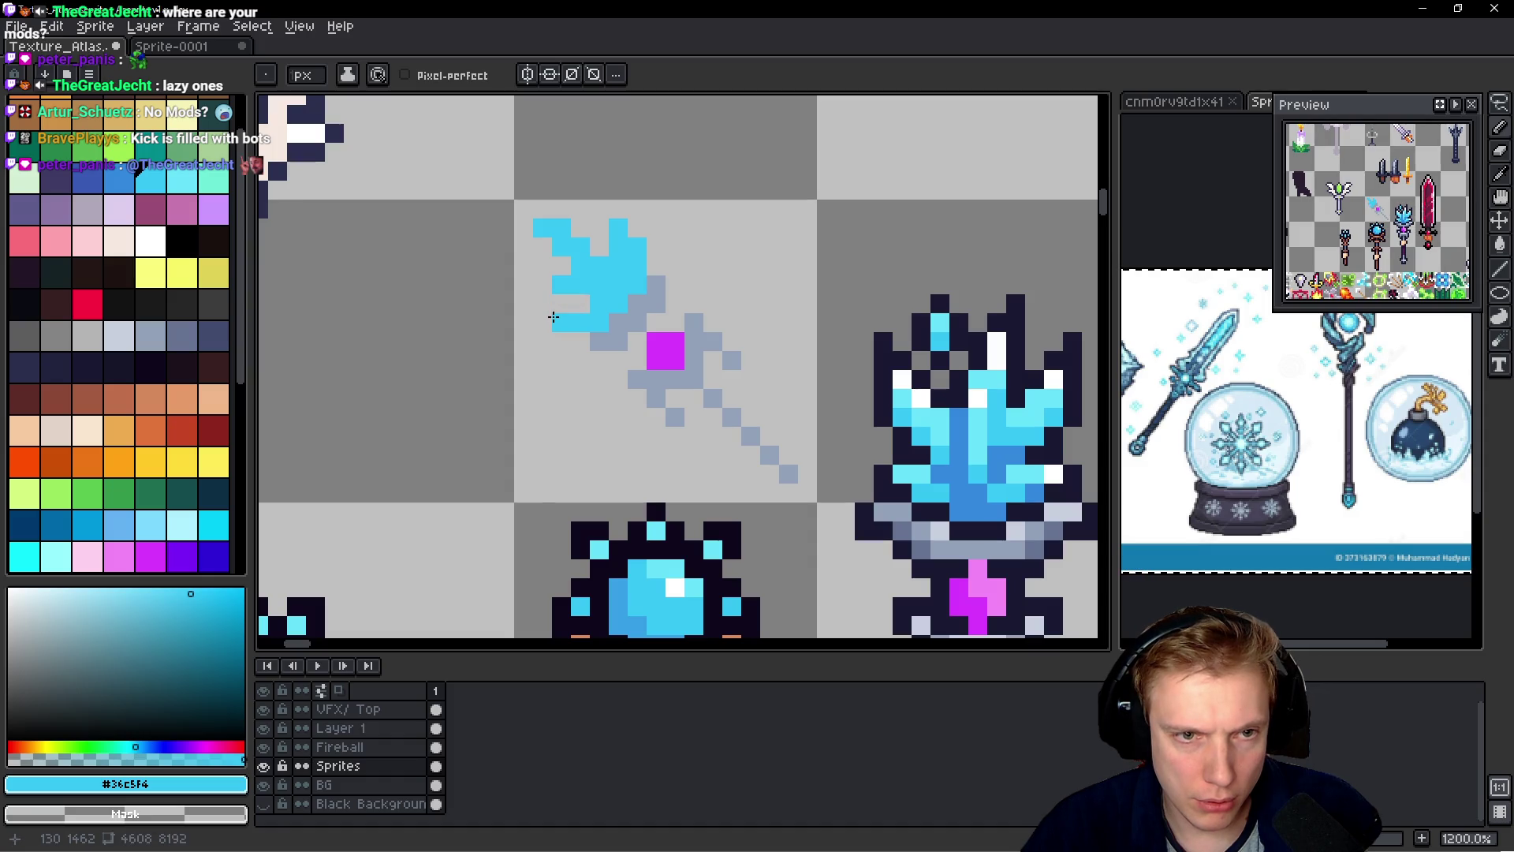
{"action": "left_click", "coordinate": [570, 302]}
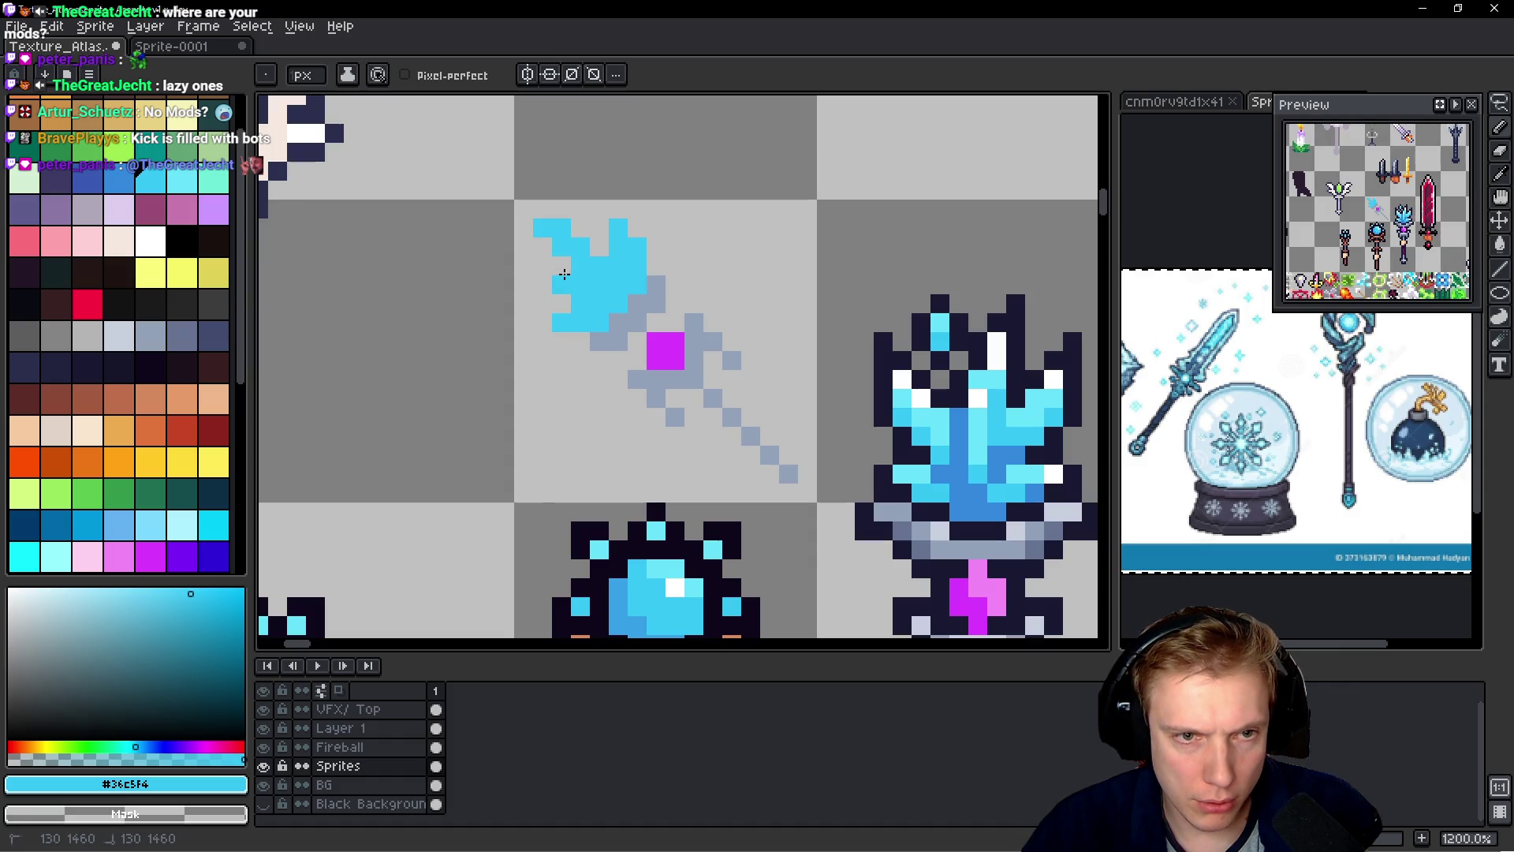
- Trim the cyan blade's top-left corner and fill its top edge and left tip with cyan
{"action": "left_click_drag", "start_coordinate": [537, 230], "coordinate": [577, 255]}
{"action": "left_click", "coordinate": [597, 247]}
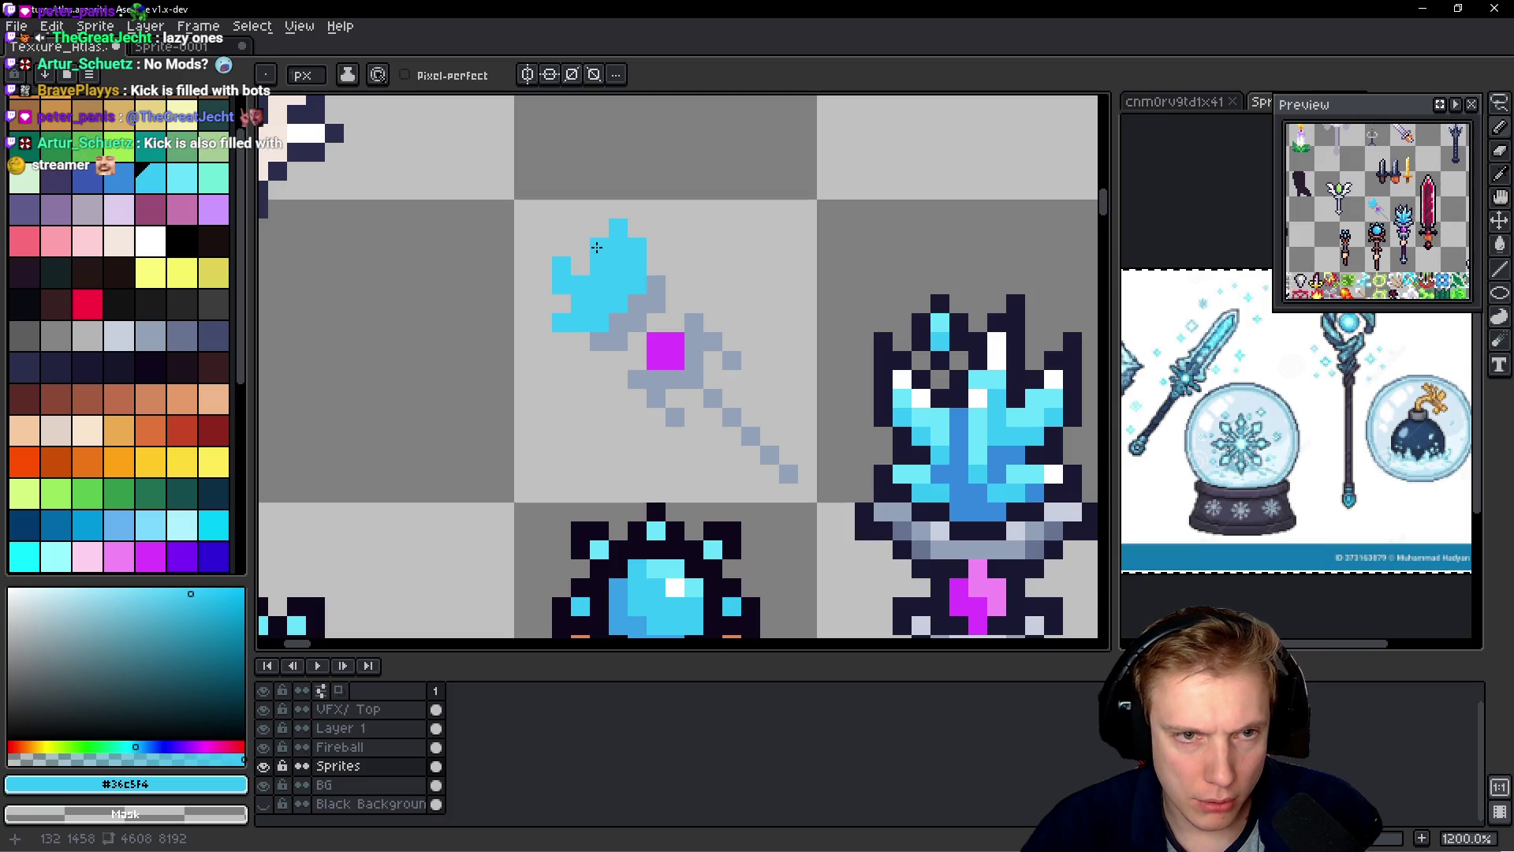
{"action": "left_click", "coordinate": [540, 264]}
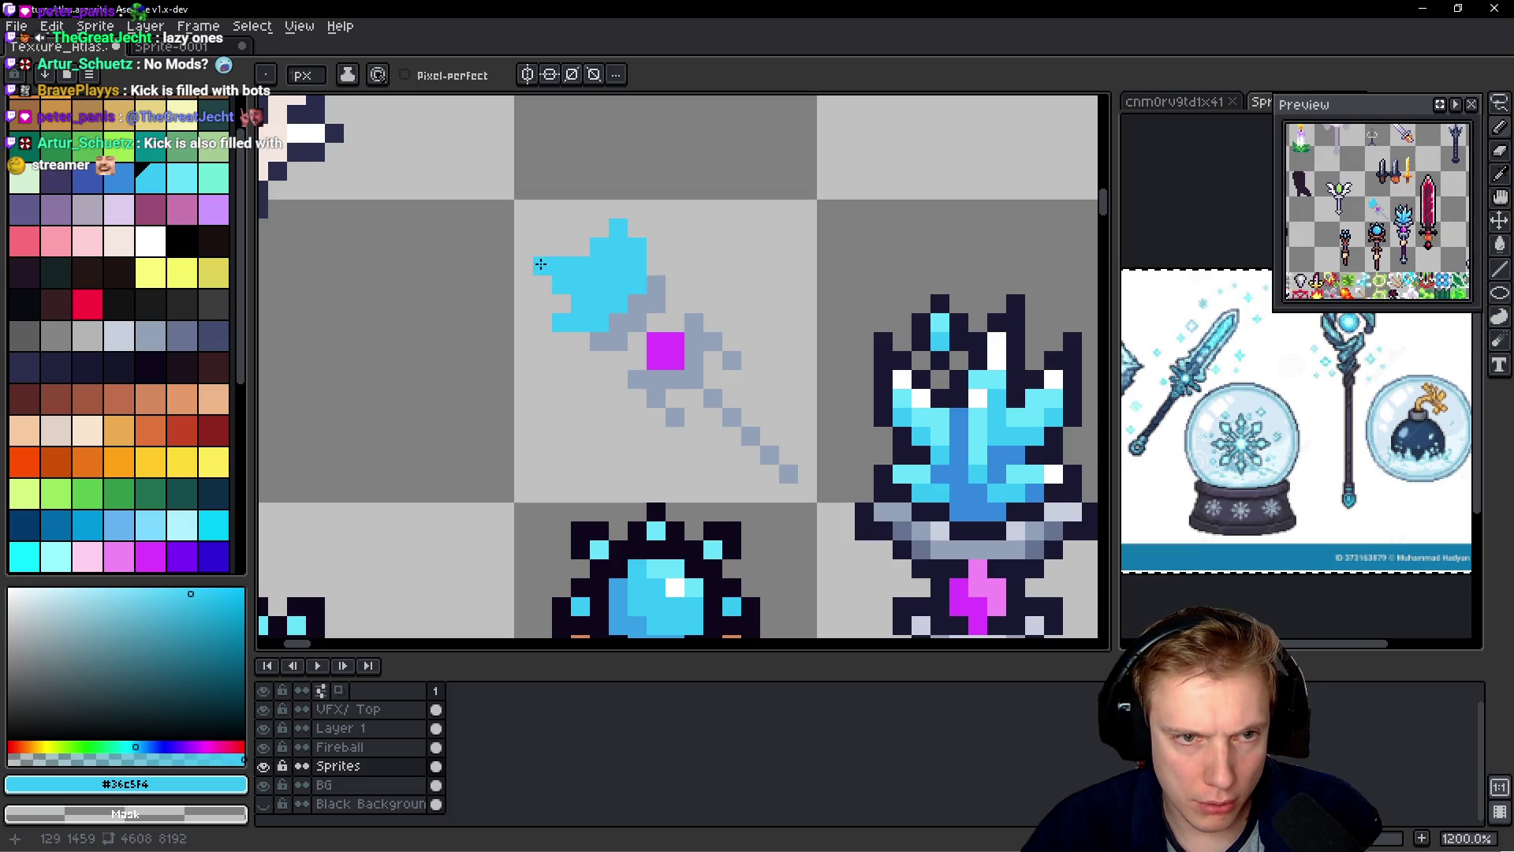
{"action": "left_click", "coordinate": [579, 247]}
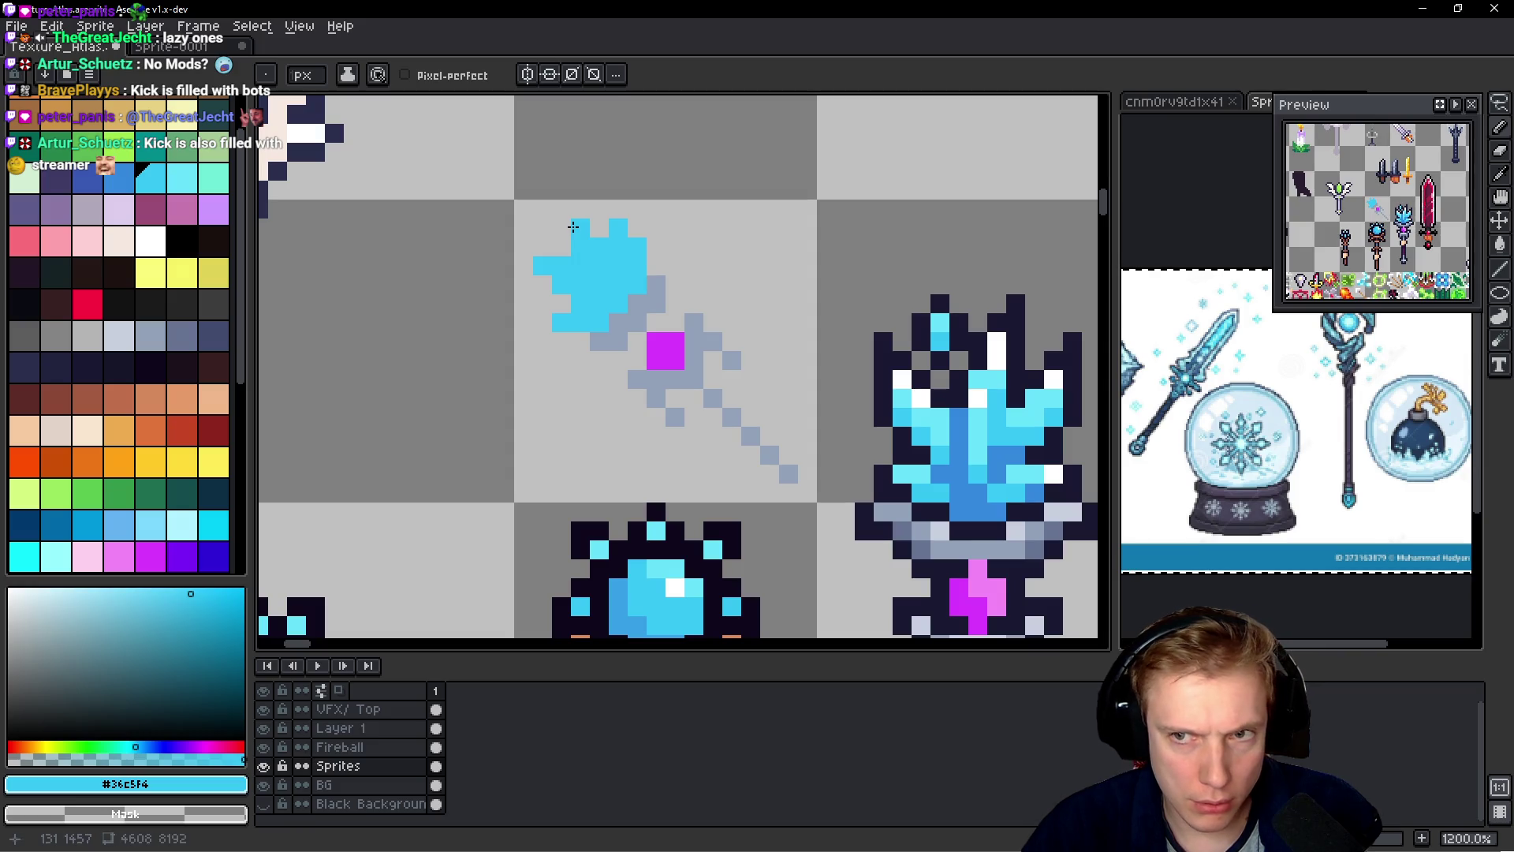
- Erase stray cyan pixels from the crystal's top and beside it
{"action": "scroll", "coordinate": [730, 305], "scroll_direction": "down", "scroll_amount": 6}
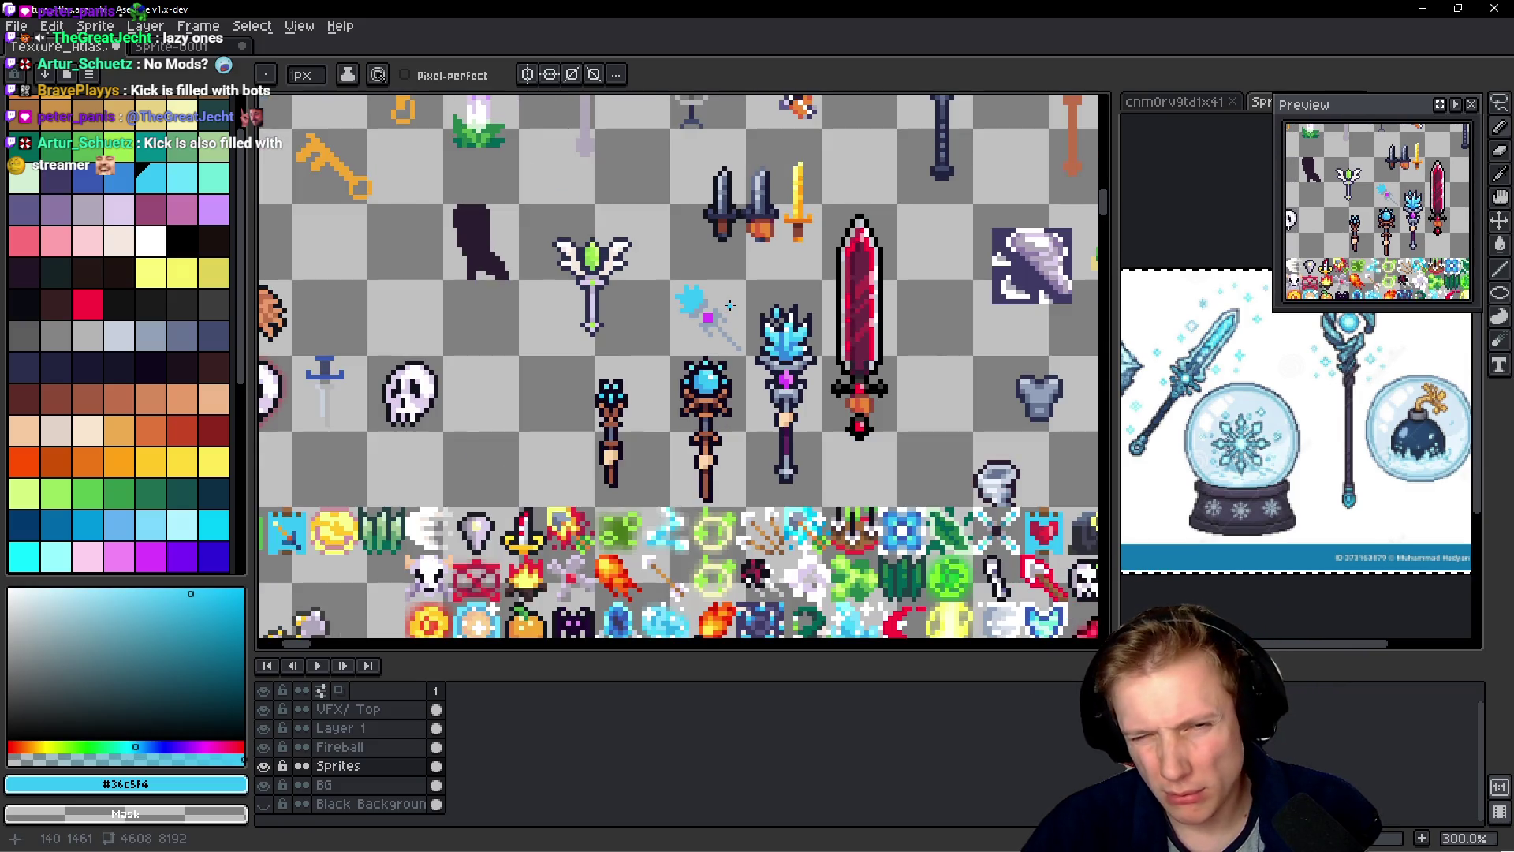
{"action": "scroll", "coordinate": [730, 305], "scroll_direction": "up", "scroll_amount": 5}
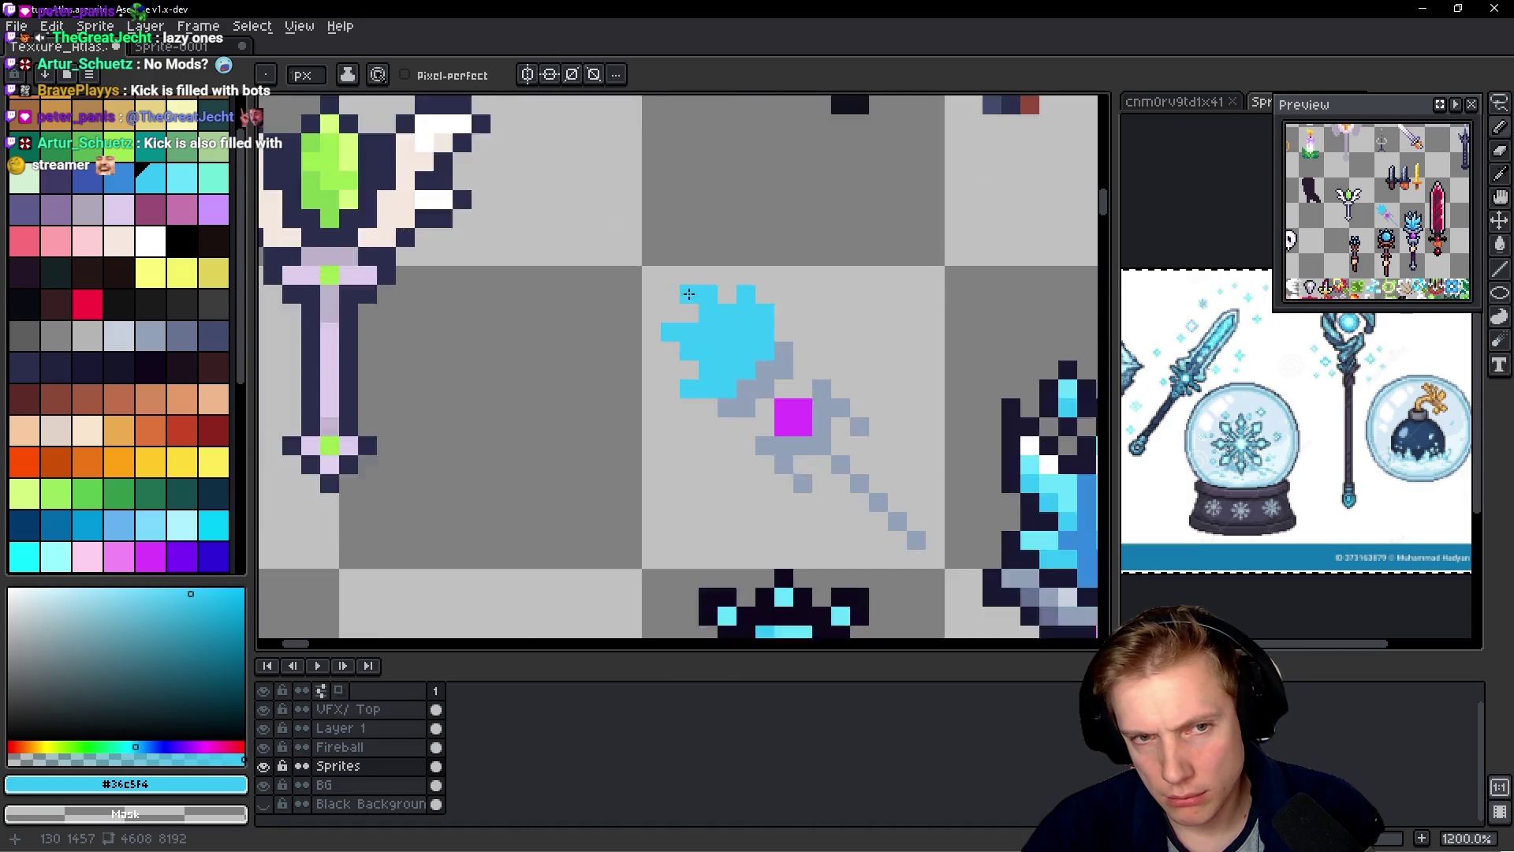
{"action": "scroll", "coordinate": [878, 326], "scroll_direction": "down", "scroll_amount": 5}
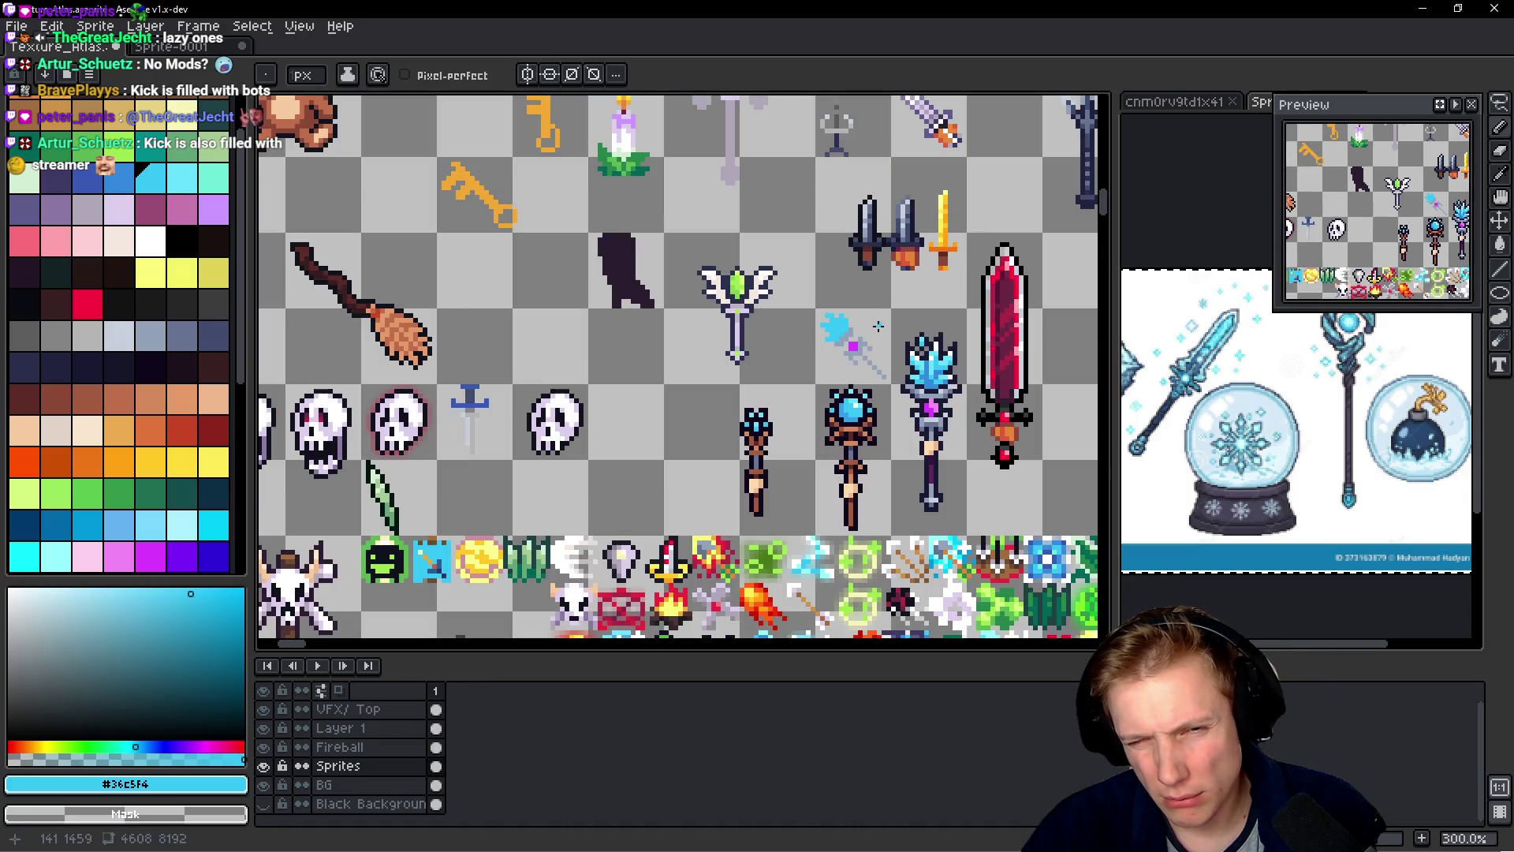
{"action": "scroll", "coordinate": [877, 325], "scroll_direction": "up", "scroll_amount": 9}
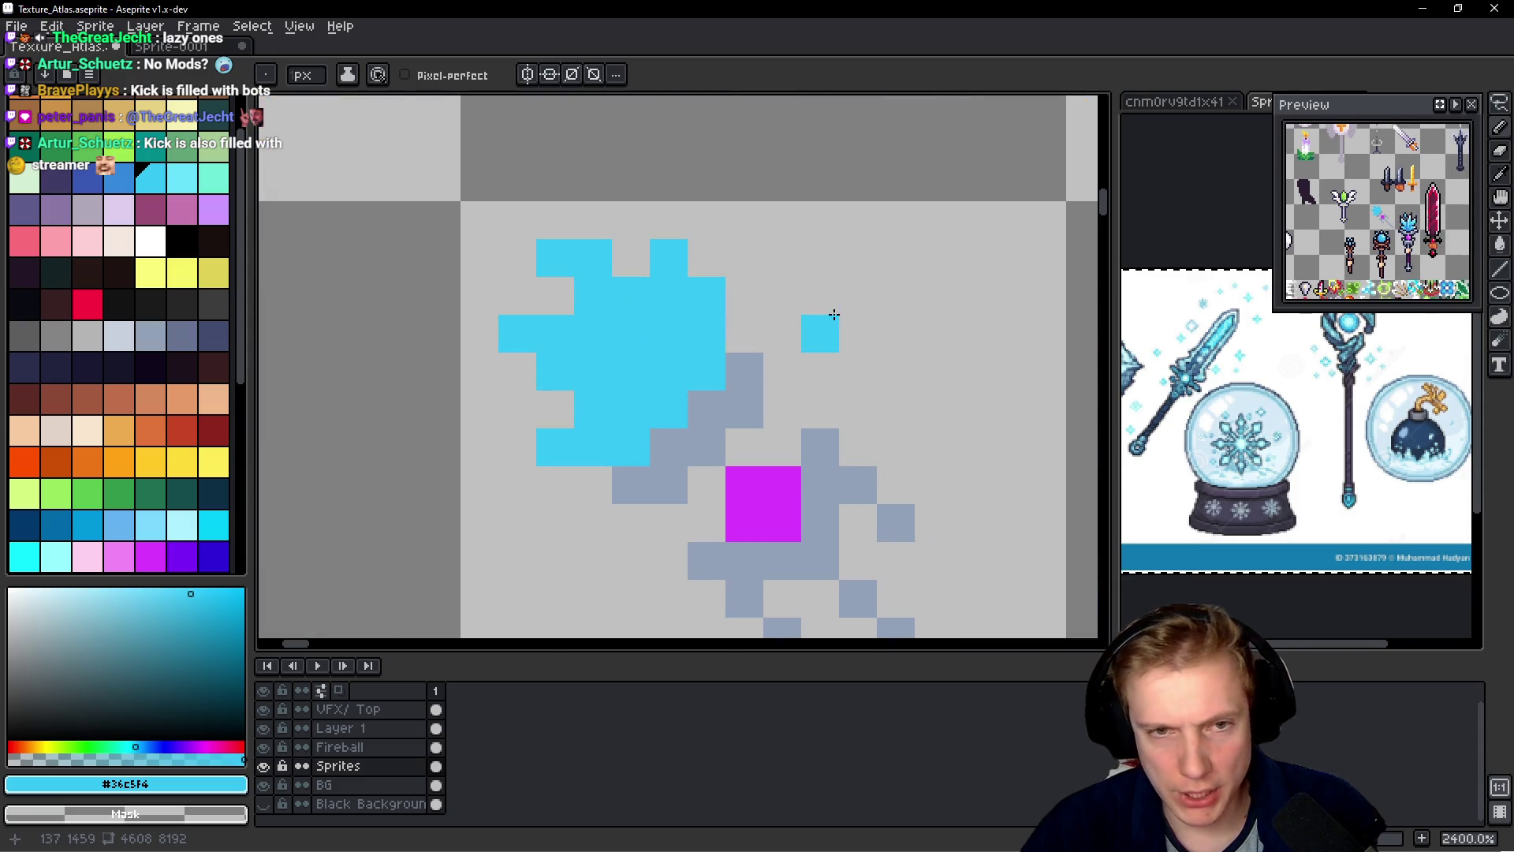
{"action": "left_click", "coordinate": [716, 266]}
{"action": "left_click", "coordinate": [669, 300]}
{"action": "left_click", "coordinate": [663, 253]}
{"action": "scroll", "coordinate": [823, 296], "scroll_direction": "down", "scroll_amount": 9}
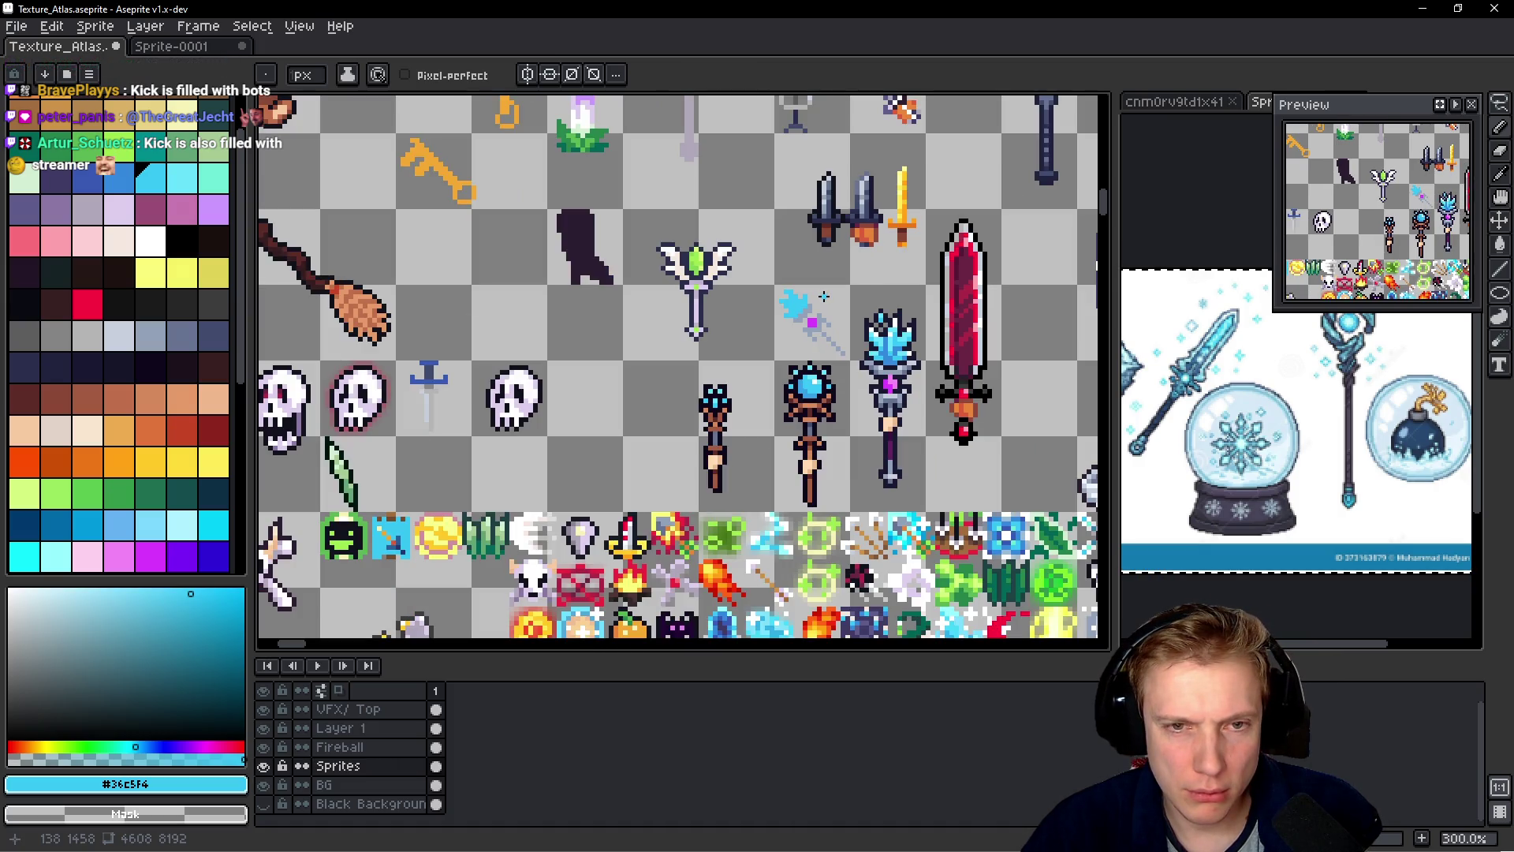
{"action": "scroll", "coordinate": [824, 296], "scroll_direction": "up", "scroll_amount": 6}
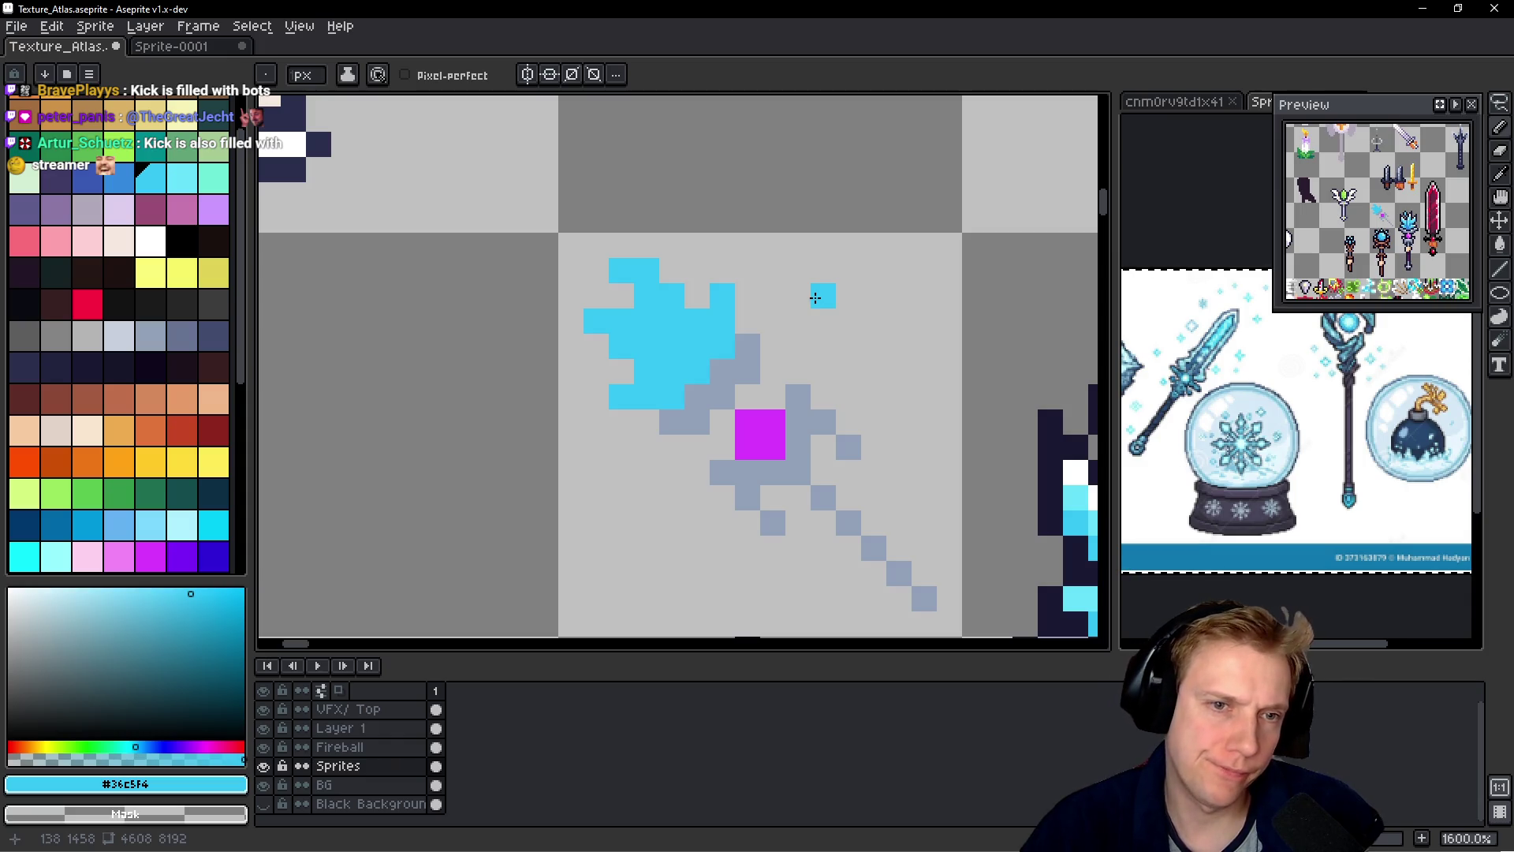
{"action": "left_click", "coordinate": [815, 297]}
- Add a cyan pixel on the crystal's right edge after undoing two misplaced attempts
{"action": "scroll", "coordinate": [816, 297], "scroll_direction": "down", "scroll_amount": 4}
{"action": "scroll", "coordinate": [654, 268], "scroll_direction": "up", "scroll_amount": 3}
{"action": "left_click", "coordinate": [648, 271]}
{"action": "key", "text": "ctrl+z"}
{"action": "left_click", "coordinate": [660, 302]}
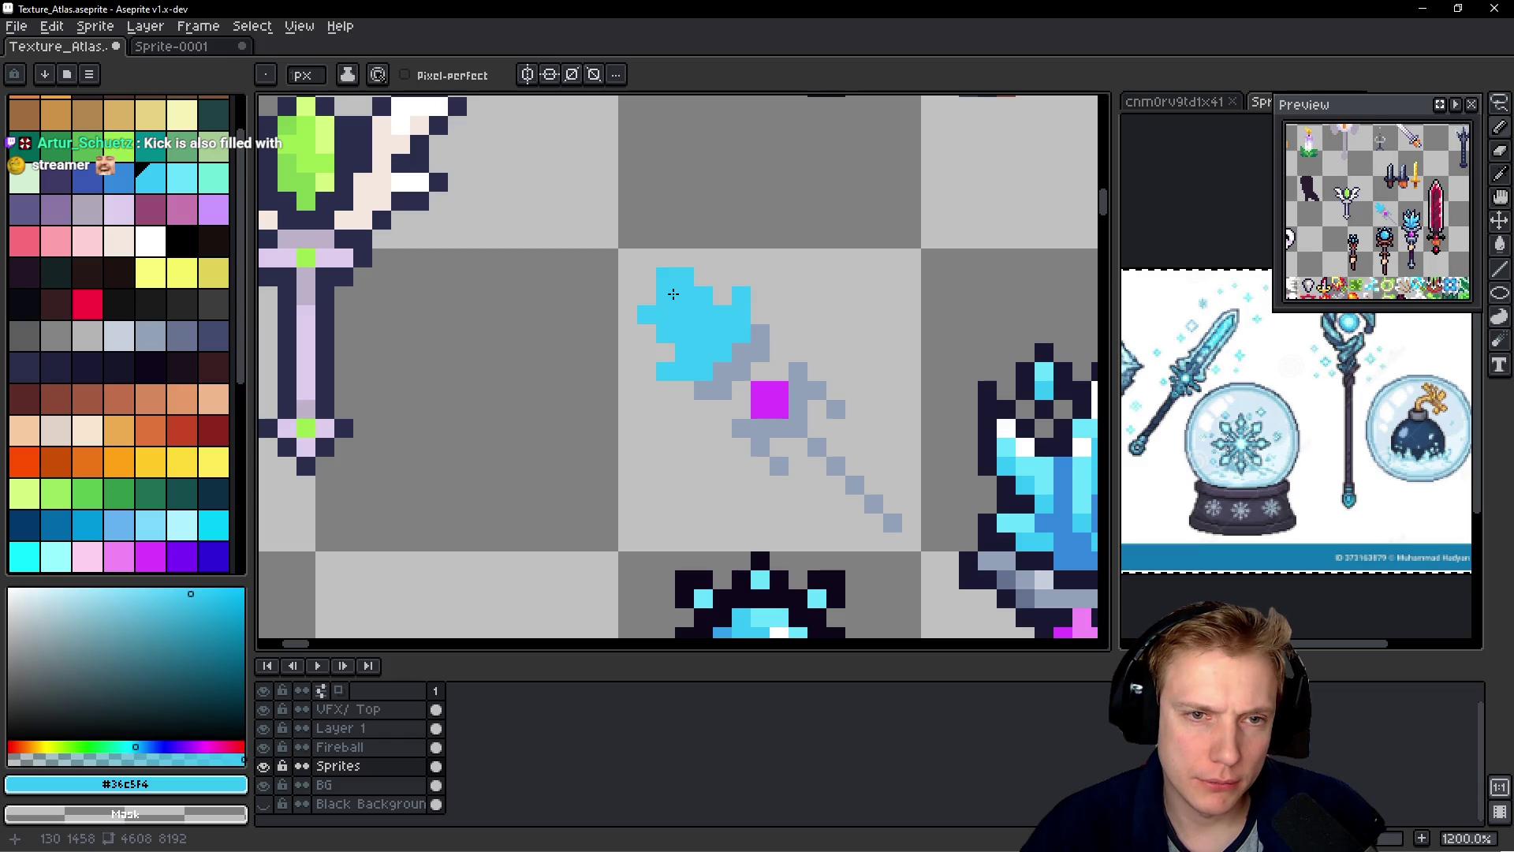
{"action": "key", "text": "ctrl+z"}
{"action": "left_click", "coordinate": [753, 320]}
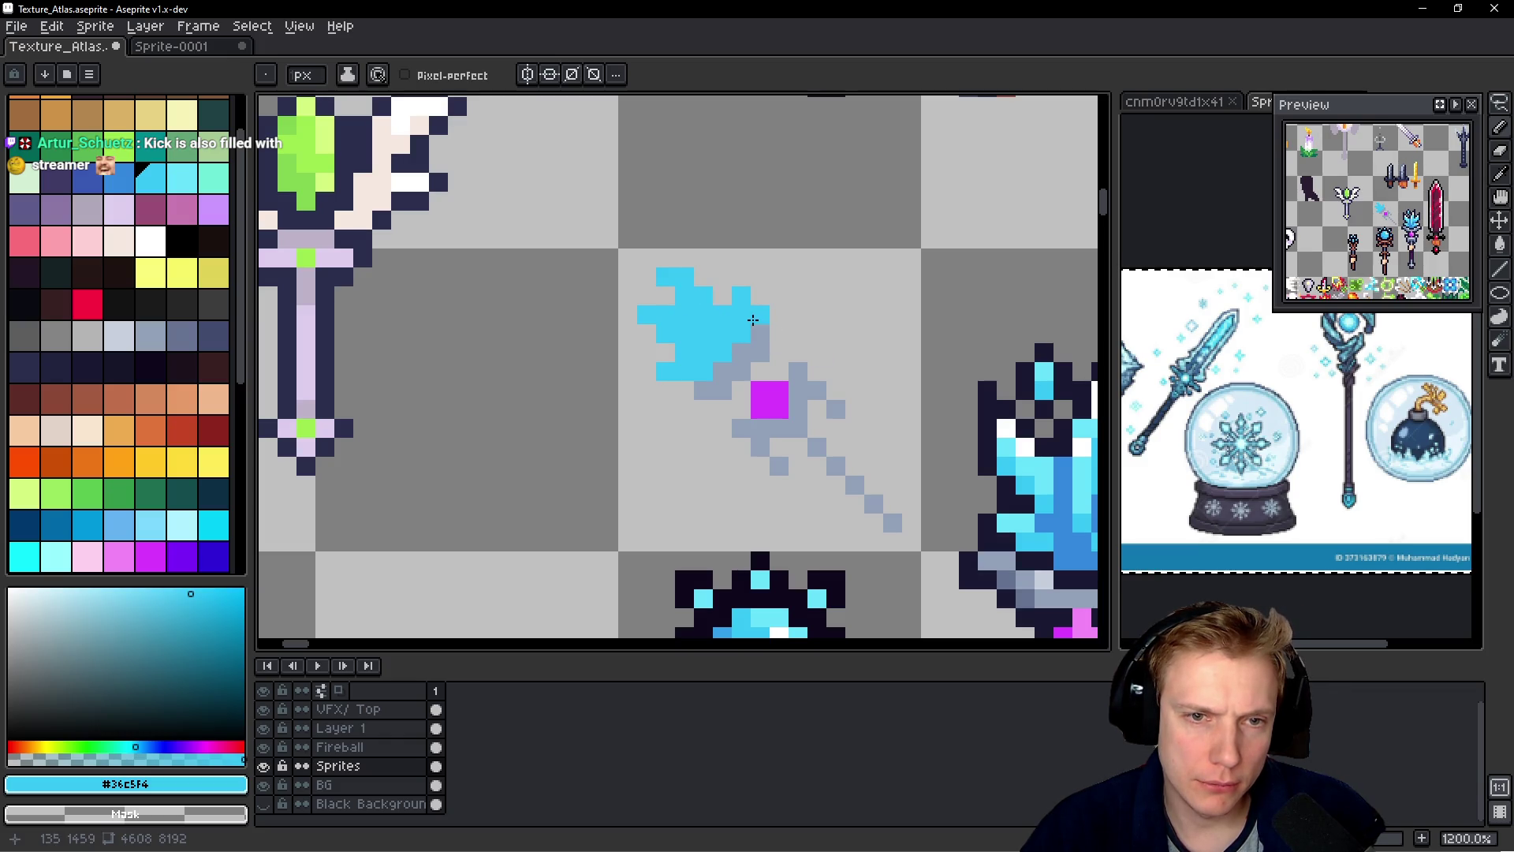
- Sample the grey-blue shade and shade five pixels along the staff above the magenta gem
{"action": "scroll", "coordinate": [832, 372], "scroll_direction": "down", "scroll_amount": 6}
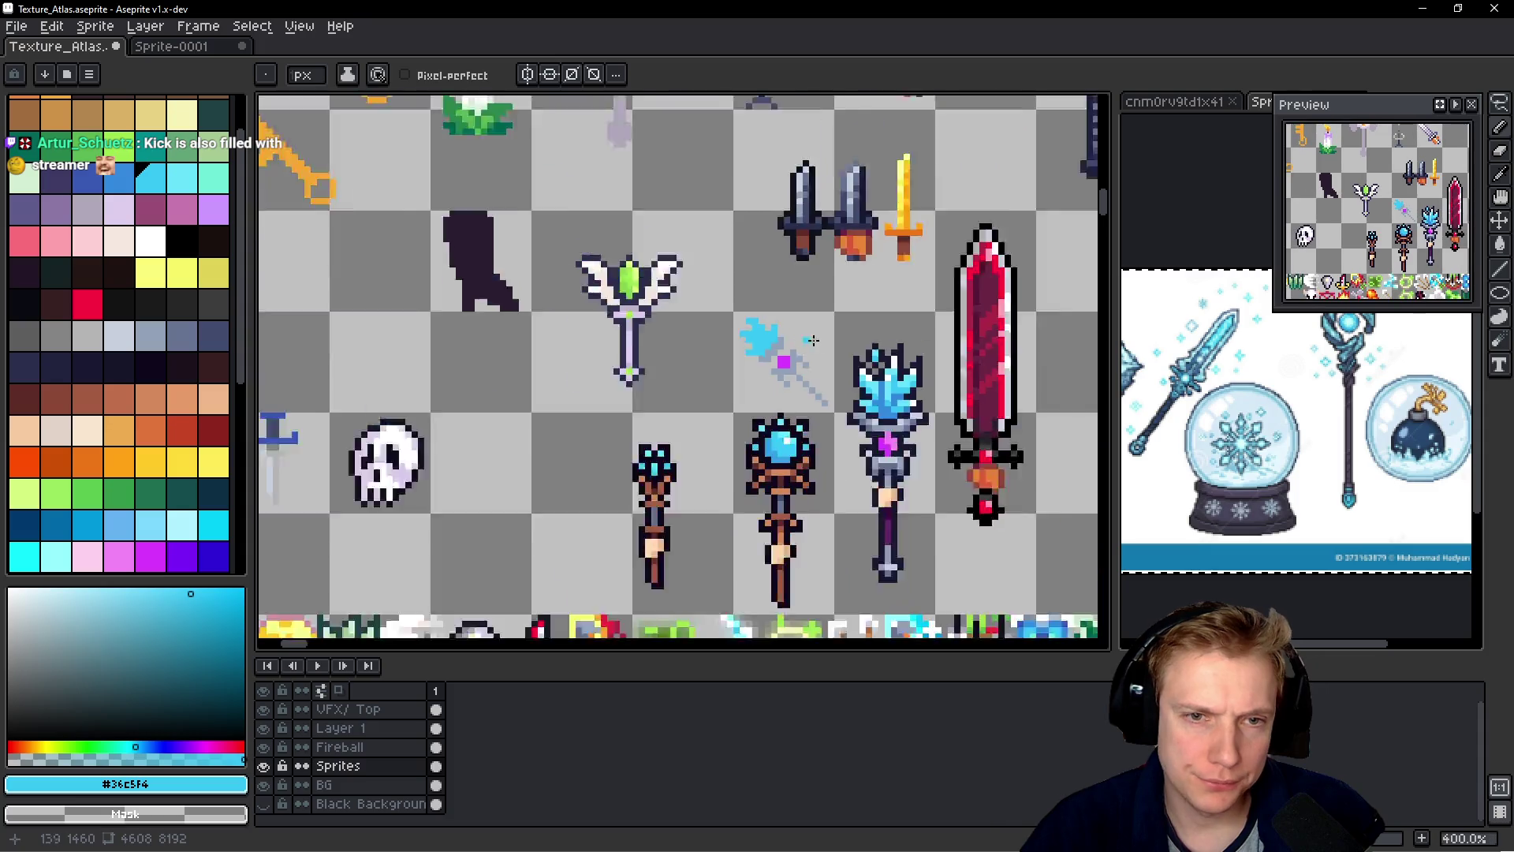
{"action": "scroll", "coordinate": [824, 374], "scroll_direction": "up", "scroll_amount": 4}
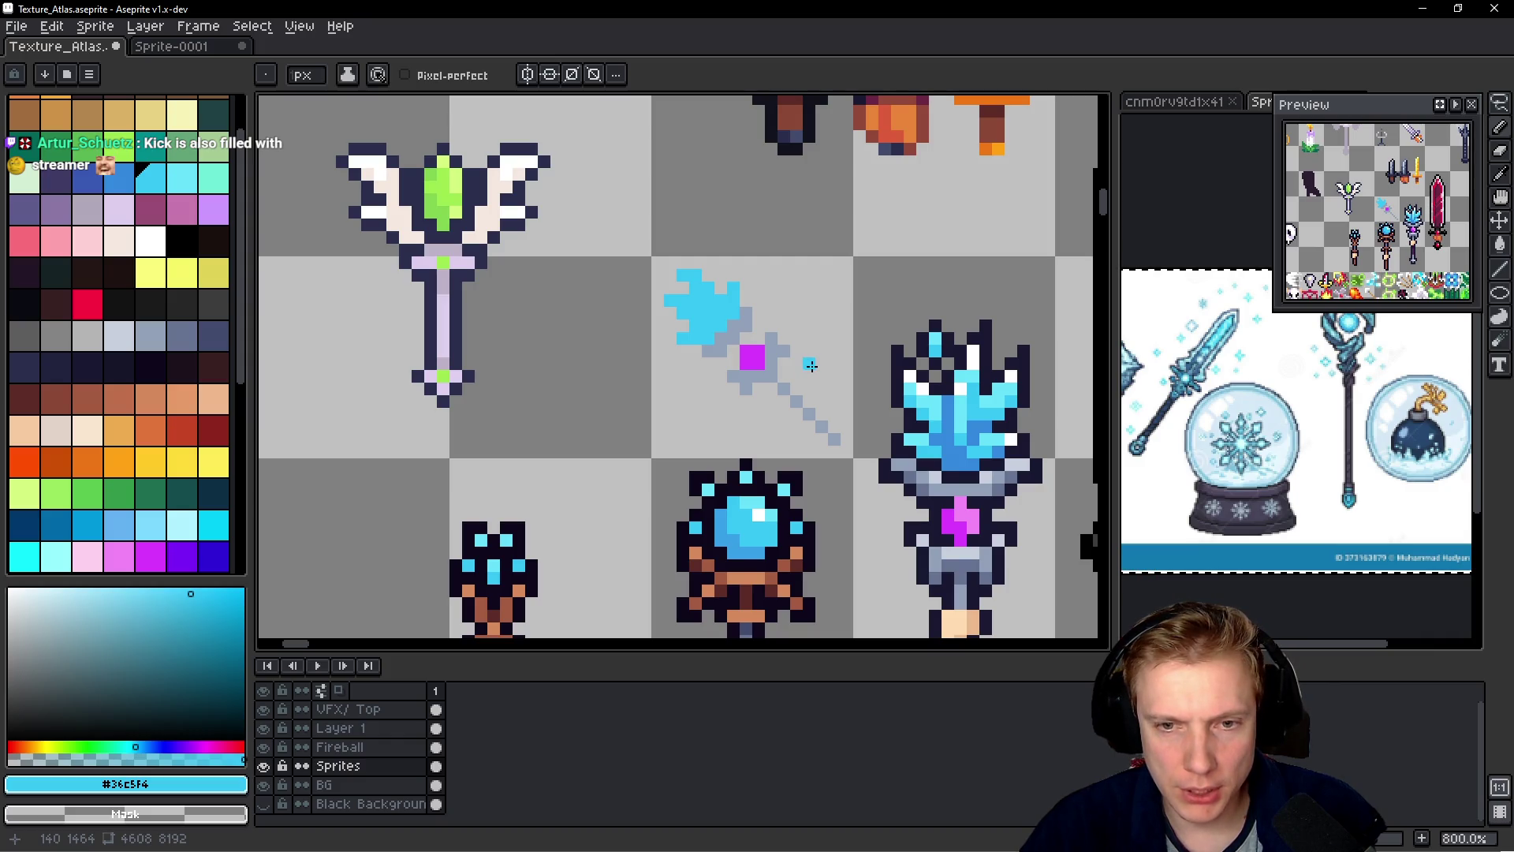
{"action": "scroll", "coordinate": [810, 365], "scroll_direction": "down", "scroll_amount": 2}
{"action": "scroll", "coordinate": [809, 361], "scroll_direction": "up", "scroll_amount": 5}
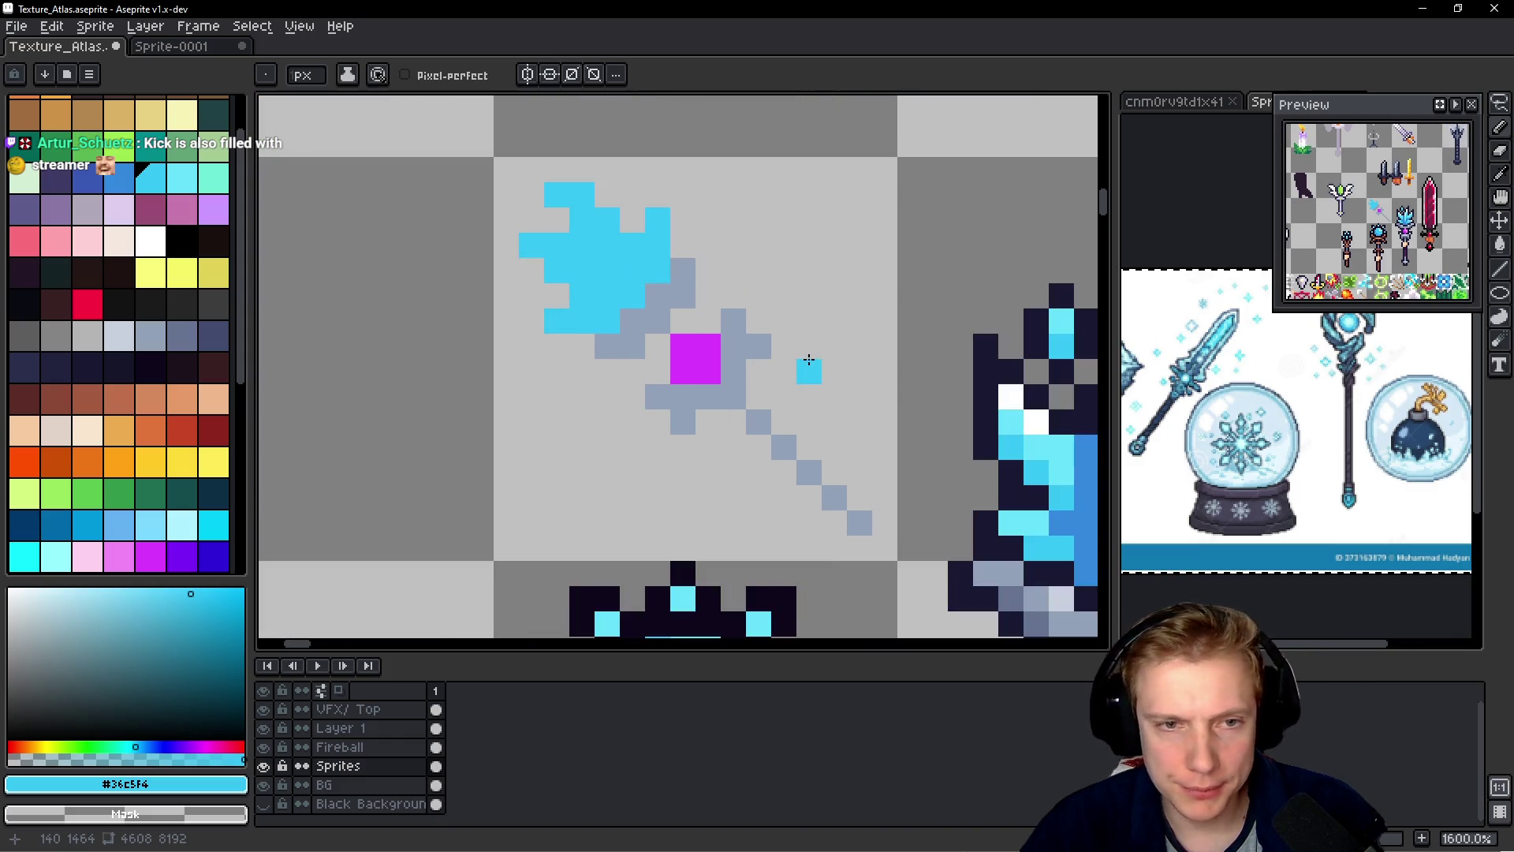
{"action": "scroll", "coordinate": [837, 400], "scroll_direction": "down", "scroll_amount": 4}
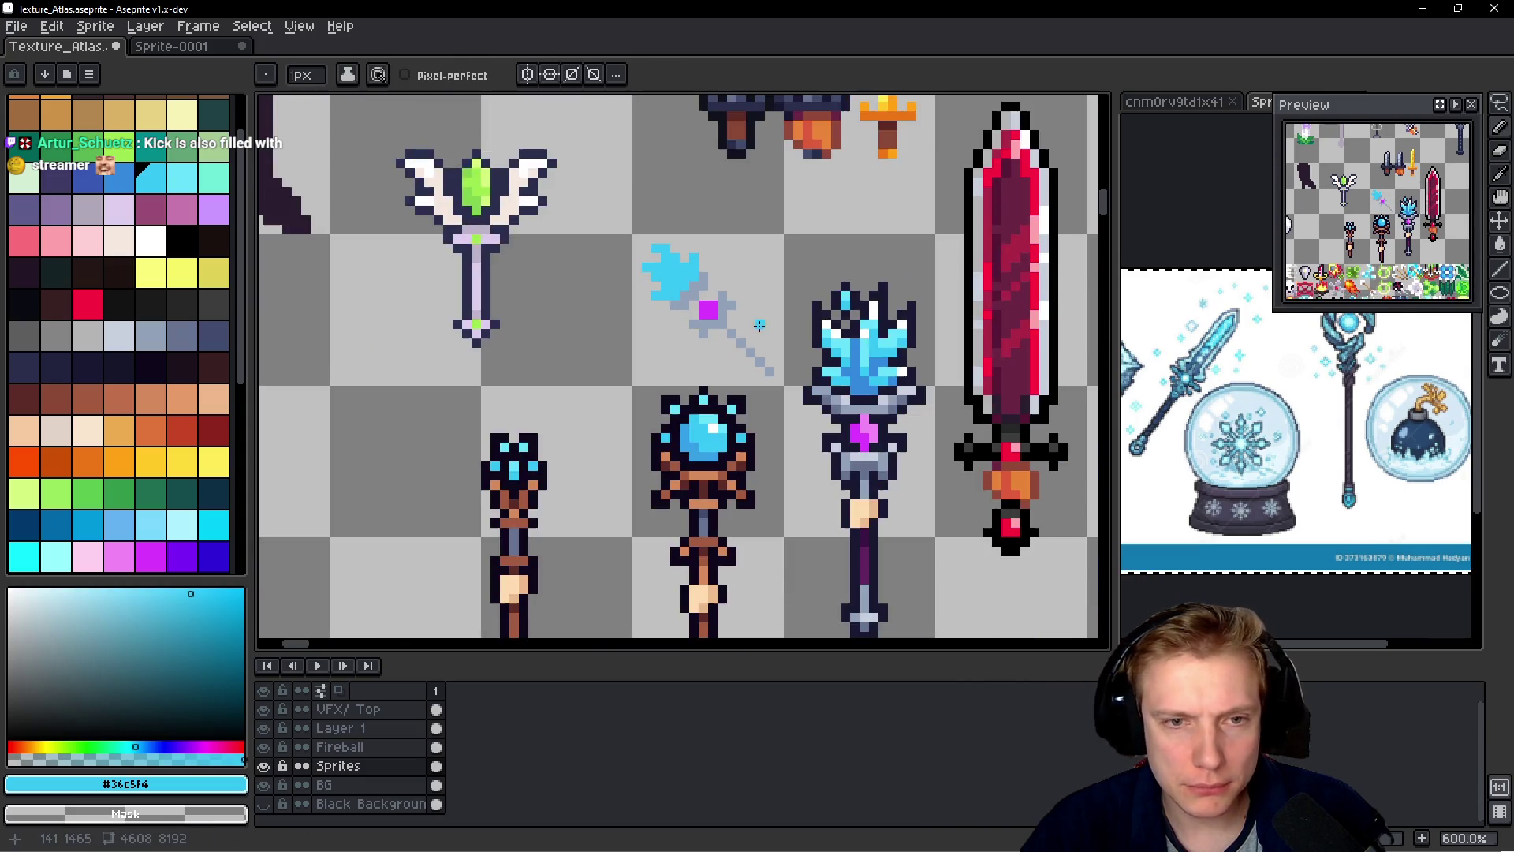
{"action": "scroll", "coordinate": [760, 369], "scroll_direction": "up", "scroll_amount": 1}
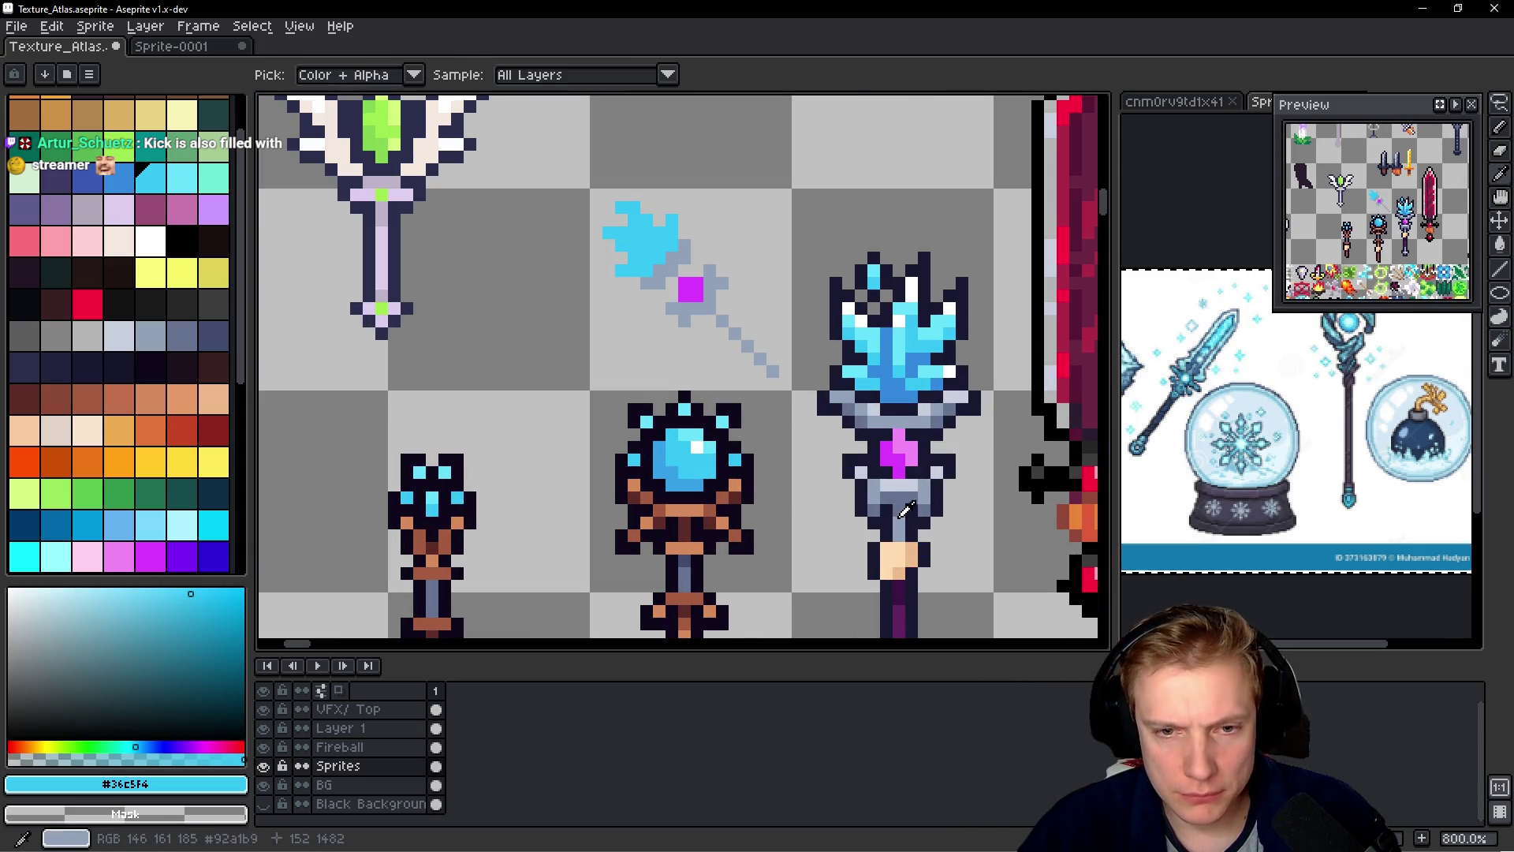
{"action": "left_click", "coordinate": [874, 487], "text": "alt"}
{"action": "scroll", "coordinate": [679, 320], "scroll_direction": "up", "scroll_amount": 3}
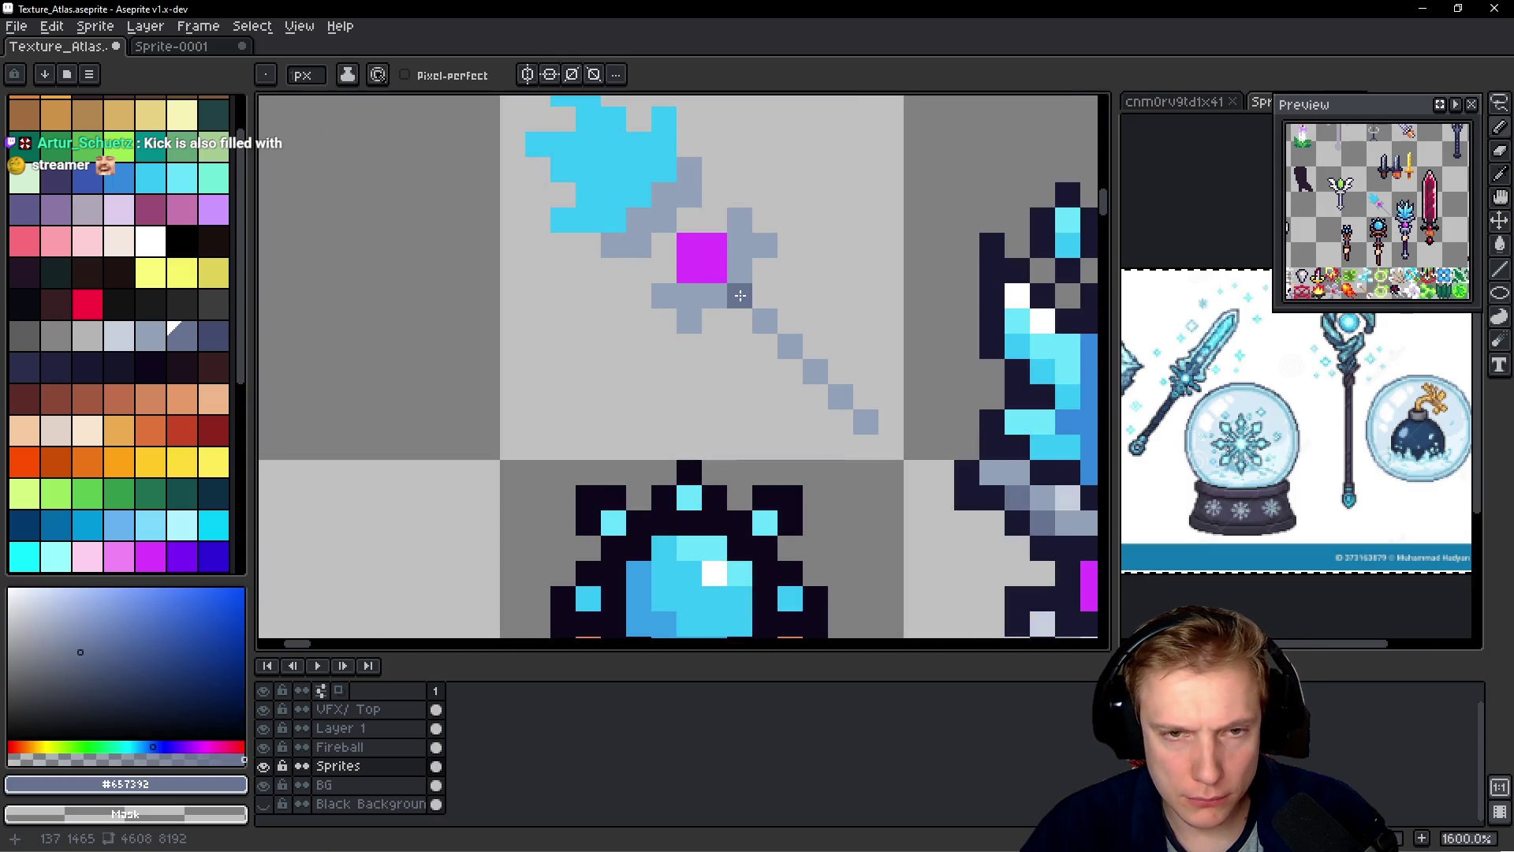
{"action": "scroll", "coordinate": [740, 295], "scroll_direction": "down", "scroll_amount": 3}
{"action": "scroll", "coordinate": [739, 295], "scroll_direction": "up", "scroll_amount": 3}
{"action": "left_click", "coordinate": [710, 261]}
{"action": "left_click", "coordinate": [634, 211]}
{"action": "left_click", "coordinate": [659, 185]}
{"action": "left_click", "coordinate": [609, 236]}
{"action": "left_click", "coordinate": [735, 286]}
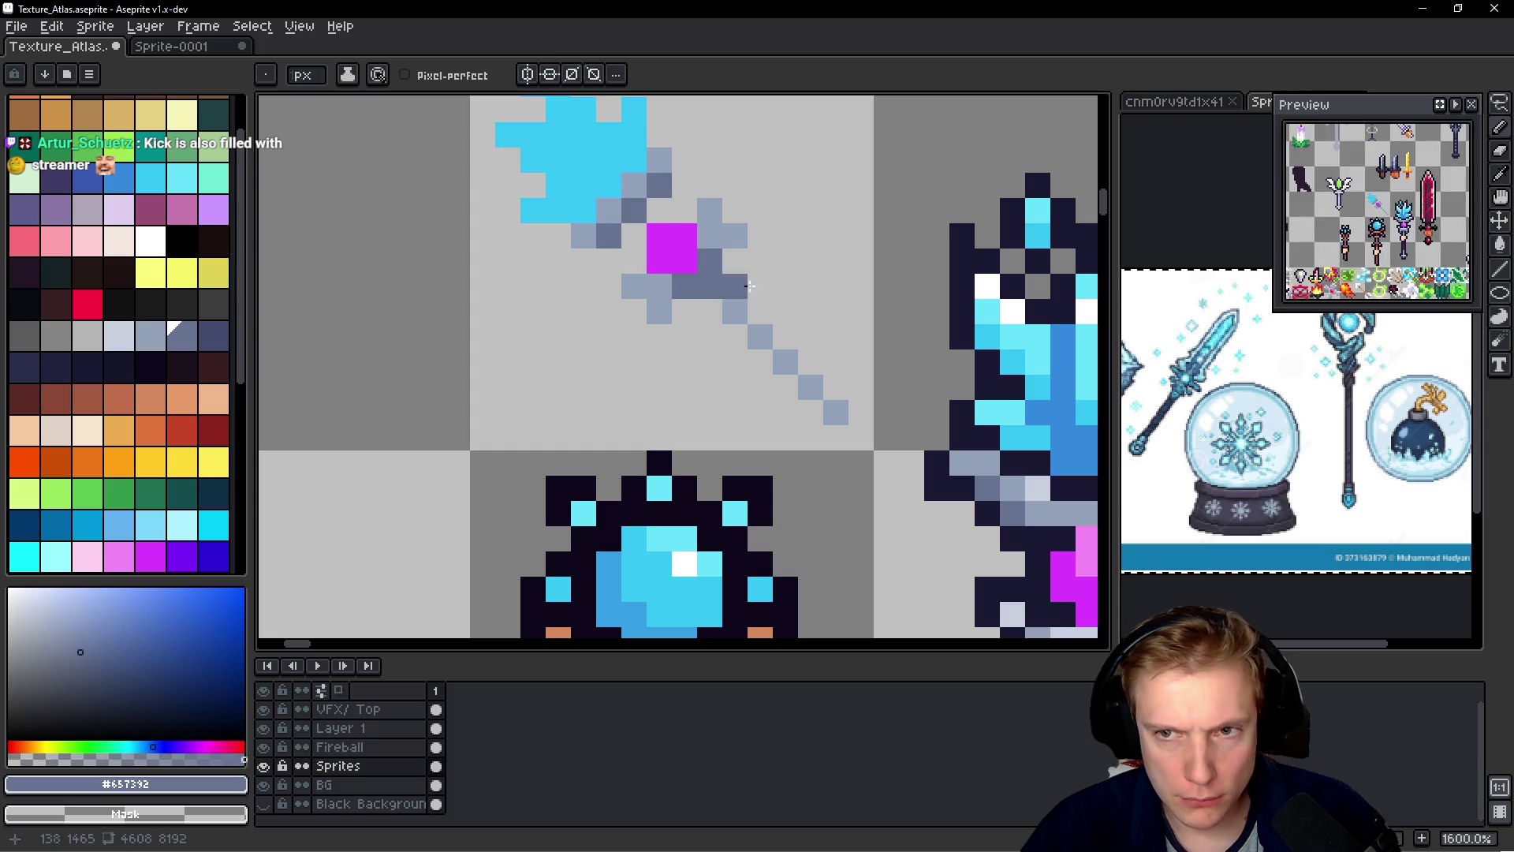
- Add light grey #c7cfdd highlight pixels around the crystal's lower and left edges
{"action": "scroll", "coordinate": [787, 316], "scroll_direction": "down", "scroll_amount": 2}
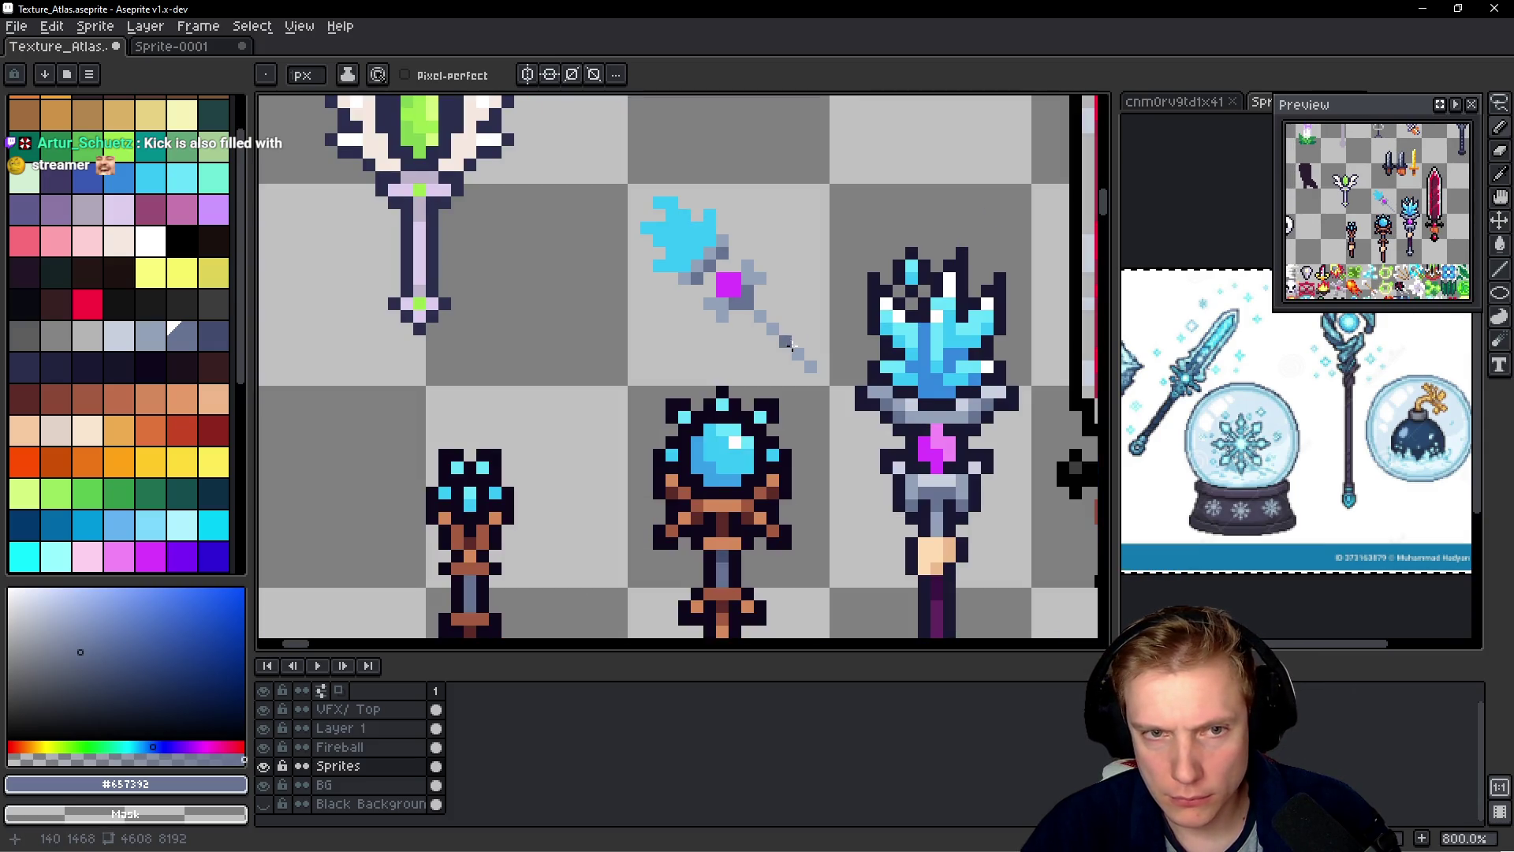
{"action": "scroll", "coordinate": [789, 347], "scroll_direction": "up", "scroll_amount": 1}
{"action": "scroll", "coordinate": [828, 395], "scroll_direction": "up", "scroll_amount": 1}
{"action": "left_click", "coordinate": [868, 434], "text": "alt"}
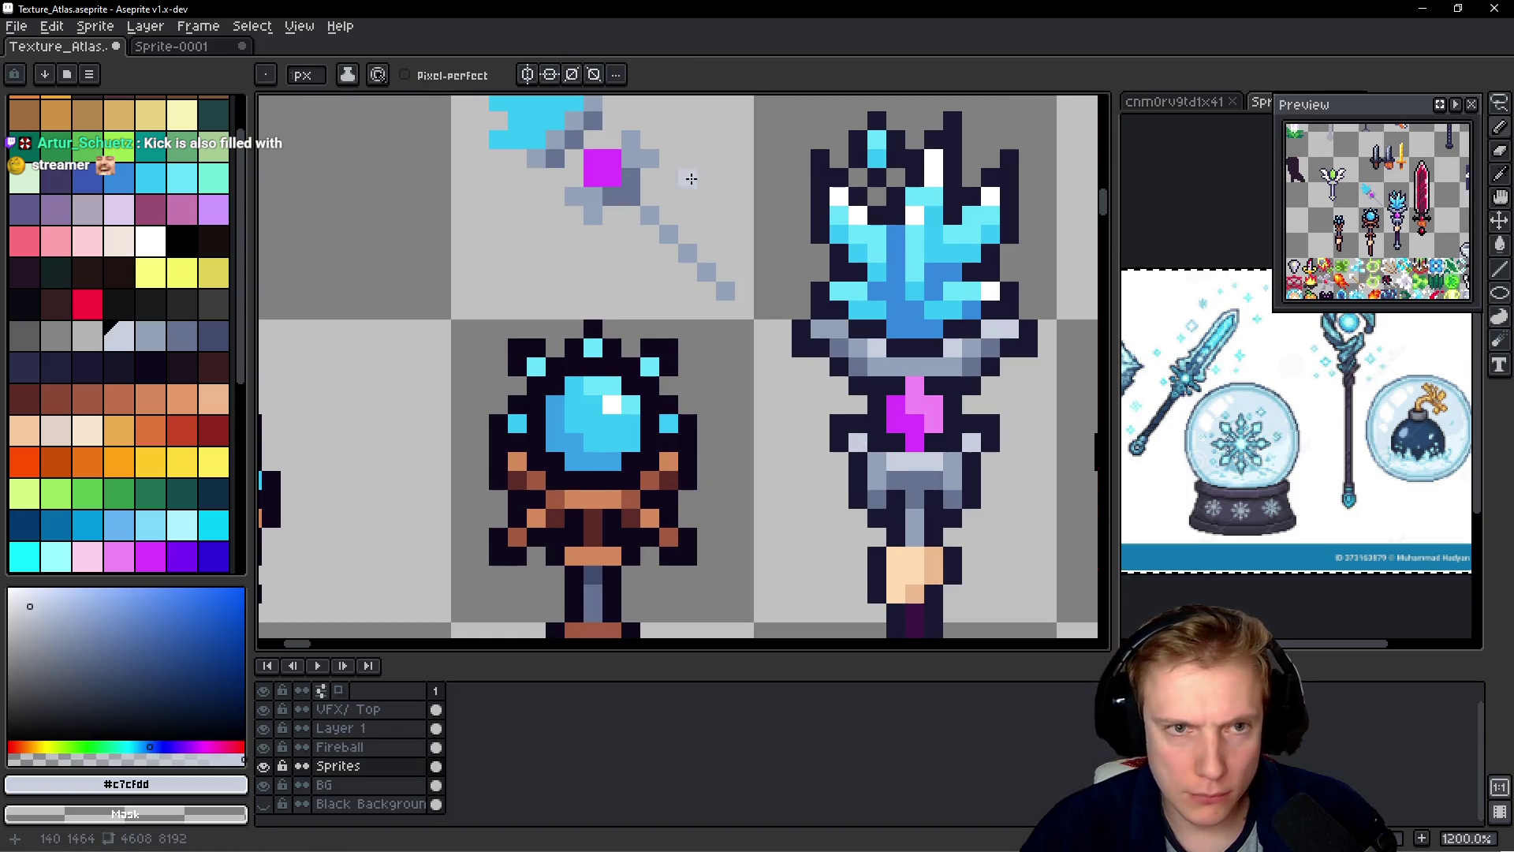
{"action": "left_click_drag", "start_coordinate": [688, 178], "coordinate": [726, 304]}
{"action": "left_click", "coordinate": [614, 322]}
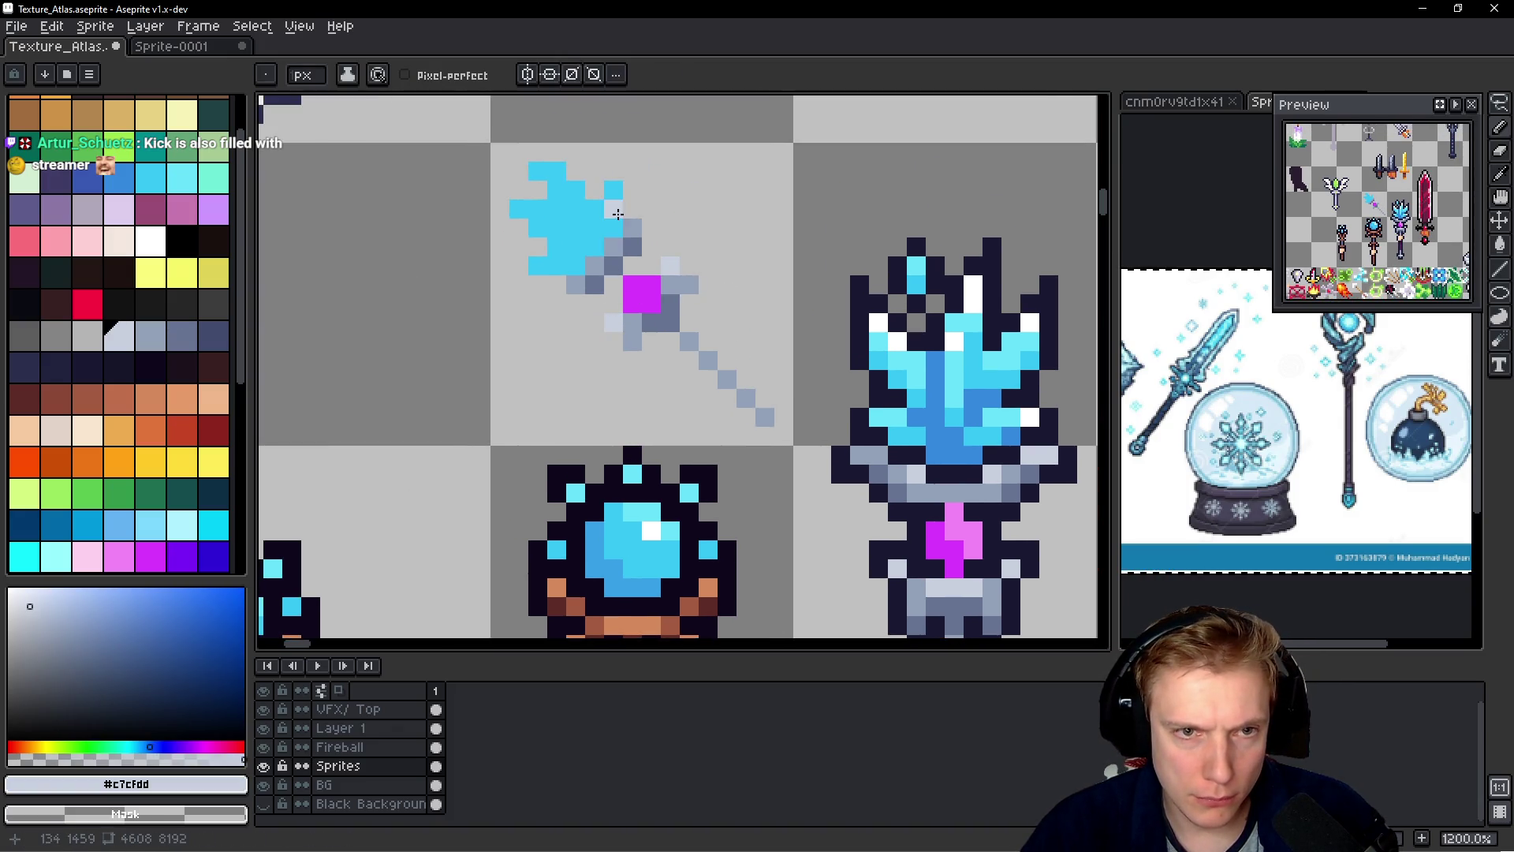
{"action": "left_click", "coordinate": [608, 251]}
{"action": "left_click", "coordinate": [561, 289]}
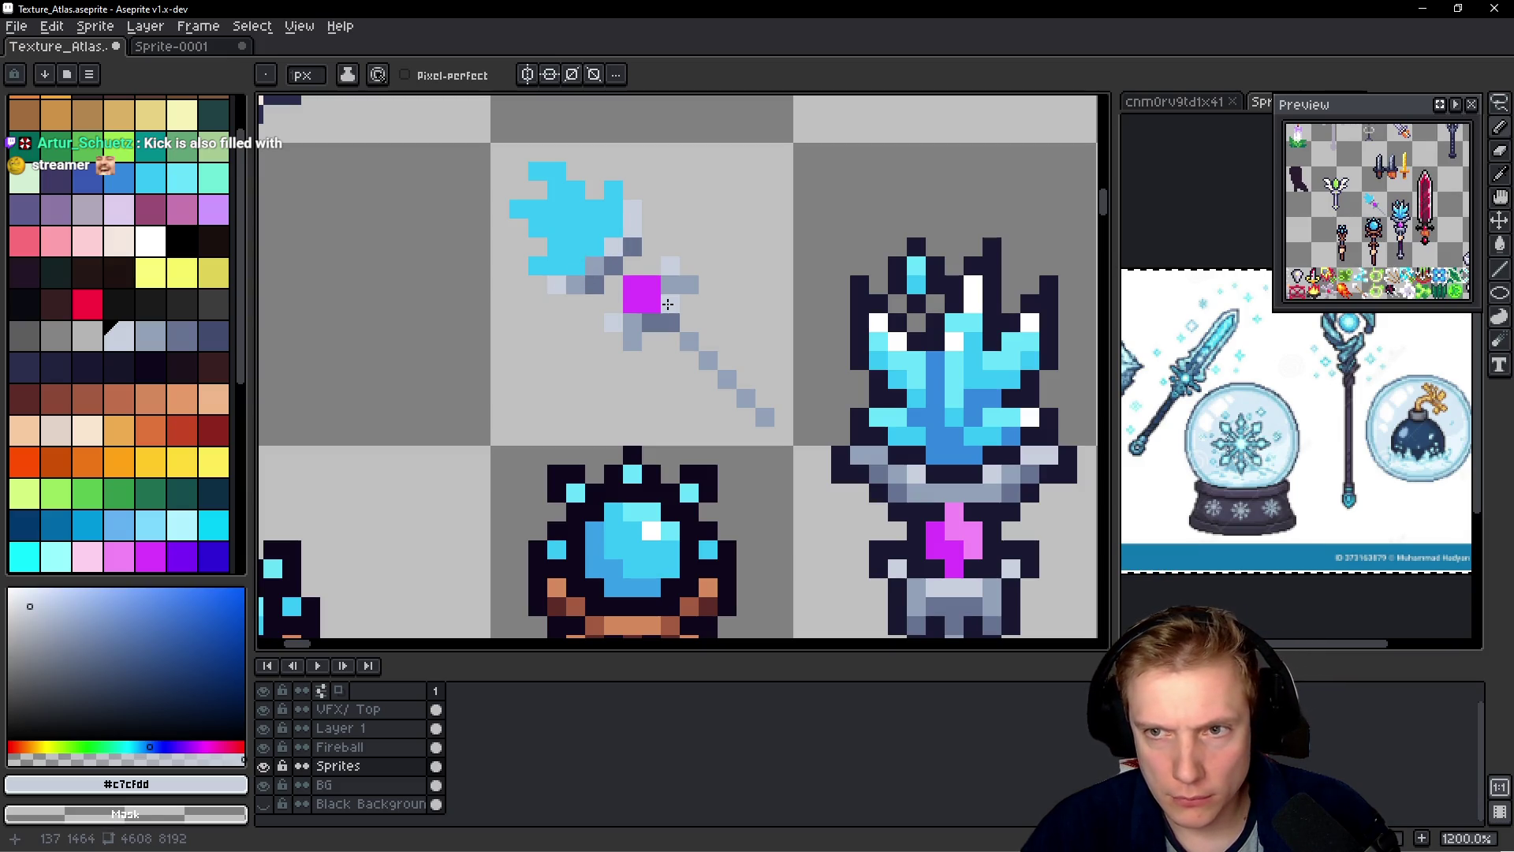
- Sample dark purple from another staff and paint a dark purple band along the shaft
{"action": "scroll", "coordinate": [686, 382], "scroll_direction": "down", "scroll_amount": 5}
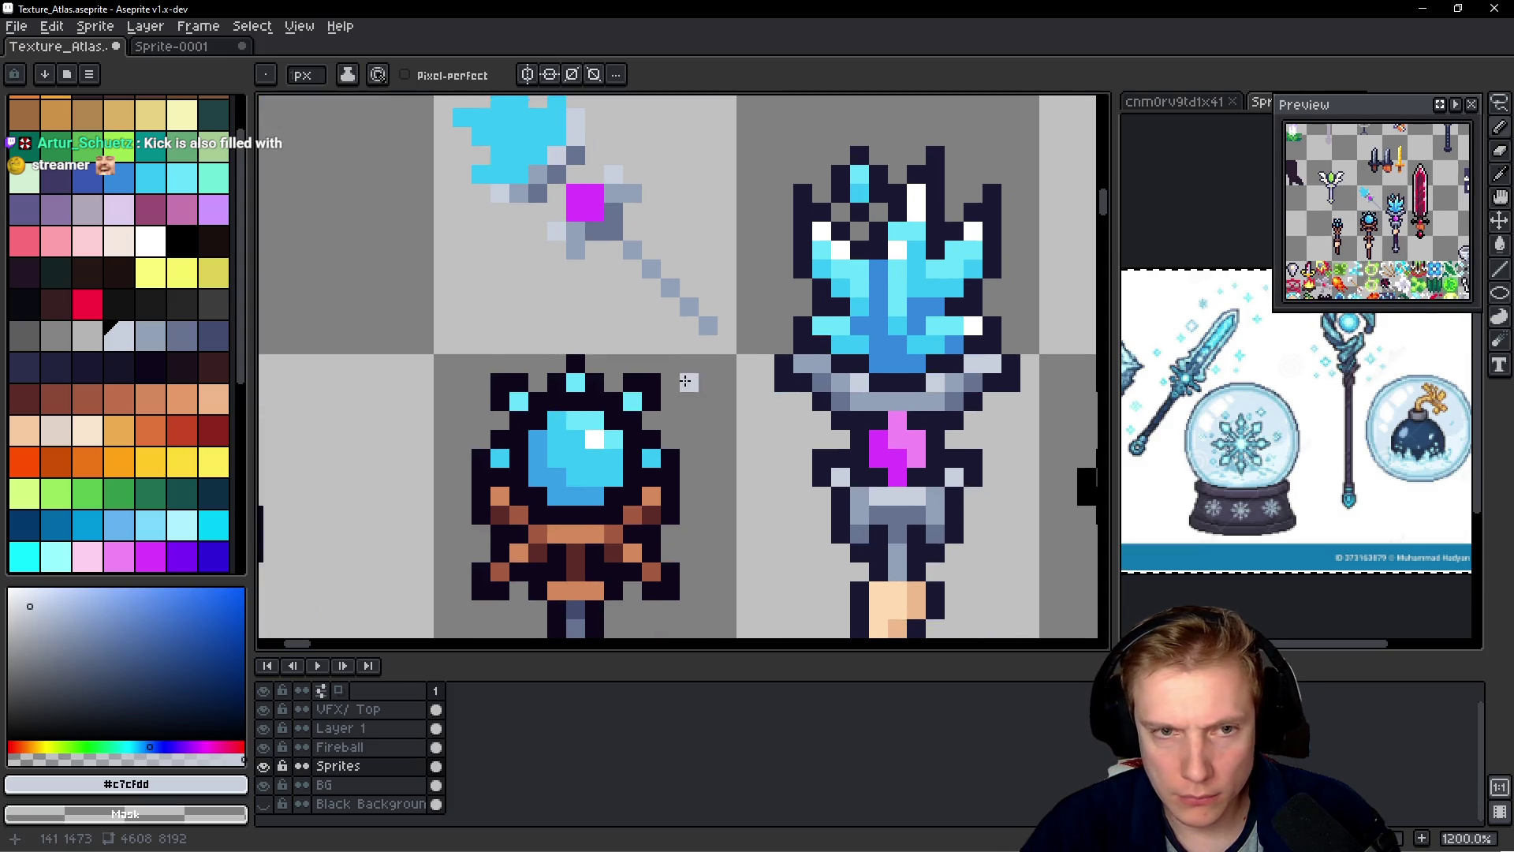
{"action": "key", "text": "i"}
{"action": "left_click", "coordinate": [917, 482]}
{"action": "key", "text": "b"}
{"action": "mouse_move", "coordinate": [797, 382]}
{"action": "left_mouse_down"}
{"action": "mouse_move", "coordinate": [730, 296]}
{"action": "mouse_move", "coordinate": [752, 372]}
{"action": "left_mouse_up"}
{"action": "left_click", "coordinate": [676, 258]}
{"action": "left_click", "coordinate": [694, 276]}
- Sample light grey from the staff below and build a light grey pommel at the shaft's end
{"action": "left_click_drag", "start_coordinate": [788, 485], "coordinate": [686, 272]}
{"action": "left_click_drag", "start_coordinate": [876, 552], "coordinate": [876, 451]}
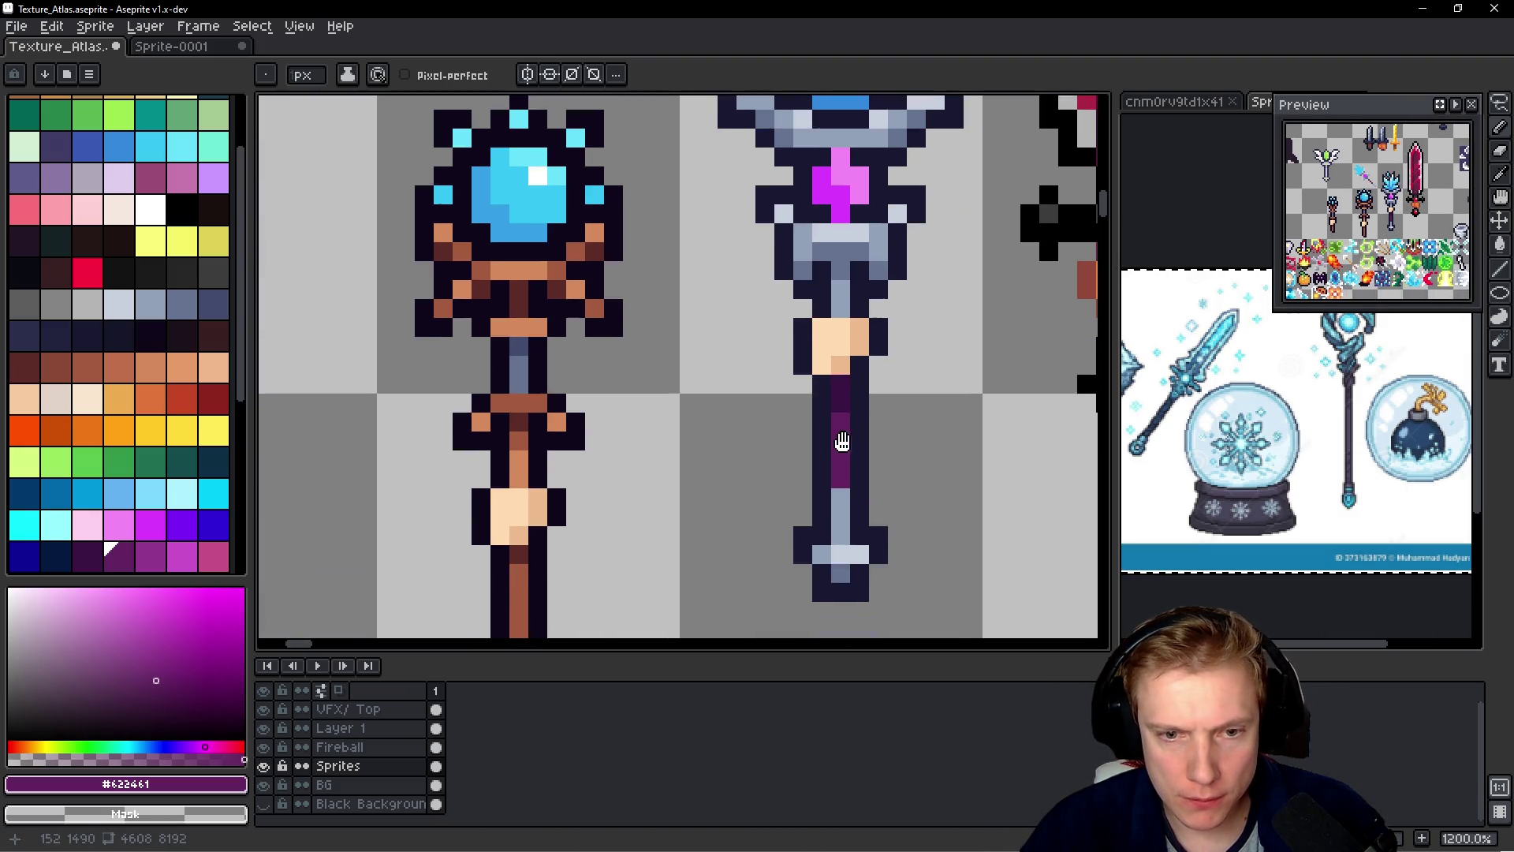
{"action": "left_click", "coordinate": [839, 207], "text": "alt"}
{"action": "left_click_drag", "start_coordinate": [687, 175], "coordinate": [742, 531]}
{"action": "left_click", "coordinate": [705, 371]}
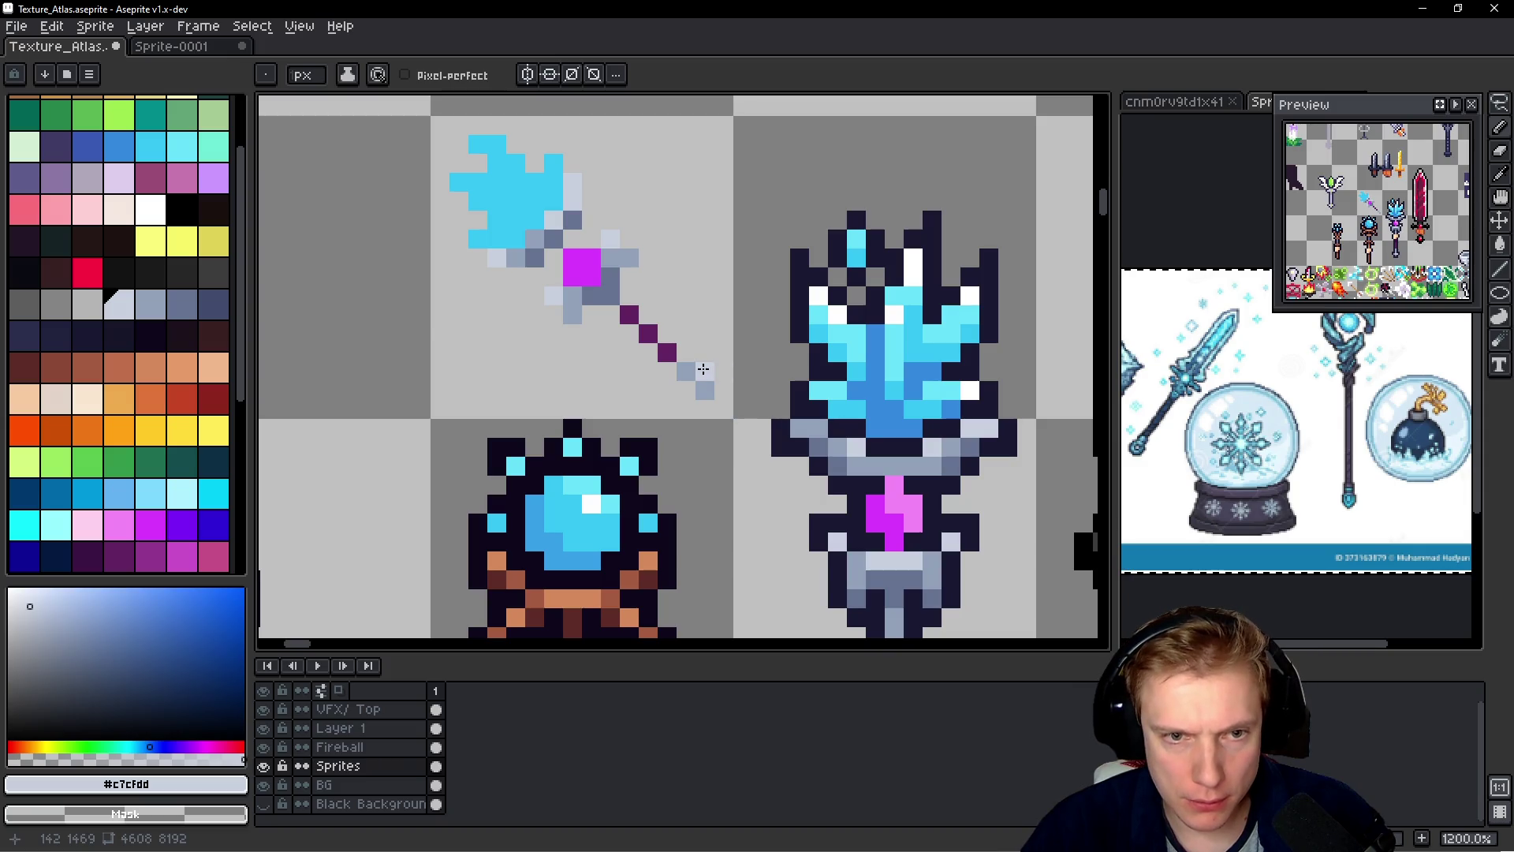
{"action": "left_click", "coordinate": [706, 349]}
{"action": "left_click", "coordinate": [674, 385]}
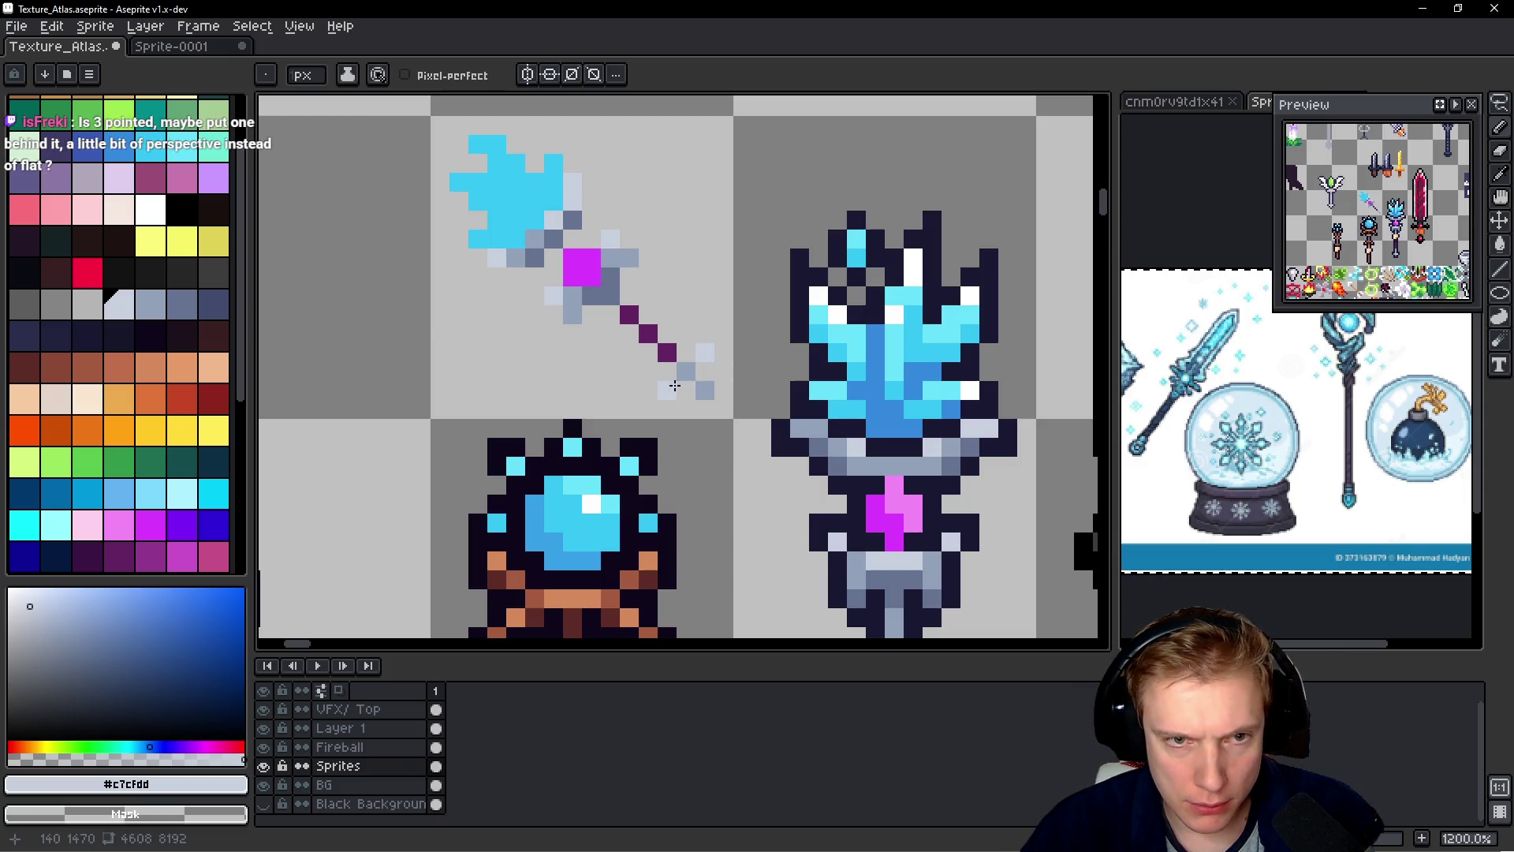
{"action": "left_click", "coordinate": [678, 378], "text": "alt"}
{"action": "left_click", "coordinate": [689, 374]}
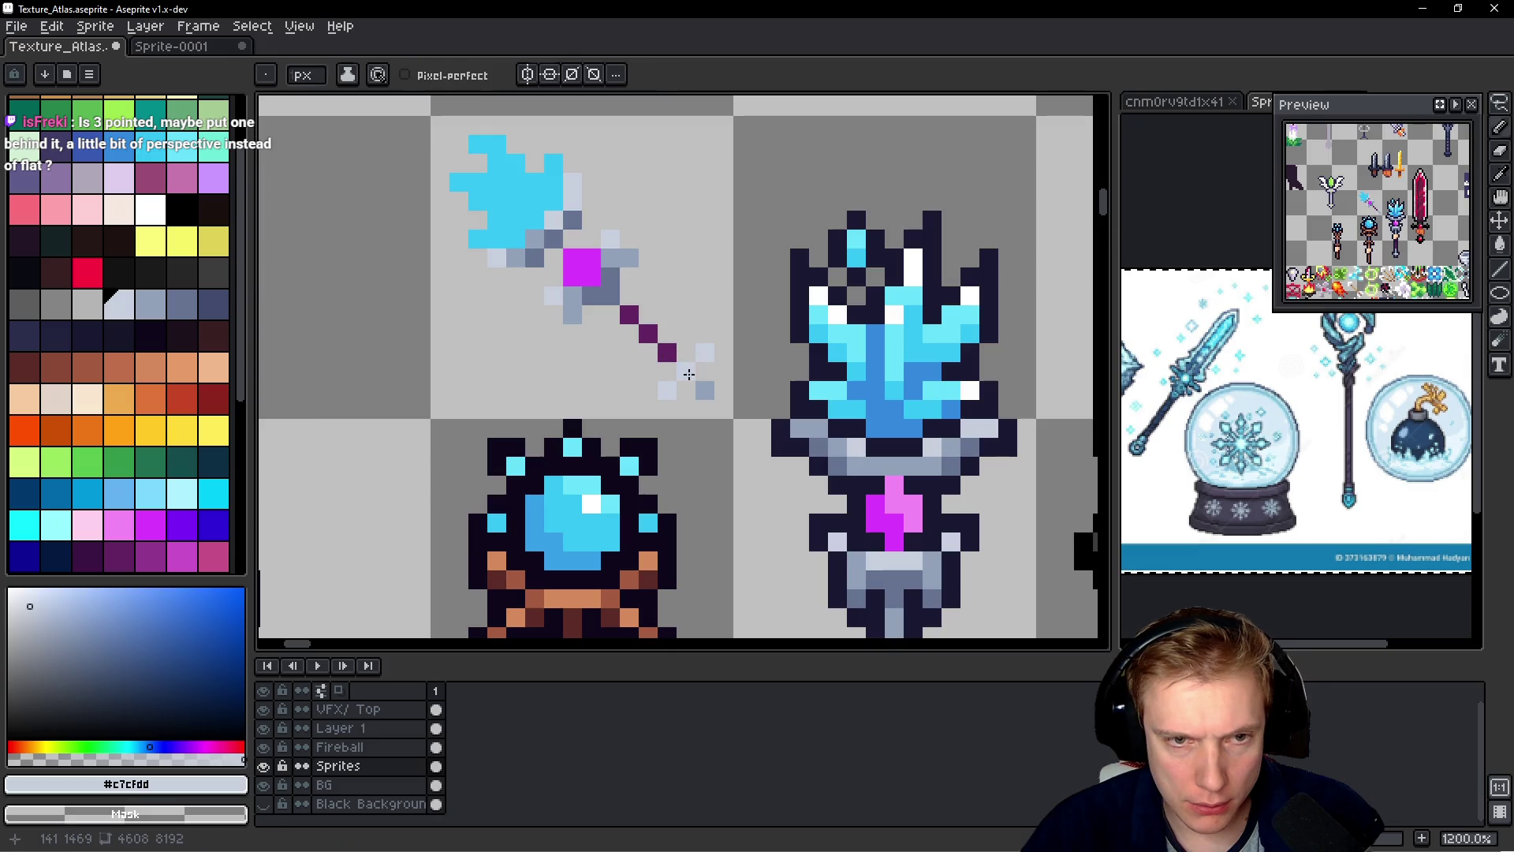
- Sample grey-blue #92a1b9 and repaint one pommel pixel with it
{"action": "left_click", "coordinate": [703, 388], "text": "alt"}
{"action": "left_click", "coordinate": [667, 387]}
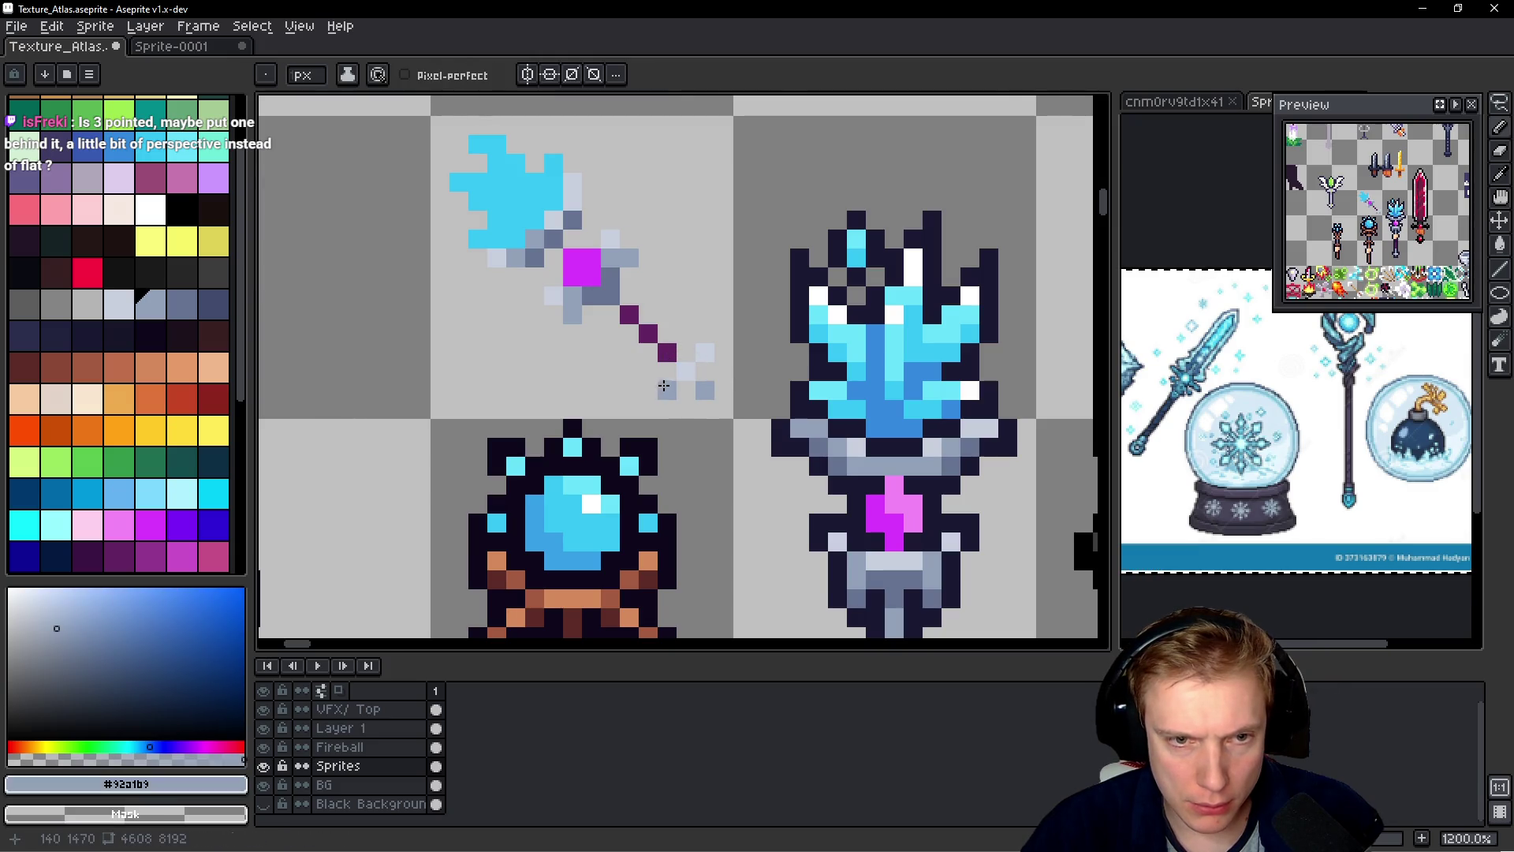
{"action": "scroll", "coordinate": [731, 367], "scroll_direction": "down", "scroll_amount": 4}
{"action": "scroll", "coordinate": [696, 332], "scroll_direction": "up", "scroll_amount": 4}
- Lasso-select the small ice staff and apply a dark navy #1a1932 outline around it
{"action": "key", "text": "q"}
{"action": "mouse_move", "coordinate": [659, 209]}
{"action": "left_mouse_down"}
{"action": "mouse_move", "coordinate": [382, 206]}
{"action": "mouse_move", "coordinate": [505, 378]}
{"action": "mouse_move", "coordinate": [640, 453]}
{"action": "mouse_move", "coordinate": [710, 406]}
{"action": "mouse_move", "coordinate": [670, 201]}
{"action": "left_mouse_up"}
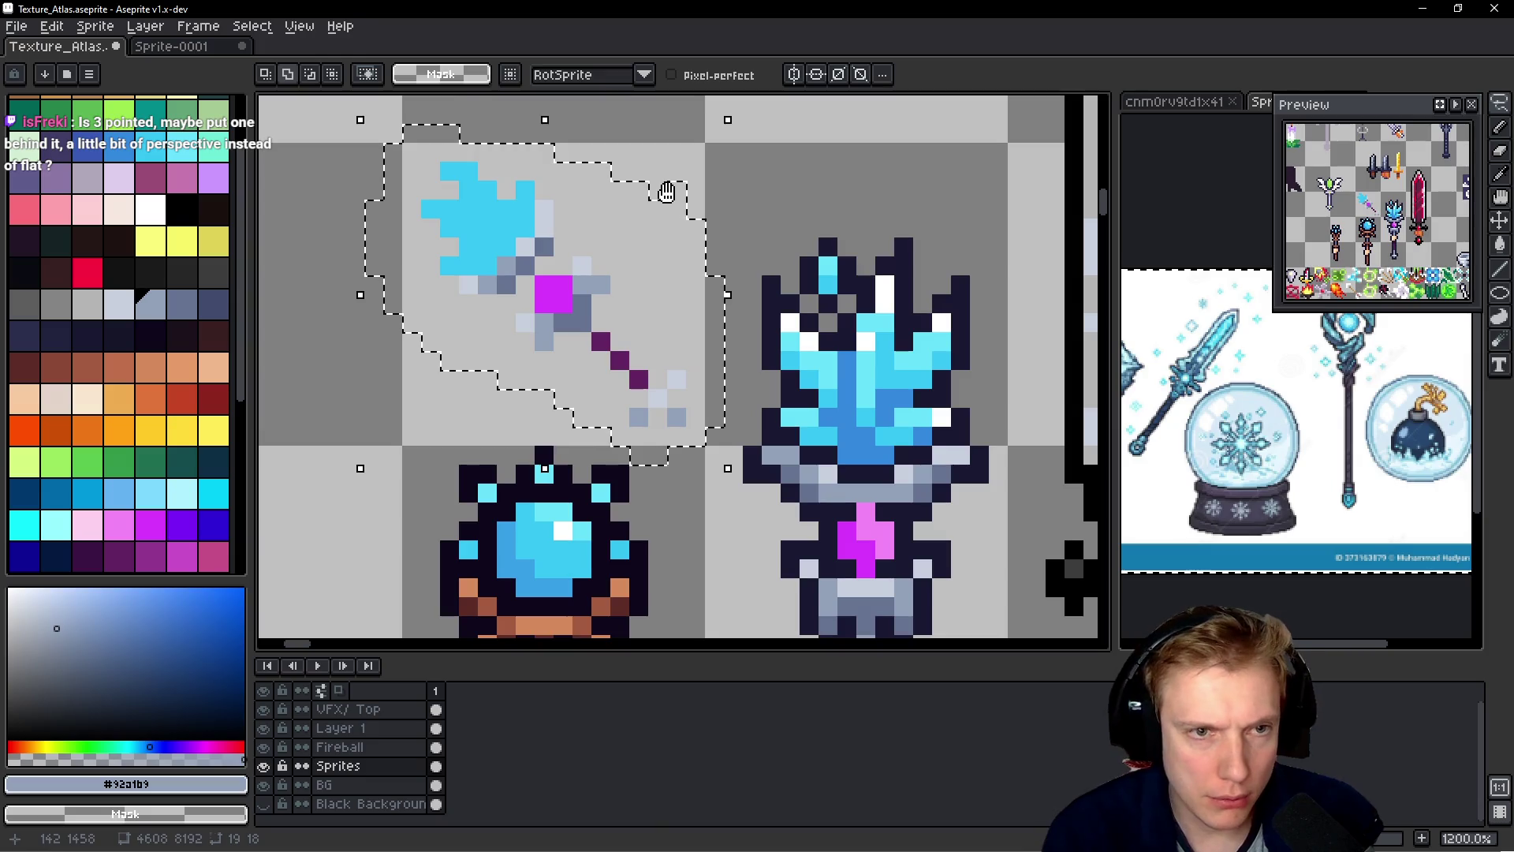
{"action": "key", "text": "shift+o"}
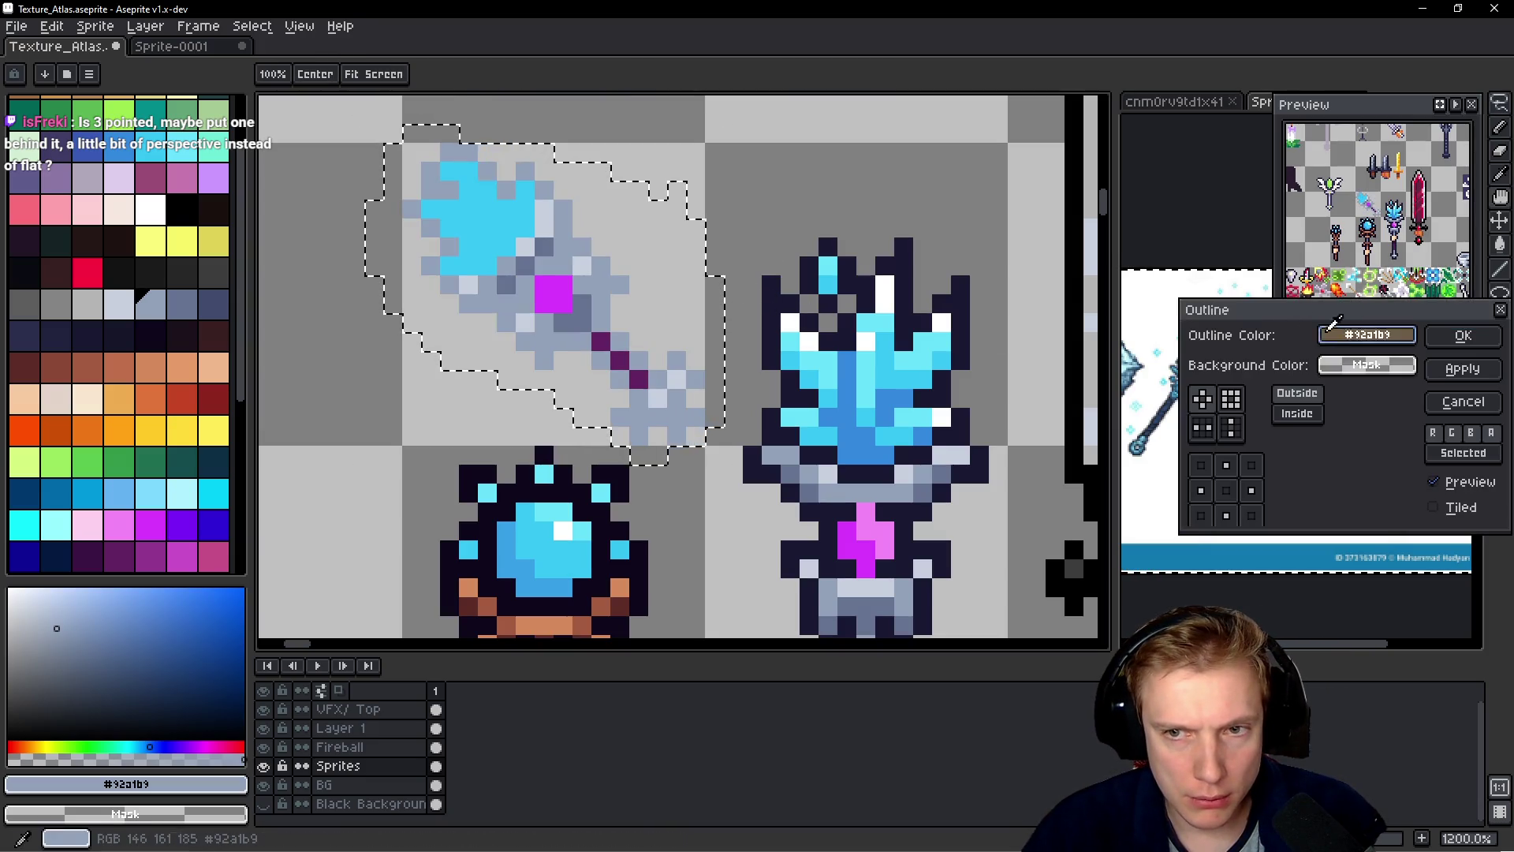
{"action": "left_click", "coordinate": [773, 298]}
{"action": "left_click", "coordinate": [1462, 335]}
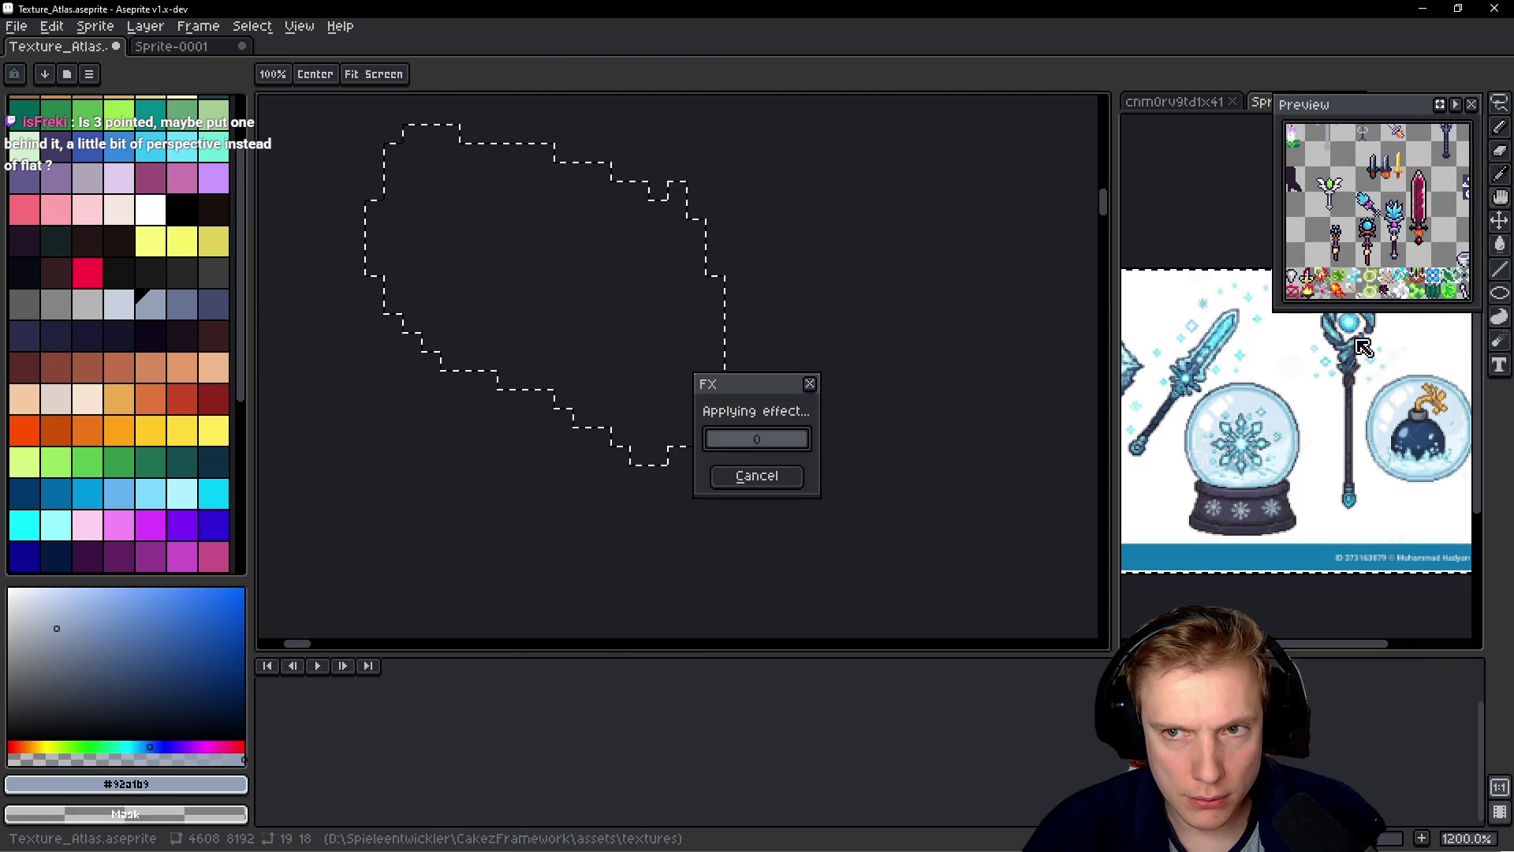
{"action": "key", "text": "b"}
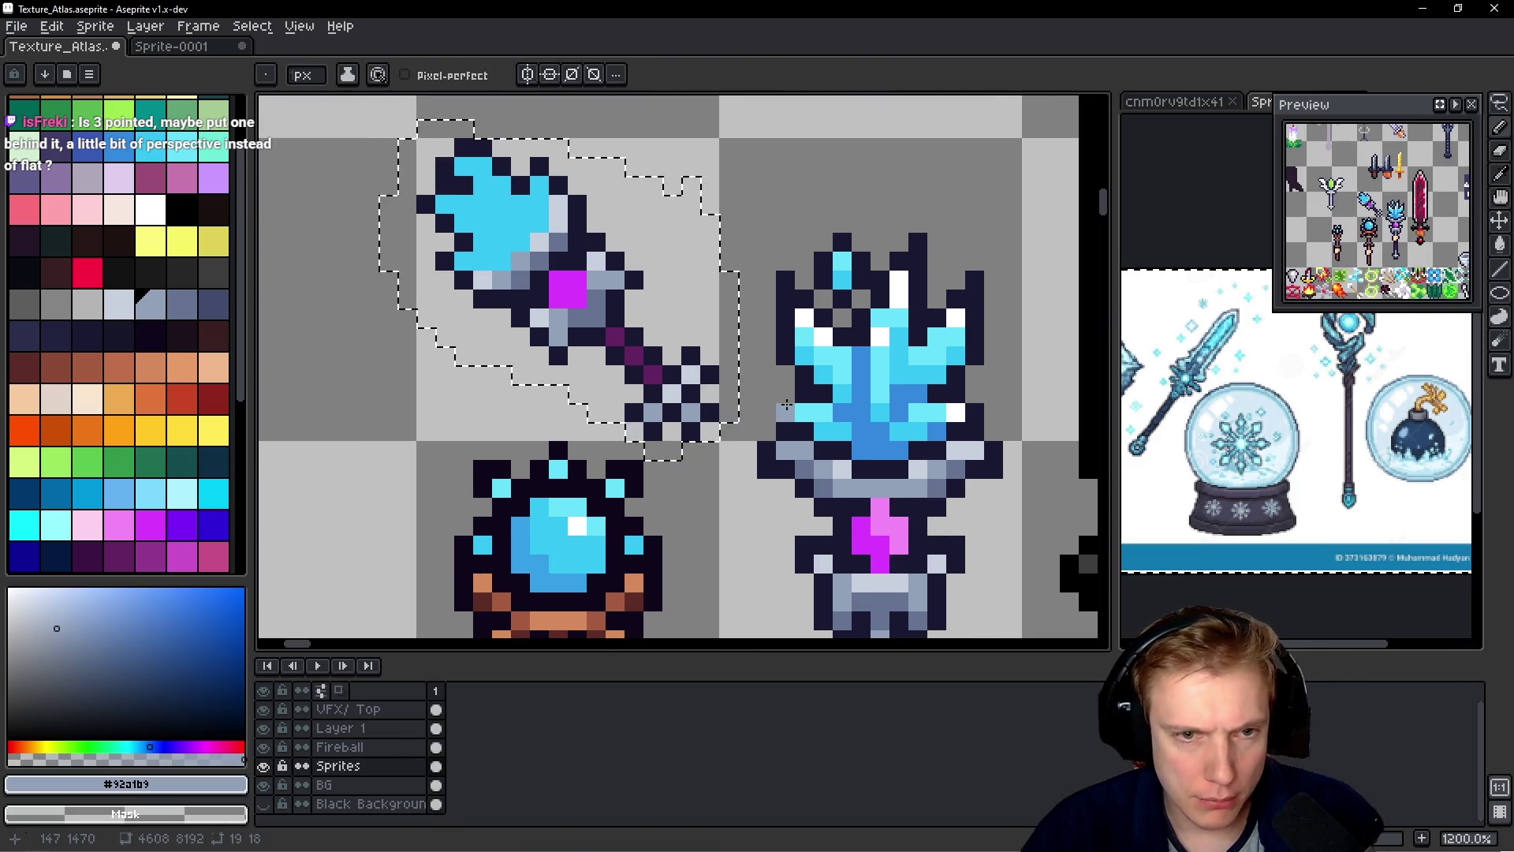
- Erase stray pixels at the staff's bottom tip and paint light grey #c7cfdd tip pixels
{"action": "scroll", "coordinate": [690, 388], "scroll_direction": "down", "scroll_amount": 3}
{"action": "scroll", "coordinate": [775, 388], "scroll_direction": "up", "scroll_amount": 1}
{"action": "scroll", "coordinate": [775, 388], "scroll_direction": "up", "scroll_amount": 5}
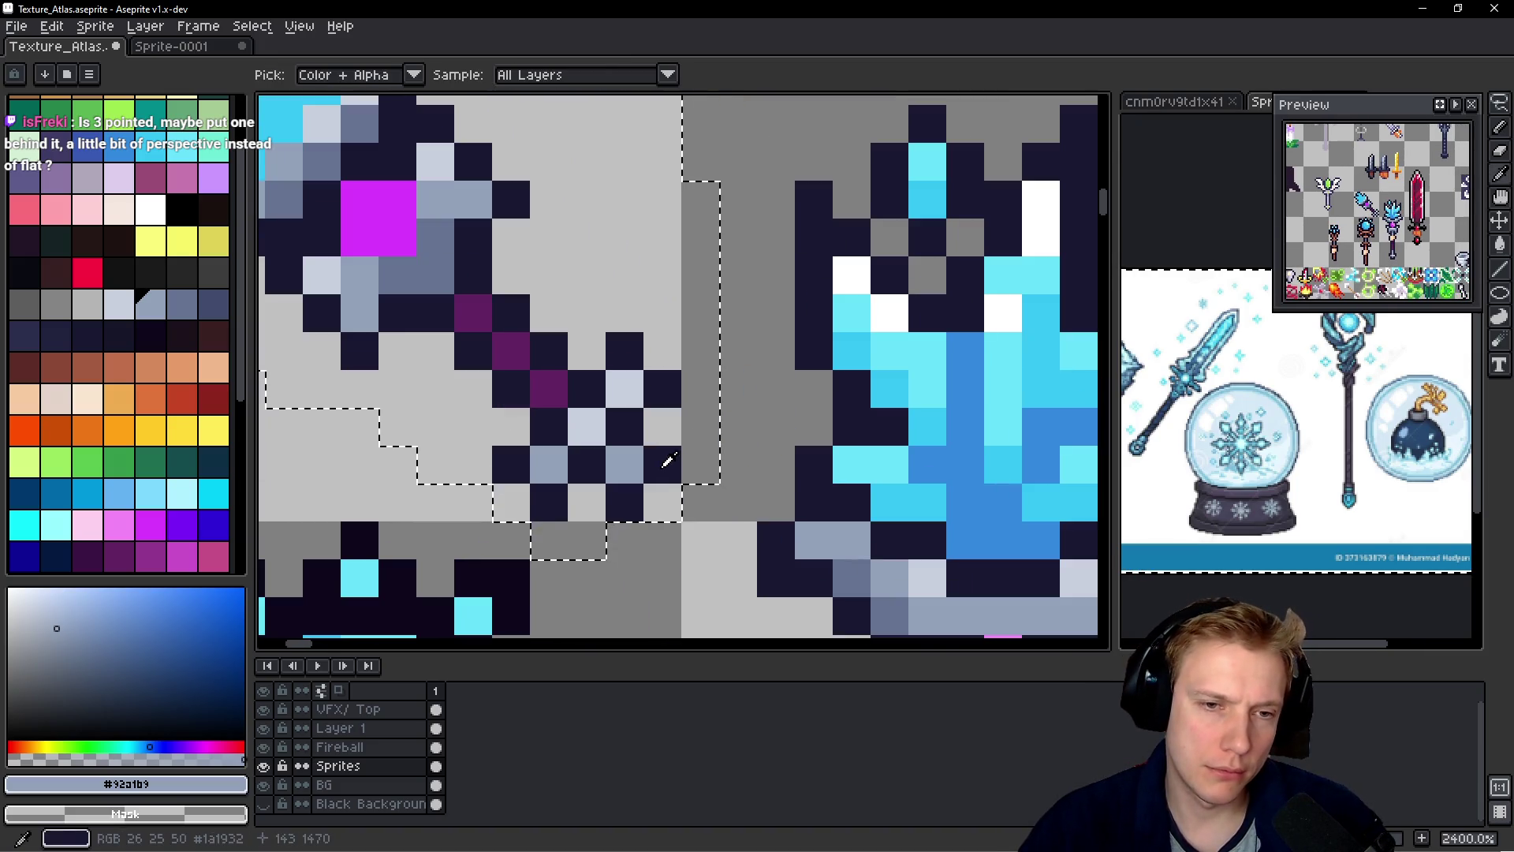
{"action": "left_click", "coordinate": [655, 494], "text": "alt"}
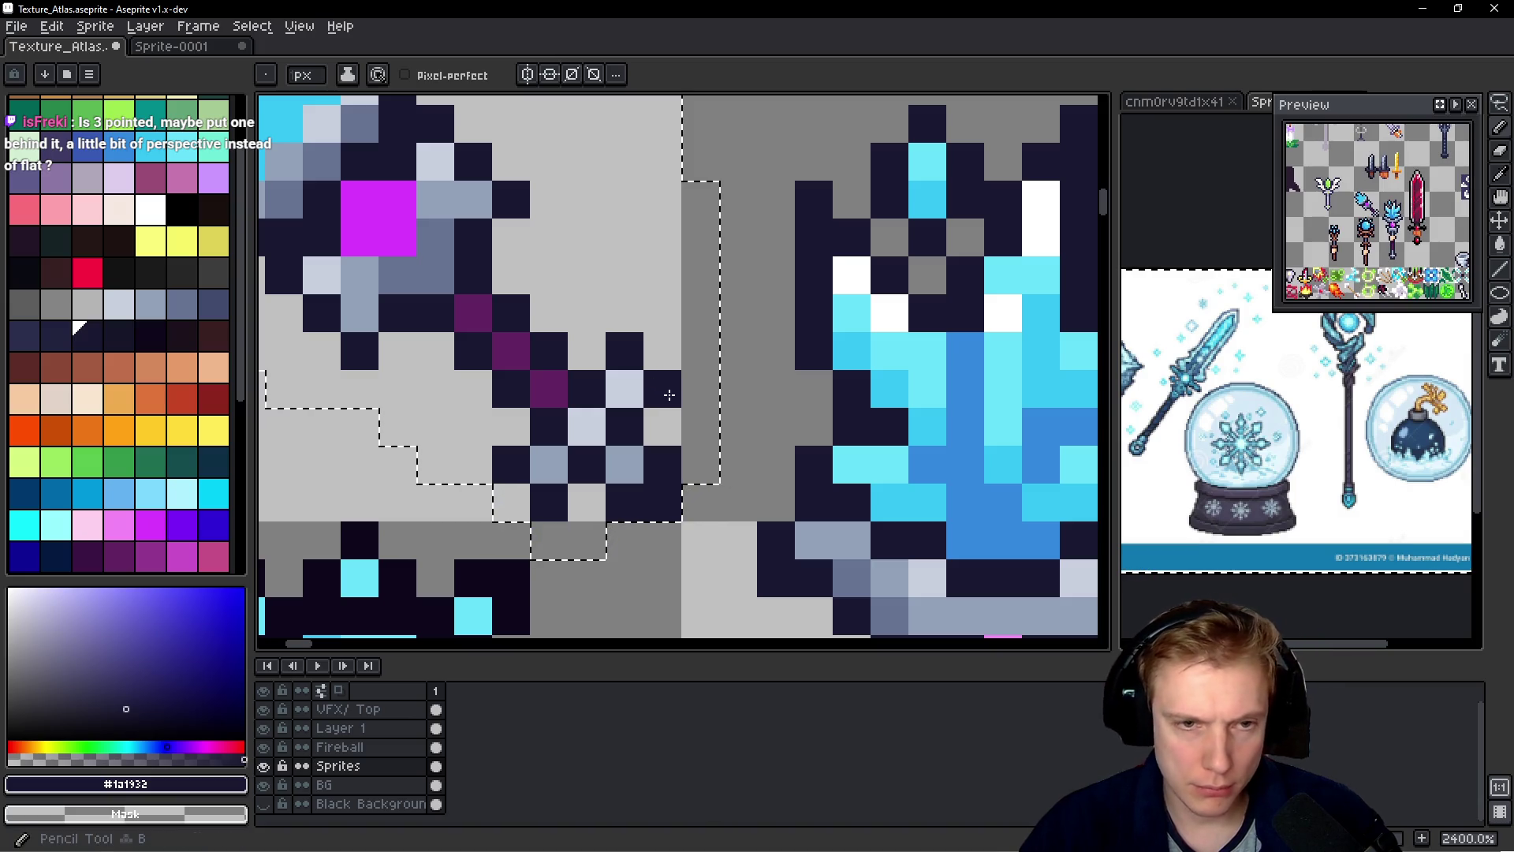
{"action": "left_click_drag", "start_coordinate": [631, 389], "coordinate": [618, 352]}
{"action": "left_click_drag", "start_coordinate": [500, 453], "coordinate": [546, 502]}
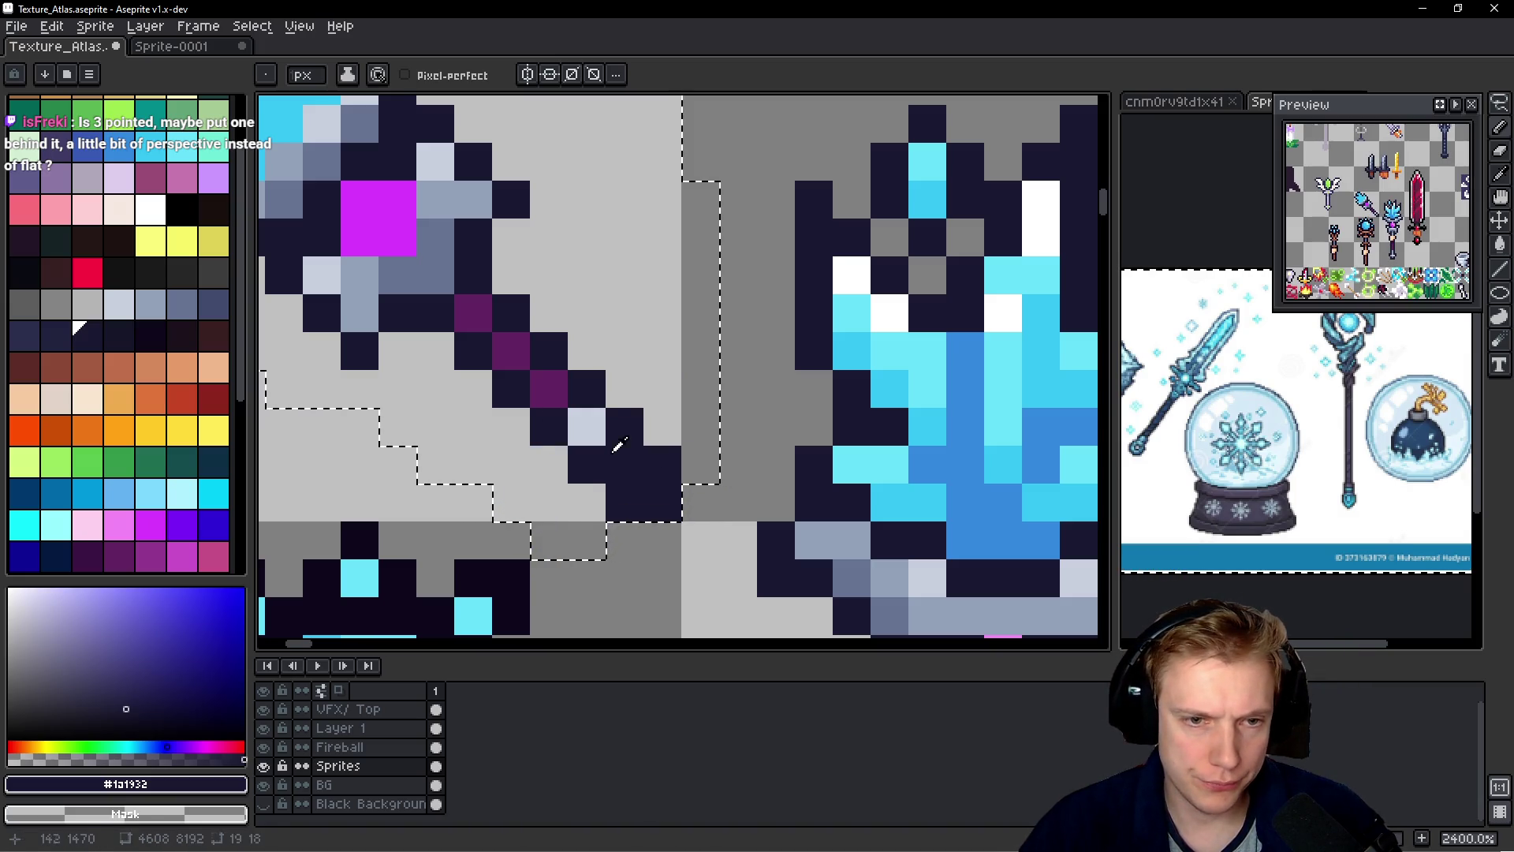
{"action": "left_click", "coordinate": [584, 418], "text": "alt"}
{"action": "left_click", "coordinate": [582, 379]}
{"action": "left_click", "coordinate": [549, 426]}
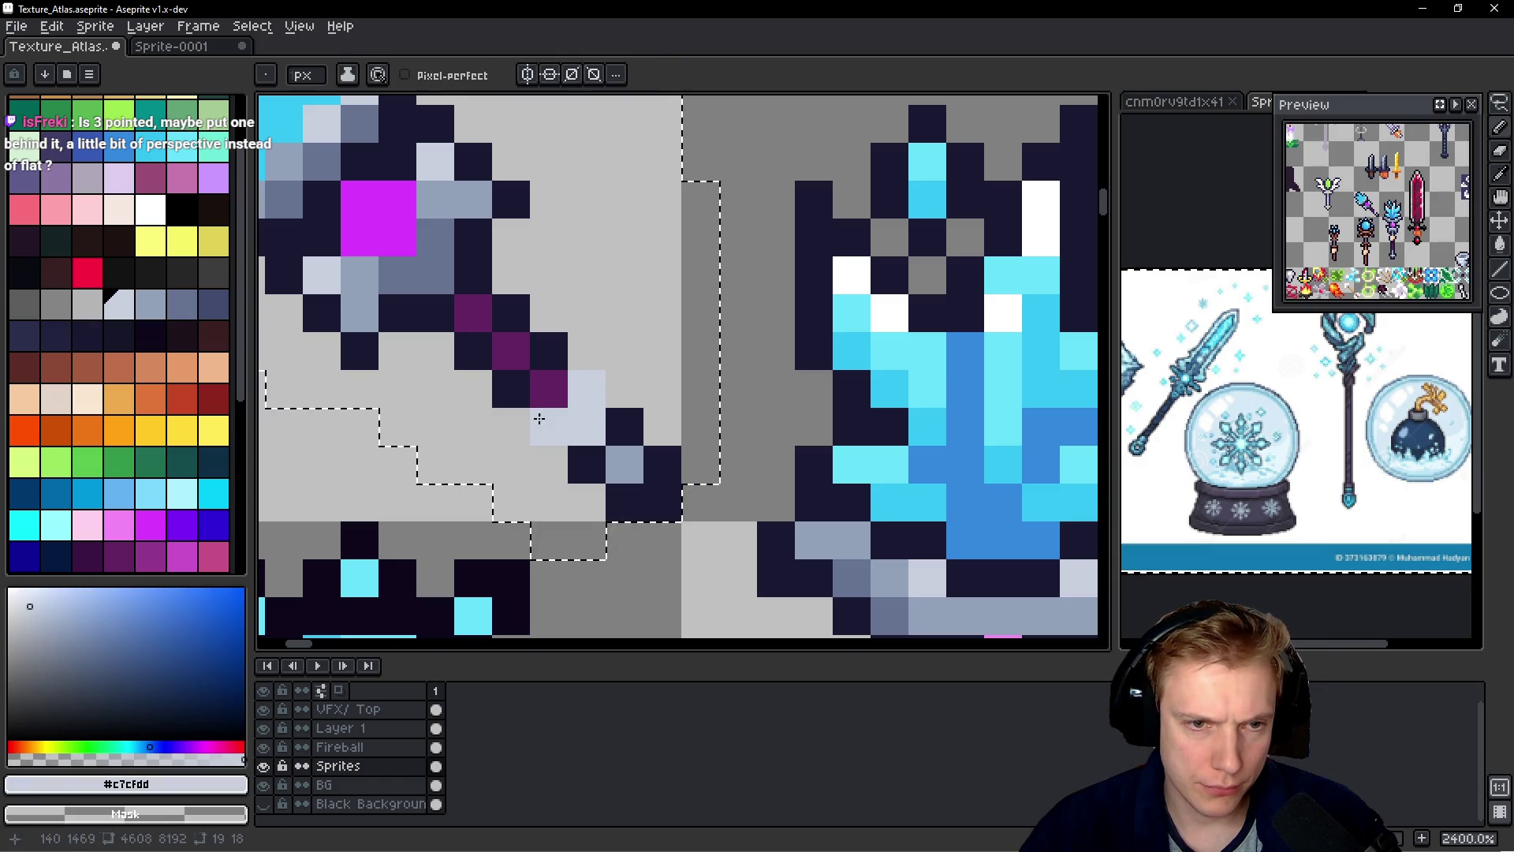
- Darken the tip's edge with dark #1a1932 outline pixels, undoing one misplaced pixel
{"action": "left_click", "coordinate": [549, 388]}
{"action": "left_click", "coordinate": [624, 418], "text": "alt"}
{"action": "left_click_drag", "start_coordinate": [625, 388], "coordinate": [587, 388]}
{"action": "key", "text": "ctrl+z"}
{"action": "left_click", "coordinate": [590, 364]}
{"action": "left_click", "coordinate": [509, 423]}
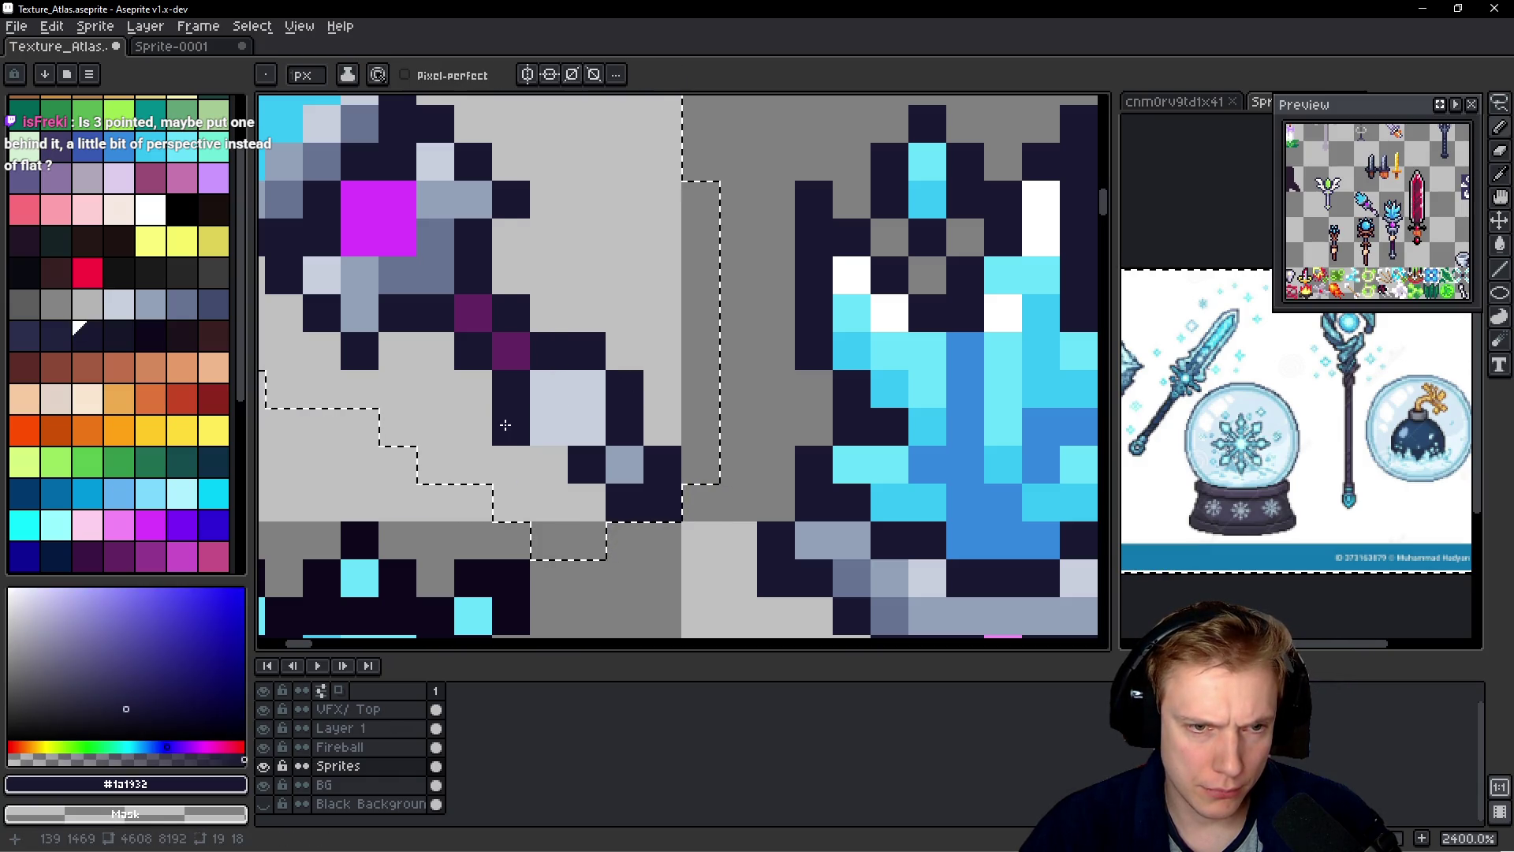
{"action": "left_click", "coordinate": [538, 444]}
- Shade the tip with grey-blue #92a1b9 pixels below the light highlight
{"action": "left_click", "coordinate": [586, 422], "text": "alt"}
{"action": "left_click", "coordinate": [554, 418]}
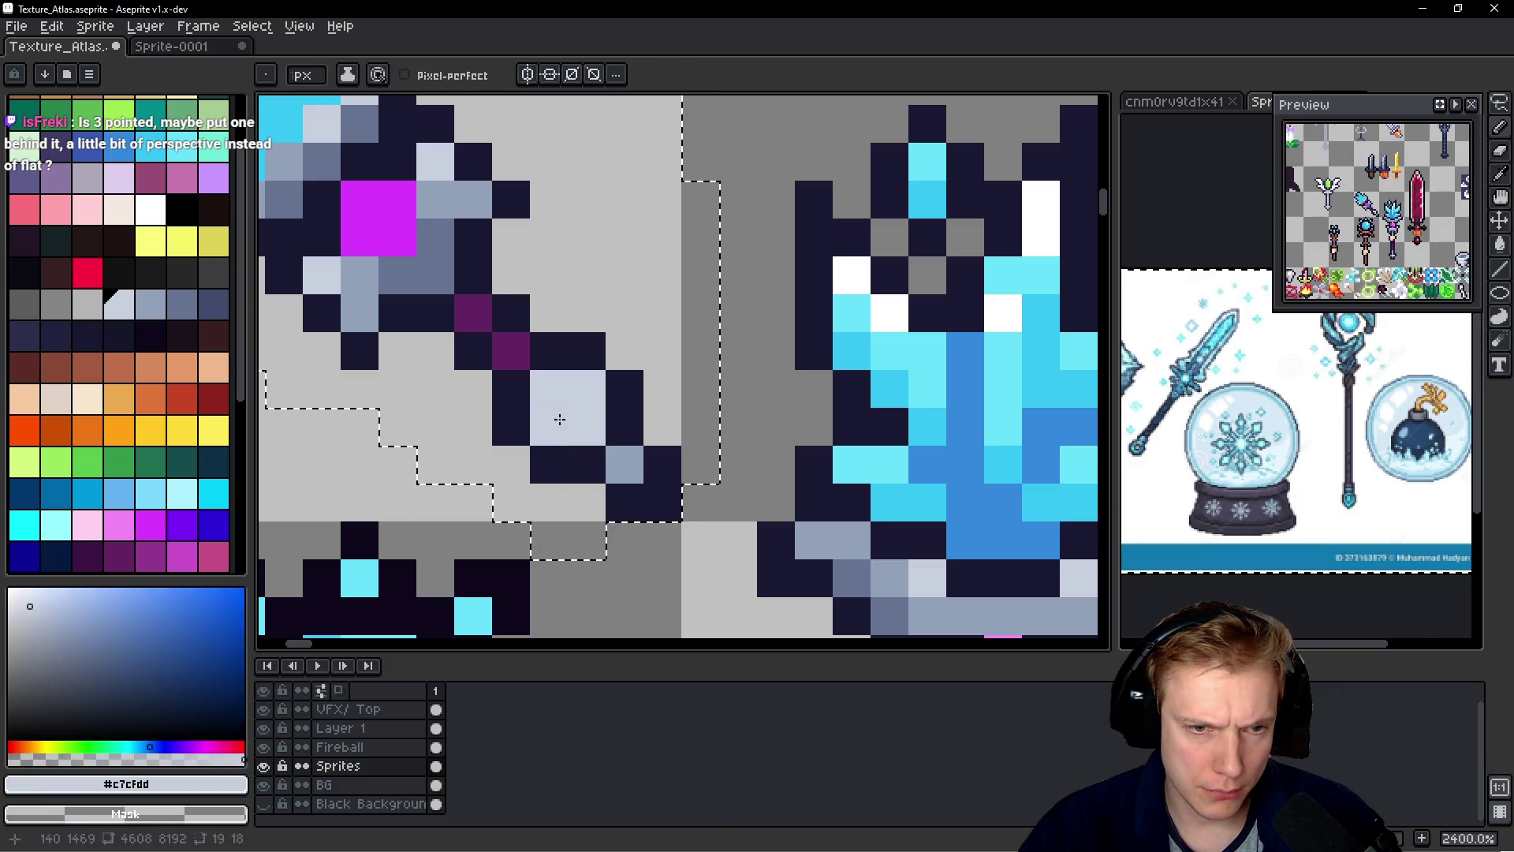
{"action": "left_click", "coordinate": [625, 459], "text": "alt"}
{"action": "left_click", "coordinate": [556, 387]}
{"action": "left_click", "coordinate": [549, 426]}
{"action": "left_click", "coordinate": [586, 426]}
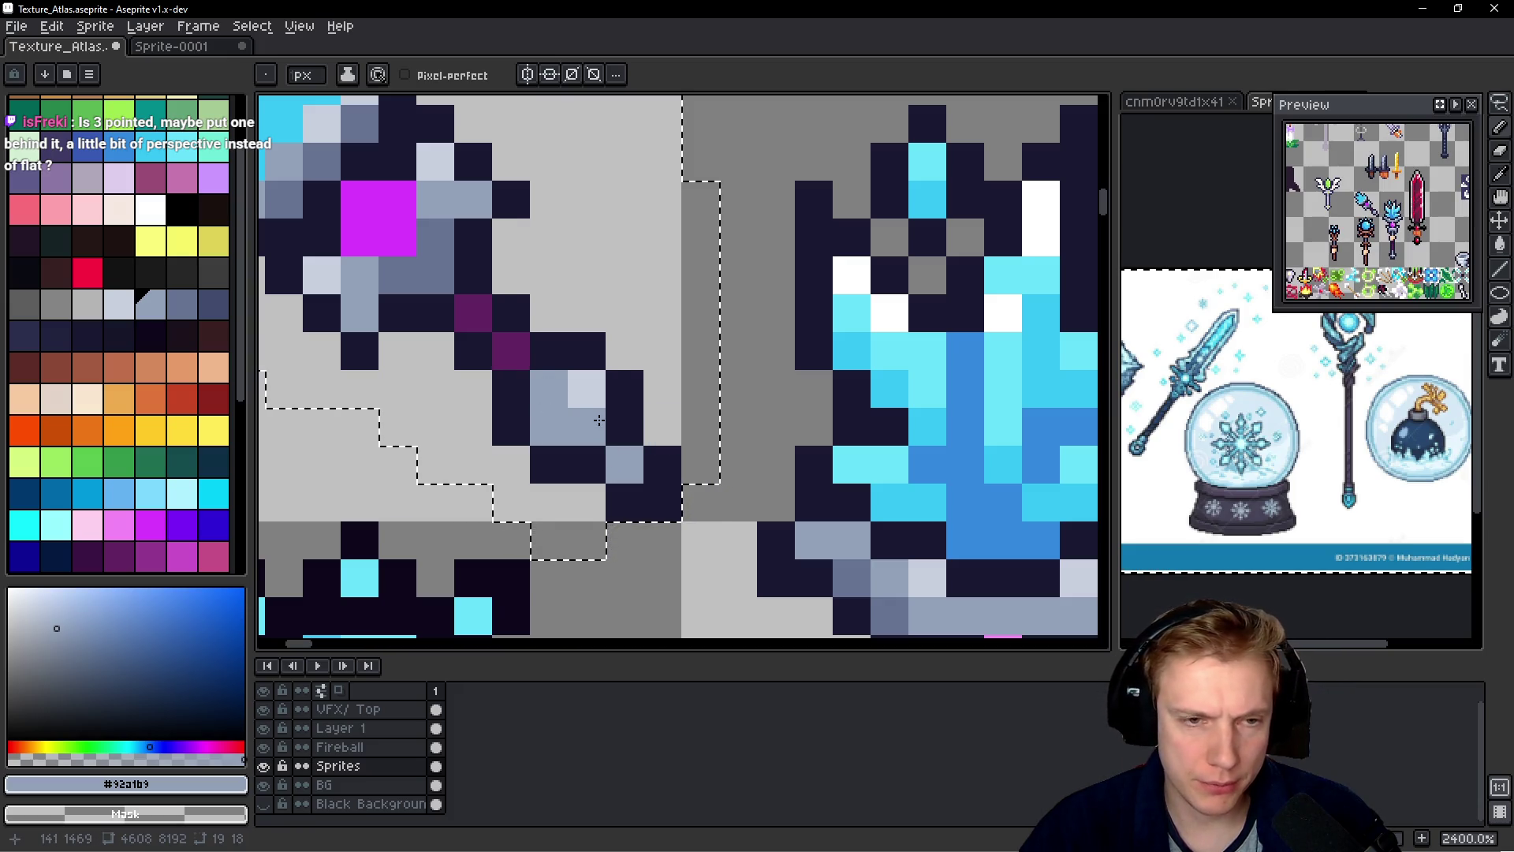
{"action": "key", "text": "ctrl+z"}
- Sample the darker grey-blue #657392 from the sword handle and bring the staff's head into view
{"action": "left_click", "coordinate": [552, 384], "text": "alt"}
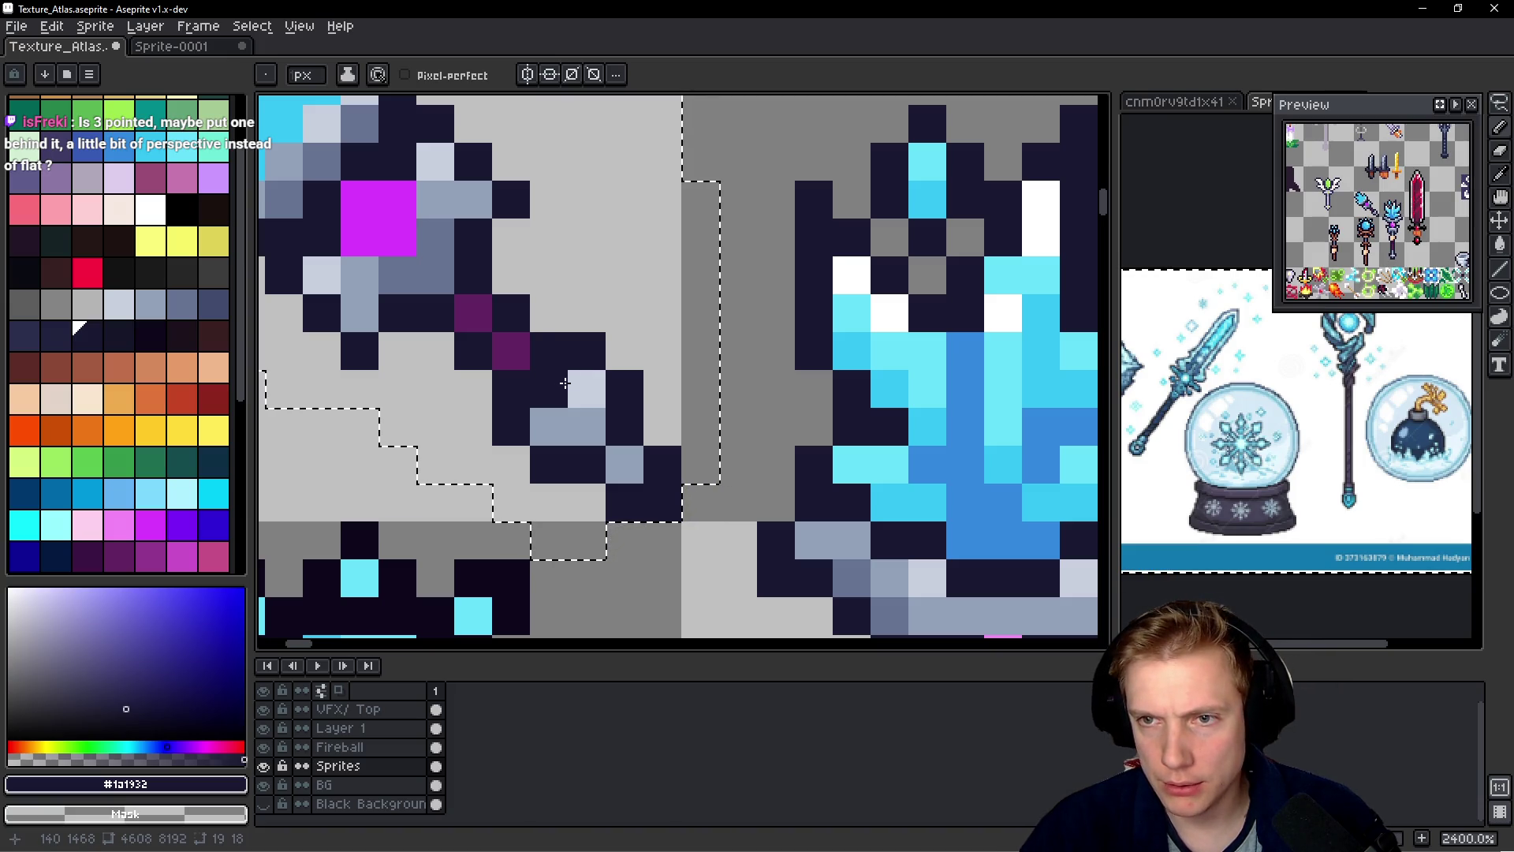
{"action": "scroll", "coordinate": [552, 332], "scroll_direction": "down", "scroll_amount": 8}
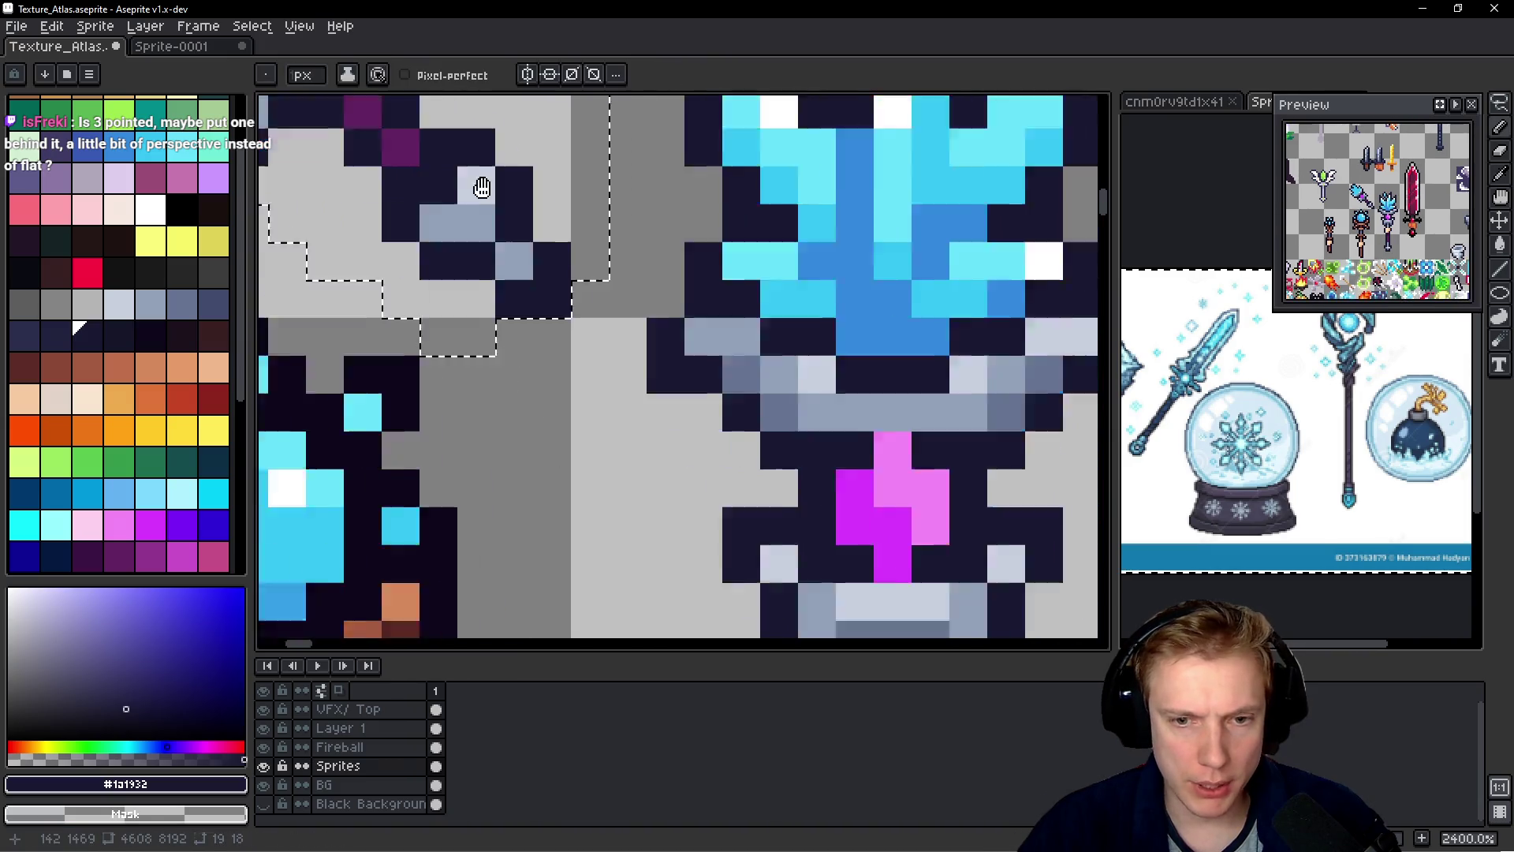
{"action": "scroll", "coordinate": [814, 307], "scroll_direction": "down", "scroll_amount": 3}
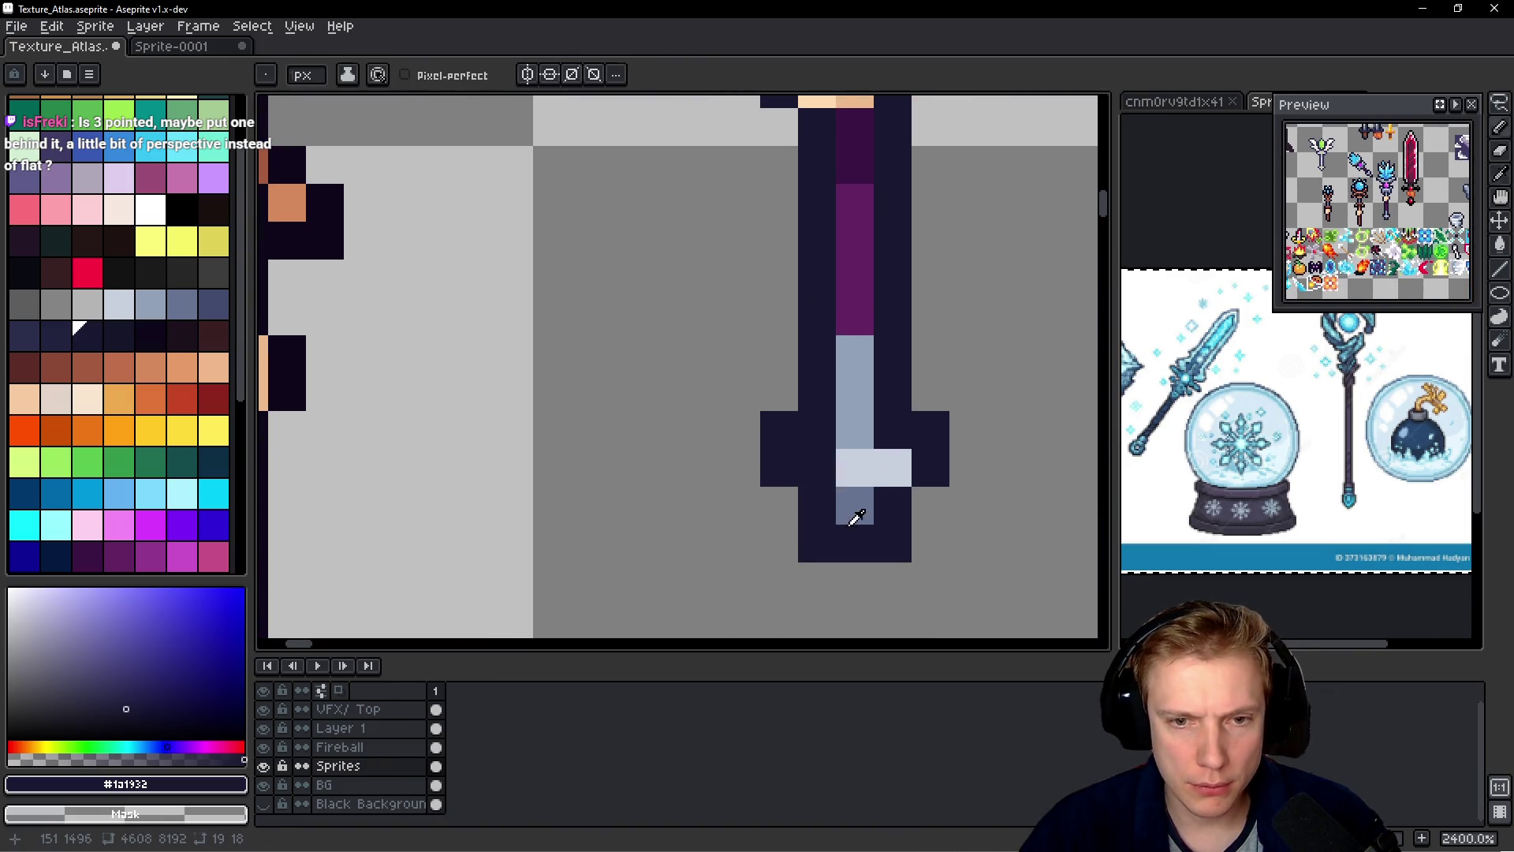
{"action": "left_click", "coordinate": [852, 500], "text": "alt"}
{"action": "scroll", "coordinate": [709, 434], "scroll_direction": "up", "scroll_amount": 3}
{"action": "scroll", "coordinate": [538, 392], "scroll_direction": "up", "scroll_amount": 5}
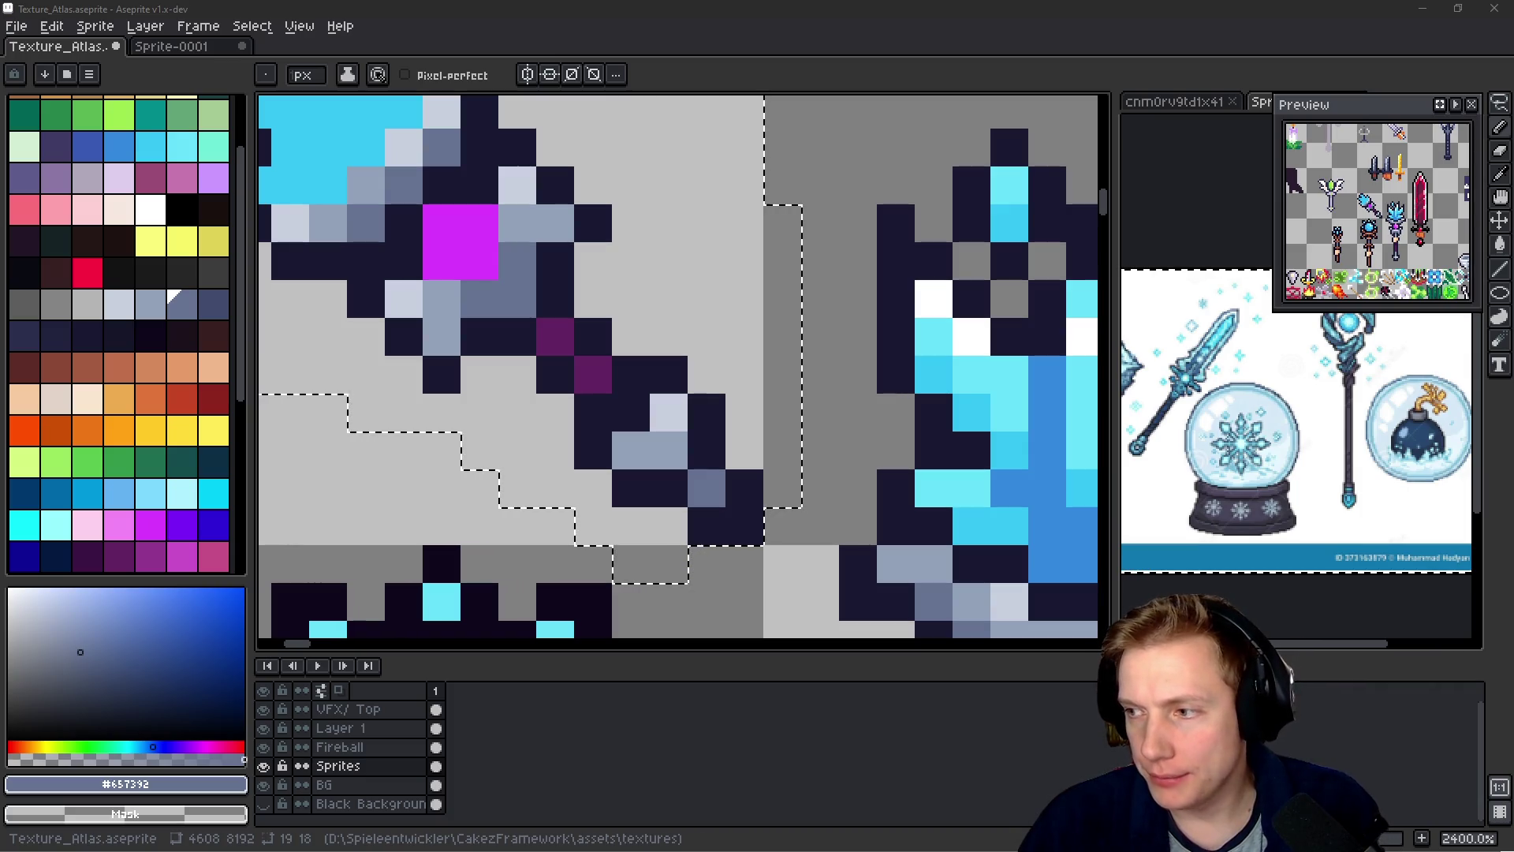
{"action": "mouse_move", "coordinate": [703, 297]}
{"action": "left_mouse_down"}
{"action": "mouse_move", "coordinate": [670, 314]}
{"action": "mouse_move", "coordinate": [820, 352]}
{"action": "left_mouse_up"}
- Add dark outline pixels around the cyan gem and outline gaps, erasing one stray pixel
{"action": "left_click", "coordinate": [800, 321], "text": "alt"}
{"action": "left_click", "coordinate": [891, 328]}
{"action": "left_click", "coordinate": [604, 480]}
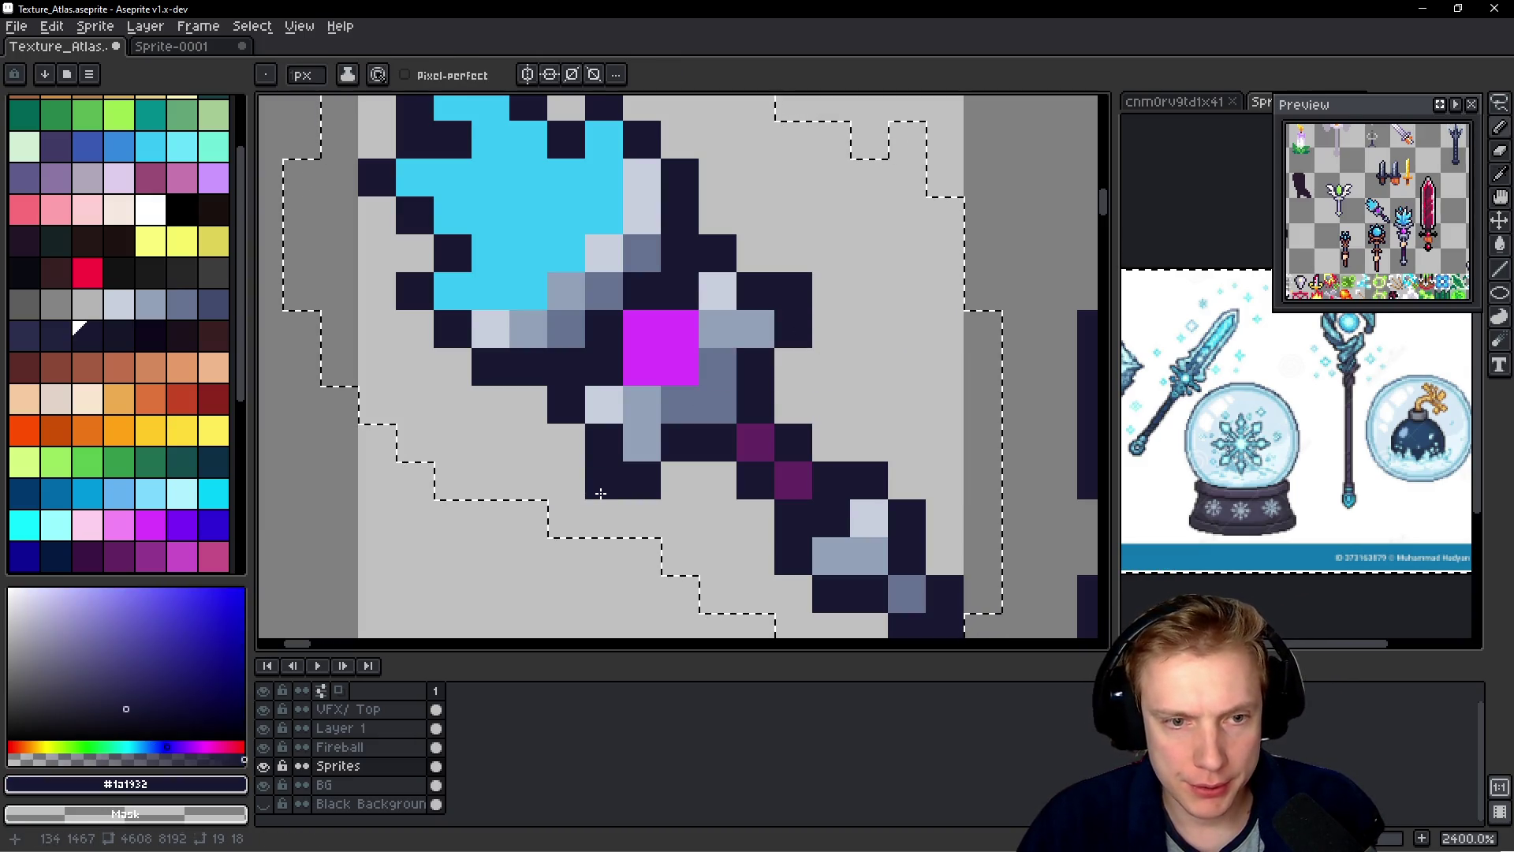
{"action": "left_click", "coordinate": [933, 409]}
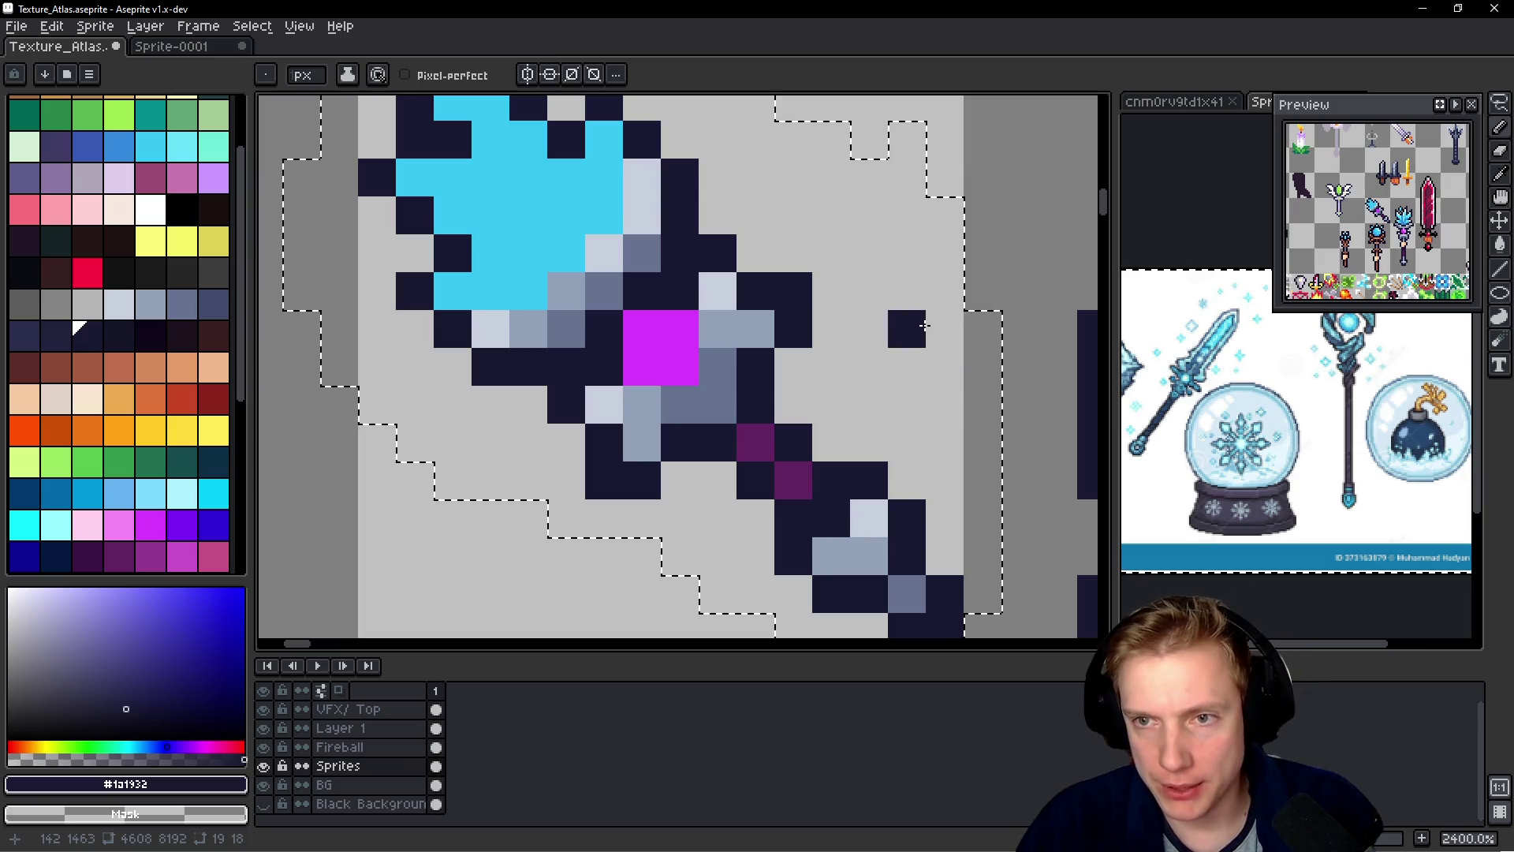
{"action": "scroll", "coordinate": [757, 254], "scroll_direction": "up", "scroll_amount": 2}
{"action": "left_click", "coordinate": [739, 249]}
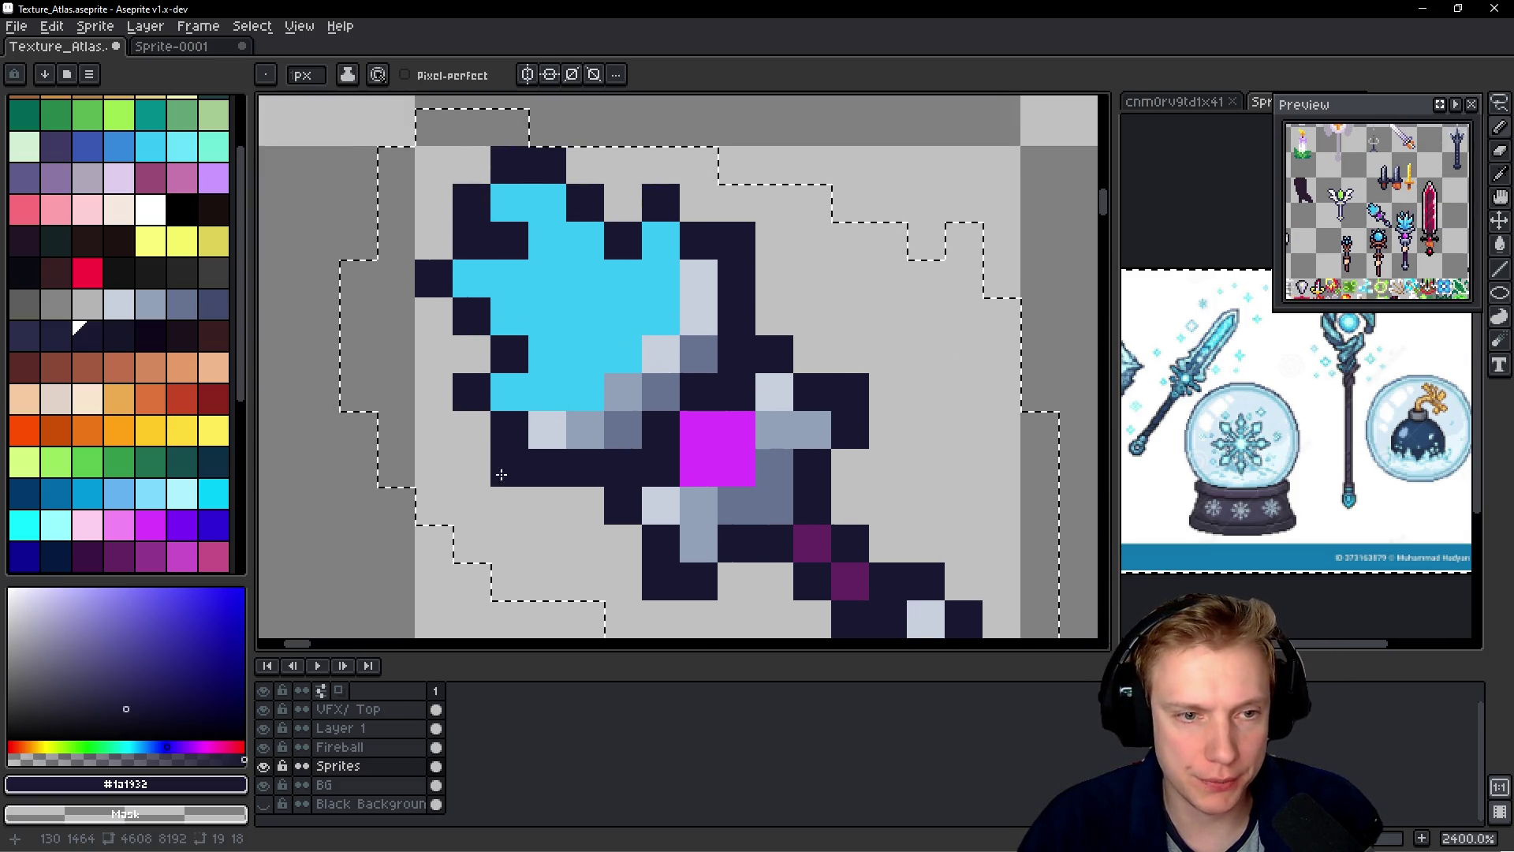
{"action": "left_click", "coordinate": [433, 241]}
{"action": "left_click", "coordinate": [472, 165]}
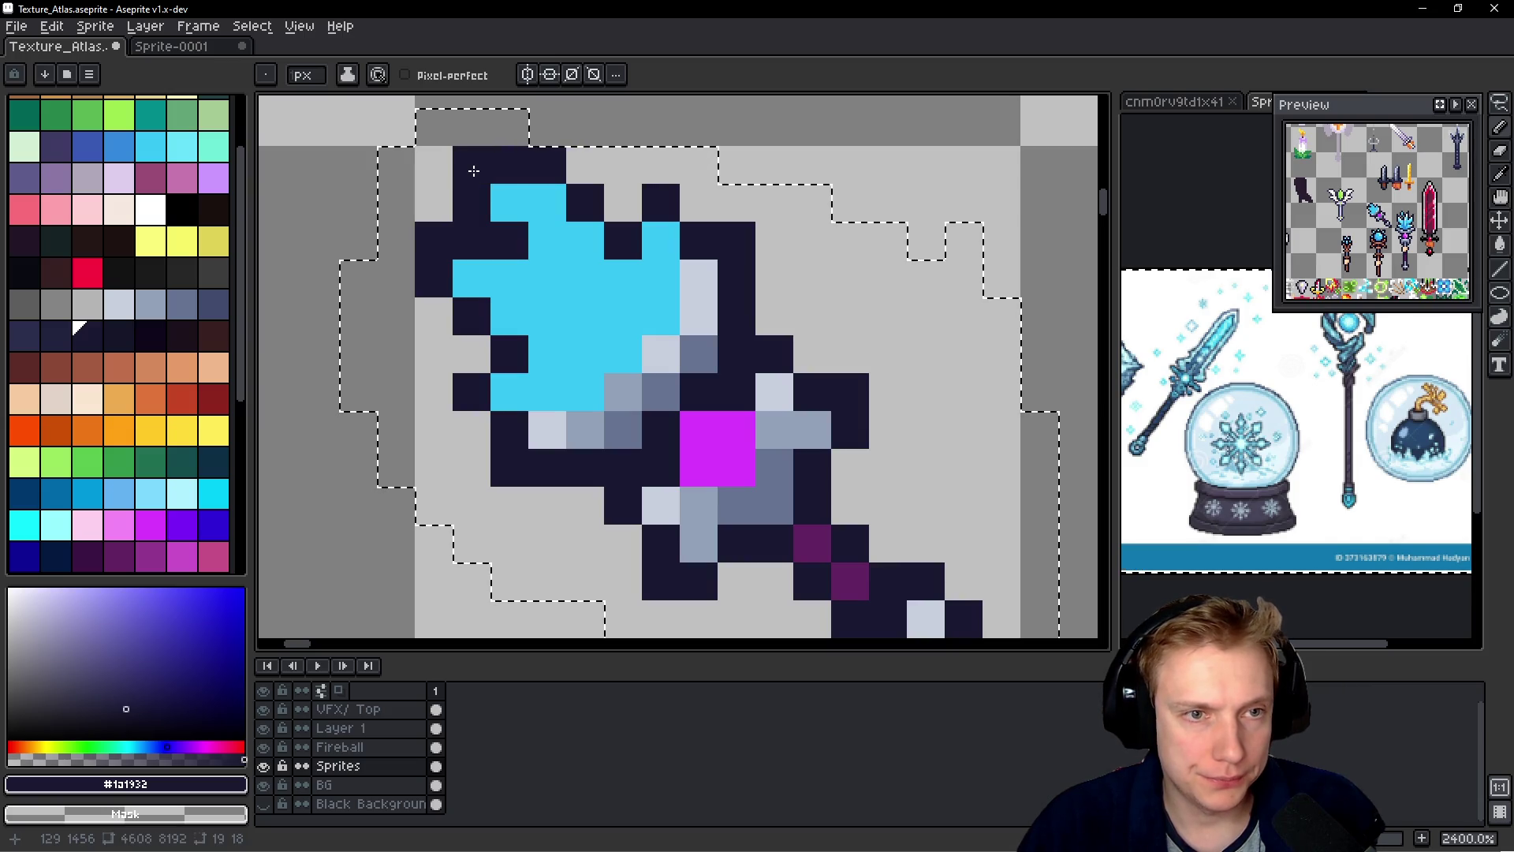
{"action": "right_click", "coordinate": [626, 206]}
{"action": "left_click", "coordinate": [699, 207]}
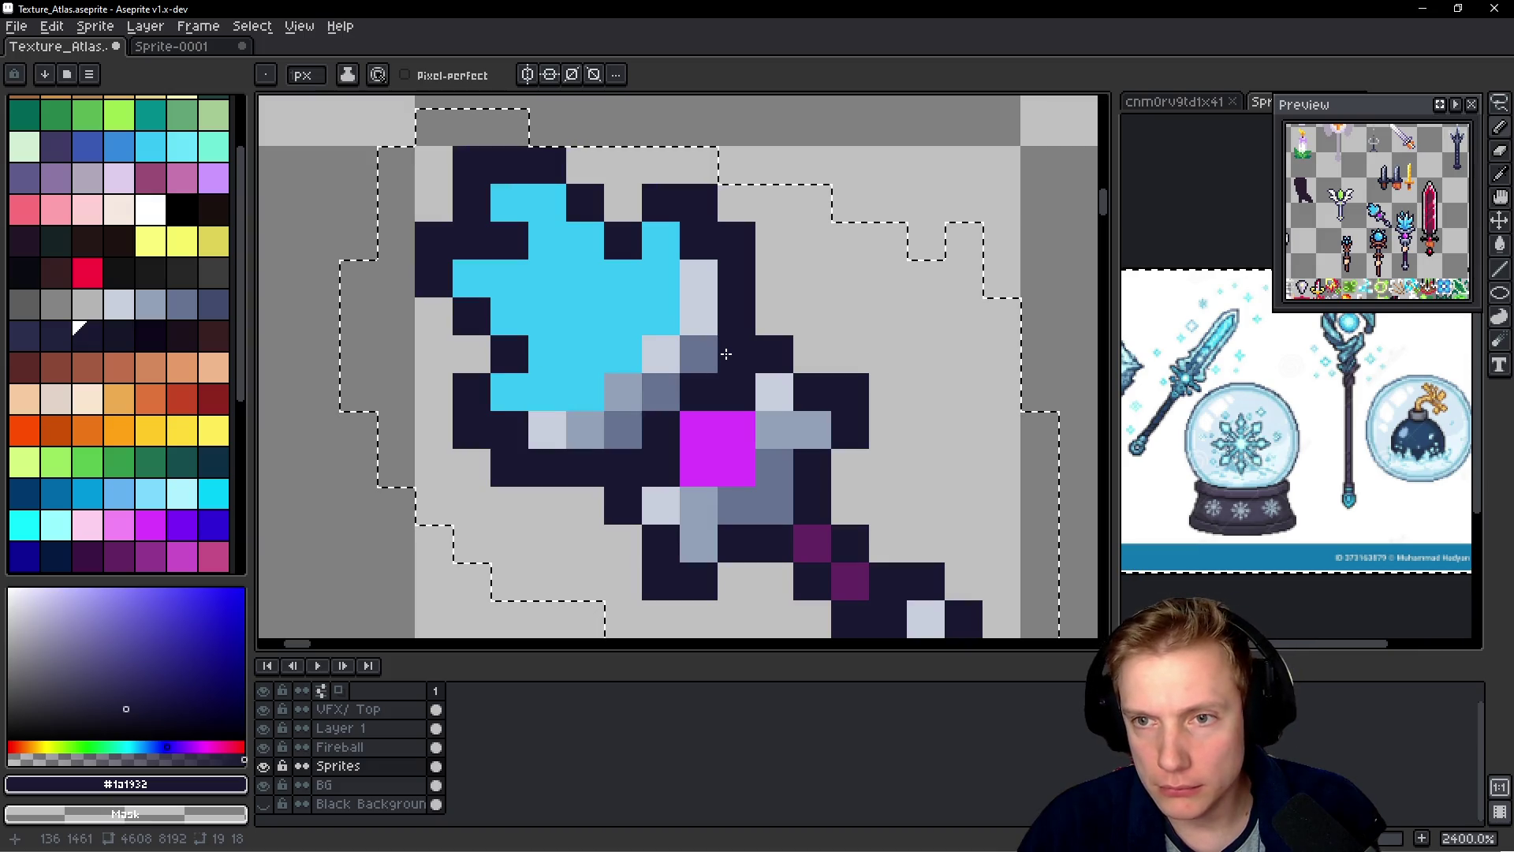
- Zoom out to the whole staff and pick the light cyan #68e2fa from the gem
{"action": "left_click_drag", "start_coordinate": [818, 415], "coordinate": [699, 263]}
{"action": "scroll", "coordinate": [699, 263], "scroll_direction": "down", "scroll_amount": 2}
{"action": "key", "text": "alt"}
{"action": "left_click", "coordinate": [914, 354], "text": "alt"}
- Paint the gem's top-left and lower pixels light cyan #68e2fa
{"action": "left_click_drag", "start_coordinate": [444, 132], "coordinate": [512, 221]}
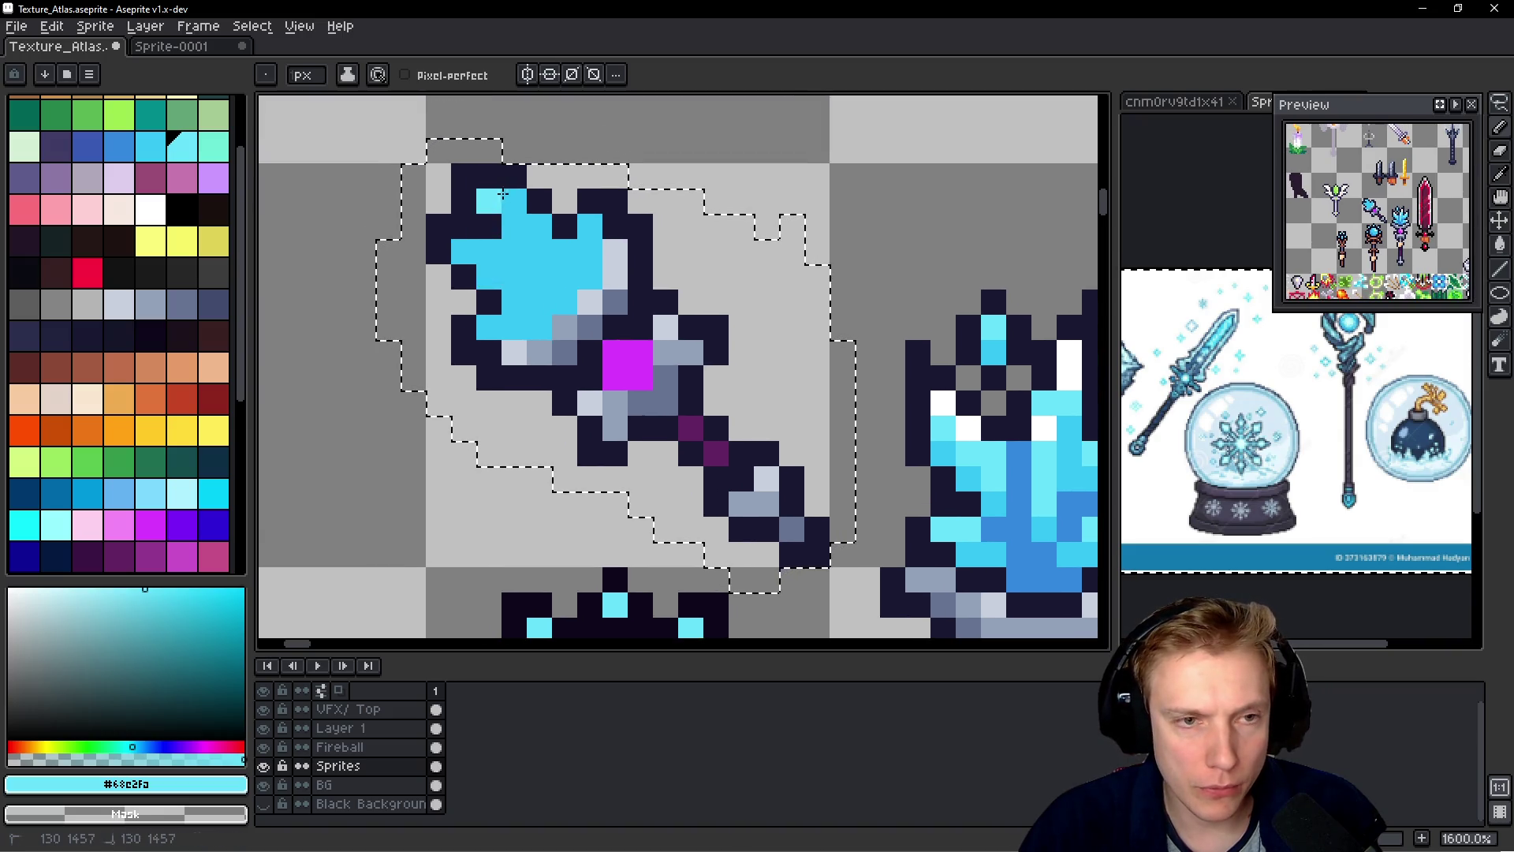
{"action": "left_click", "coordinate": [540, 227]}
{"action": "left_click", "coordinate": [543, 250]}
{"action": "left_click", "coordinate": [465, 250]}
{"action": "left_click", "coordinate": [490, 276]}
{"action": "left_click", "coordinate": [590, 226]}
{"action": "left_click", "coordinate": [598, 250]}
{"action": "left_click", "coordinate": [489, 328]}
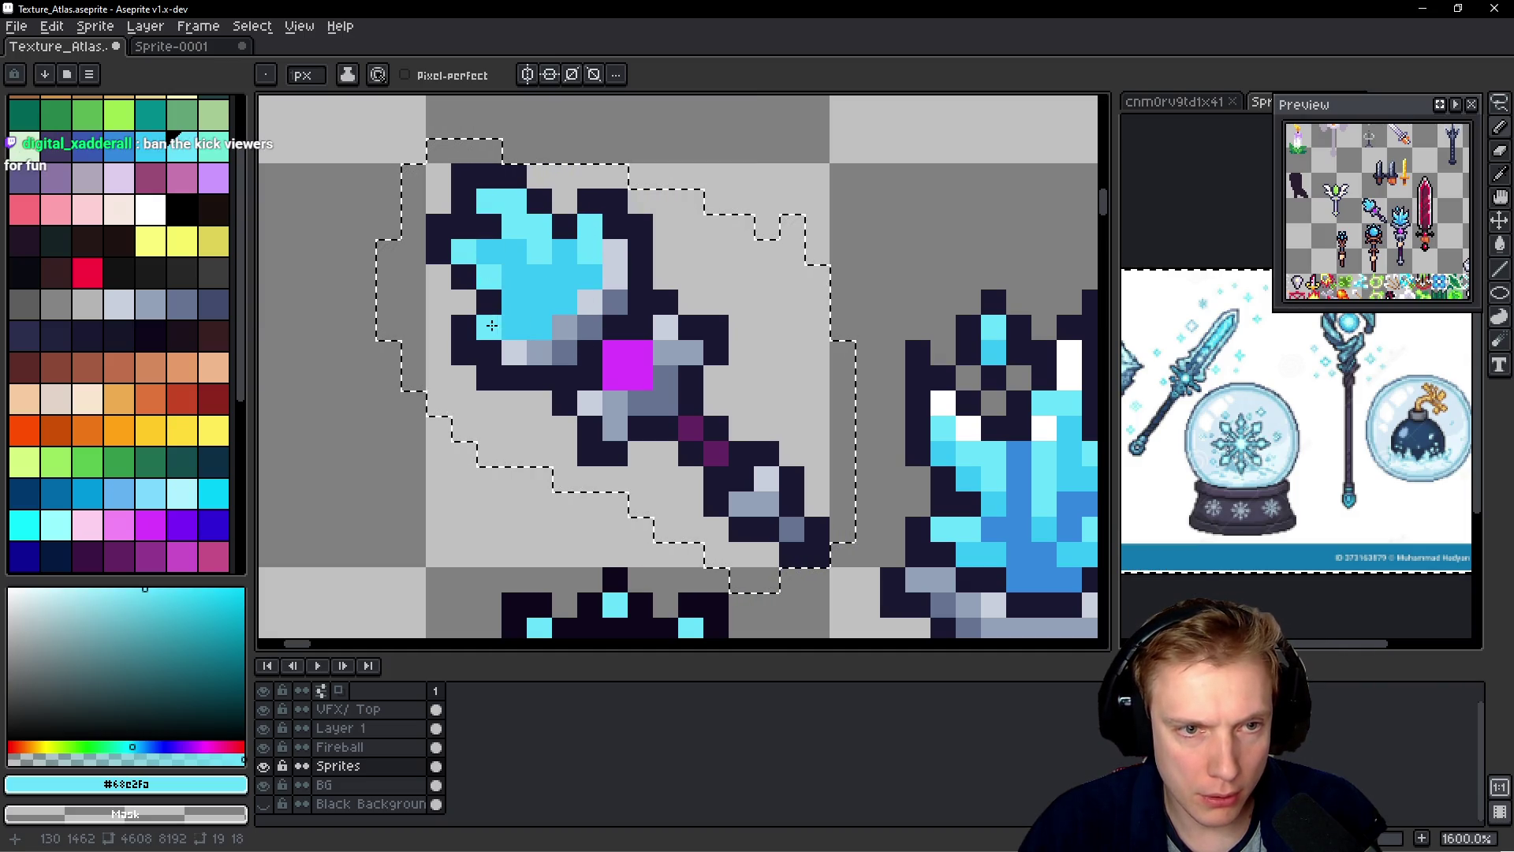
- Shade the crystal head with darker blue #3388de picked from the neighbouring crystal staff
{"action": "left_click_drag", "start_coordinate": [1025, 499], "coordinate": [927, 438]}
{"action": "left_click", "coordinate": [926, 438], "text": "alt"}
{"action": "left_click", "coordinate": [408, 200]}
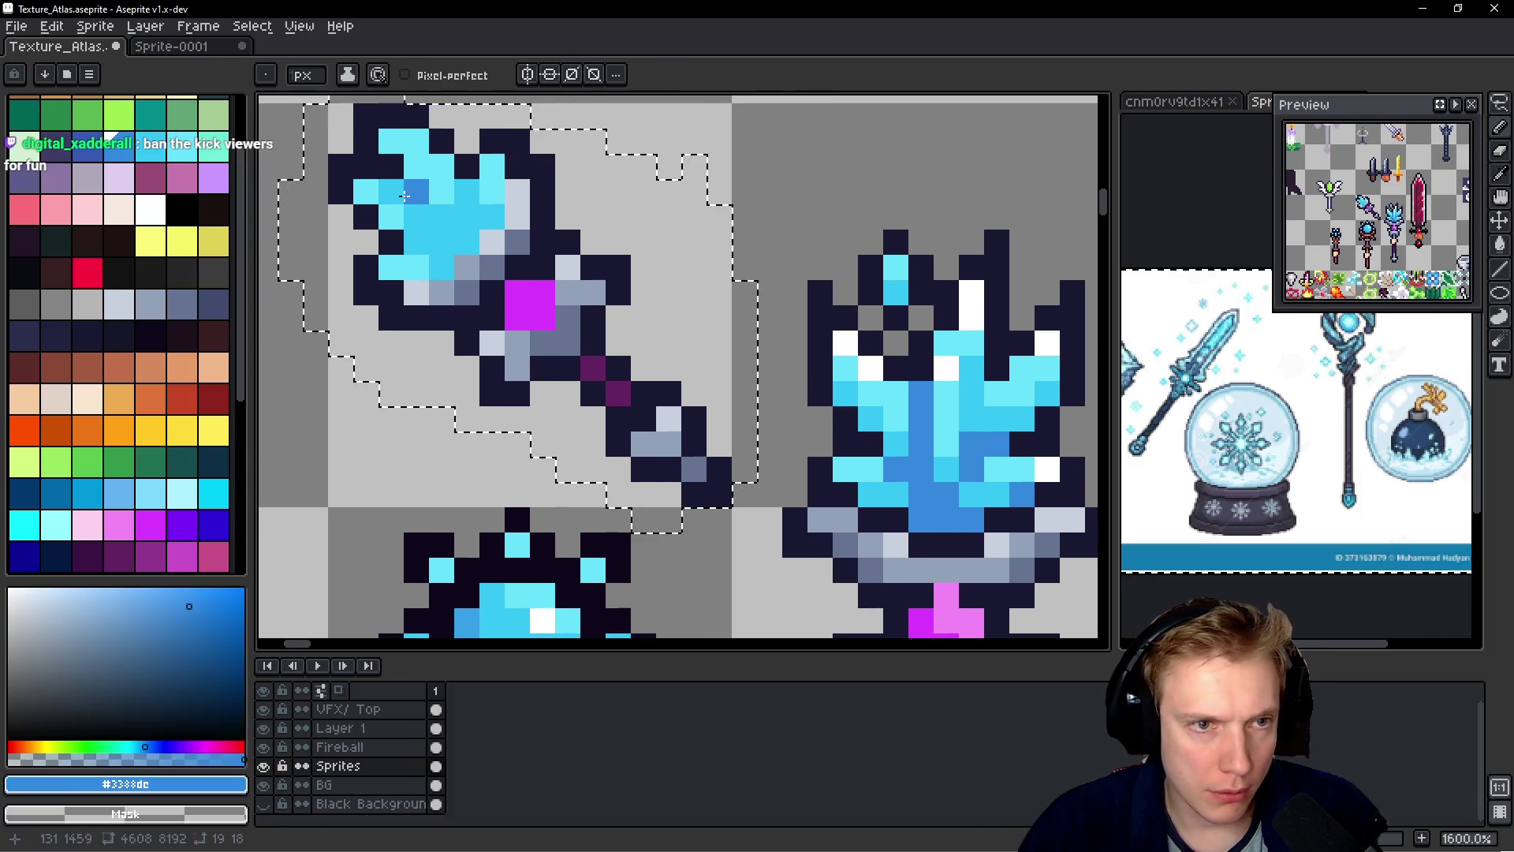
{"action": "key", "text": "ctrl+z"}
{"action": "left_click", "coordinate": [391, 191]}
{"action": "left_click", "coordinate": [417, 217]}
{"action": "left_click", "coordinate": [467, 241]}
{"action": "left_click", "coordinate": [481, 224]}
{"action": "left_click", "coordinate": [466, 196]}
{"action": "left_click", "coordinate": [440, 240]}
{"action": "left_click_drag", "start_coordinate": [438, 240], "coordinate": [416, 241]}
- Place a blue accent pixel on the gem's right edge and clear the selection
{"action": "left_click", "coordinate": [522, 272]}
{"action": "key", "text": "ctrl+z"}
{"action": "left_click", "coordinate": [542, 243]}
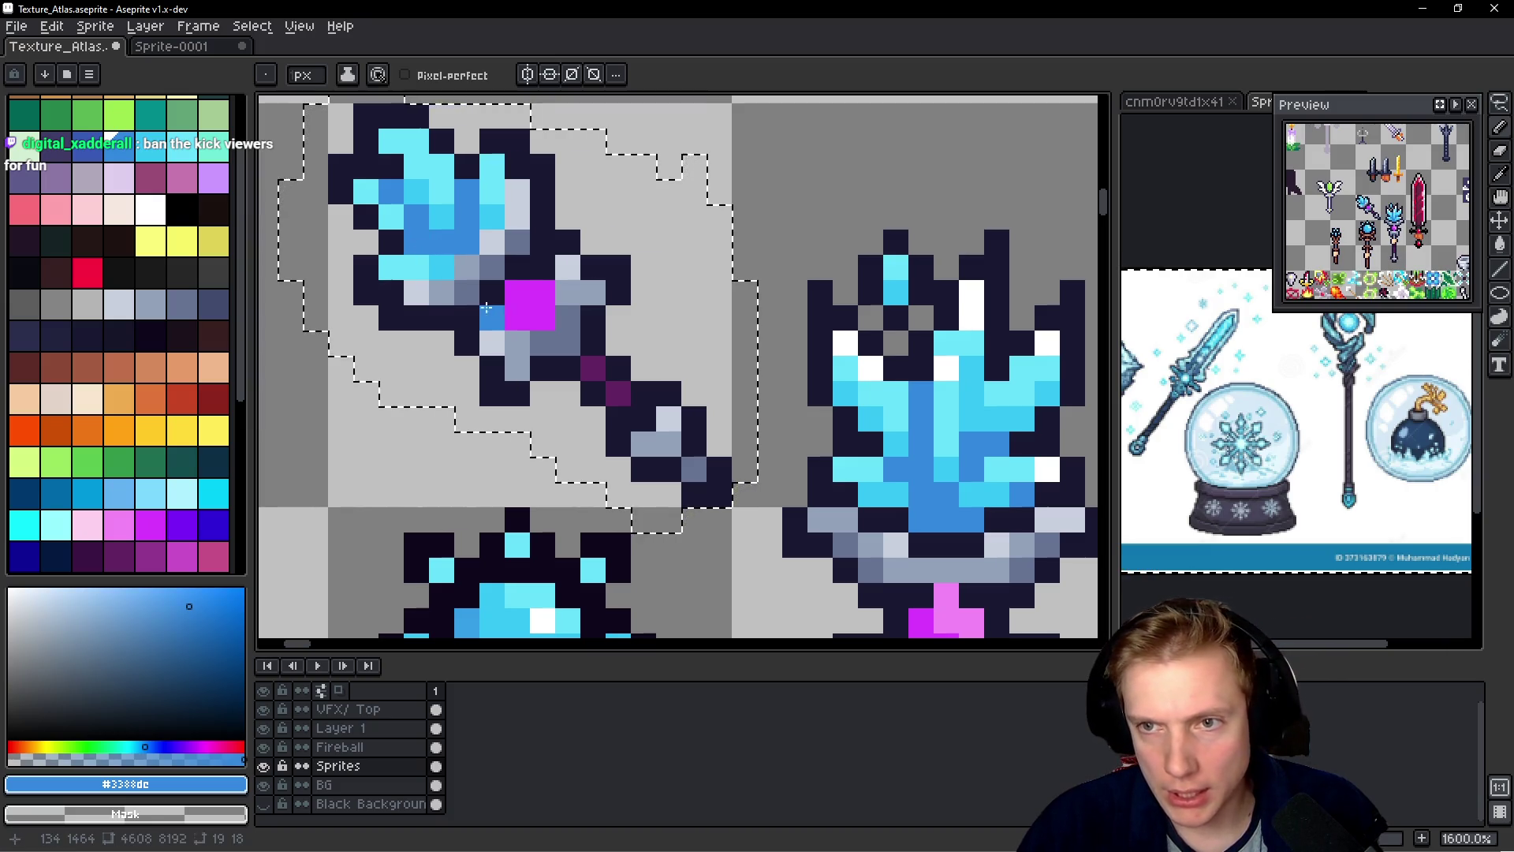
{"action": "scroll", "coordinate": [527, 257], "scroll_direction": "up", "scroll_amount": 2}
{"action": "scroll", "coordinate": [573, 233], "scroll_direction": "up", "scroll_amount": 1}
{"action": "key", "text": "ctrl+z"}
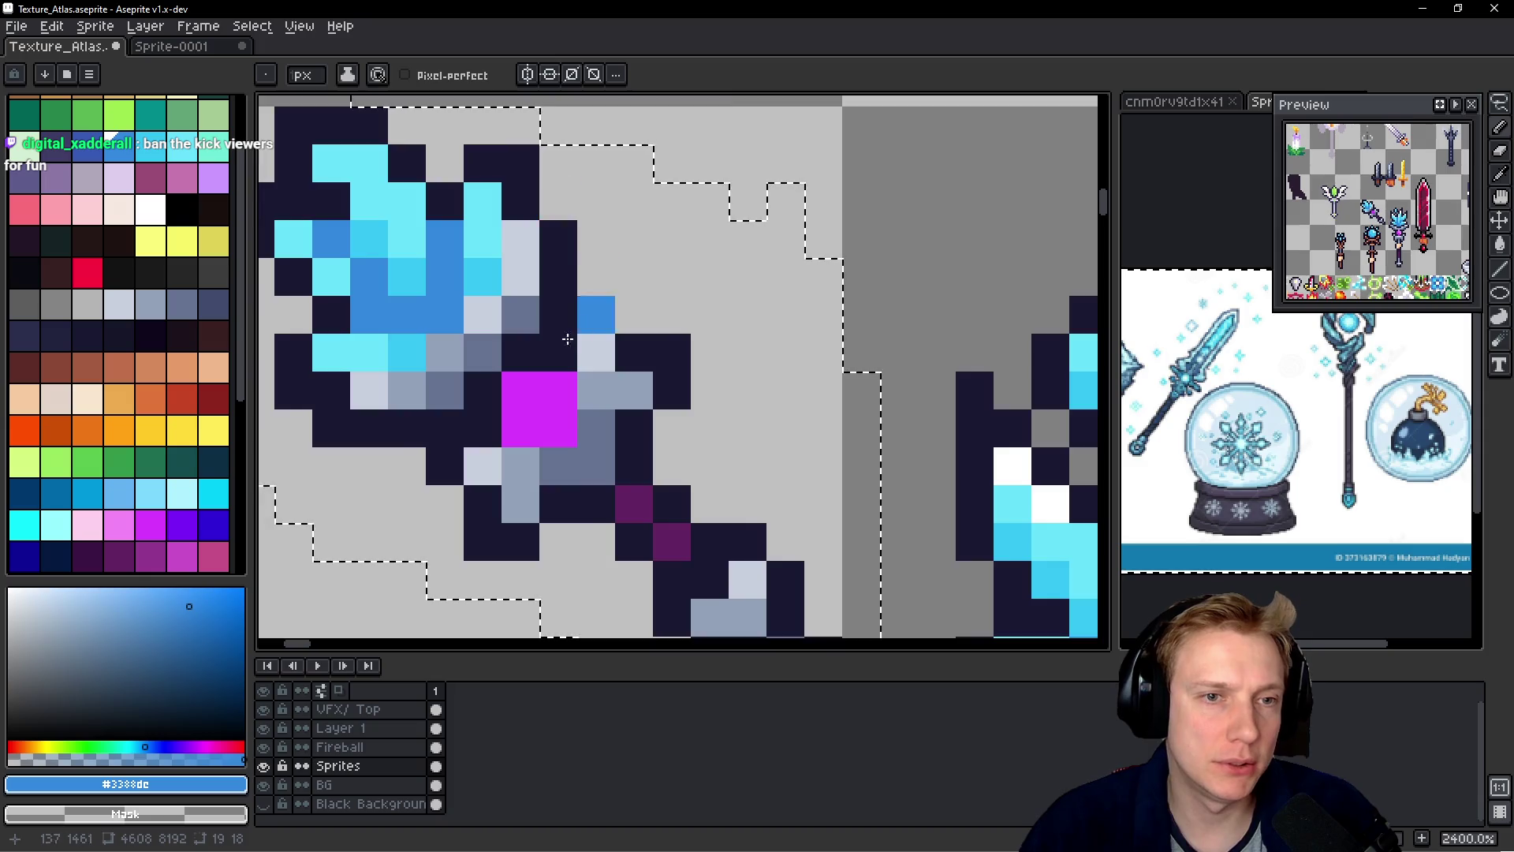
{"action": "scroll", "coordinate": [488, 401], "scroll_direction": "left", "scroll_amount": 2}
{"action": "left_click", "coordinate": [487, 402]}
{"action": "key", "text": "ctrl+z"}
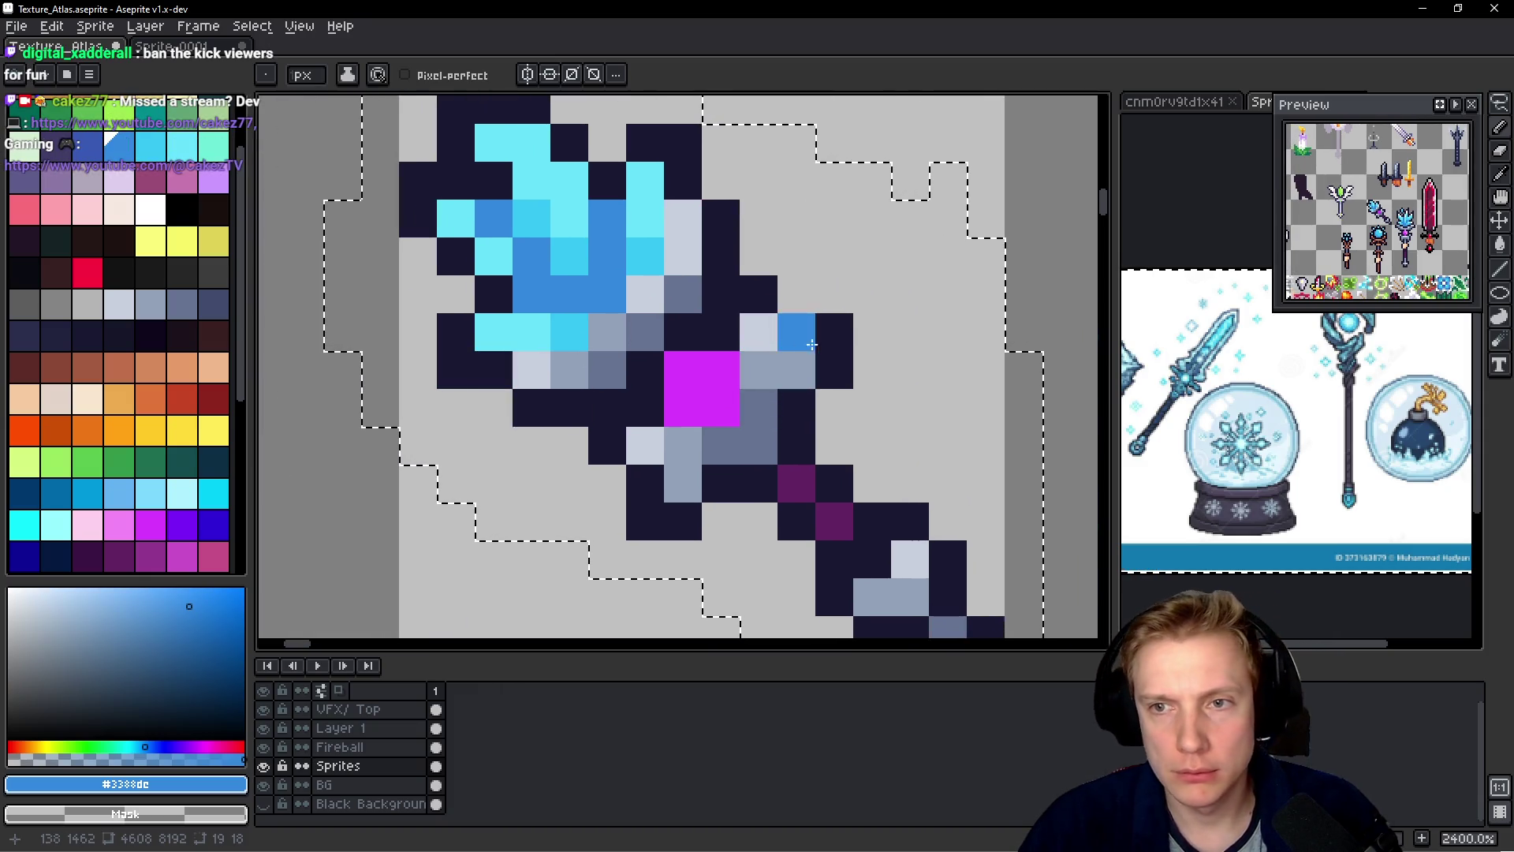
{"action": "left_click", "coordinate": [832, 336]}
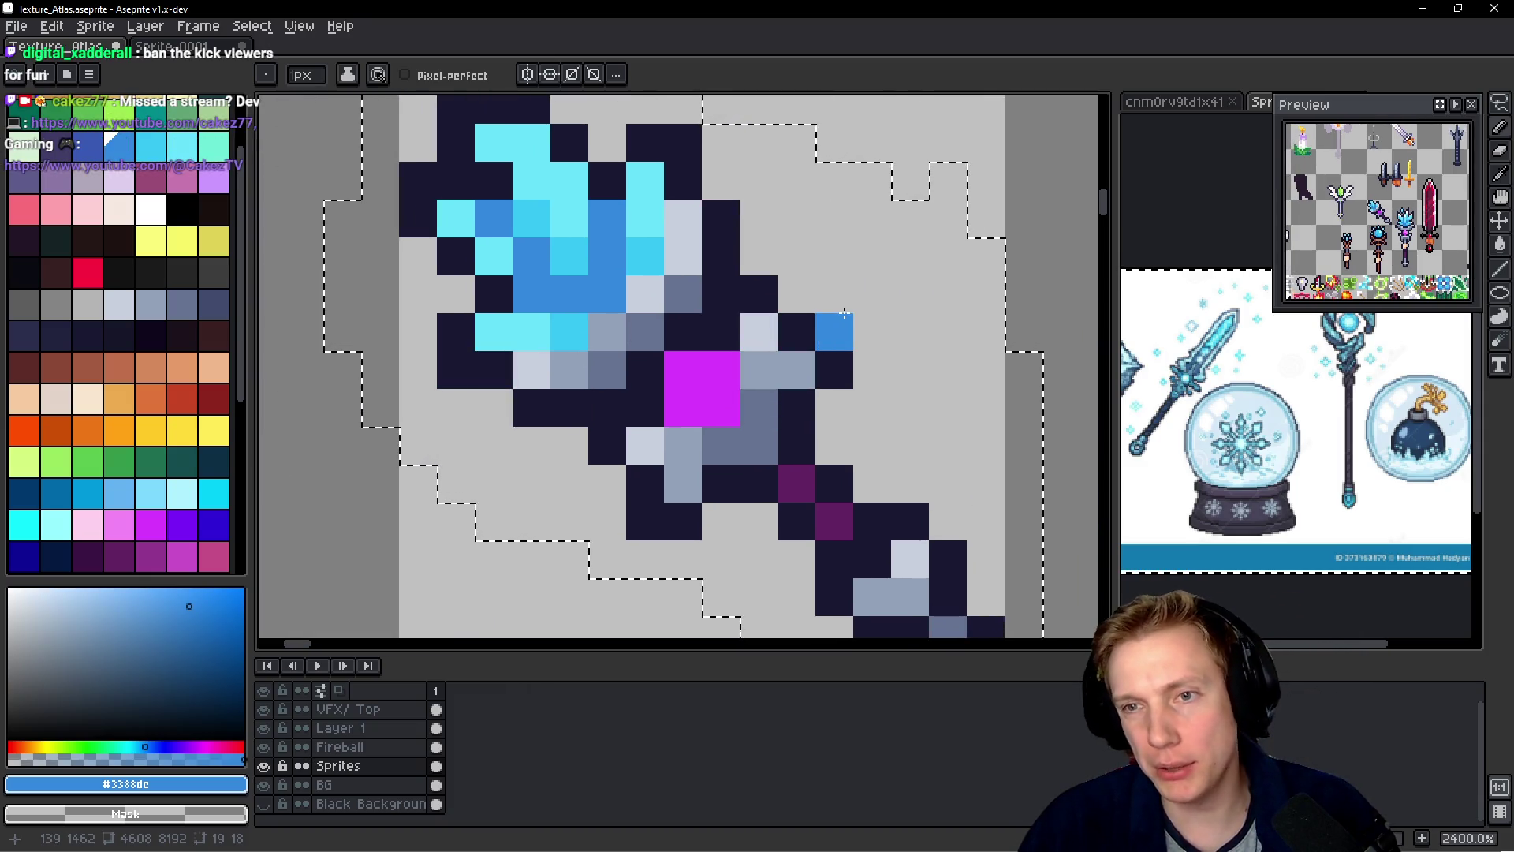
{"action": "scroll", "coordinate": [832, 336], "scroll_direction": "down", "scroll_amount": 8}
{"action": "key", "text": "ctrl+d"}
{"action": "scroll", "coordinate": [890, 351], "scroll_direction": "down", "scroll_amount": 1}
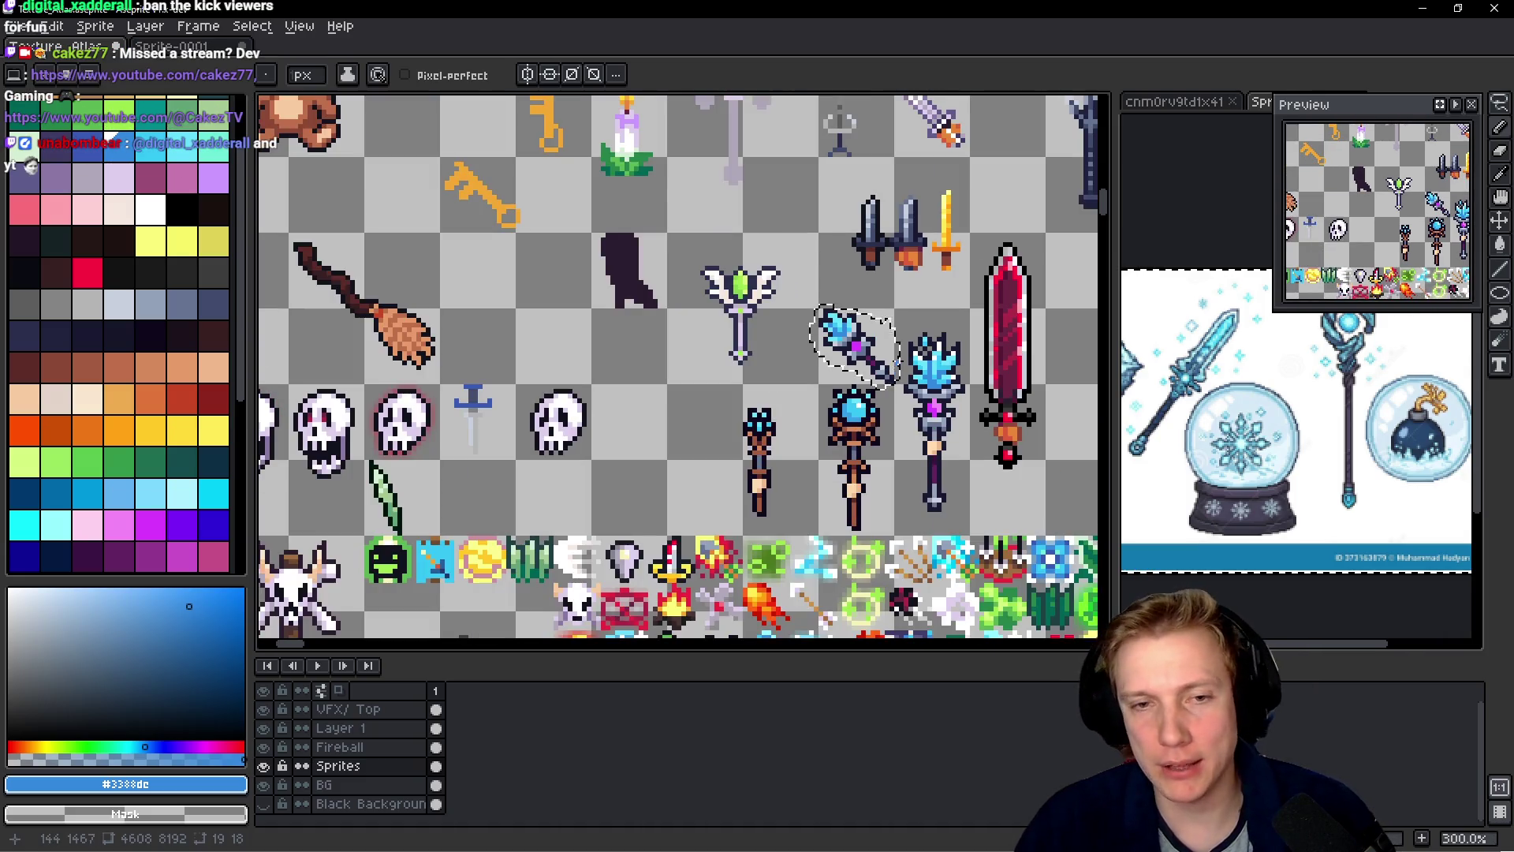
- Tint the top of the magenta gem pink #F389F5, sampled from the right staff
{"action": "scroll", "coordinate": [851, 351], "scroll_direction": "up", "scroll_amount": 3}
{"action": "scroll", "coordinate": [851, 351], "scroll_direction": "down", "scroll_amount": 1}
{"action": "scroll", "coordinate": [686, 339], "scroll_direction": "up", "scroll_amount": 2}
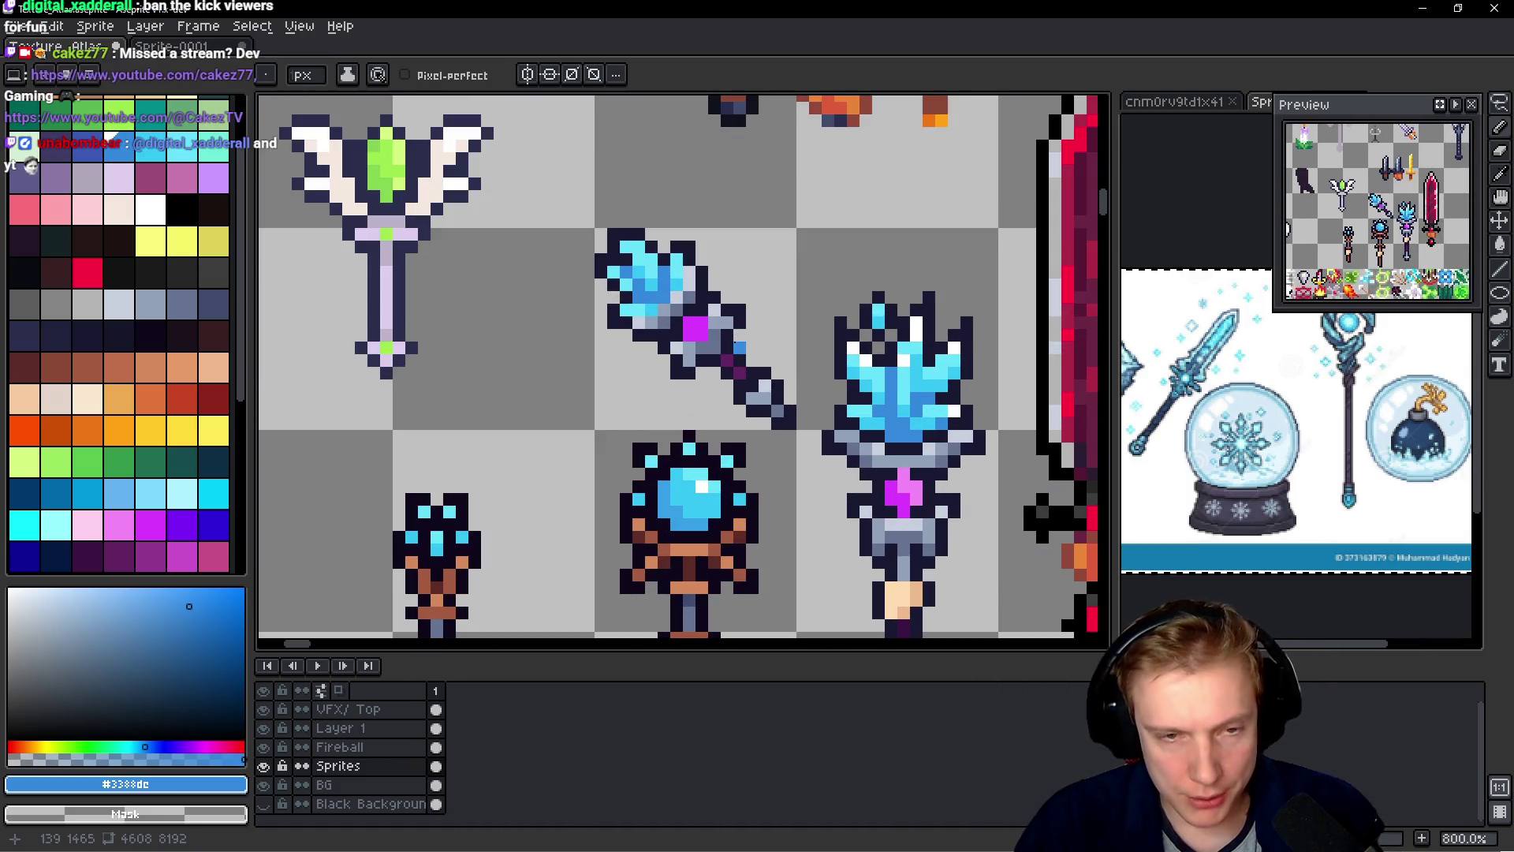
{"action": "key", "text": "m"}
{"action": "key", "text": "b"}
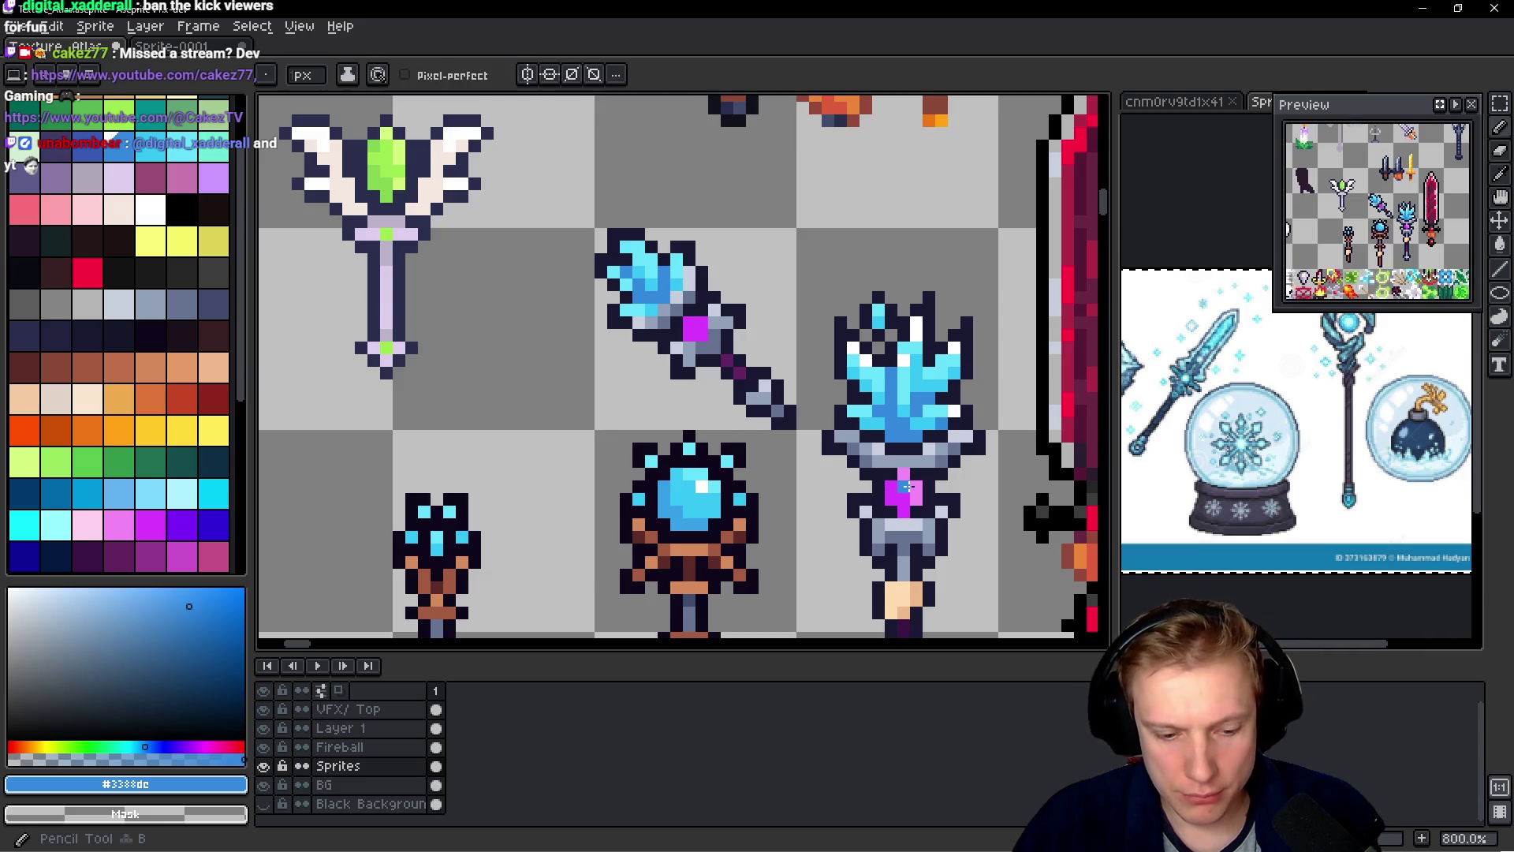
{"action": "left_click", "coordinate": [906, 488], "text": "alt"}
{"action": "scroll", "coordinate": [686, 327], "scroll_direction": "up", "scroll_amount": 3}
{"action": "left_click_drag", "start_coordinate": [701, 333], "coordinate": [721, 334]}
{"action": "scroll", "coordinate": [791, 385], "scroll_direction": "down", "scroll_amount": 4}
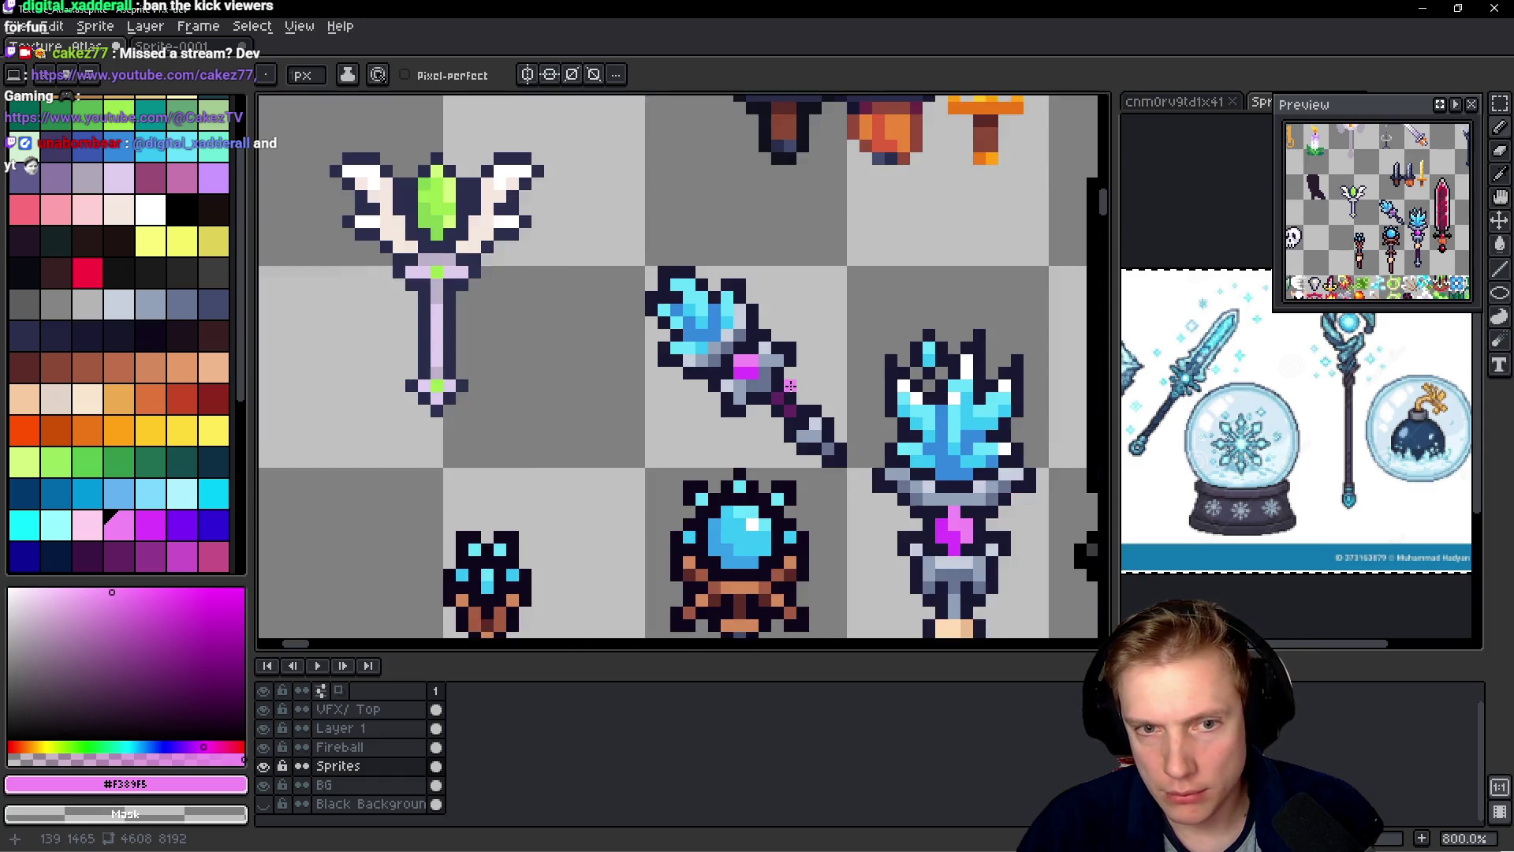
- Select the diagonal ice staff with the rectangular marquee and cut it from its cell
{"action": "key", "text": "q"}
{"action": "key", "text": "m"}
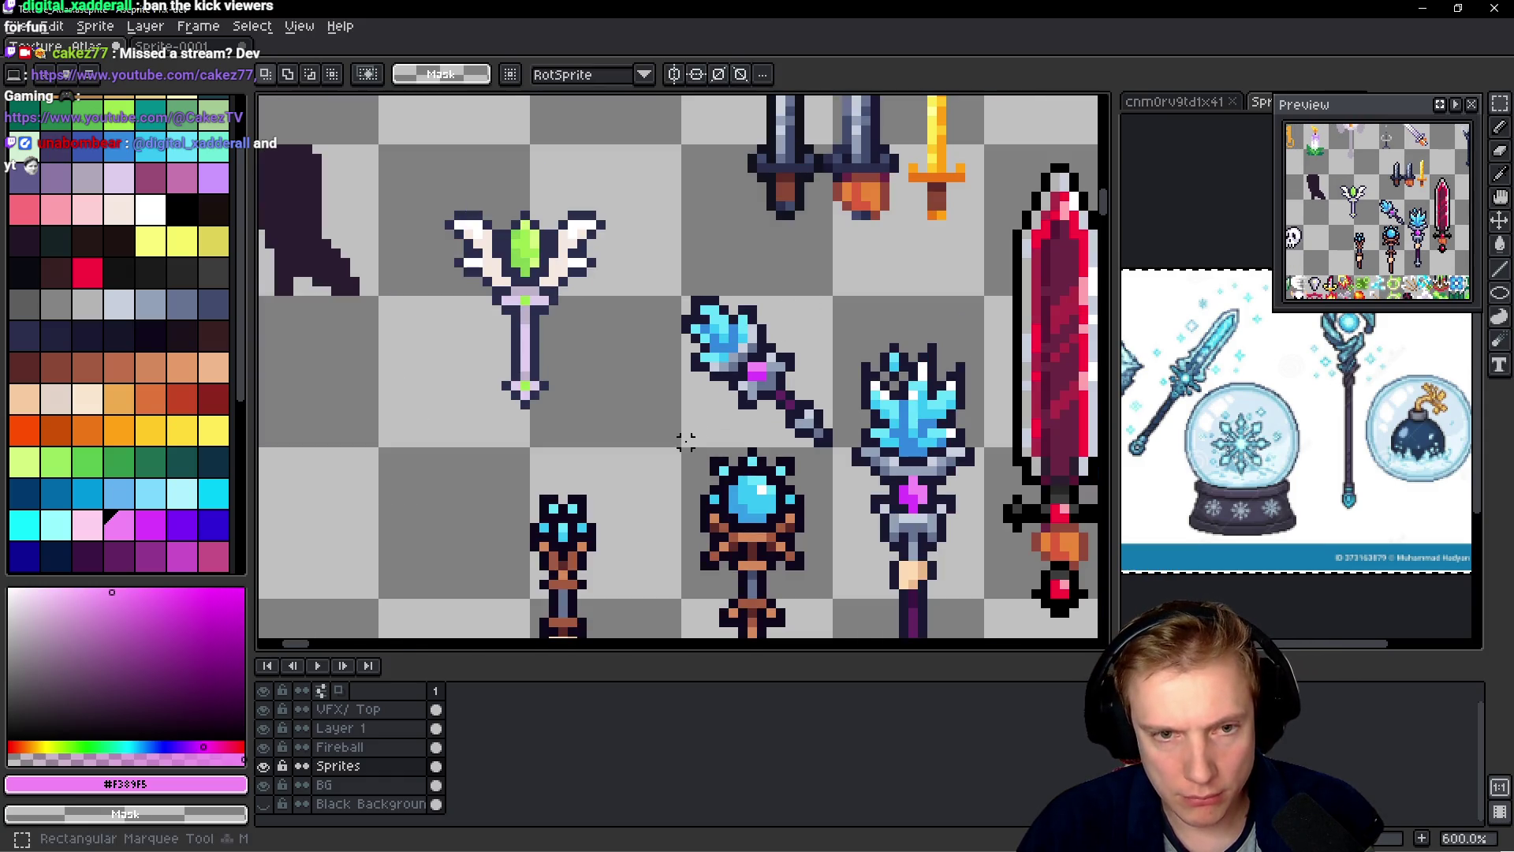
{"action": "left_click_drag", "start_coordinate": [685, 442], "coordinate": [828, 311]}
{"action": "left_click", "coordinate": [831, 310]}
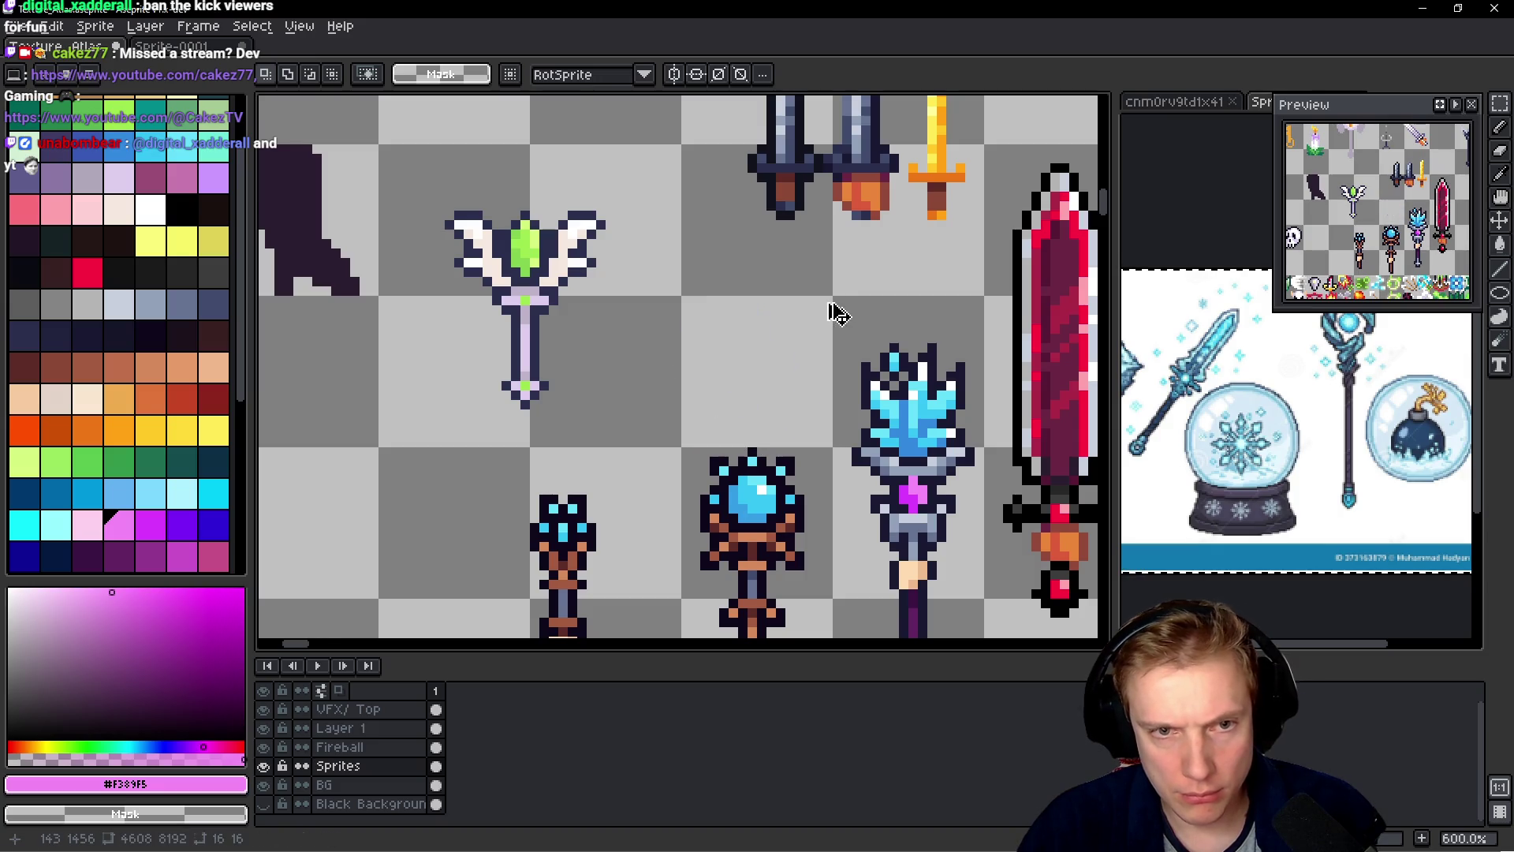
- Paste the ice staff into the empty slot beside the potion at 288,1296
{"action": "scroll", "coordinate": [833, 309], "scroll_direction": "down", "scroll_amount": 3}
{"action": "scroll", "coordinate": [879, 261], "scroll_direction": "down", "scroll_amount": 3}
{"action": "scroll", "coordinate": [1025, 166], "scroll_direction": "up", "scroll_amount": 3}
{"action": "scroll", "coordinate": [906, 355], "scroll_direction": "down", "scroll_amount": 3}
{"action": "scroll", "coordinate": [943, 271], "scroll_direction": "up", "scroll_amount": 3}
{"action": "scroll", "coordinate": [875, 307], "scroll_direction": "down", "scroll_amount": 3}
{"action": "scroll", "coordinate": [873, 302], "scroll_direction": "up", "scroll_amount": 3}
{"action": "scroll", "coordinate": [874, 302], "scroll_direction": "up", "scroll_amount": 2}
{"action": "key", "text": "ctrl+v"}
{"action": "left_click_drag", "start_coordinate": [690, 368], "coordinate": [836, 309]}
- Add white highlight pixels to the pasted staff
{"action": "scroll", "coordinate": [836, 309], "scroll_direction": "down", "scroll_amount": 2}
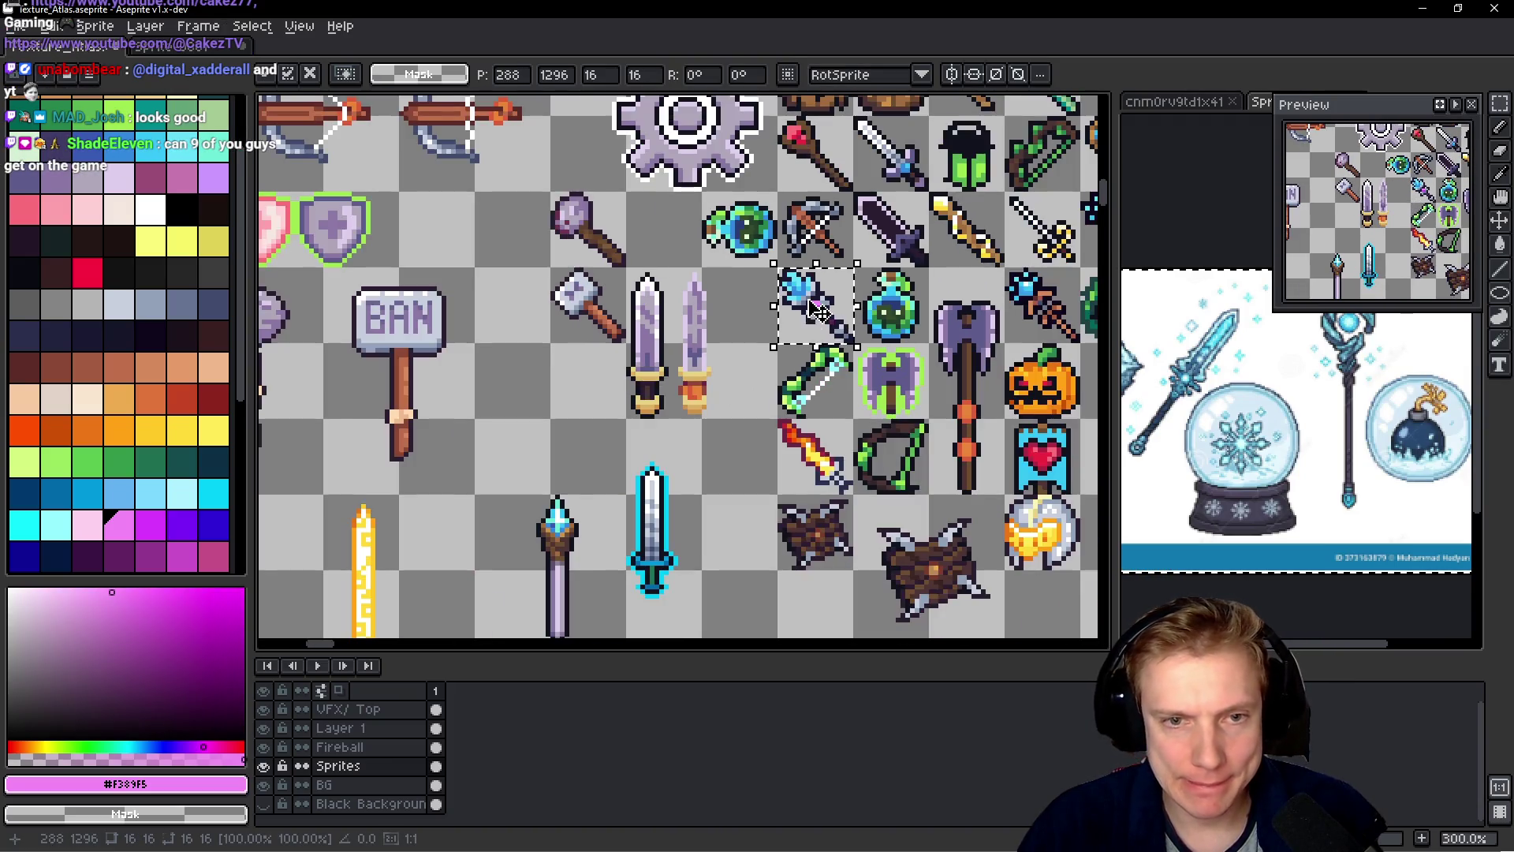
{"action": "scroll", "coordinate": [835, 309], "scroll_direction": "up", "scroll_amount": 3}
{"action": "scroll", "coordinate": [169, 260], "scroll_direction": "up", "scroll_amount": 2}
{"action": "left_click", "coordinate": [151, 299]}
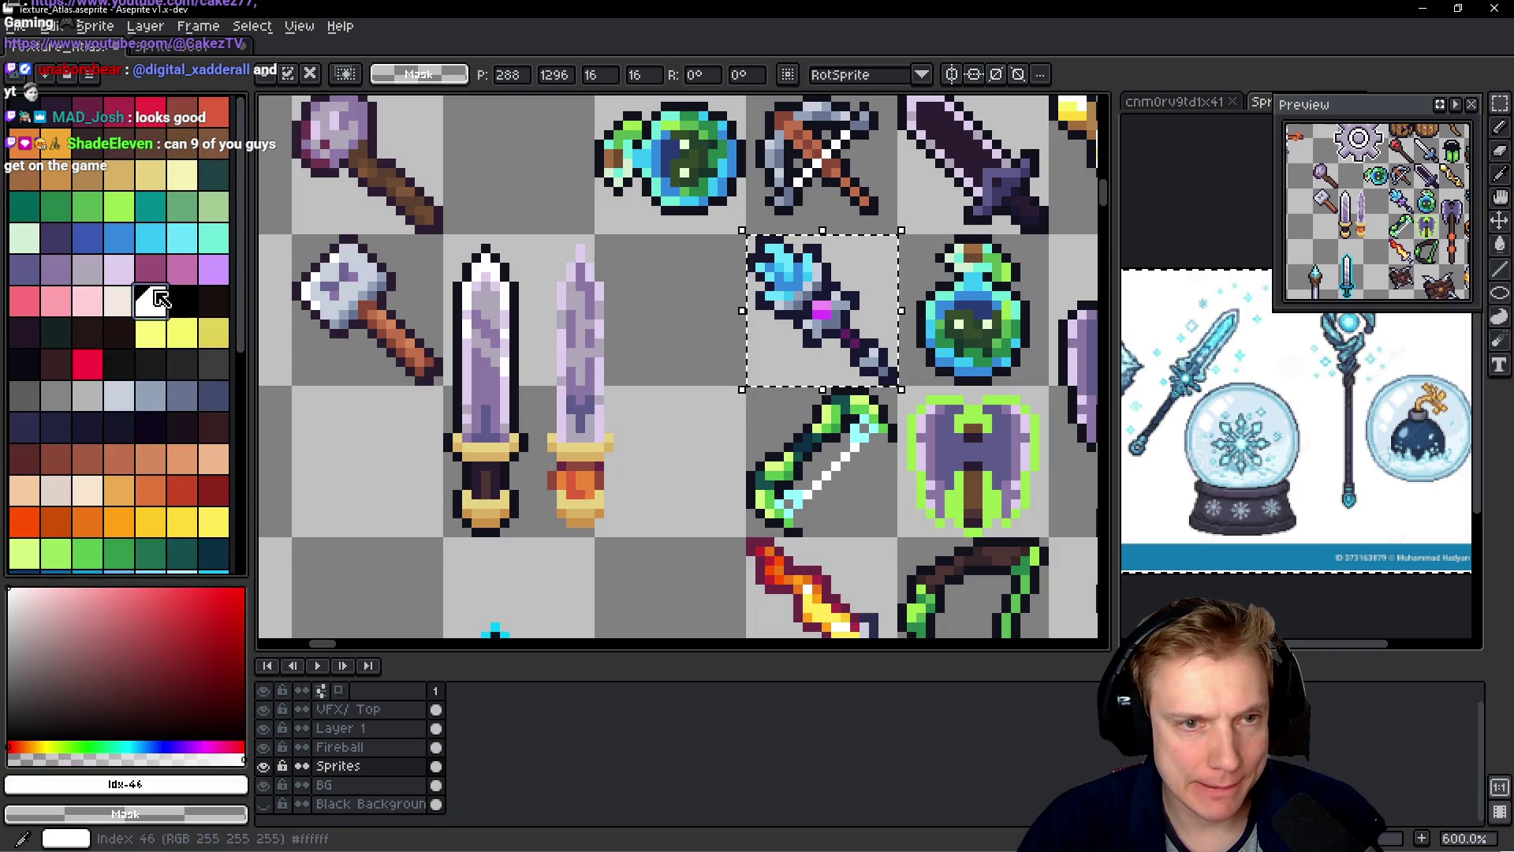
{"action": "scroll", "coordinate": [725, 270], "scroll_direction": "up", "scroll_amount": 4}
{"action": "key", "text": "b"}
{"action": "left_click_drag", "start_coordinate": [828, 220], "coordinate": [853, 220]}
{"action": "left_click", "coordinate": [929, 245]}
{"action": "left_click", "coordinate": [802, 272]}
{"action": "left_click", "coordinate": [824, 357]}
{"action": "scroll", "coordinate": [824, 356], "scroll_direction": "down", "scroll_amount": 6}
{"action": "scroll", "coordinate": [923, 399], "scroll_direction": "up", "scroll_amount": 3}
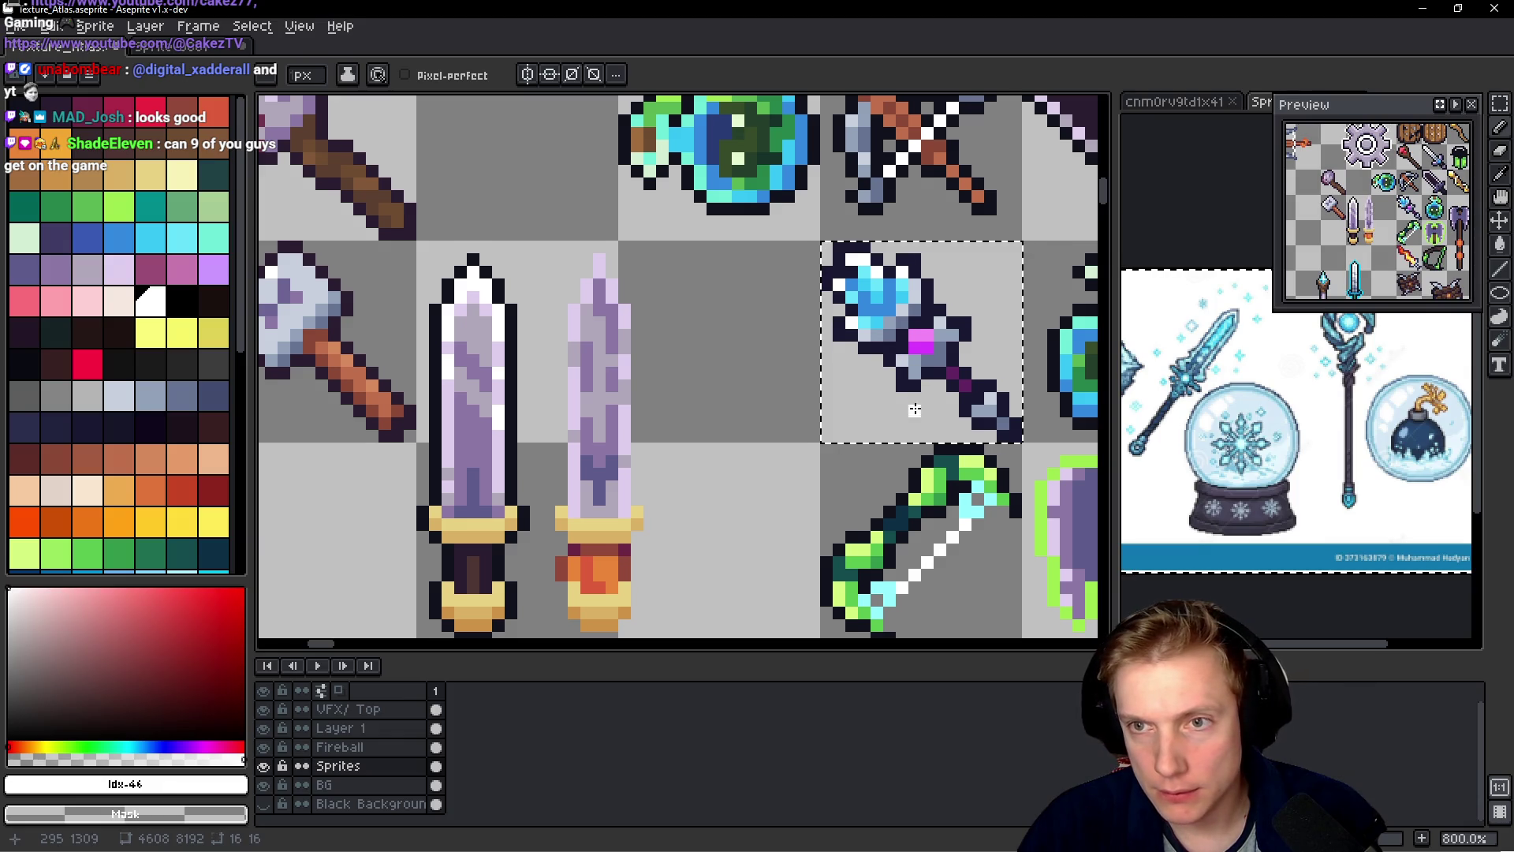
- Save Texture_Atlas.aseprite and export its sprite sheet
{"action": "key", "text": "ctrl+s"}
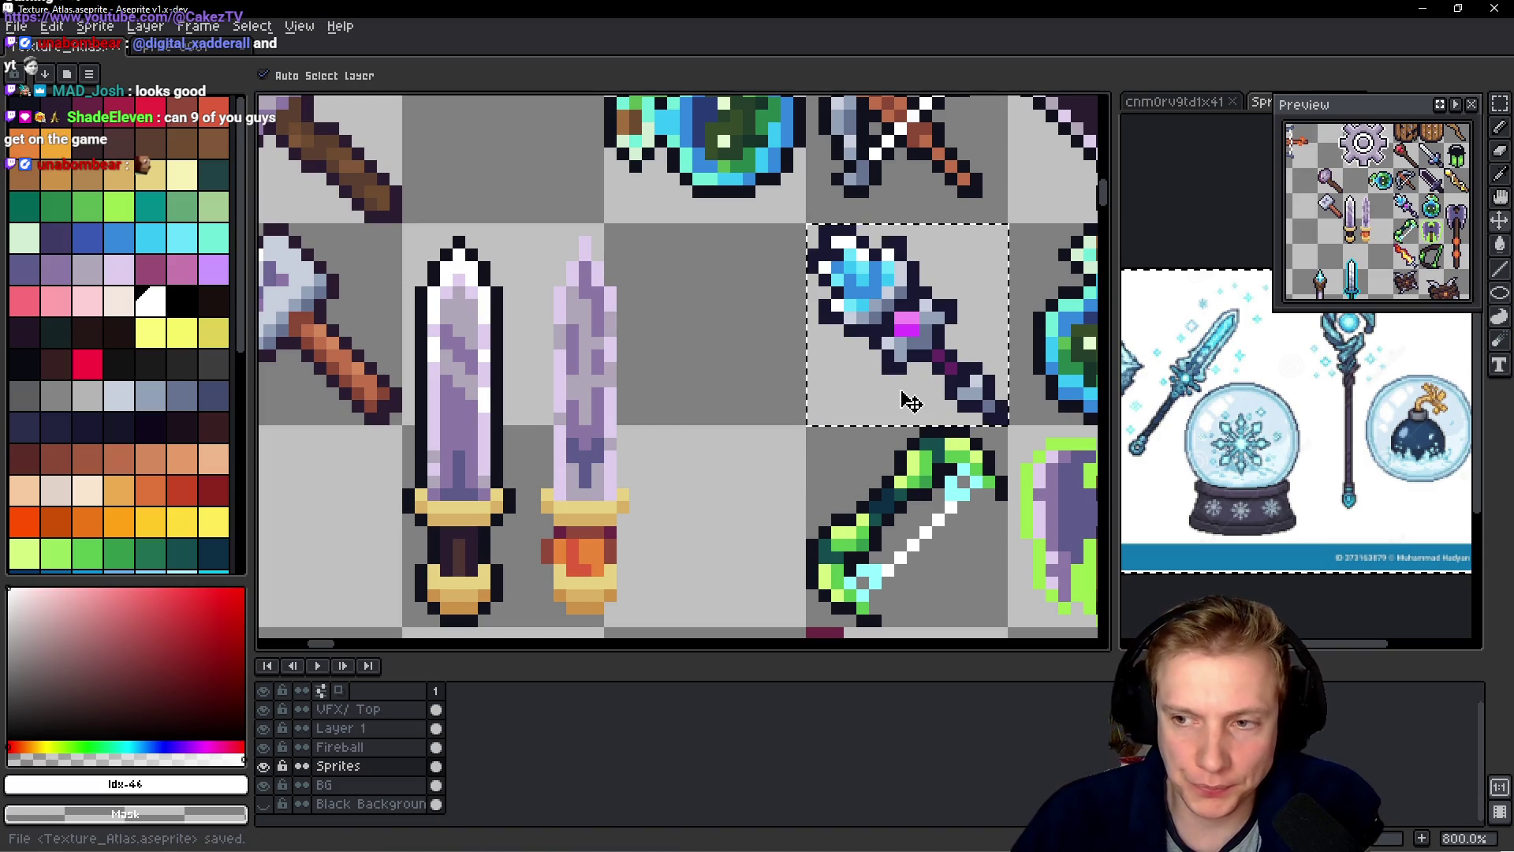
{"action": "key", "text": "ctrl+e"}
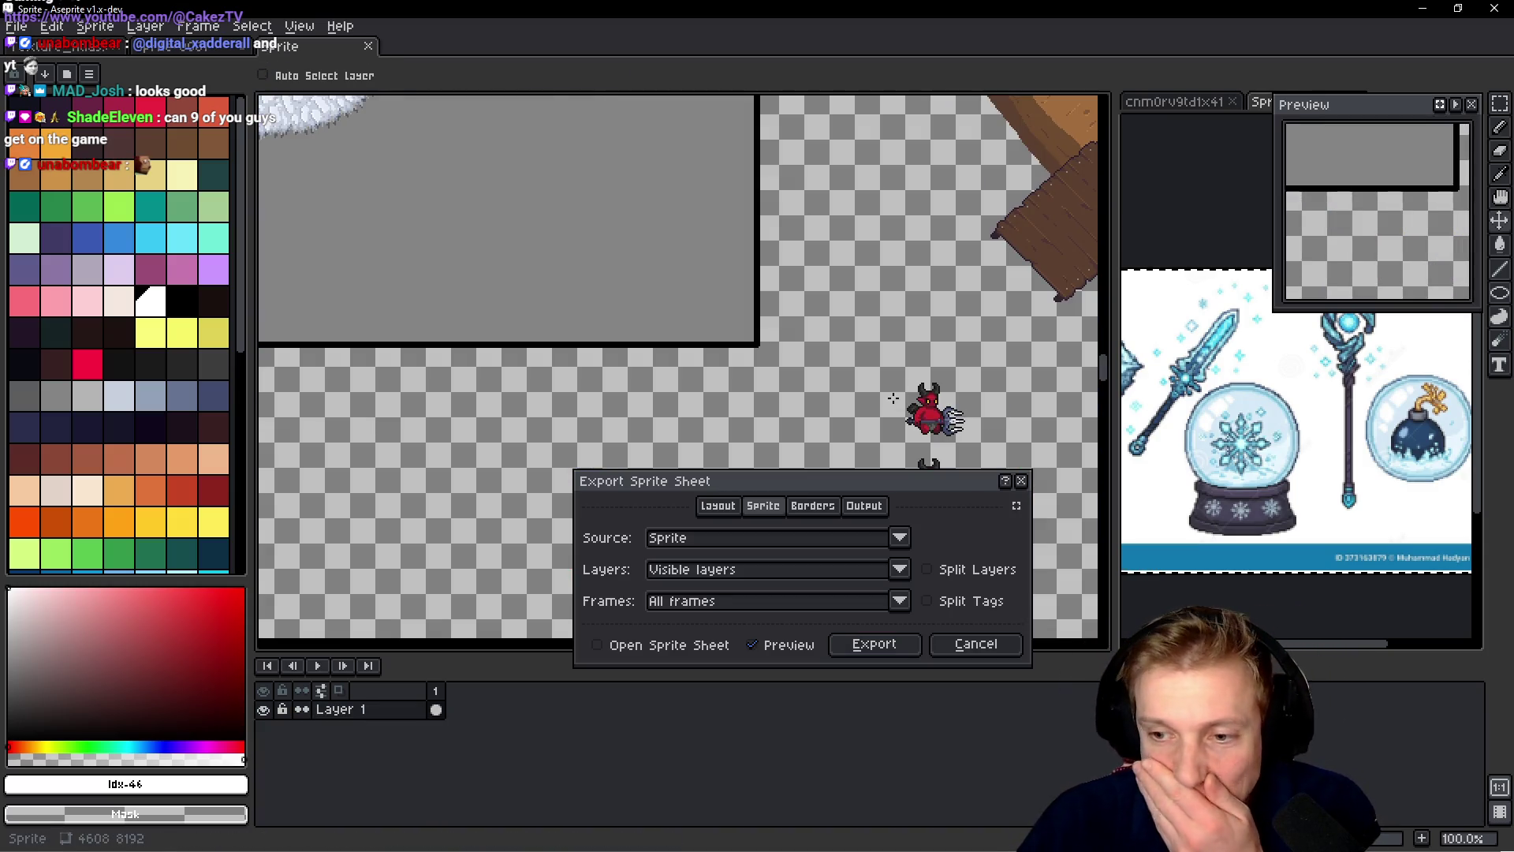
{"action": "left_click", "coordinate": [895, 646]}
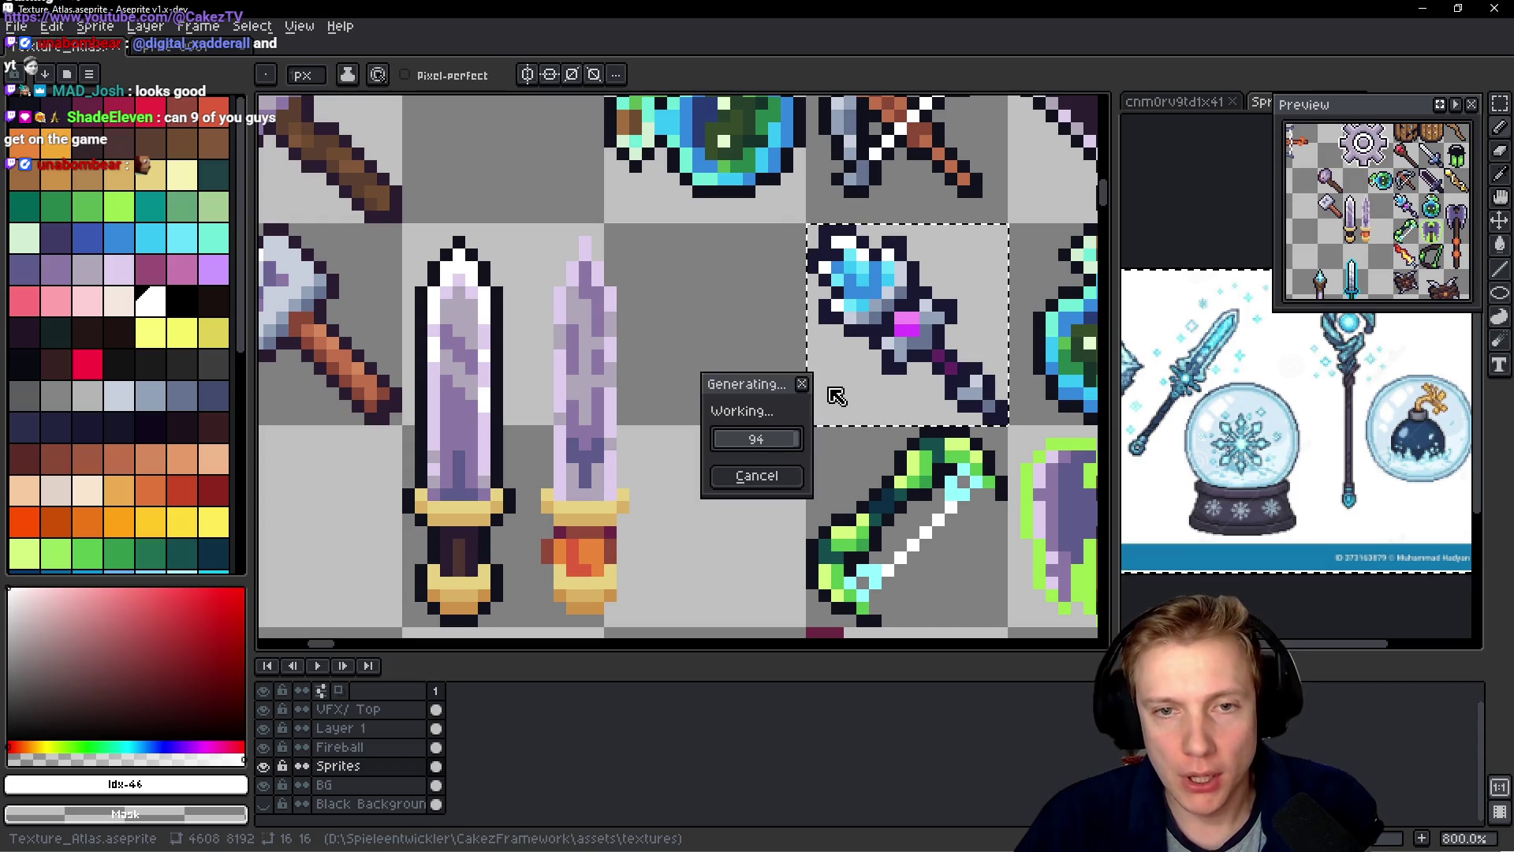
{"action": "key", "text": "alt+Tab"}
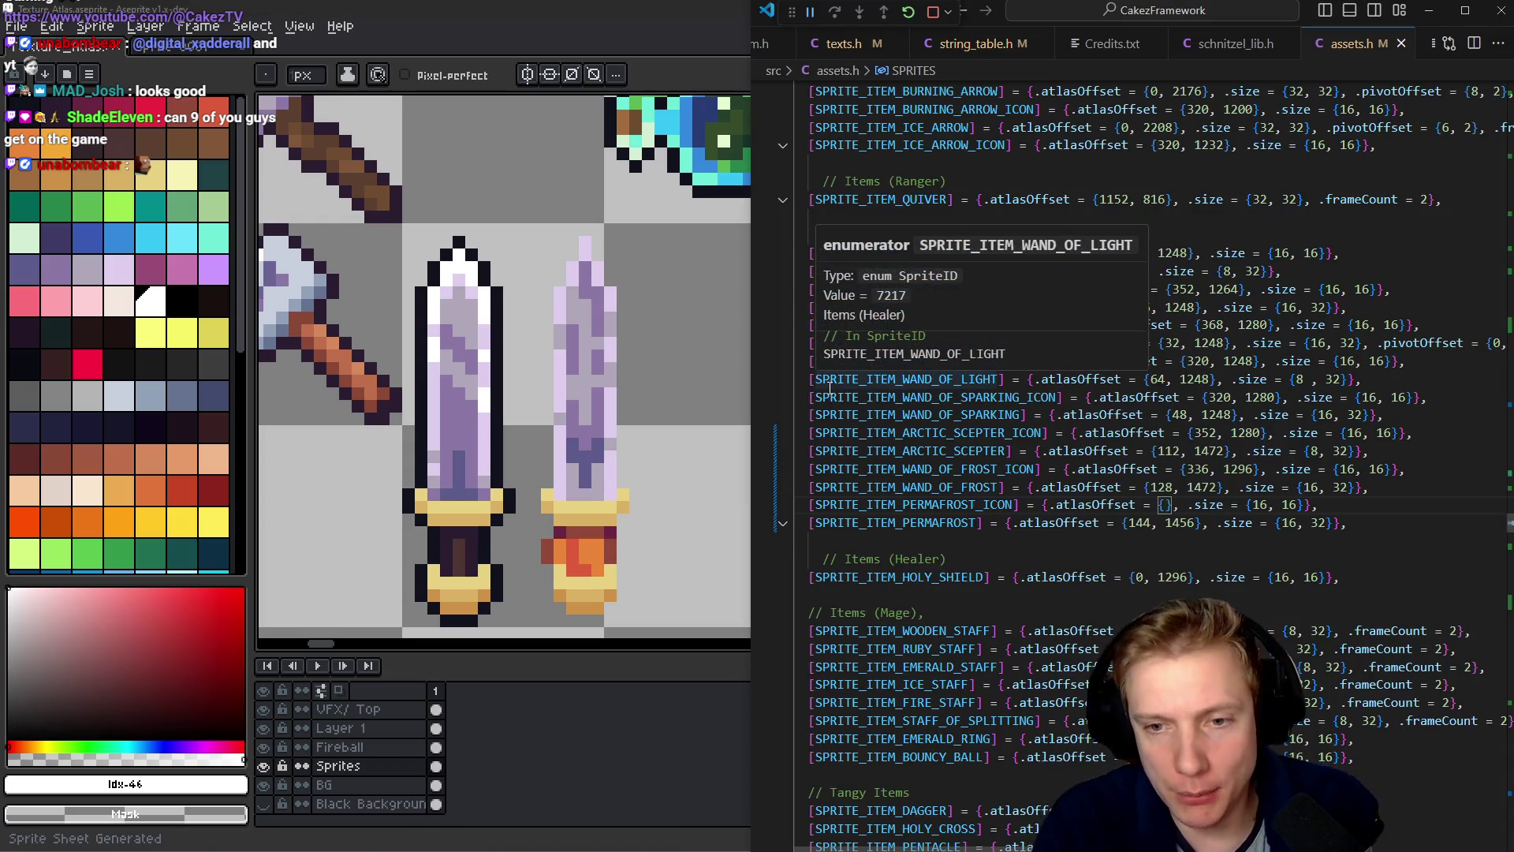
- Check the pasted staff's position in the atlas
{"action": "key", "text": "alt+Tab"}
{"action": "scroll", "coordinate": [769, 269], "scroll_direction": "up", "scroll_amount": 5}
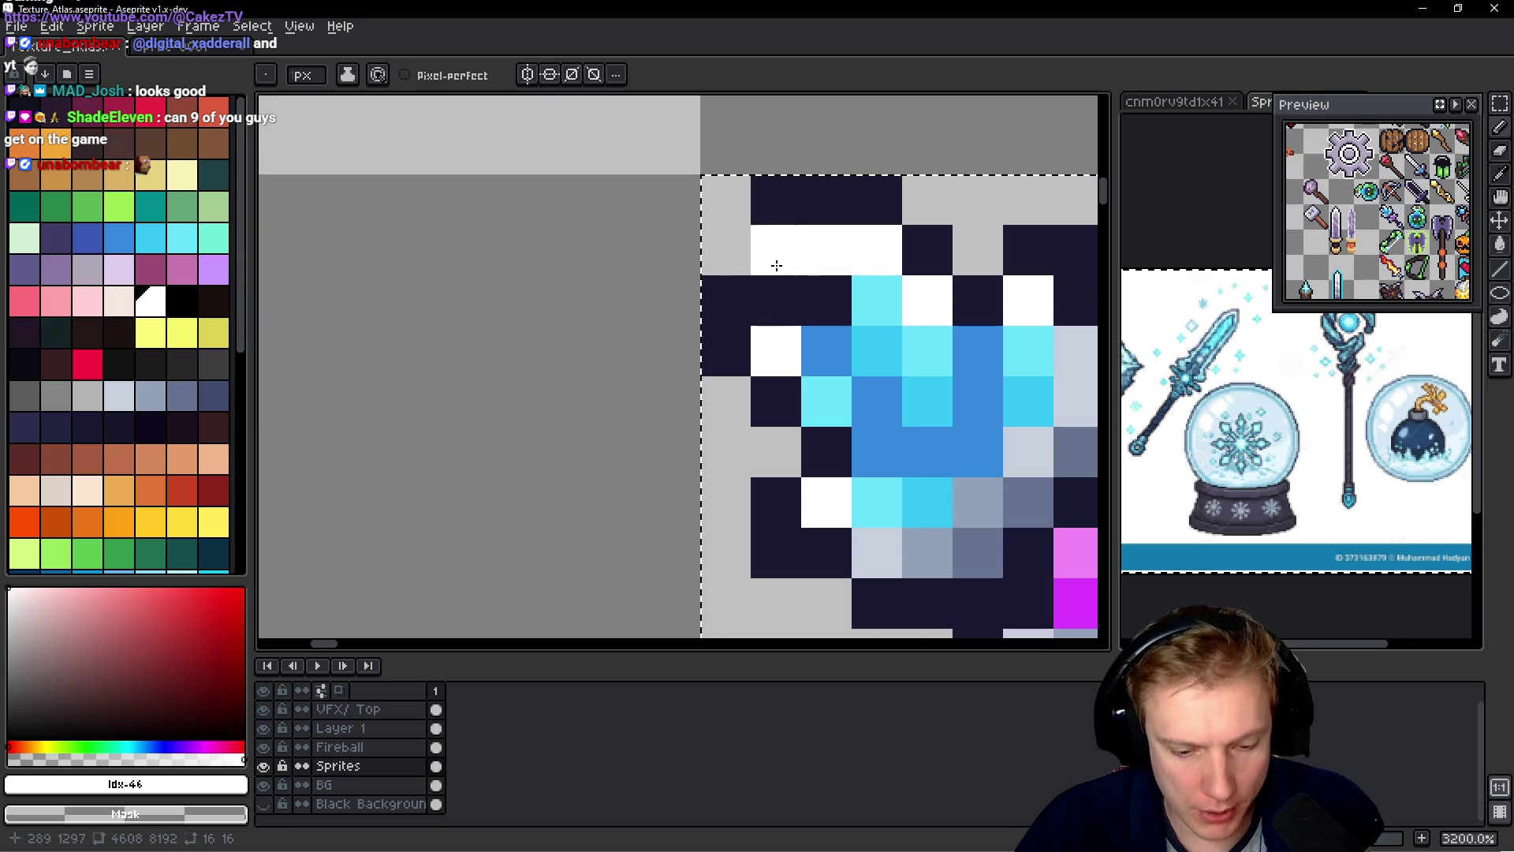
{"action": "key", "text": "m"}
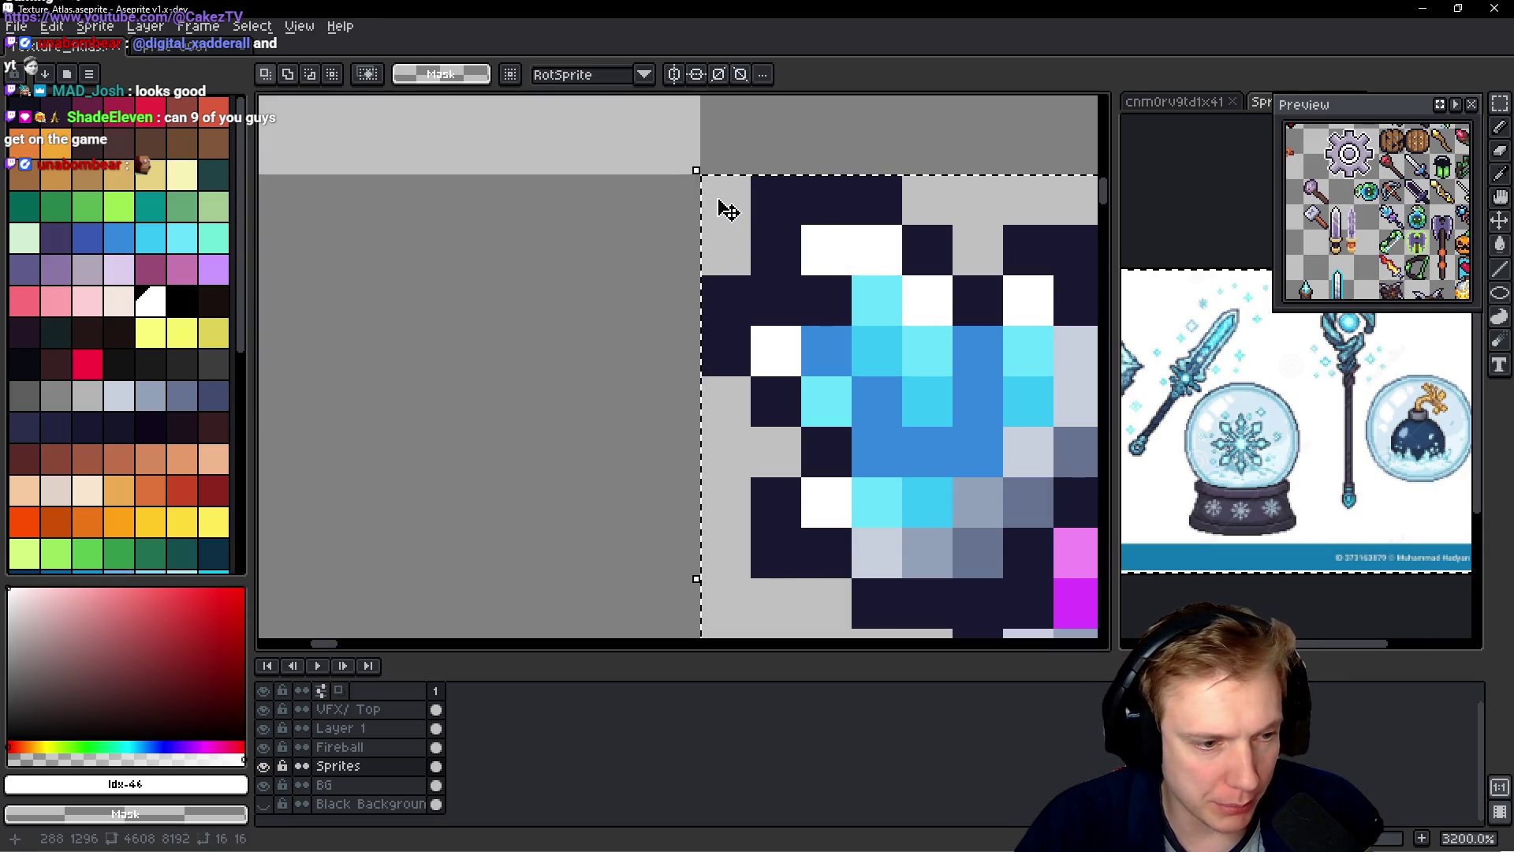
{"action": "key", "text": "i"}
{"action": "key", "text": "alt+Tab"}
- Enter 288, 1296 as the PERMAFROST_ICON atlas offset and jump to its SpriteID enum definition
{"action": "type", "text": "188"}
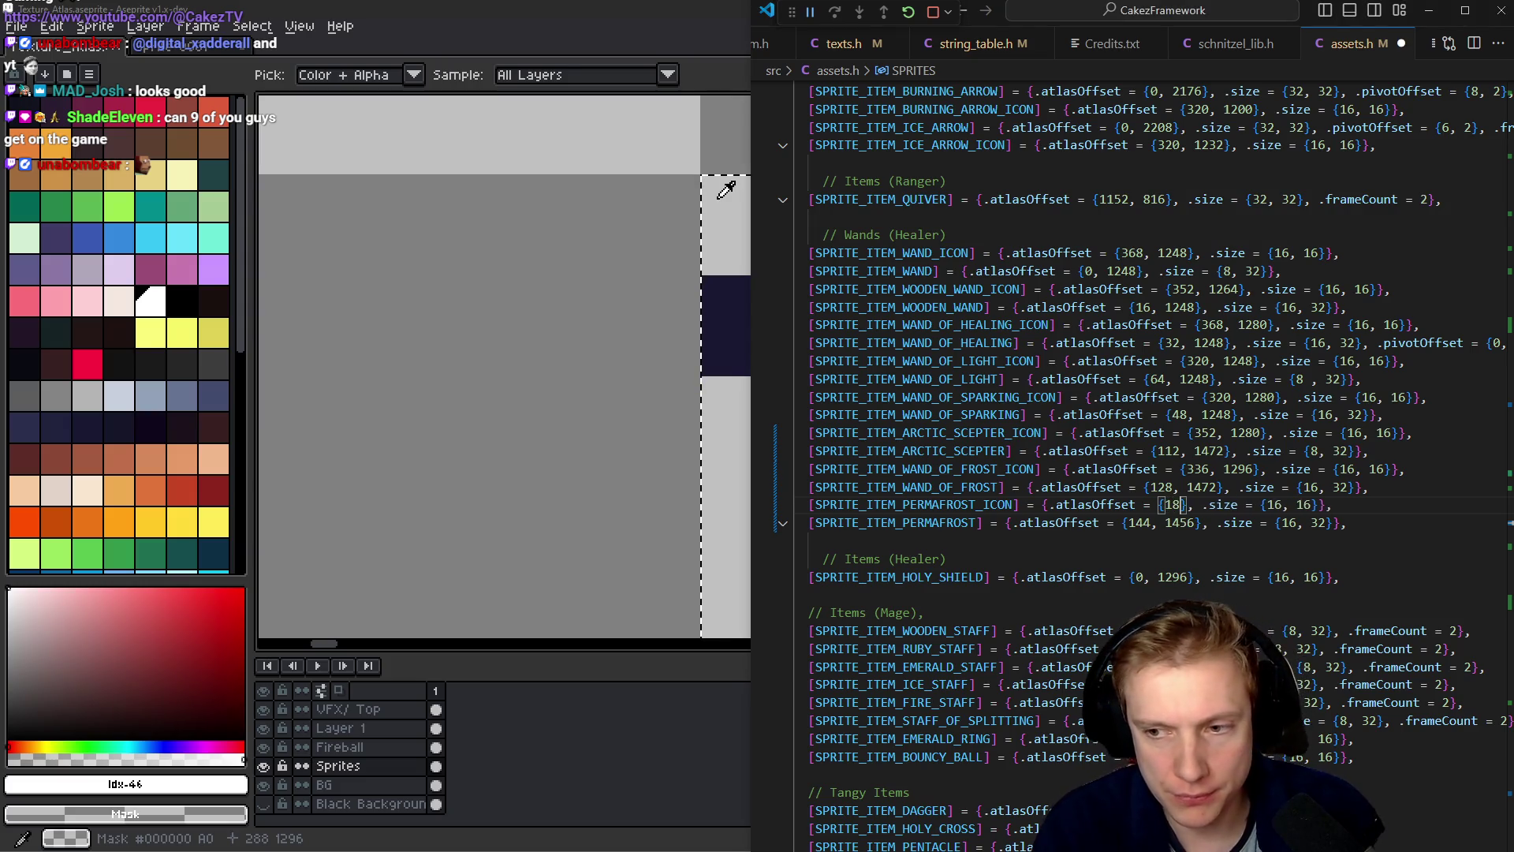
{"action": "key", "text": "BackSpace"}
{"action": "key", "text": "BackSpace"}
{"action": "key", "text": "BackSpace"}
{"action": "type", "text": "28"}
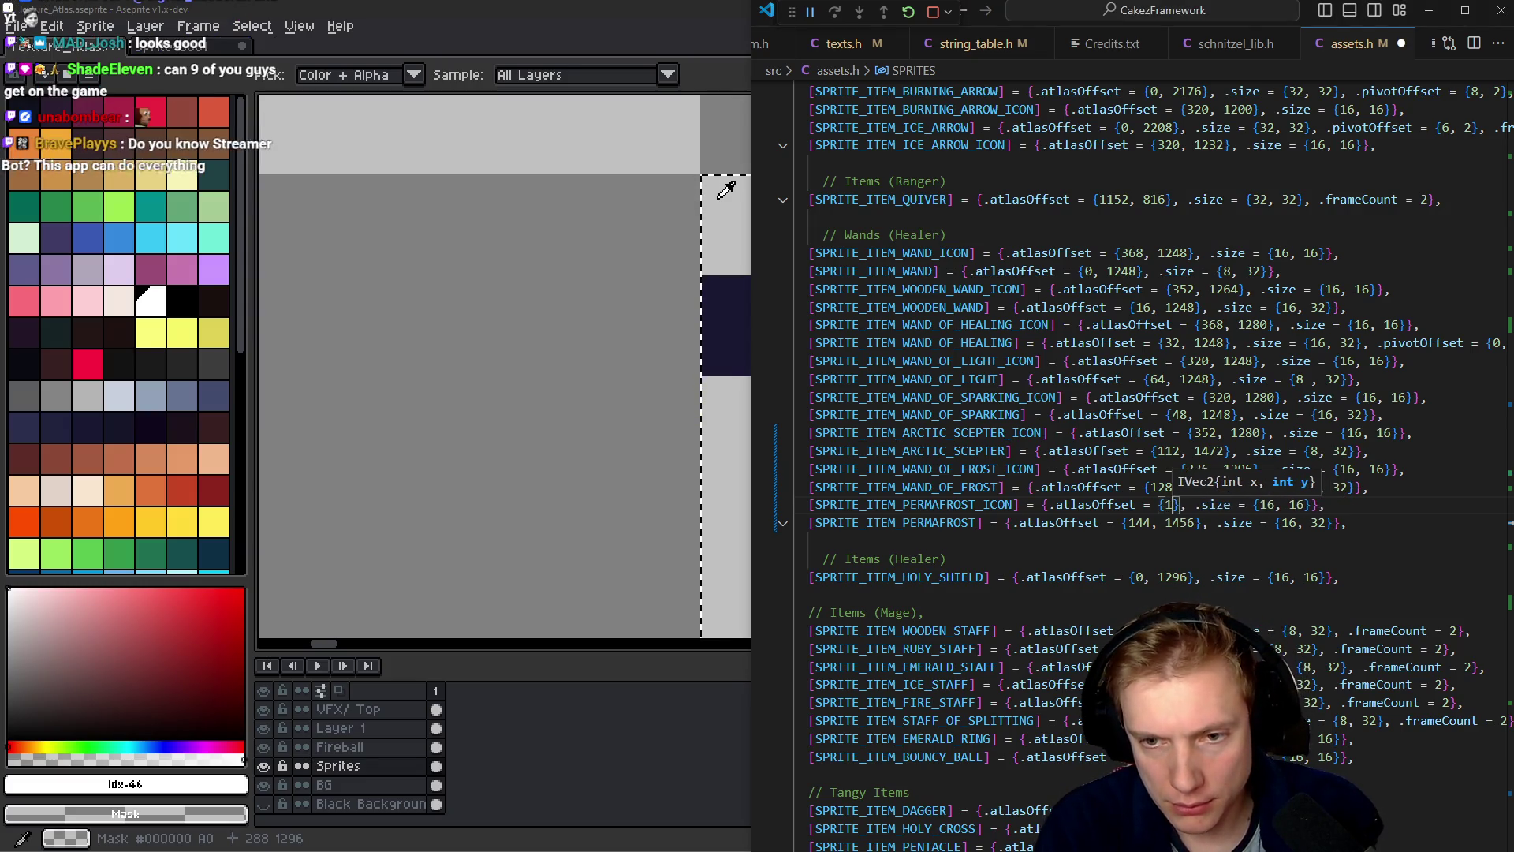
{"action": "type", "text": "8, 1296"}
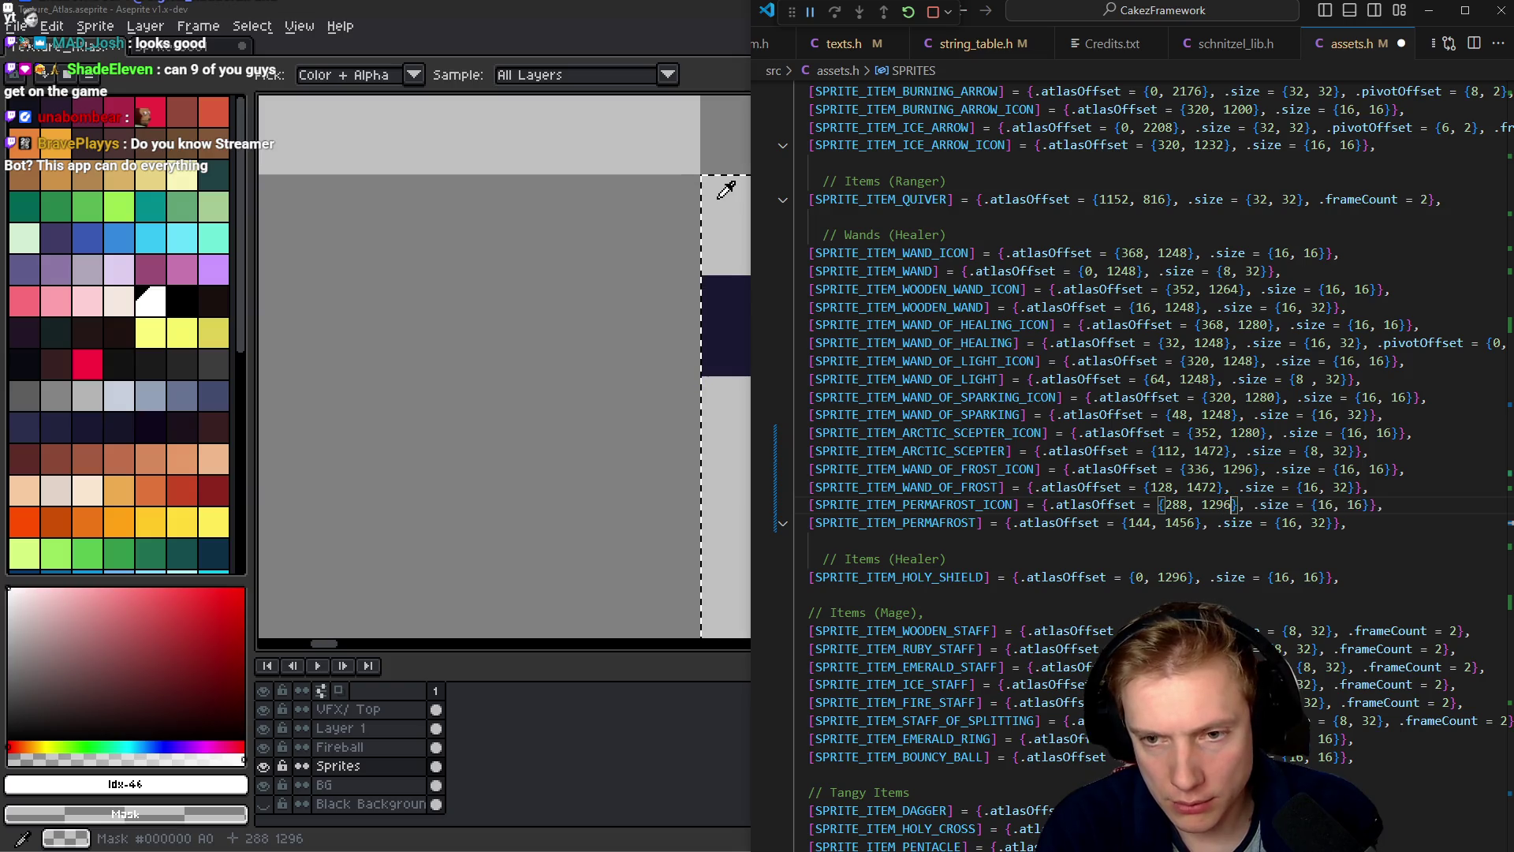
{"action": "key", "text": "shift+Left"}
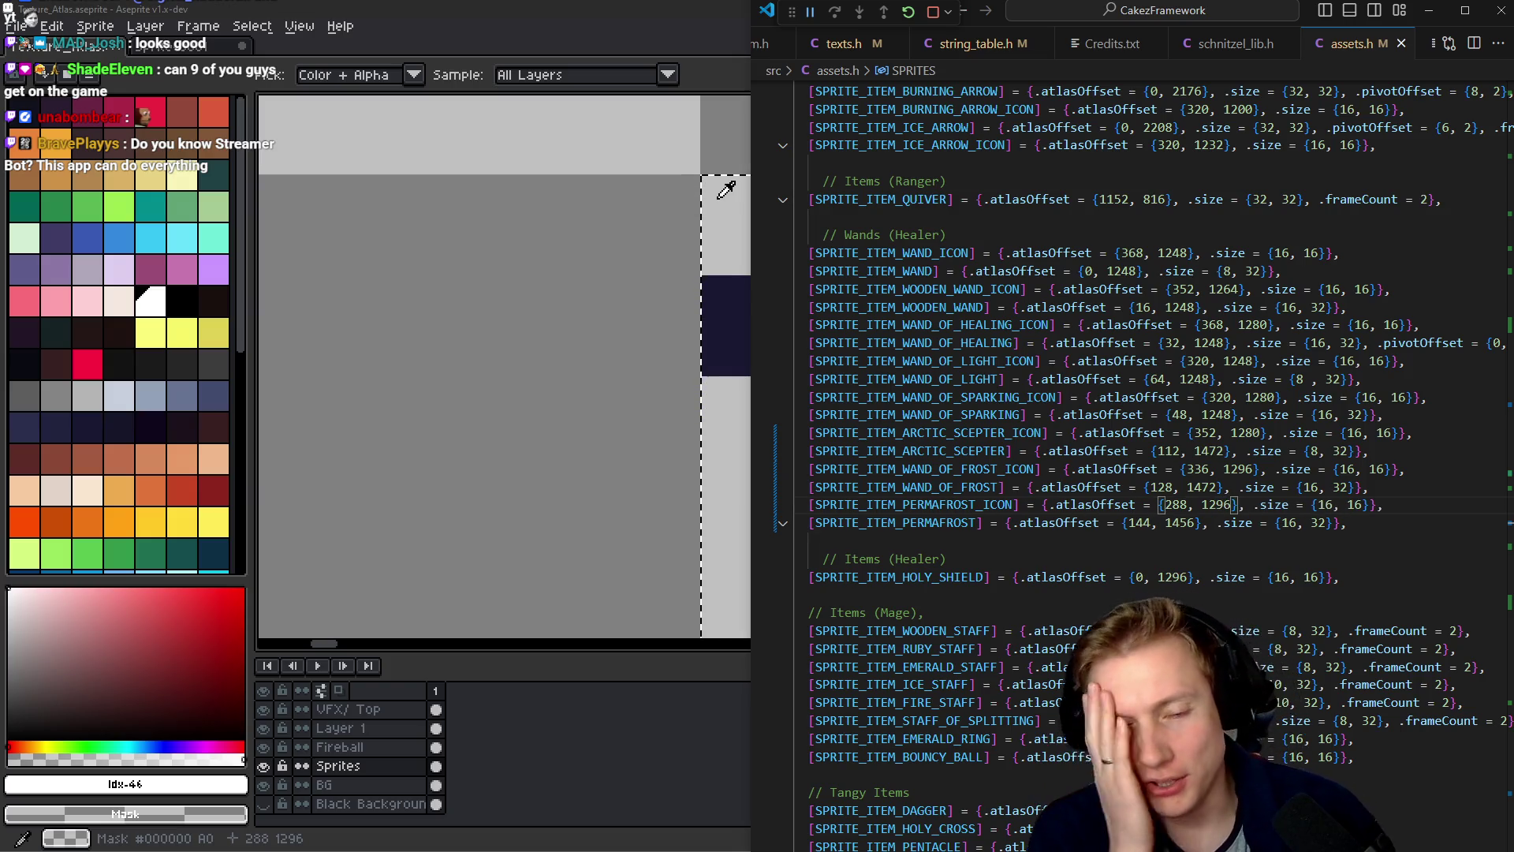
{"action": "key", "text": "Home"}
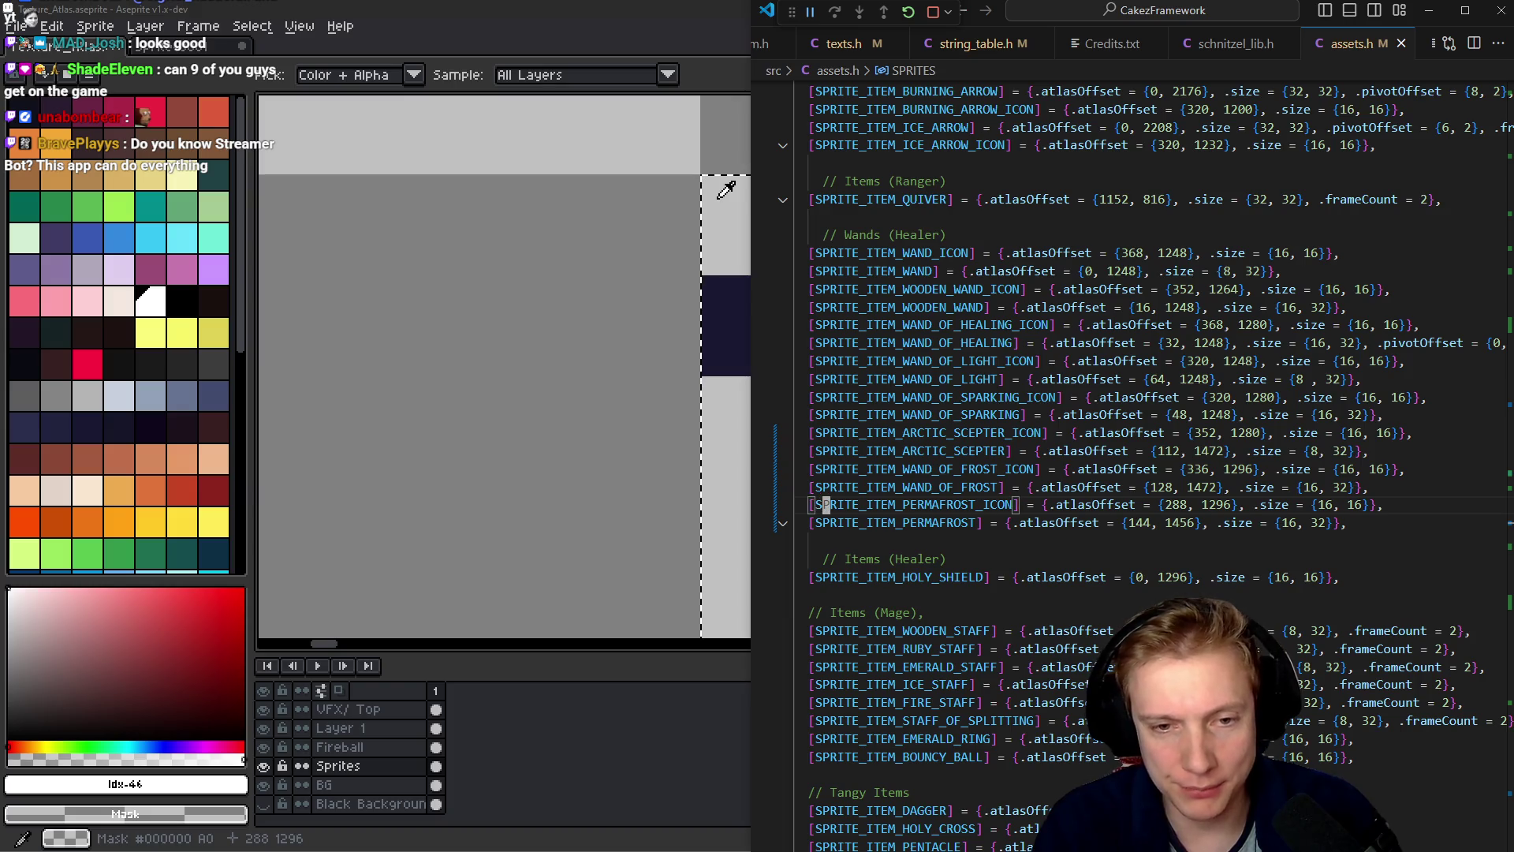
{"action": "key", "text": "F12"}
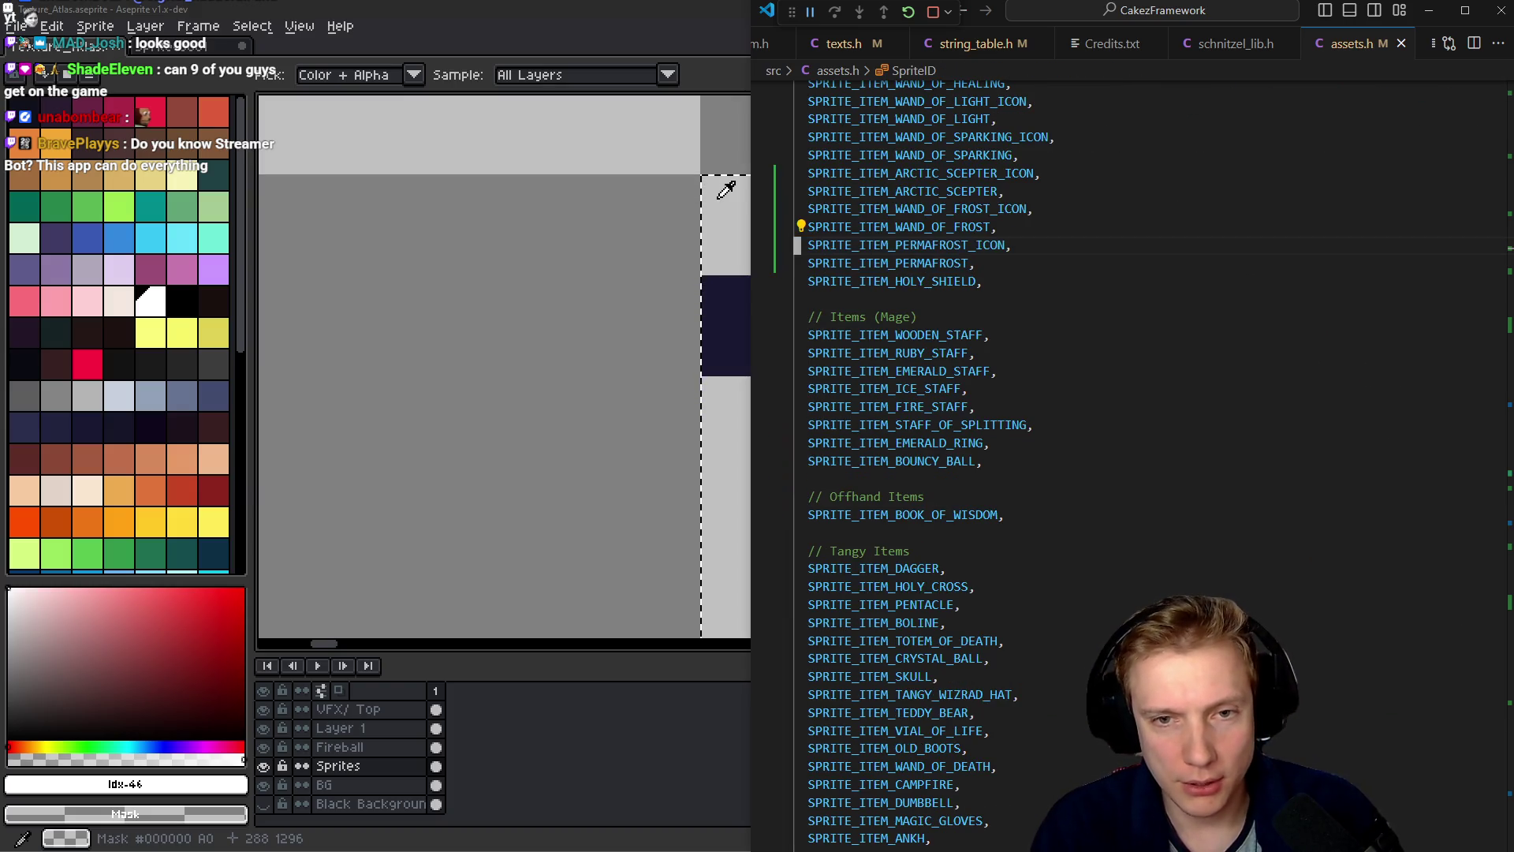
{"action": "key", "text": "ctrl+Tab"}
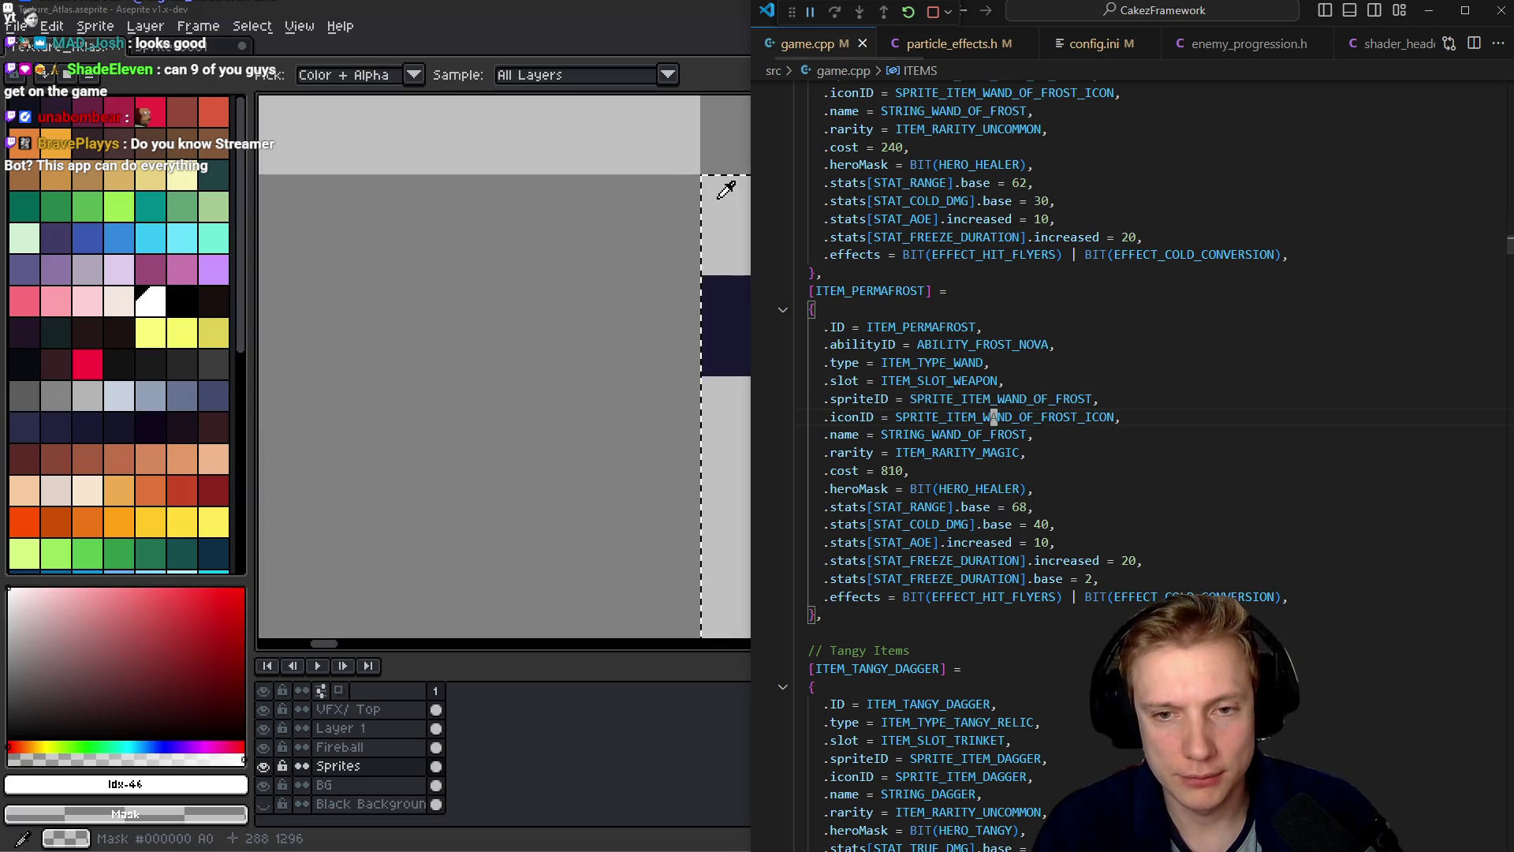
- Paste the Permafrost ids and set the item's icon to SPRITE_ITEM_PERMAFROST_ICON
{"action": "type", "text": "SPRITE_ITEM_PERMAFROST_ICON, SPRITE_ITEM_PERMAFROST,"}
{"action": "key", "text": "ctrl+shift+Right"}
{"action": "key", "text": "ctrl+x"}
{"action": "key", "text": "Up"}
{"action": "key", "text": "Up"}
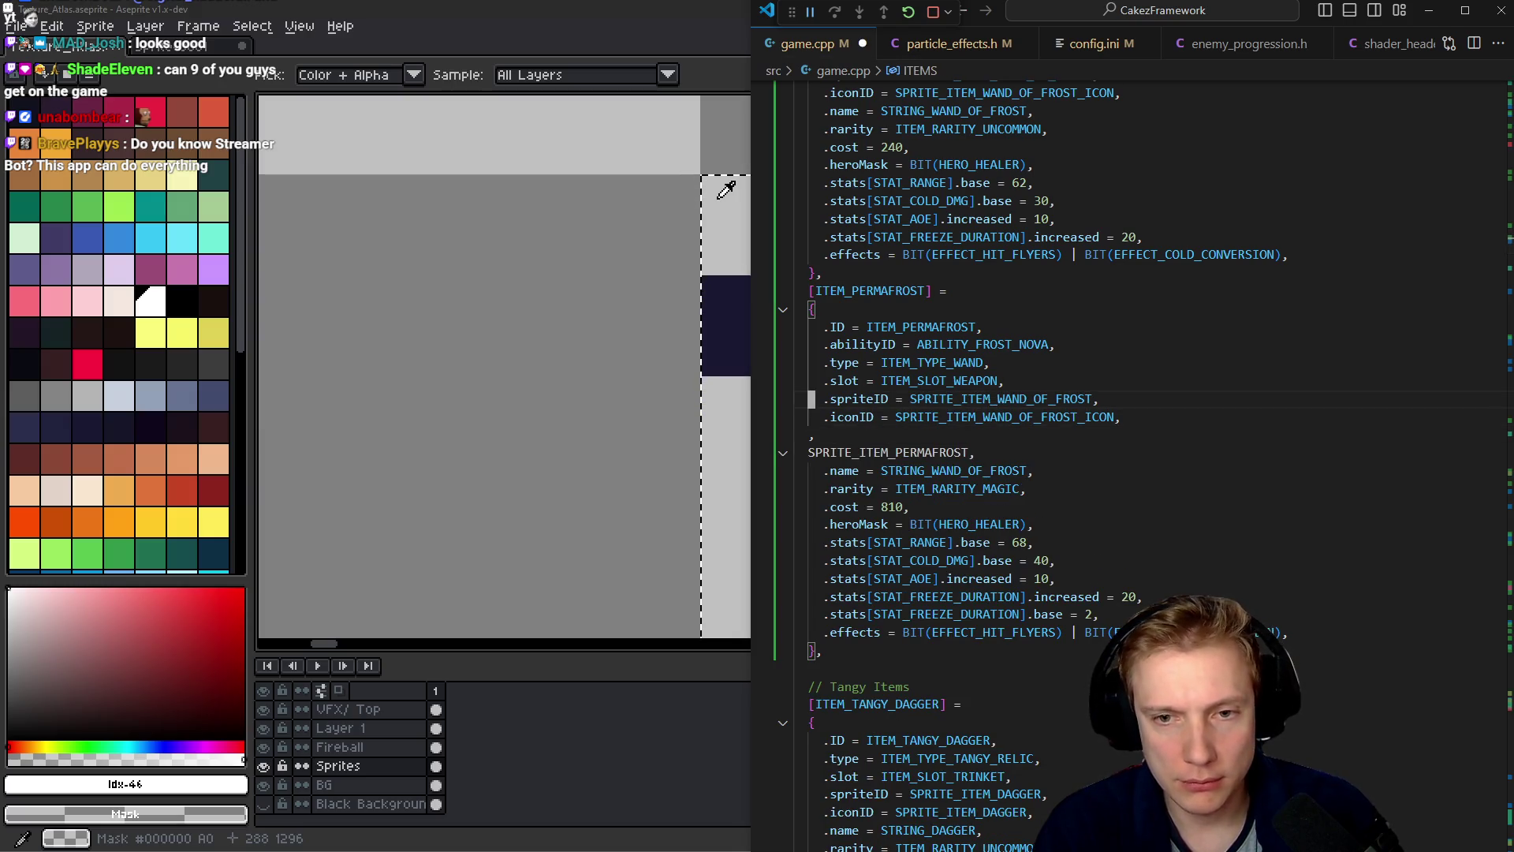
{"action": "key", "text": "ctrl+shift+Left"}
{"action": "key", "text": "ctrl+v"}
{"action": "key", "text": "Down"}
{"action": "key", "text": "Down"}
{"action": "key", "text": "Left"}
{"action": "key", "text": "ctrl+shift+Left"}
{"action": "key", "text": "ctrl+x"}
{"action": "key", "text": "Up"}
{"action": "key", "text": "Up"}
{"action": "key", "text": "Up"}
- Set the sprite id to SPRITE_ITEM_PERMAFROST and delete the leftover comma lines
{"action": "key", "text": "End"}
{"action": "key", "text": "Left"}
{"action": "key", "text": "ctrl+shift+Left"}
{"action": "key", "text": "ctrl+v"}
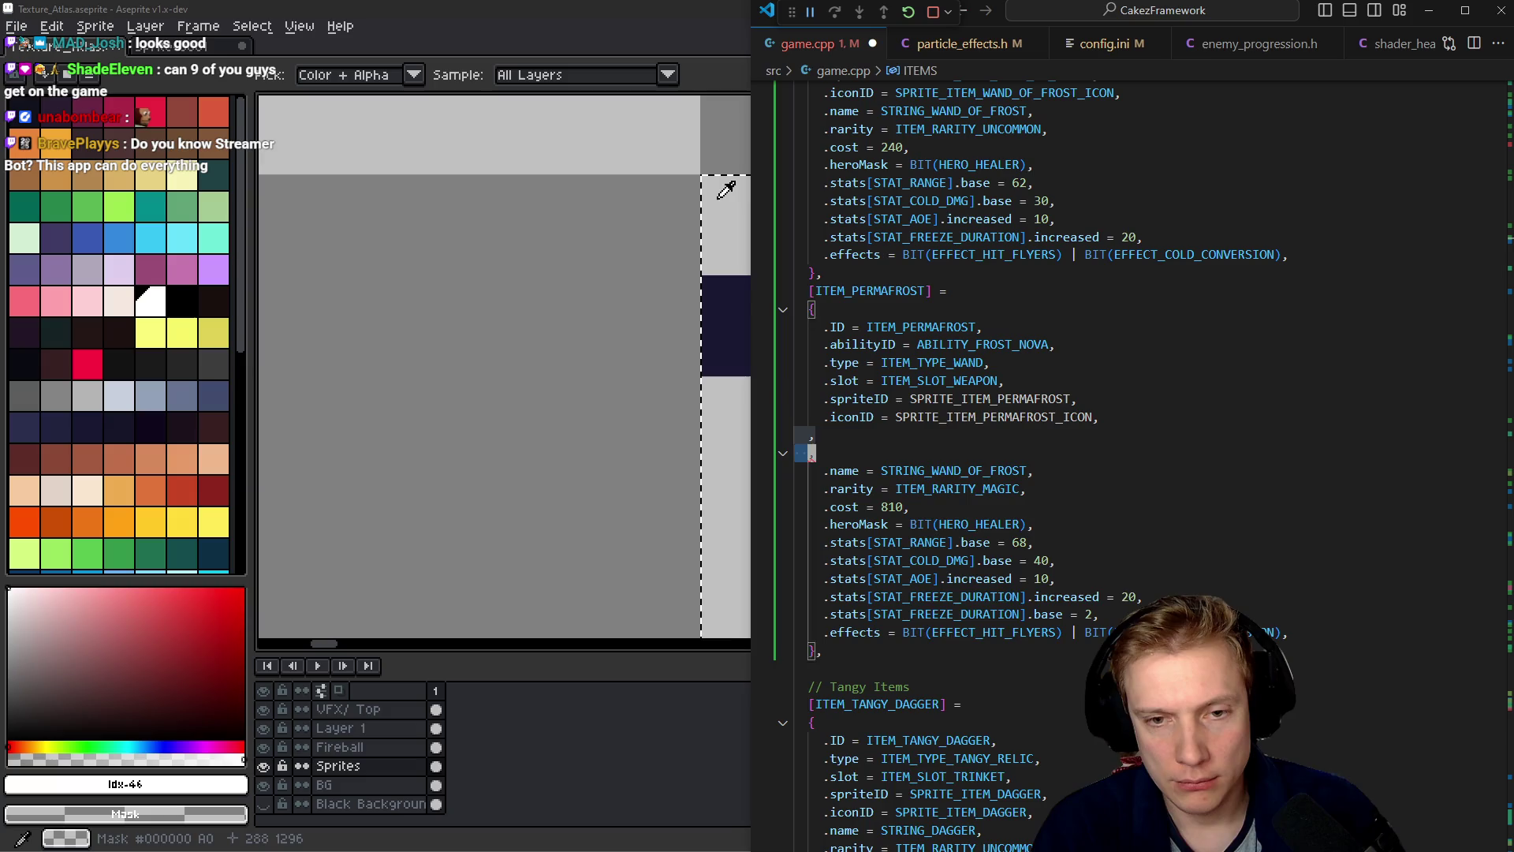
{"action": "key", "text": "ctrl+shift+k"}
{"action": "key", "text": "ctrl+shift+k"}
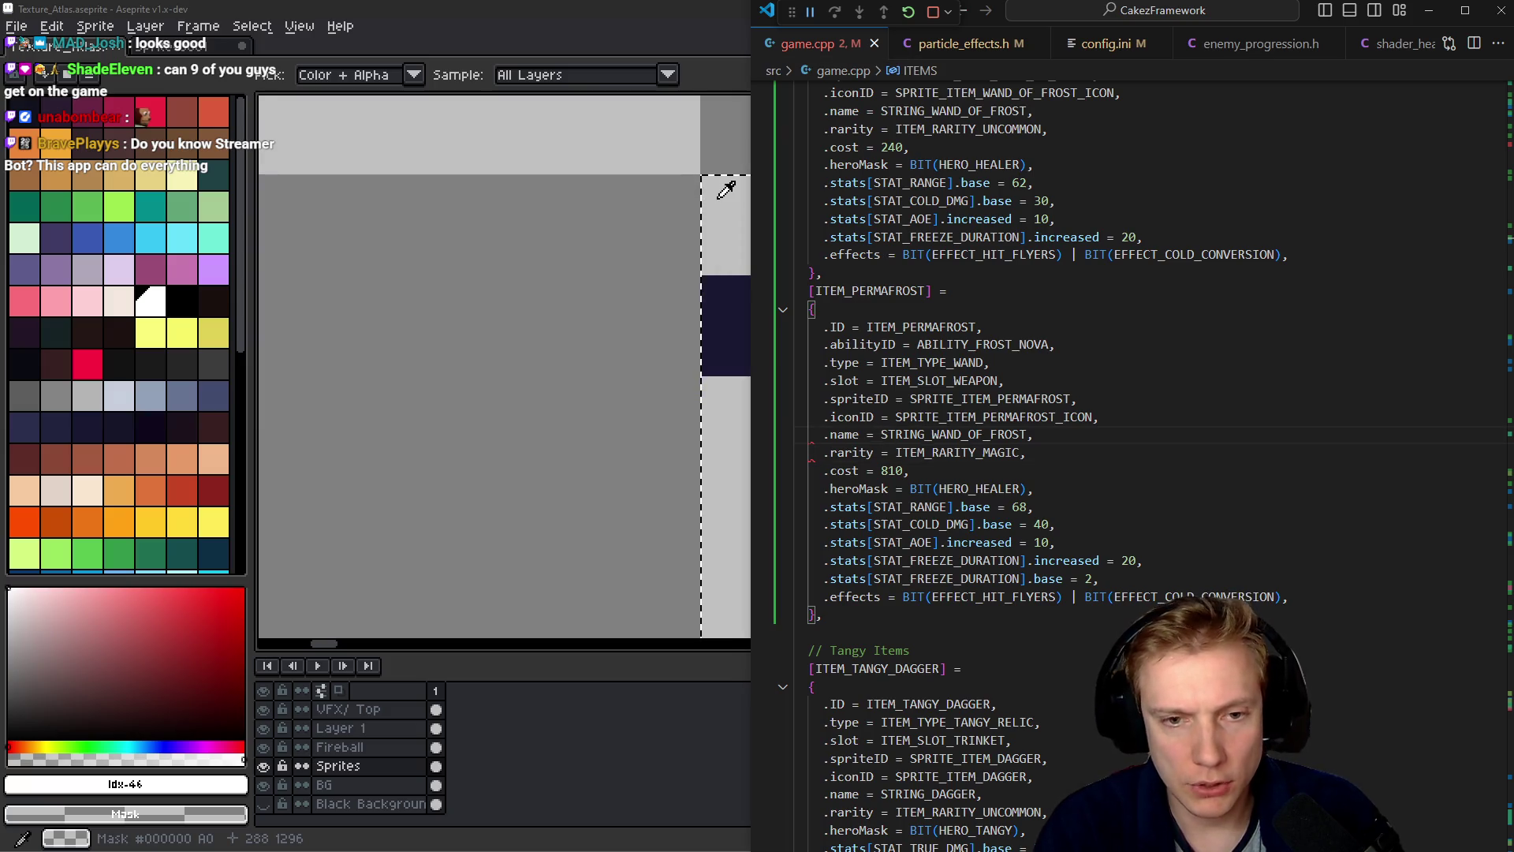
- Go to STRING_WAND_OF_FROST's definition in texts.h and add a STRING_PERMAFROST id below it
{"action": "key", "text": "Down"}
{"action": "key", "text": "F12"}
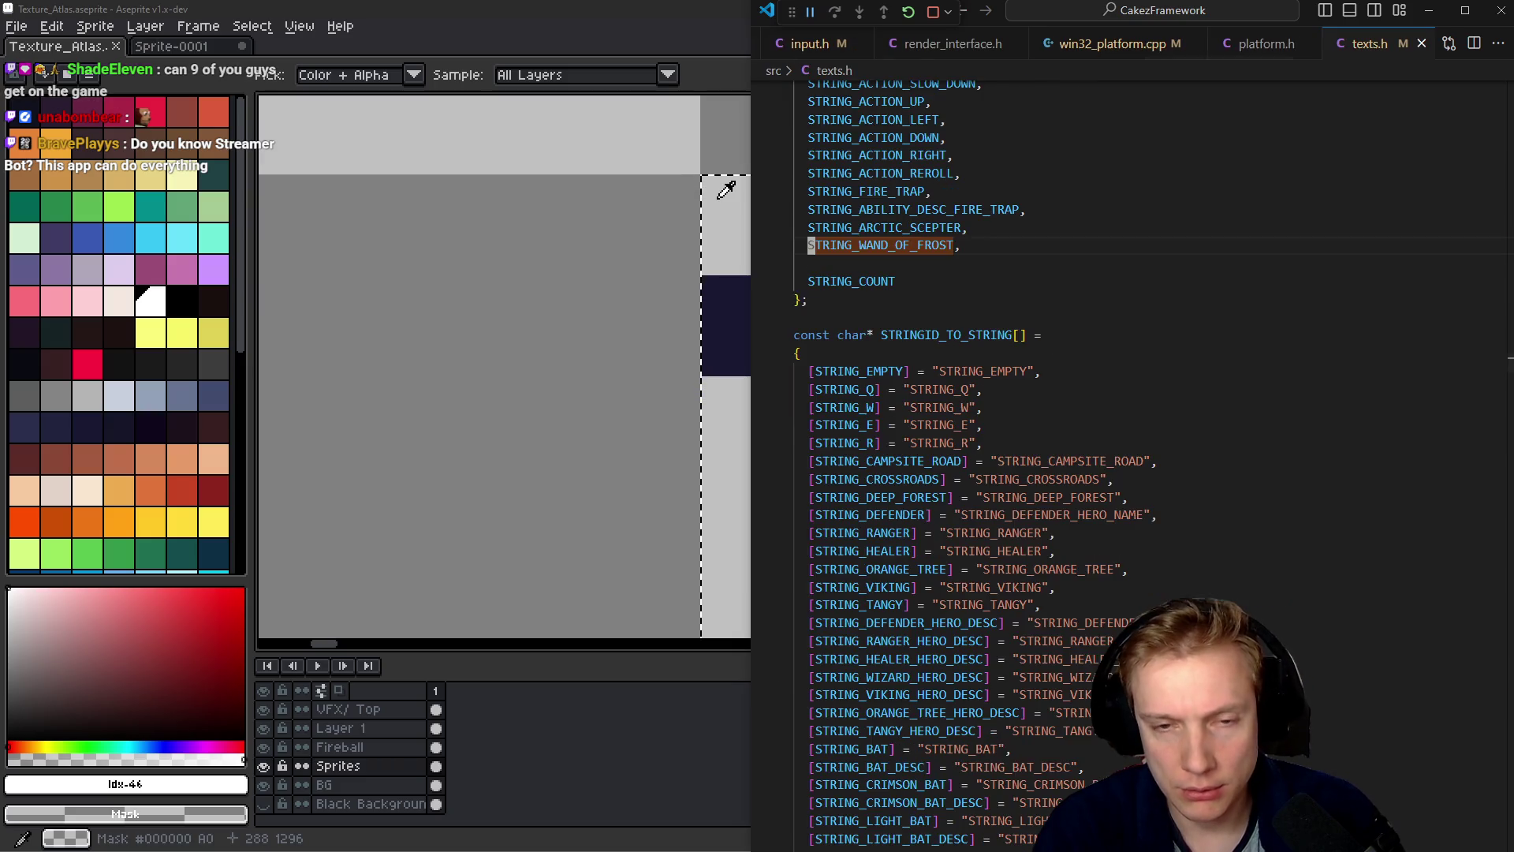
{"action": "key", "text": "ctrl+c"}
{"action": "key", "text": "ctrl+v"}
{"action": "key", "text": "ctrl+Right"}
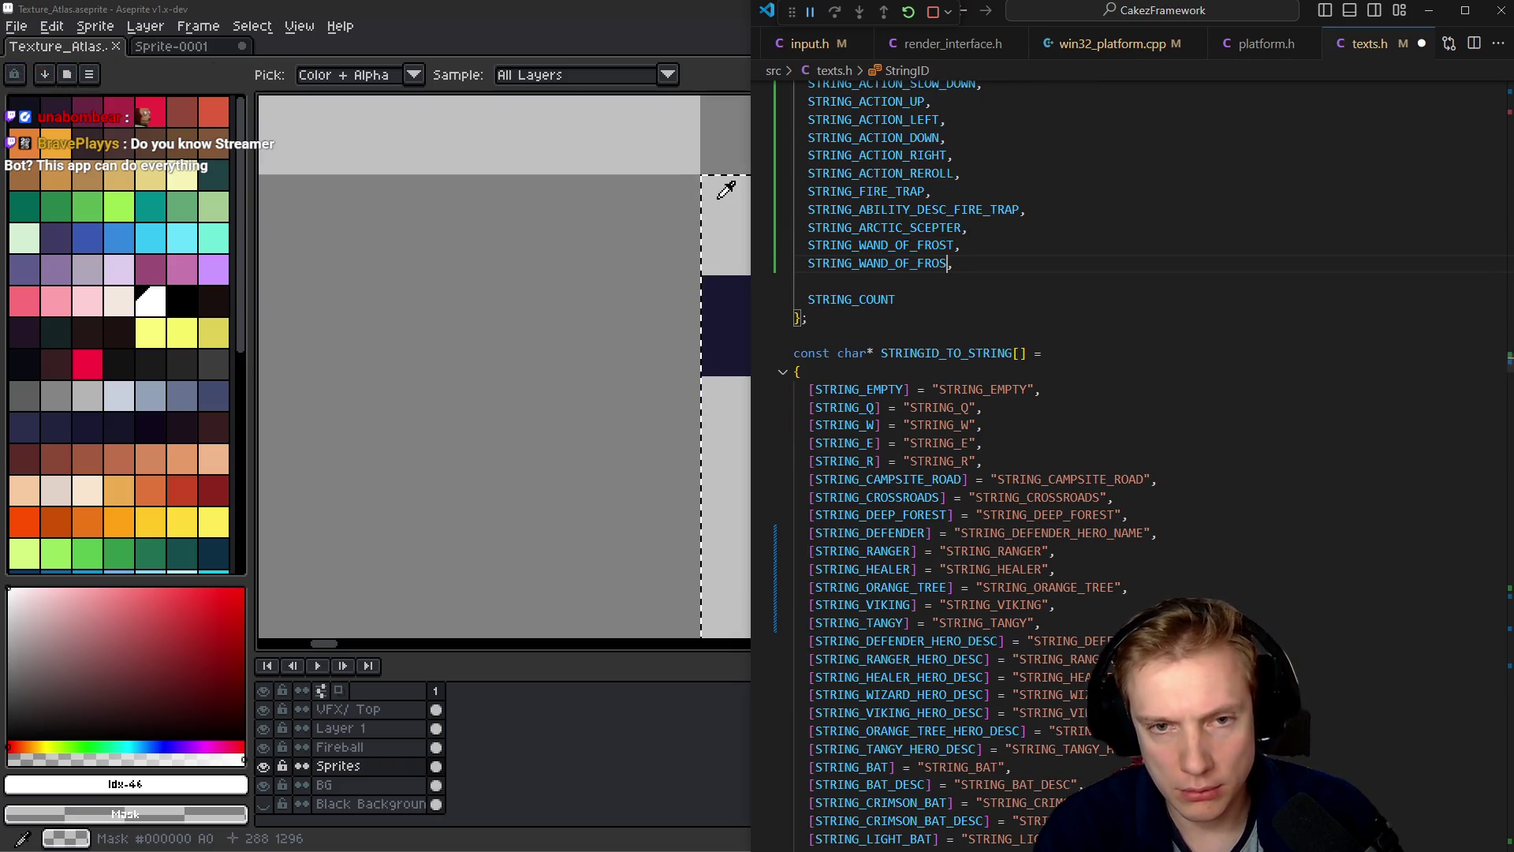
{"action": "key", "text": "BackSpace"}
{"action": "key", "text": "BackSpace"}
{"action": "key", "text": "BackSpace"}
{"action": "type", "text": "PERMAF"}
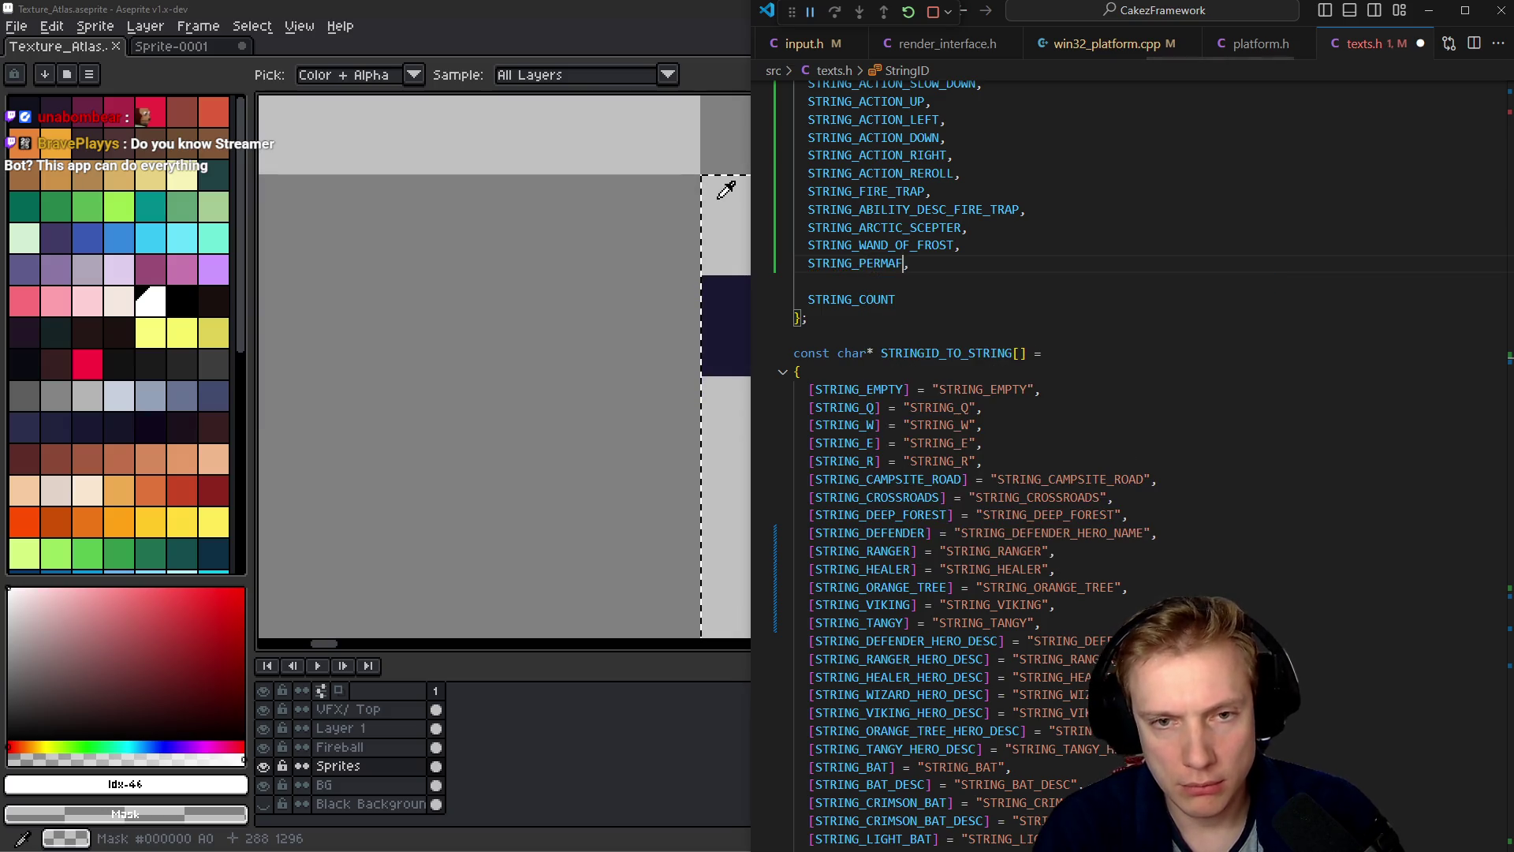
- Add STRING_PERMAFROST to the id-to-name array and save texts.h
{"action": "key", "text": "Down"}
{"action": "key", "text": "Down"}
{"action": "key", "text": "Down"}
{"action": "key", "text": "ctrl+shift+backslash"}
{"action": "key", "text": "ctrl+v"}
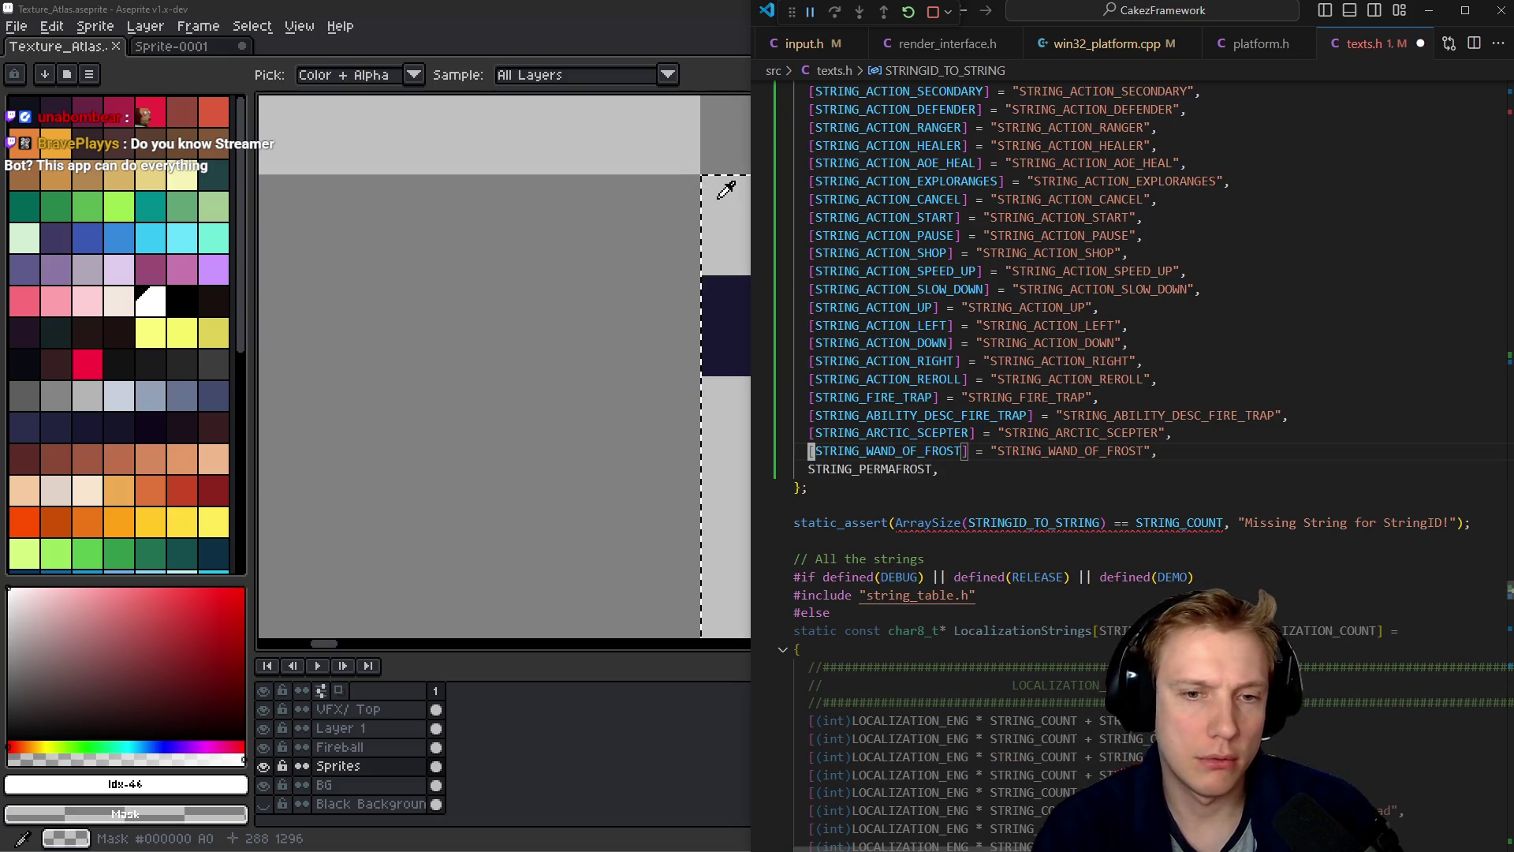
{"action": "key", "text": "ctrl+v"}
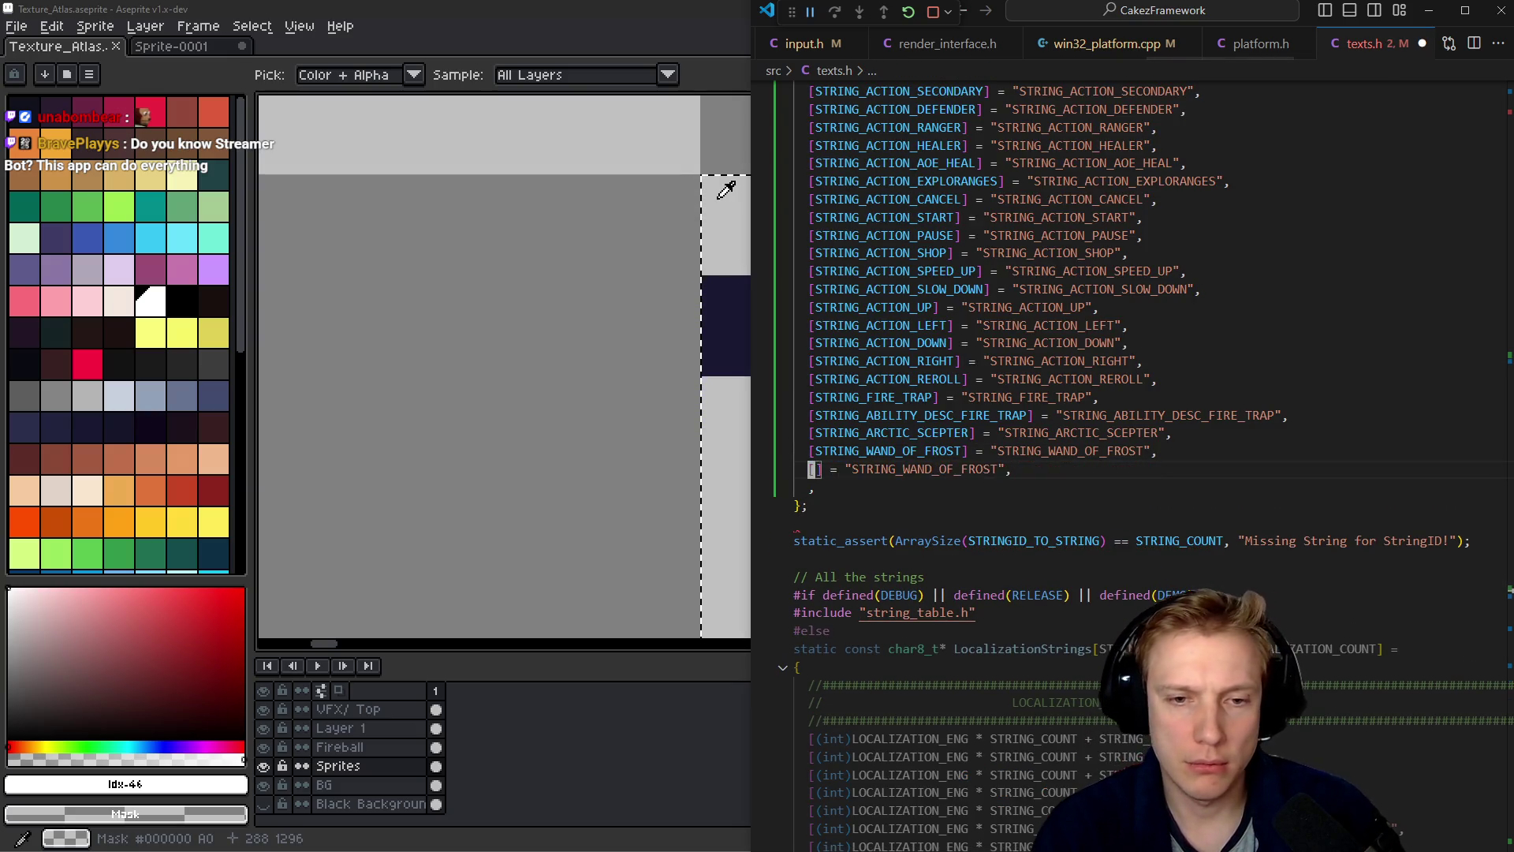
{"action": "key", "text": "Left"}
{"action": "key", "text": "ctrl+shift+Left"}
{"action": "type", "text": "STRING_PERMAFROST"}
{"action": "key", "text": "Right"}
{"action": "key", "text": "ctrl+Delete"}
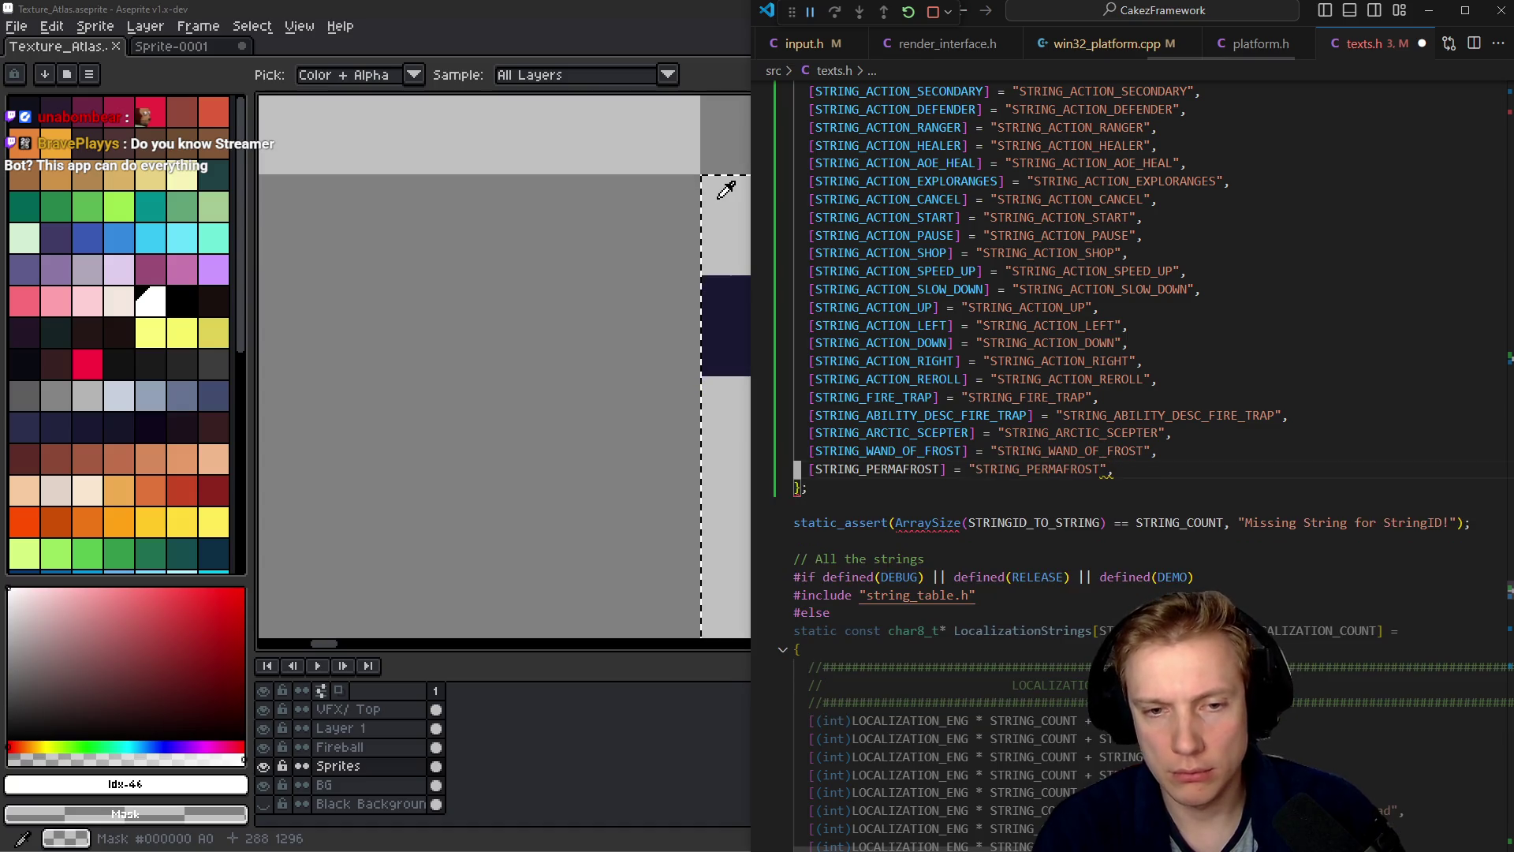
{"action": "key", "text": "Down"}
{"action": "key", "text": "Down"}
{"action": "key", "text": "ctrl+s"}
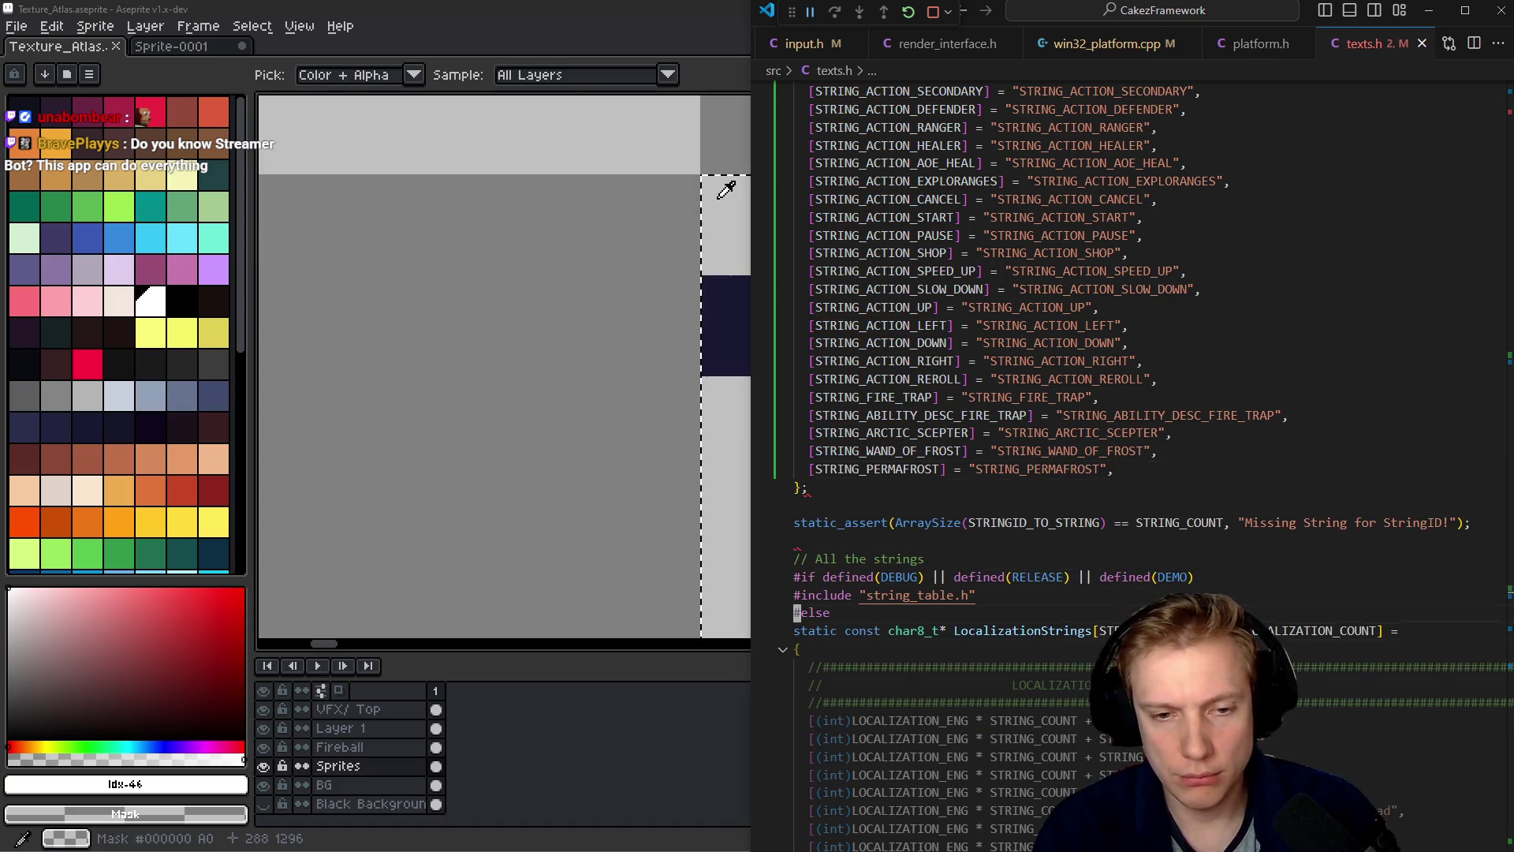
- Duplicate the Wand of Frost line in the English localization list for Permafrost
{"action": "key", "text": "Page_Down"}
{"action": "key", "text": "ctrl+v"}
{"action": "key", "text": "Up"}
{"action": "key", "text": "Down"}
{"action": "key", "text": "shift+alt+Down"}
{"action": "key", "text": "ctrl+shift+Right"}
{"action": "key", "text": "Delete"}
{"action": "key", "text": "Up"}
{"action": "key", "text": "Up"}
{"action": "key", "text": "shift+alt+Down"}
{"action": "key", "text": "Down"}
{"action": "key", "text": "ctrl+shift+Right"}
{"action": "key", "text": "Delete"}
{"action": "key", "text": "Up"}
- Make the new localization entry STRING_PERMAFROST and remove the leftover lines
{"action": "key", "text": "ctrl+shift+Left"}
{"action": "key", "text": "ctrl+v"}
{"action": "key", "text": "Down"}
{"action": "key", "text": "Home"}
{"action": "key", "text": "shift+Down"}
{"action": "key", "text": "shift+Down"}
{"action": "key", "text": "Delete"}
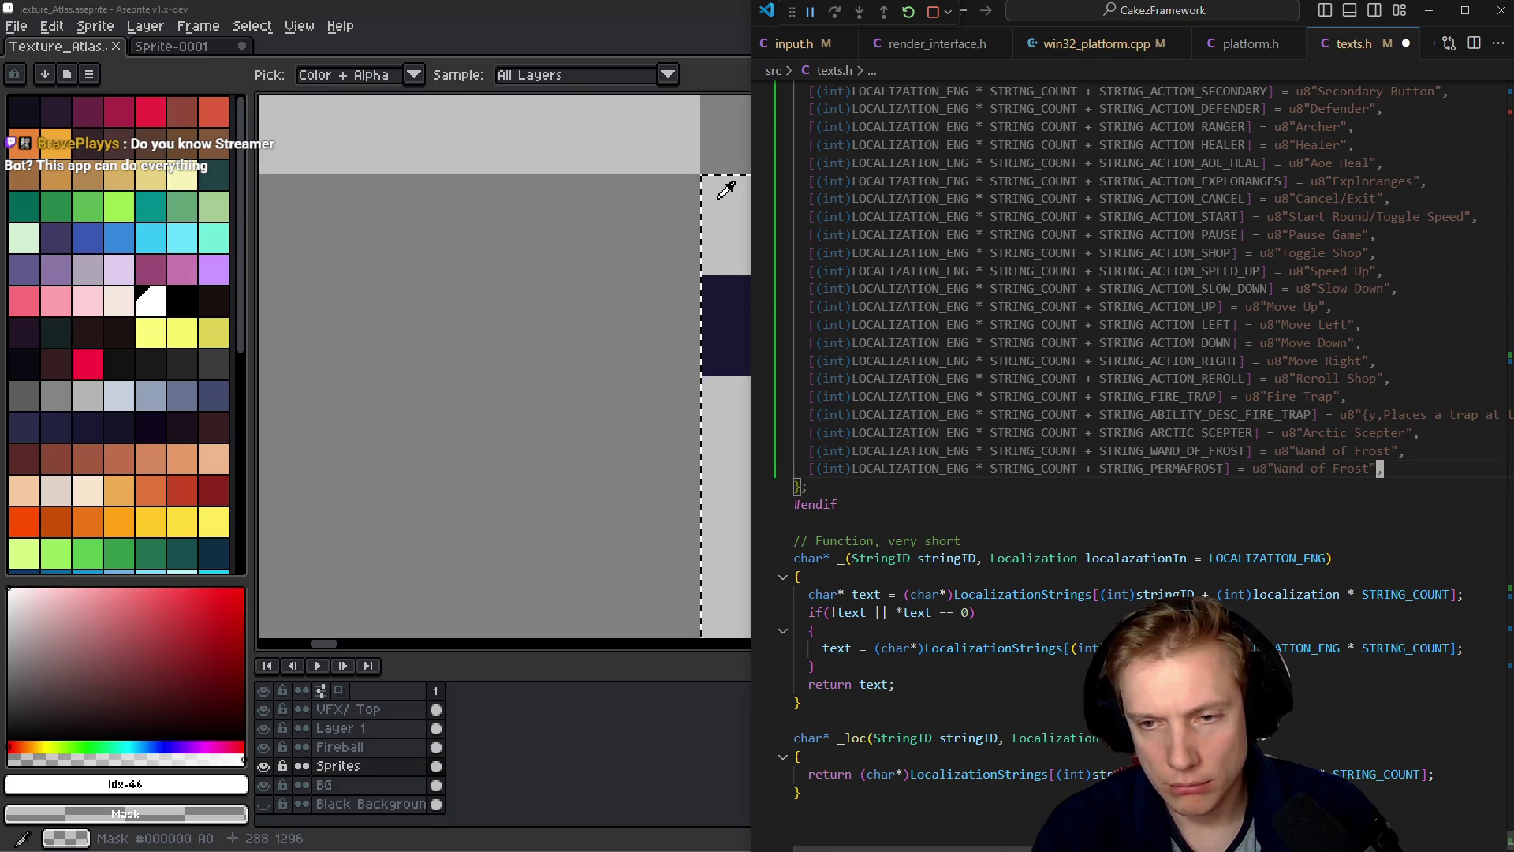
- Set the entry's English text to 'Permafrost' and return to game.cpp
{"action": "key", "text": "Left"}
{"action": "key", "text": "Left"}
{"action": "type", "text": "Perm"}
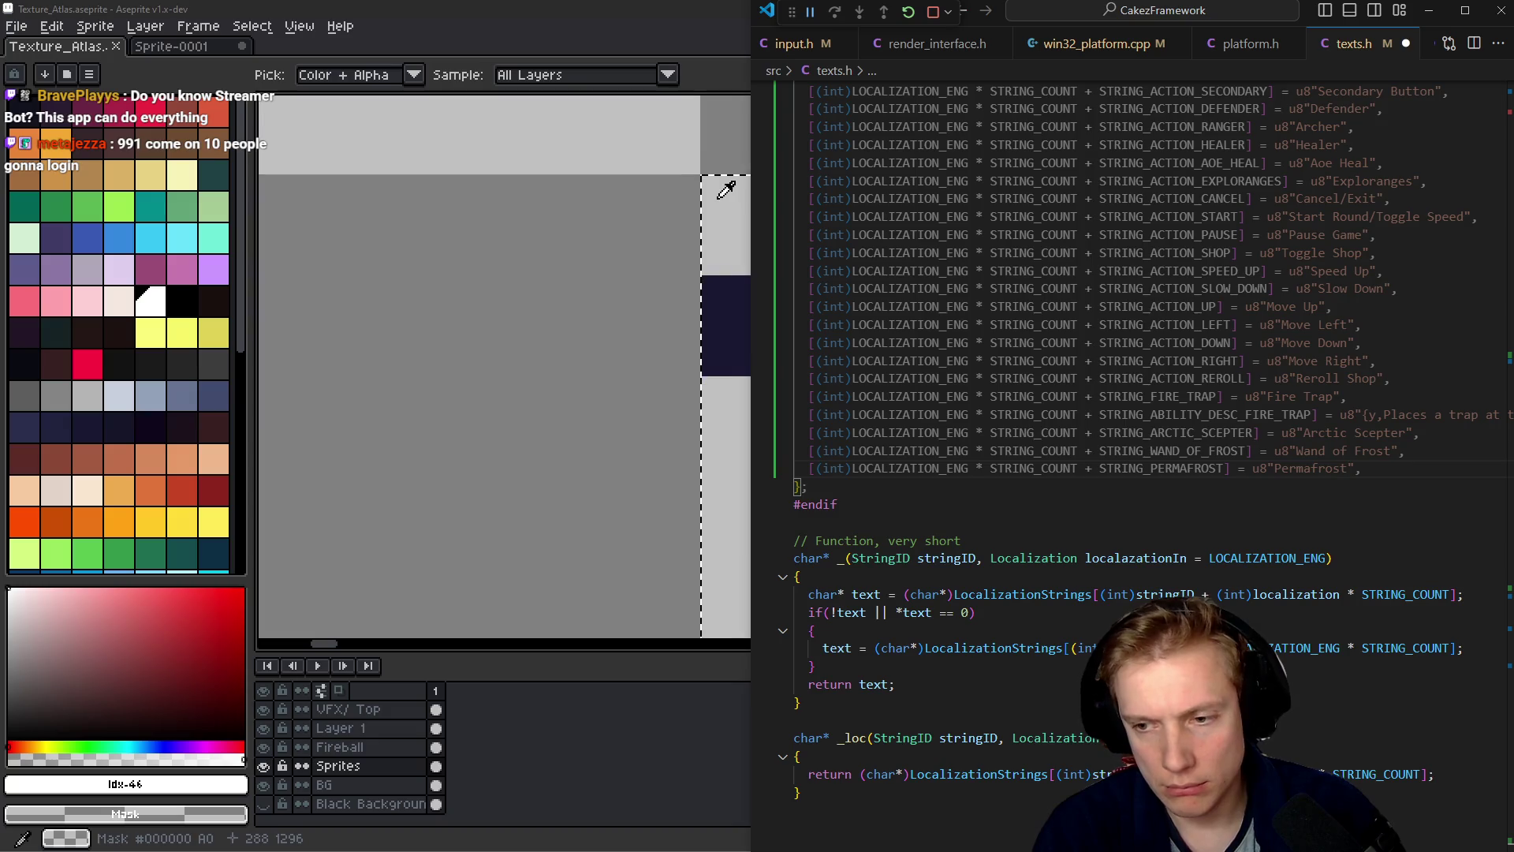
{"action": "key", "text": "ctrl+Tab"}
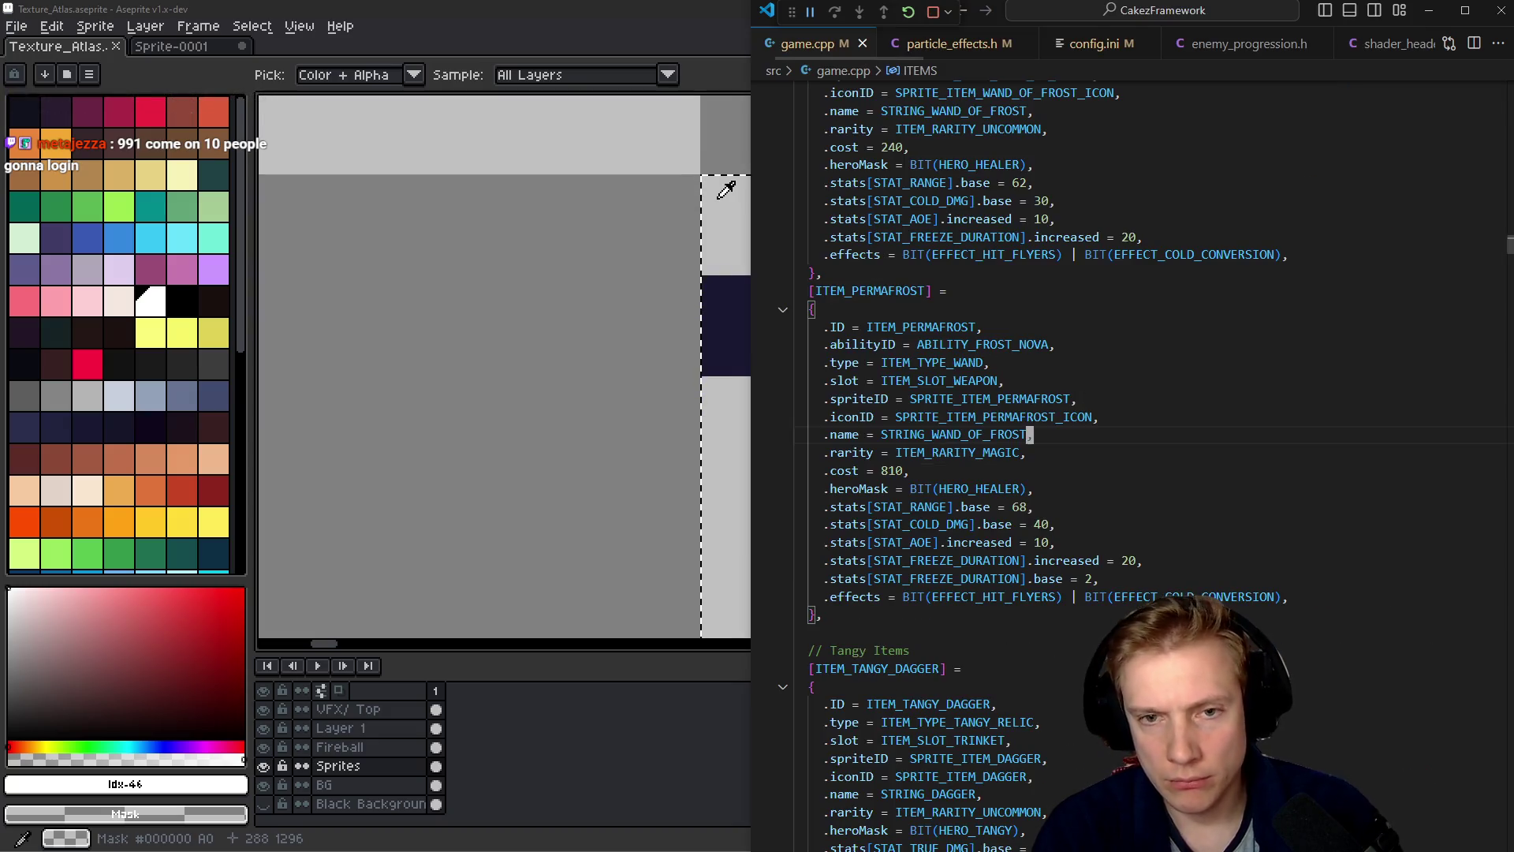
- Paste the [STRING_PERMAFROST] = u8"Permafrost" line into string_table.h after Wand of Frost
{"action": "key", "text": "ctrl+Tab"}
{"action": "key", "text": "ctrl+Tab"}
{"action": "key", "text": "ctrl+Tab"}
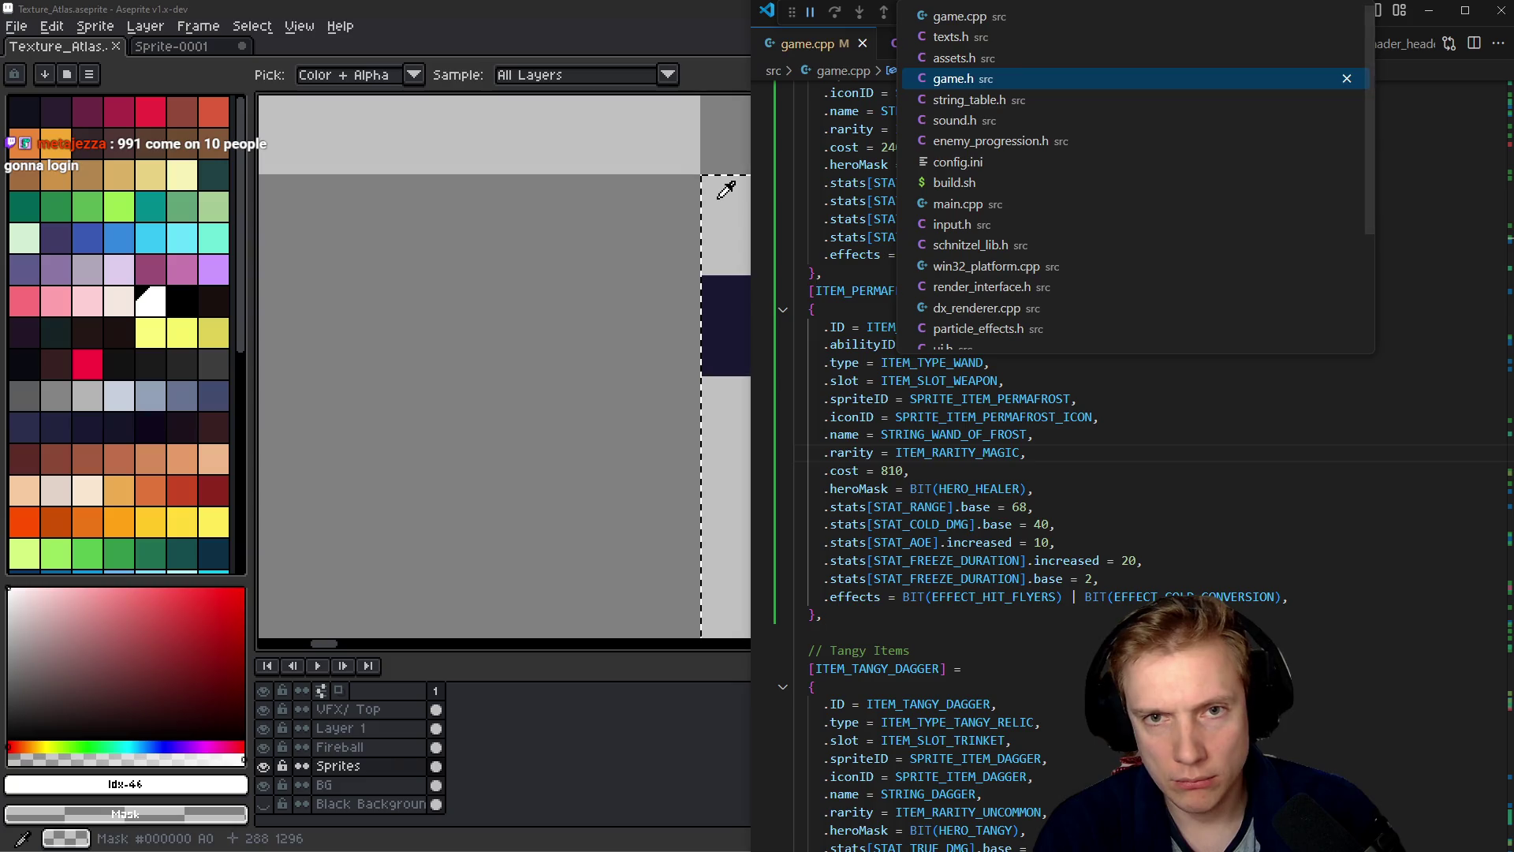
{"action": "type", "text": "[(int)LOCALIZATION_ENG * STRING_COUNT + STRING_PERMAFROST] = u8\"Permafrost\","}
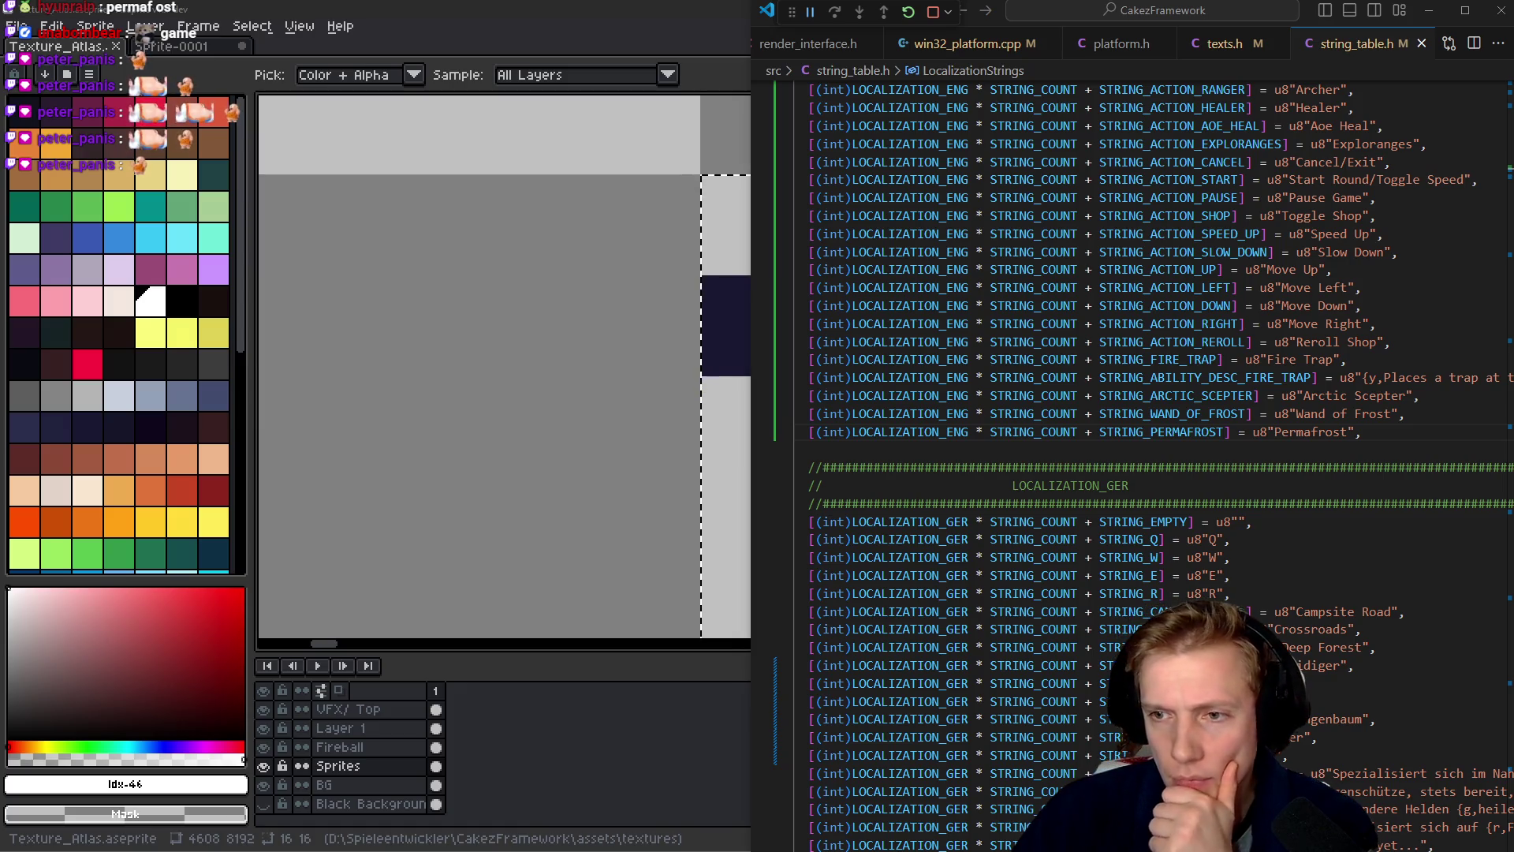
- Set ITEM_PERMAFROST's .name to STRING_PERMAFROST in game.cpp and save
{"action": "left_click", "coordinate": [1050, 431]}
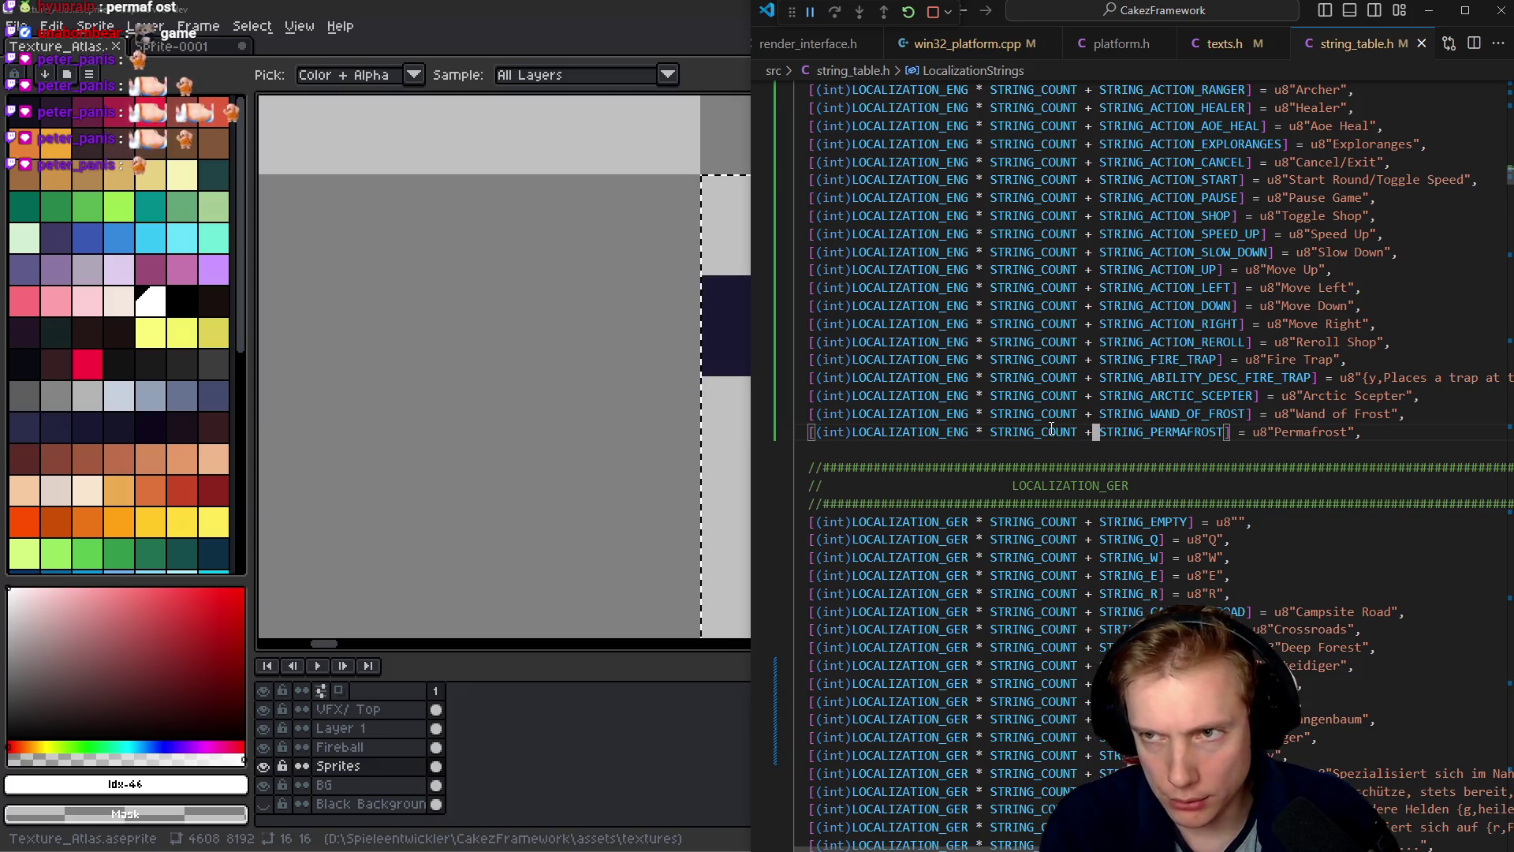
{"action": "key", "text": "ctrl+Right"}
{"action": "key", "text": "ctrl+Right"}
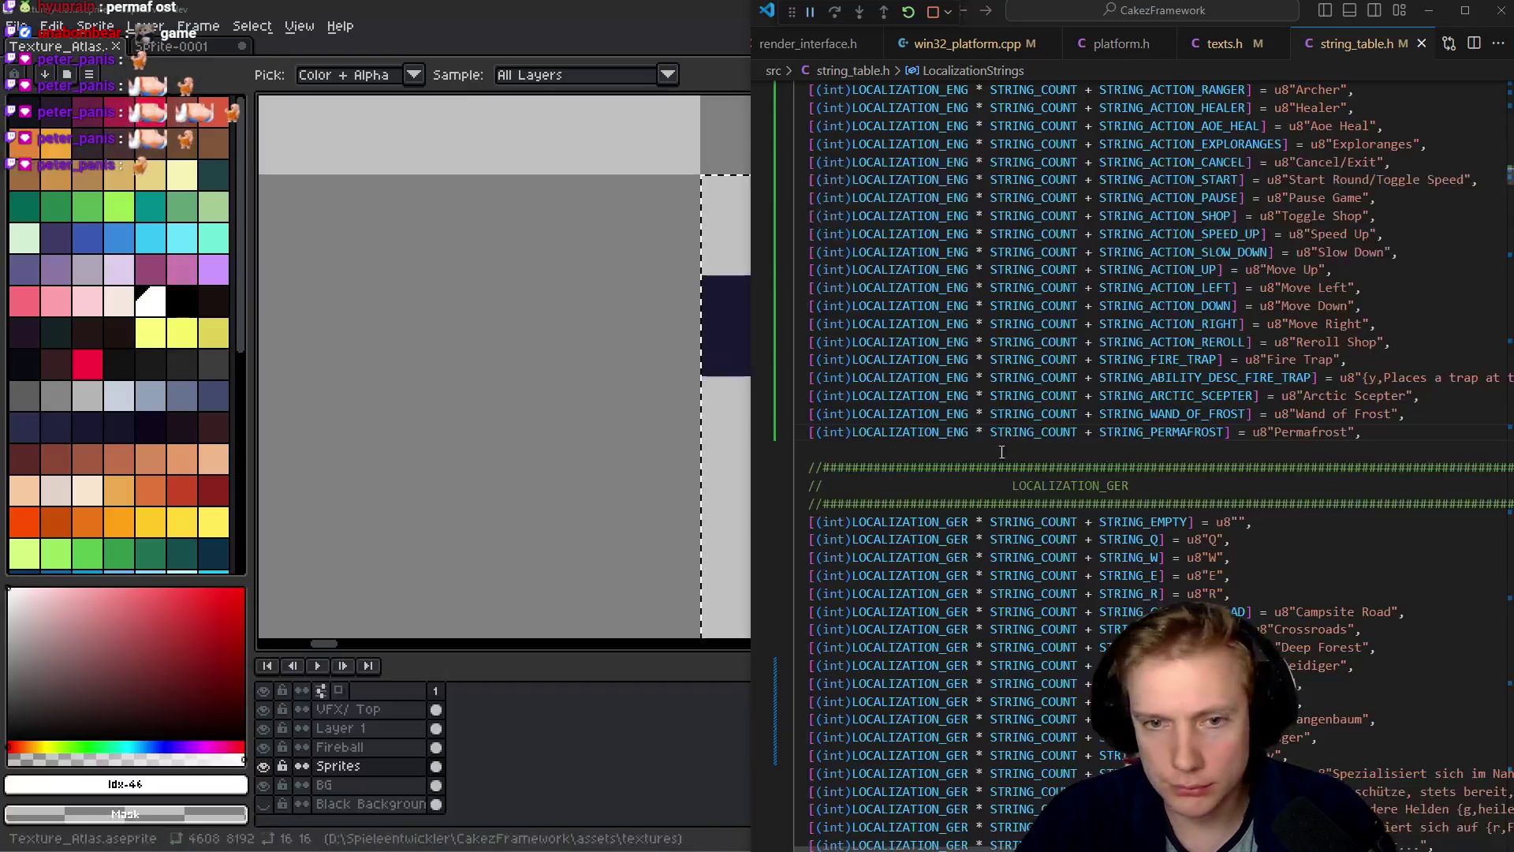
{"action": "left_click", "coordinate": [978, 413]}
{"action": "key", "text": "ctrl+p"}
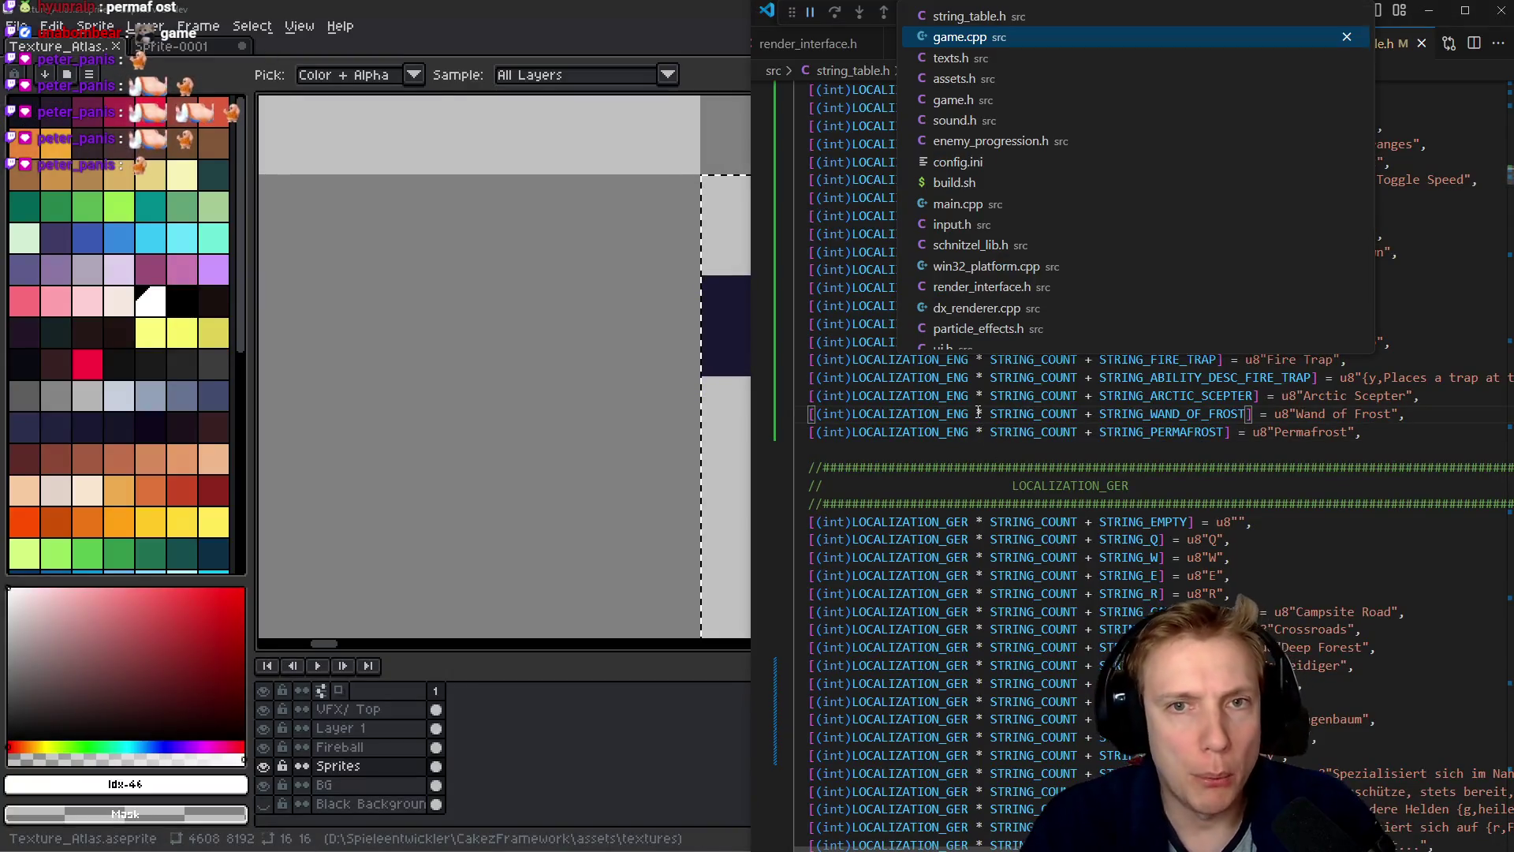
{"action": "key", "text": "Return"}
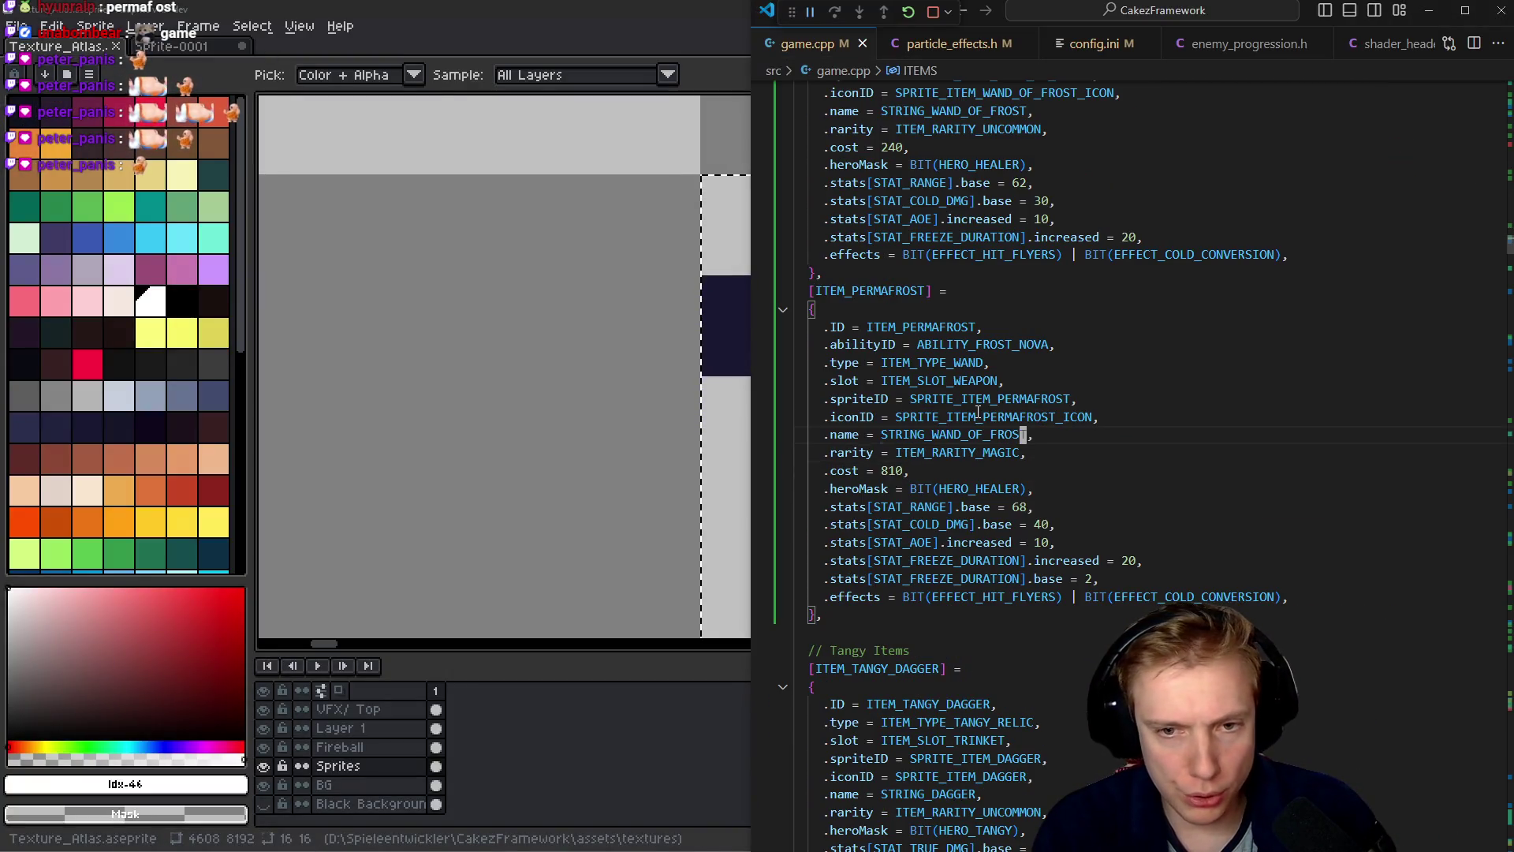
{"action": "key", "text": "ctrl+BackSpace"}
{"action": "type", "text": "STRING_PERMAFROS"}
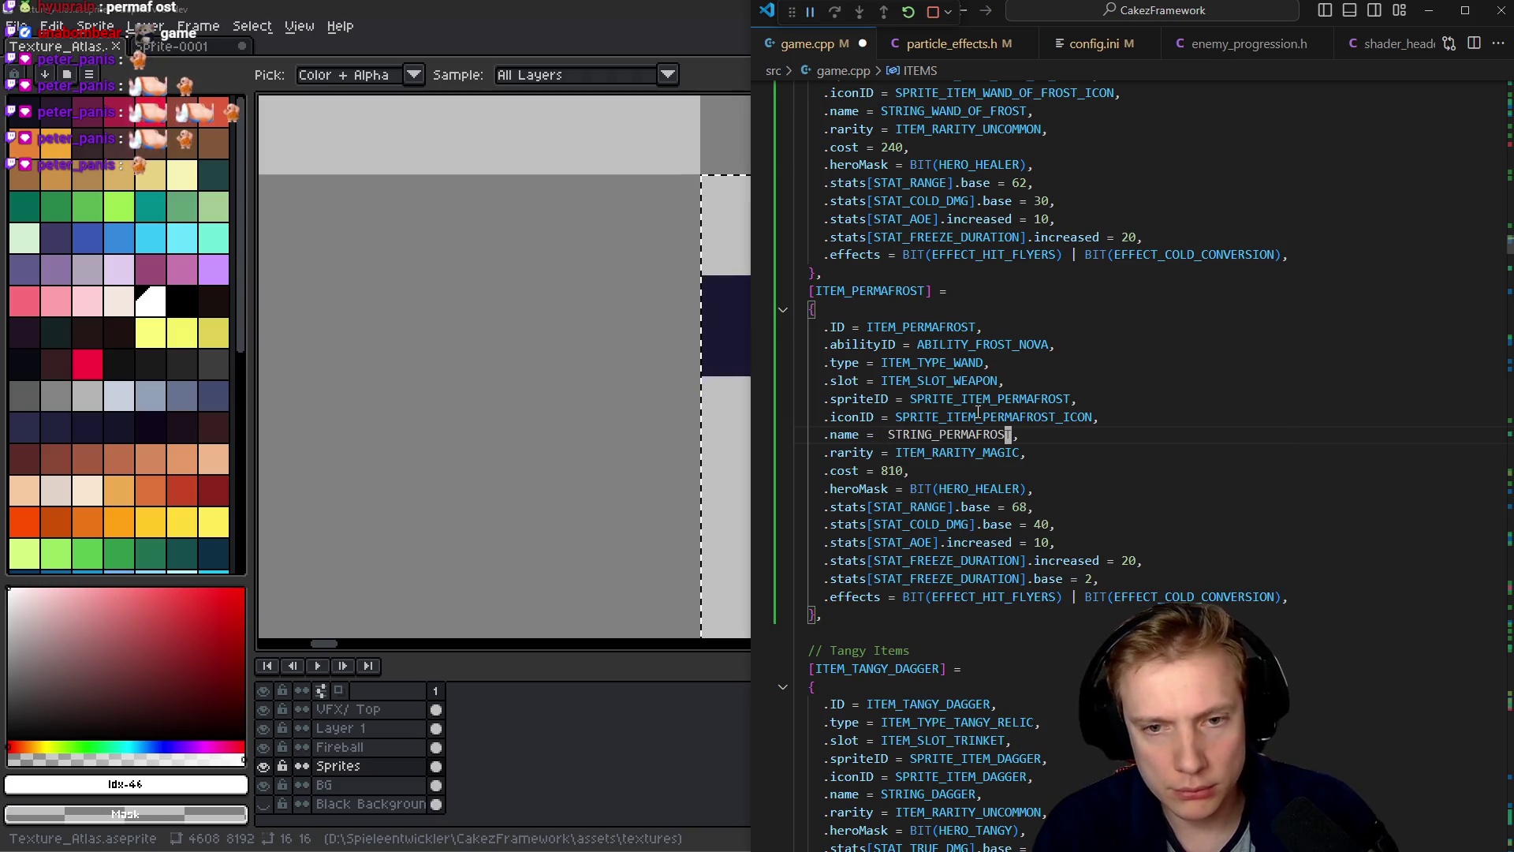
{"action": "key", "text": "ctrl+s"}
{"action": "key", "text": "Down"}
{"action": "key", "text": "Down"}
{"action": "key", "text": "Down"}
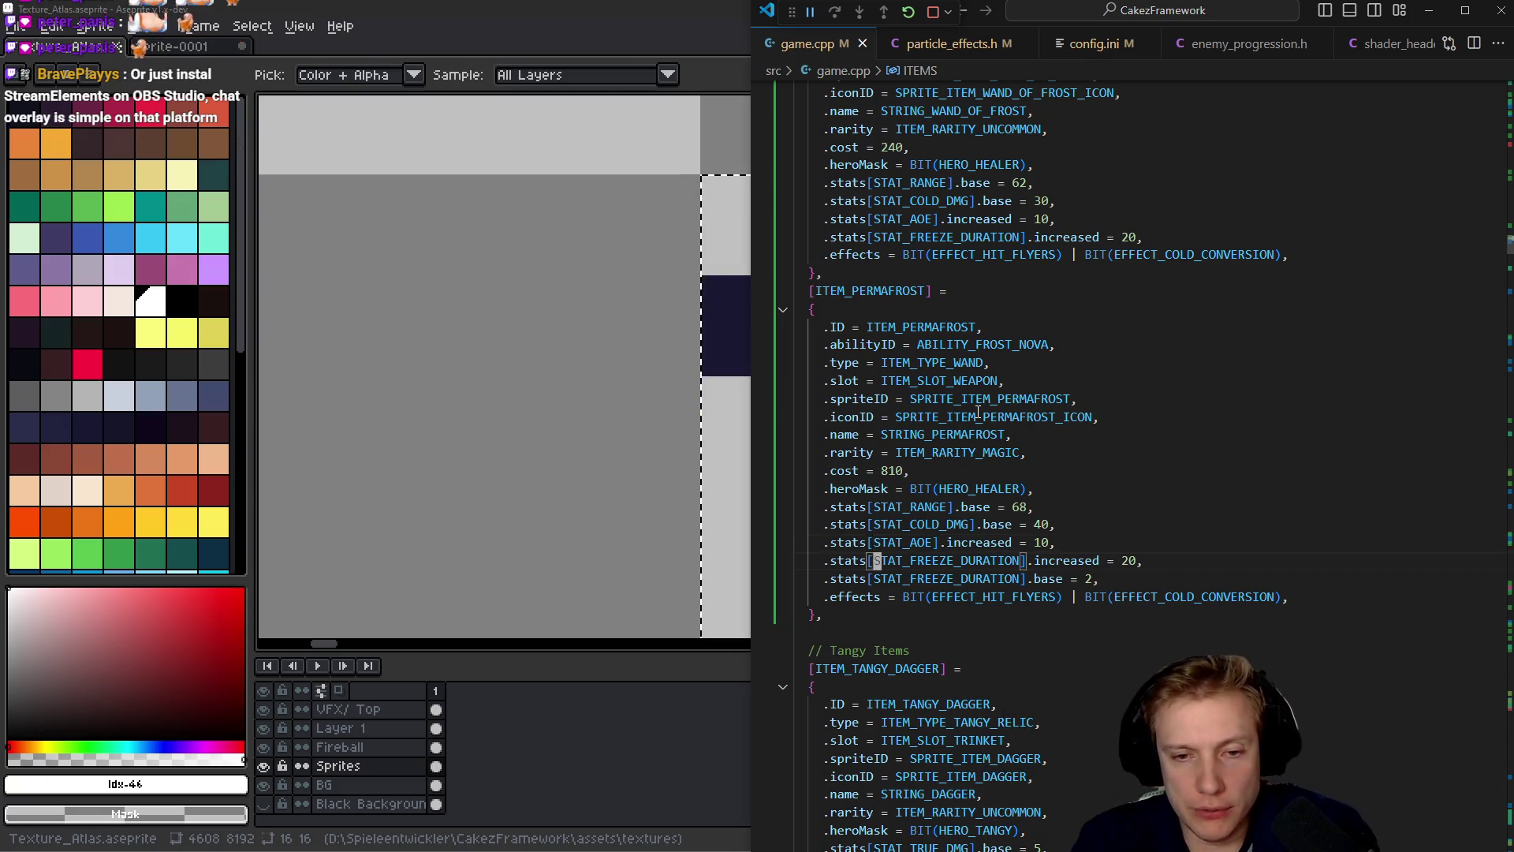
- Navigate back to the enemy code that uses ABILITY_FROST_NOVA
{"action": "key", "text": "ctrl+Tab"}
{"action": "key", "text": "ctrl+Tab"}
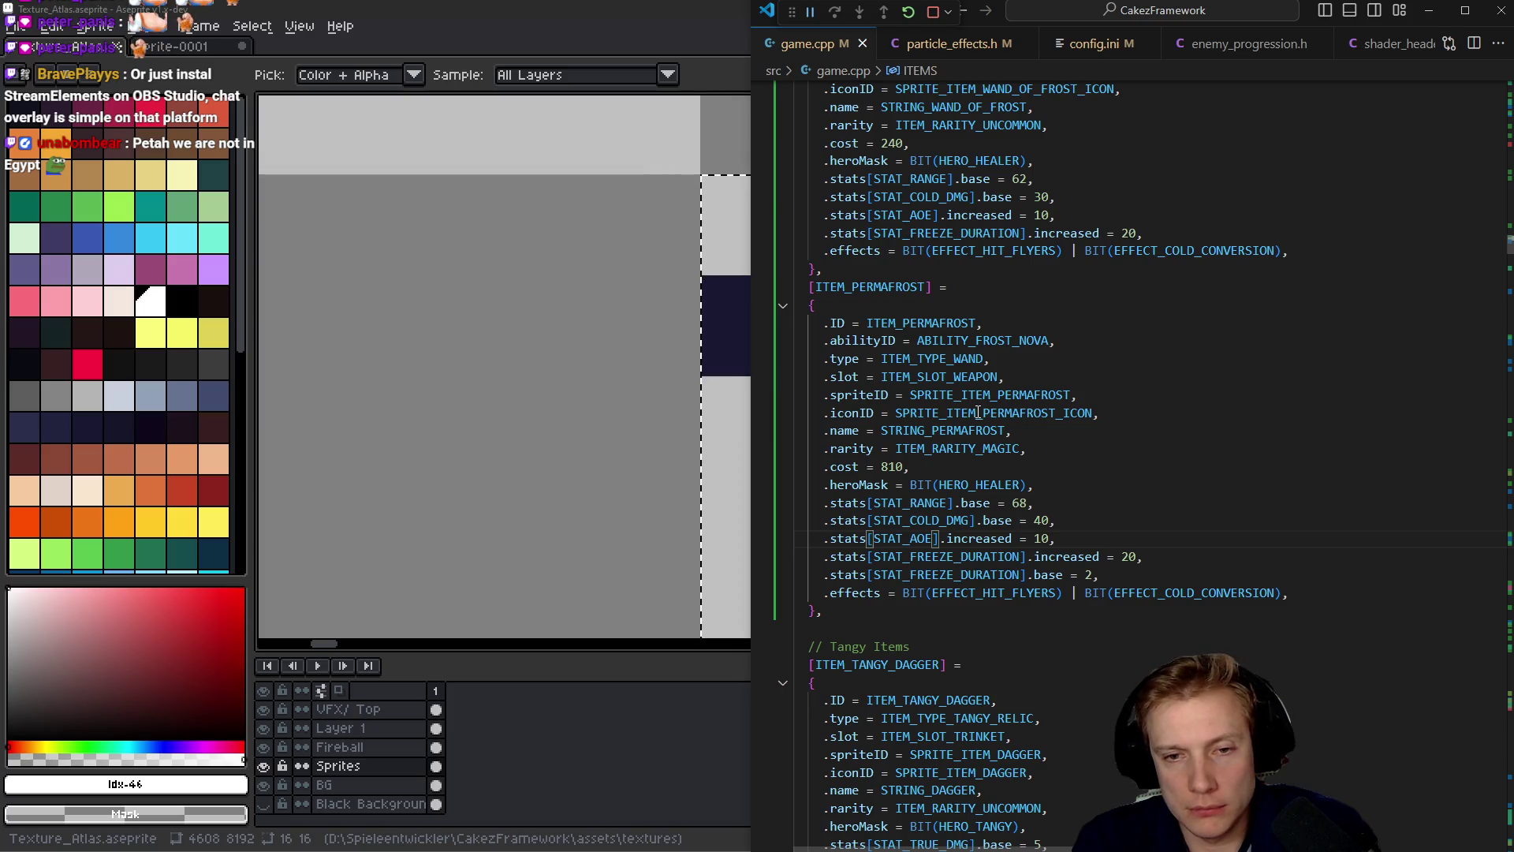
{"action": "key", "text": "ctrl+Tab"}
{"action": "key", "text": "ctrl+Tab"}
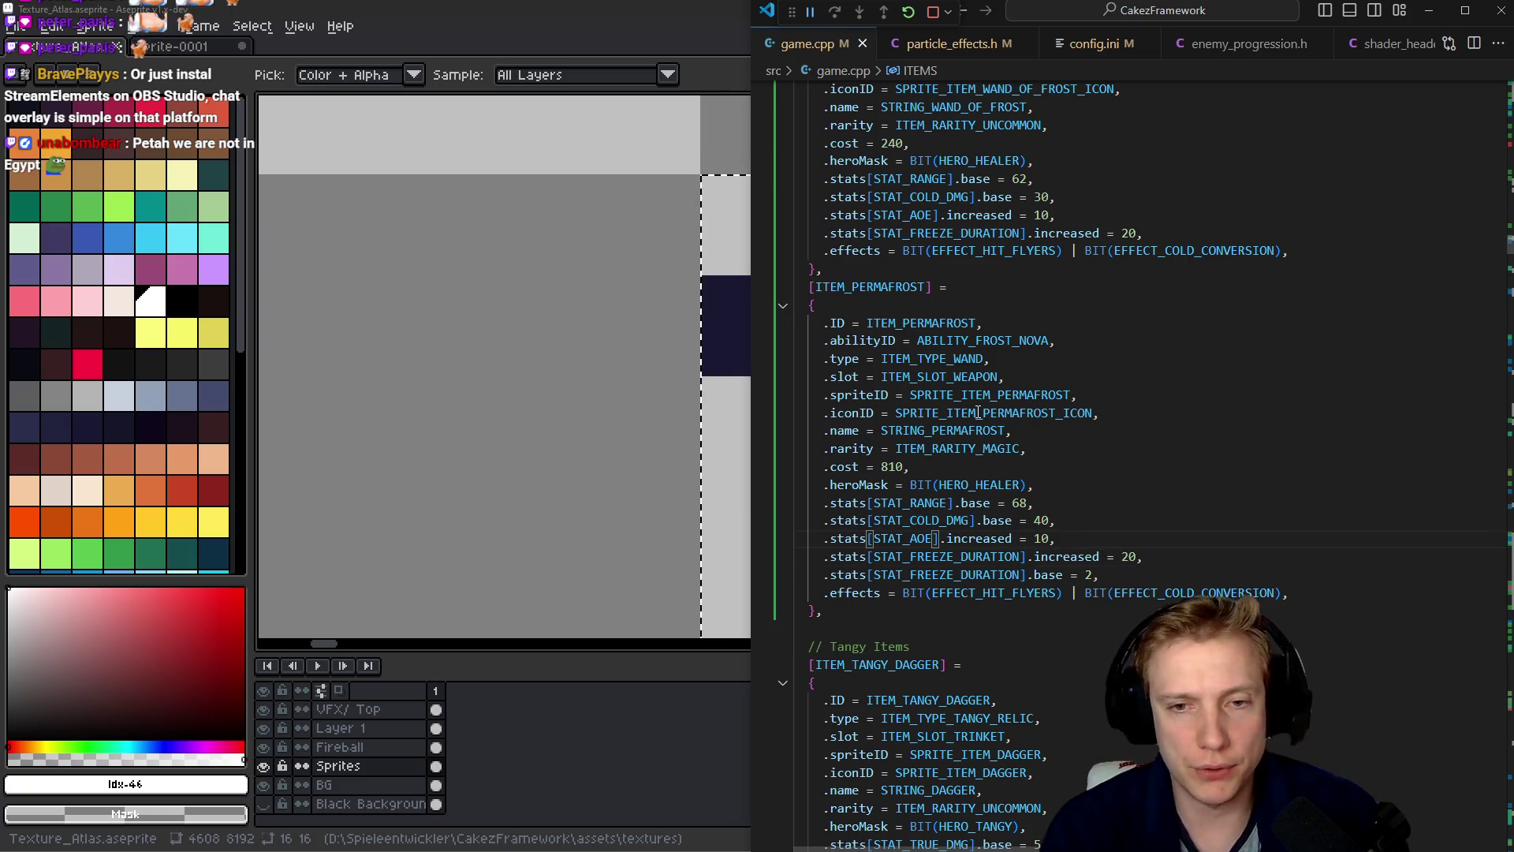
{"action": "key", "text": "alt+Left"}
{"action": "key", "text": "alt+Left"}
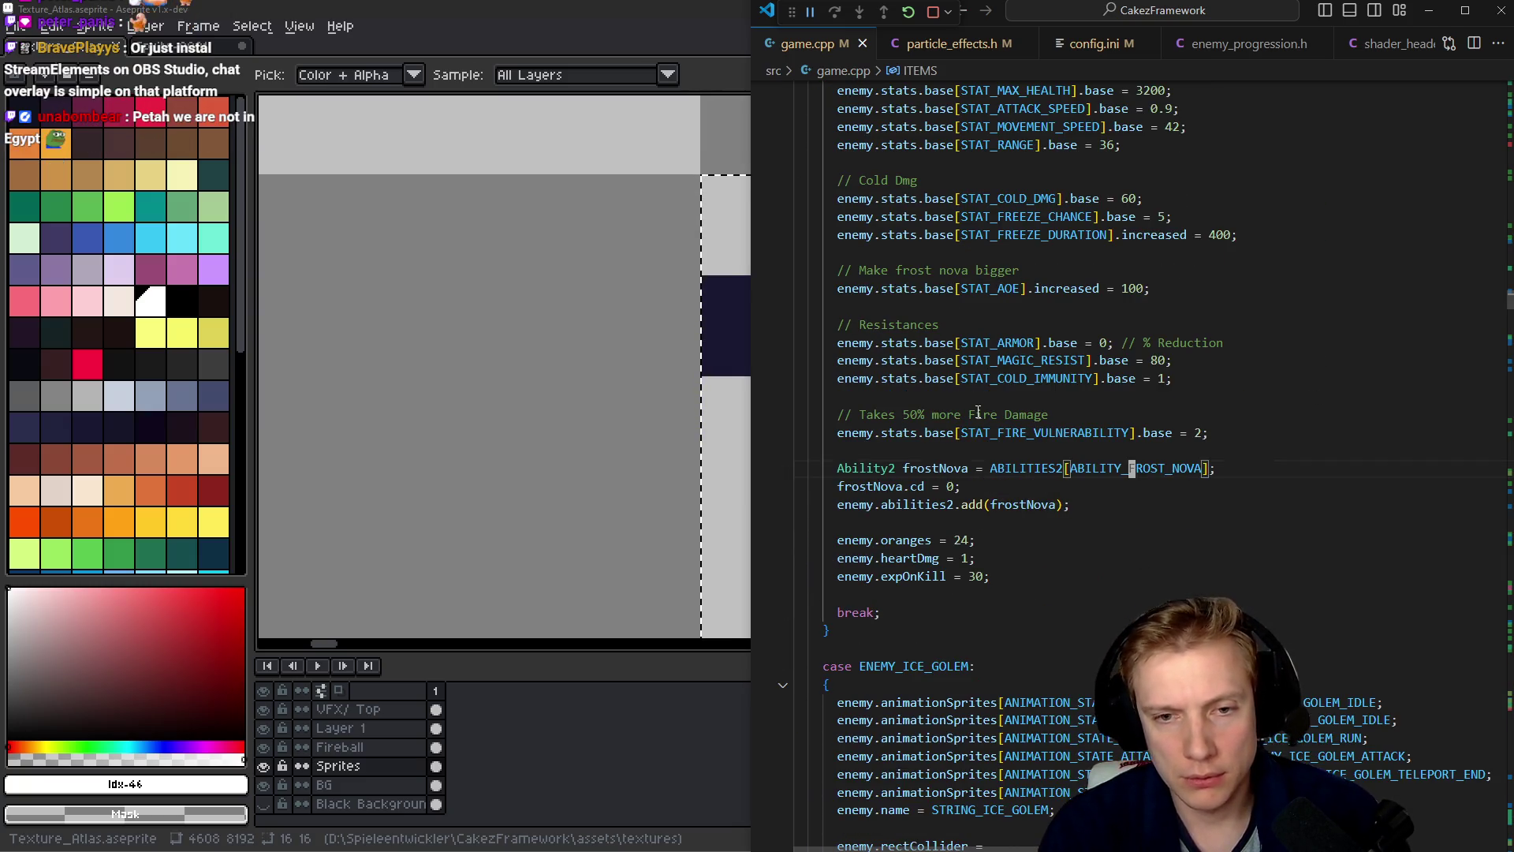
- Jump to the ABILITY_FROST_NOVA case and read through its effect code
{"action": "key", "text": "ctrl+d"}
{"action": "key", "text": "ctrl+d"}
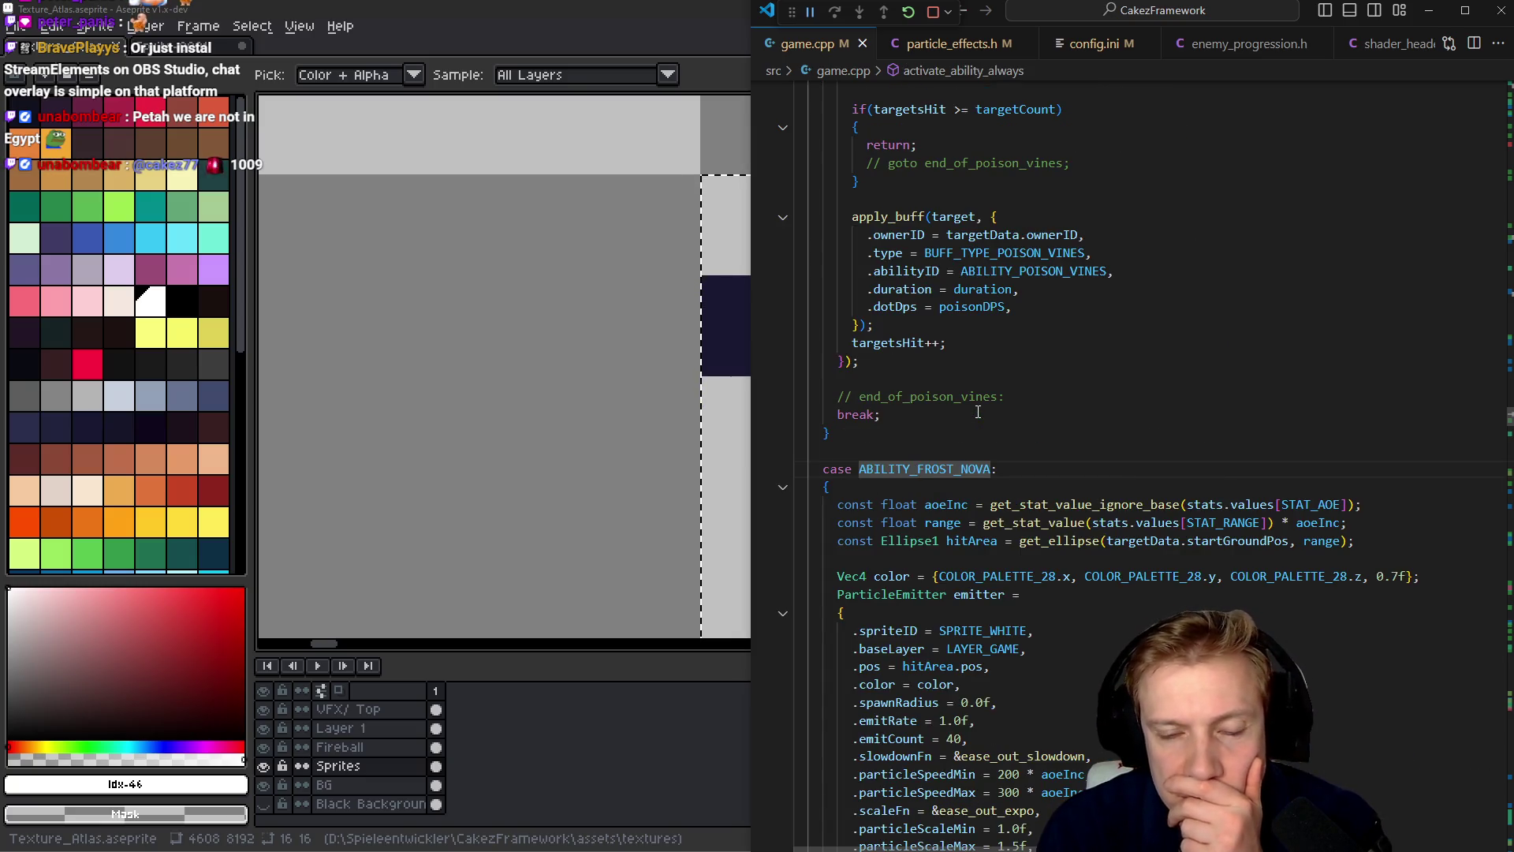
{"action": "key", "text": "Escape"}
{"action": "key", "text": "Down"}
{"action": "key", "text": "Down"}
{"action": "key", "text": "Down"}
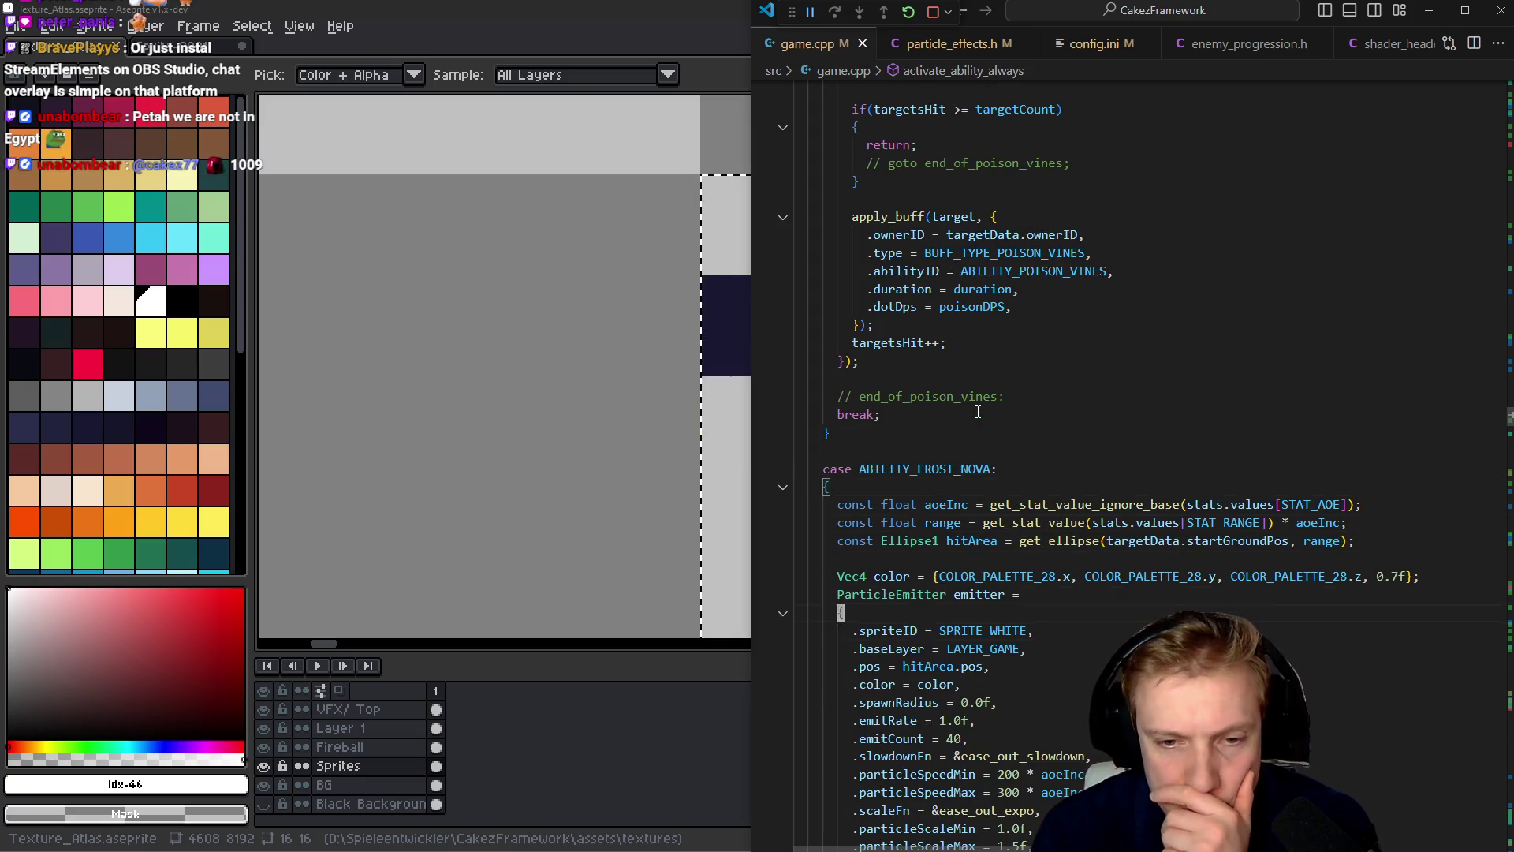
{"action": "key", "text": "Down"}
{"action": "key", "text": "Down"}
{"action": "key", "text": "Down"}
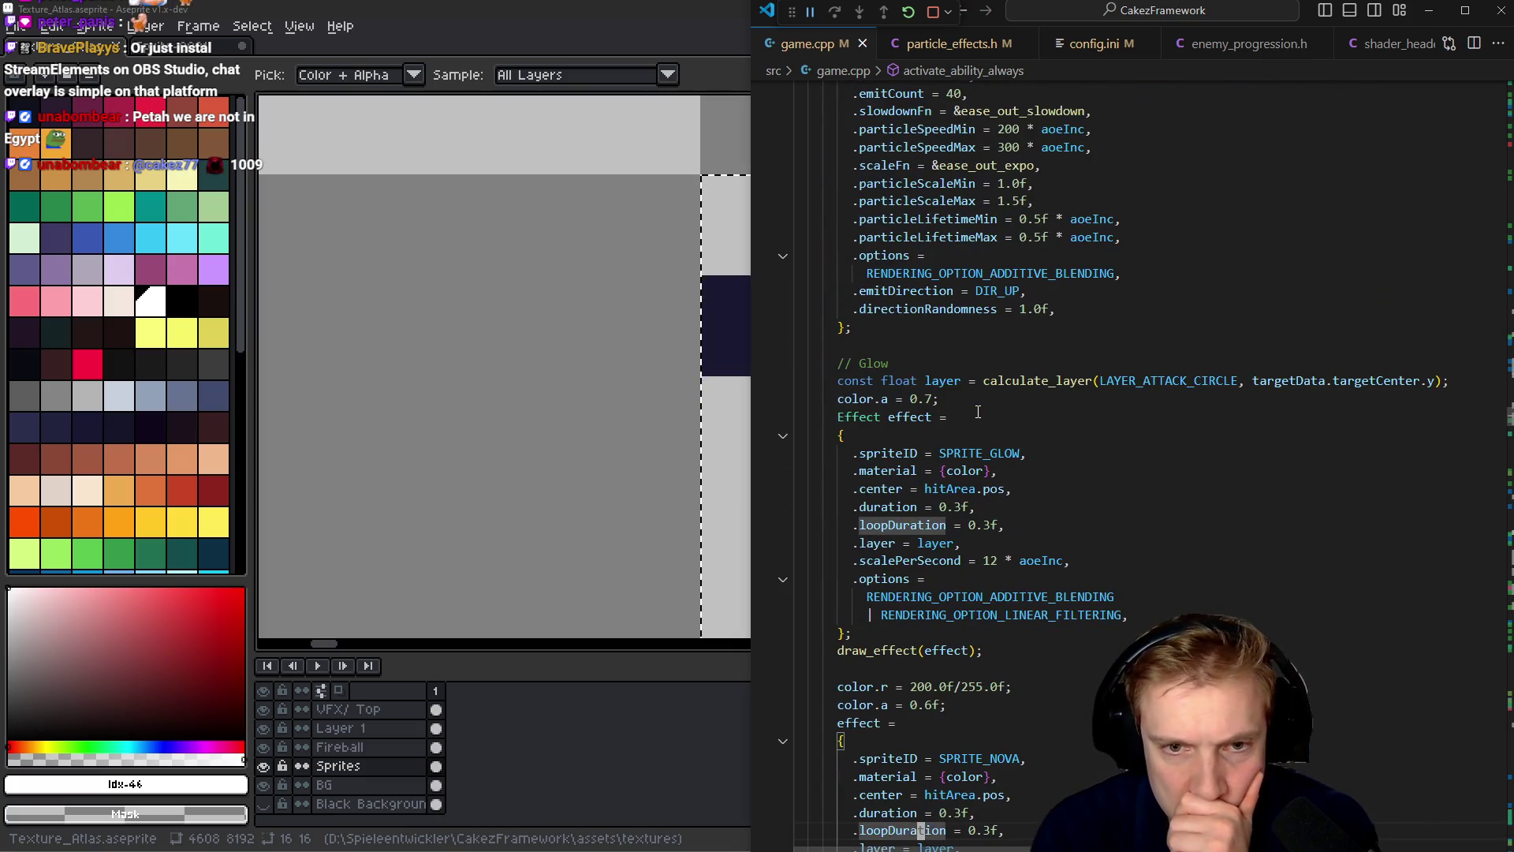
{"action": "key", "text": "Down"}
{"action": "key", "text": "Down"}
{"action": "key", "text": "Down"}
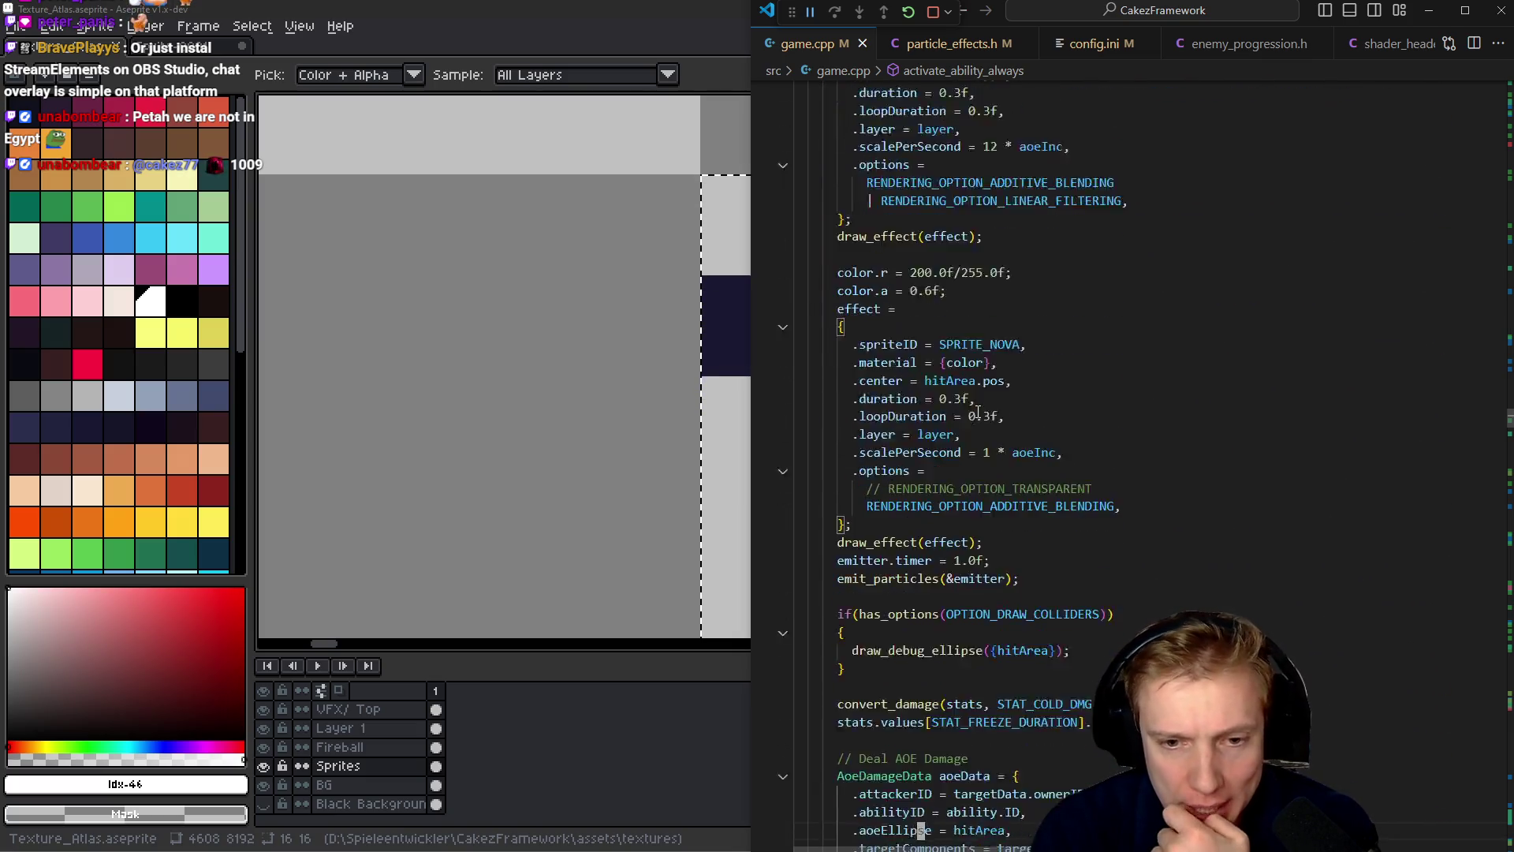
{"action": "key", "text": "Down"}
{"action": "key", "text": "Down"}
{"action": "key", "text": "Down"}
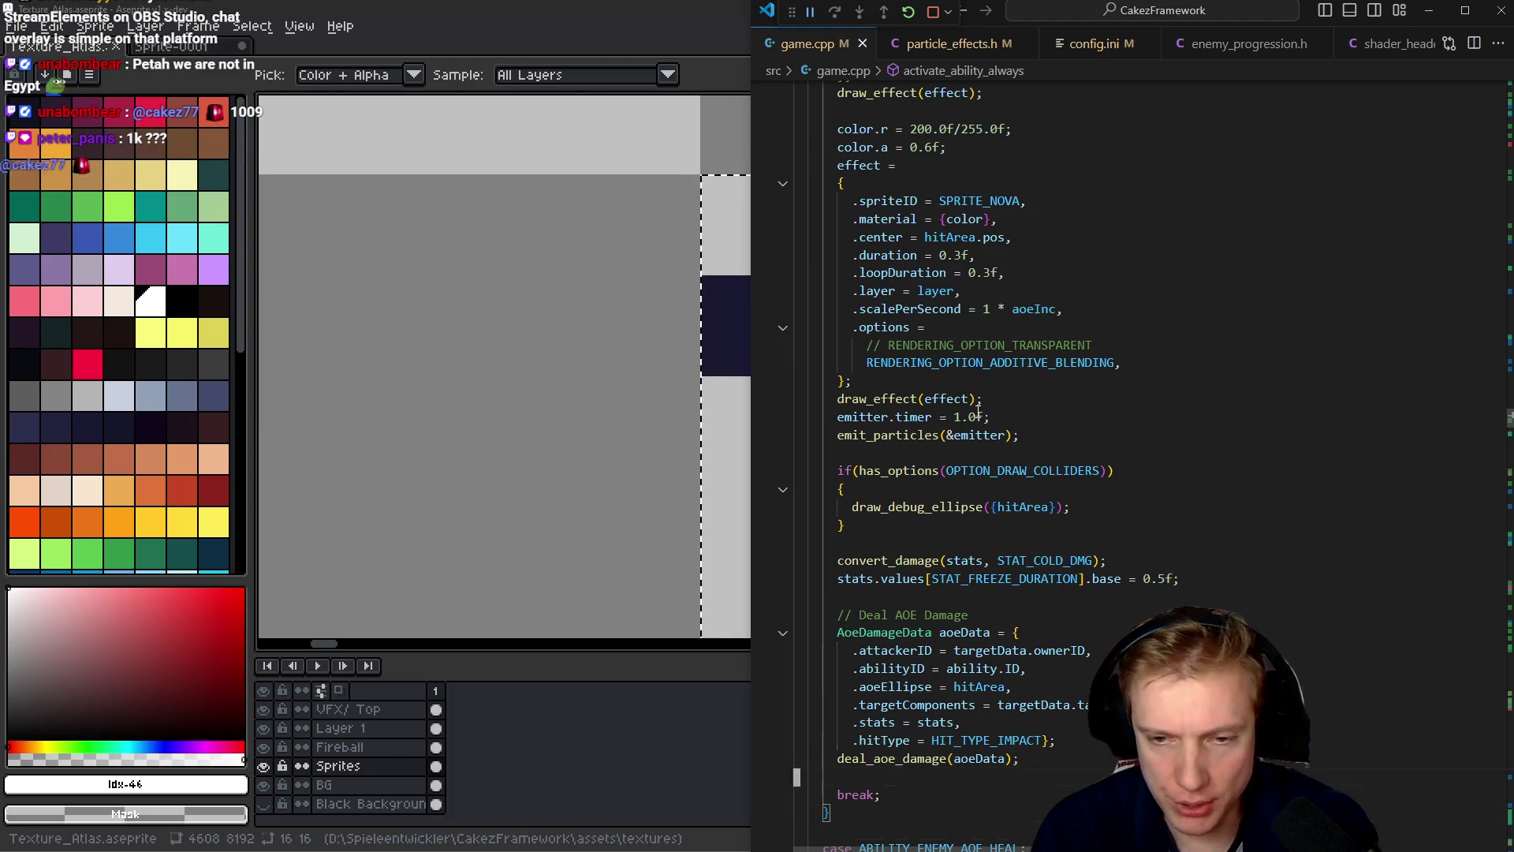
- Select the STAT_FREEZE_DURATION line, then switch to the Tangy TD SteamDB page
{"action": "key", "text": "Up"}
{"action": "key", "text": "Up"}
{"action": "key", "text": "Up"}
{"action": "key", "text": "Home"}
{"action": "key", "text": "shift+End"}
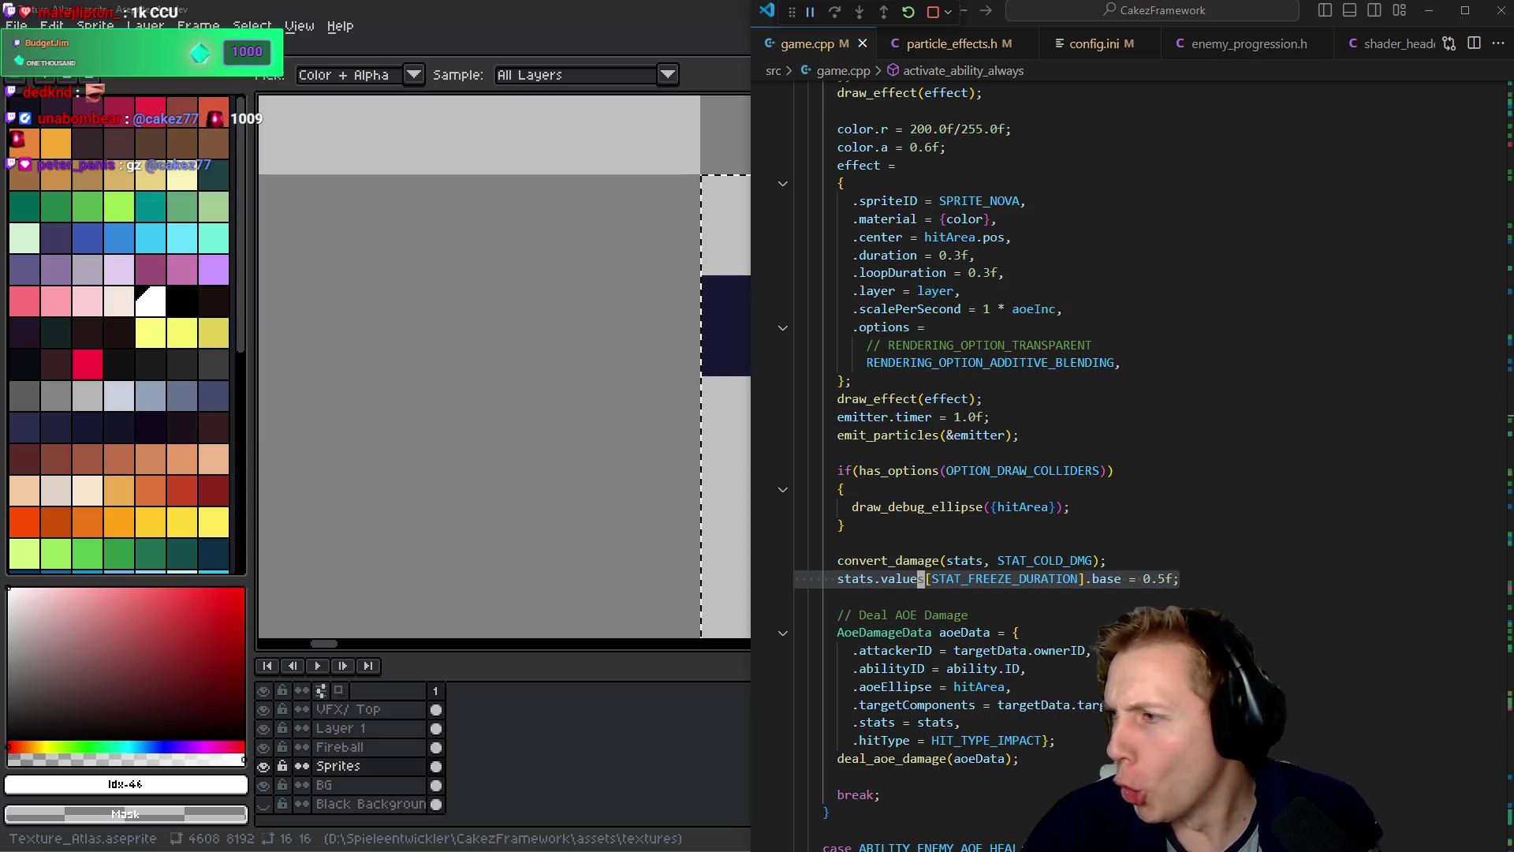
{"action": "key", "text": "alt+Tab"}
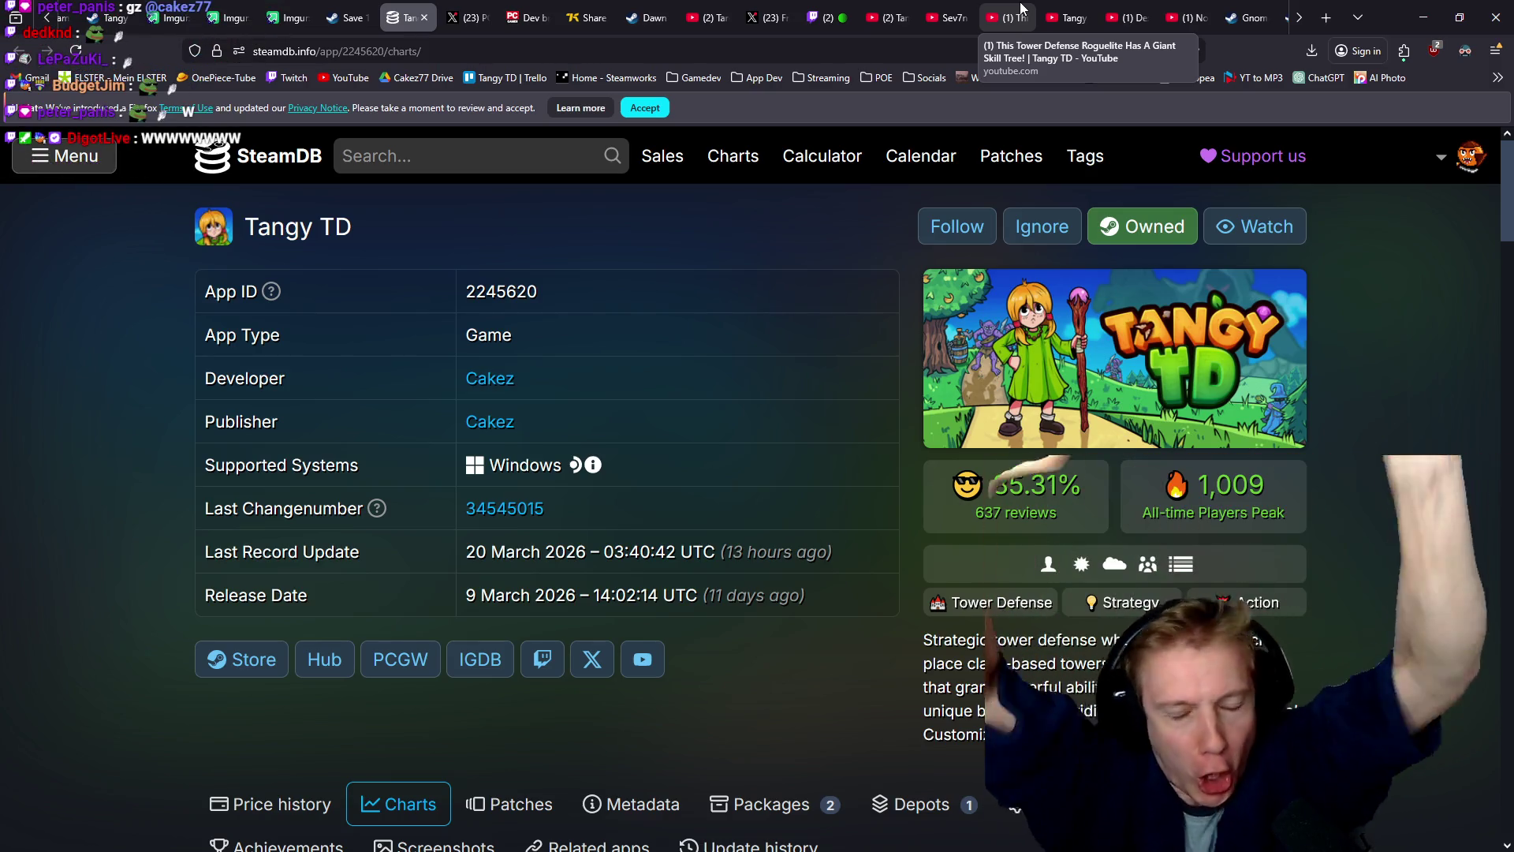
- Switch from SteamDB back to game.cpp's Frost Nova code with its 0.5f freeze base
{"action": "key", "text": "alt+Tab"}
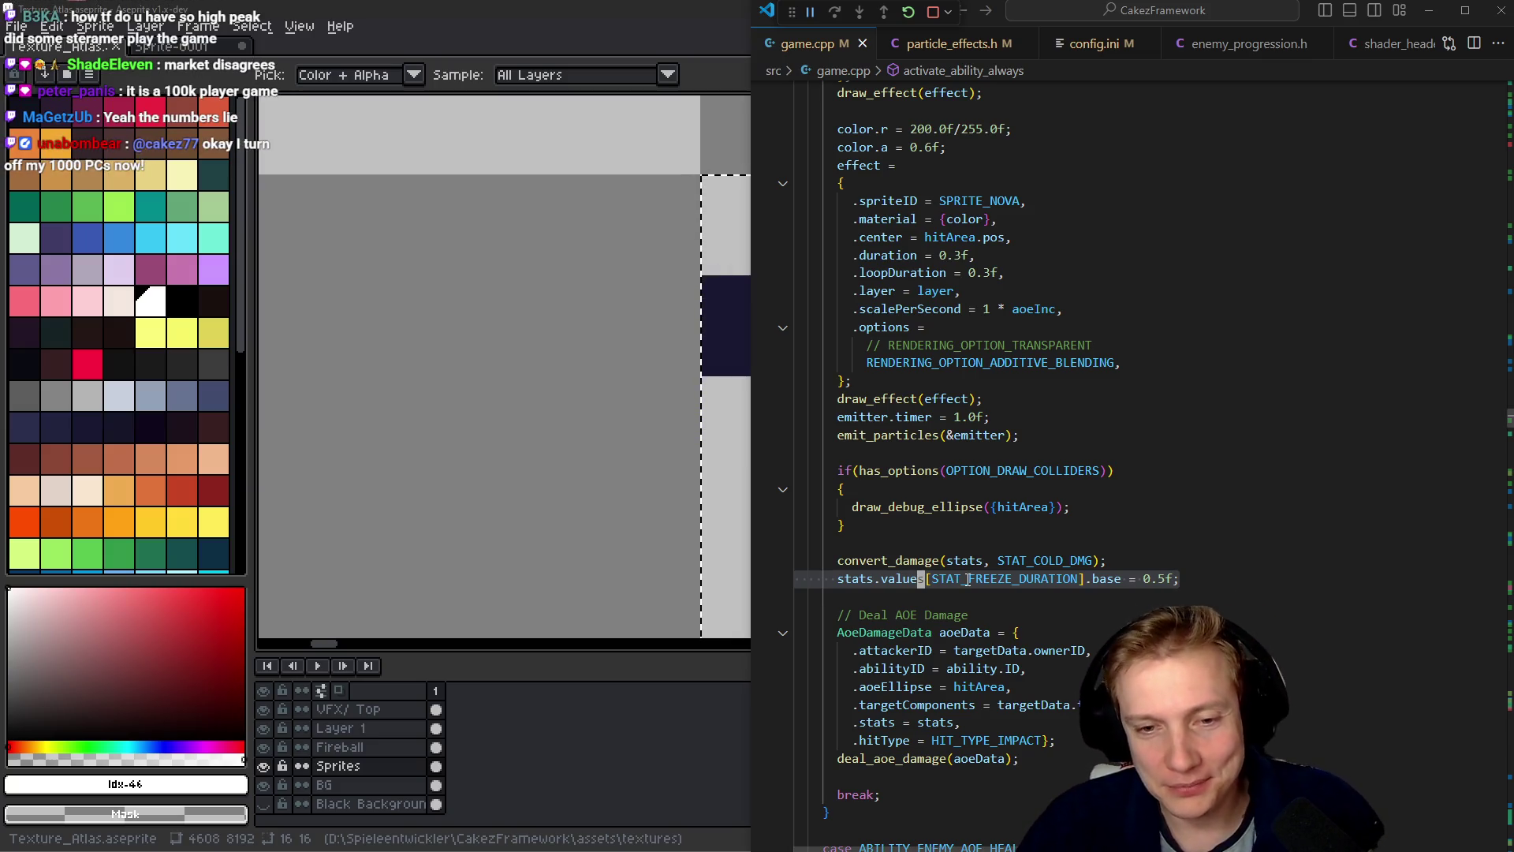
{"action": "key", "text": "ctrl"}
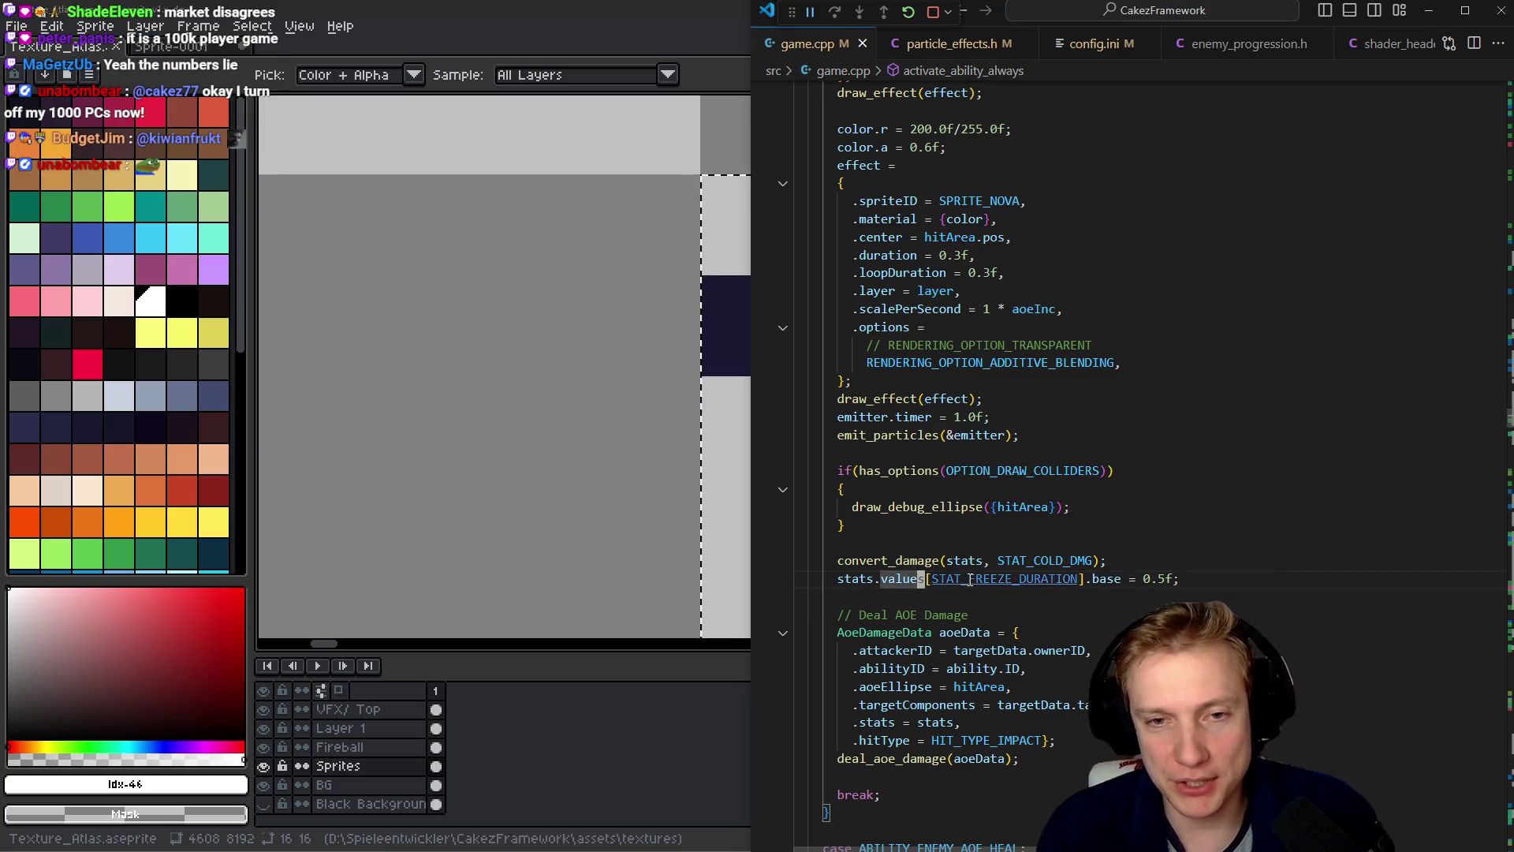
- Return to ITEM_PERMAFROST and change its freeze duration increase from 20 to 100
{"action": "key", "text": "alt+Left"}
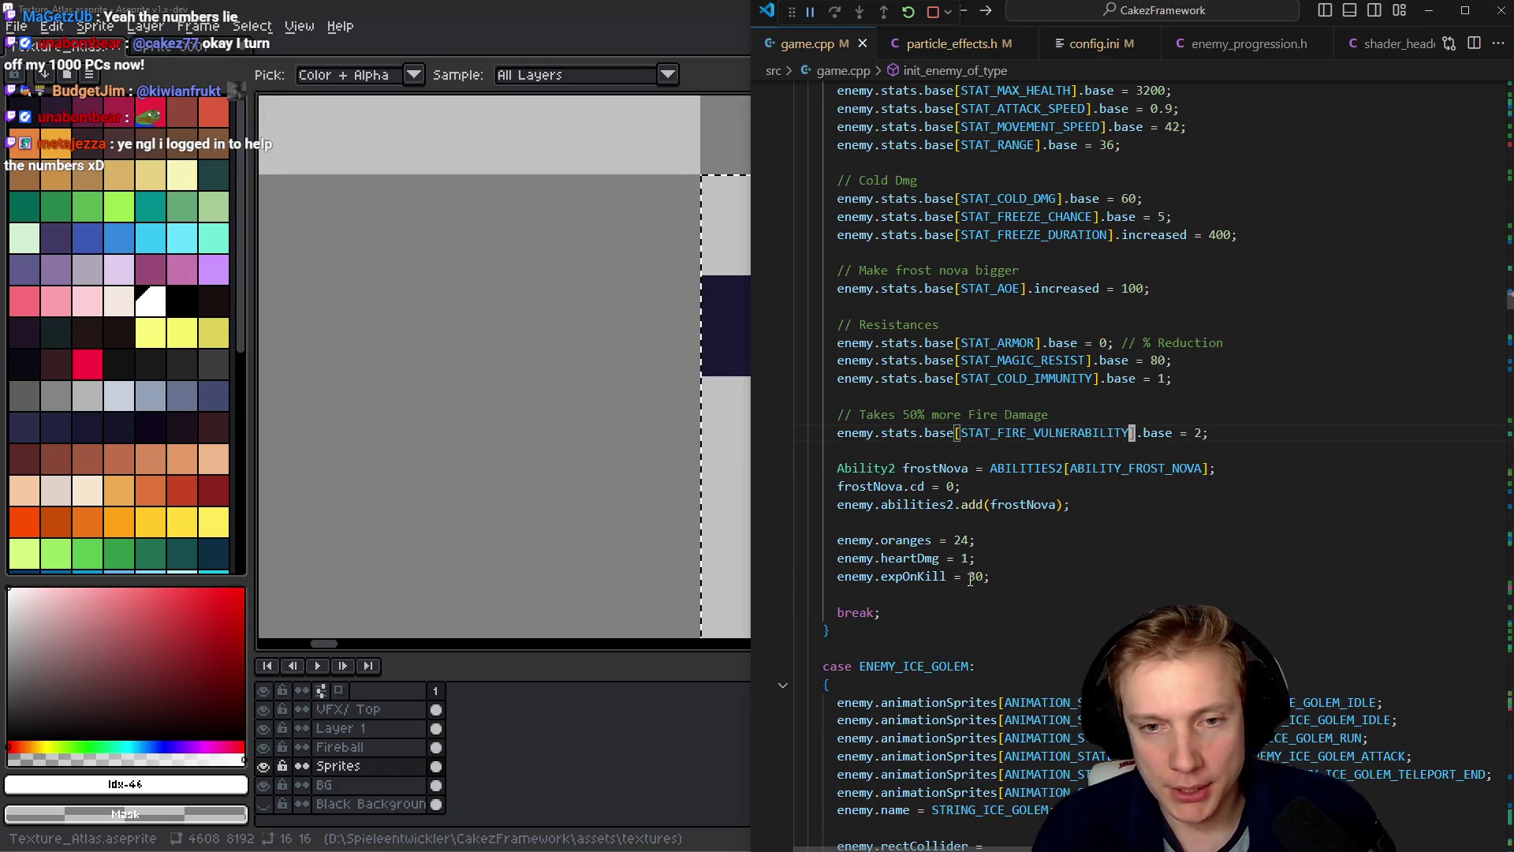
{"action": "key", "text": "alt+Left"}
{"action": "key", "text": "Down"}
{"action": "key", "text": "End"}
{"action": "key", "text": "Left"}
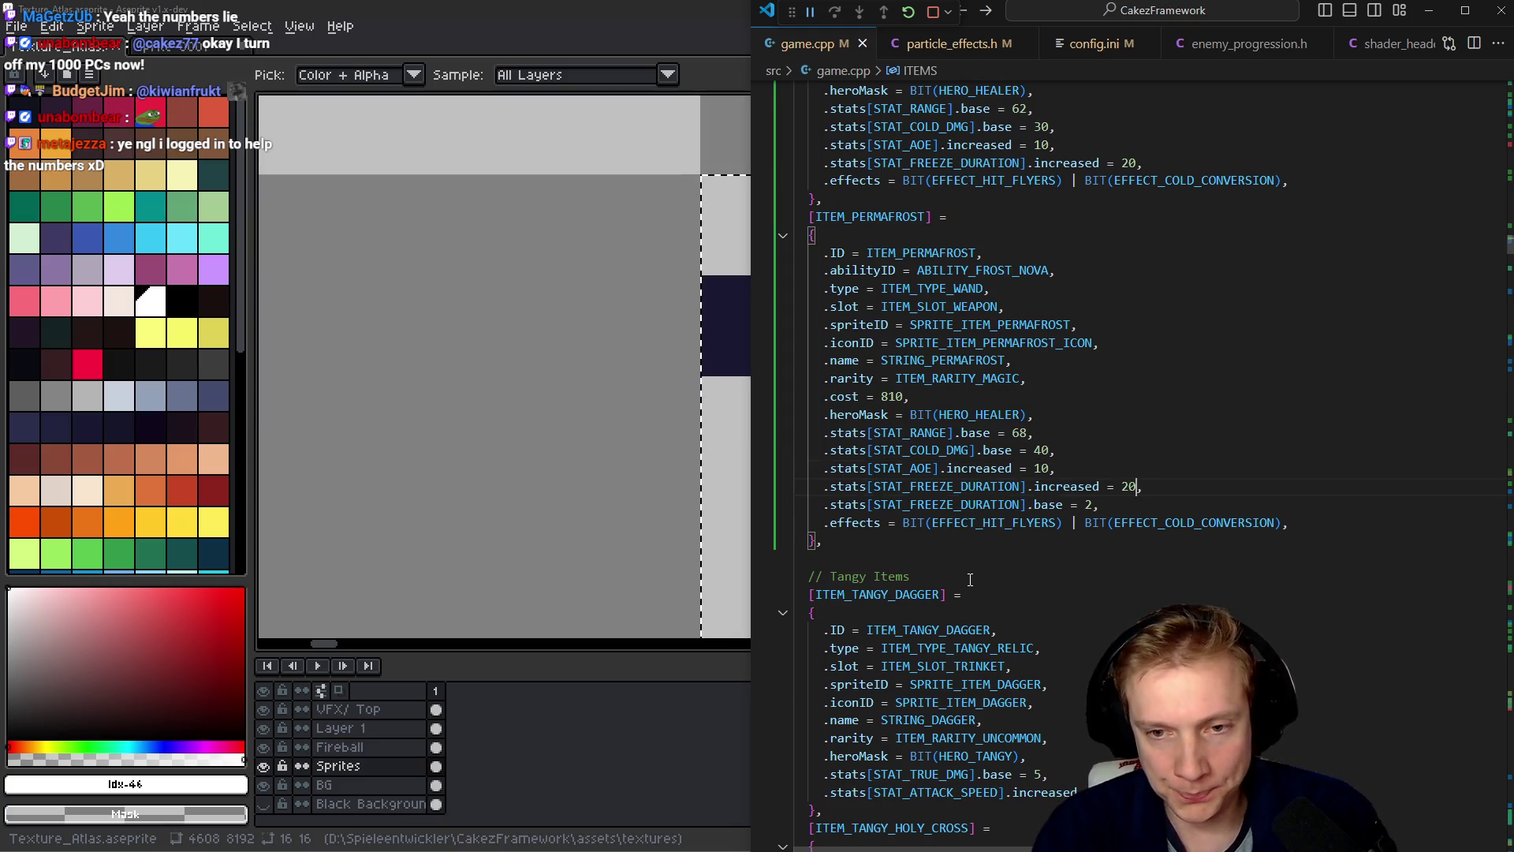
{"action": "key", "text": "BackSpace"}
{"action": "key", "text": "BackSpace"}
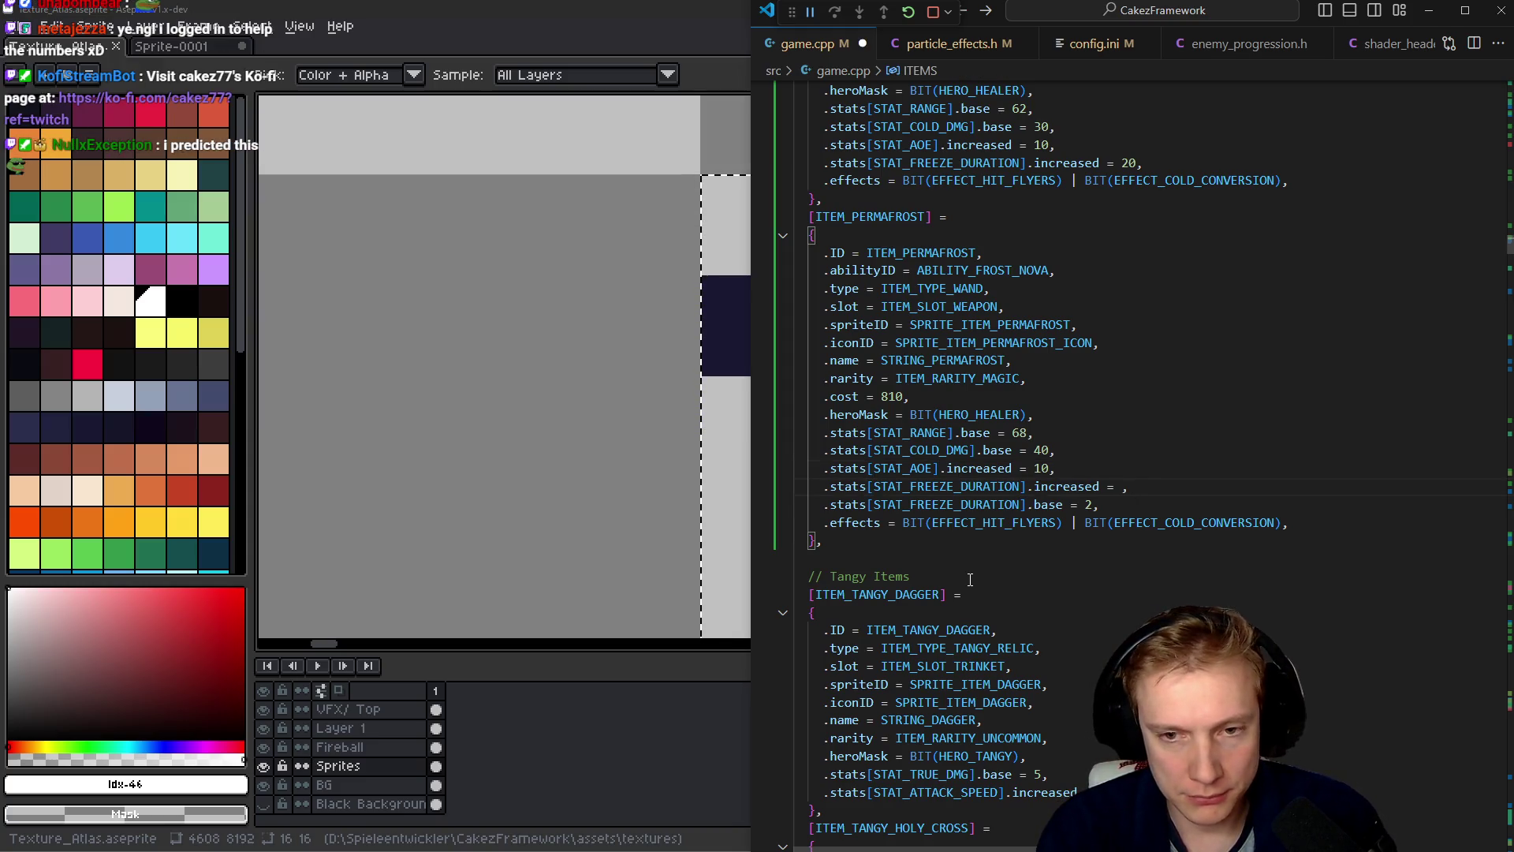
{"action": "type", "text": "100"}
- Delete Permafrost's .base = 2 freeze duration line and save game.cpp
{"action": "key", "text": "Down"}
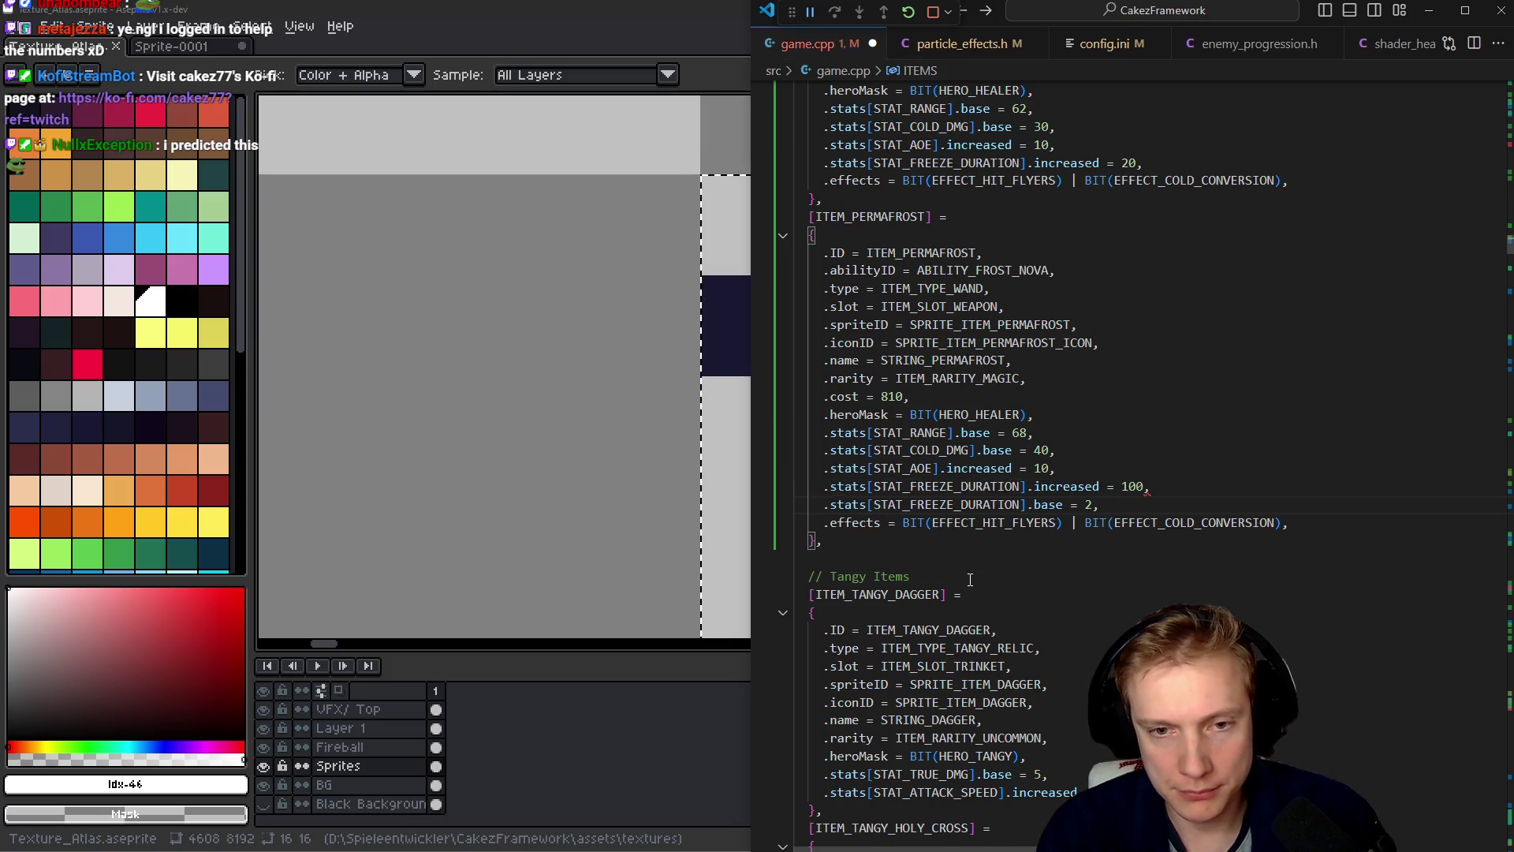
{"action": "key", "text": "ctrl+shift+k"}
{"action": "key", "text": "ctrl+s"}
{"action": "key", "text": "Up"}
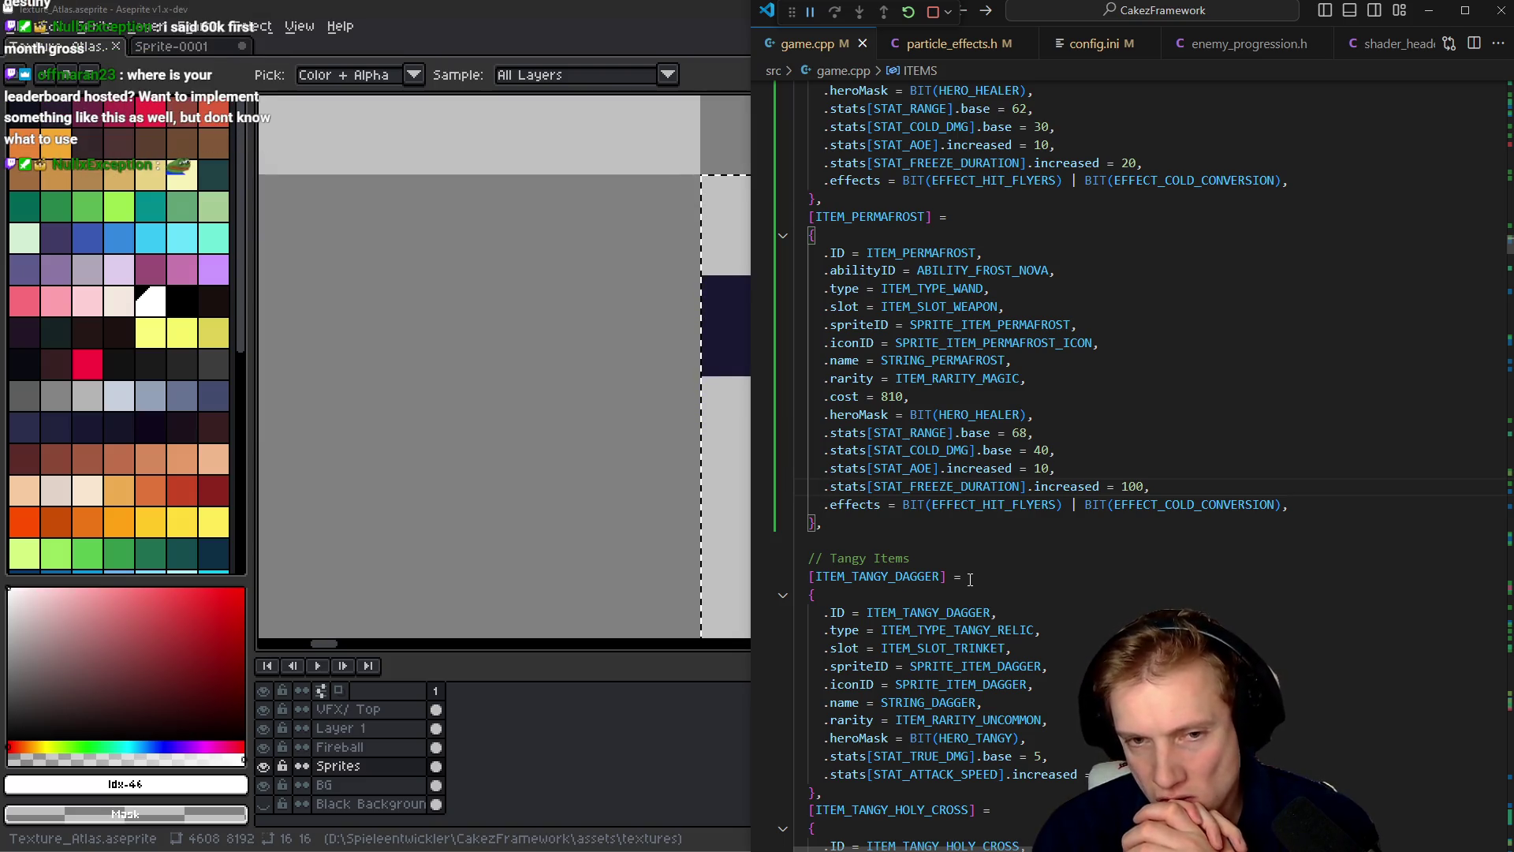
{"action": "key", "text": "Up"}
{"action": "key", "text": "Up"}
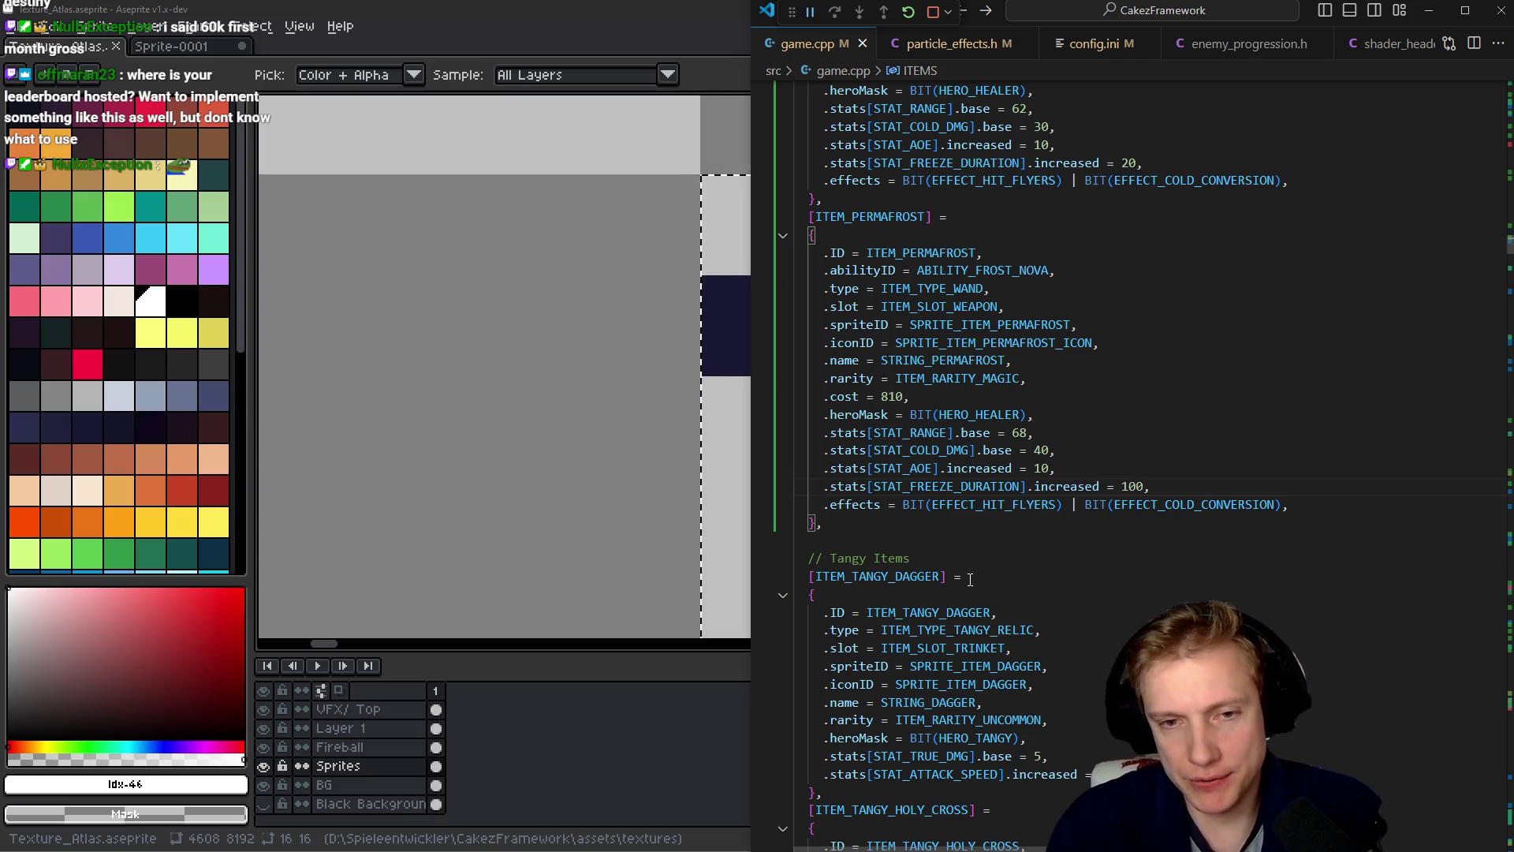
- Duplicate Permafrost's cold damage line and rename the copy to STAT_CHILL_EFFECT
{"action": "key", "text": "shift+alt+Down"}
{"action": "key", "text": "ctrl+Right"}
{"action": "key", "text": "ctrl+Right"}
{"action": "key", "text": "ctrl+BackSpace"}
{"action": "type", "text": "stat_chill"}
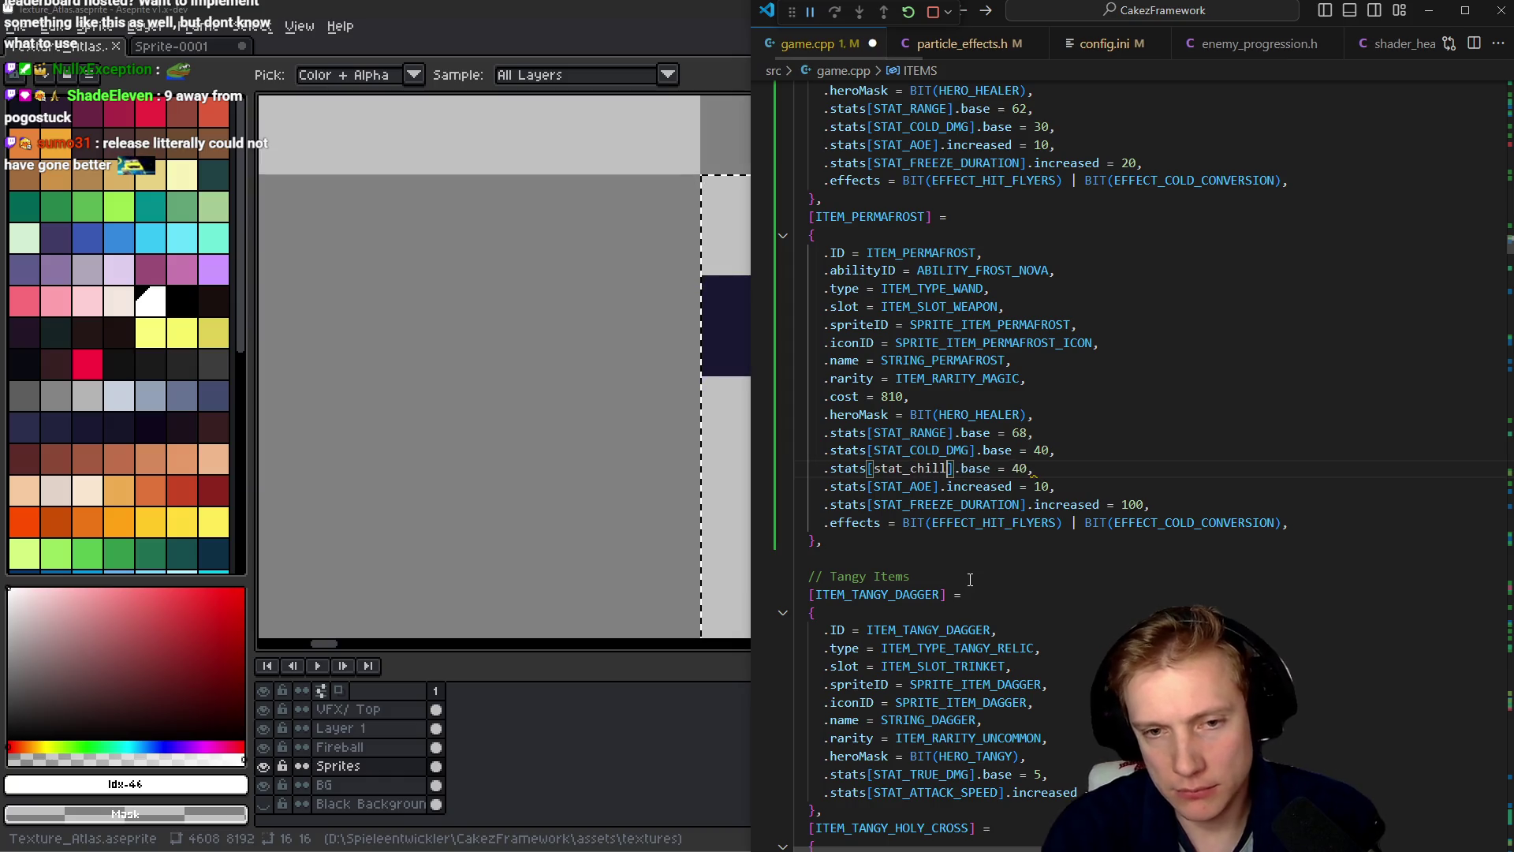
{"action": "key", "text": "Tab"}
{"action": "key", "text": "Right"}
{"action": "key", "text": "Right"}
{"action": "key", "text": "ctrl+Delete"}
{"action": "key", "text": "shift+Left"}
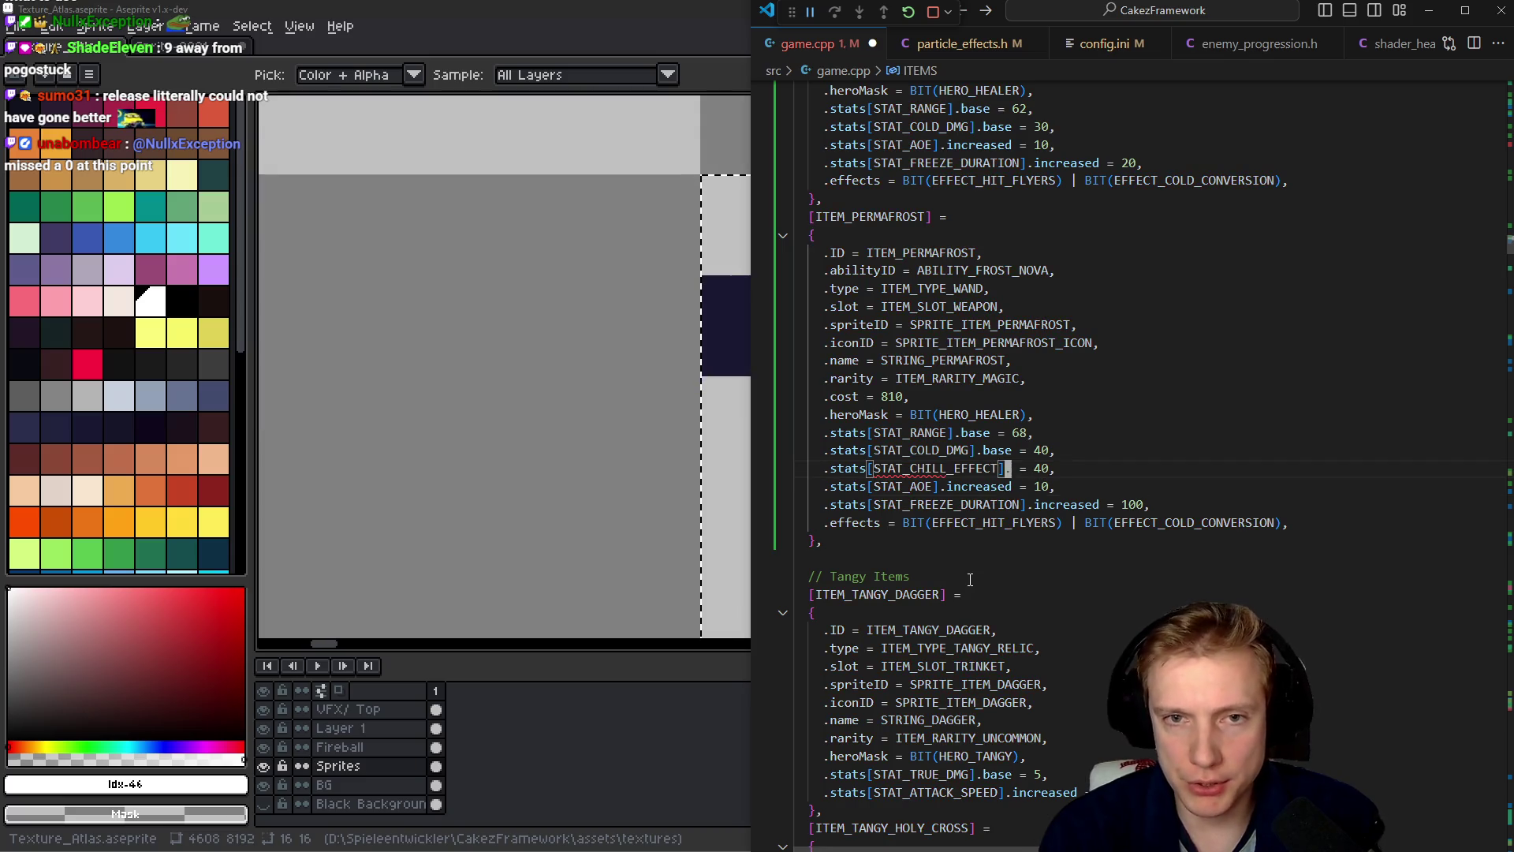
- Check how enemies use STAT_CHILL_EFFECT, then give Permafrost's chill a base of 40 and save
{"action": "key", "text": "alt+Left"}
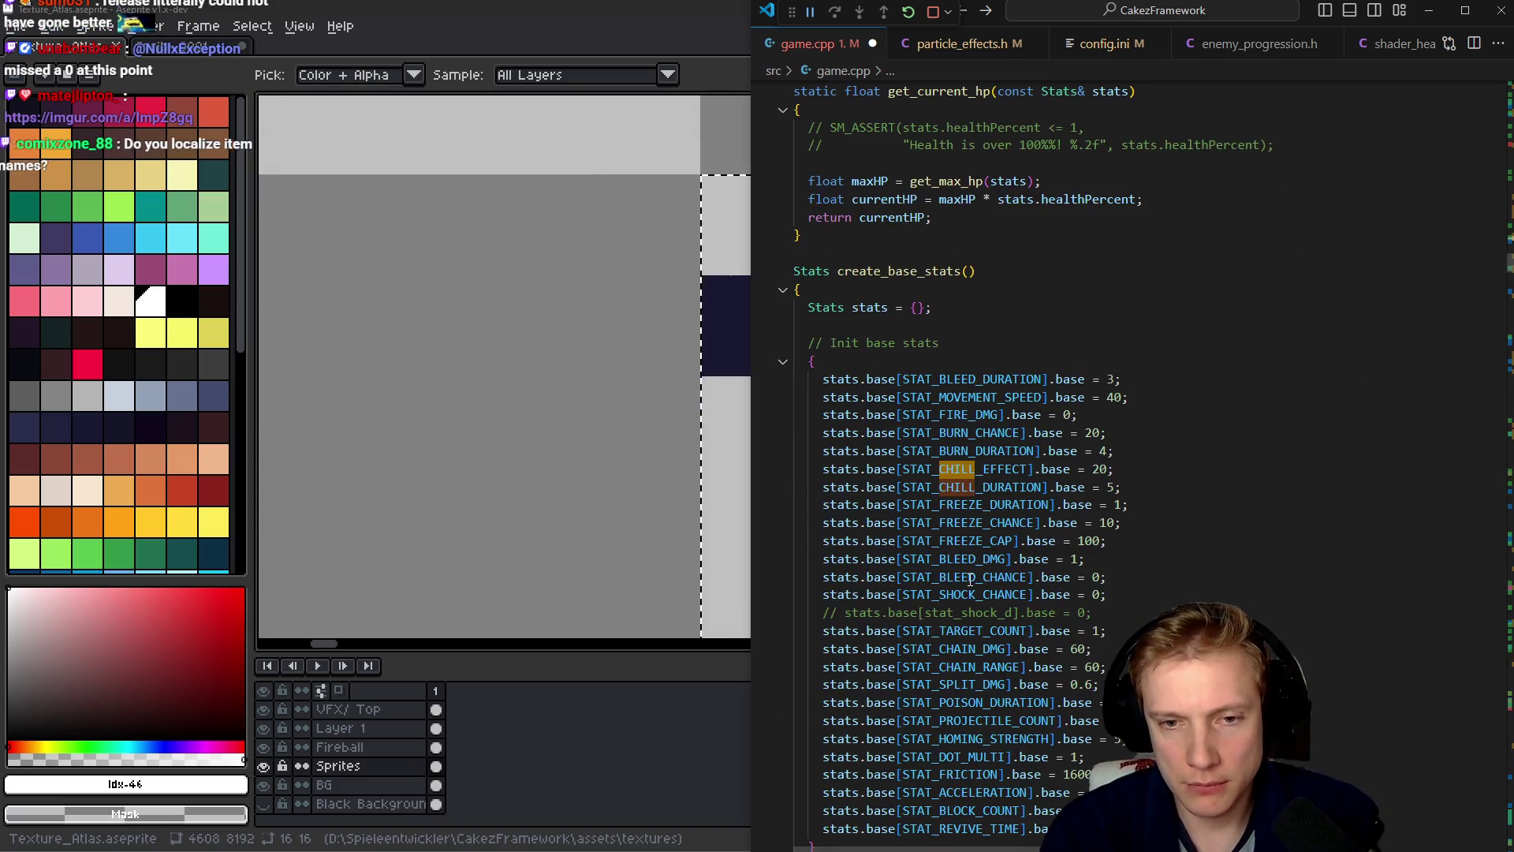
{"action": "key", "text": "alt+Left"}
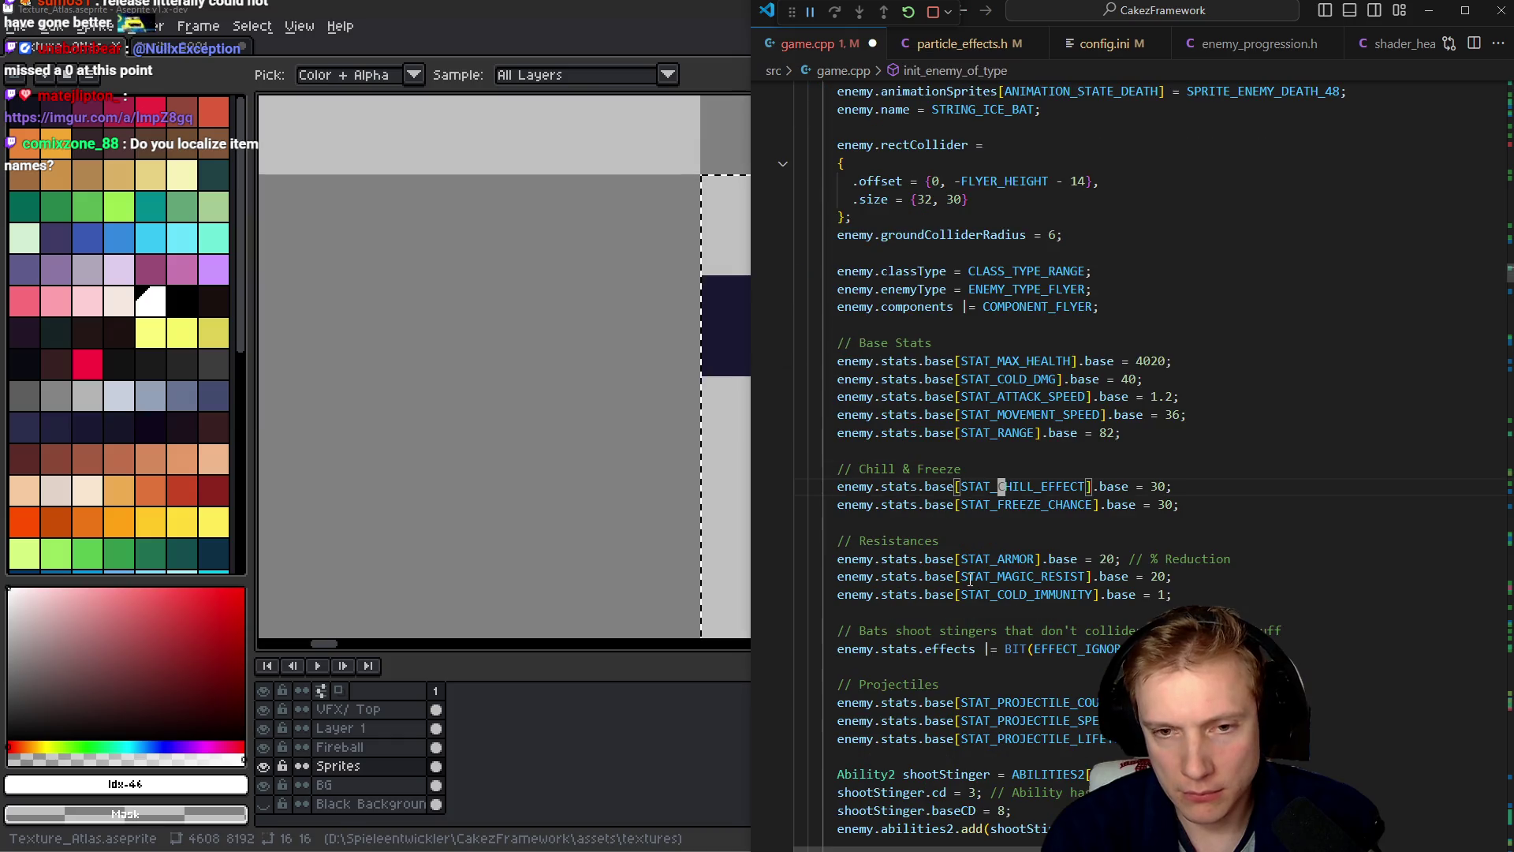
{"action": "key", "text": "alt+Left"}
{"action": "key", "text": "alt+Left"}
{"action": "key", "text": "alt+Left"}
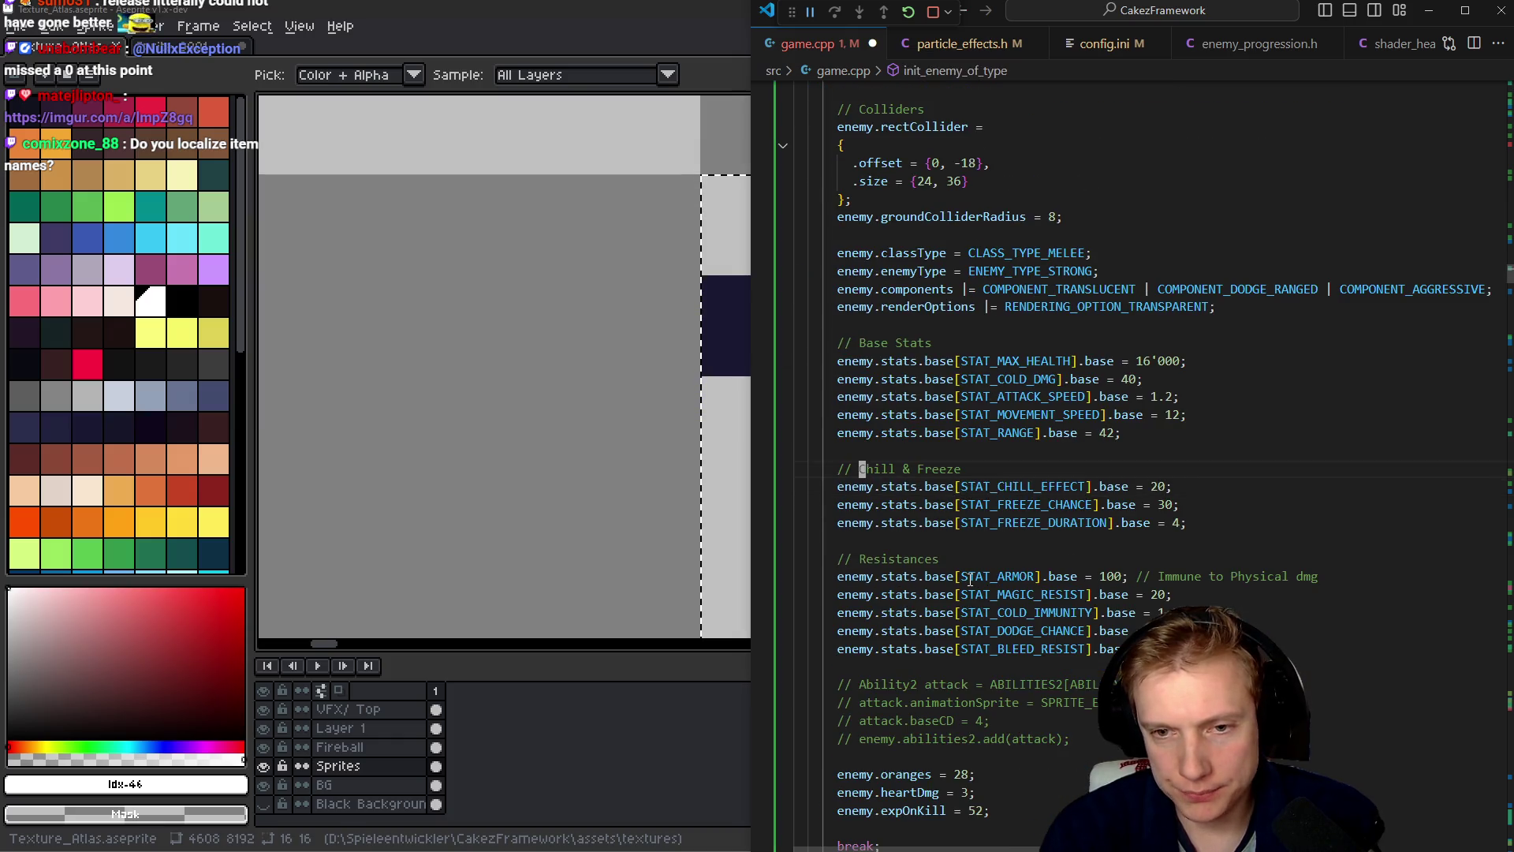
{"action": "key", "text": "alt+Left"}
{"action": "key", "text": "alt+Left"}
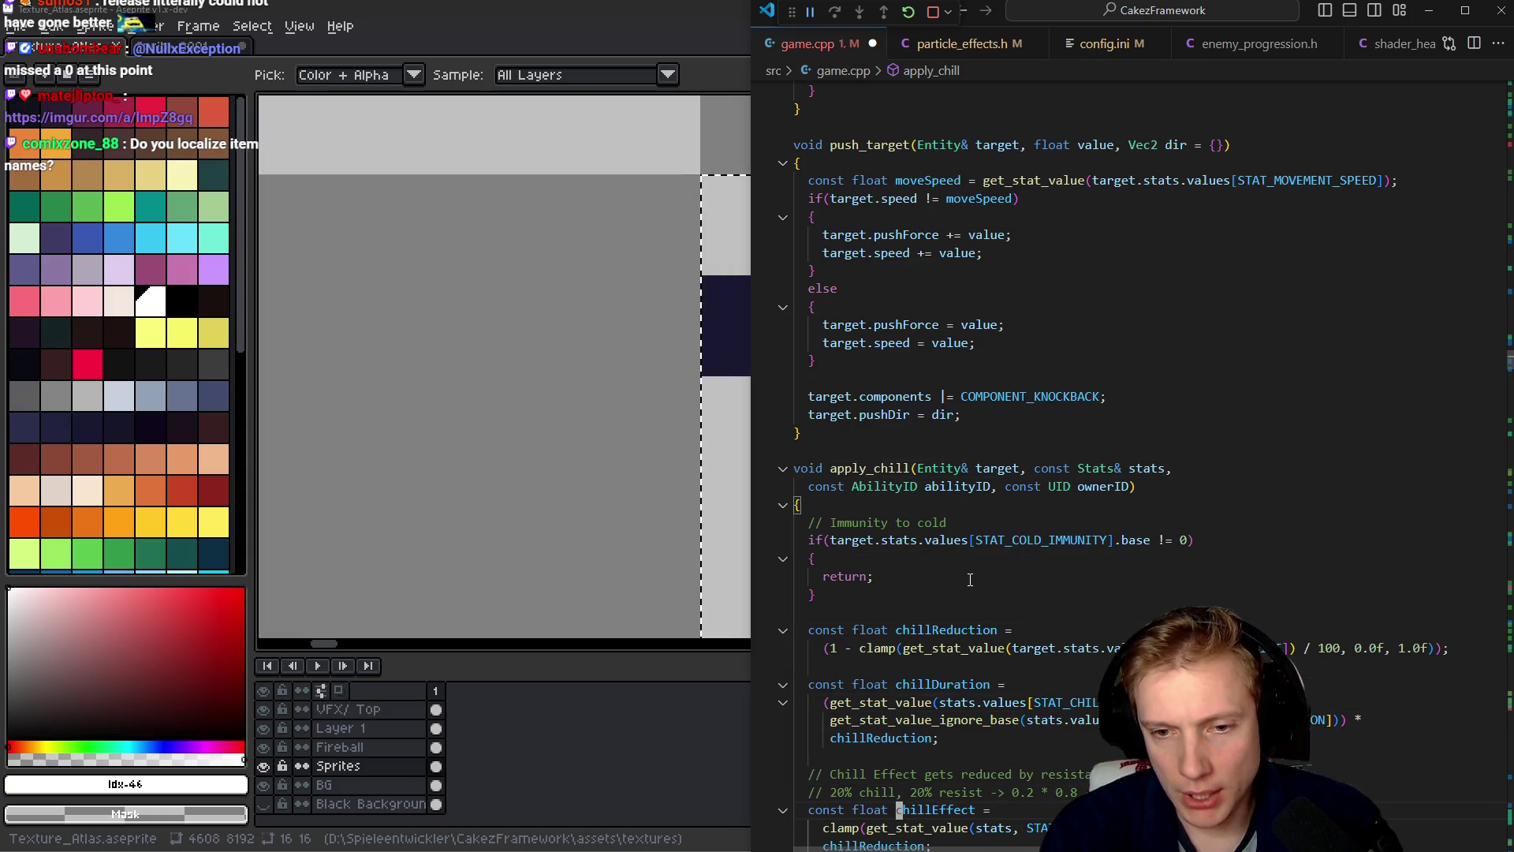
{"action": "key", "text": "alt+Right"}
{"action": "key", "text": "alt+Right"}
{"action": "key", "text": "alt+Right"}
{"action": "key", "text": "alt+Right"}
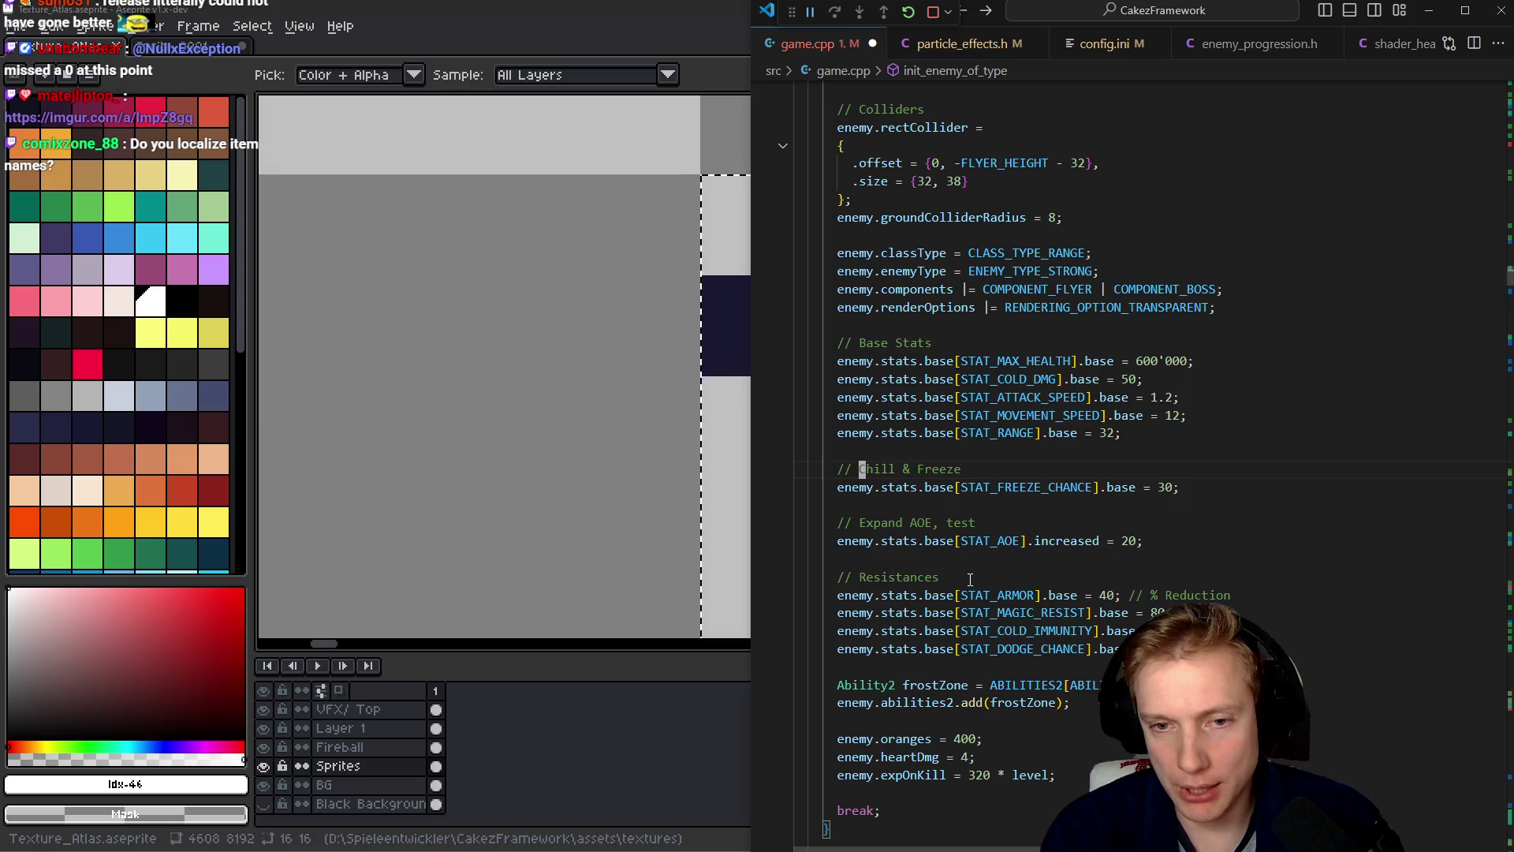
{"action": "key", "text": "alt+Right"}
{"action": "key", "text": "alt+Right"}
{"action": "key", "text": "alt+Right"}
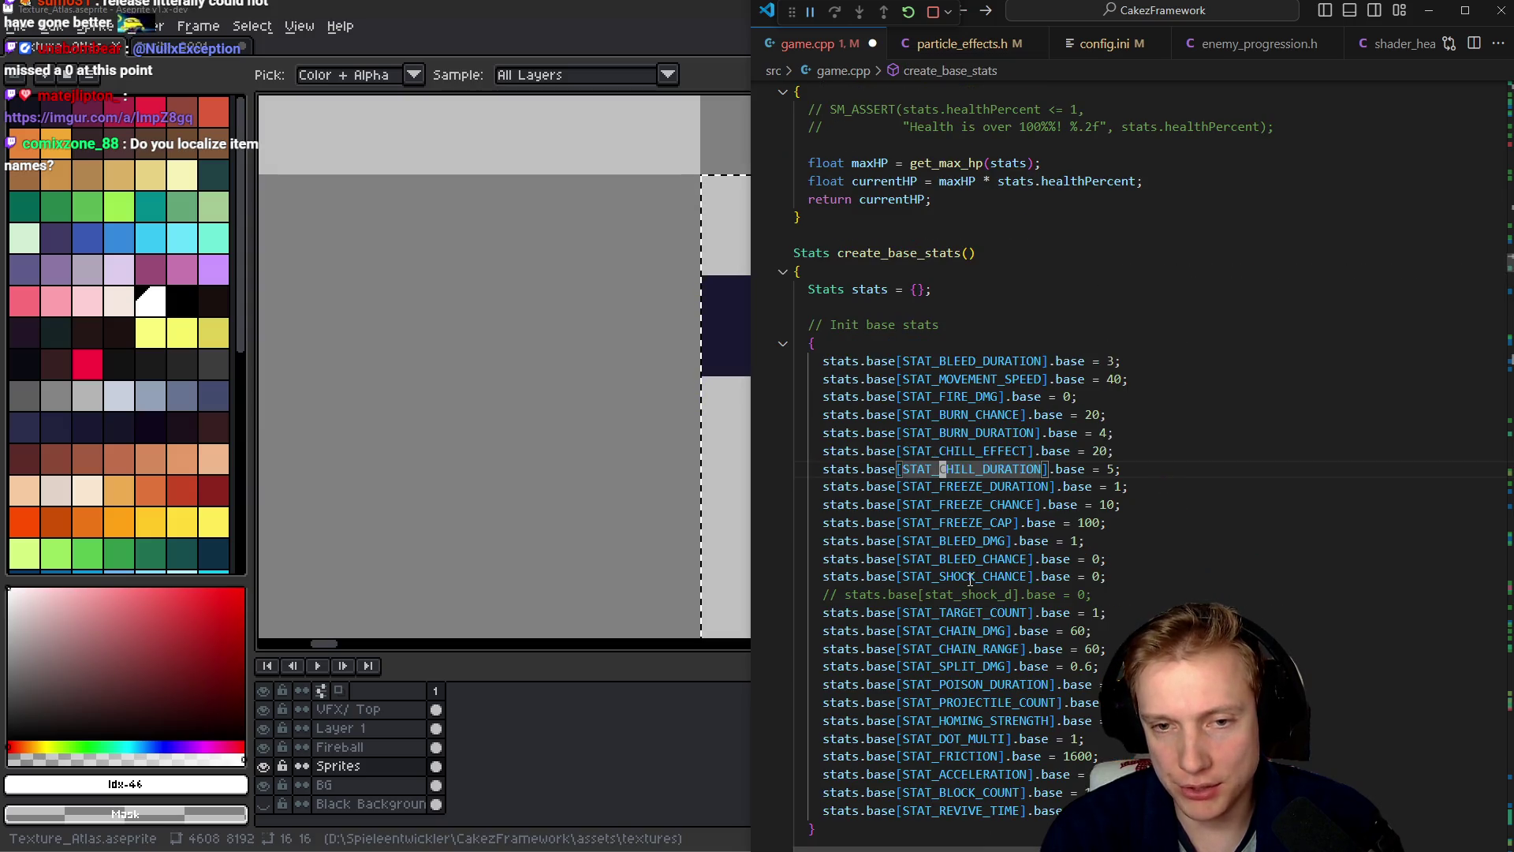
{"action": "type", "text": "base = 40,"}
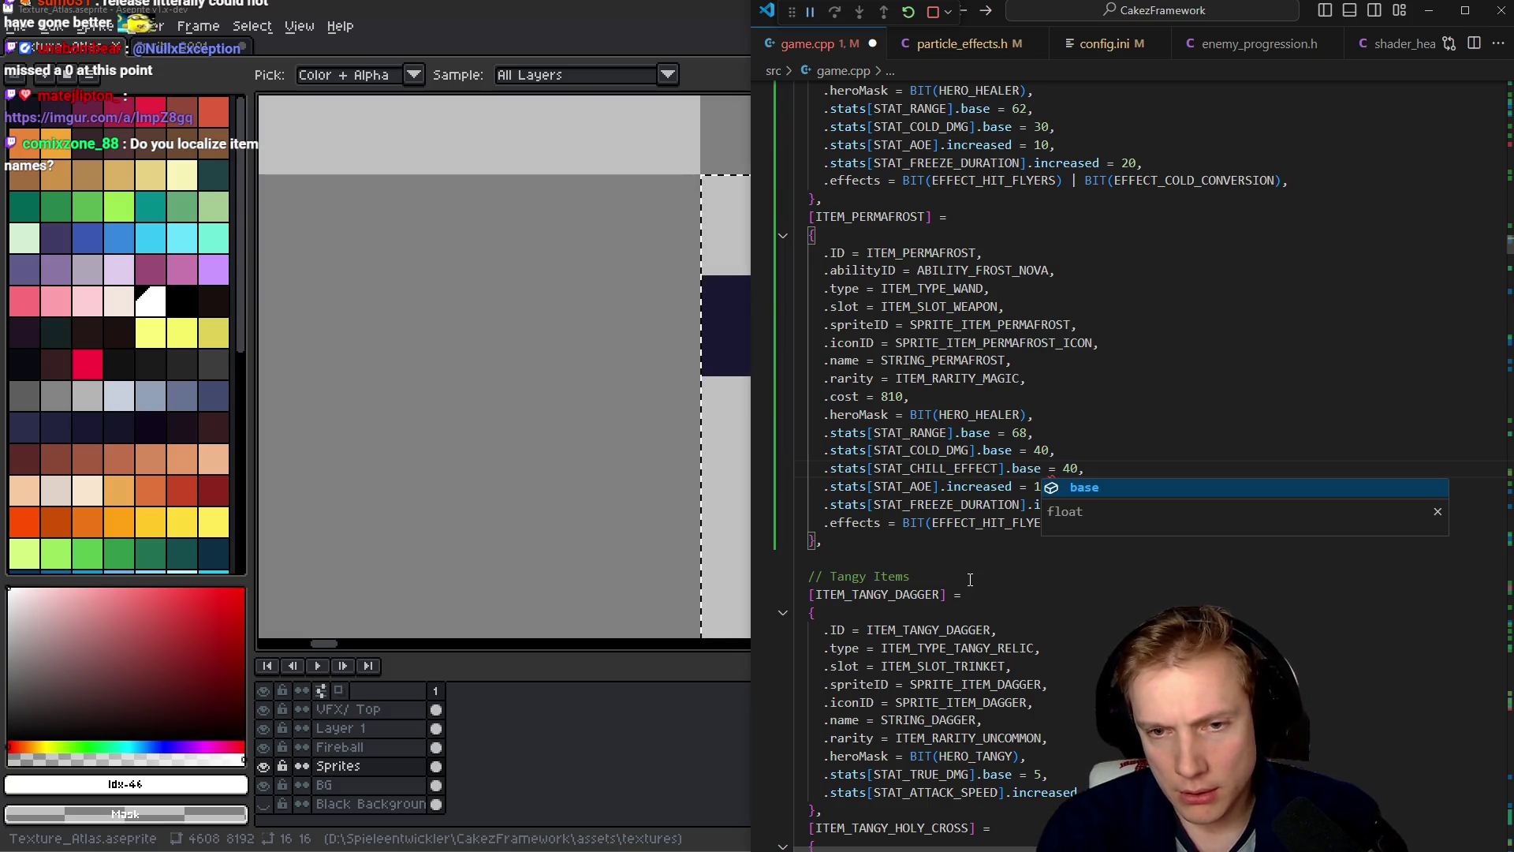
{"action": "key", "text": "ctrl+s"}
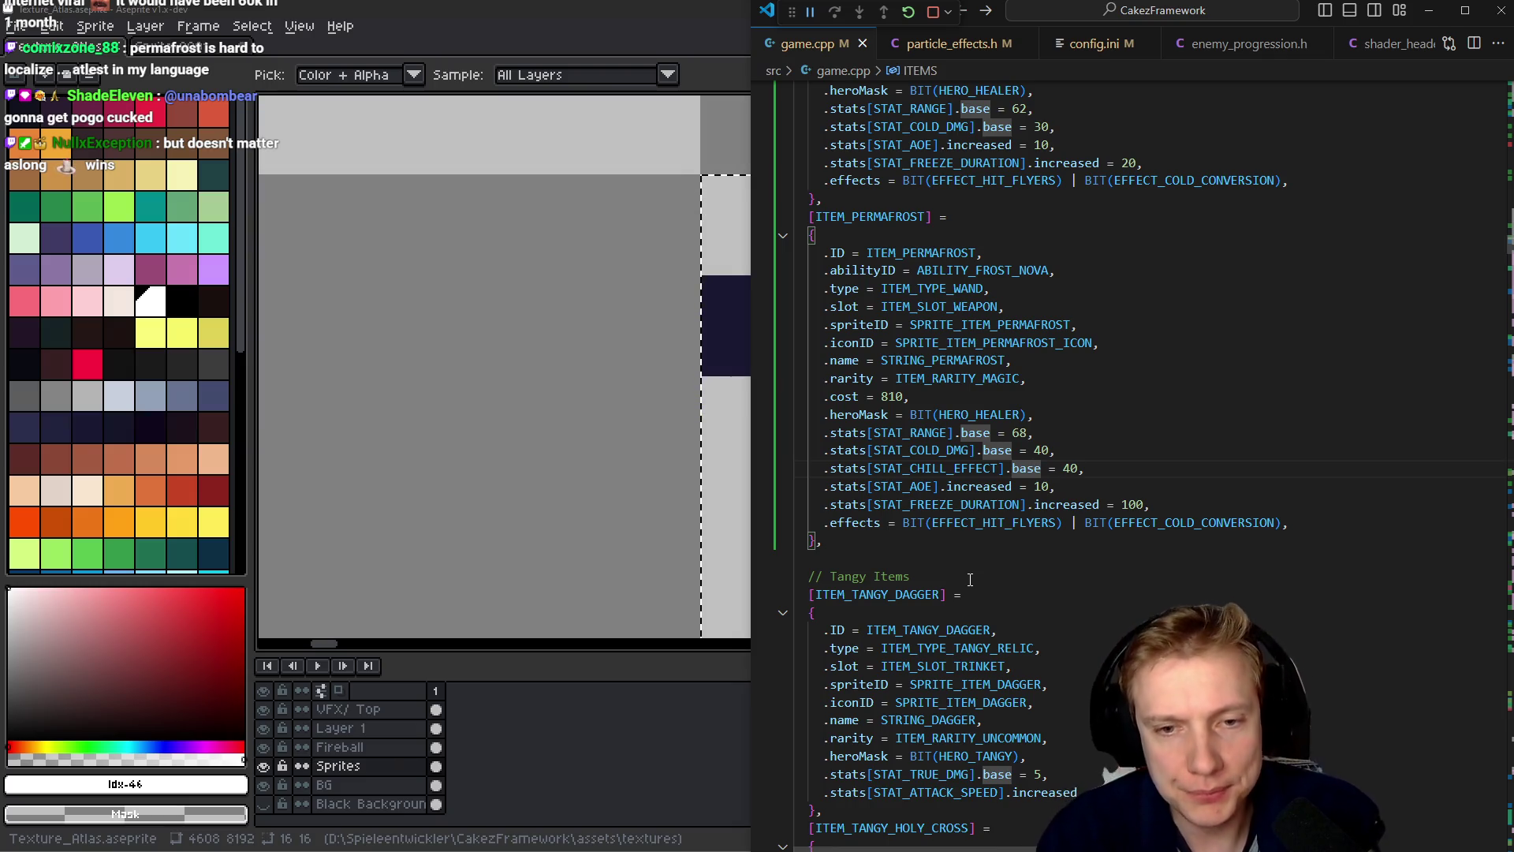
- Change Permafrost's STAT_COLD_DMG base from 40 to 50
{"action": "key", "text": "Up"}
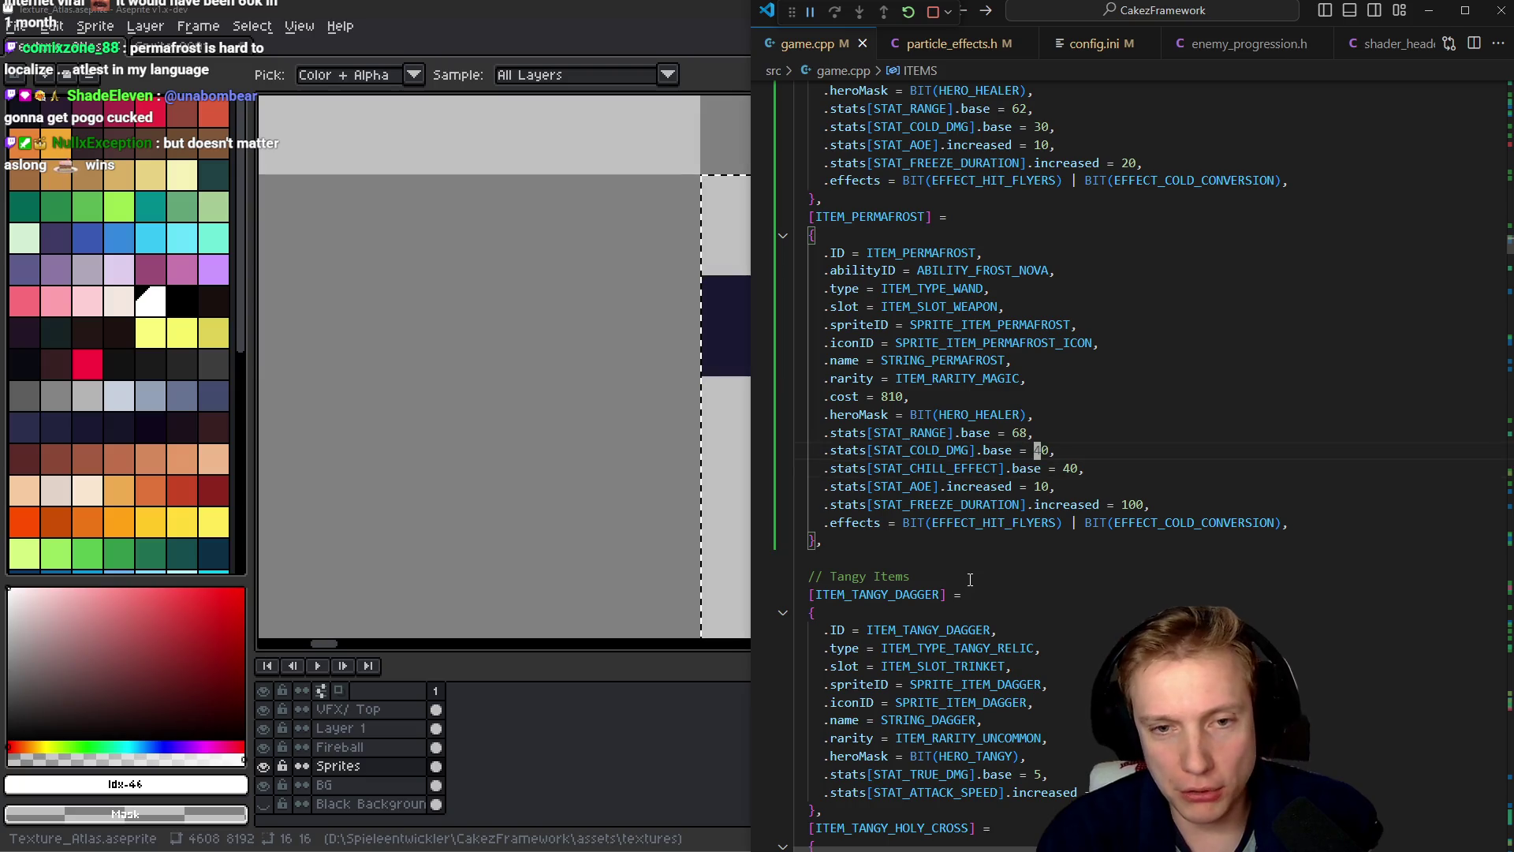
{"action": "key", "text": "Up"}
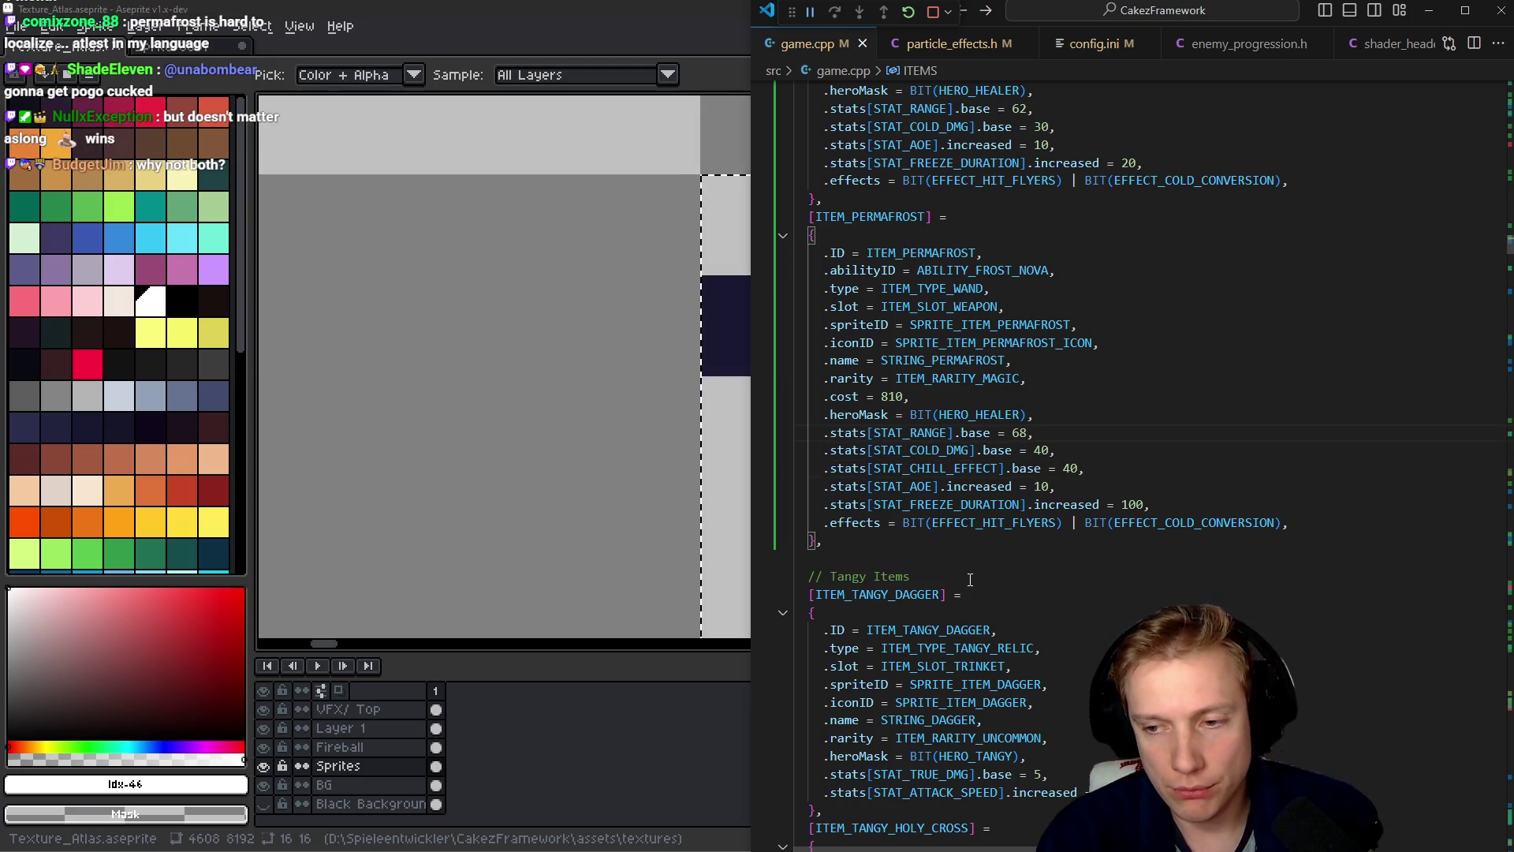
{"action": "key", "text": "Down"}
{"action": "key", "text": "Delete"}
{"action": "type", "text": "6"}
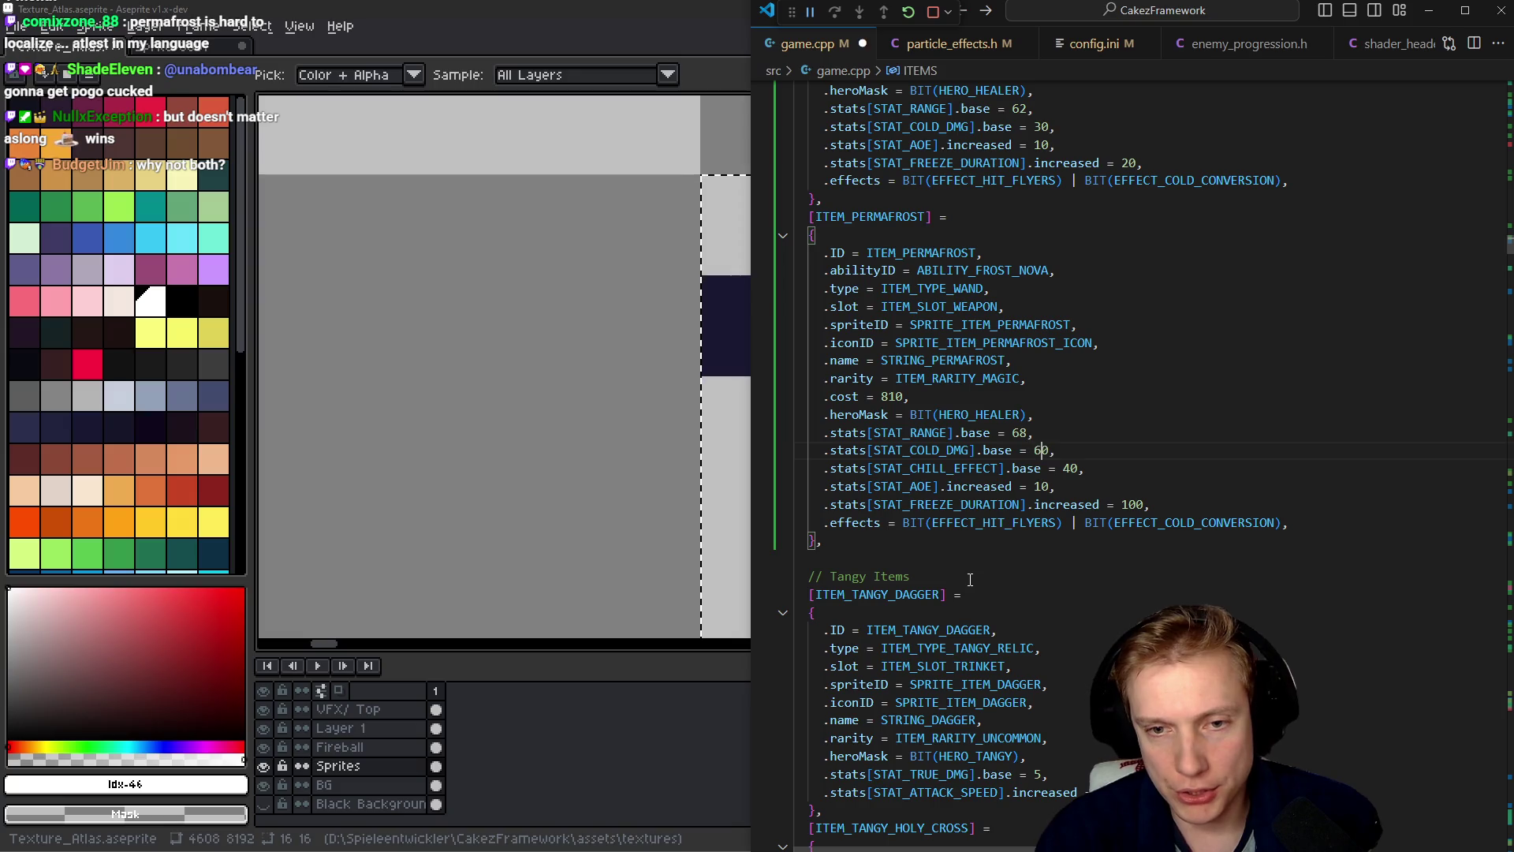
- Review Permafrost's range, rarity and chill lines, then move to the Wand of Frost's cost
{"action": "key", "text": "Up"}
{"action": "key", "text": "Home"}
{"action": "key", "text": "Home"}
{"action": "key", "text": "shift+Down"}
{"action": "key", "text": "shift+Down"}
{"action": "key", "text": "shift+Down"}
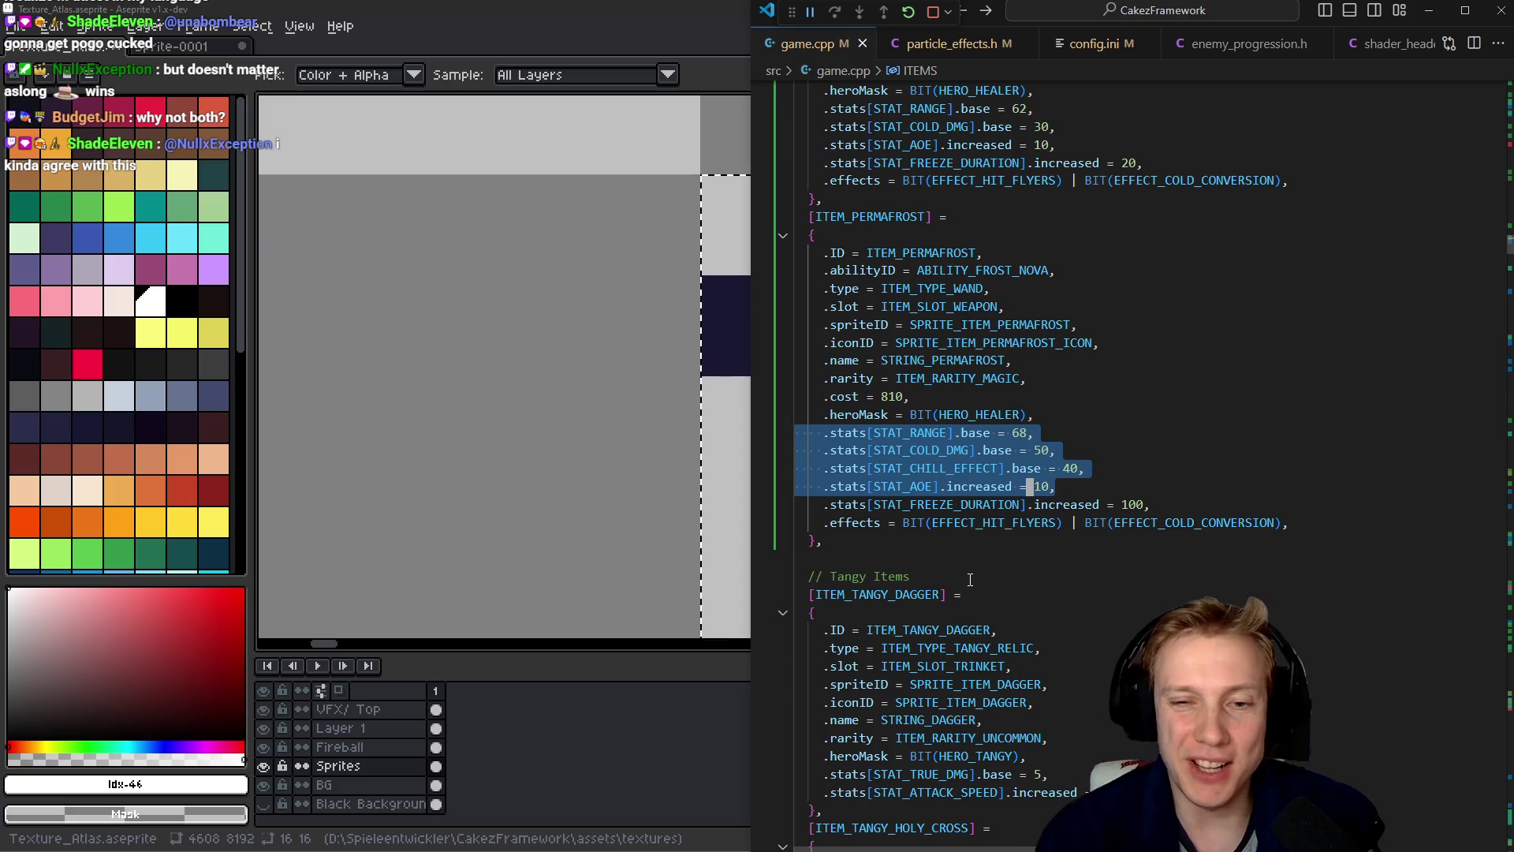
{"action": "key", "text": "Up"}
{"action": "key", "text": "Up"}
{"action": "key", "text": "Up"}
{"action": "key", "text": "Down"}
{"action": "key", "text": "Down"}
{"action": "key", "text": "Down"}
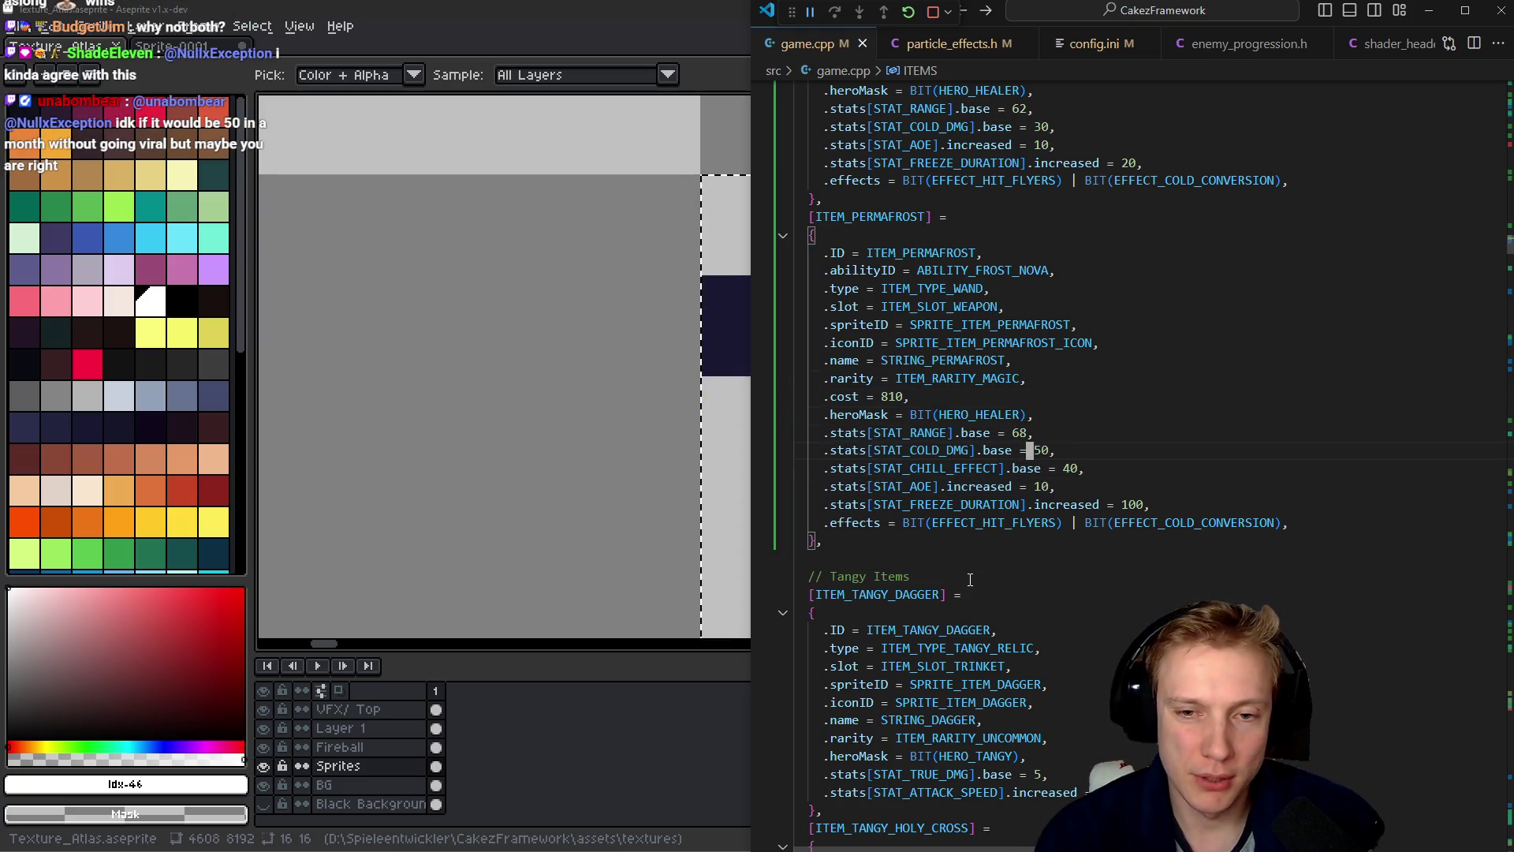
{"action": "key", "text": "Up"}
{"action": "key", "text": "Up"}
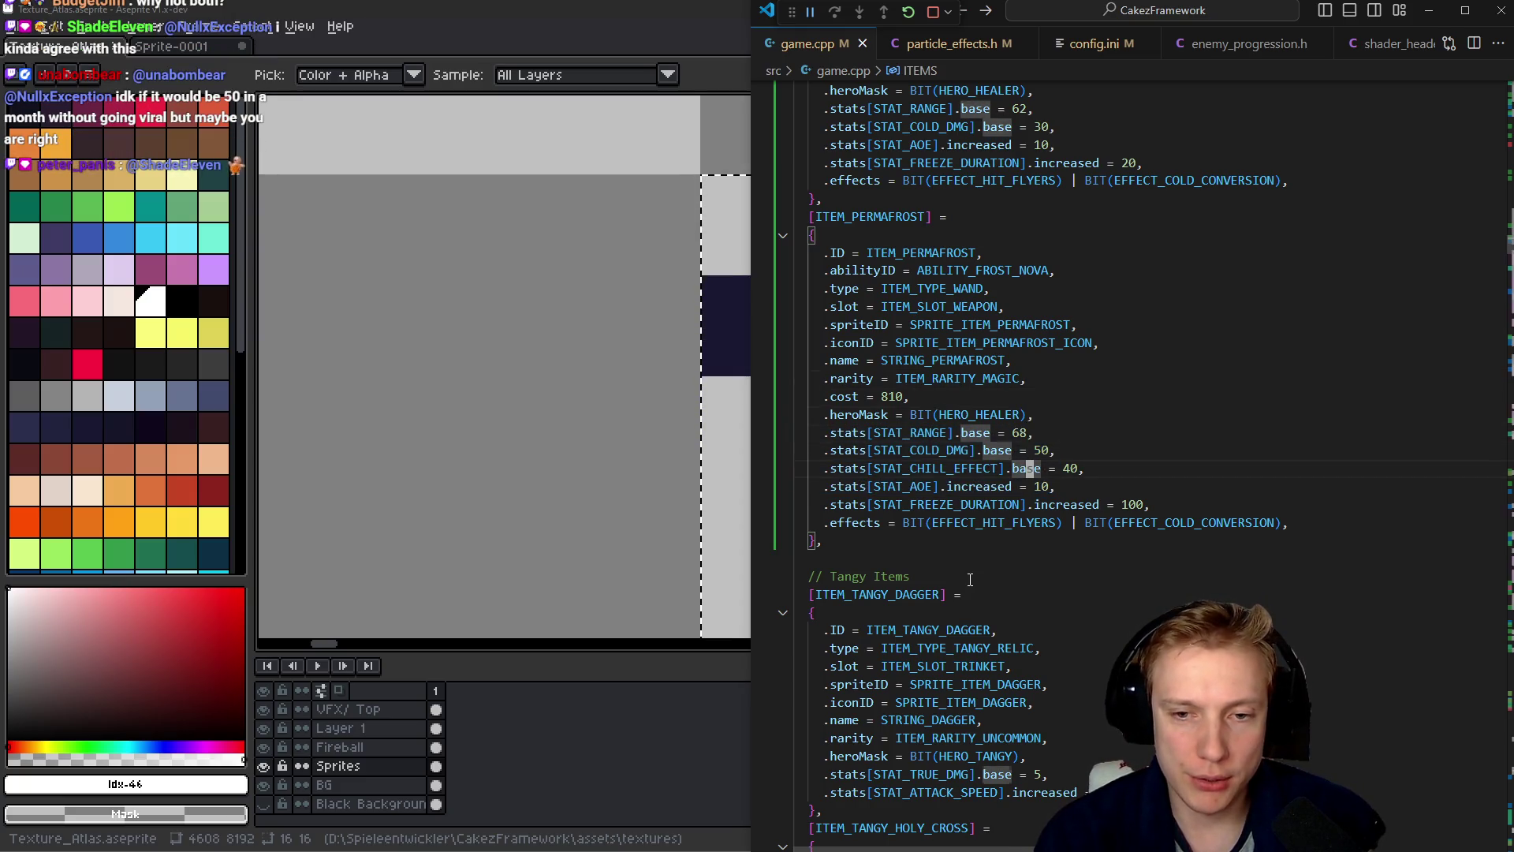
{"action": "key", "text": "Up"}
{"action": "key", "text": "Up"}
{"action": "key", "text": "Up"}
{"action": "key", "text": "Down"}
{"action": "key", "text": "Down"}
{"action": "key", "text": "Down"}
{"action": "key", "text": "Down"}
{"action": "key", "text": "Down"}
{"action": "key", "text": "Down"}
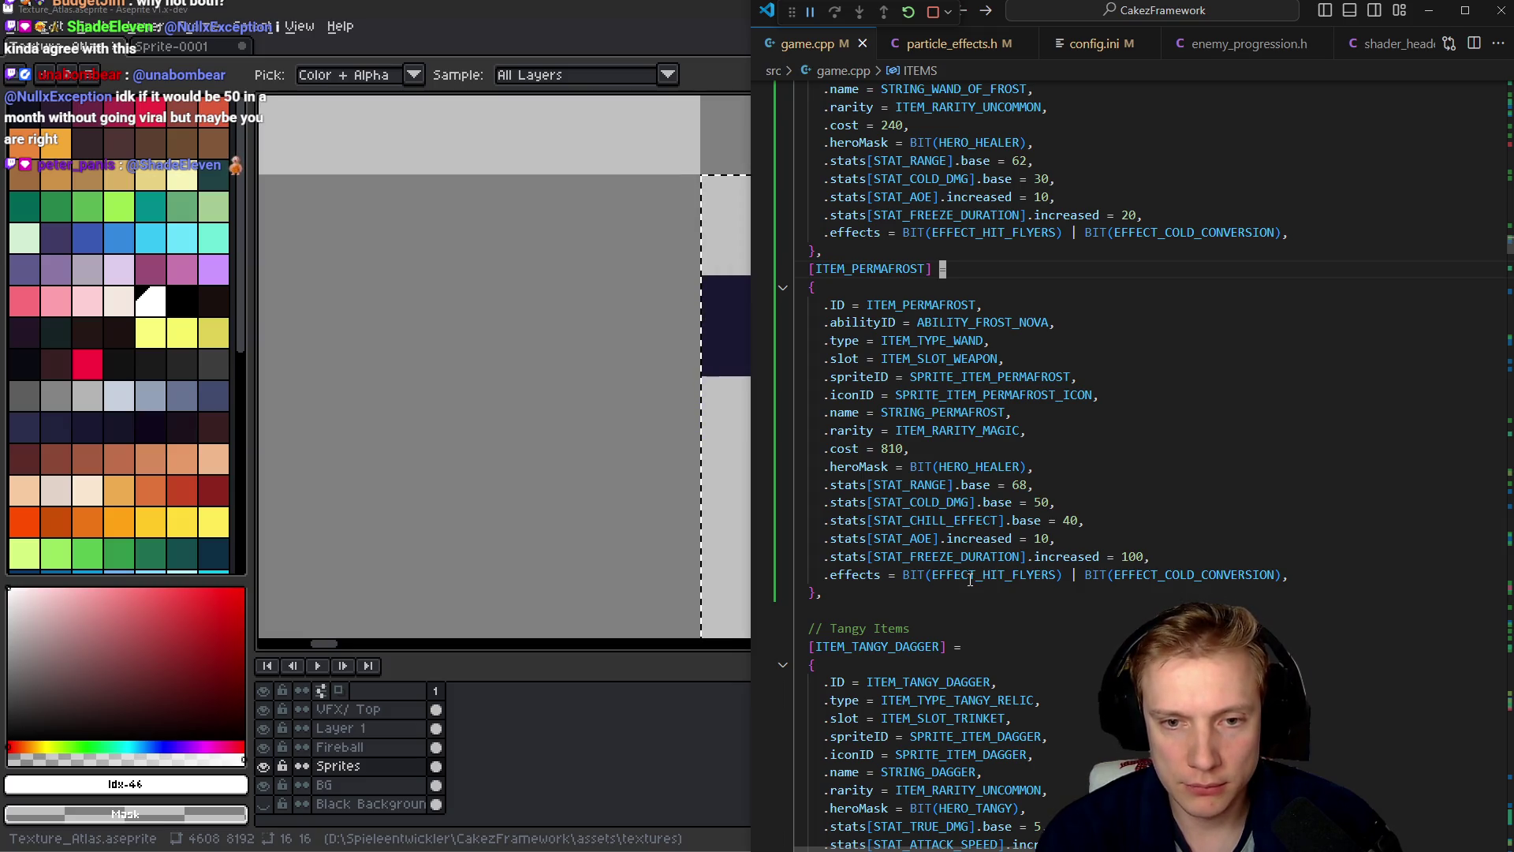
{"action": "key", "text": "Up"}
{"action": "key", "text": "Up"}
{"action": "key", "text": "Up"}
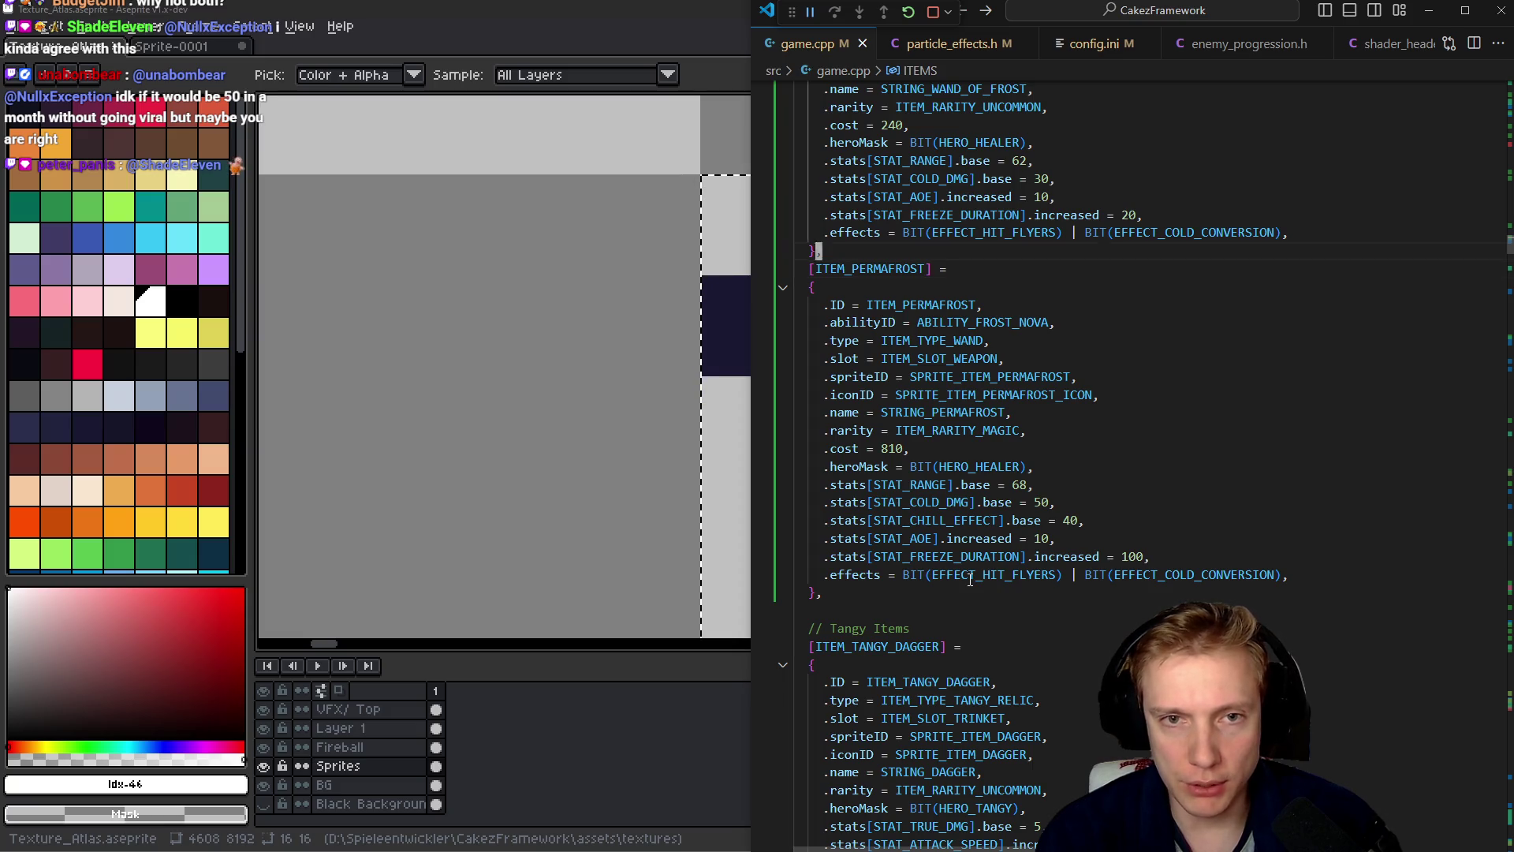
- Set the Wand of Frost's cost to 460
{"action": "key", "text": "BackSpace"}
{"action": "key", "text": "BackSpace"}
{"action": "key", "text": "BackSpace"}
{"action": "type", "text": "6"}
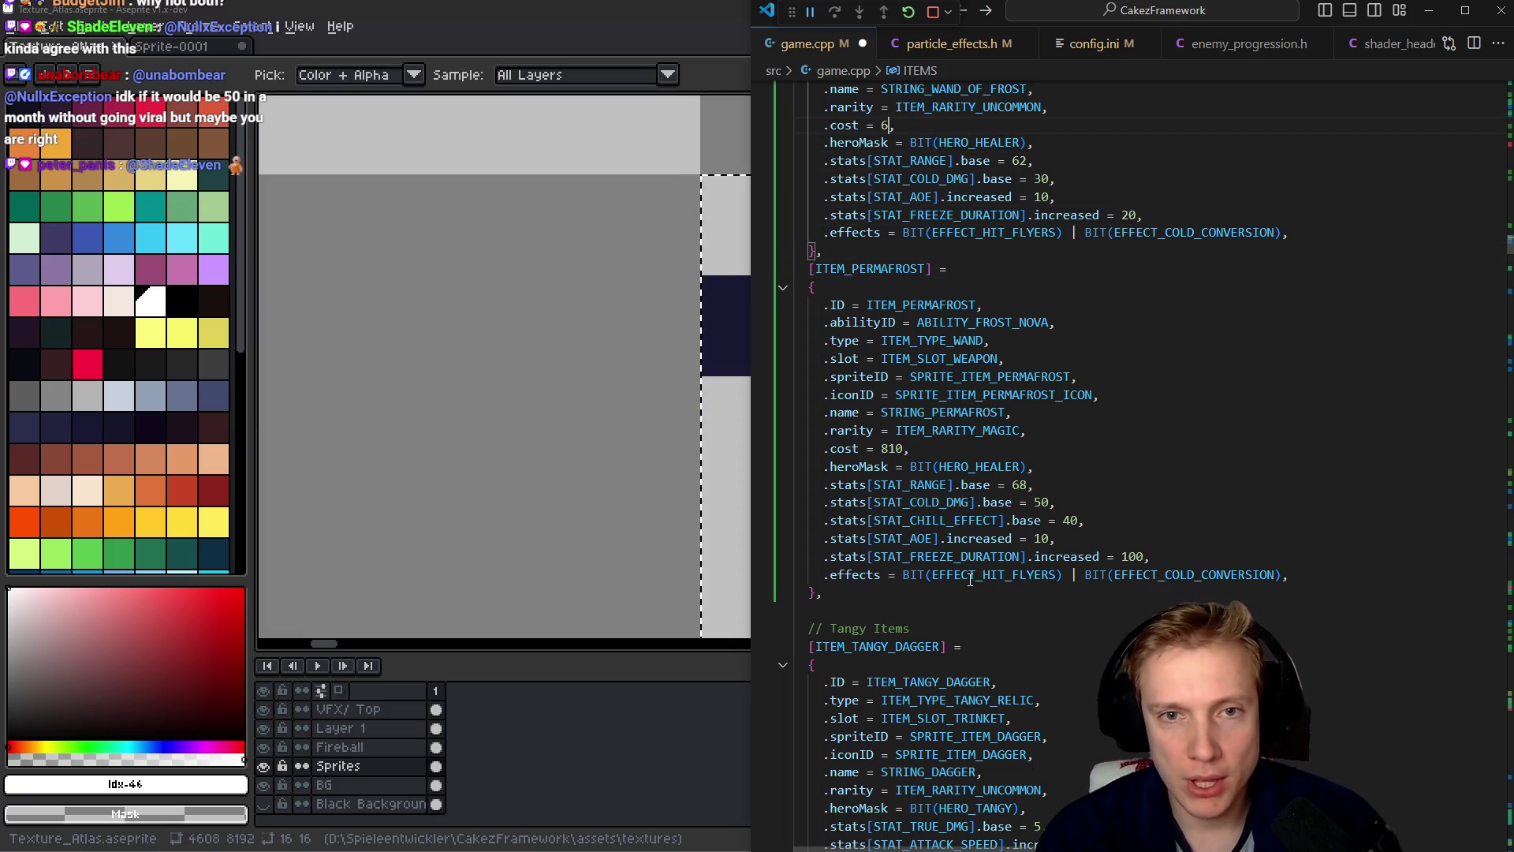
{"action": "type", "text": "4"}
{"action": "key", "text": "BackSpace"}
{"action": "type", "text": "6"}
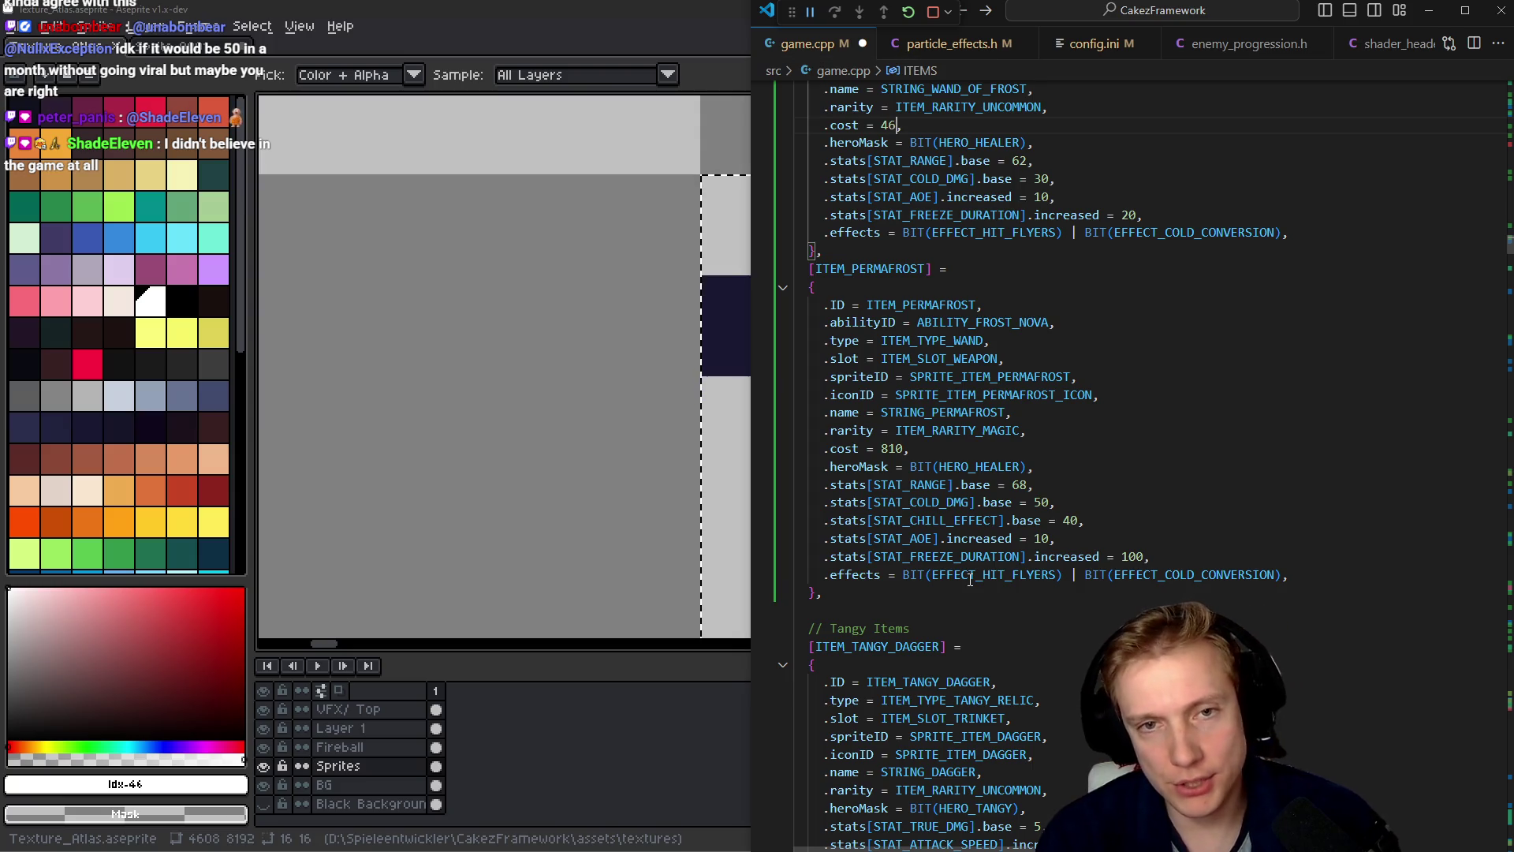
- Change the Arctic Scepter's cost from 240 to 180 and save game.cpp
{"action": "key", "text": "Up"}
{"action": "key", "text": "Up"}
{"action": "key", "text": "Up"}
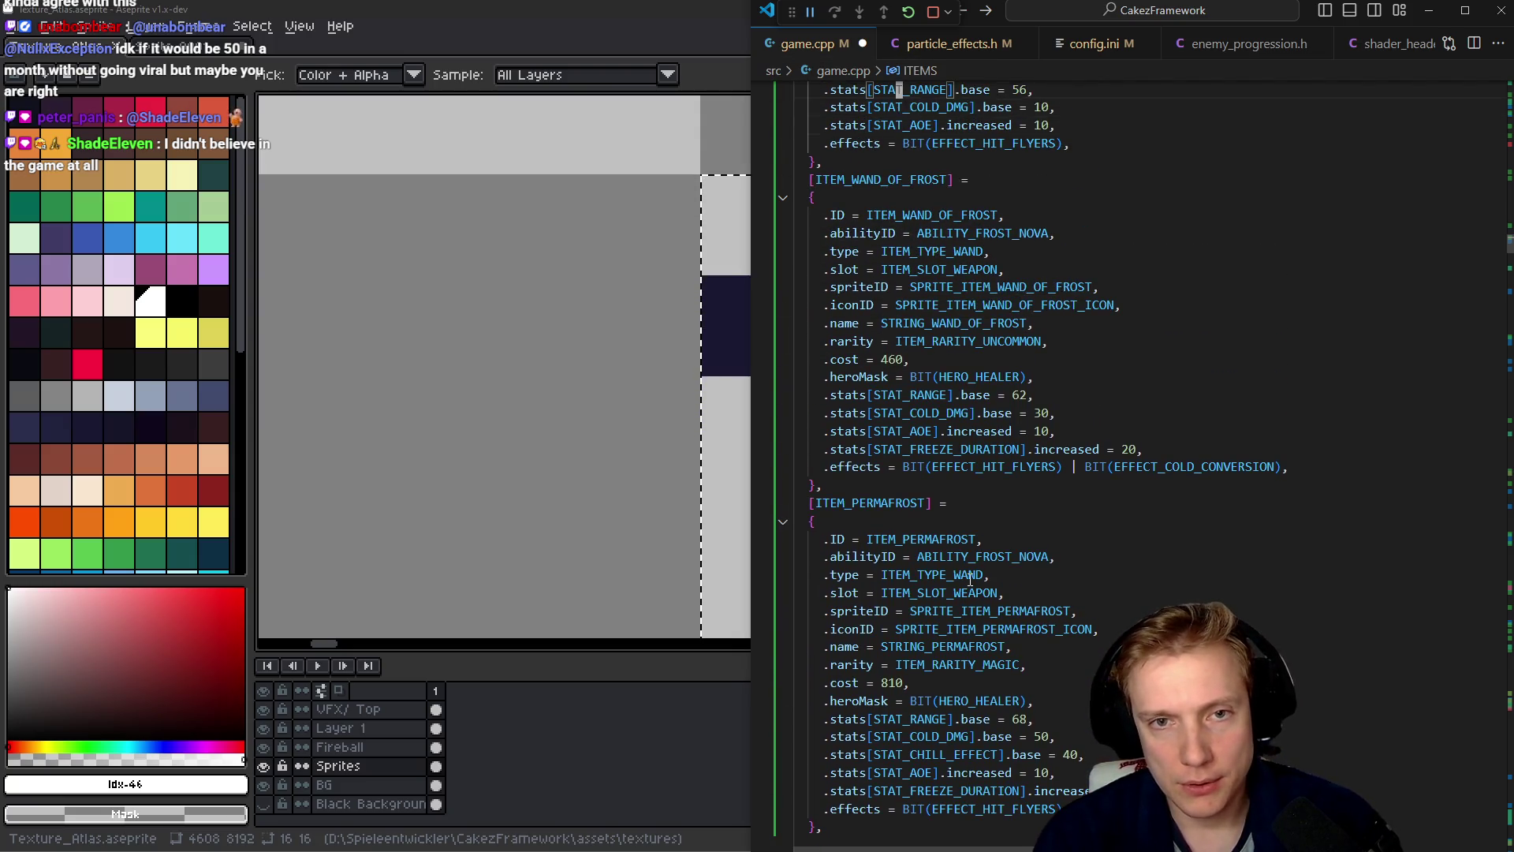
{"action": "key", "text": "Up"}
{"action": "key", "text": "Up"}
{"action": "key", "text": "Up"}
{"action": "key", "text": "Down"}
{"action": "key", "text": "Down"}
{"action": "key", "text": "Down"}
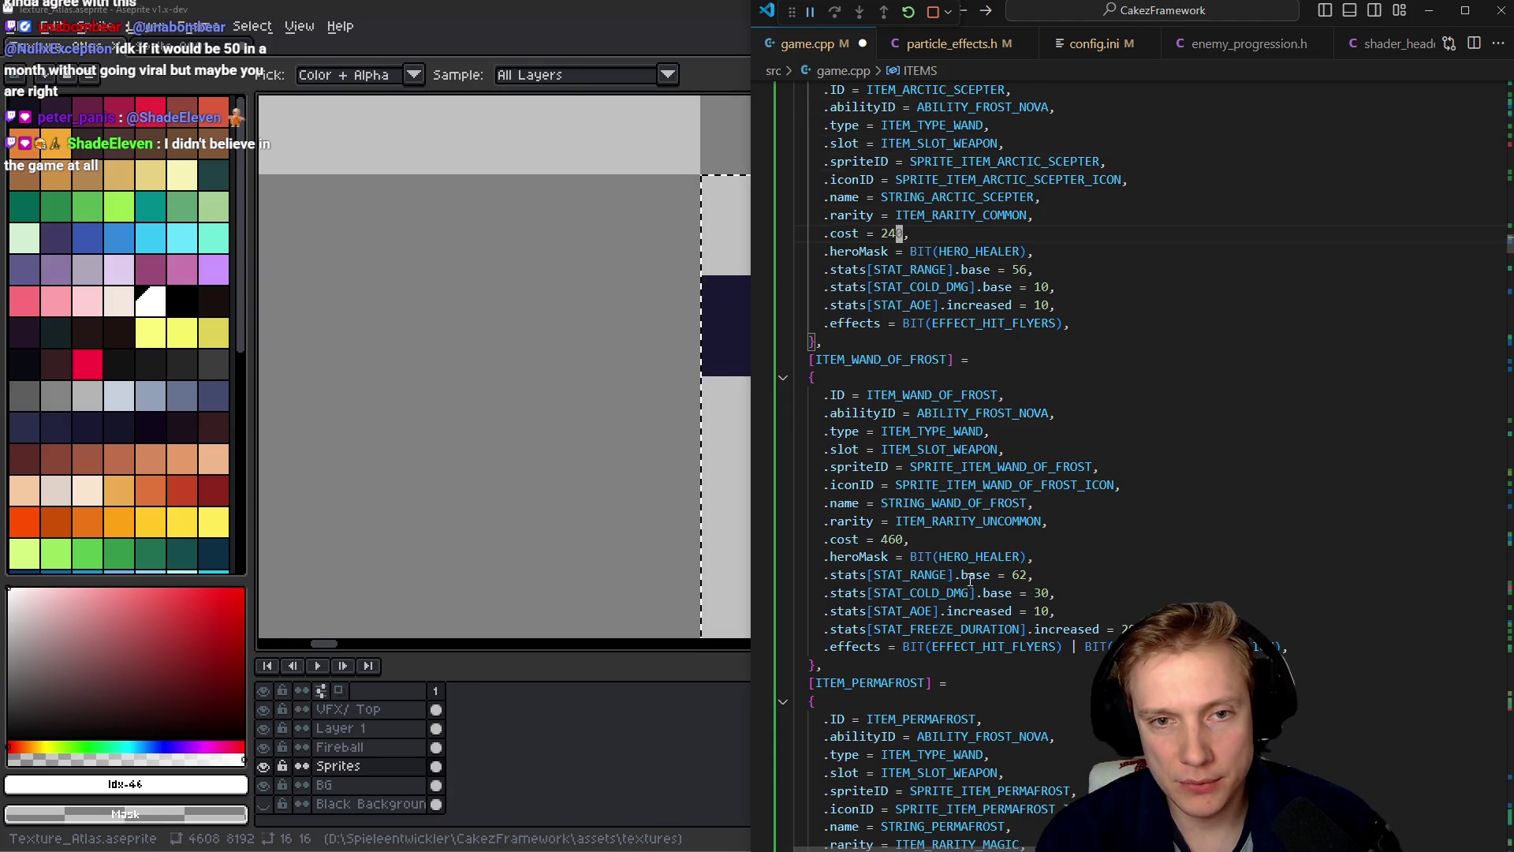
{"action": "type", "text": "0"}
{"action": "key", "text": "ctrl+s"}
{"action": "key", "text": "Down"}
{"action": "key", "text": "Down"}
{"action": "key", "text": "Down"}
{"action": "key", "text": "Down"}
{"action": "key", "text": "Down"}
{"action": "key", "text": "Down"}
{"action": "key", "text": "Up"}
{"action": "key", "text": "Up"}
{"action": "key", "text": "Up"}
{"action": "key", "text": "Down"}
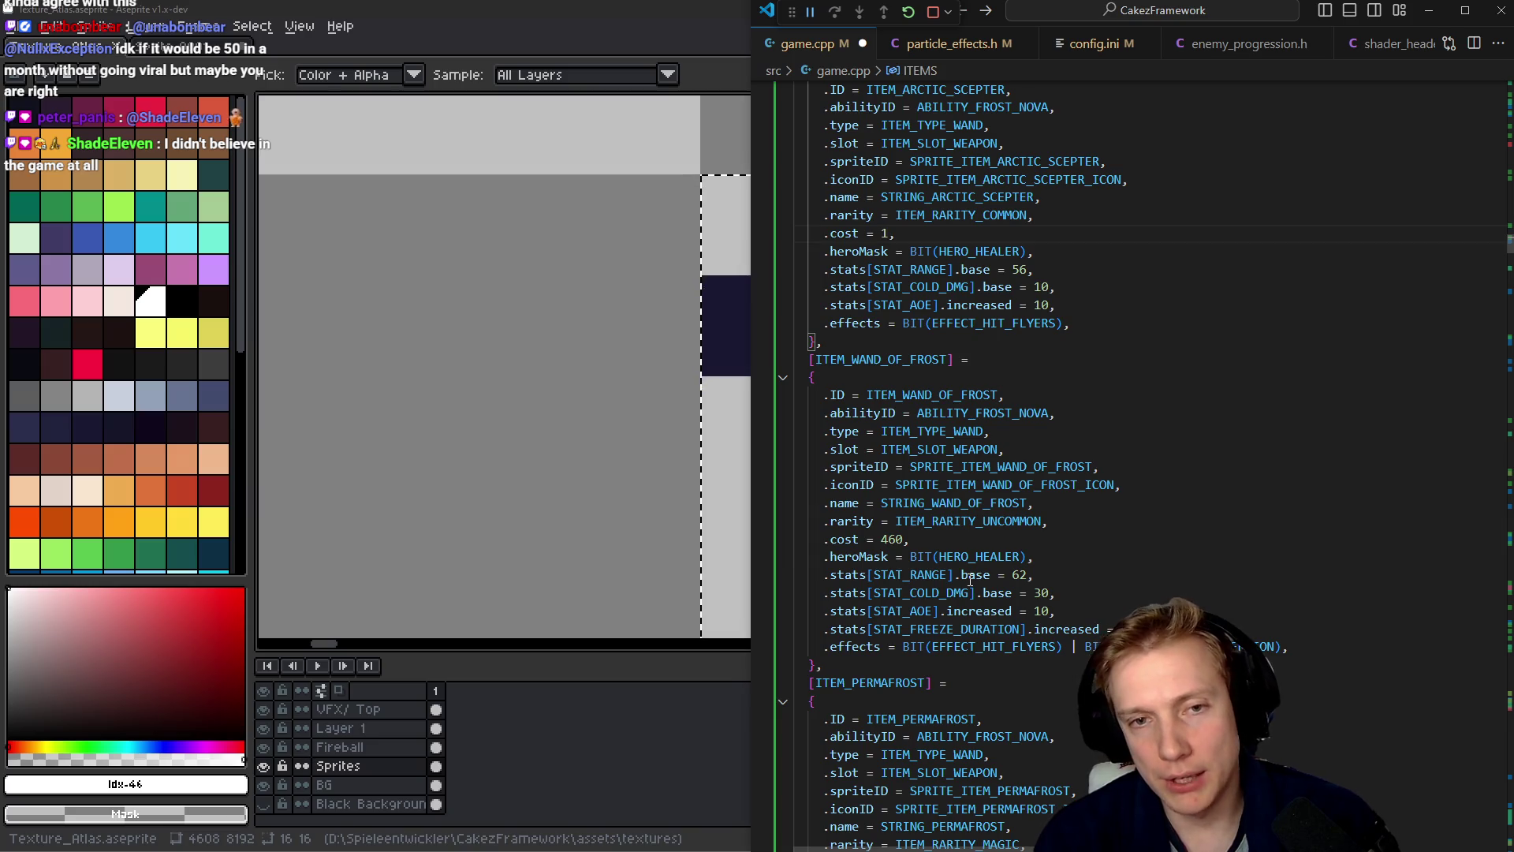
{"action": "key", "text": "Down"}
{"action": "key", "text": "Down"}
{"action": "key", "text": "Down"}
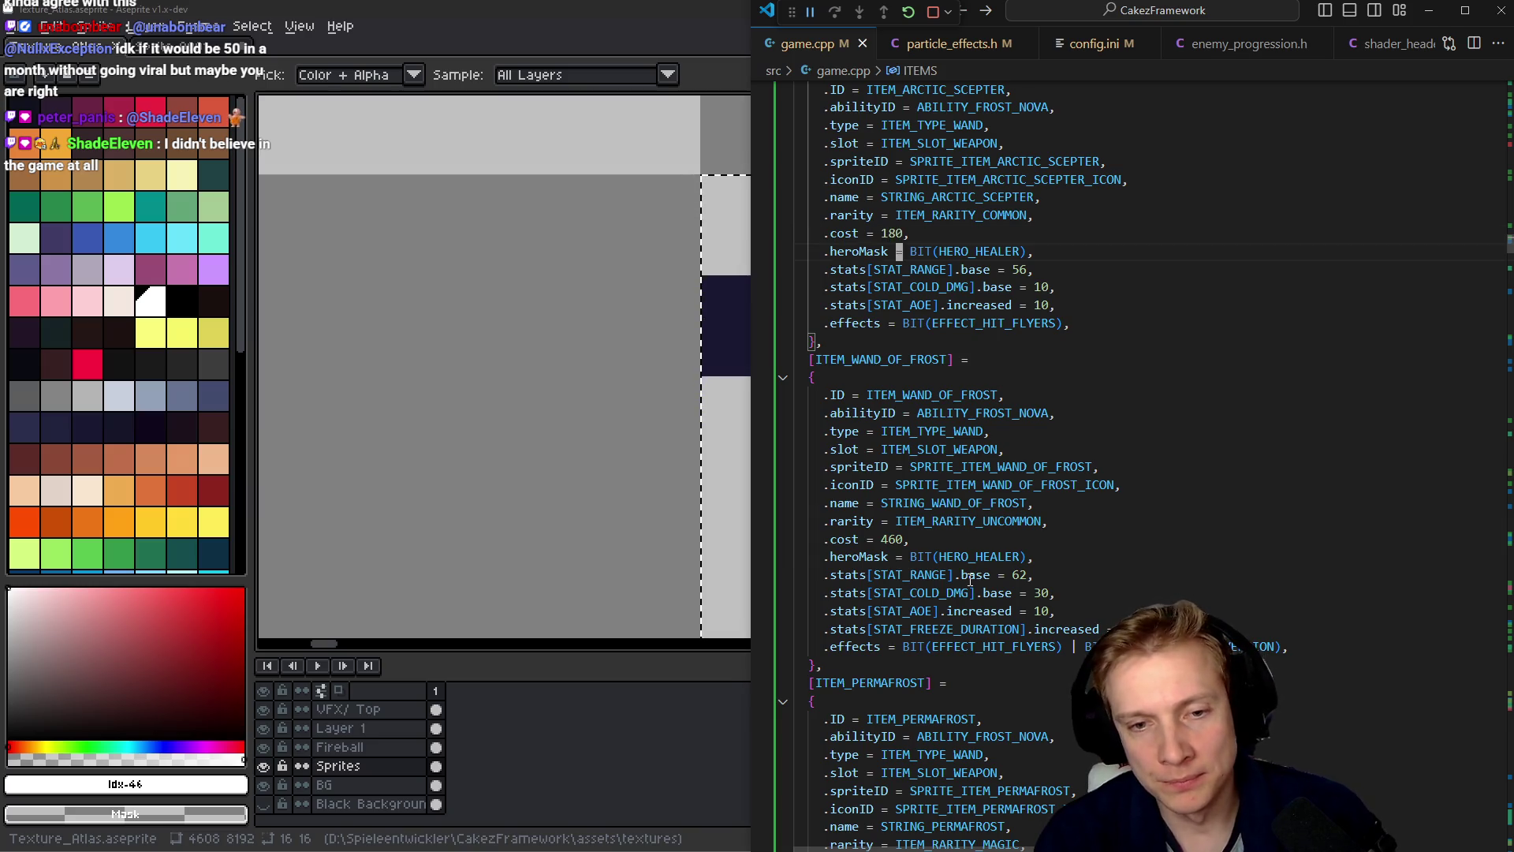